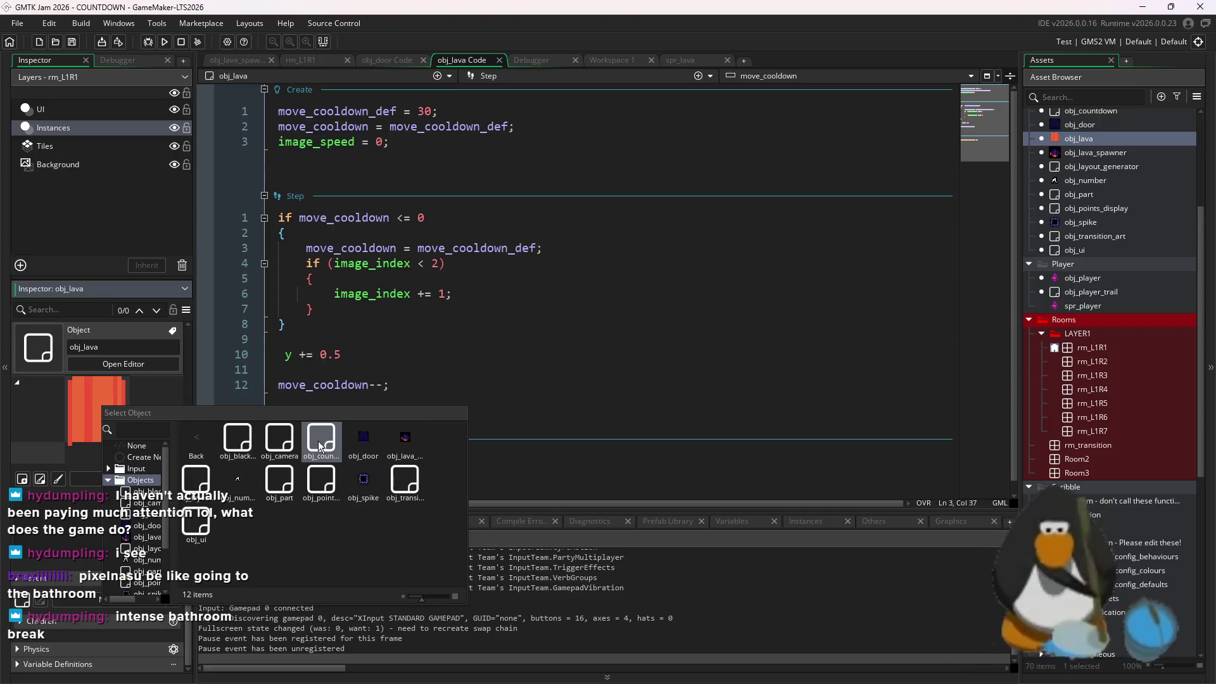
Set obj_spike as obj_lava's parent, then rebuild and relaunch the game test run
double_click(375, 488)
scroll(415, 344, down, 1)
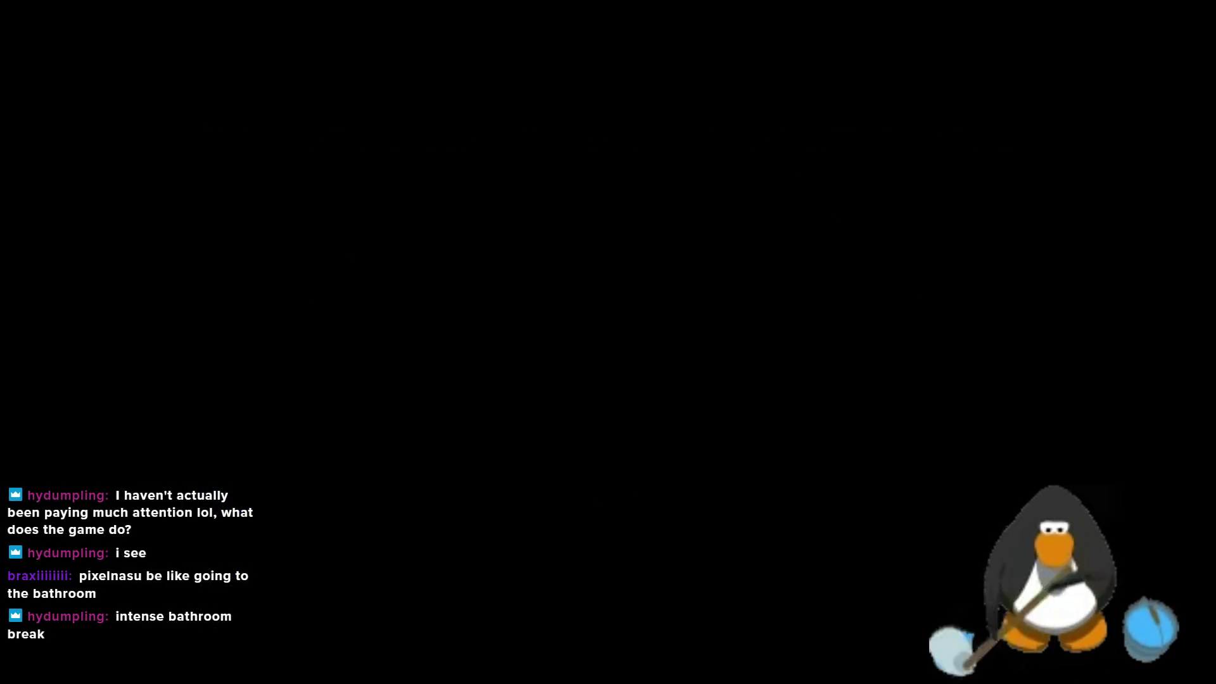
click(157, 42)
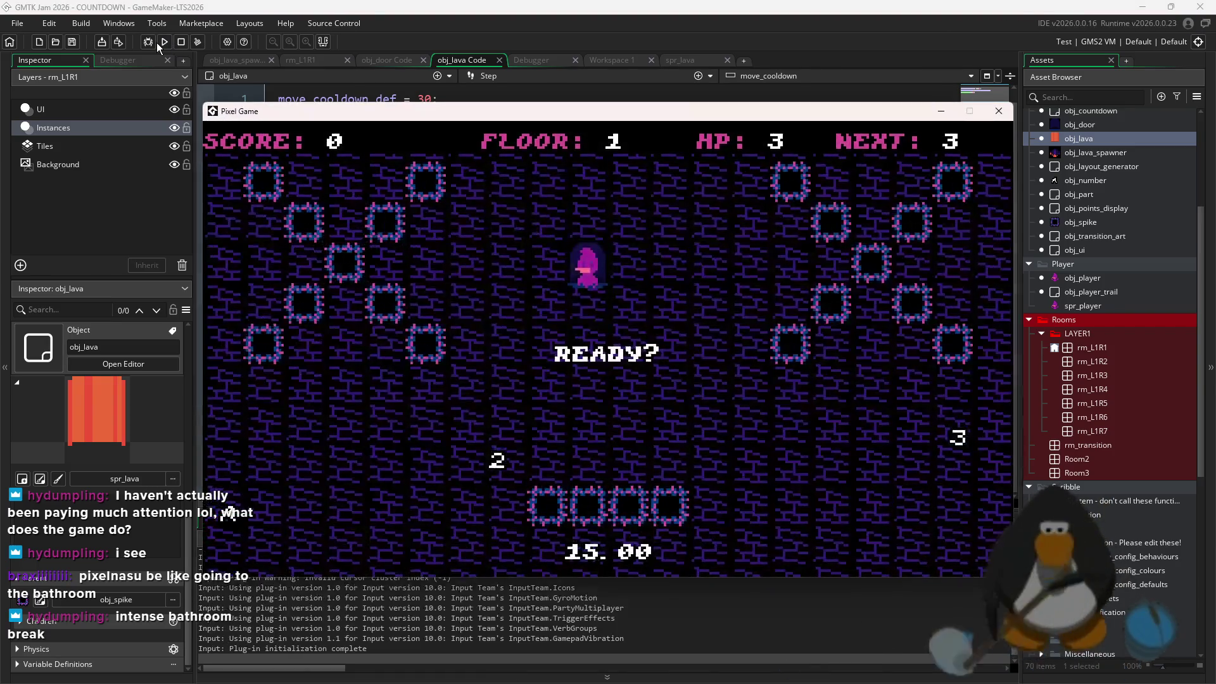
click(168, 42)
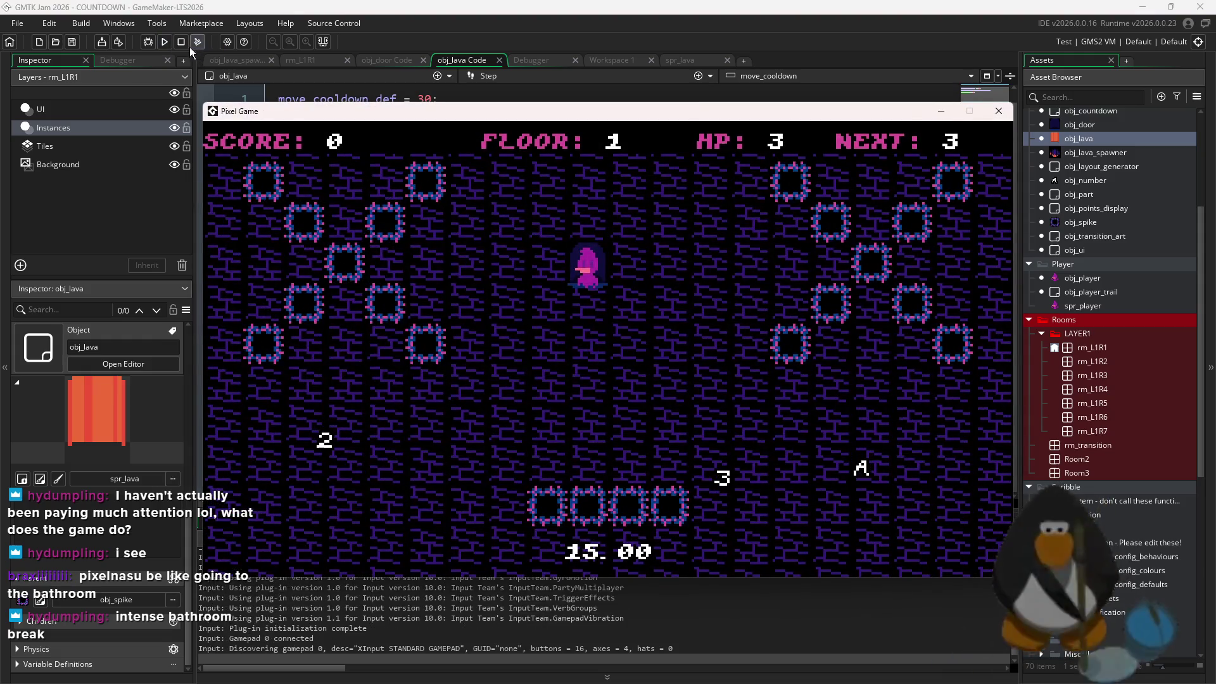
click(182, 42)
Relaunch the game and hop the player right and left across floor 1's lava lanes
click(166, 43)
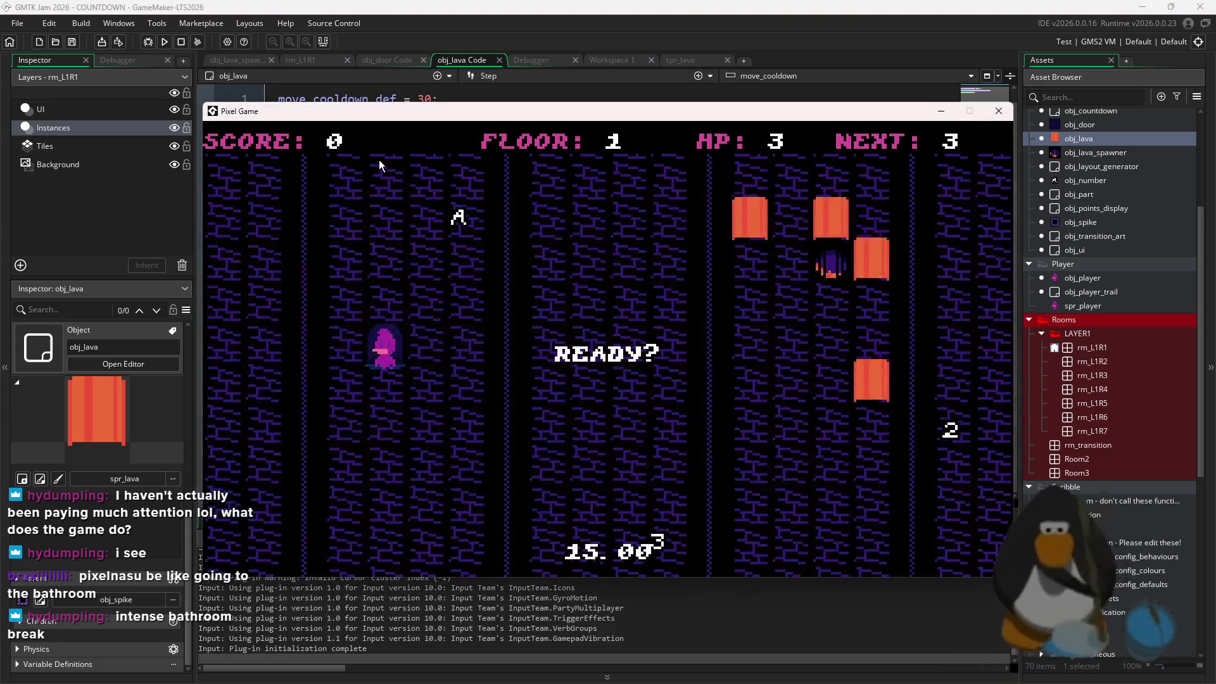
key(Right)
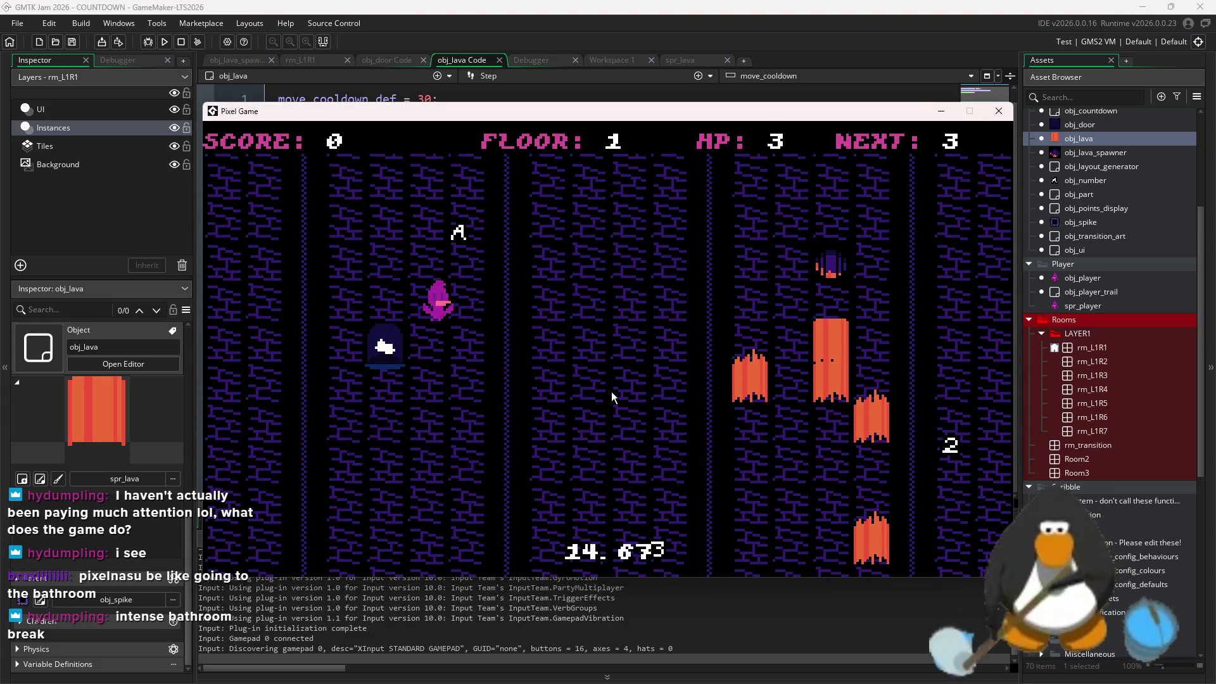
key(Right)
key(Right)
key(Right)
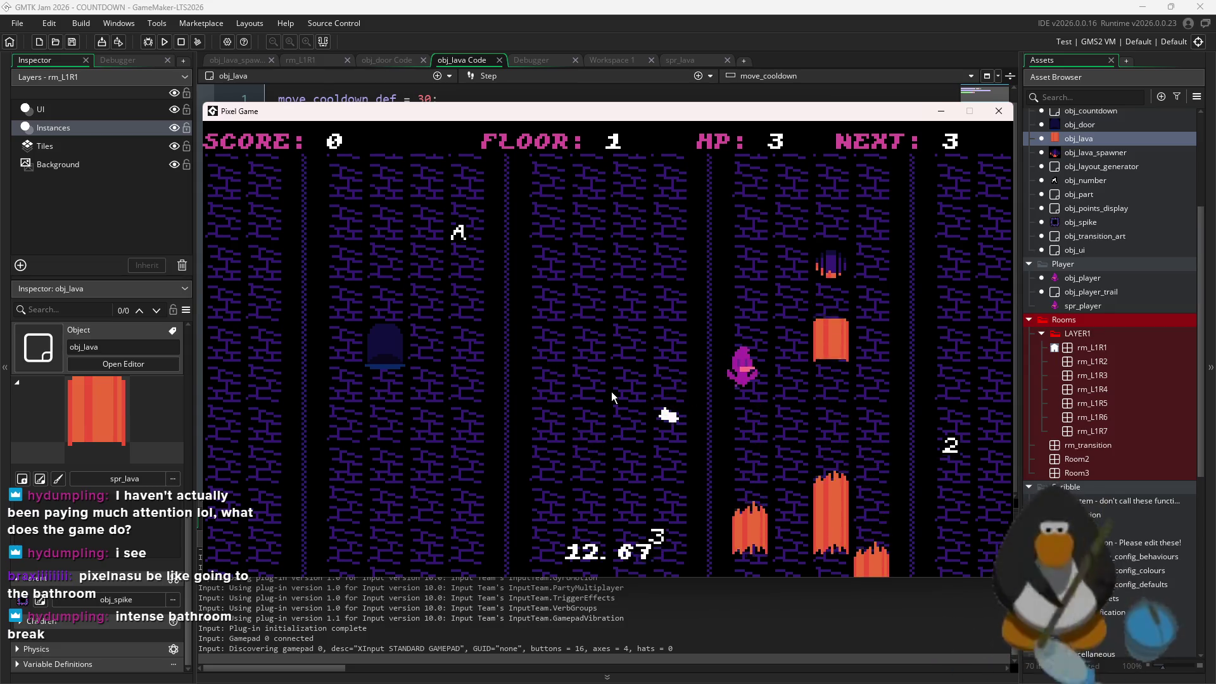
key(Right)
key(Right)
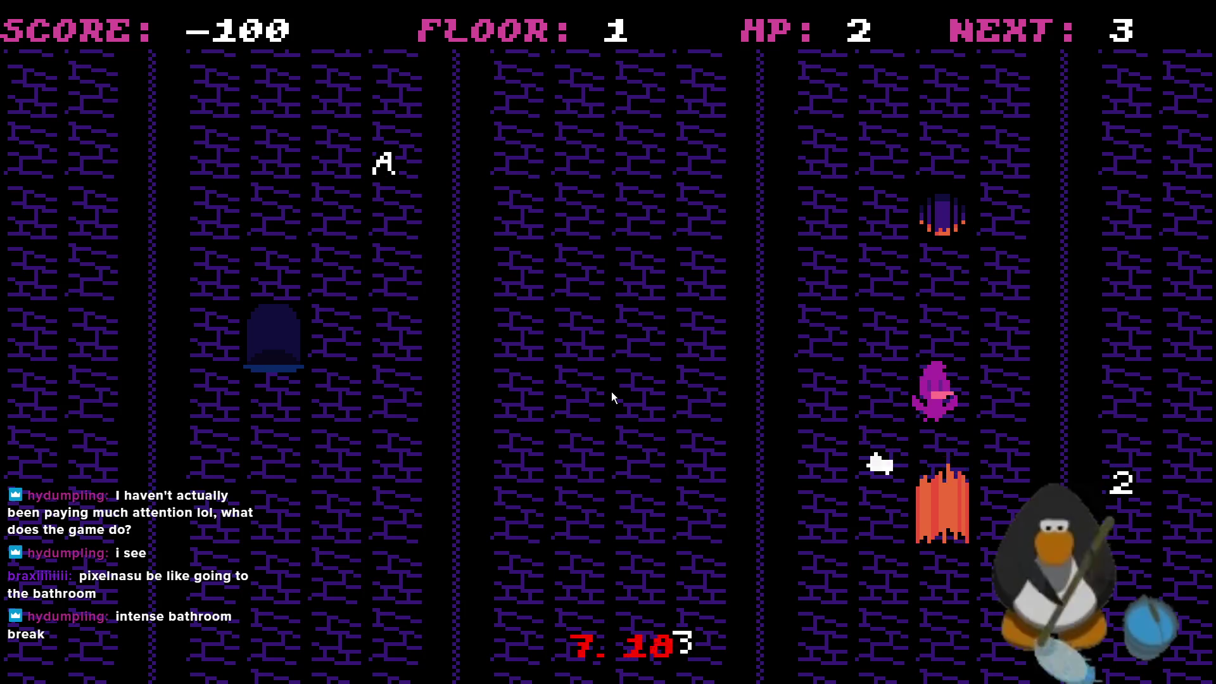
key(Right)
key(Right)
key(Left)
key(Left)
key(Left)
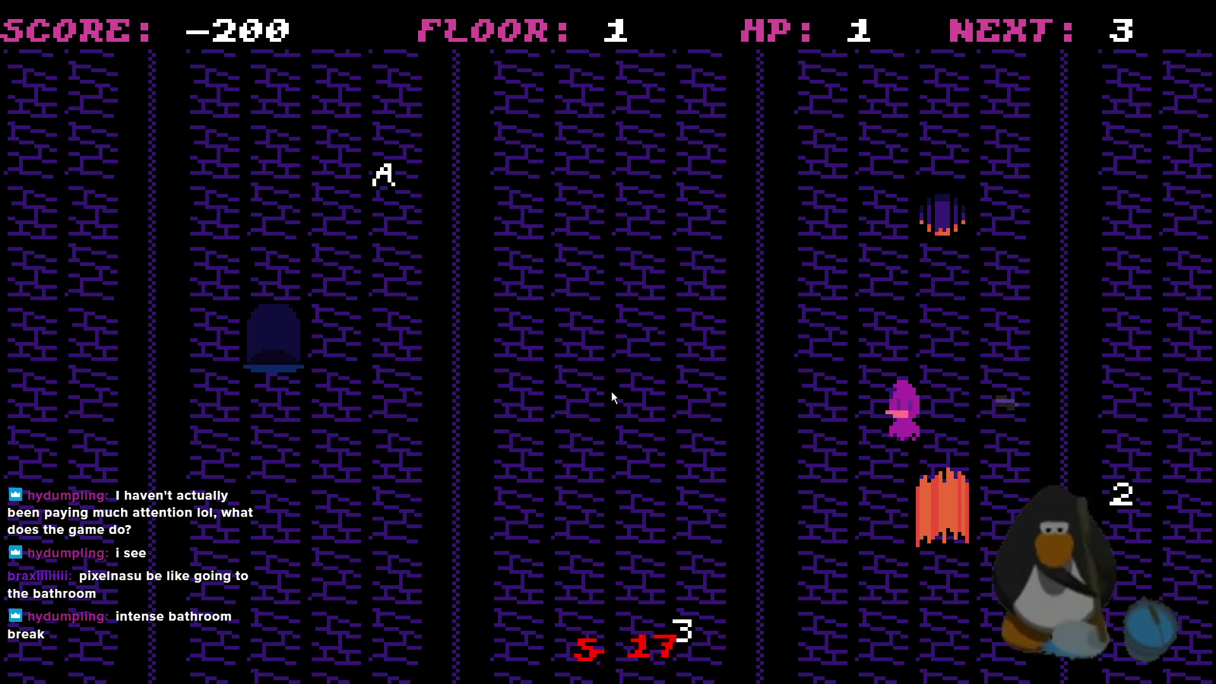
key(Right)
key(Right)
key(Right)
key(Right)
key(Left)
key(Left)
key(Left)
key(Left)
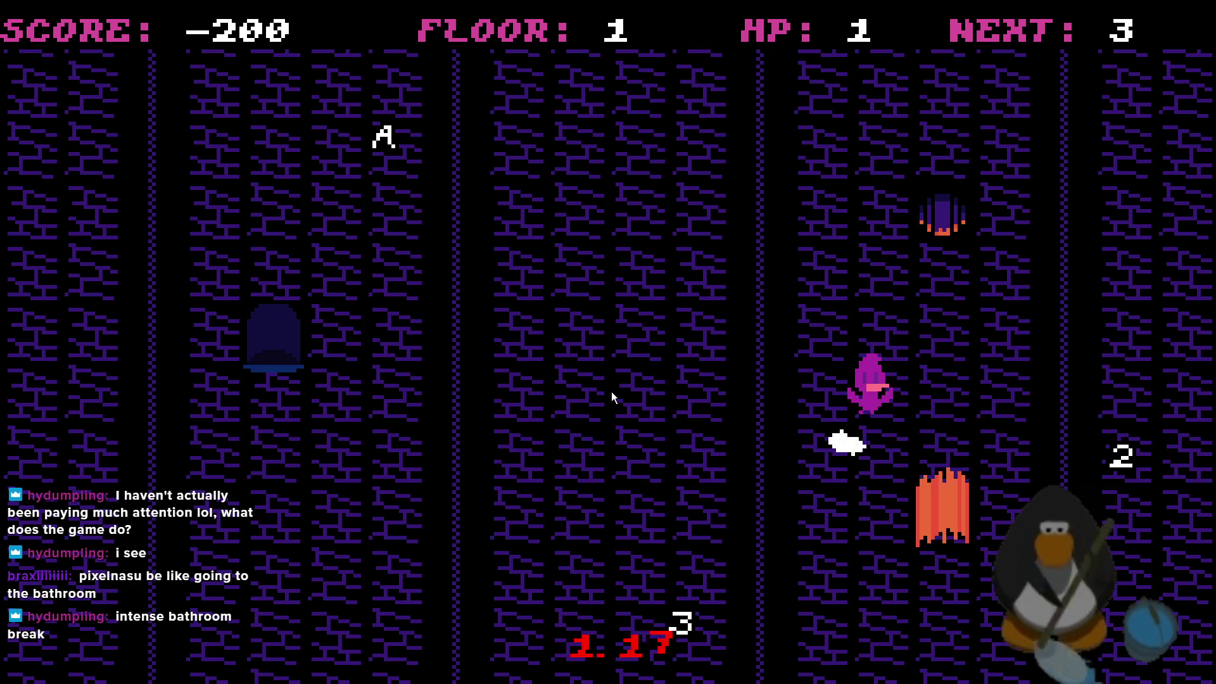
key(Right)
key(Right)
key(Left)
key(Left)
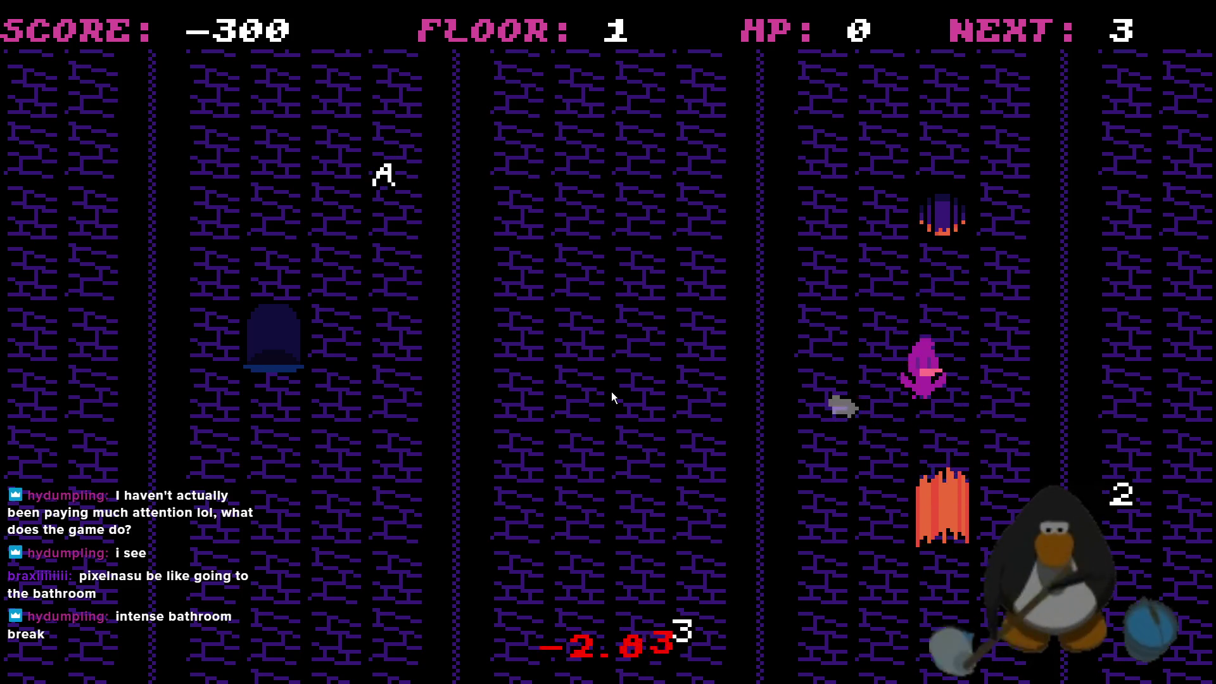
key(Left)
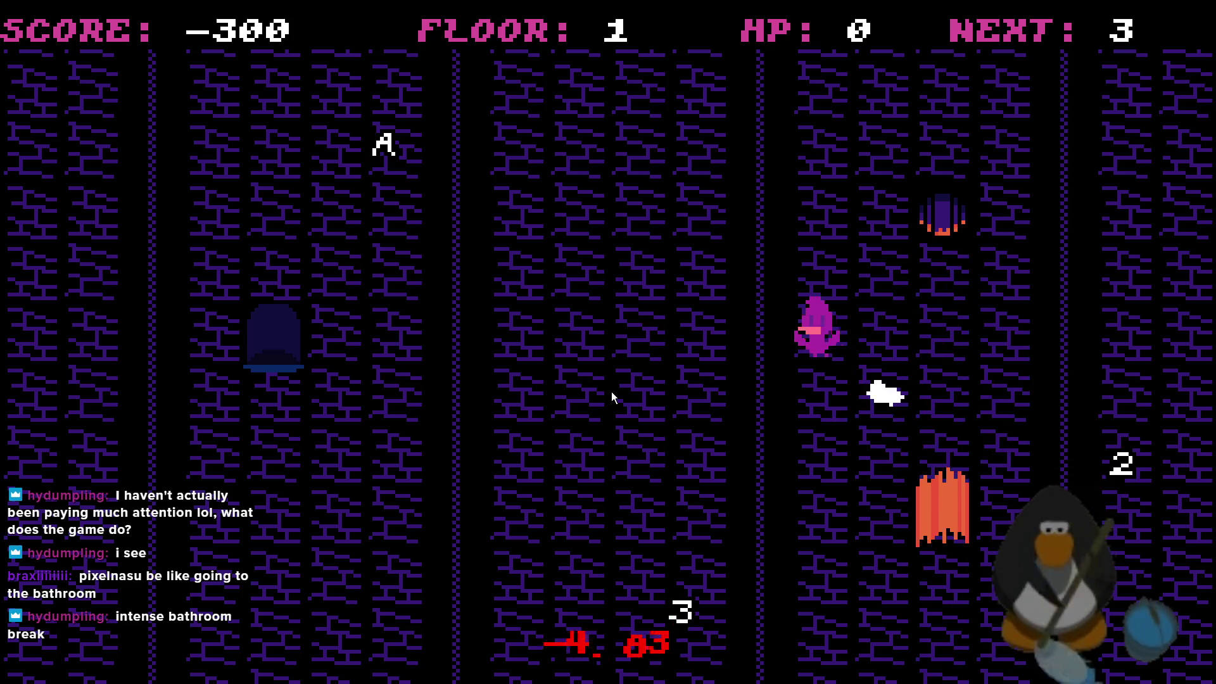
Steer the player along the top, collecting the 3, 2 and A pickups to clear floor 1
key(Left)
key(Up)
key(Left)
key(Left)
key(Left)
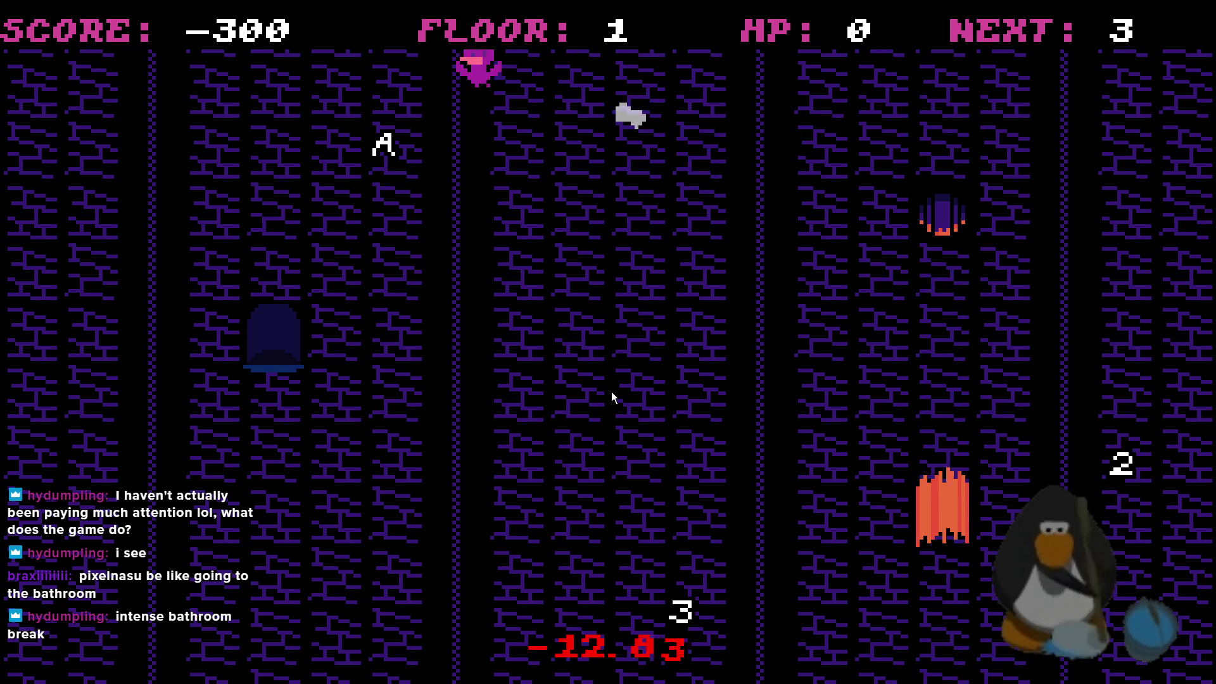
key(Right)
key(Right)
key(Right)
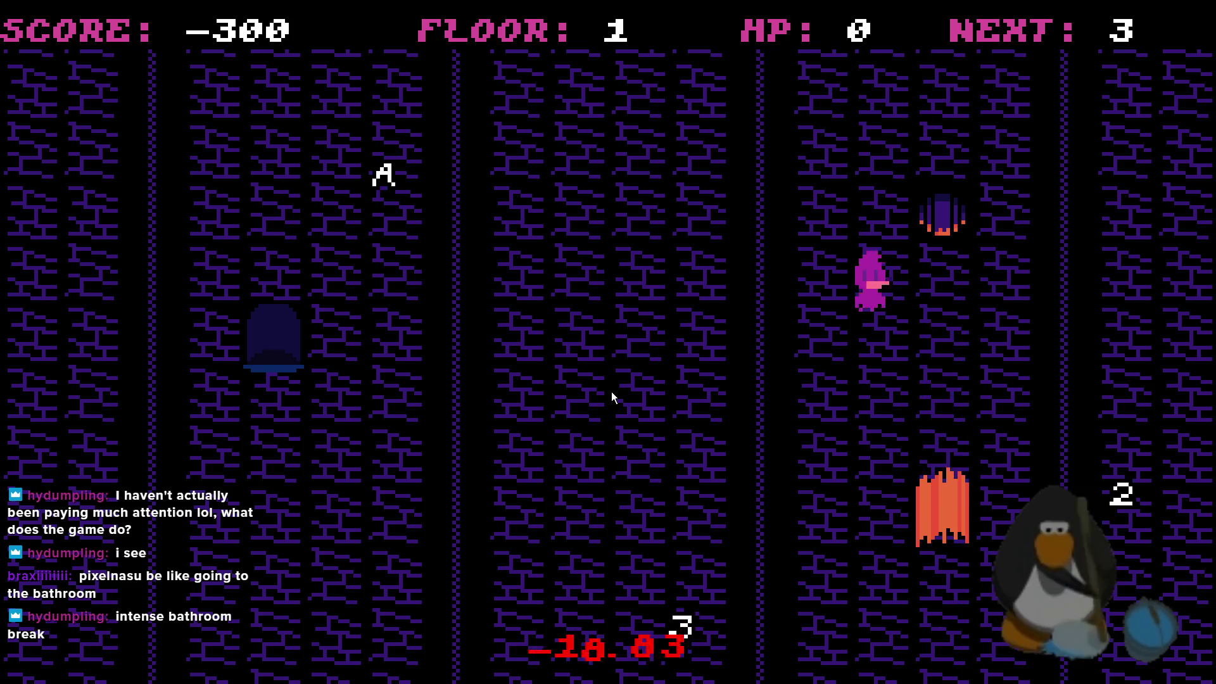
key(Right)
key(Left)
key(Left)
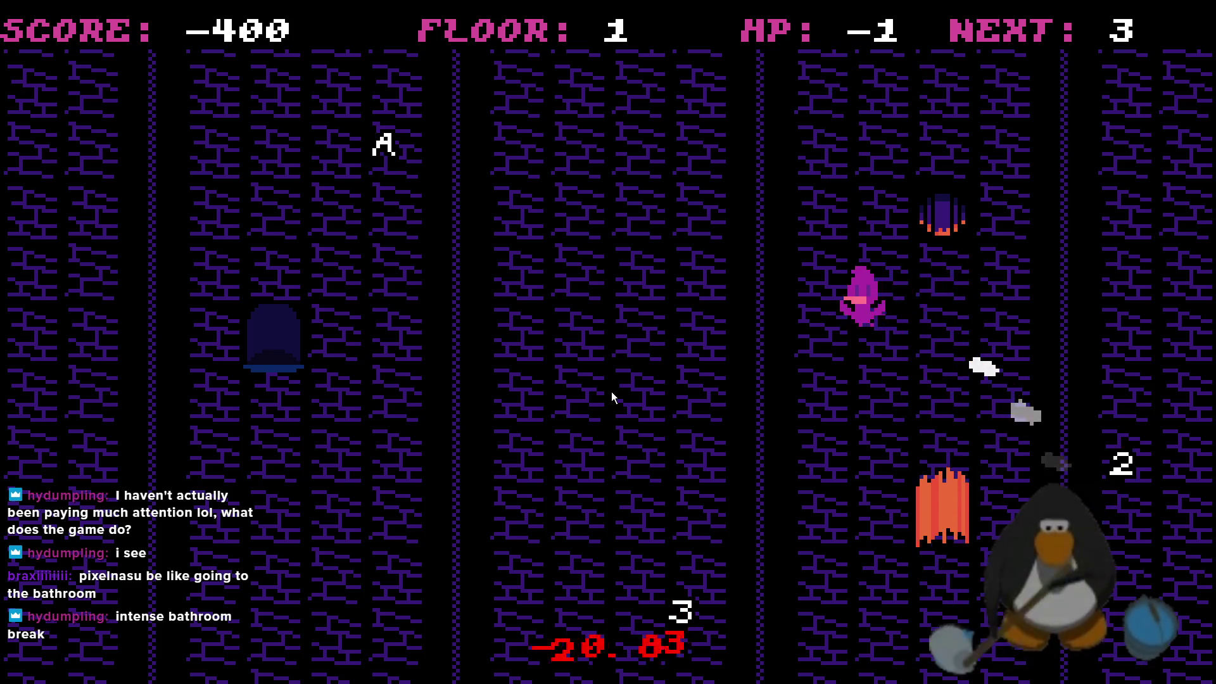
key(Left)
key(Down)
key(Left)
key(Right)
key(Right)
key(Right)
key(Right)
key(Right)
key(Right)
key(Right)
key(Right)
key(Right)
key(Right)
key(Right)
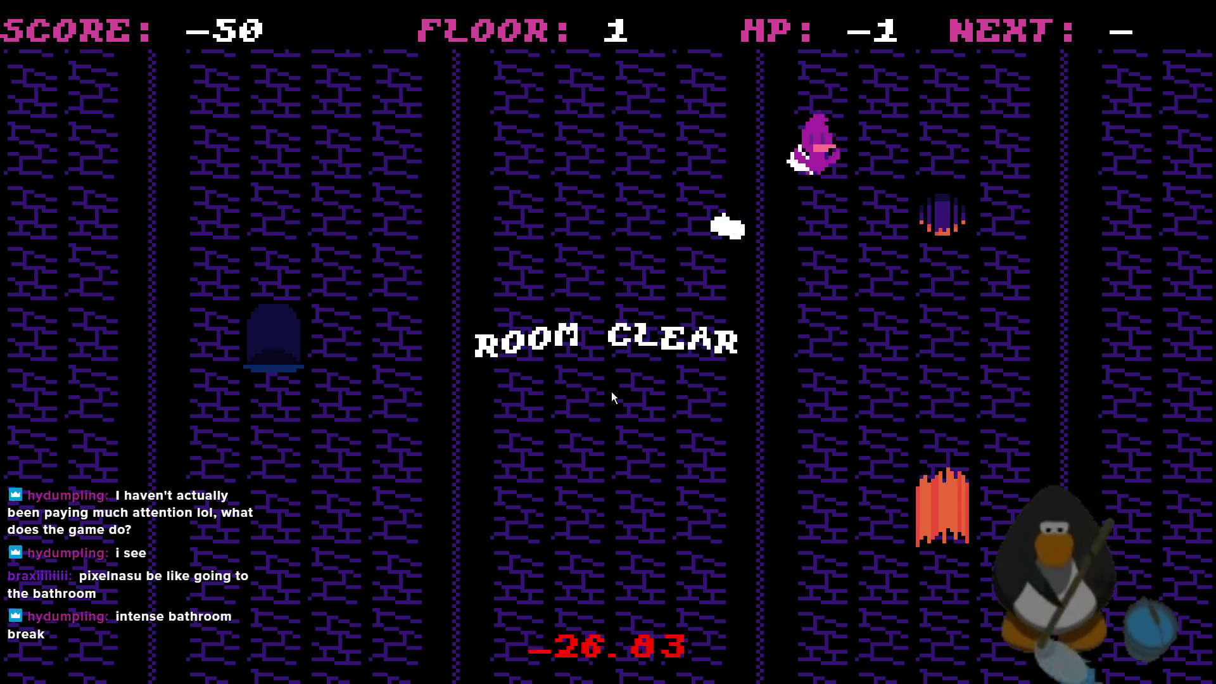
key(Right)
key(Right)
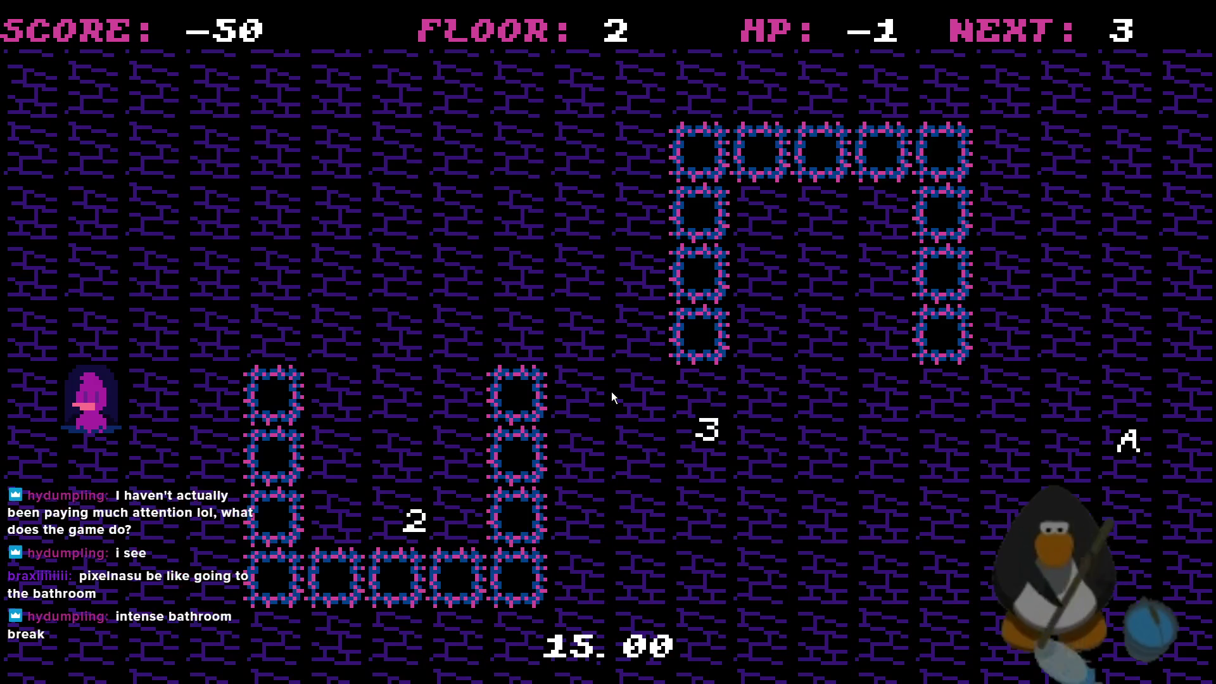
Weave around the spike blocks on floor 2, collecting the 3, 2 and A pickups, then exit
key(Right)
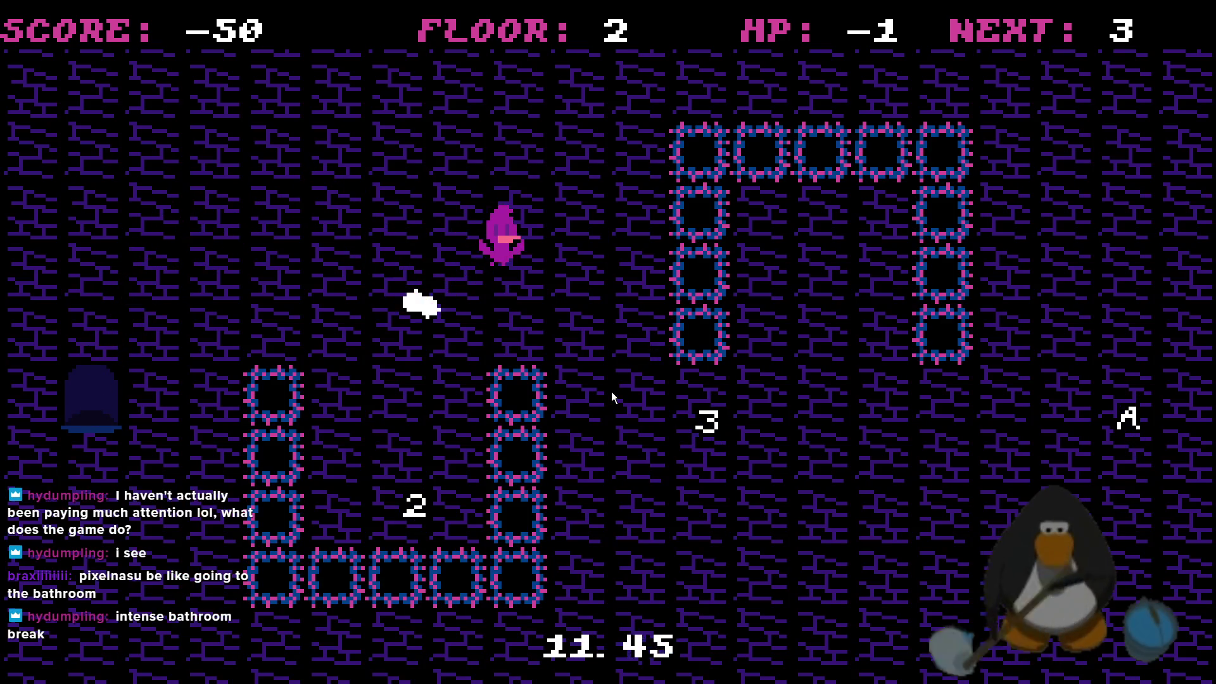
key(Down)
key(Left)
key(Up)
key(Left)
key(Down)
key(Down)
key(Up)
key(Left)
key(Down)
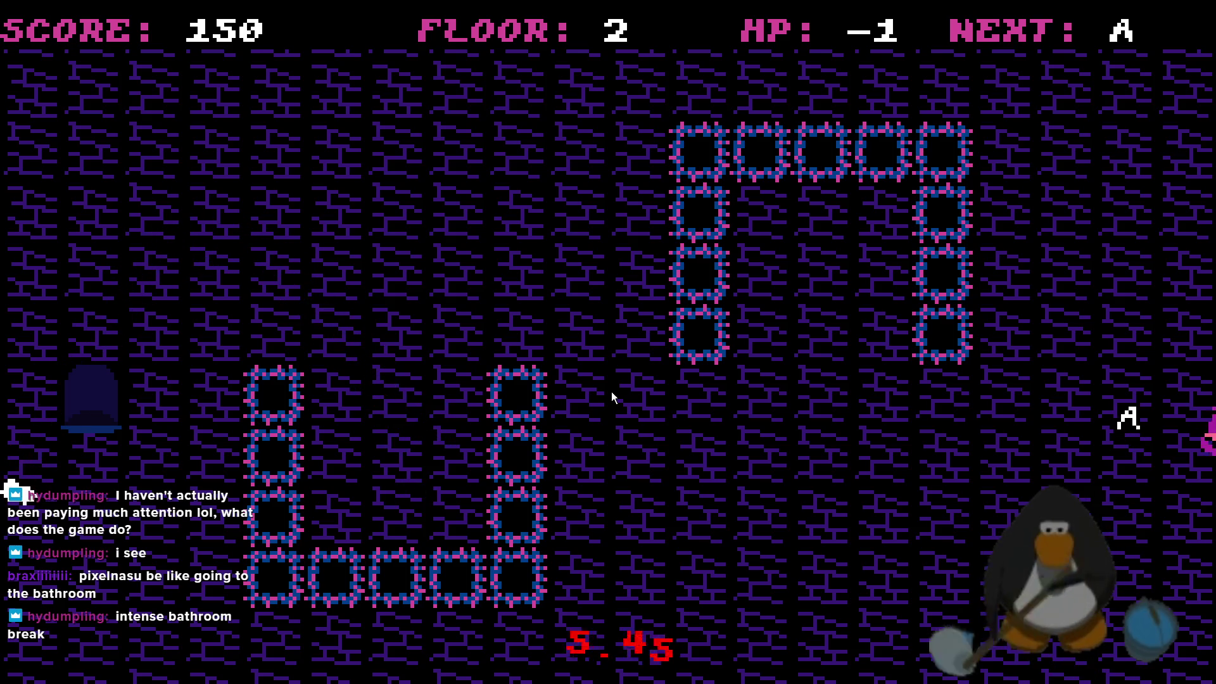
key(Left)
key(Up)
key(Down)
key(Left)
key(Down)
key(Up)
key(Left)
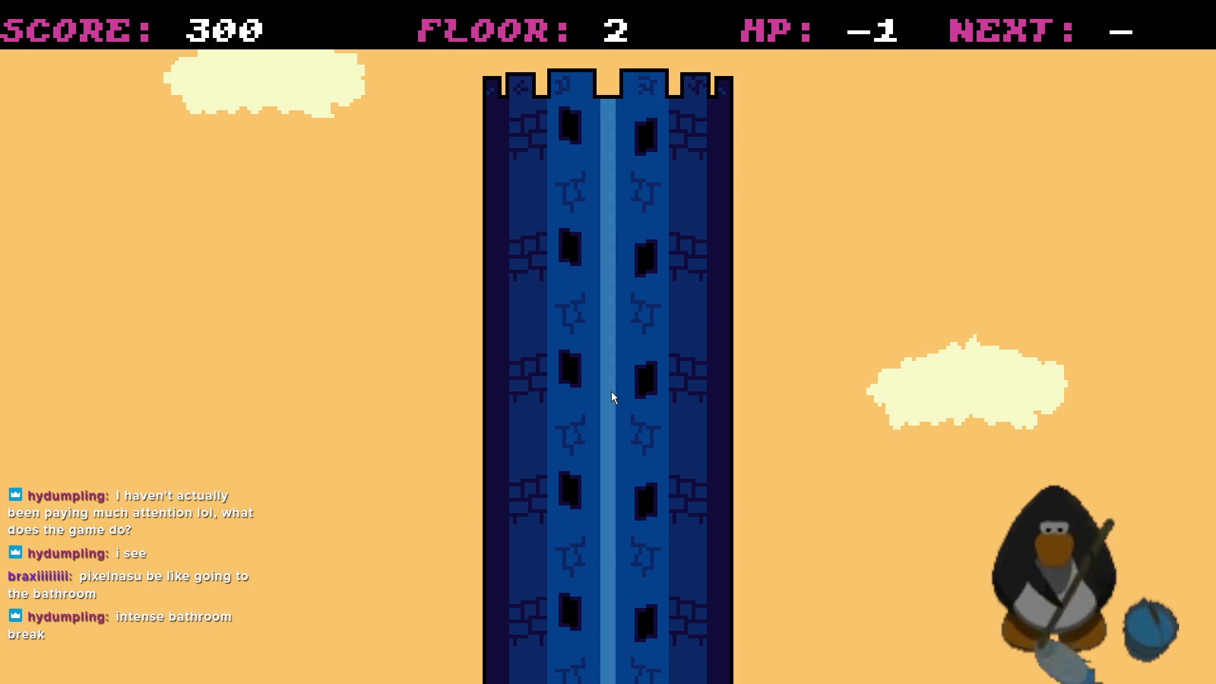
On the next floor, wrap around to collect the 3 and 2 pickups
key(Left)
key(Up)
key(Right)
key(Up)
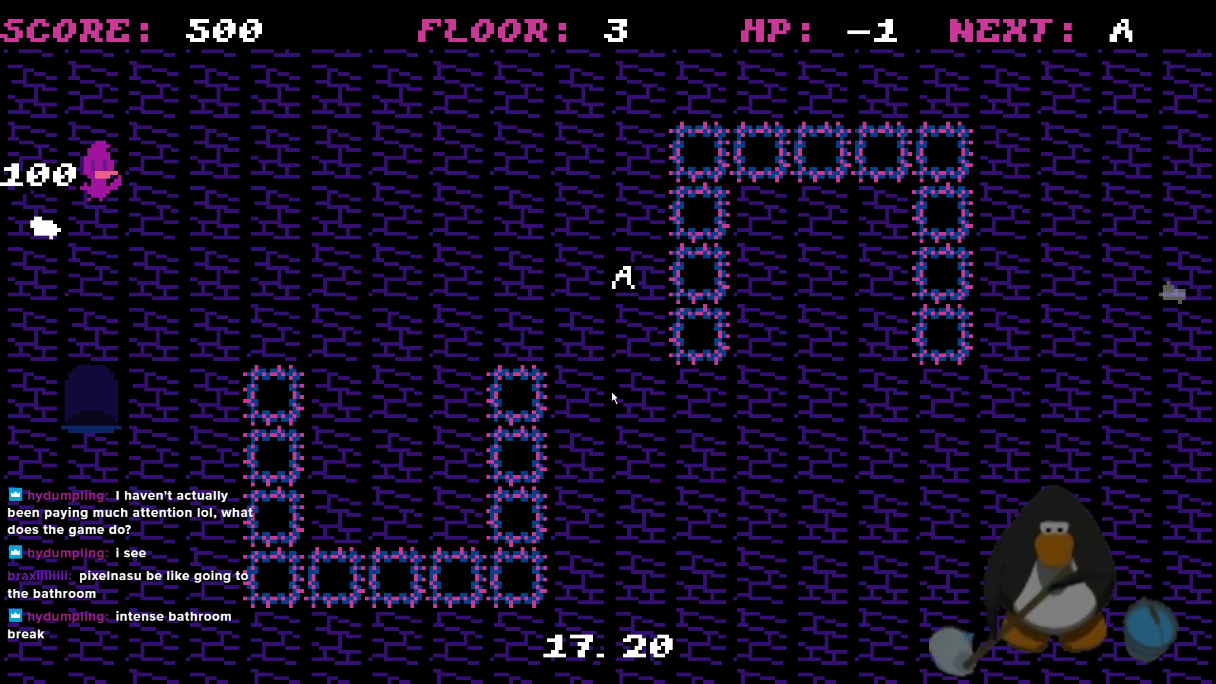
key(Up)
key(Up)
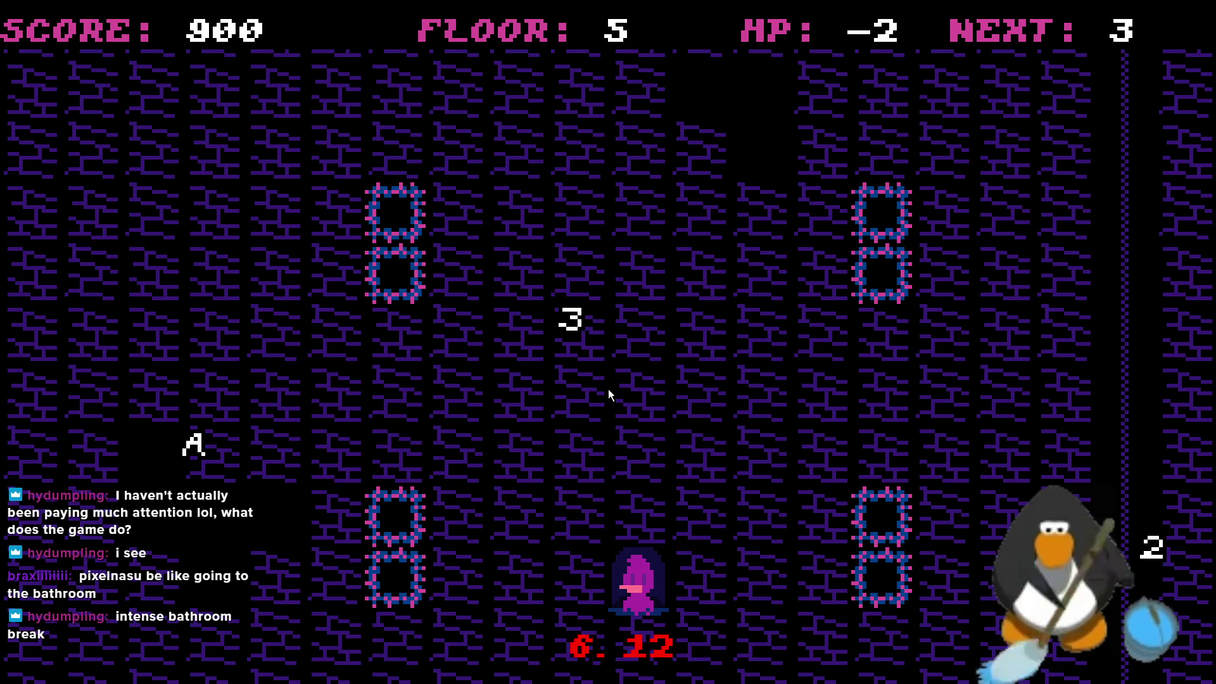
Move the player up and left from the door across the room, then close the test run
key(Up)
key(Left)
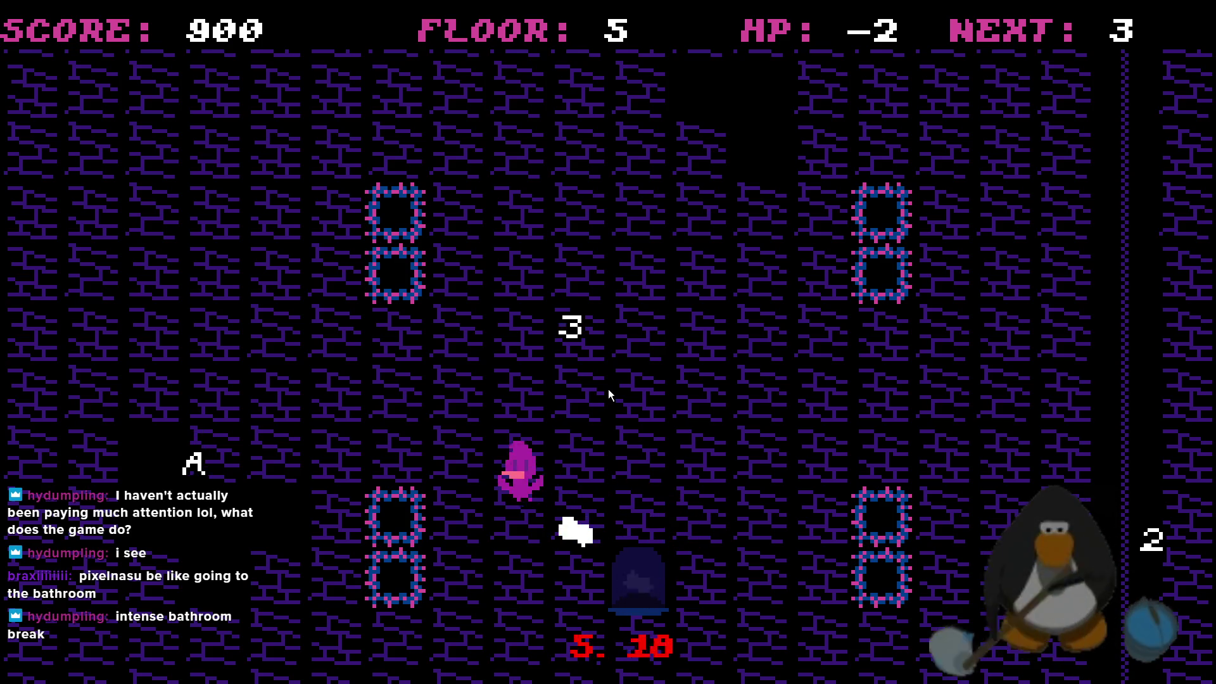
key(Left)
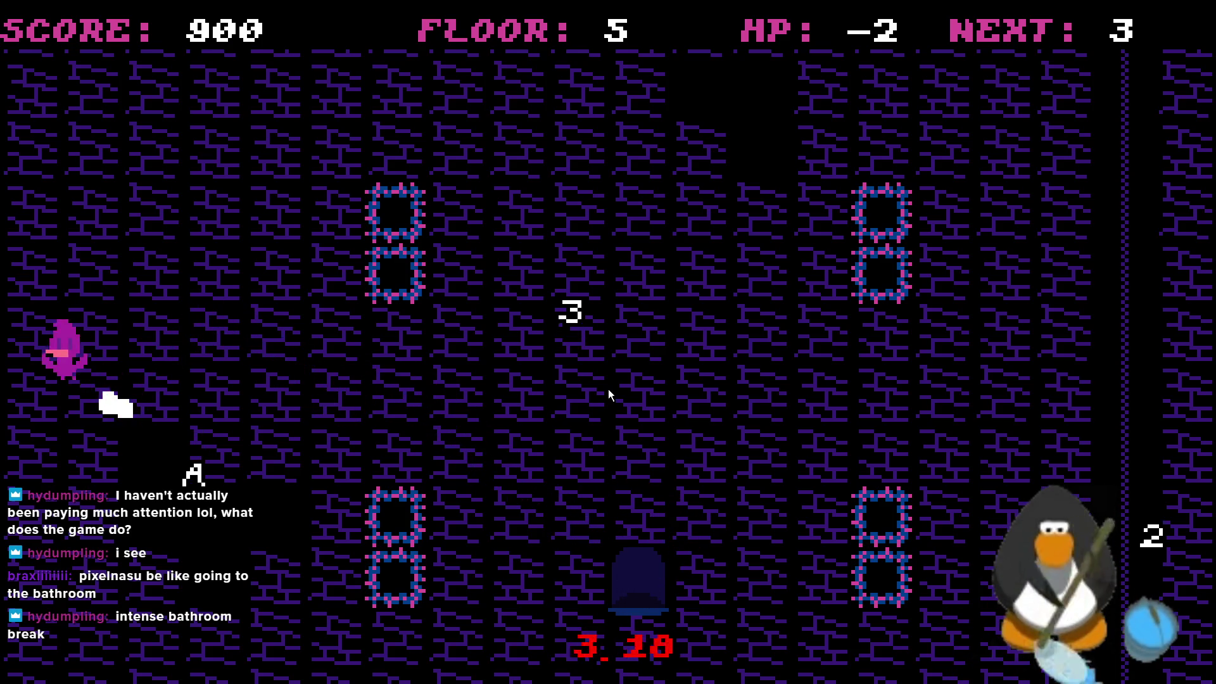
key(Left)
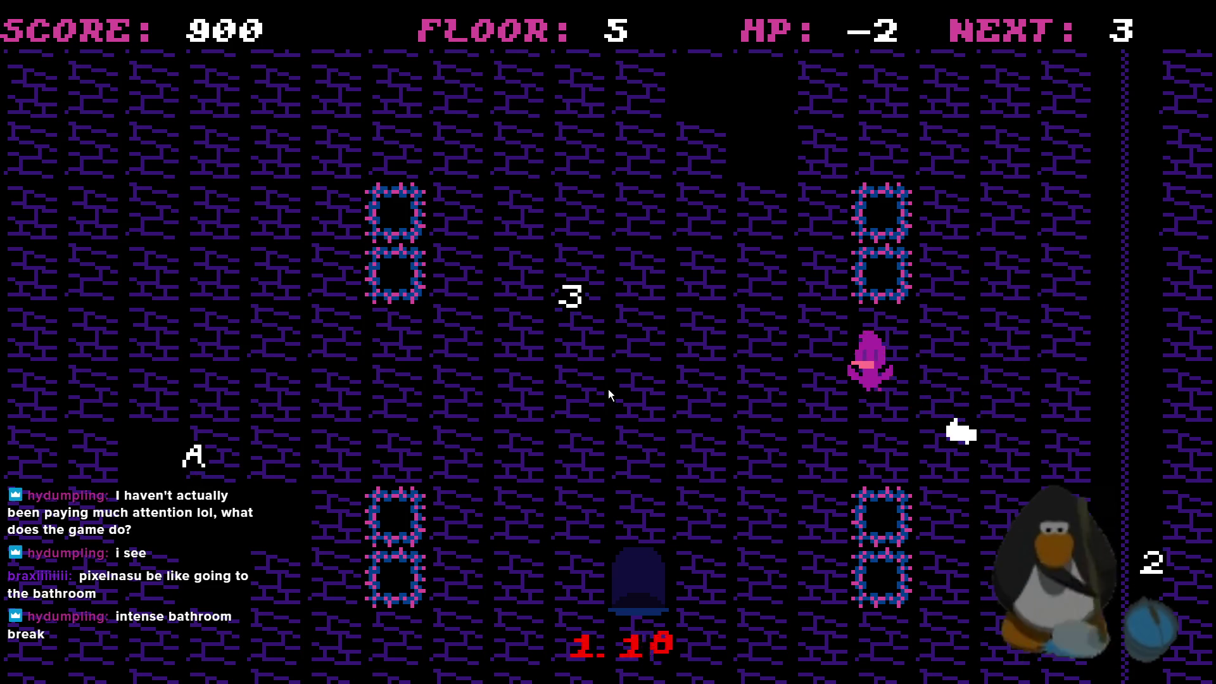
key(Left)
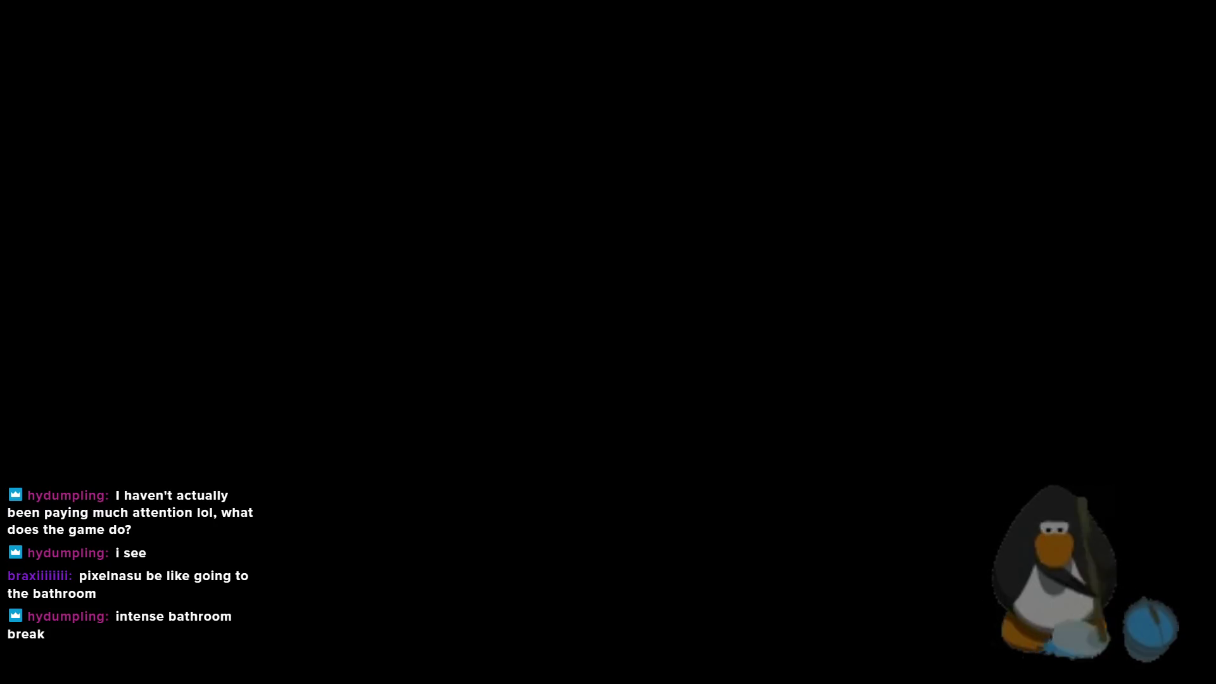
key(Escape)
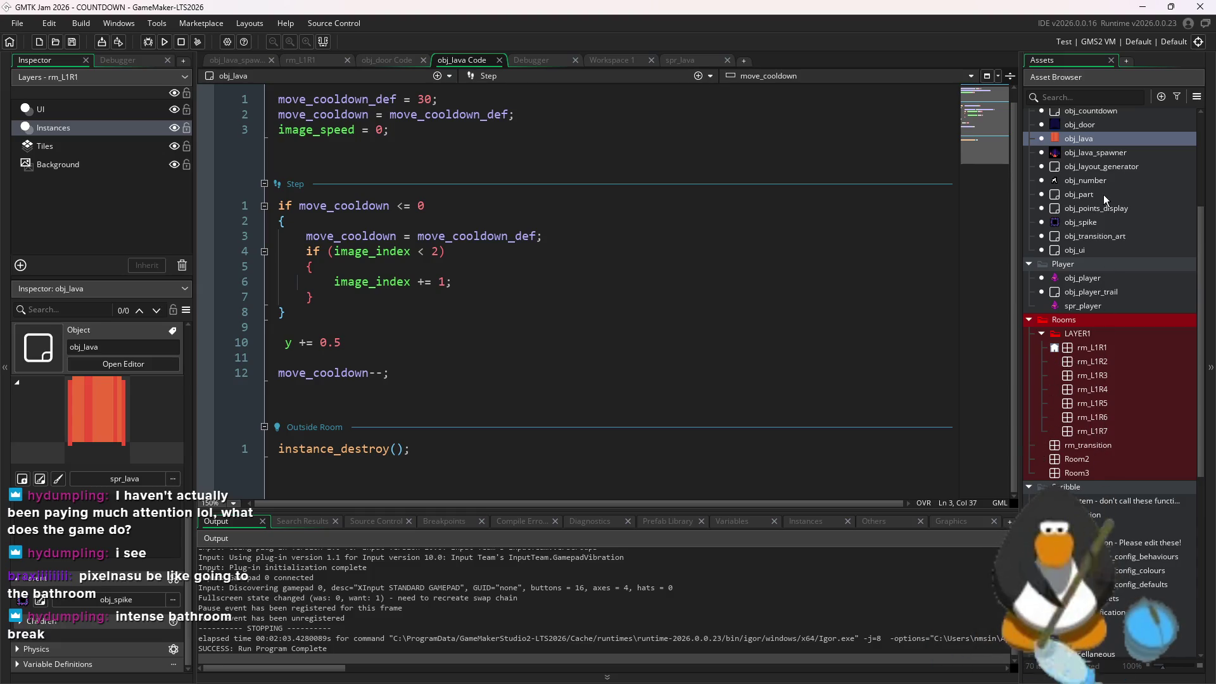
Open obj_layout_generator's Create code from rm_L1R1, set number_max to 13, and run the game
click(302, 60)
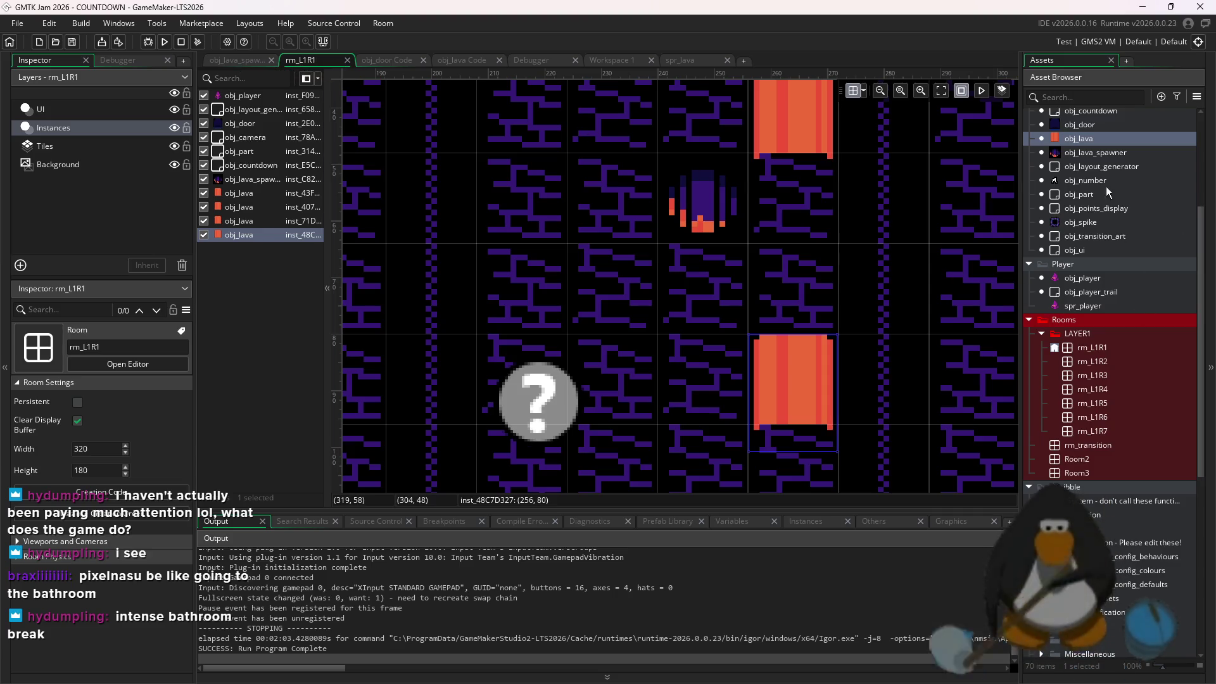
double_click(1102, 167)
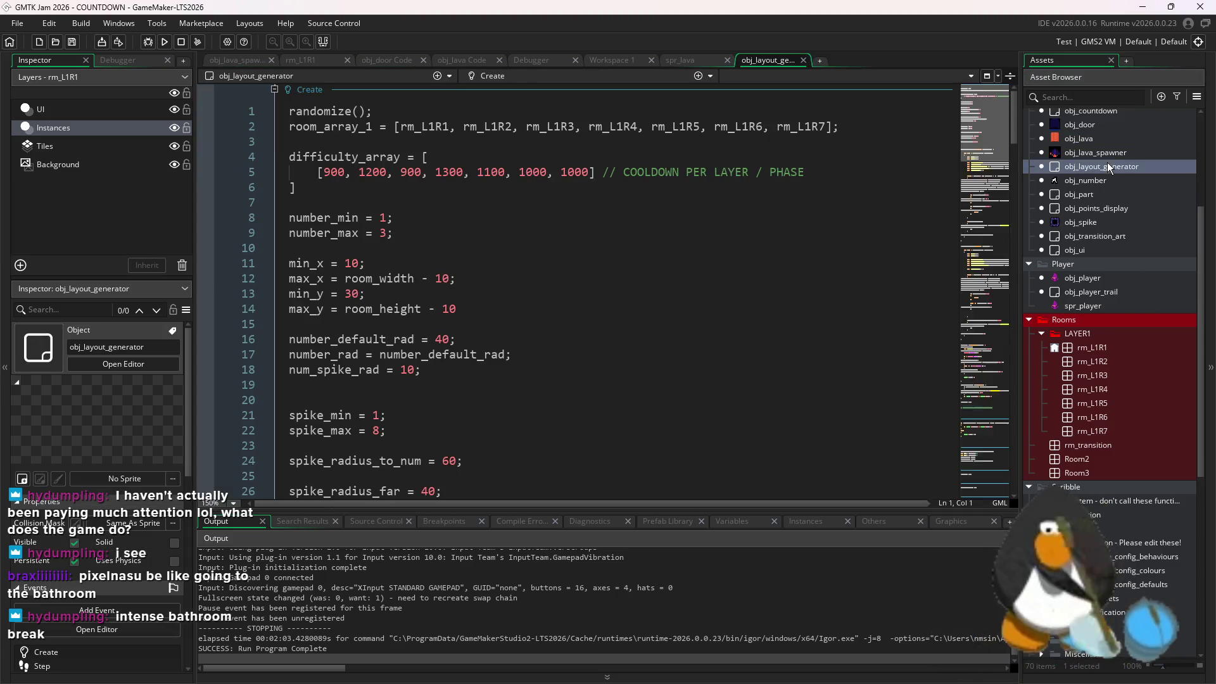
click(386, 235)
click(166, 42)
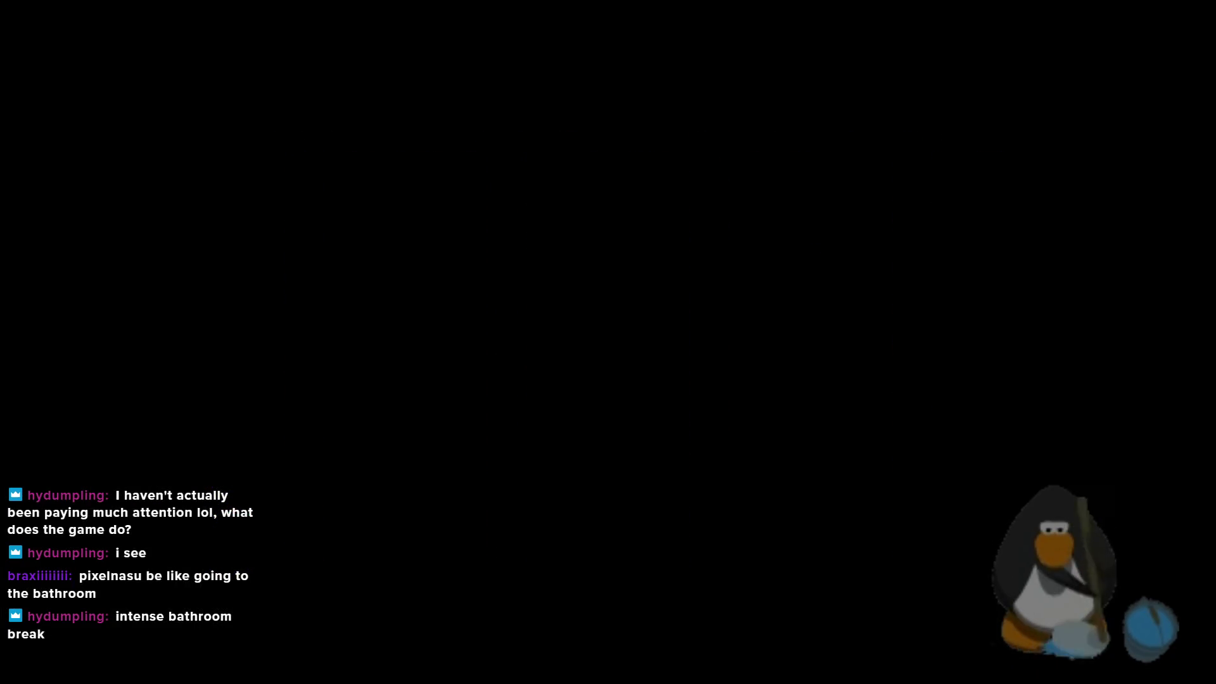
Collect the K and Q cards on floor 1
key(Right)
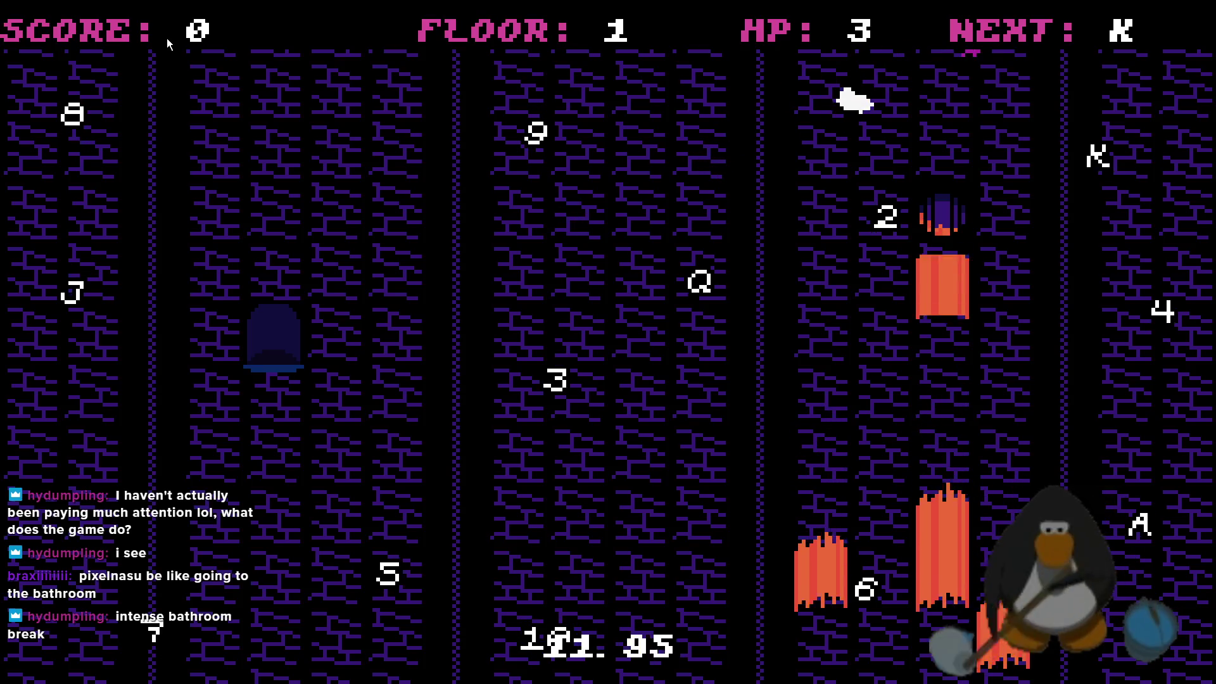
key(Left)
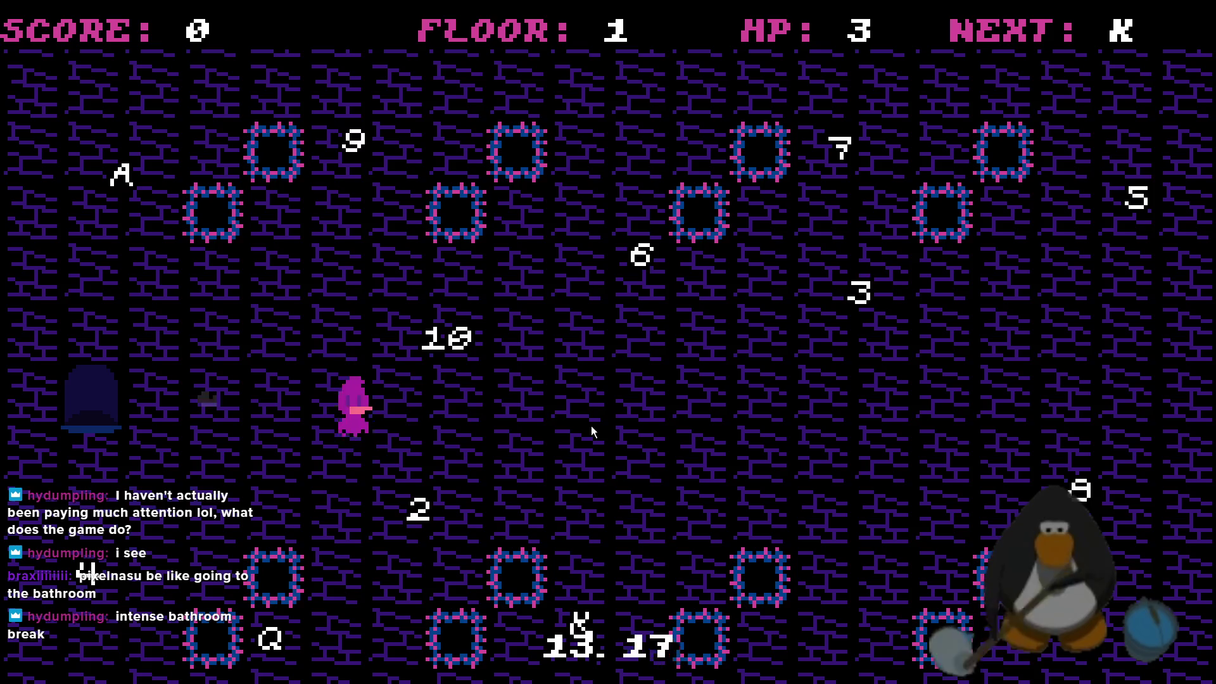
key(Right)
key(Down)
key(Down)
key(Up)
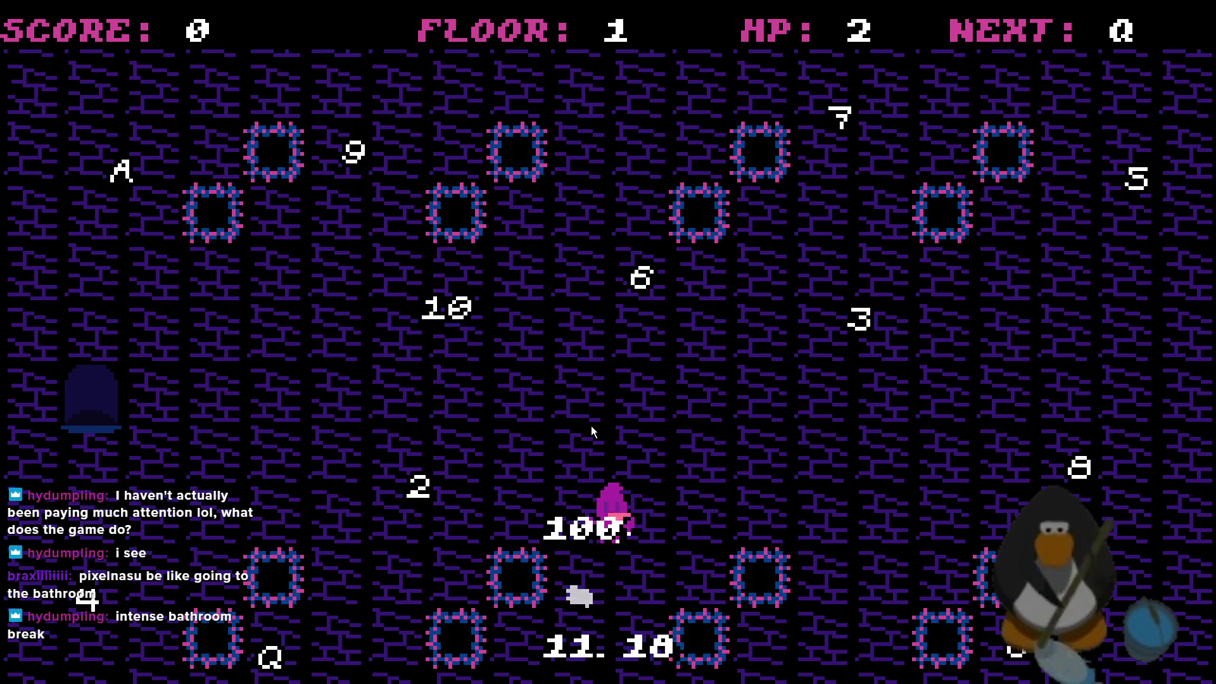
key(Left)
key(Down)
key(Down)
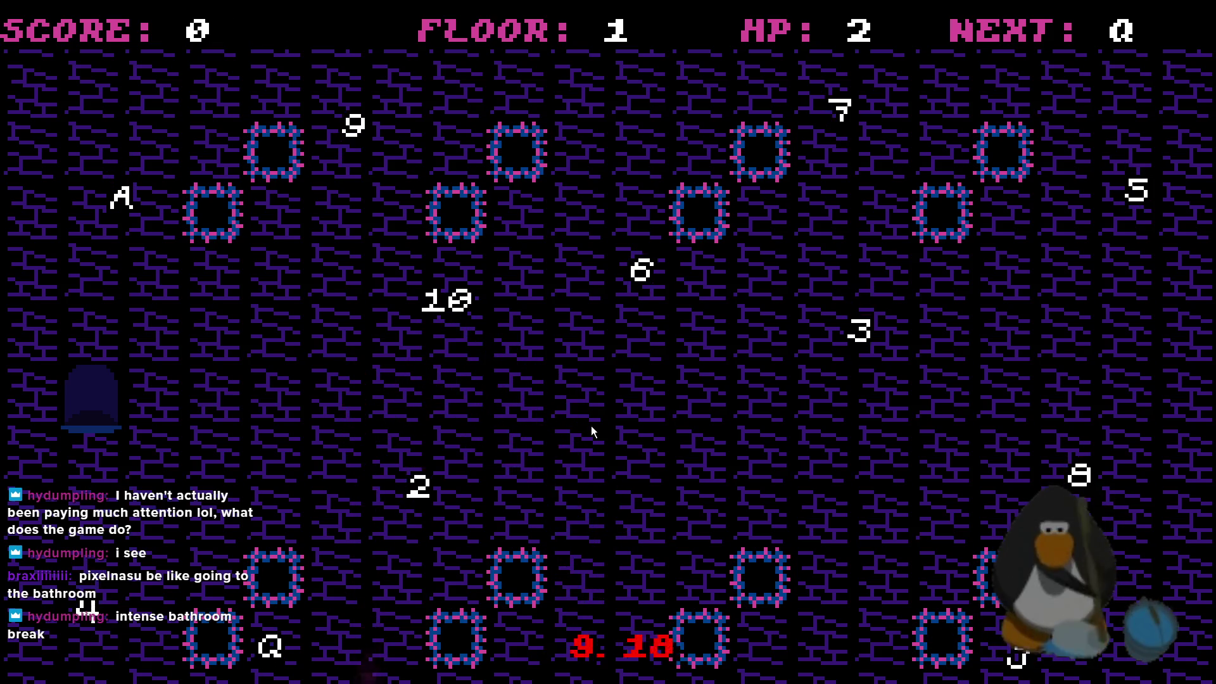
key(Left)
Collect the J, 10 and 9 cards along the right edge and top
key(Up)
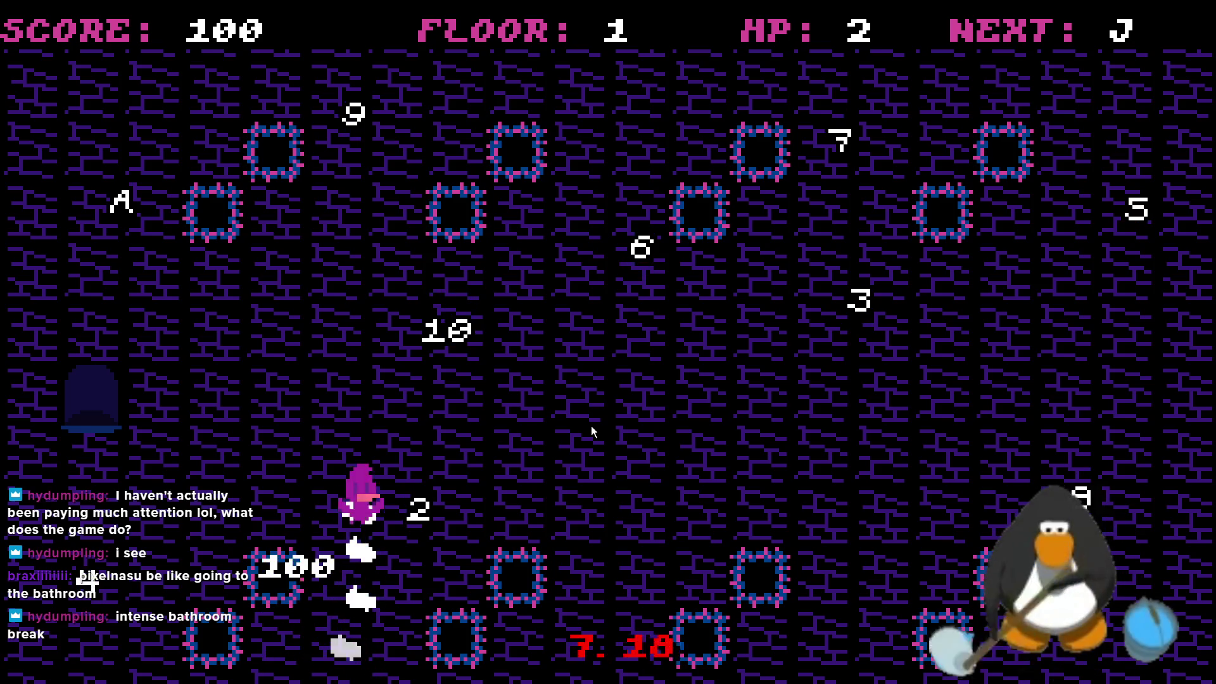
key(Right)
key(Down)
key(Right)
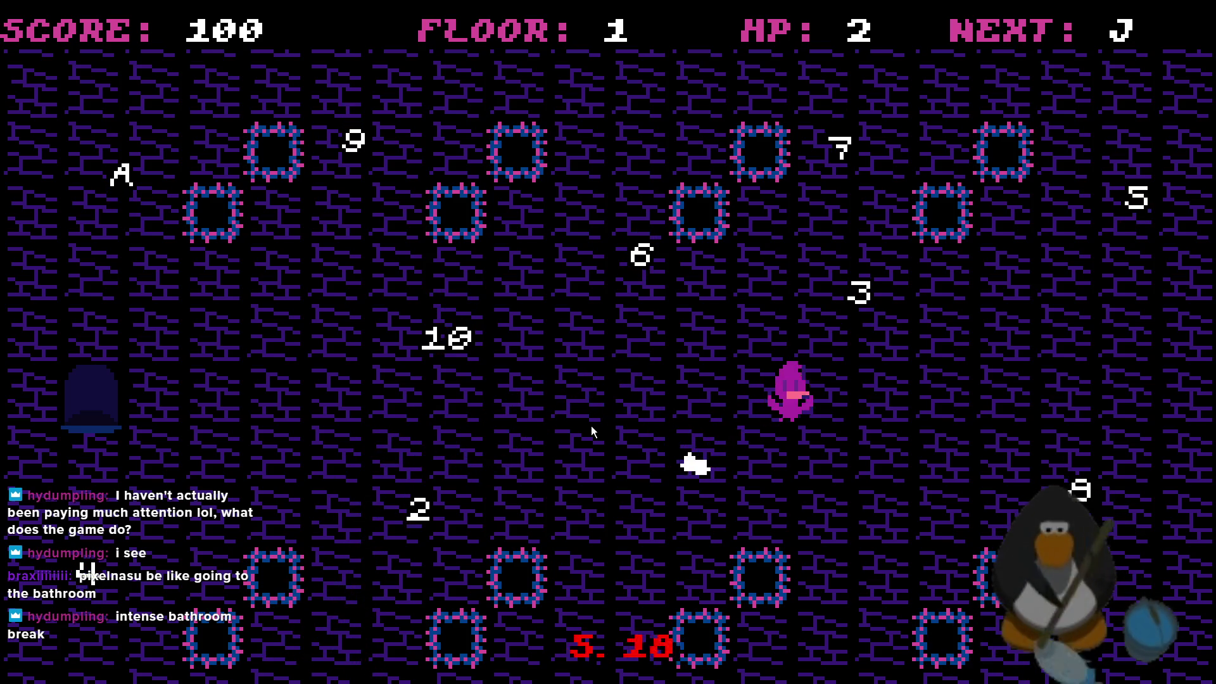
key(Up)
key(Down)
key(Left)
key(Up)
key(Left)
key(Left)
key(Up)
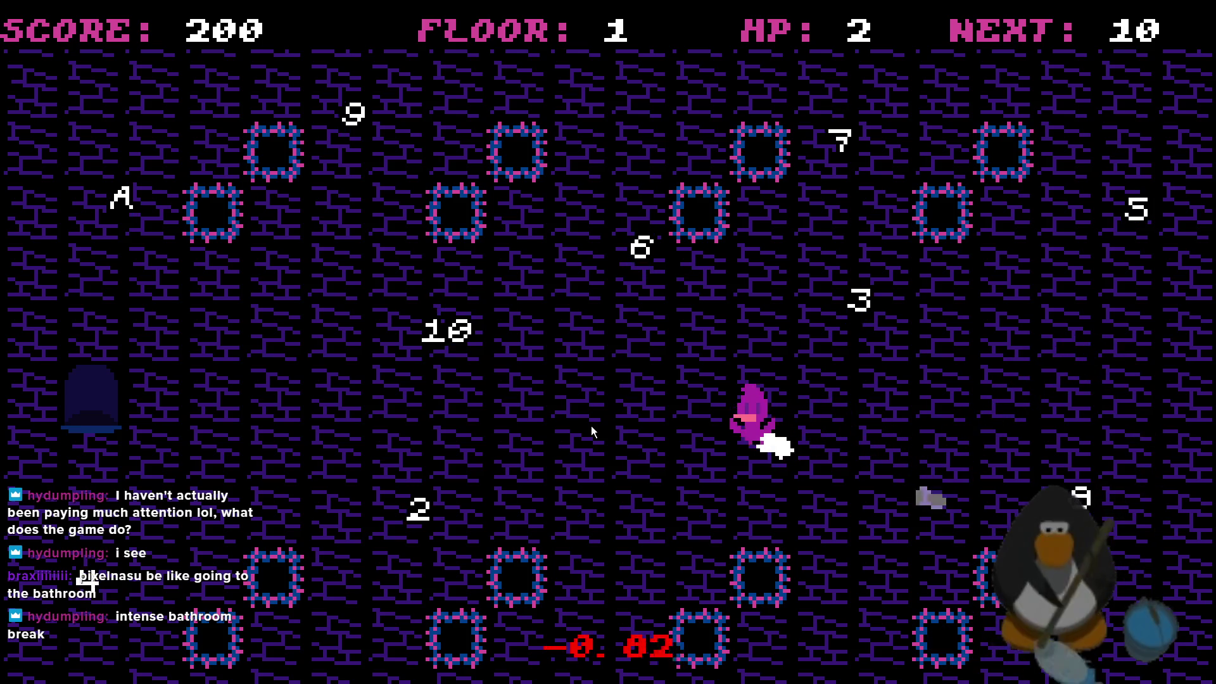
key(Left)
key(Up)
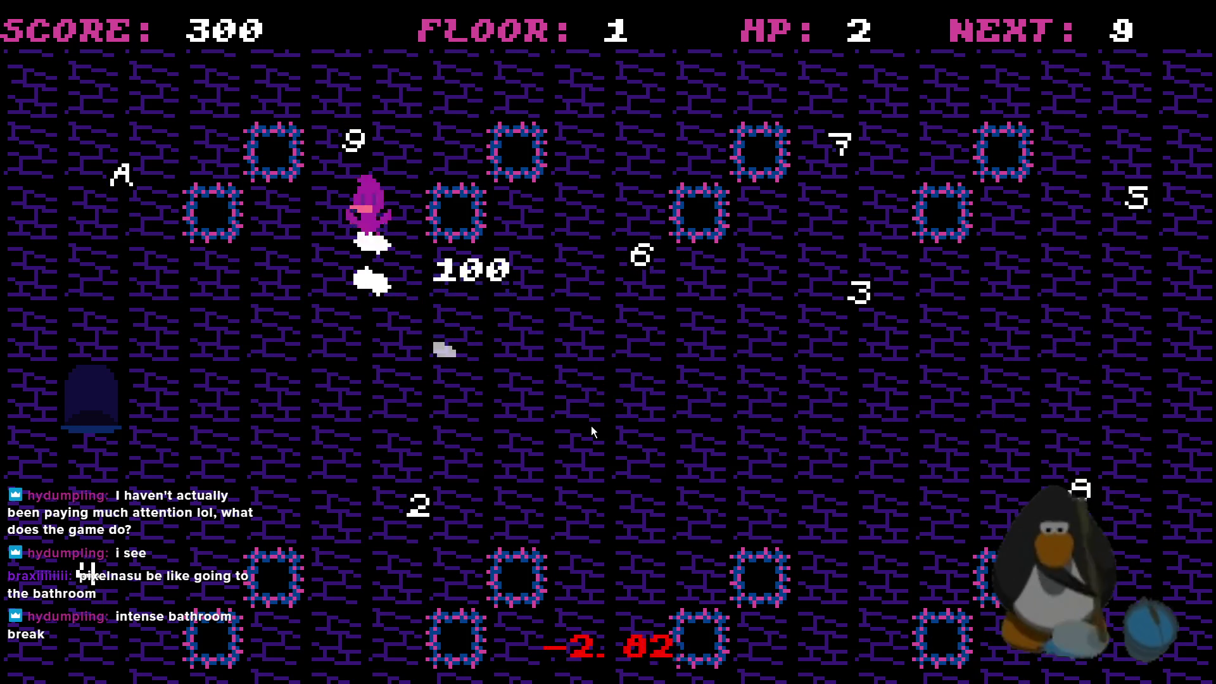
key(Left)
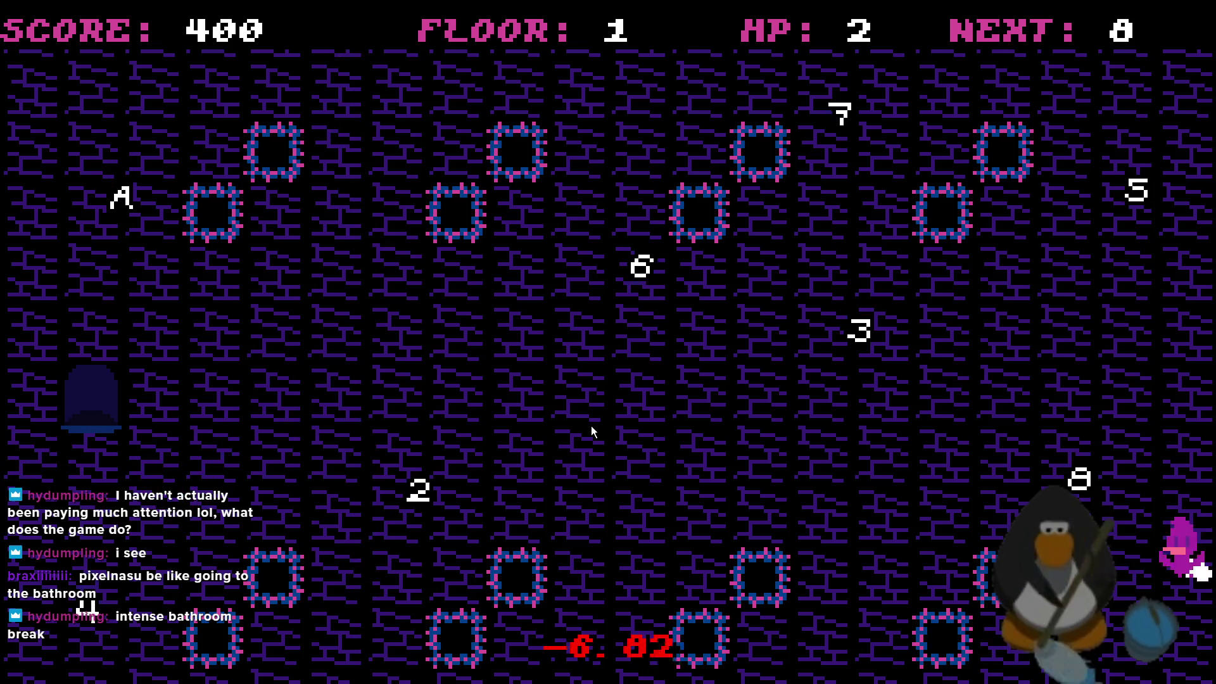
Wrap around to collect the 7, 6 and 5 cards
key(Down)
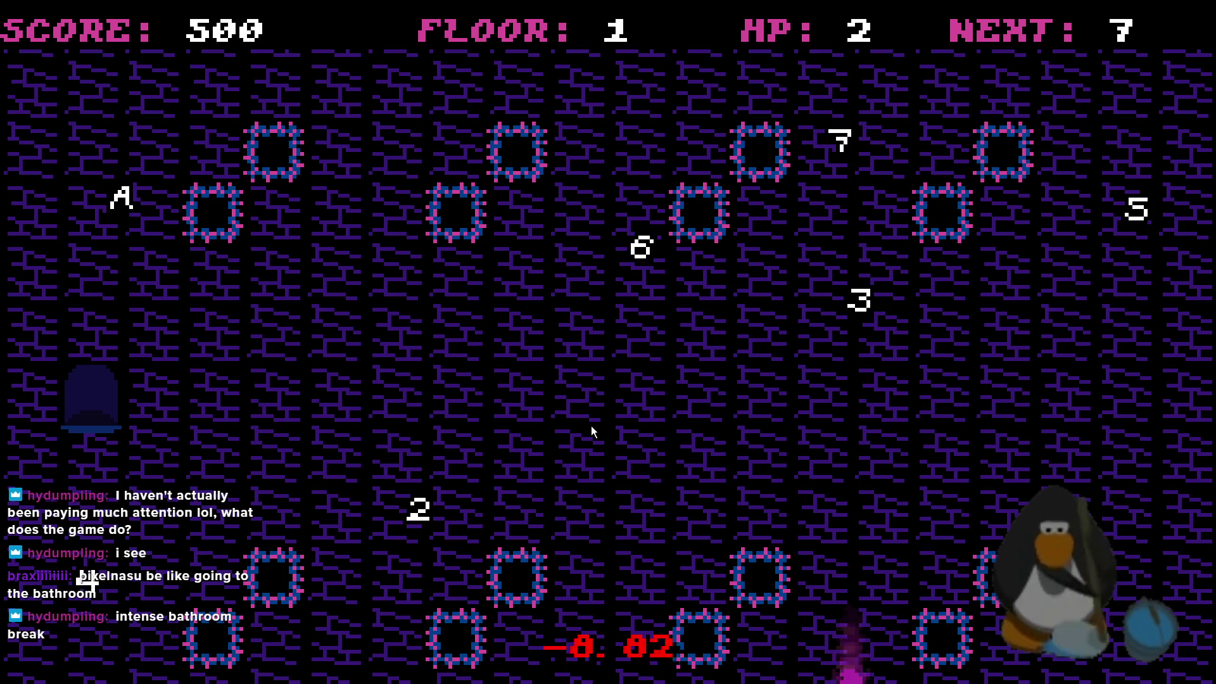
key(Down)
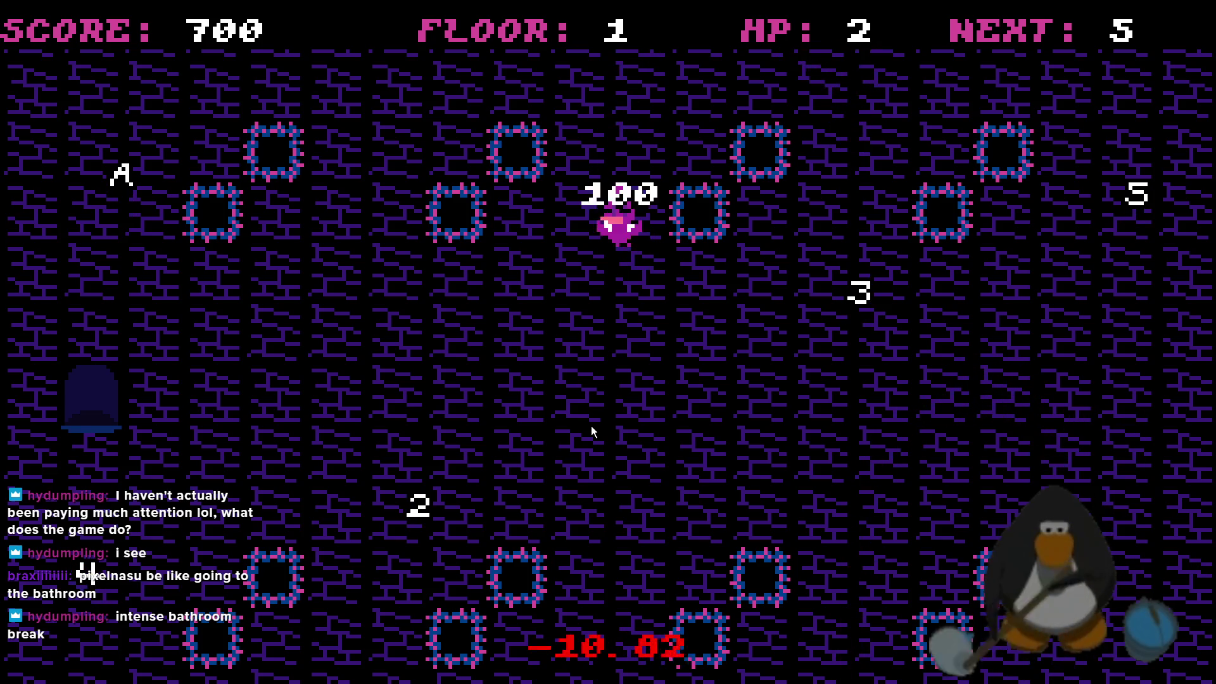
key(Left)
key(Down)
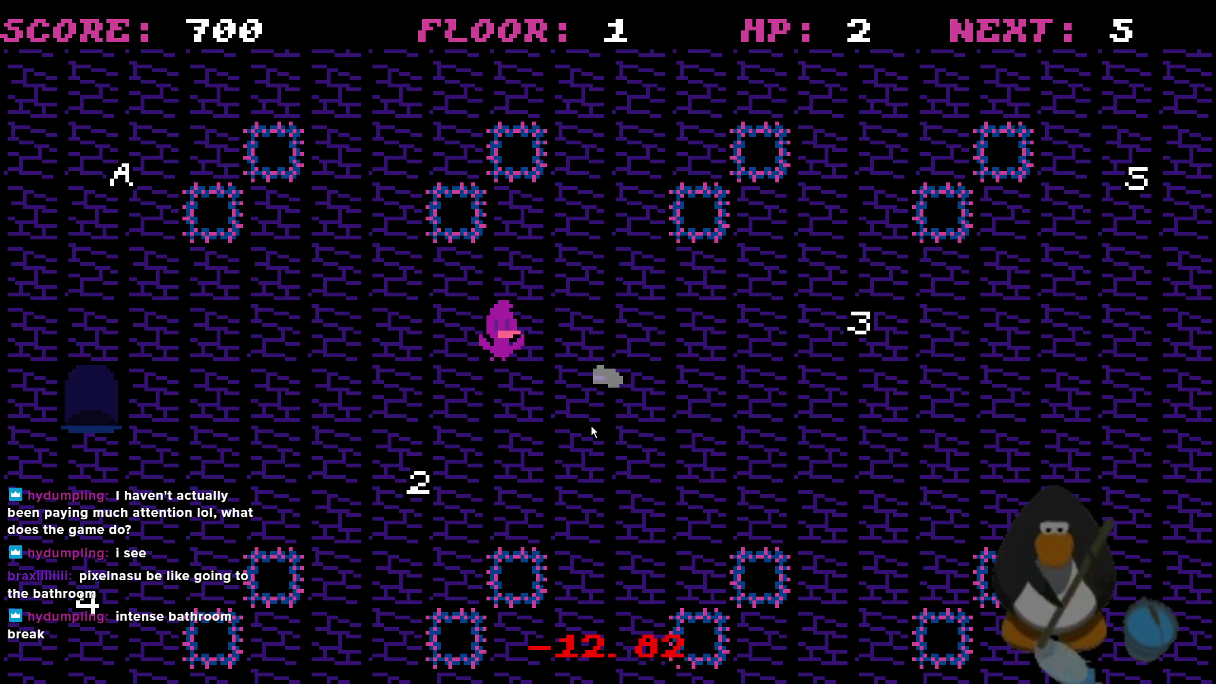
key(Up)
key(Right)
key(Down)
key(Left)
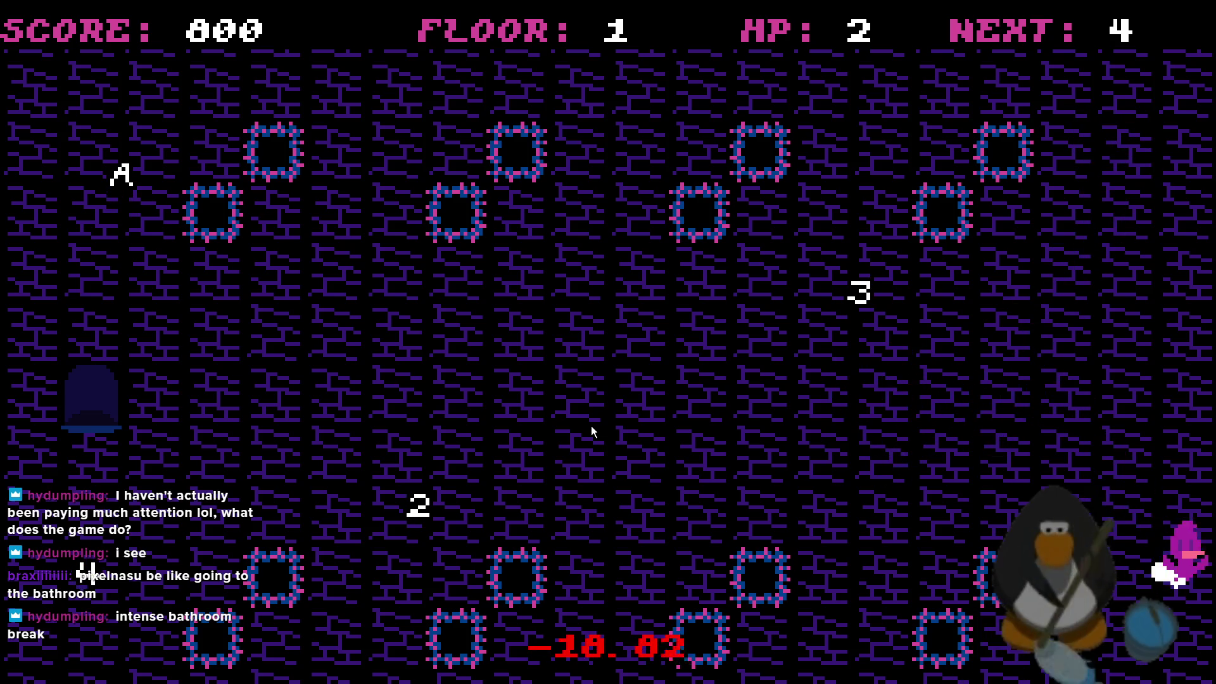
Collect the 4 and 3 cards on the right side
key(Right)
key(Down)
key(Up)
key(Right)
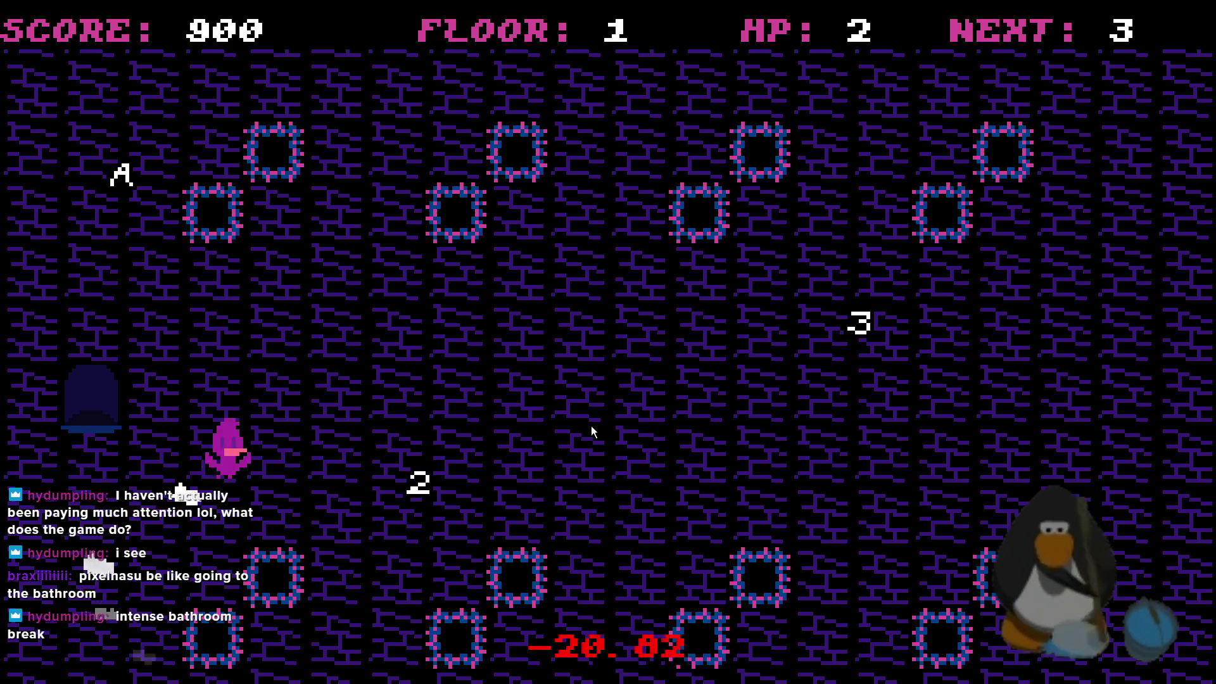
key(Right)
key(Up)
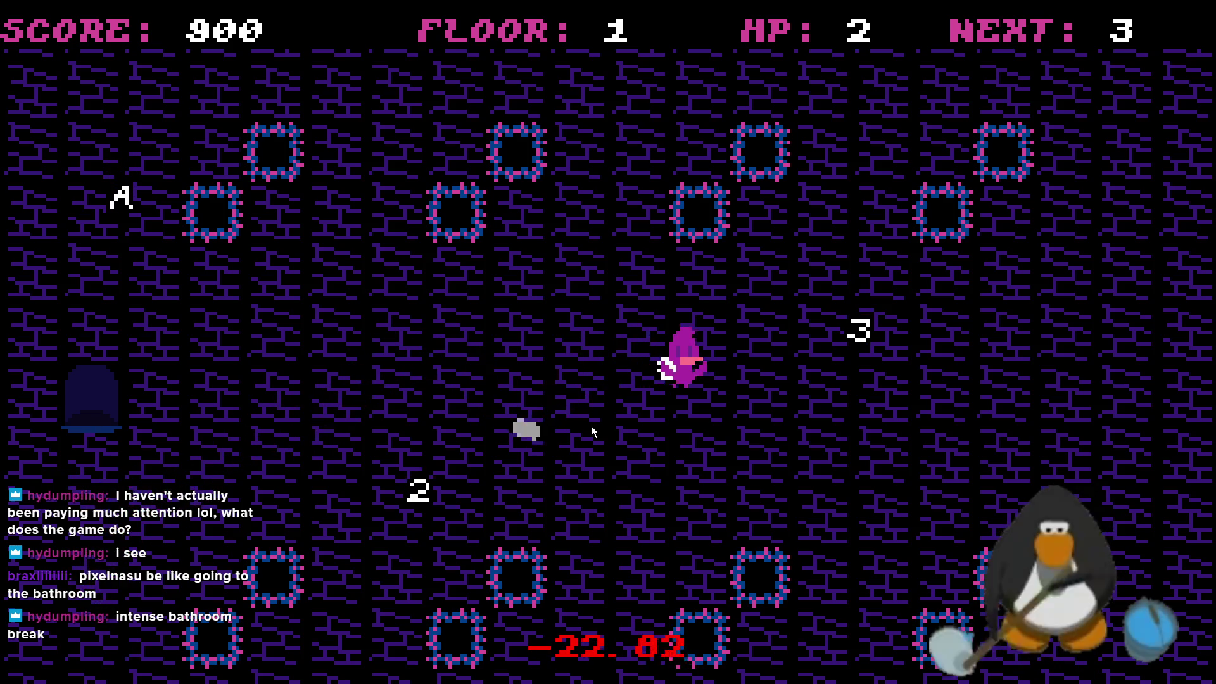
key(Up)
key(Right)
key(Left)
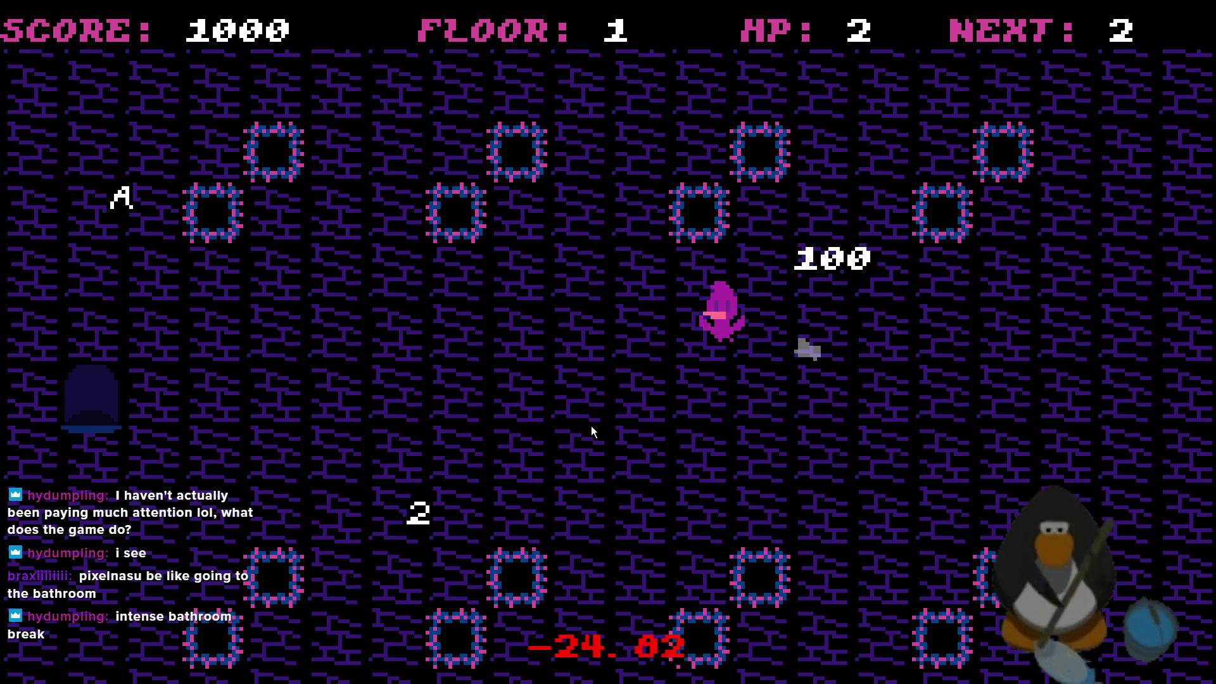
Collect the final A card to clear floor 1 at 1250 points
key(Left)
key(Up)
key(Down)
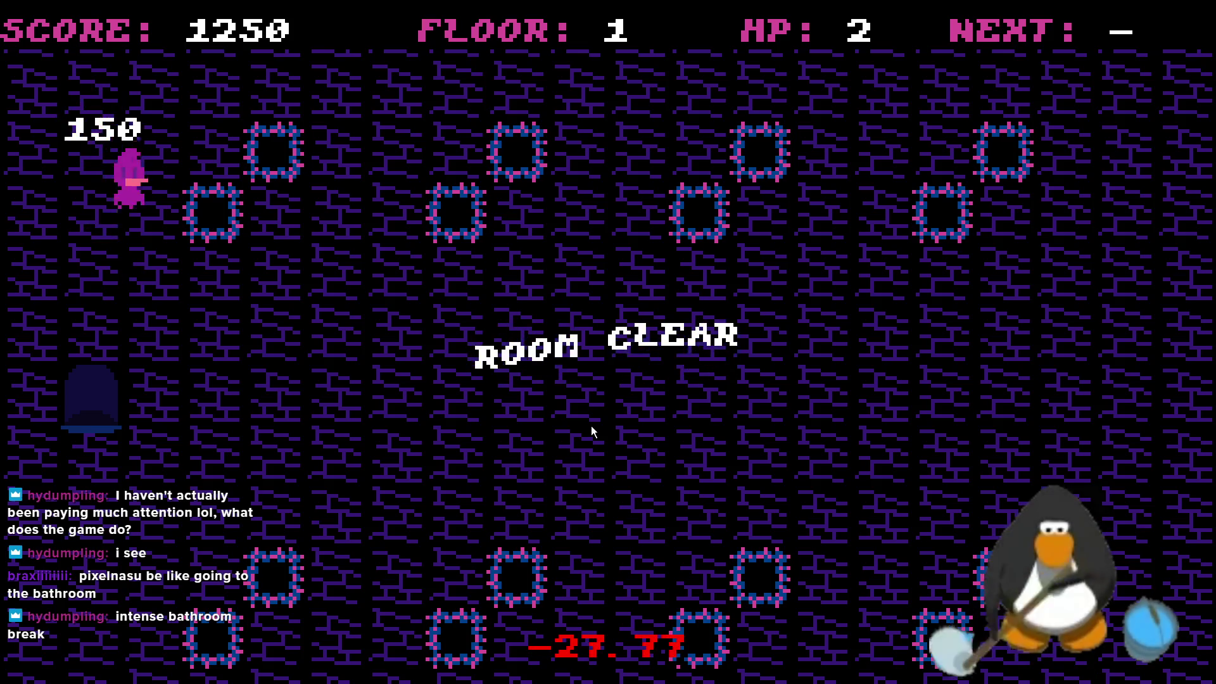
key(Down)
key(Right)
key(Up)
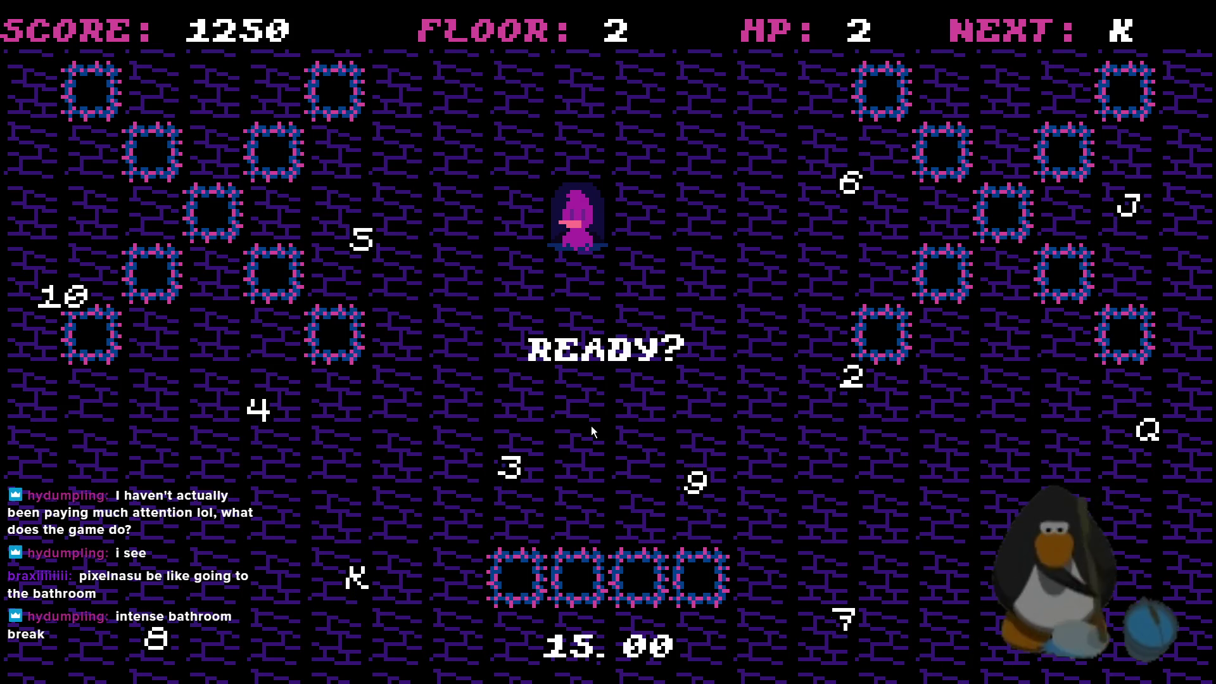
Finish floor 2, then collect the K, Q, J and 10 cards on floor 3
key(k)
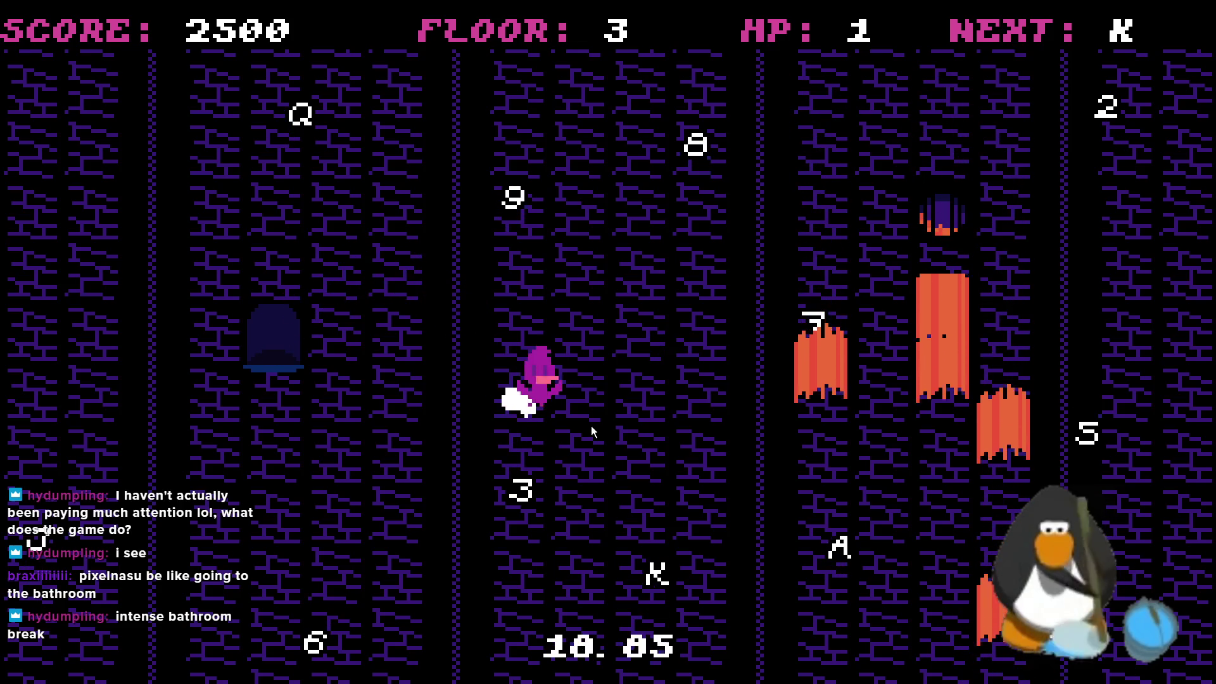
key(k)
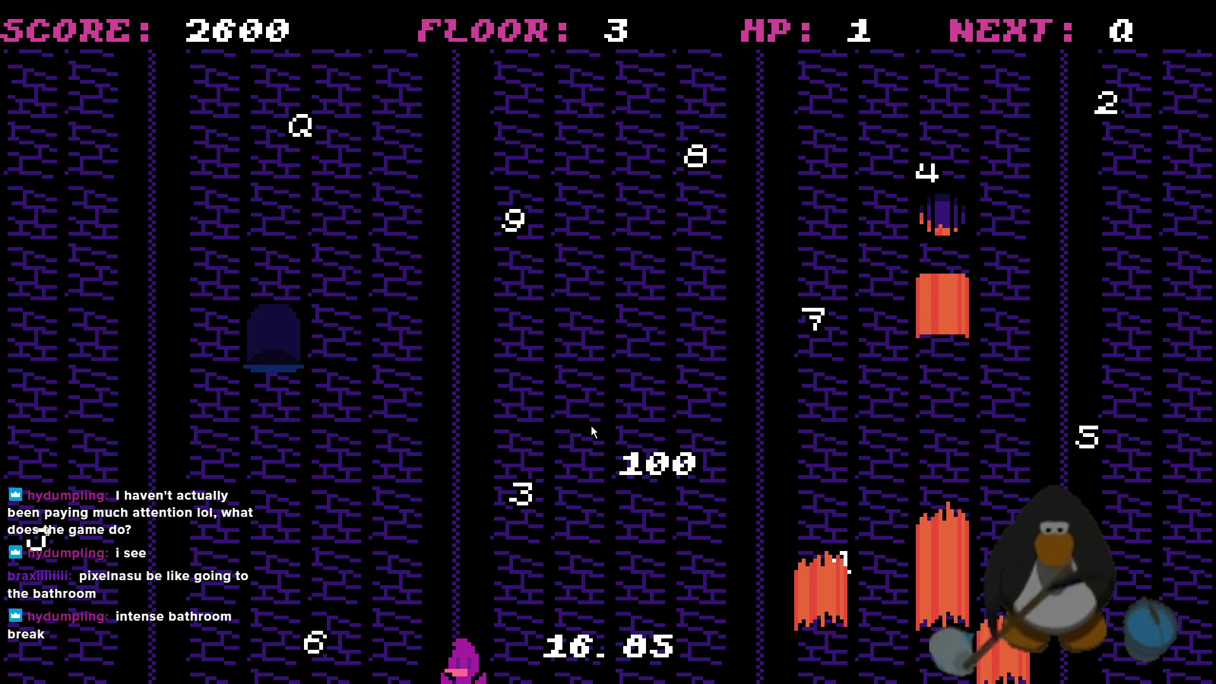
key(q)
key(j)
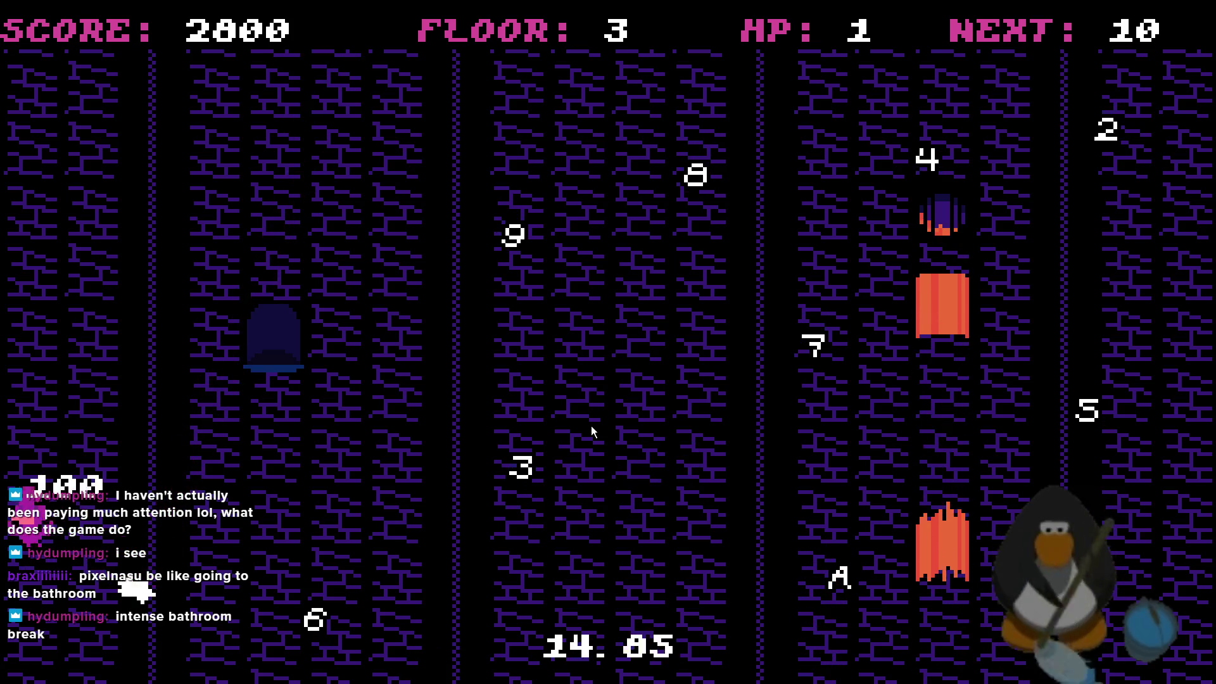
key(0)
Collect floor 3's 9 through 2 cards in order, heading for the final A
key(9)
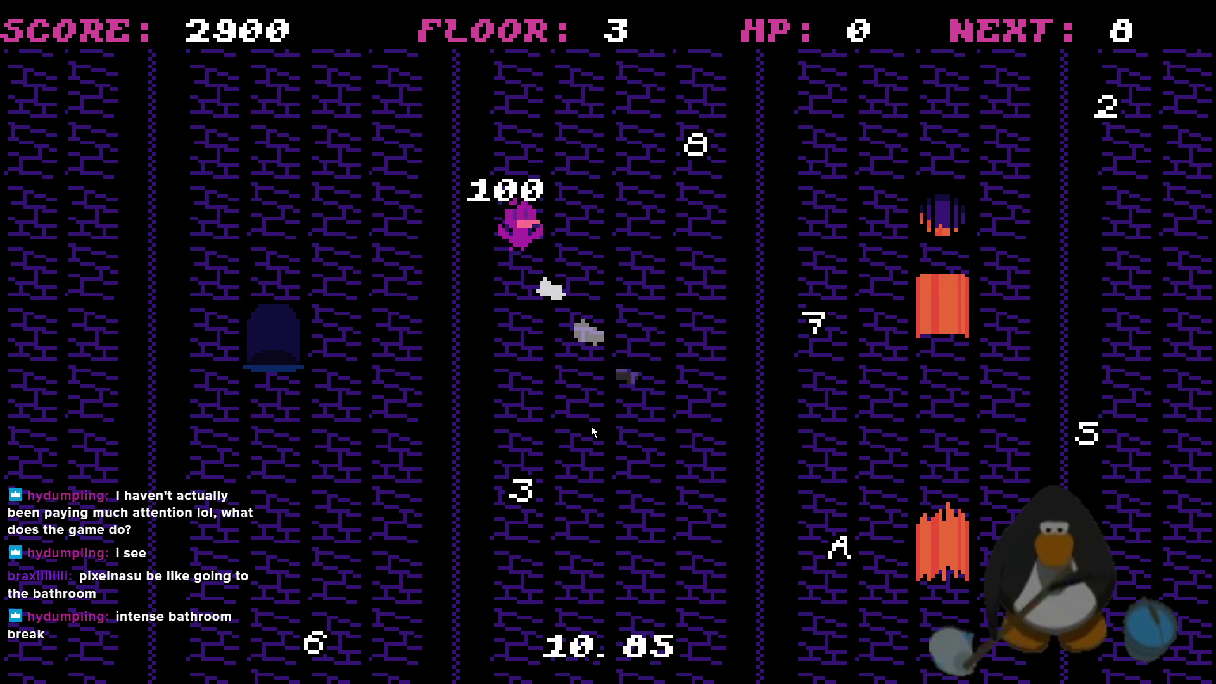
key(8)
key(7)
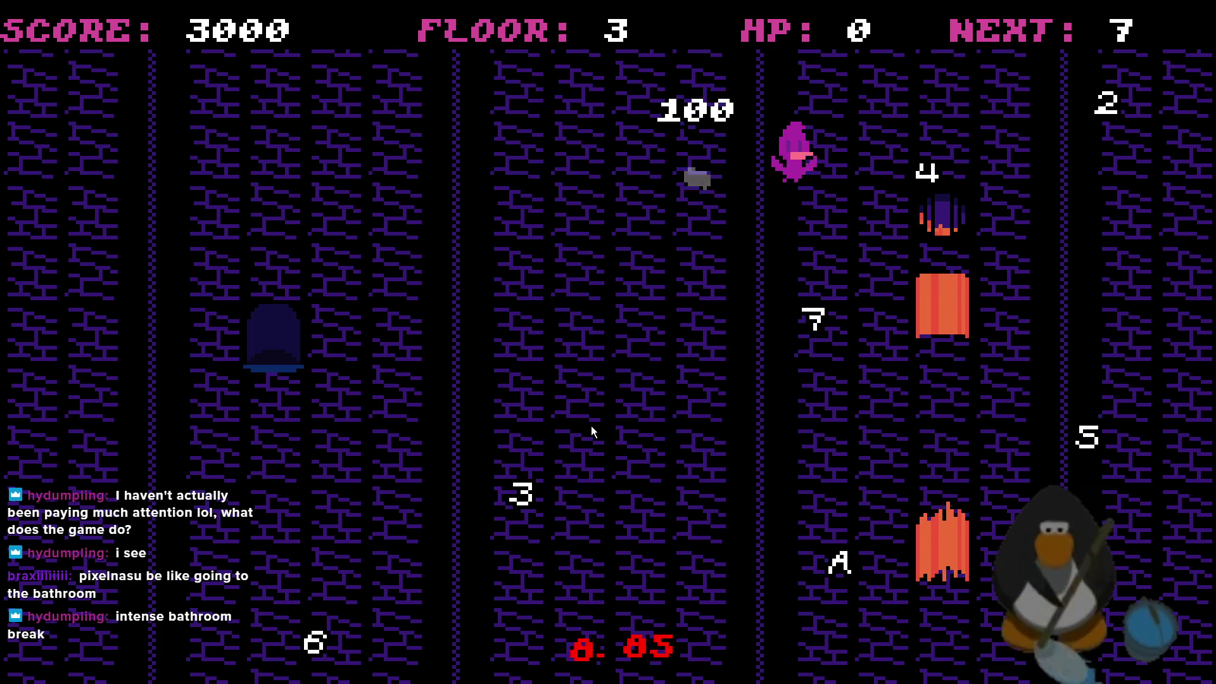
key(6)
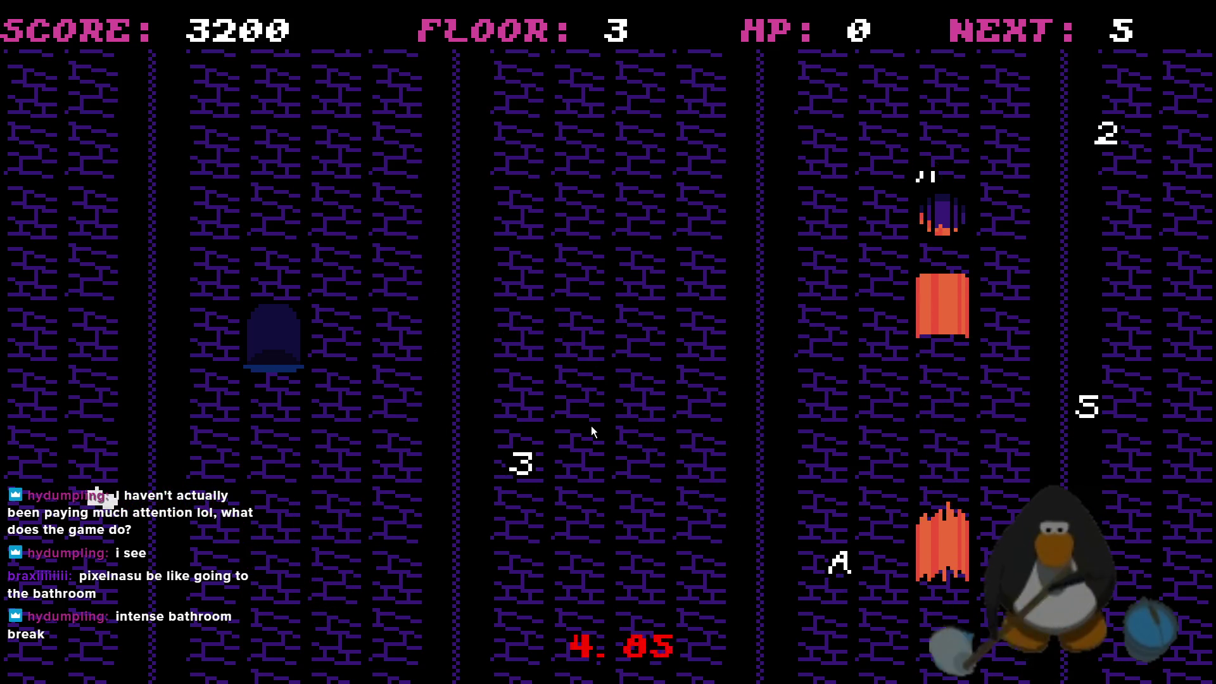
key(4)
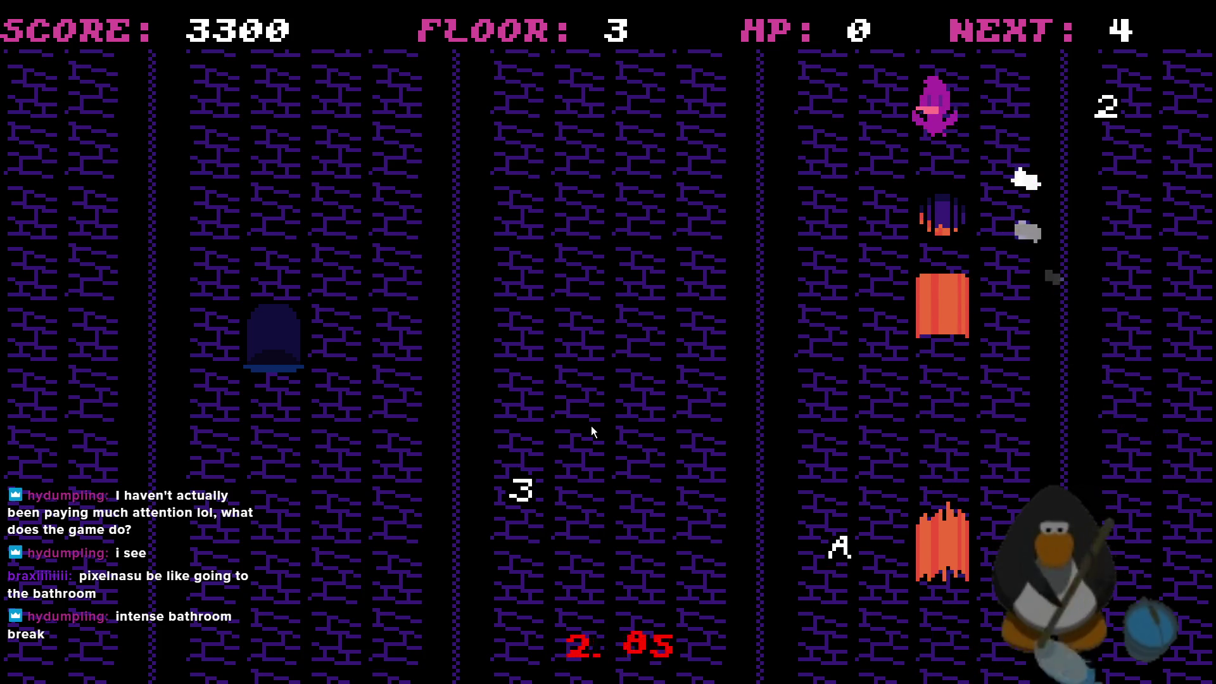
key(3)
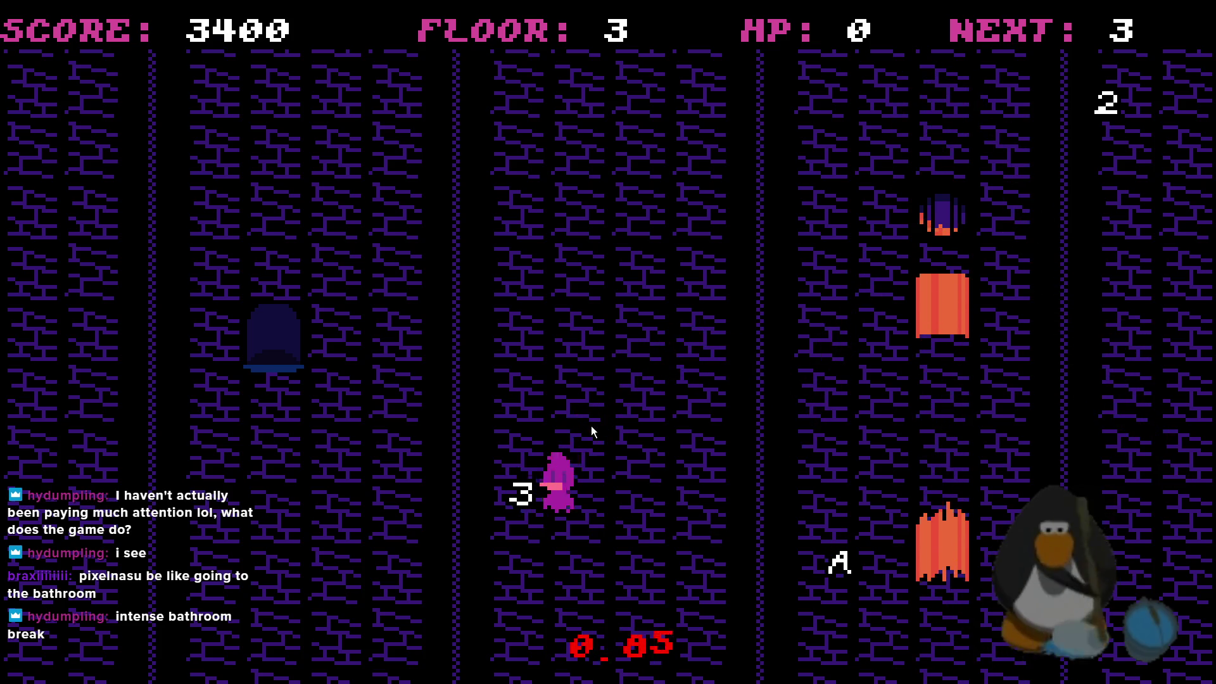
key(2)
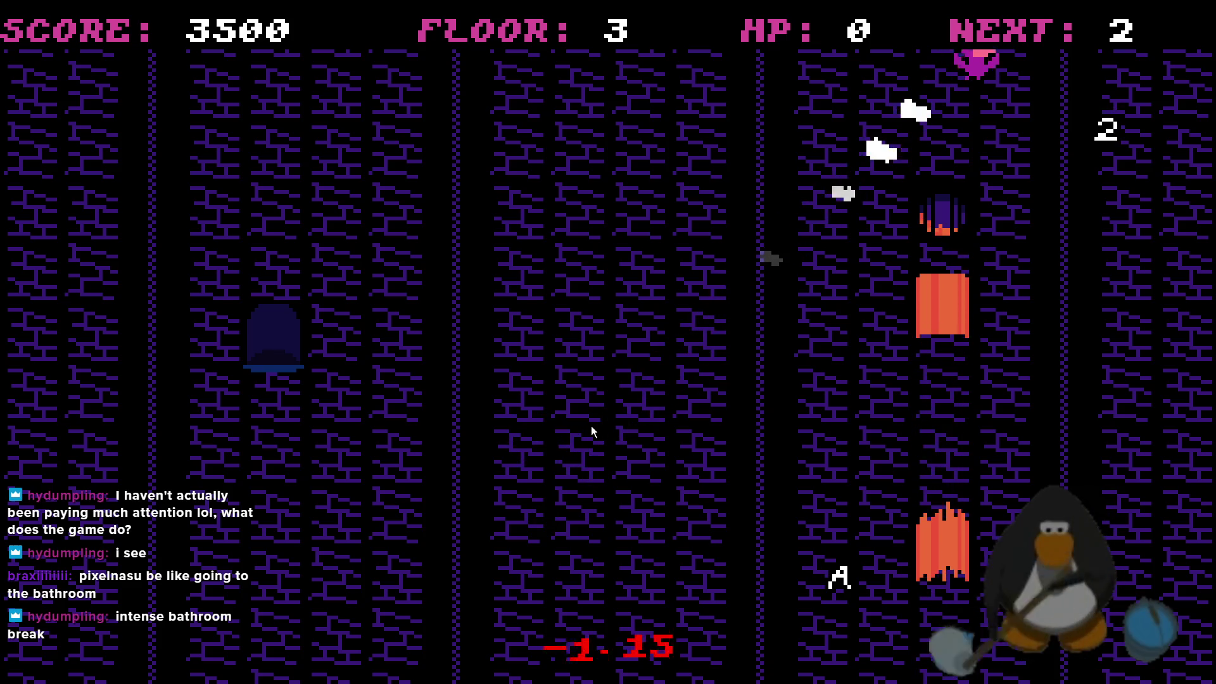
key(a)
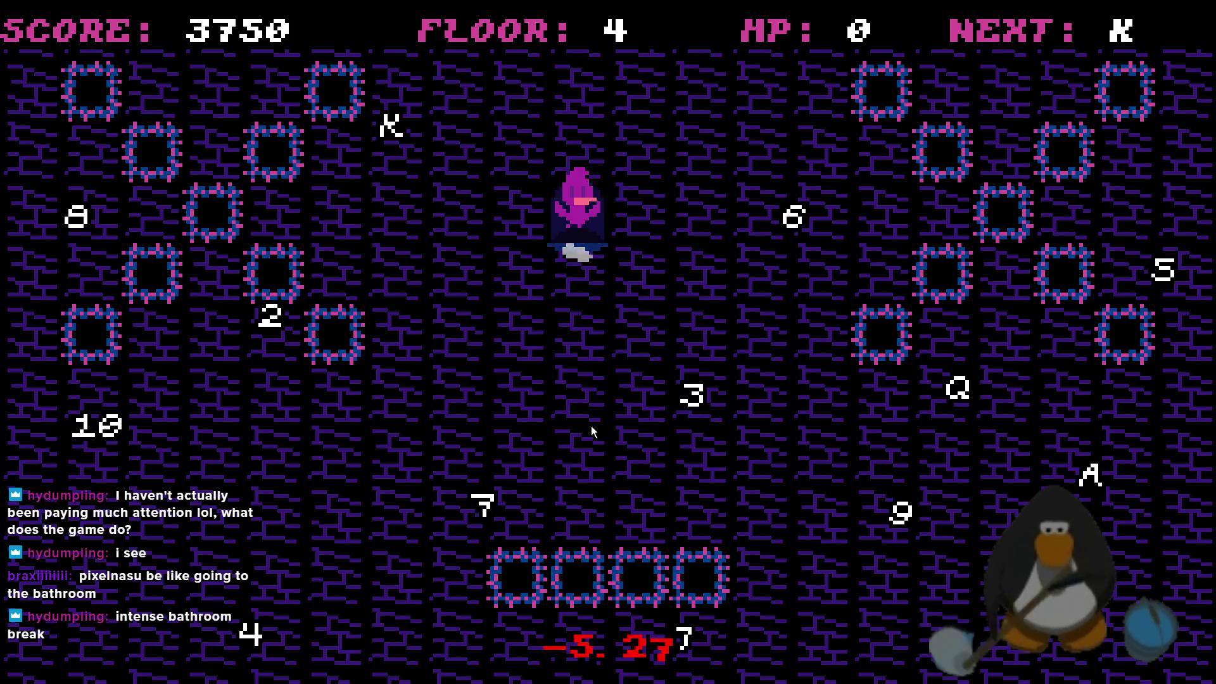
Collect the K and Q cards on floor 4
key(Left)
key(Up)
key(Down)
key(Down)
key(Up)
key(Right)
key(Down)
key(Down)
key(Right)
key(Up)
key(Down)
Steer the player left past the dark doorway, then down-left from the top
key(Left)
key(Left)
key(Right)
key(Up)
key(Left)
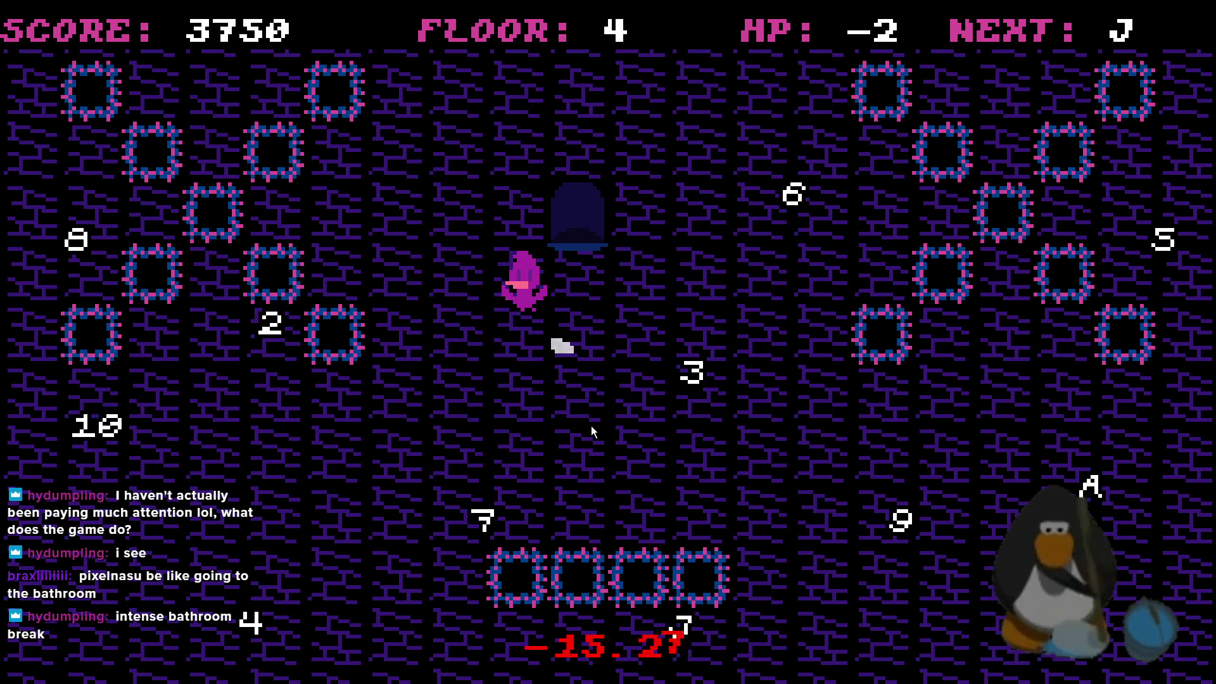
key(Left)
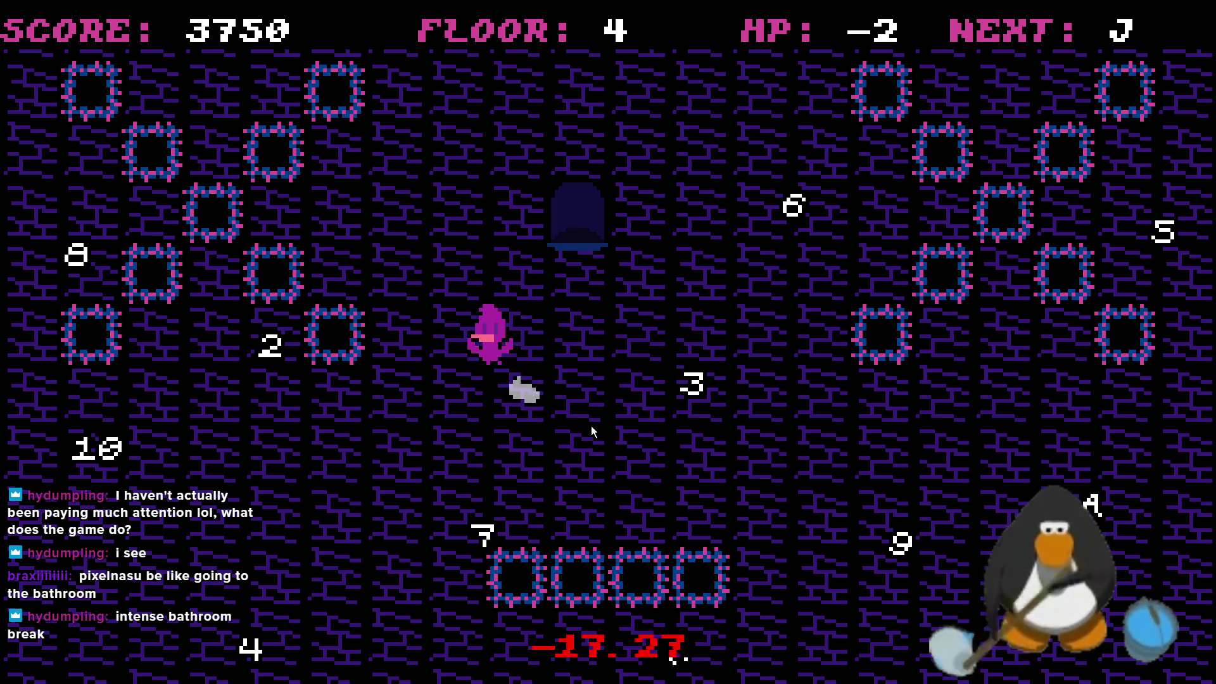
key(Down)
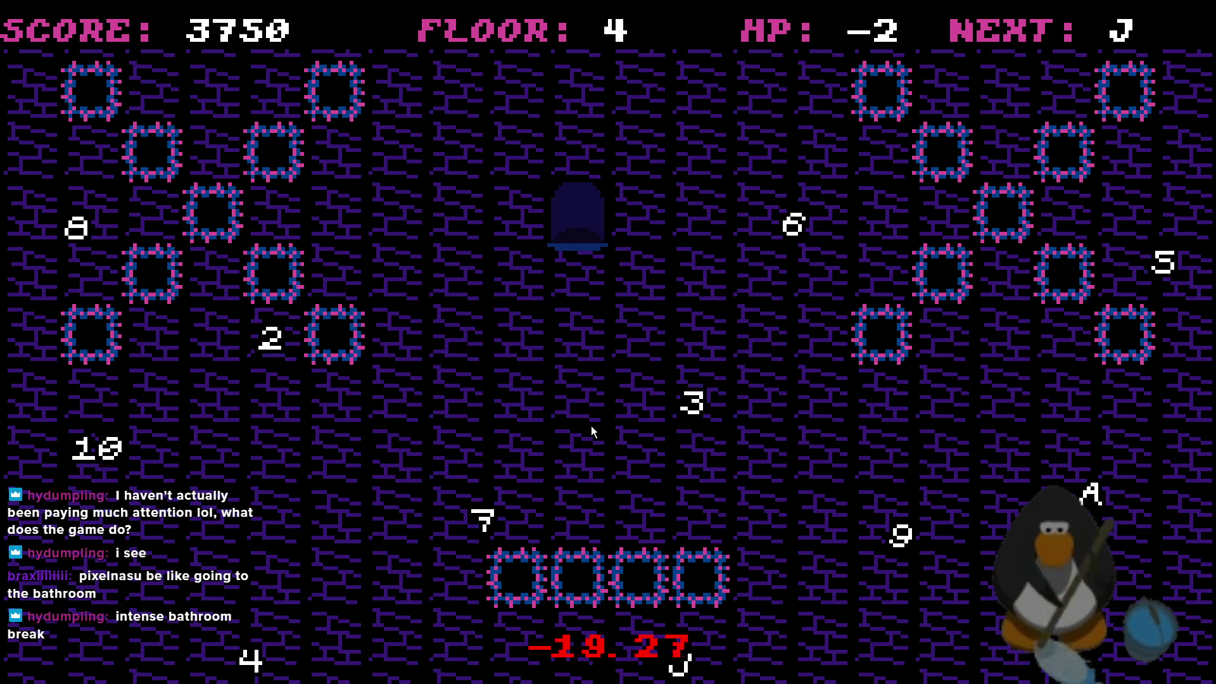
key(Down)
key(Left)
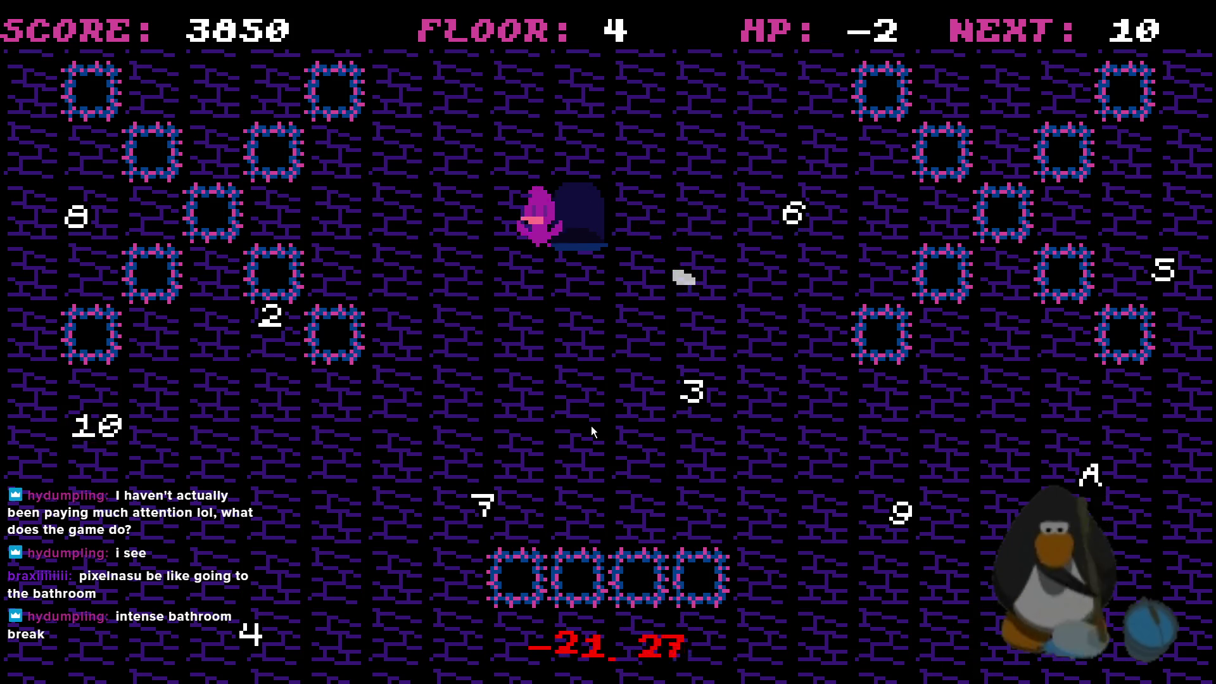
Collect the 10, 9 and 8 pickups near the bottom
key(Down)
key(Left)
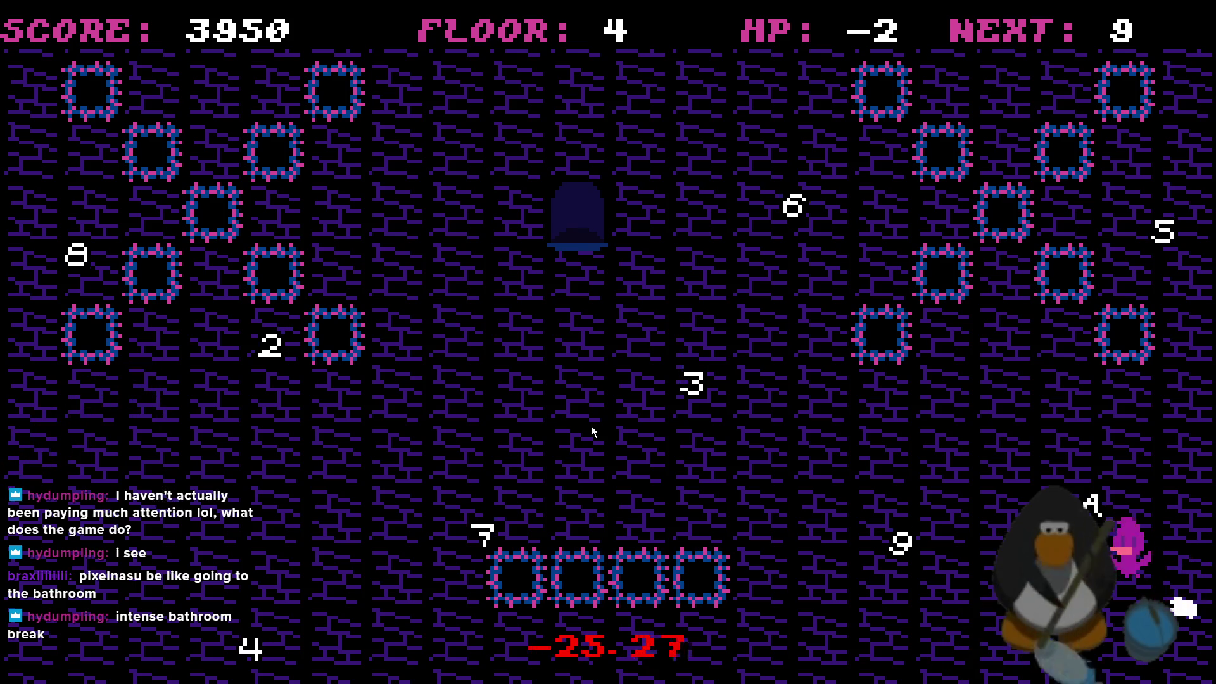
key(Left)
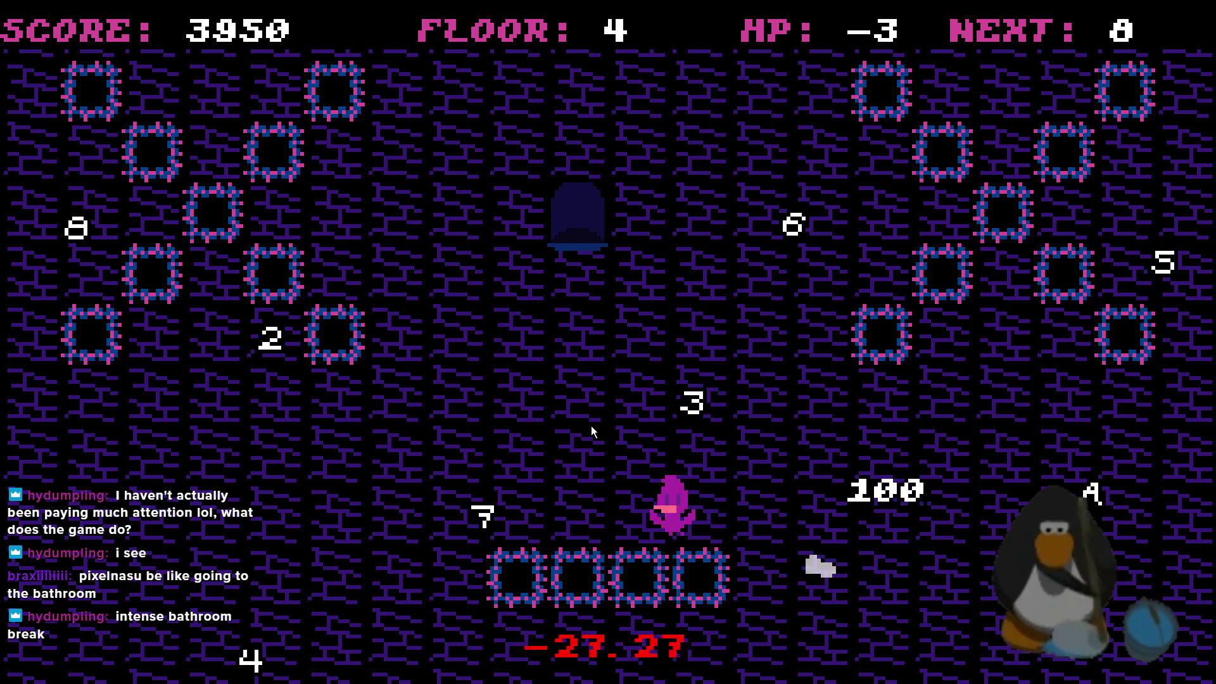
key(Down)
key(Left)
key(Down)
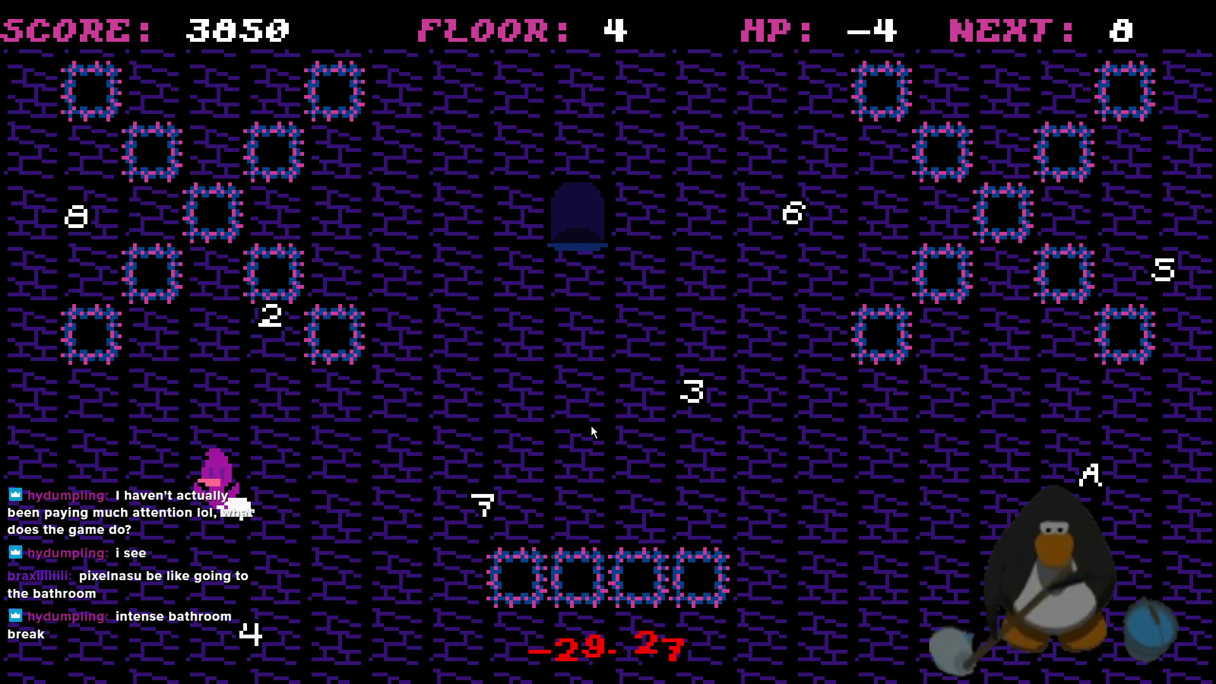
key(Up)
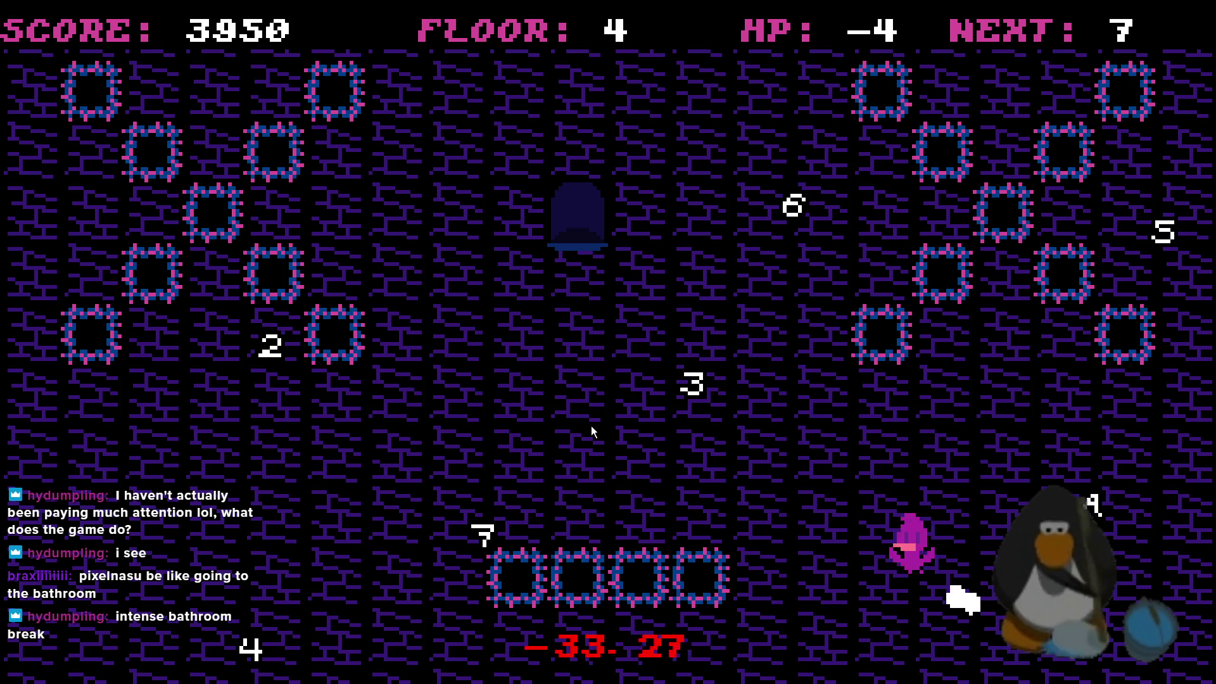
Collect the 7, 6 and 5 pickups, ending on the right edge
key(Left)
key(Up)
key(Down)
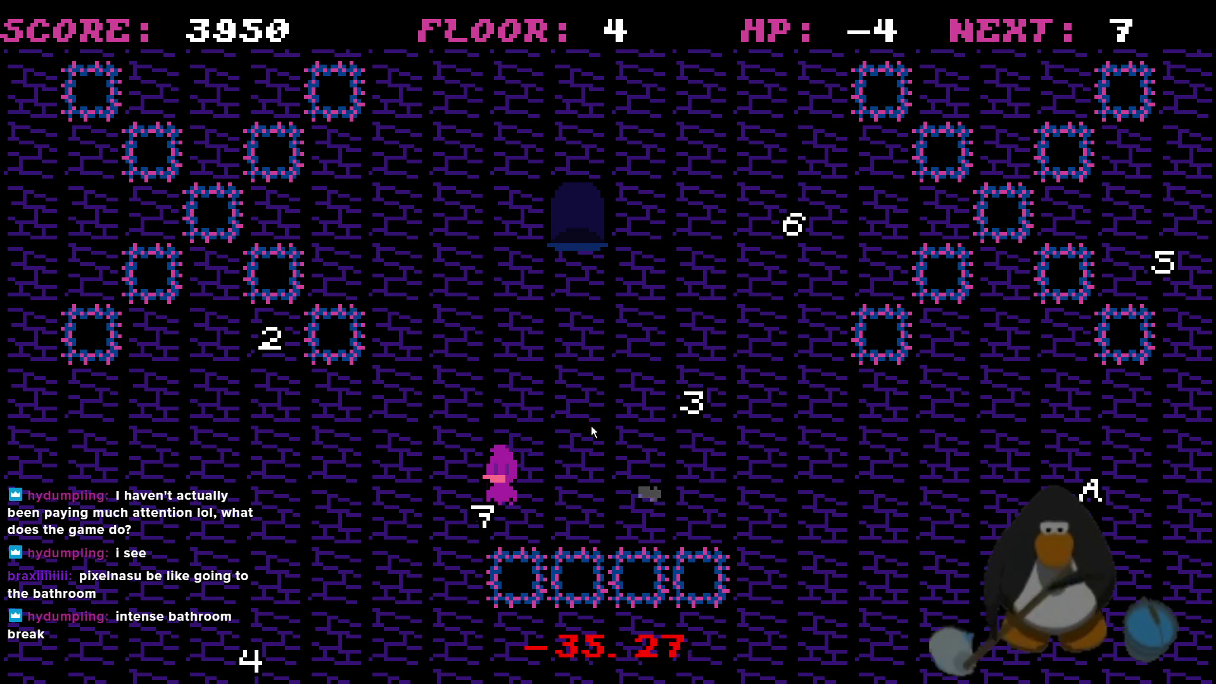
key(Up)
key(Up)
key(Right)
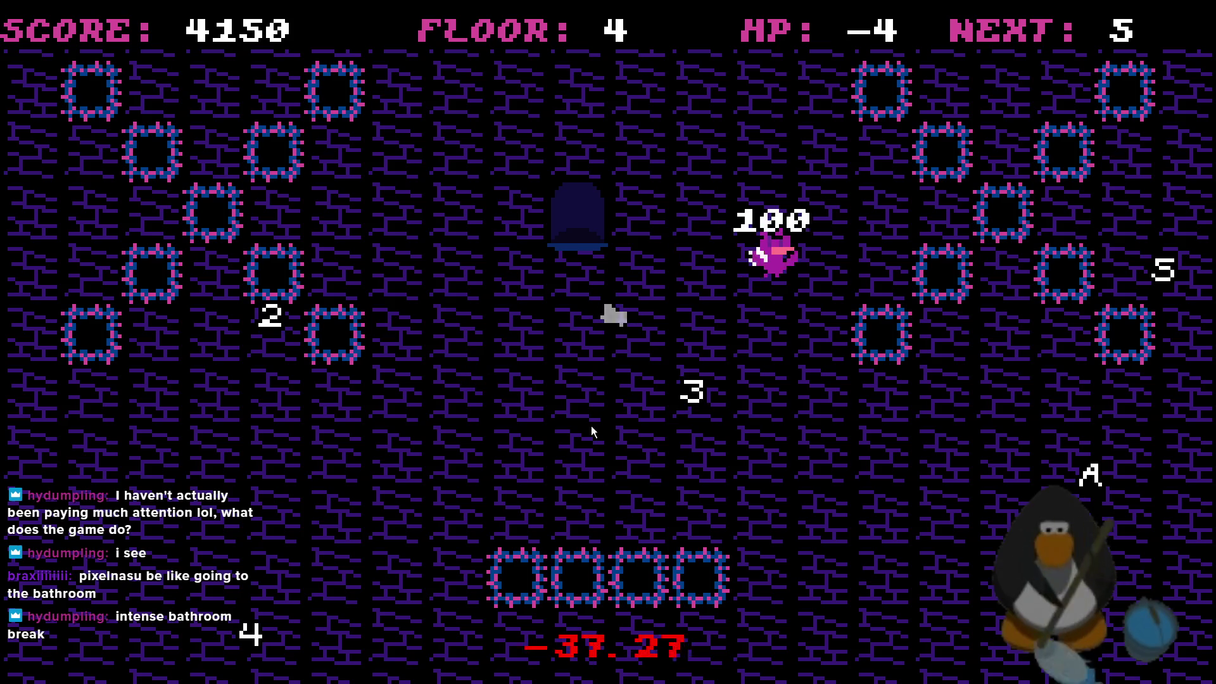
key(Down)
key(Right)
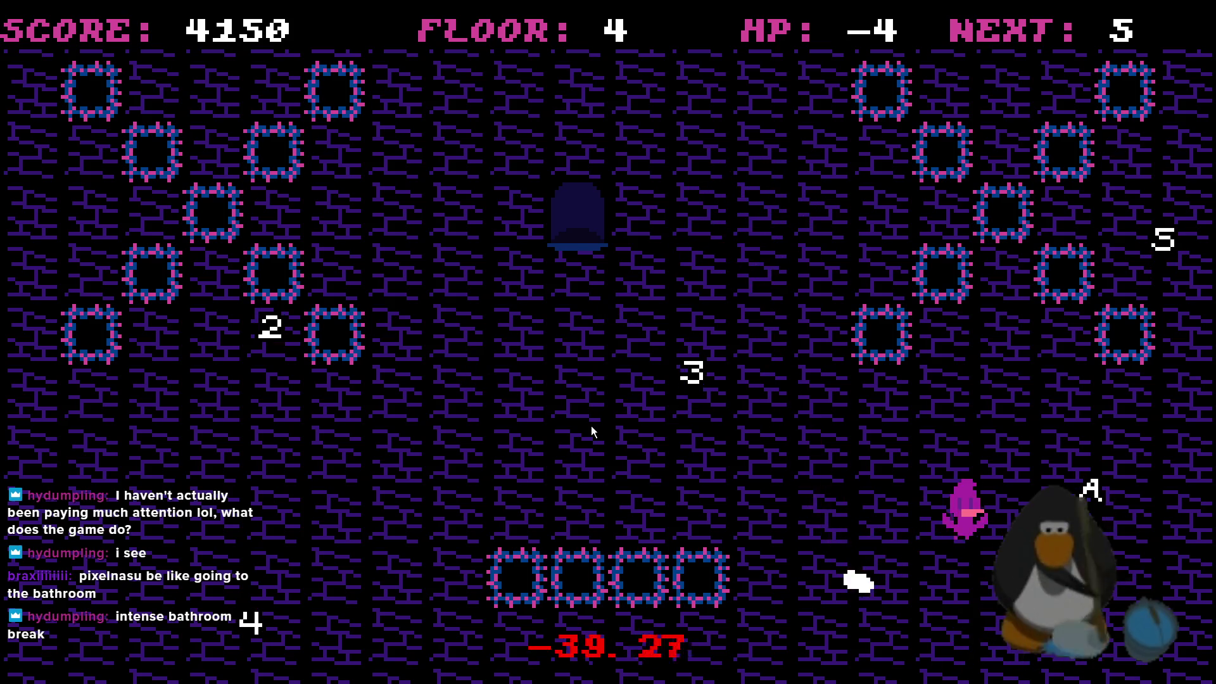
key(Up)
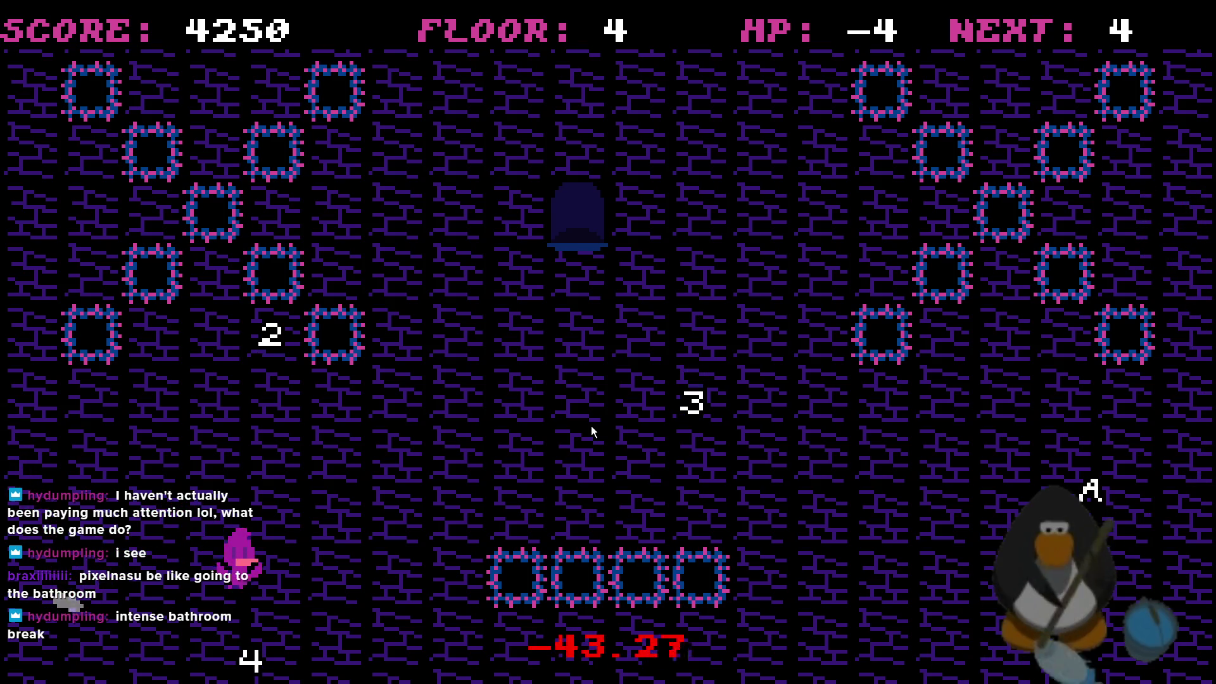
Collect the 3 and 2 pickups
key(Up)
key(Right)
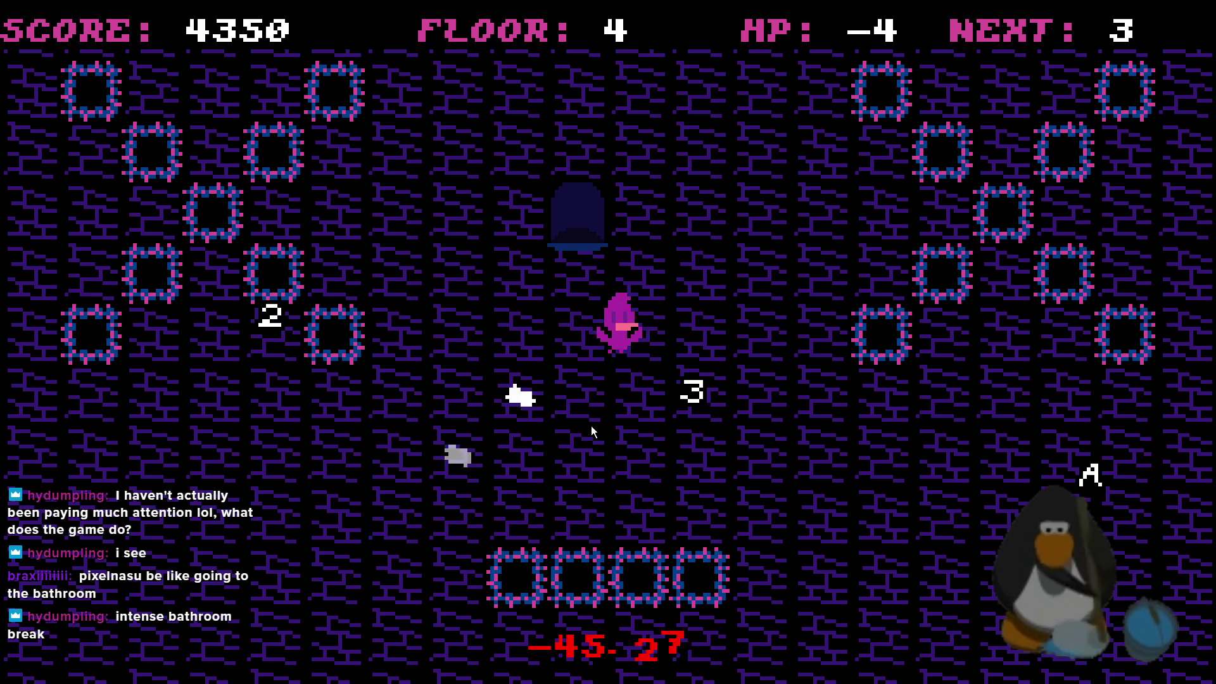
key(Up)
key(Left)
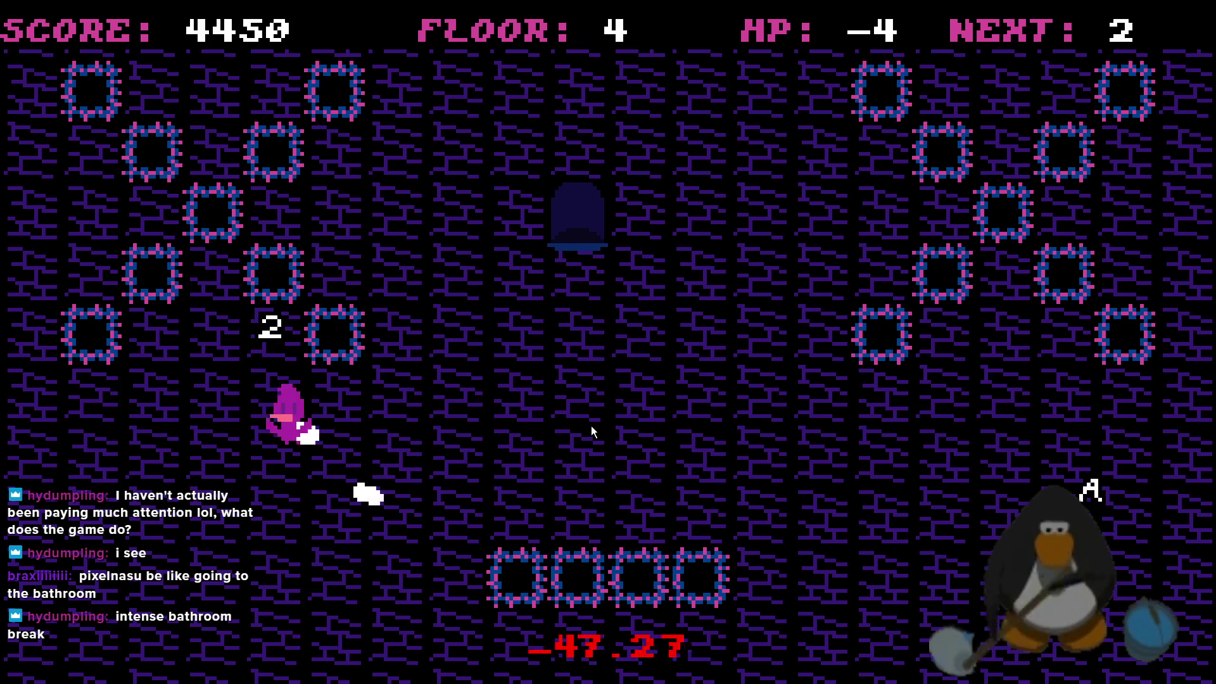
key(Up)
key(Left)
Collect the A to clear floor 4 and walk into the exit door
key(Up)
key(Right)
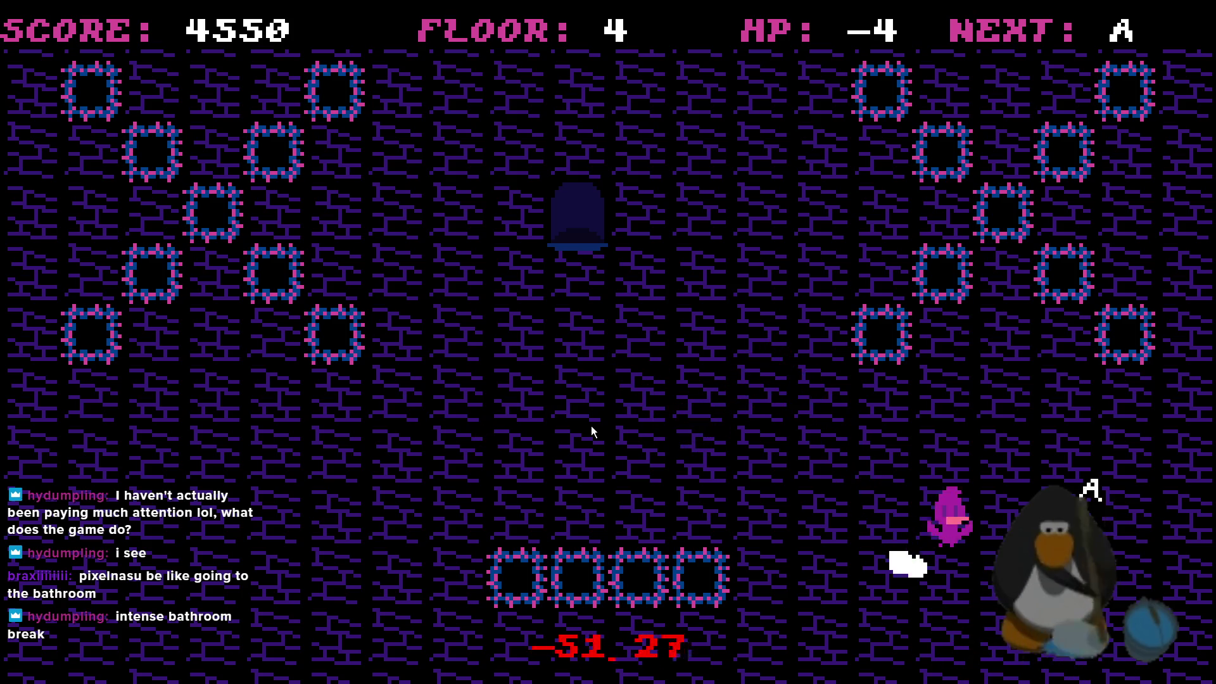
key(Left)
key(Up)
key(Left)
key(Up)
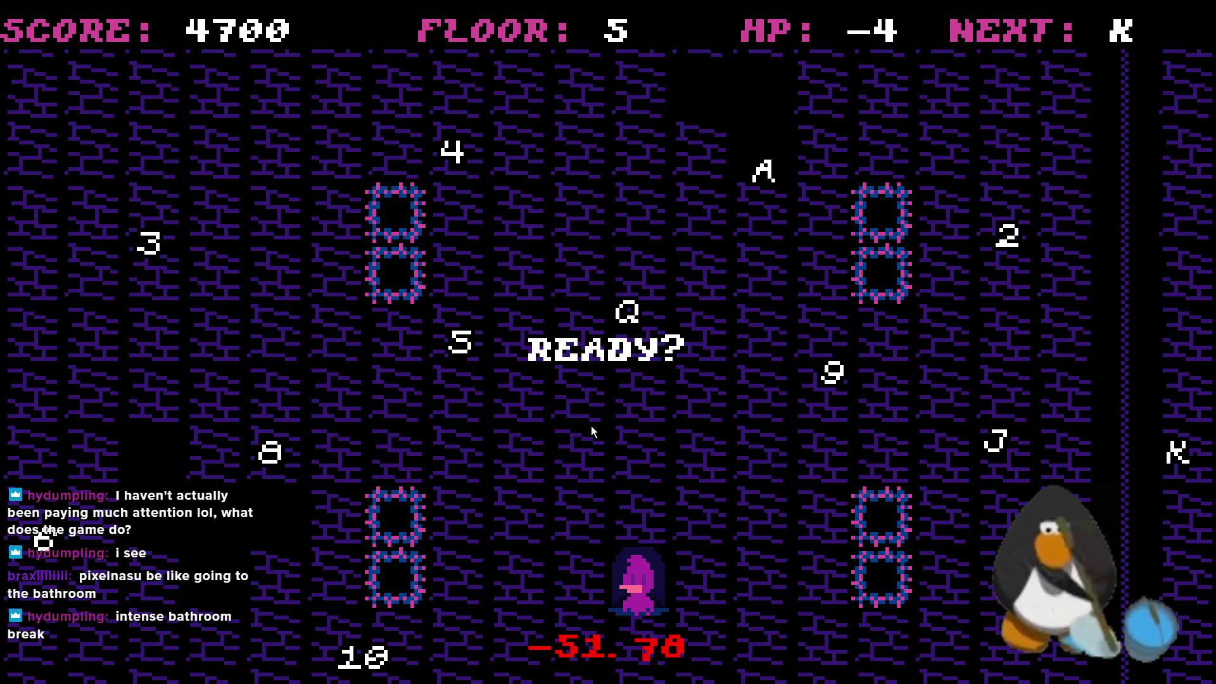
Move around the floor 5 room and hop onto the A and back
key(Up)
key(Right)
key(Up)
key(Left)
key(Right)
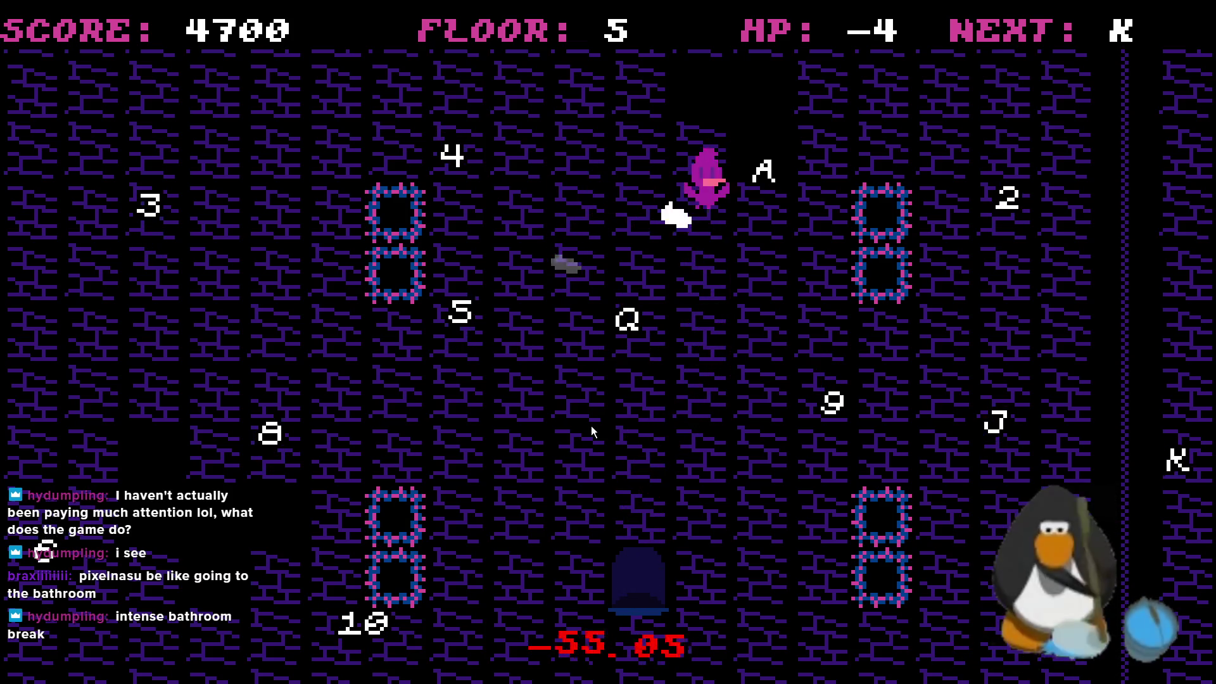
key(Right)
key(Left)
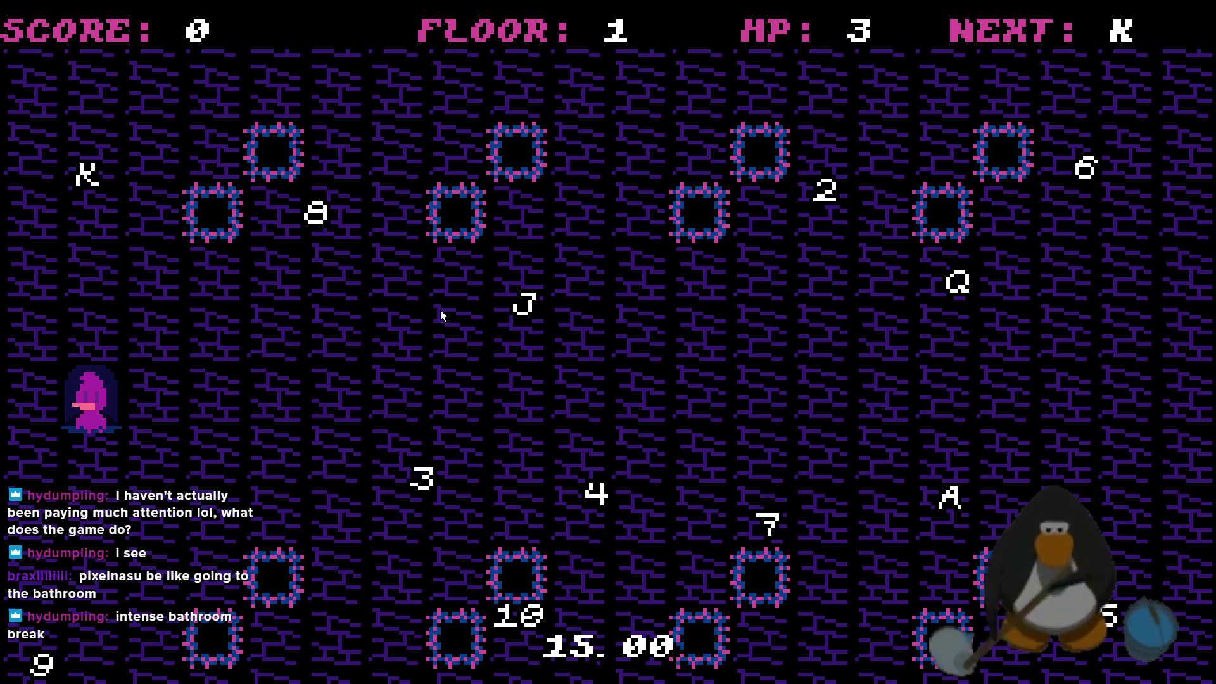
On a fresh floor 1 run, collect the K and Q pickups until HP hits zero
key(Right)
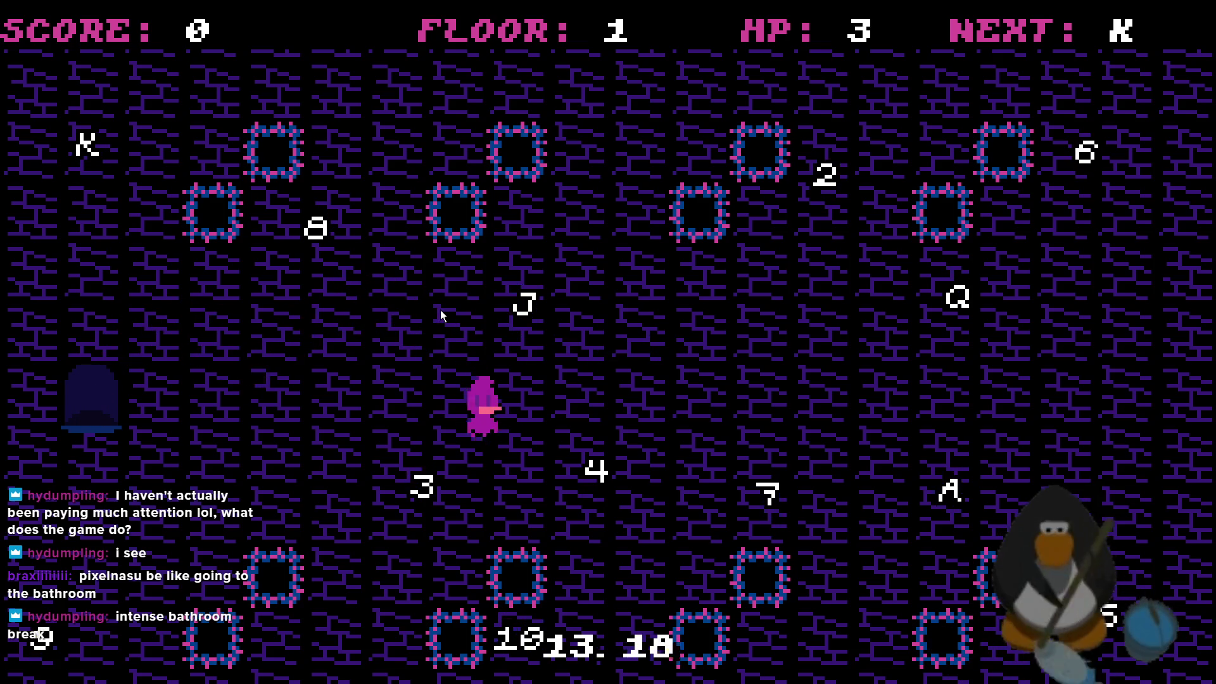
key(Right)
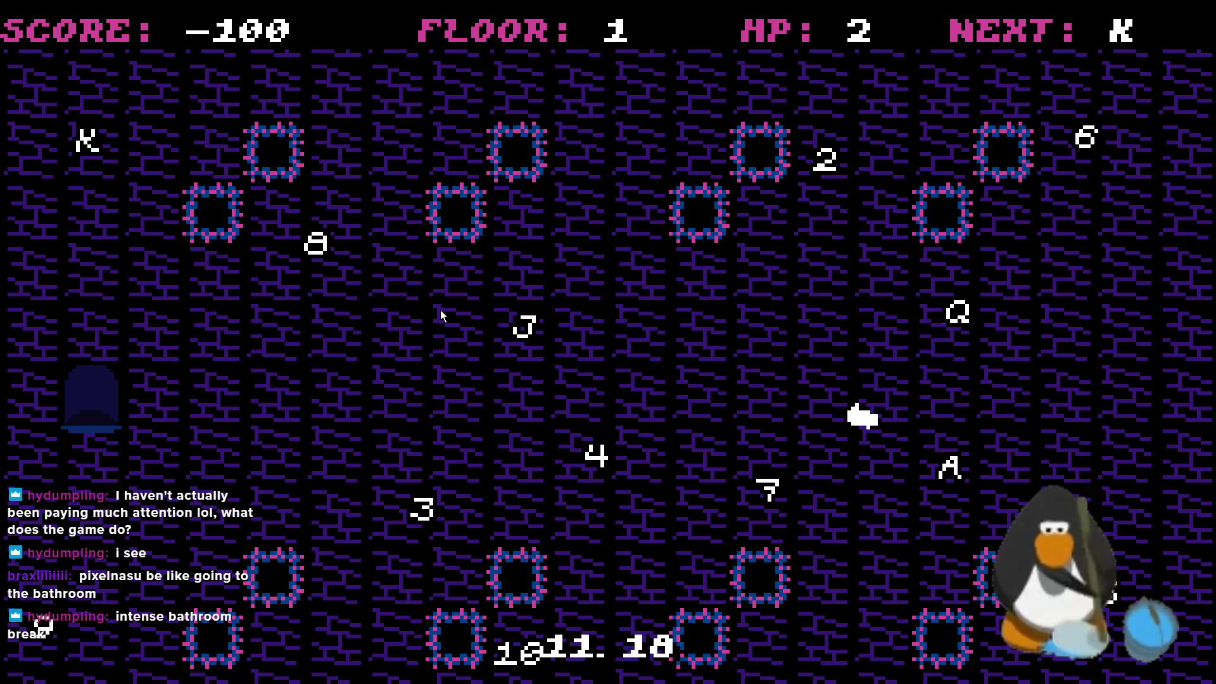
key(Left)
key(Left)
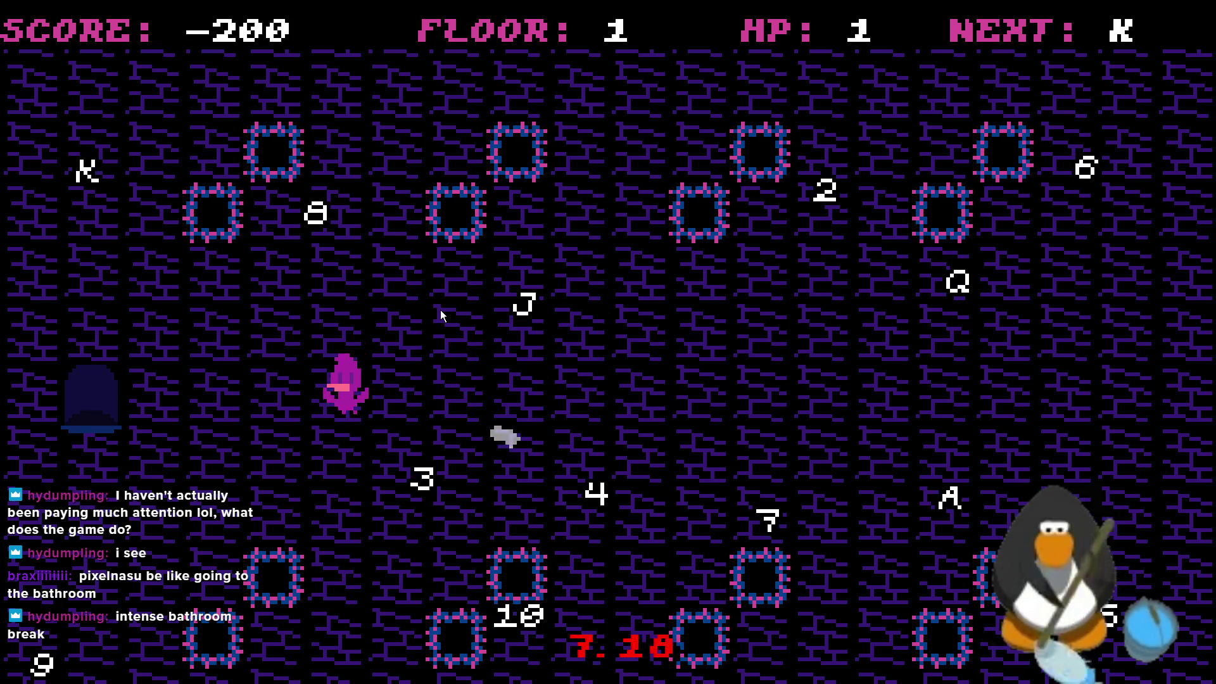
key(Left)
key(Up)
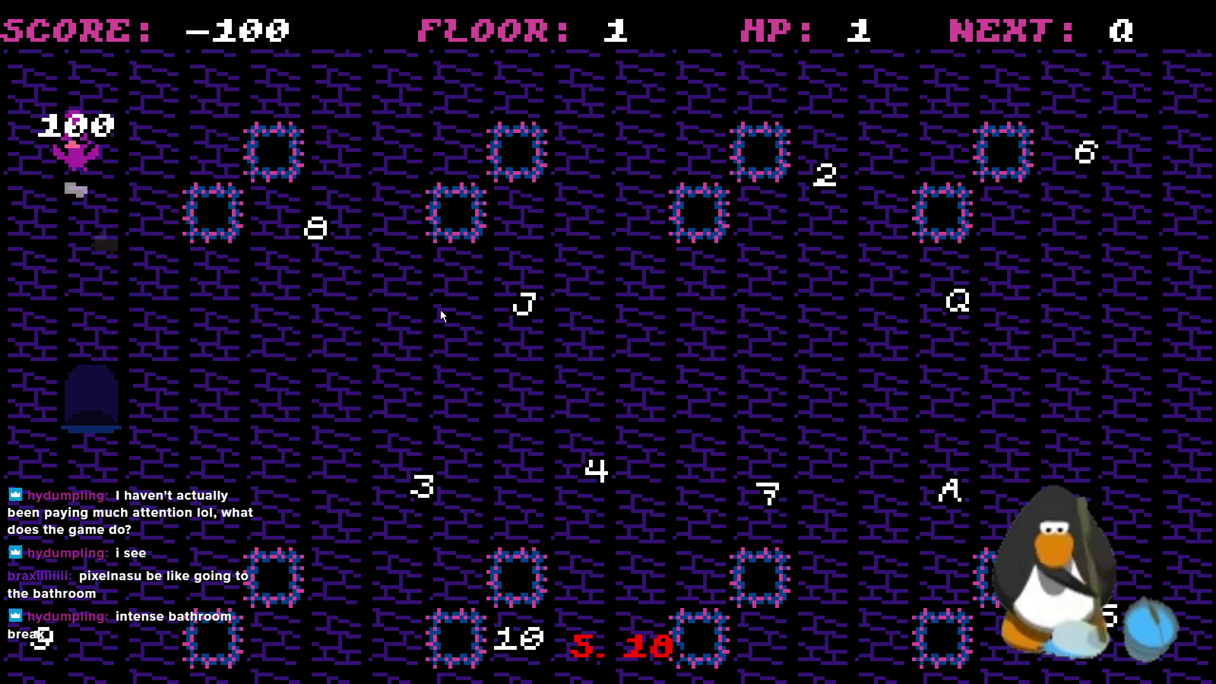
key(Down)
key(Left)
key(Left)
key(Up)
key(Down)
key(Up)
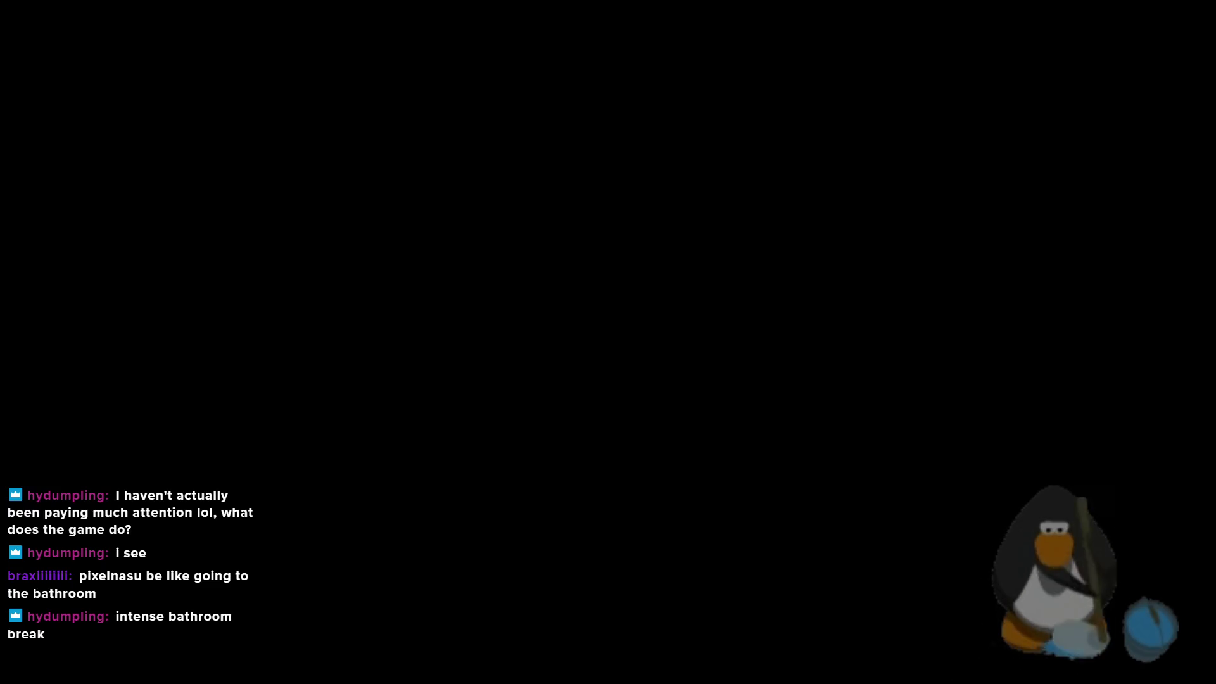
Delete the obj_lava instances from rm_L1R1
scroll(819, 298, down, 3)
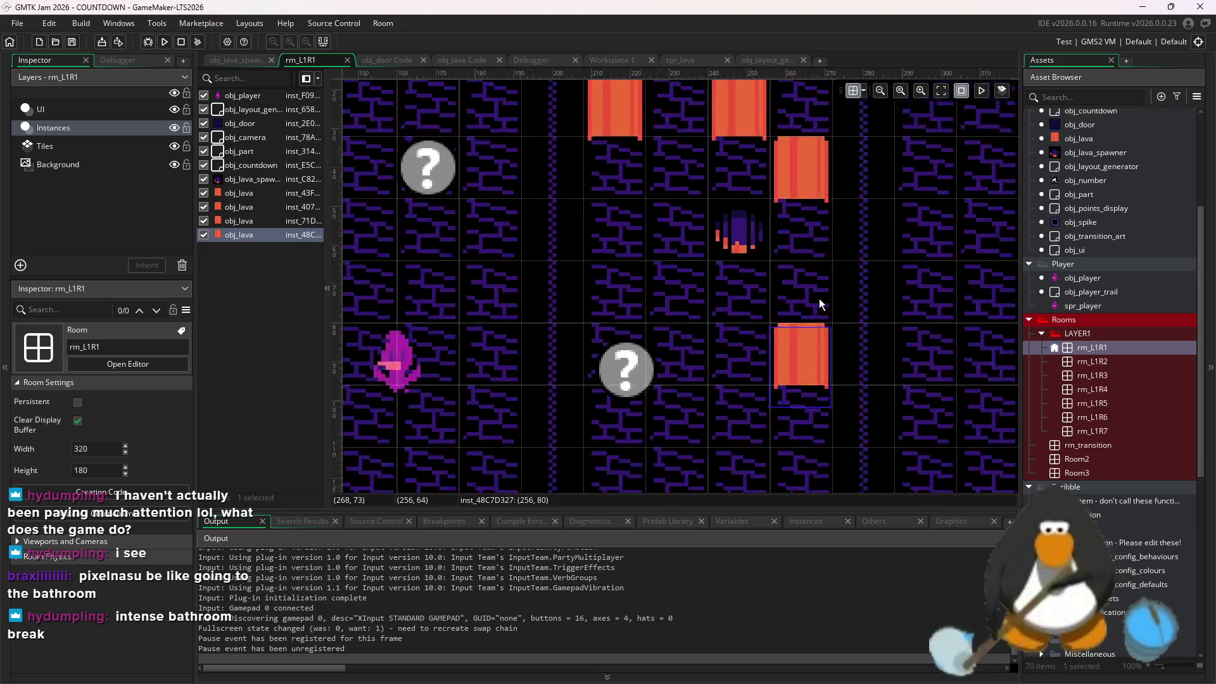
ctrl+click(807, 238)
click(777, 209)
key(Delete)
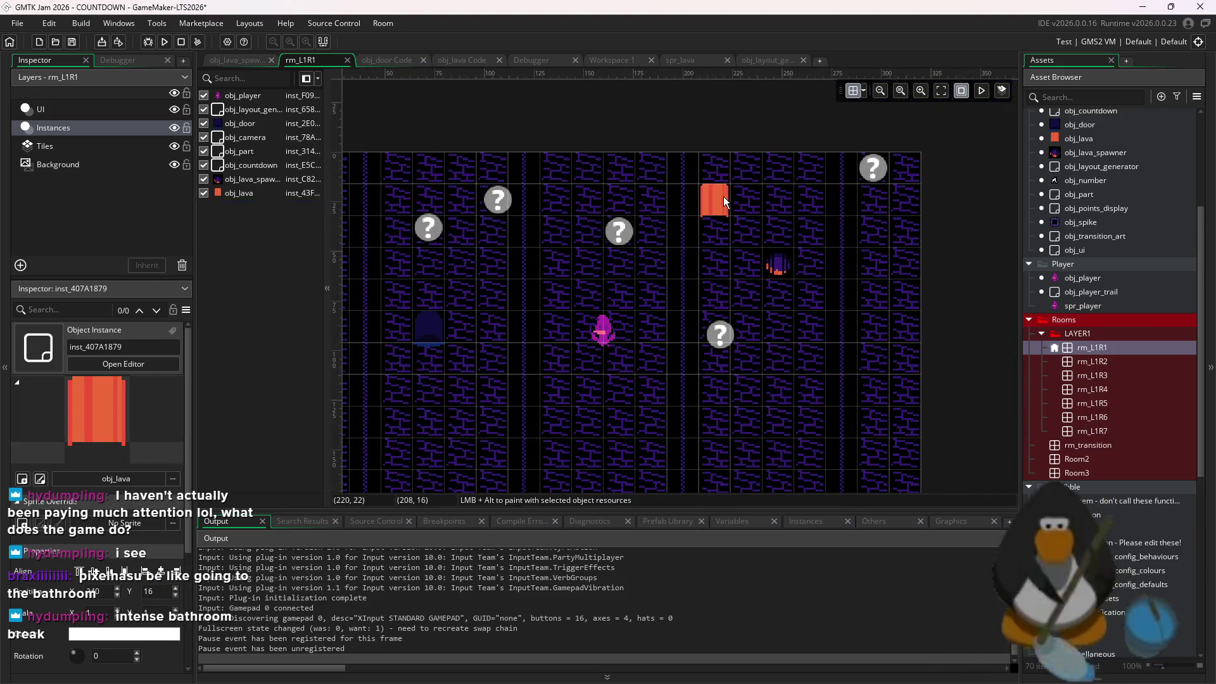
click(724, 197)
key(Delete)
Place four obj_lava_spawner instances in a row along the top of the room
drag(781, 266, 780, 202)
scroll(830, 235, up, 2)
mouse_move(824, 301)
mouse_down()
mouse_move(844, 299)
mouse_move(869, 322)
mouse_move(747, 301)
mouse_up()
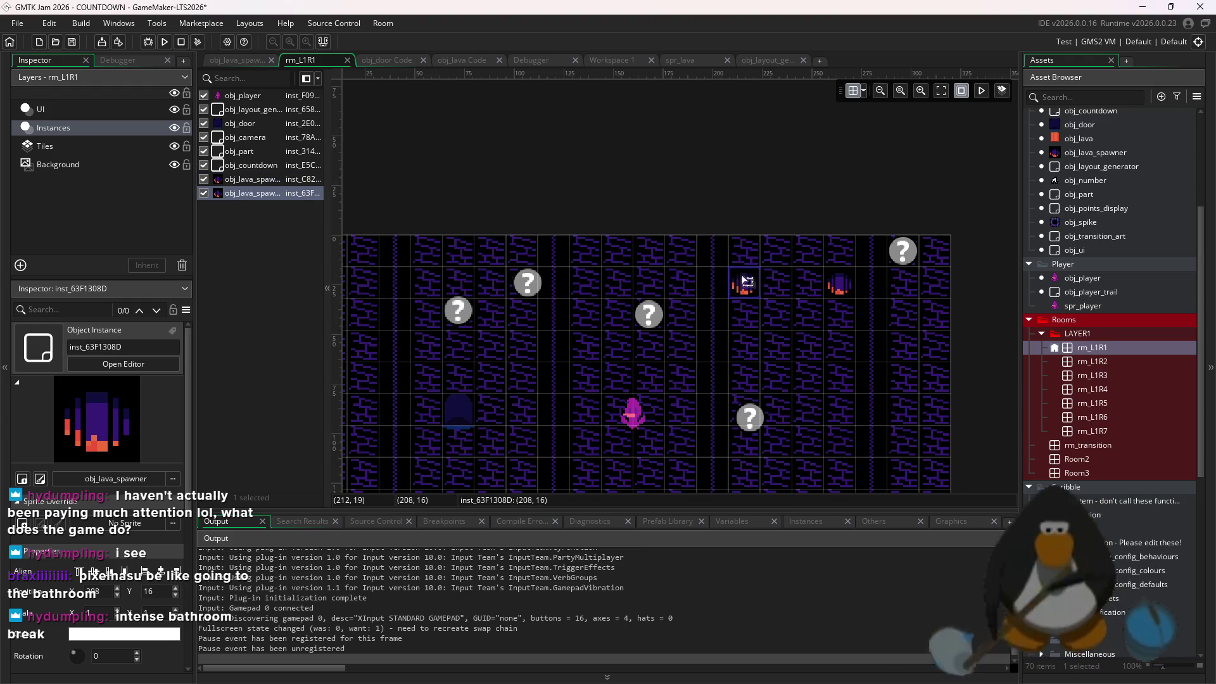
drag(874, 306, 760, 283)
mouse_move(842, 366)
mouse_down()
mouse_move(909, 395)
mouse_move(719, 363)
mouse_move(943, 425)
mouse_move(634, 397)
mouse_move(560, 363)
mouse_up()
drag(441, 200, 465, 146)
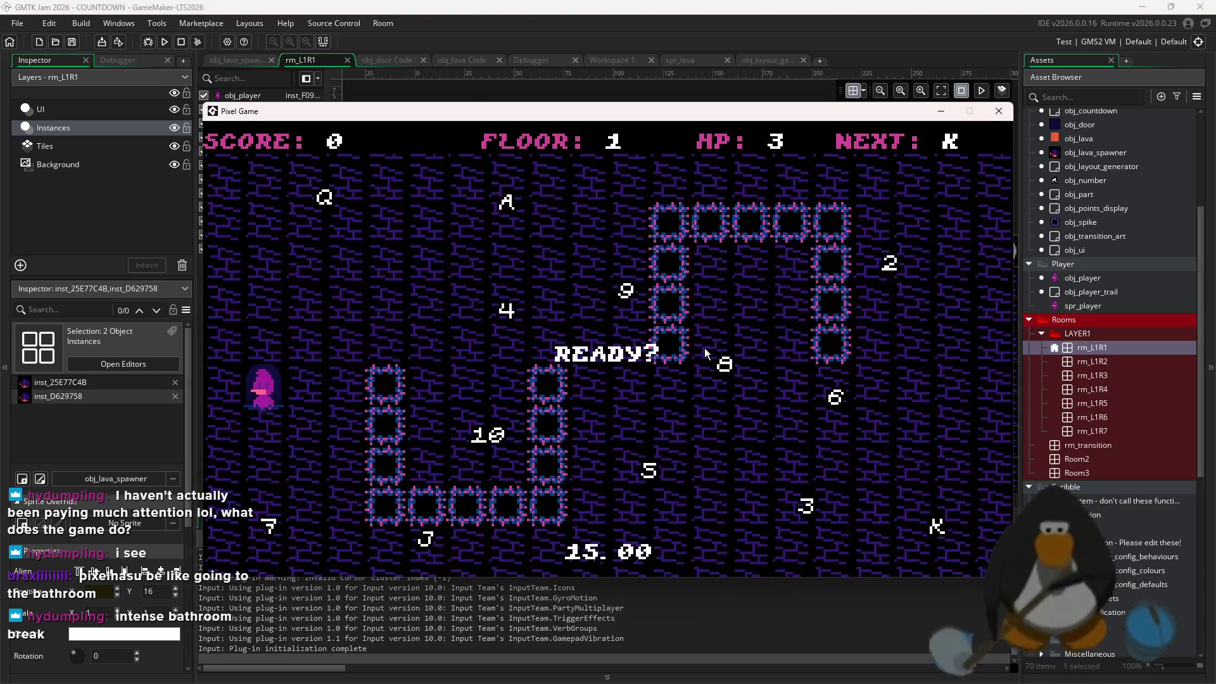
Rerun the game with the spawners and steer the player through floor 1, collecting Q, toward J
click(166, 42)
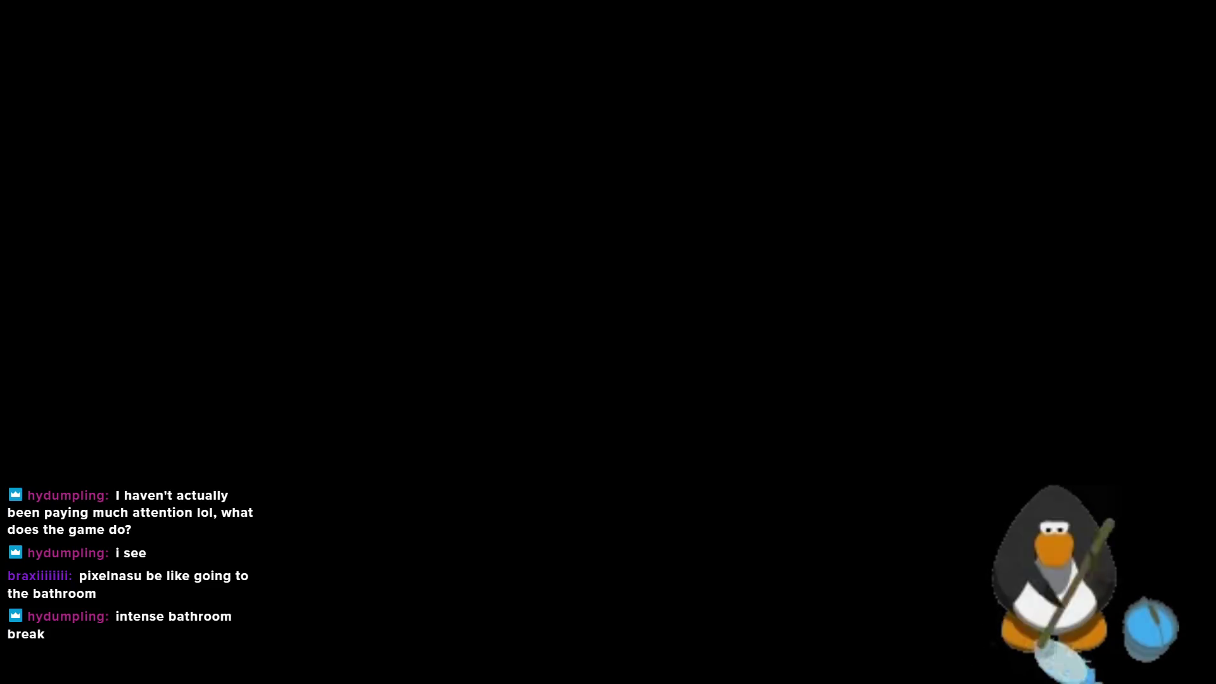
key(Up)
key(Left)
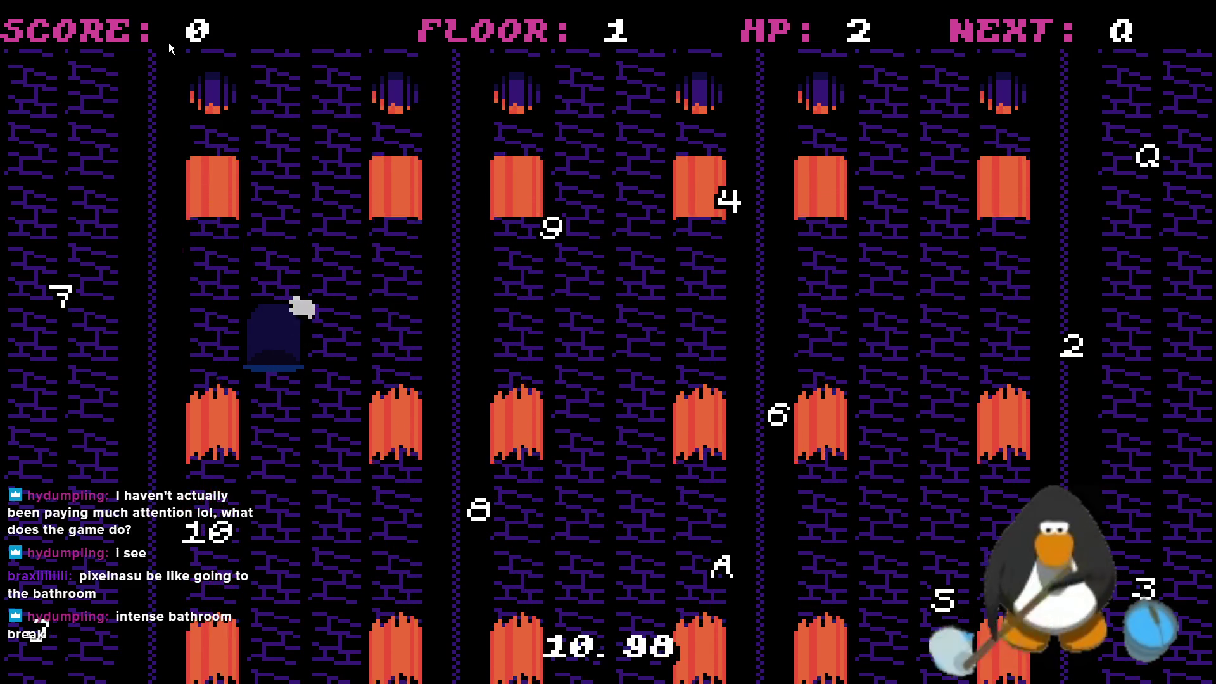
key(Down)
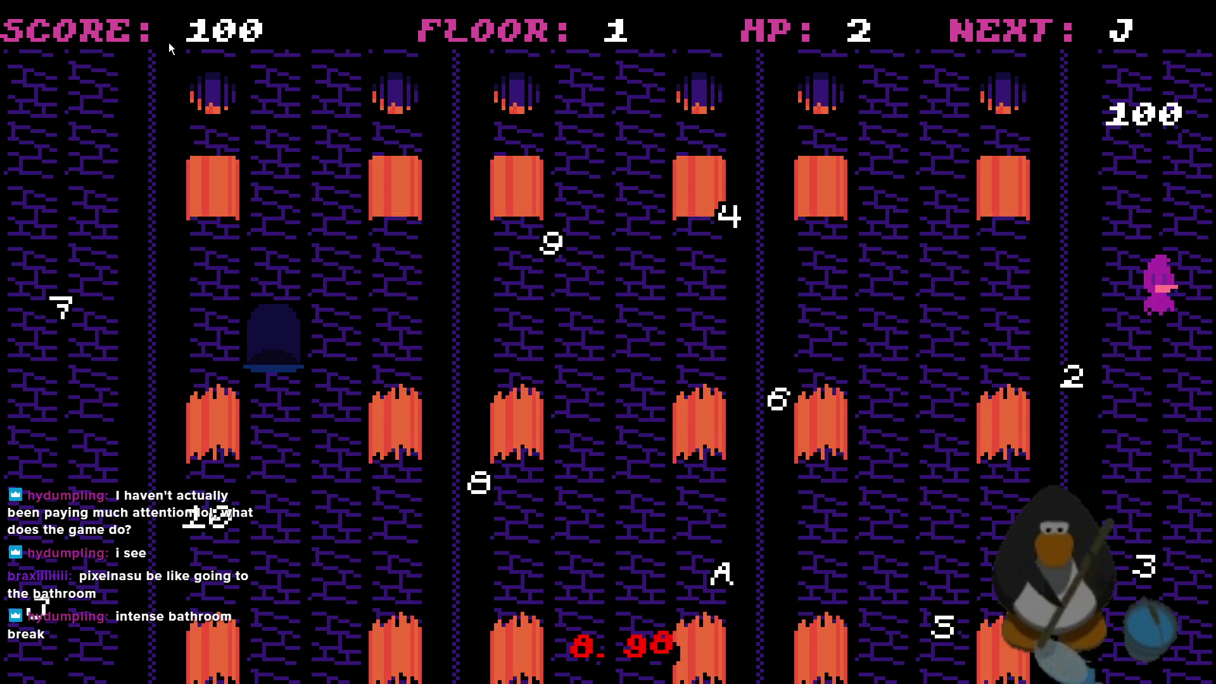
key(Left)
key(Left)
key(Down)
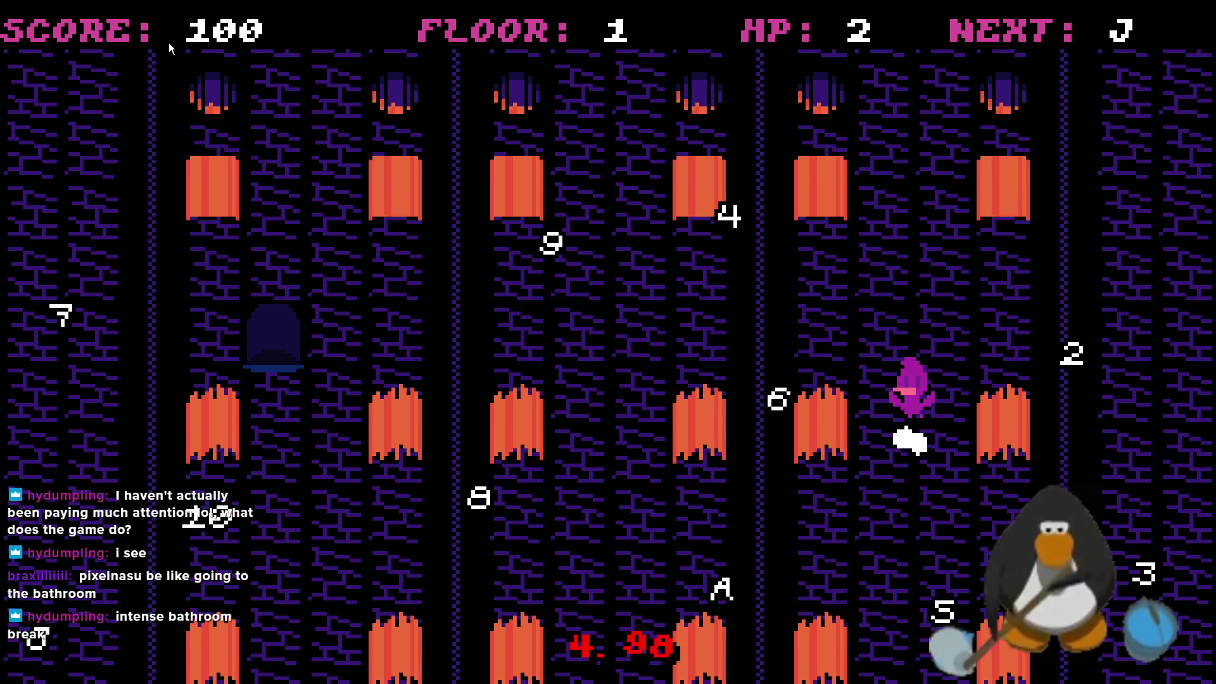
key(Right)
key(Right)
key(Right)
key(Right)
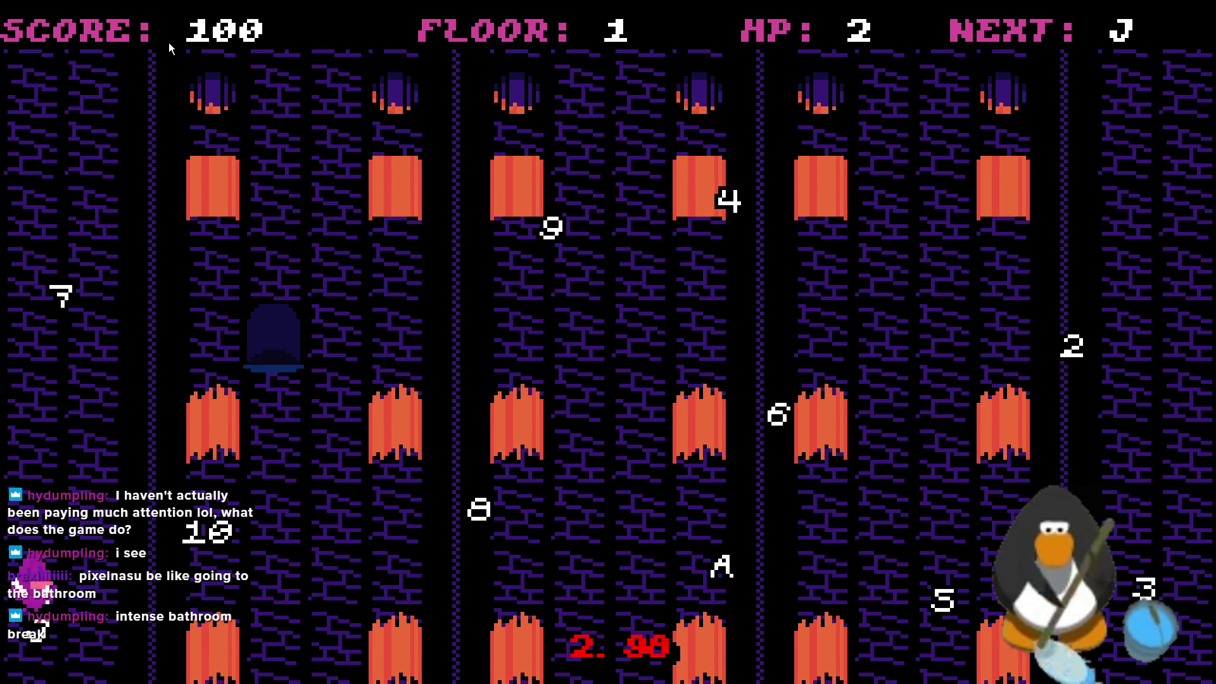
key(Down)
key(Down)
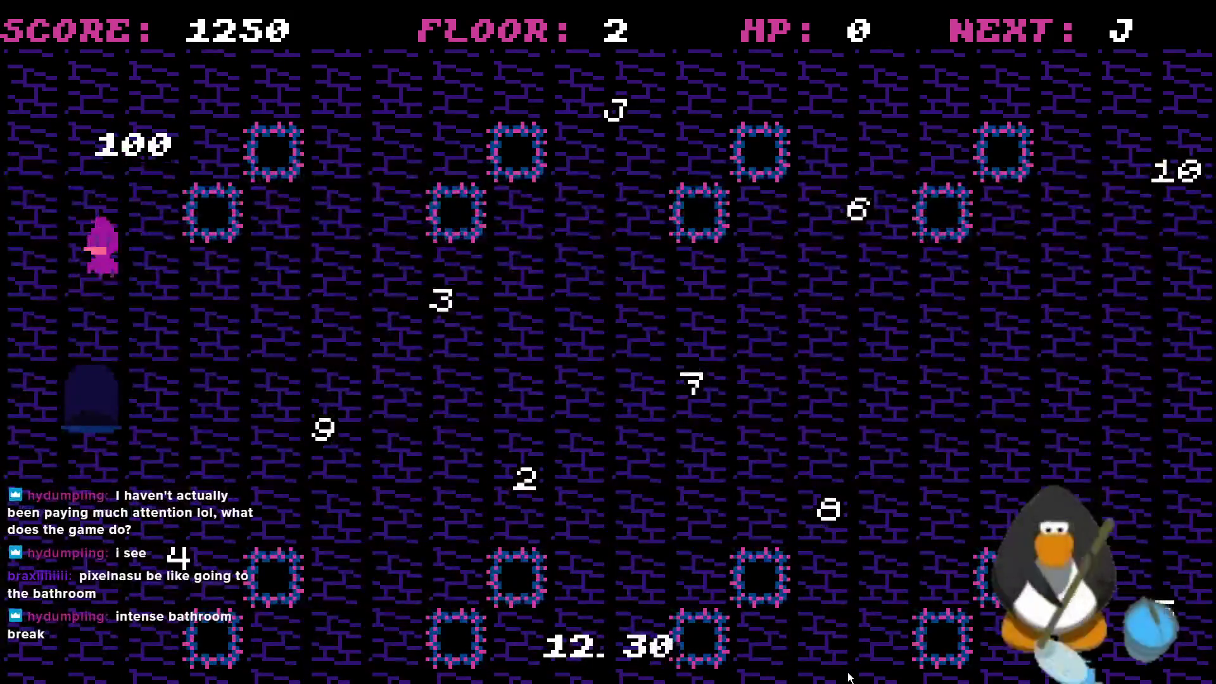
Steer the player onto the J target, then toward the 10 and down onto the 9
key(Right)
key(Up)
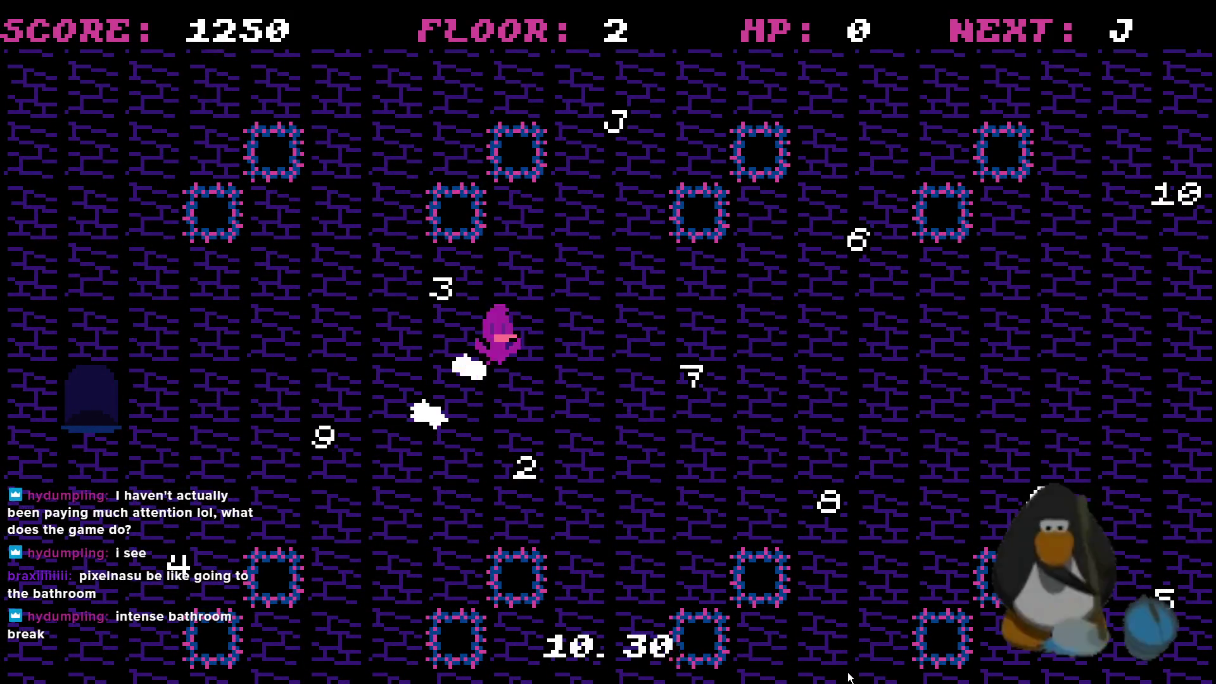
key(Down)
key(Right)
key(Up)
key(Left)
key(Right)
key(Up)
key(Up)
key(Left)
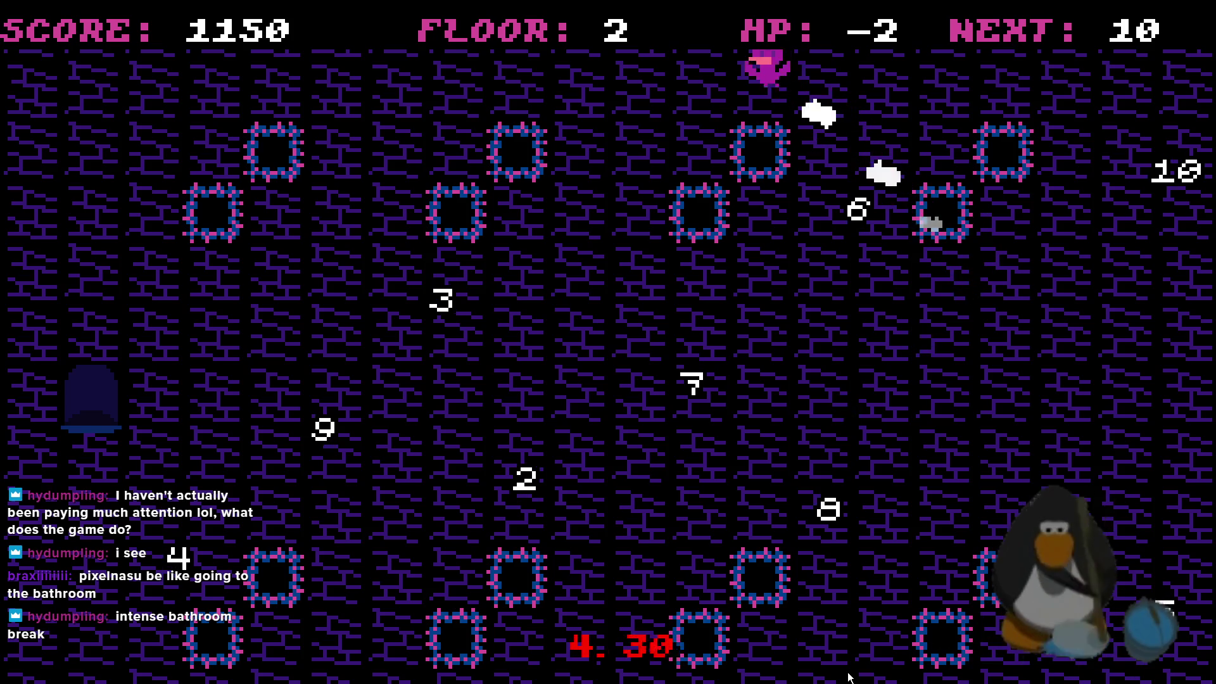
key(Left)
key(Down)
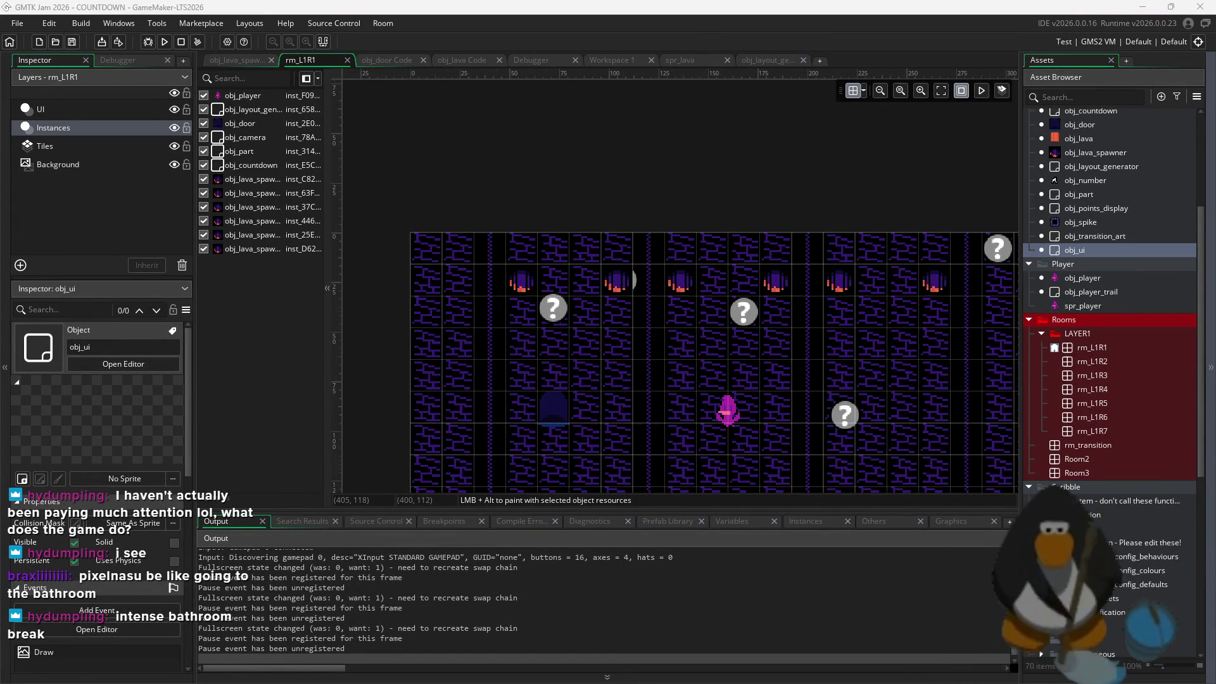
Select and delete the obj_lava_spawner instances along the top of rm_L1R1
scroll(769, 170, down, 2)
click(827, 170)
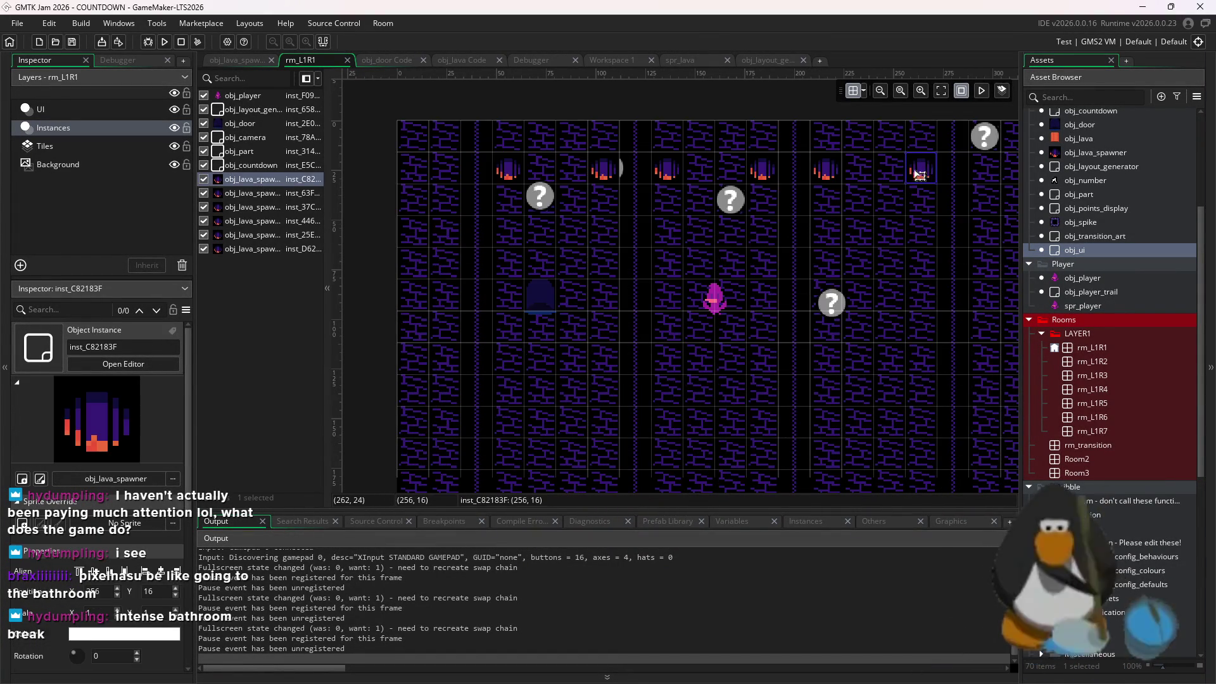
key(Delete)
click(769, 169)
key(Delete)
click(667, 170)
key(Delete)
click(605, 170)
key(Delete)
click(507, 169)
key(Delete)
Place obj_spike pairs in the centre of the lower and upper rows, undoing one misplaced spike
drag(1081, 222, 564, 401)
alt+click(727, 413)
alt+click(695, 413)
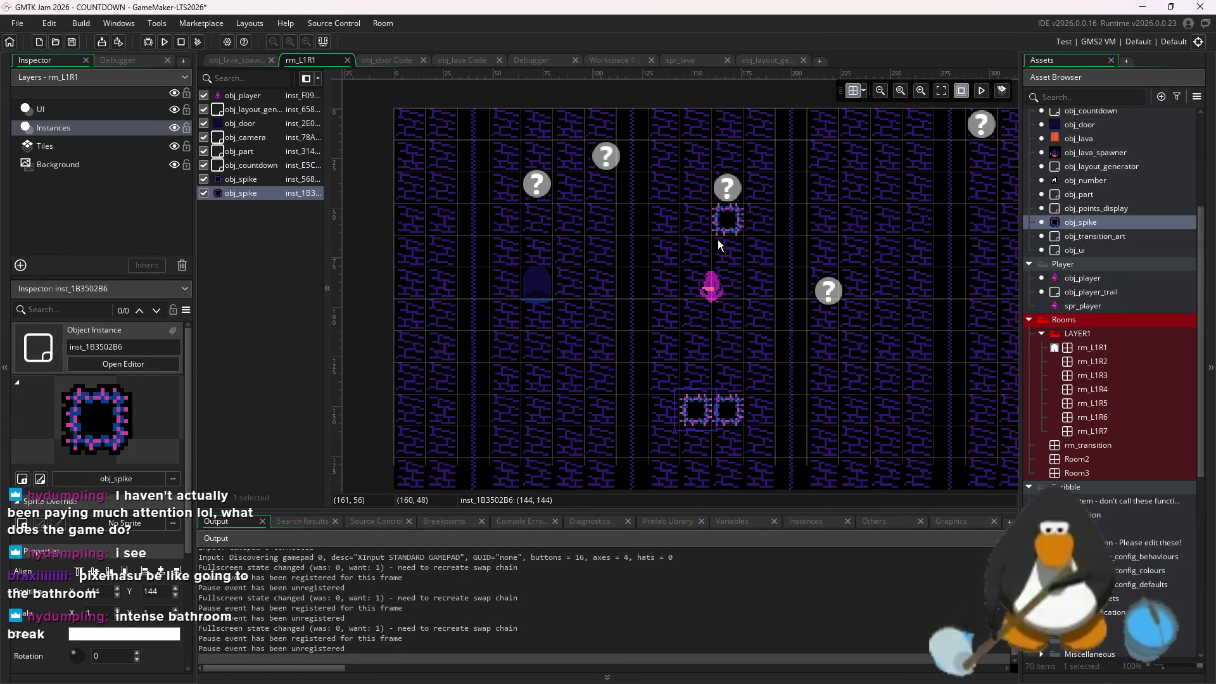
scroll(716, 221, down, 3)
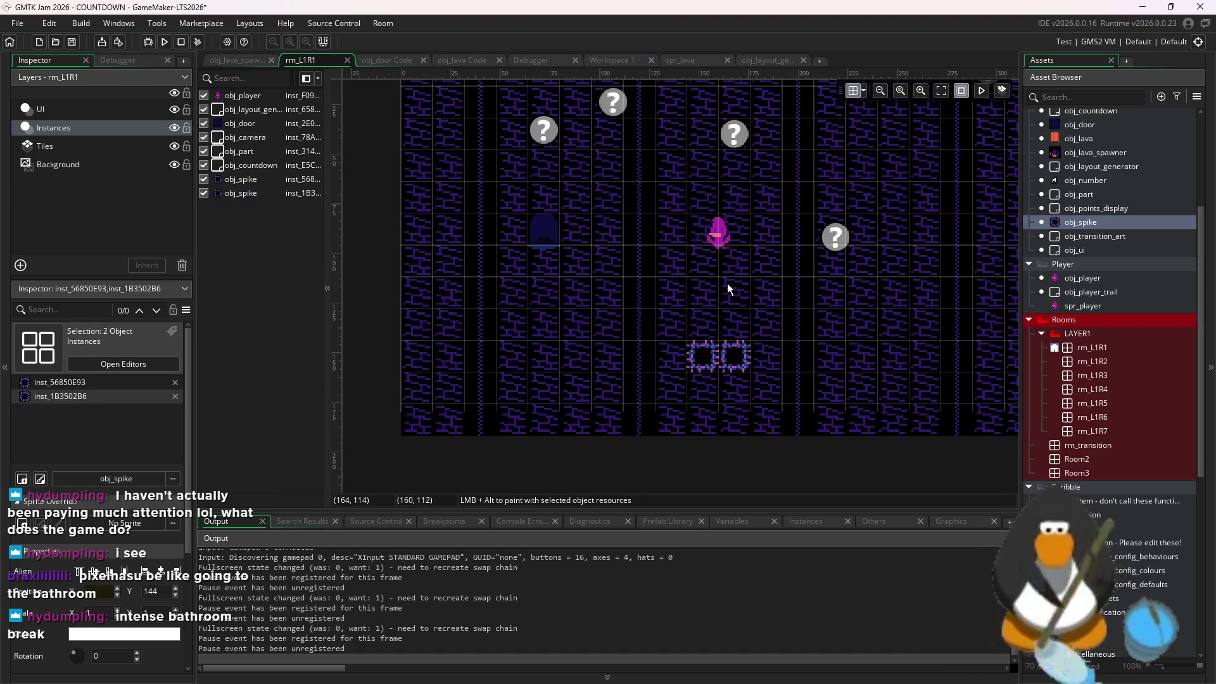
scroll(727, 284, up, 2)
alt+click(727, 151)
key(ctrl+z)
alt+click(719, 172)
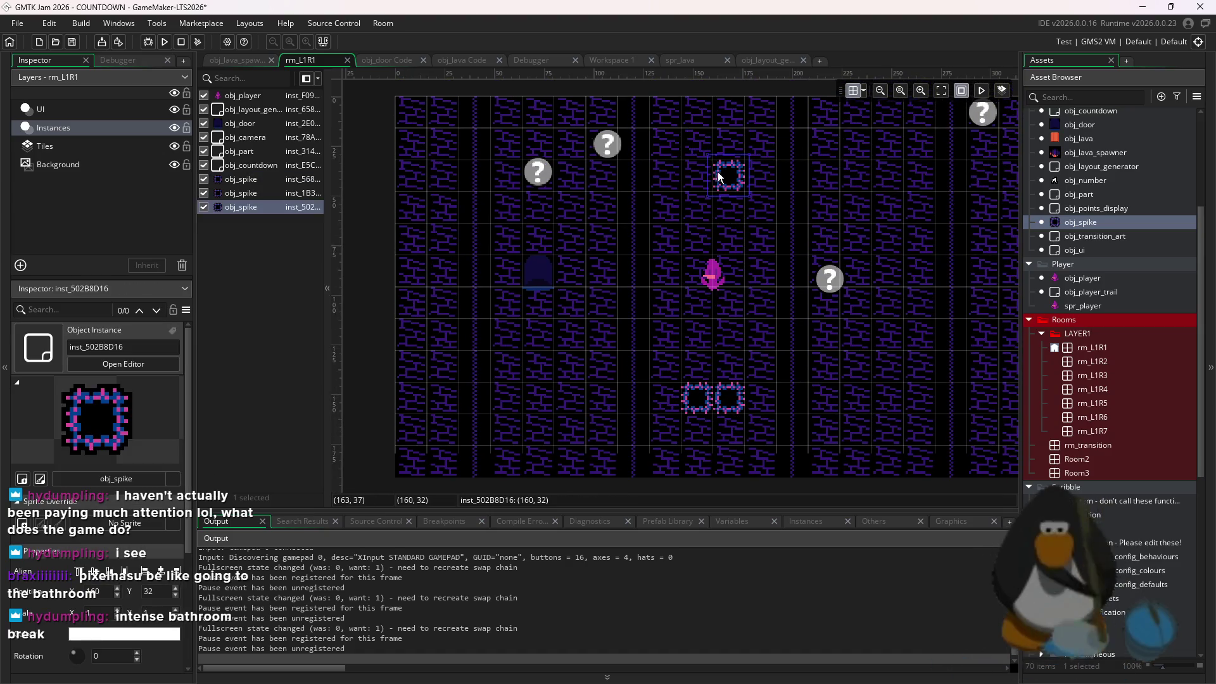
alt+click(702, 174)
Add spike pairs at the right and left ends of both rows
scroll(800, 215, right, 2)
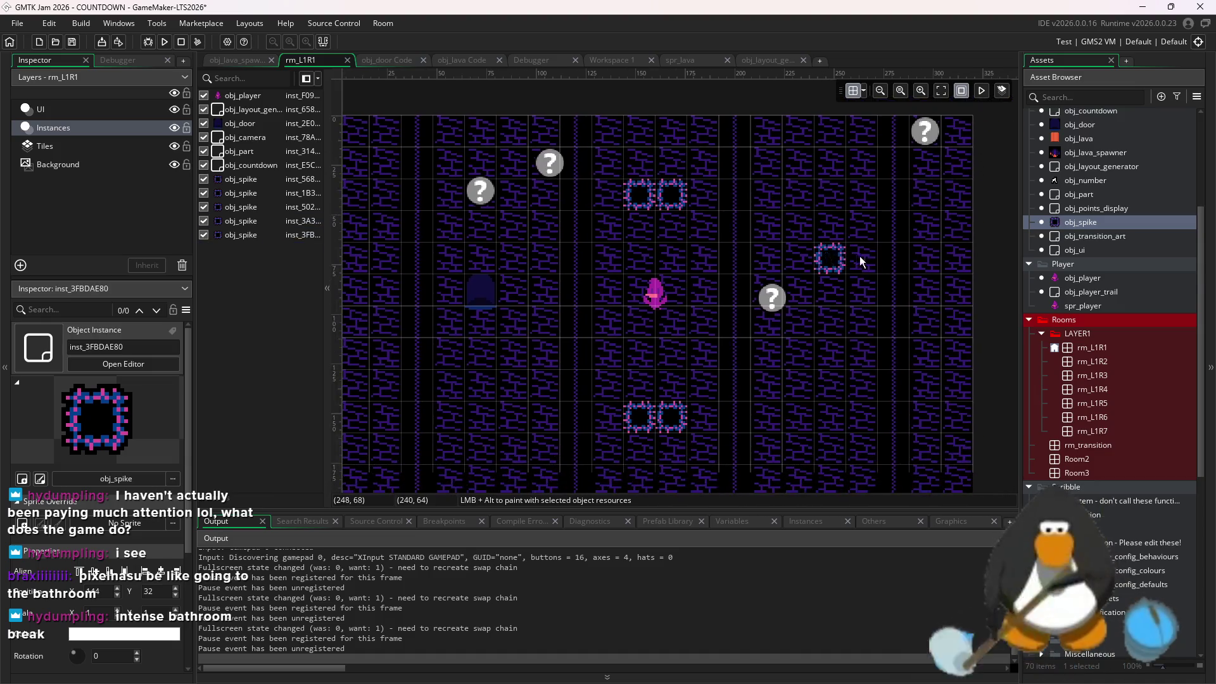
alt+click(851, 173)
alt+click(826, 173)
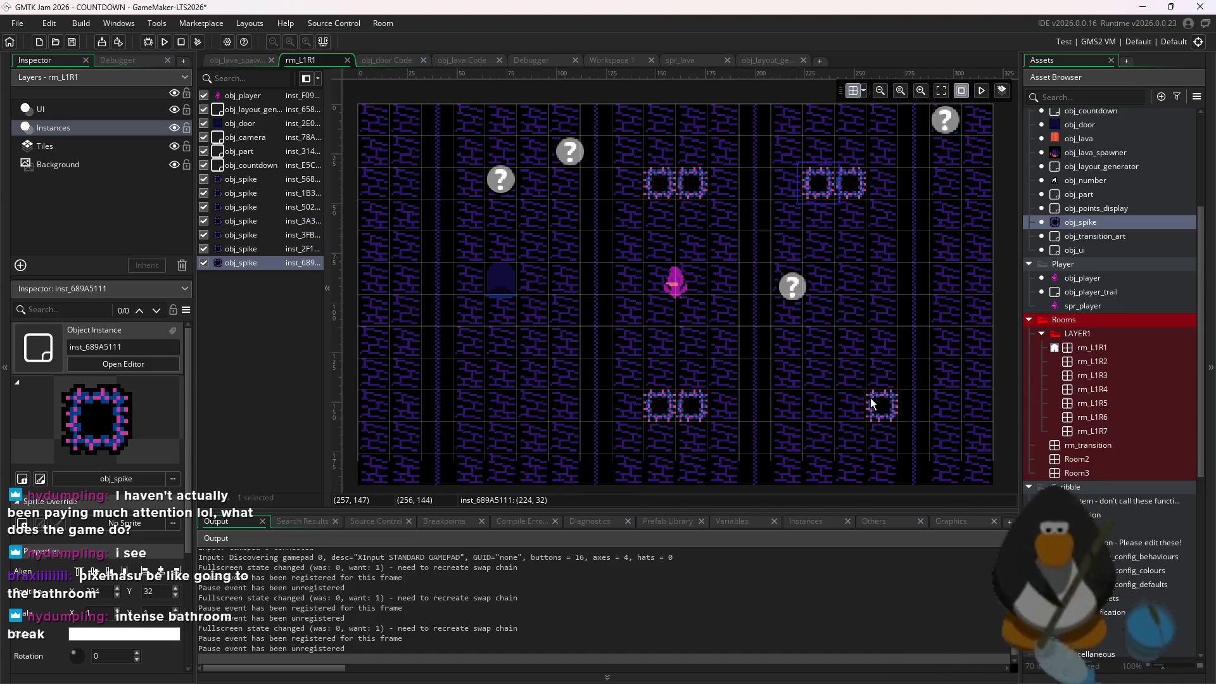
alt+click(851, 405)
alt+click(827, 408)
alt+click(827, 408)
key(ctrl+z)
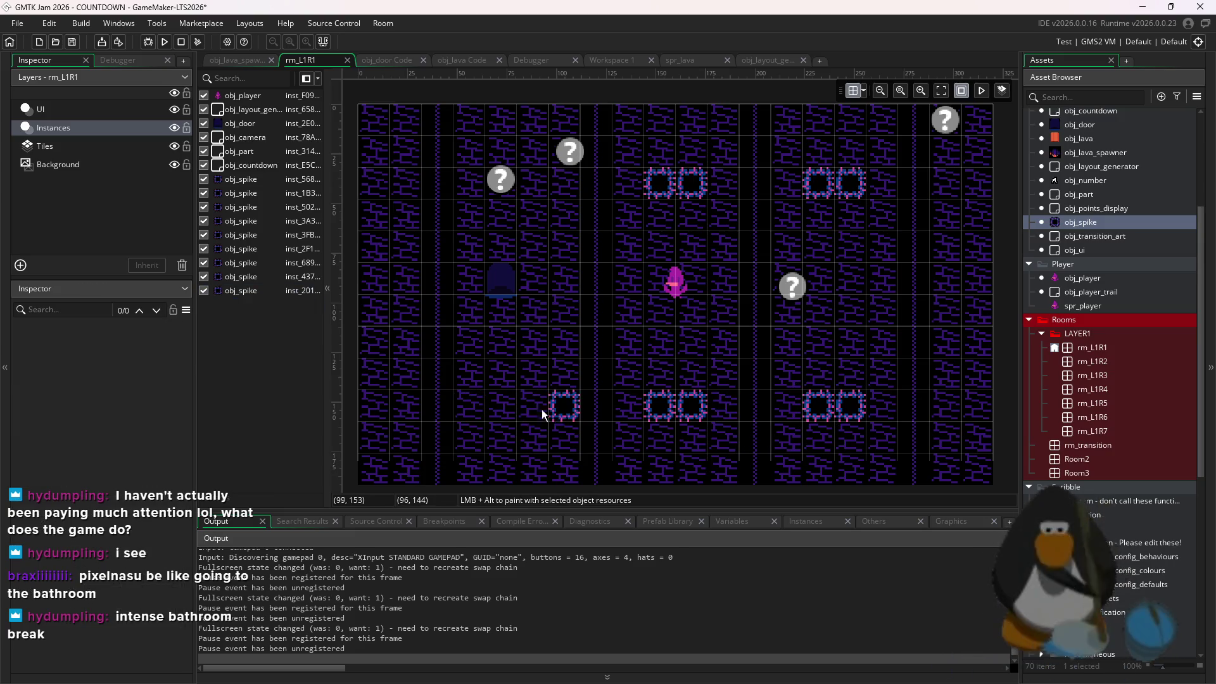
alt+click(535, 408)
alt+click(502, 406)
alt+click(525, 173)
alt+click(502, 173)
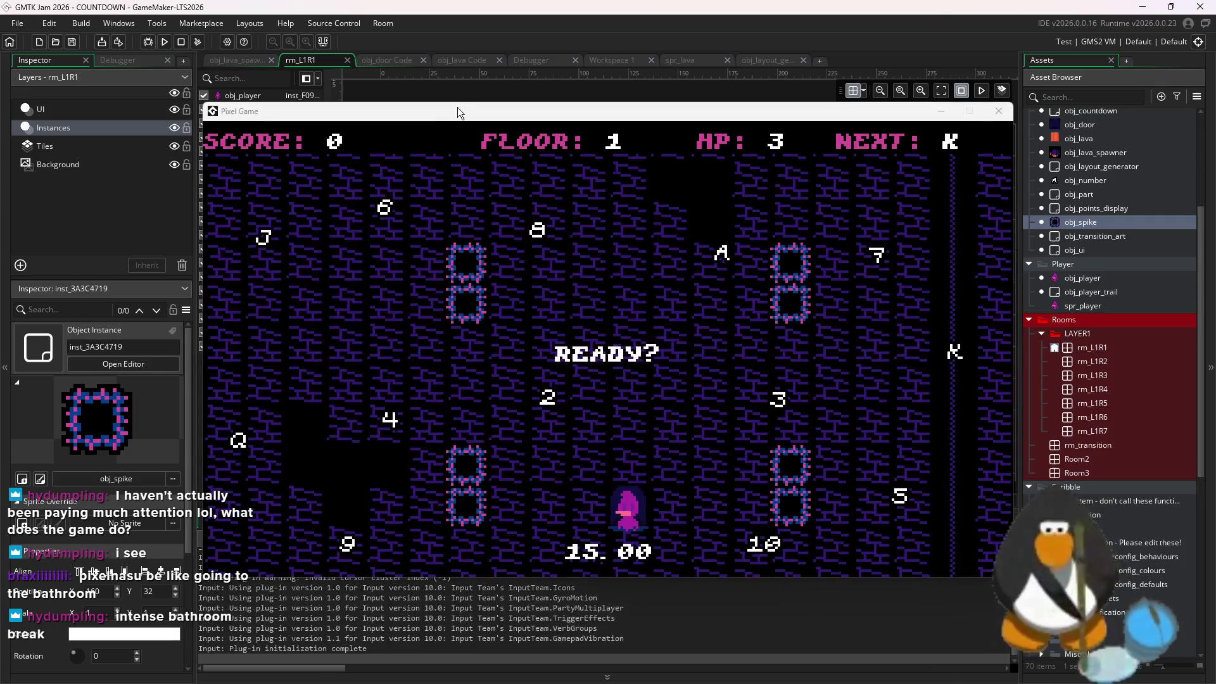
drag(457, 113, 380, 244)
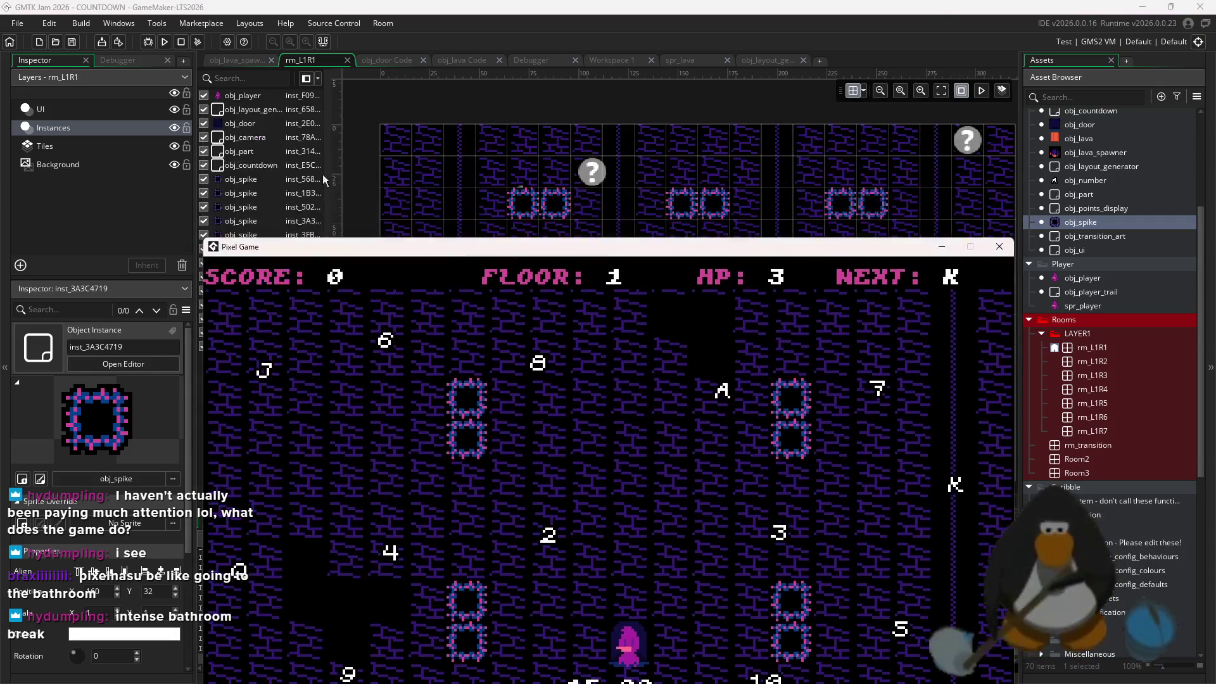
Return to the running game and collect K and Q on floor 1
click(270, 152)
click(277, 138)
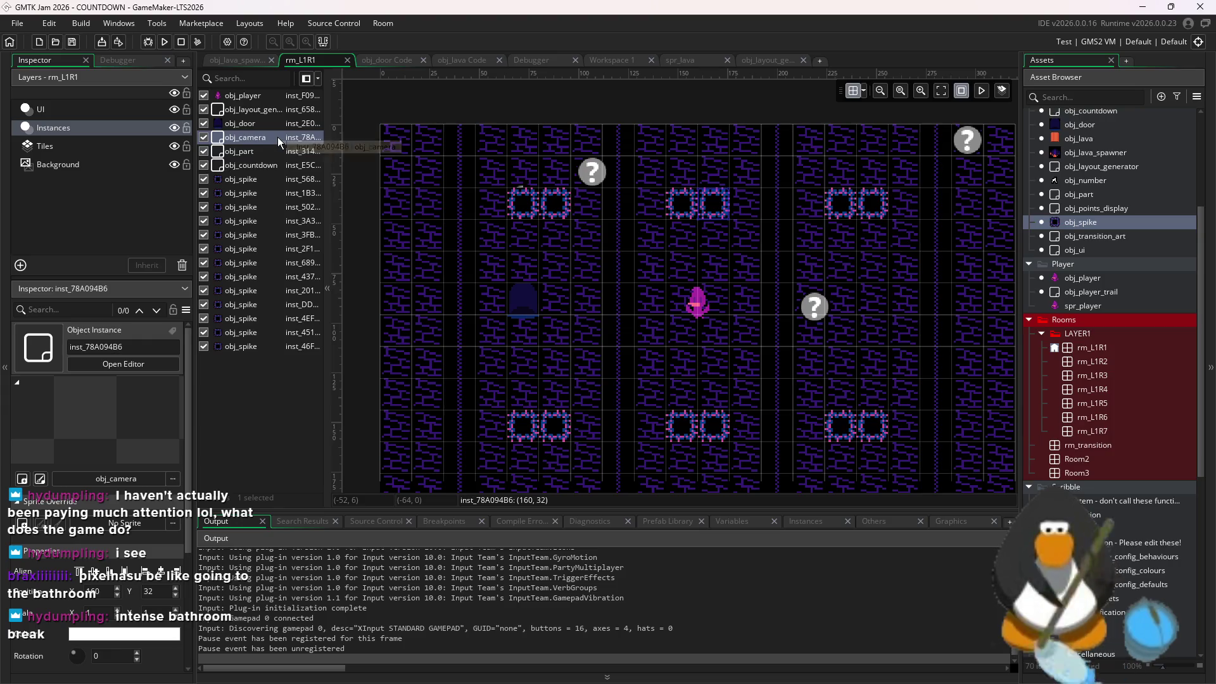
click(843, 670)
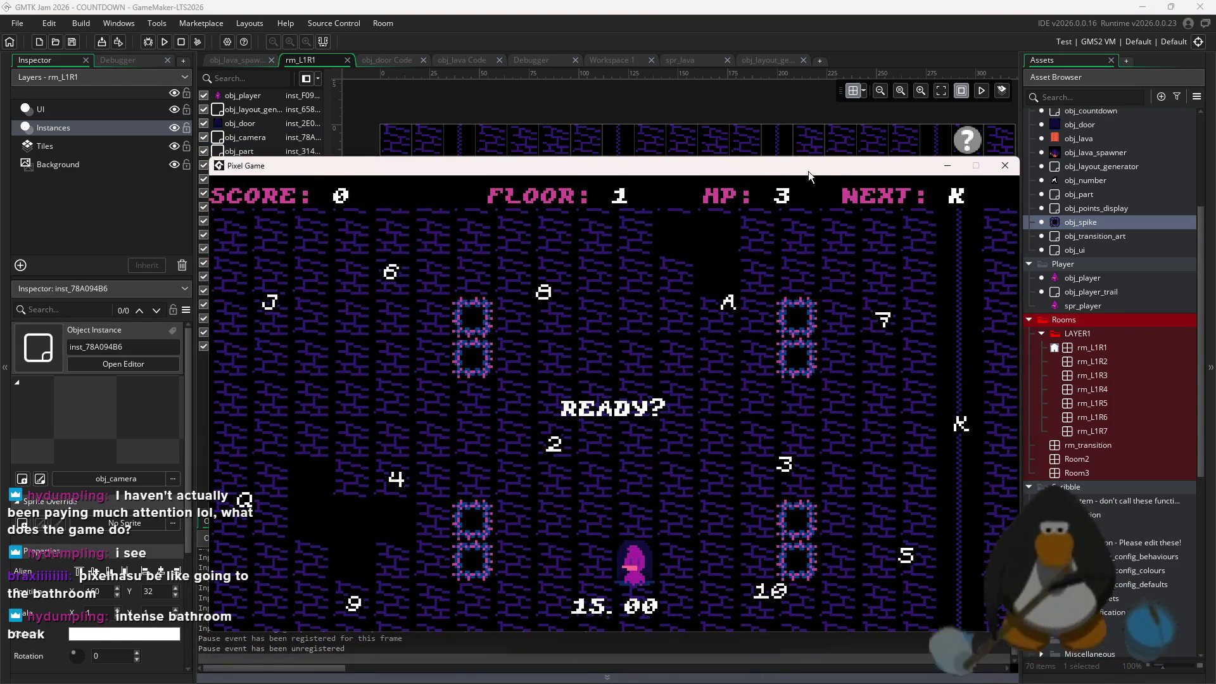
key(Up)
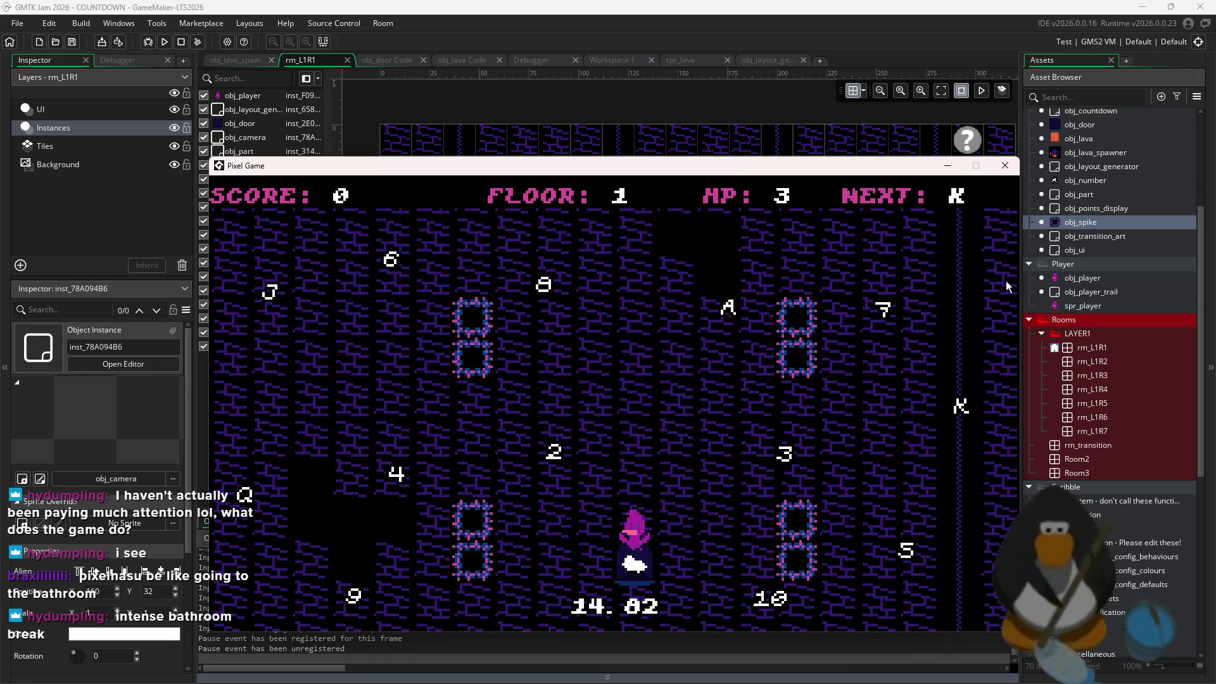
key(Right)
key(Left)
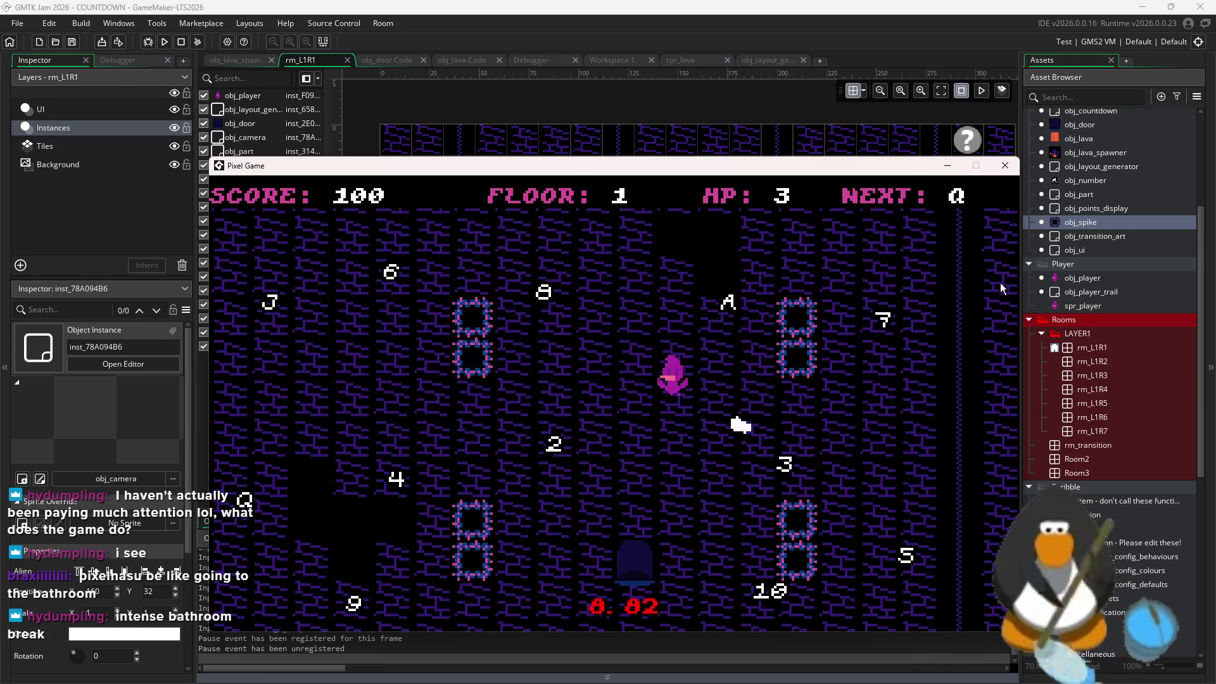
key(Down)
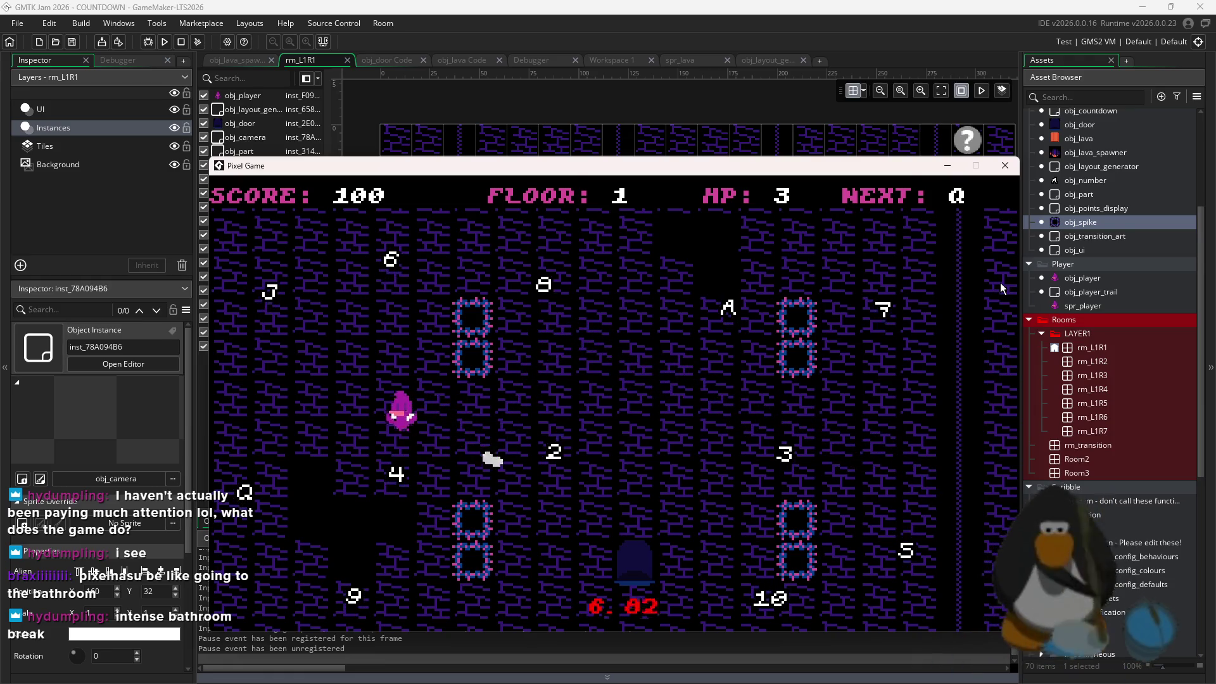
key(Down)
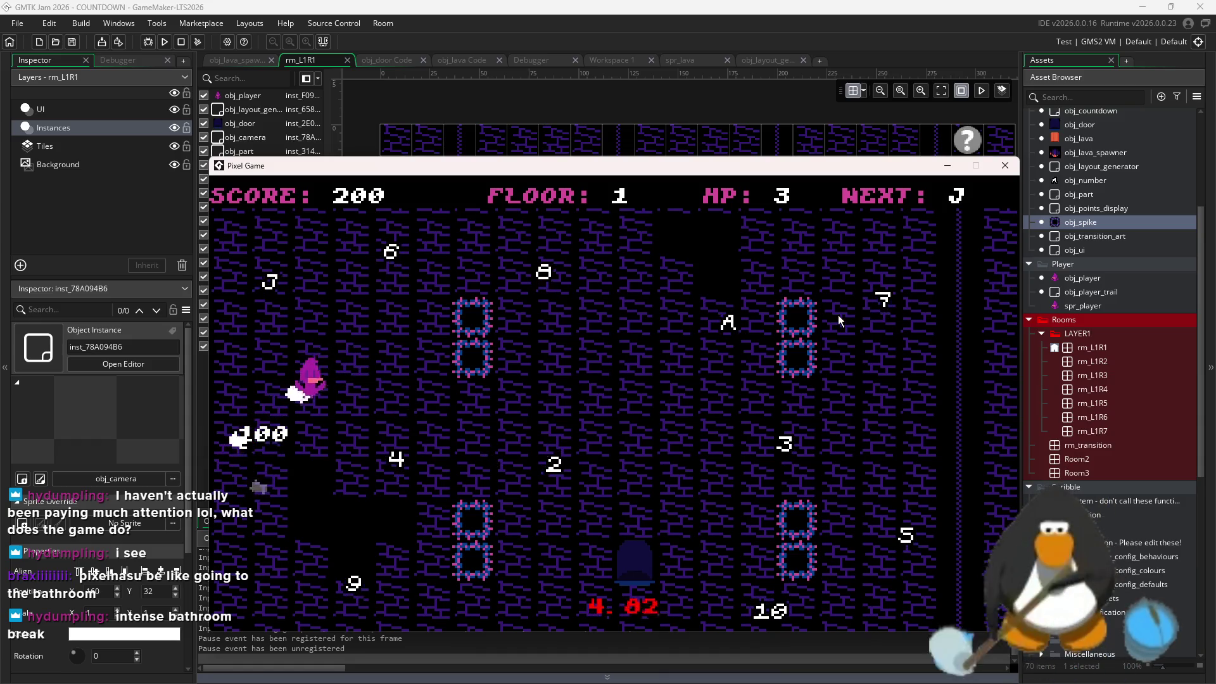
Steer the player around the room until time runs out, then close the game window
key(Up)
key(Up)
key(Right)
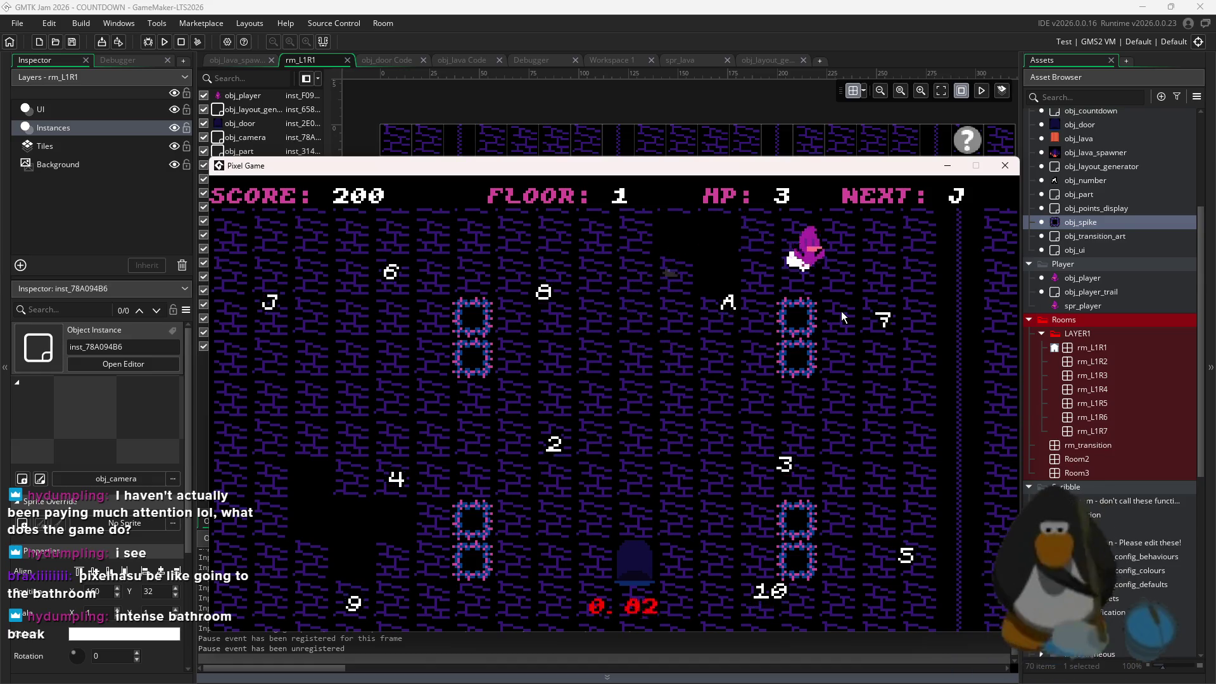
key(Down)
key(Up)
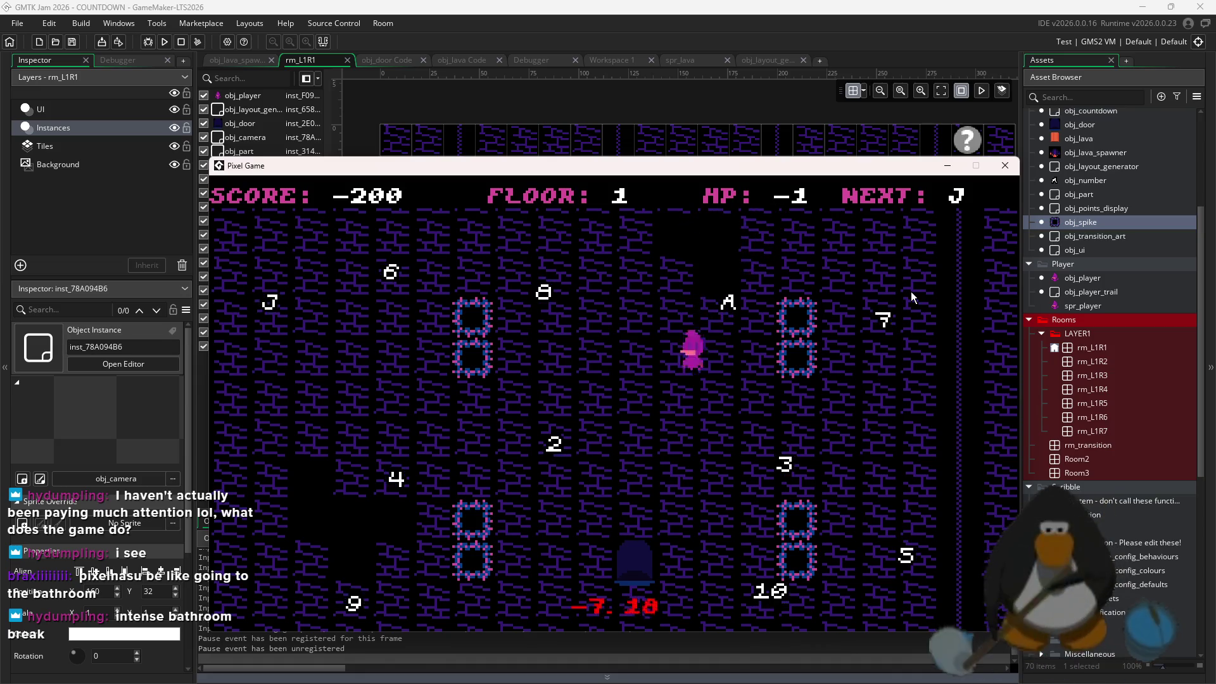
click(1003, 167)
scroll(1132, 203, up, 2)
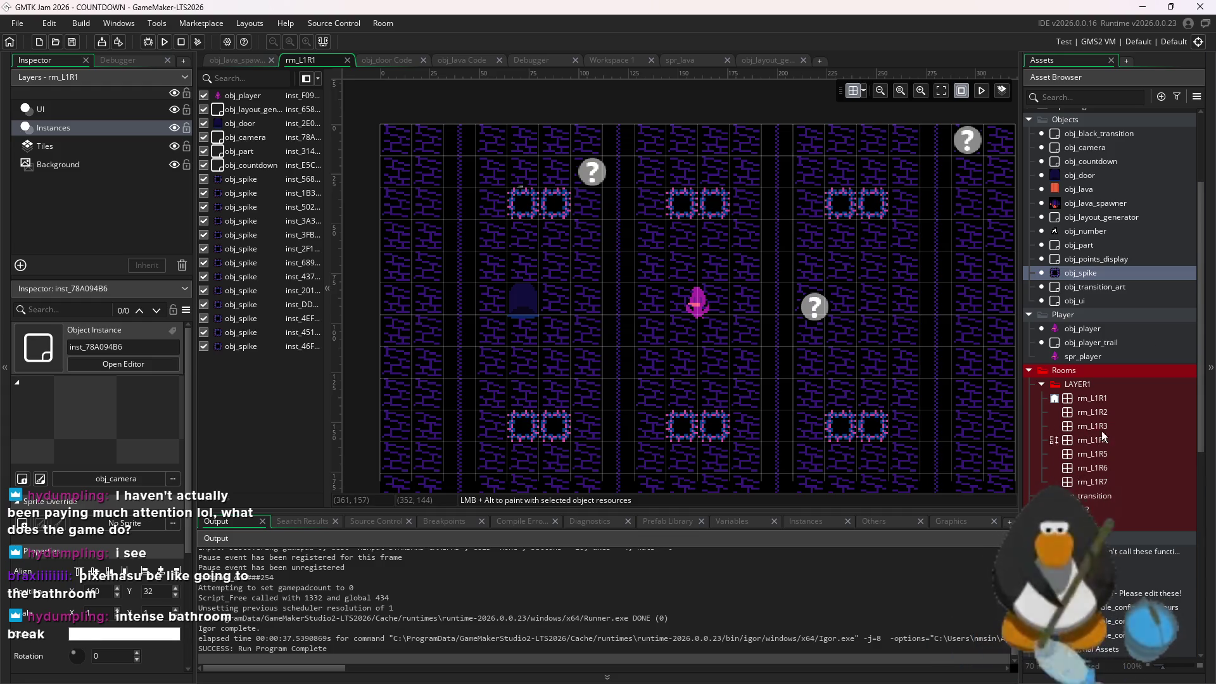
Create a new LAYER2 group inside the Rooms folder
right_click(1046, 373)
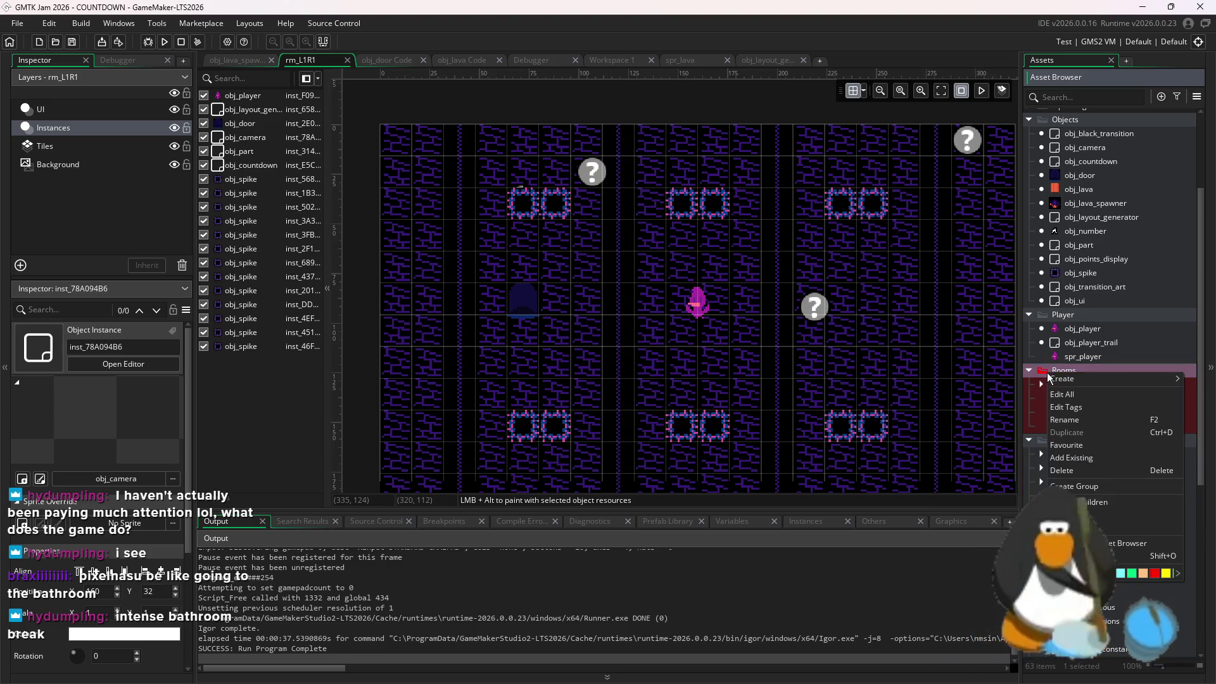
click(1082, 487)
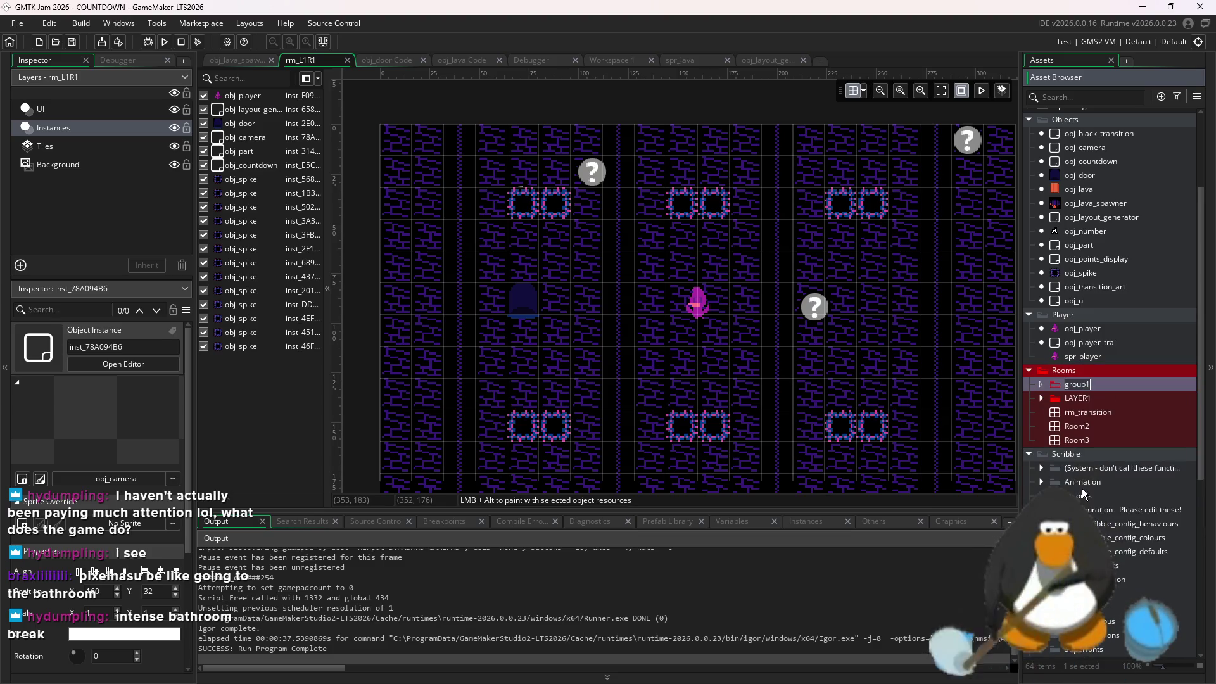
text(LAYER2)
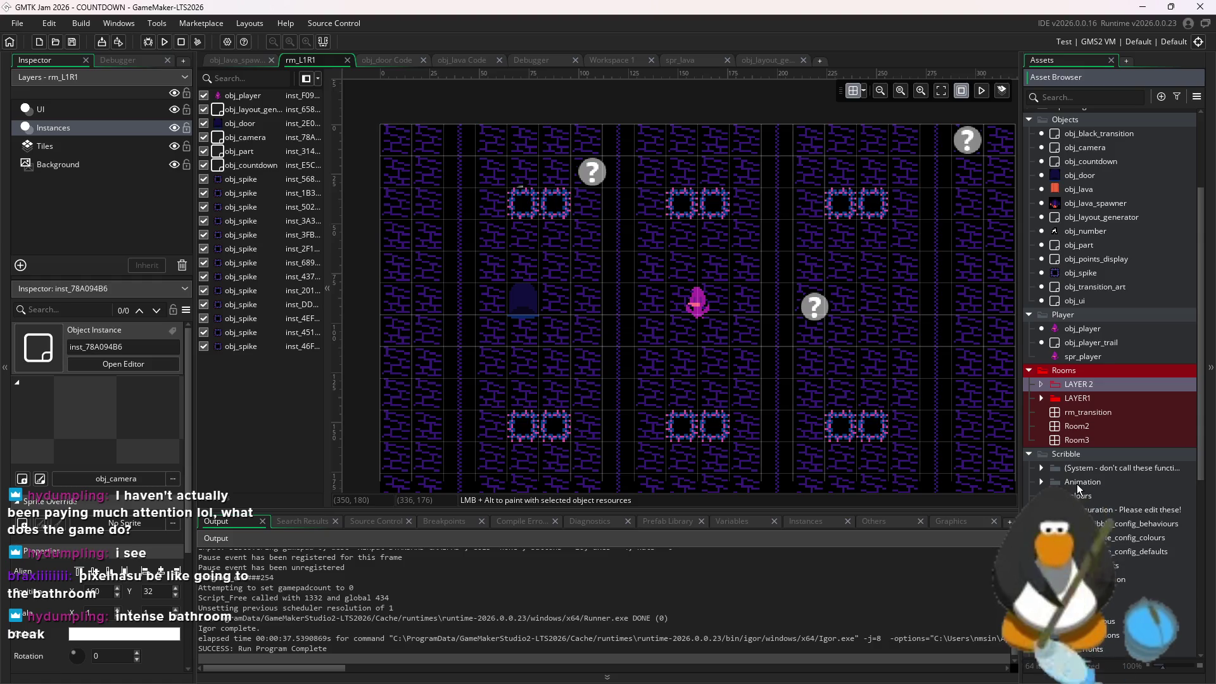
key(Return)
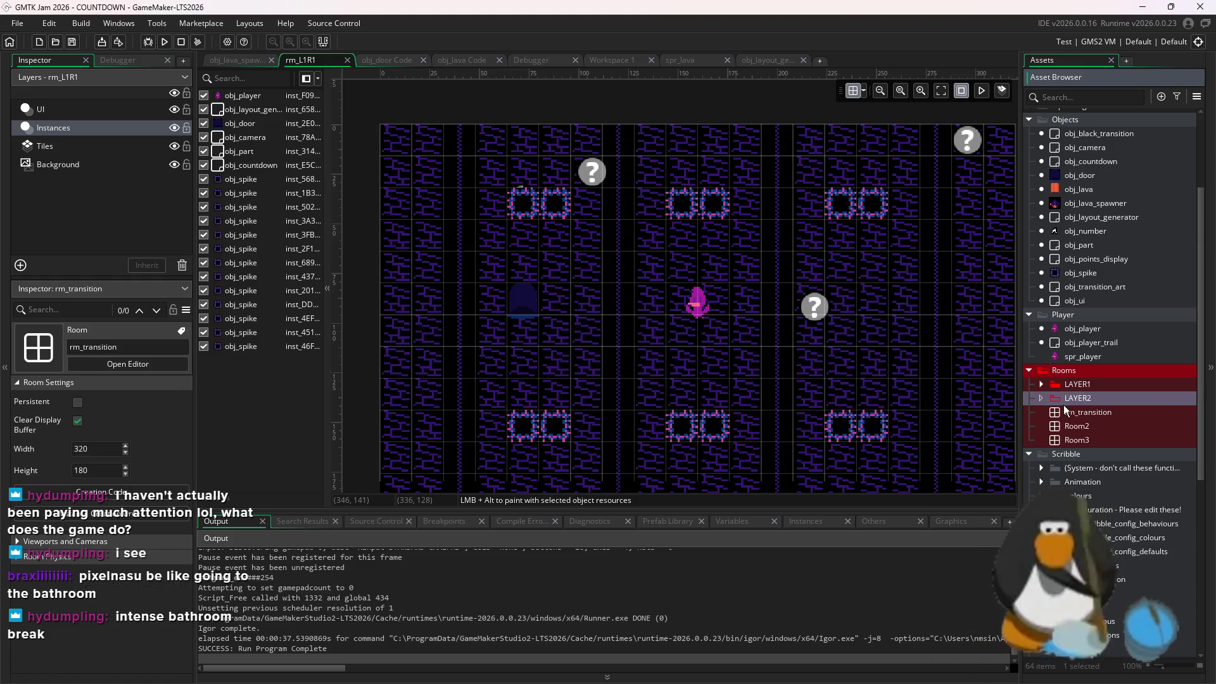
Duplicate room rm_L1R7 and name the copy rm_L2R1
click(1039, 386)
right_click(1078, 397)
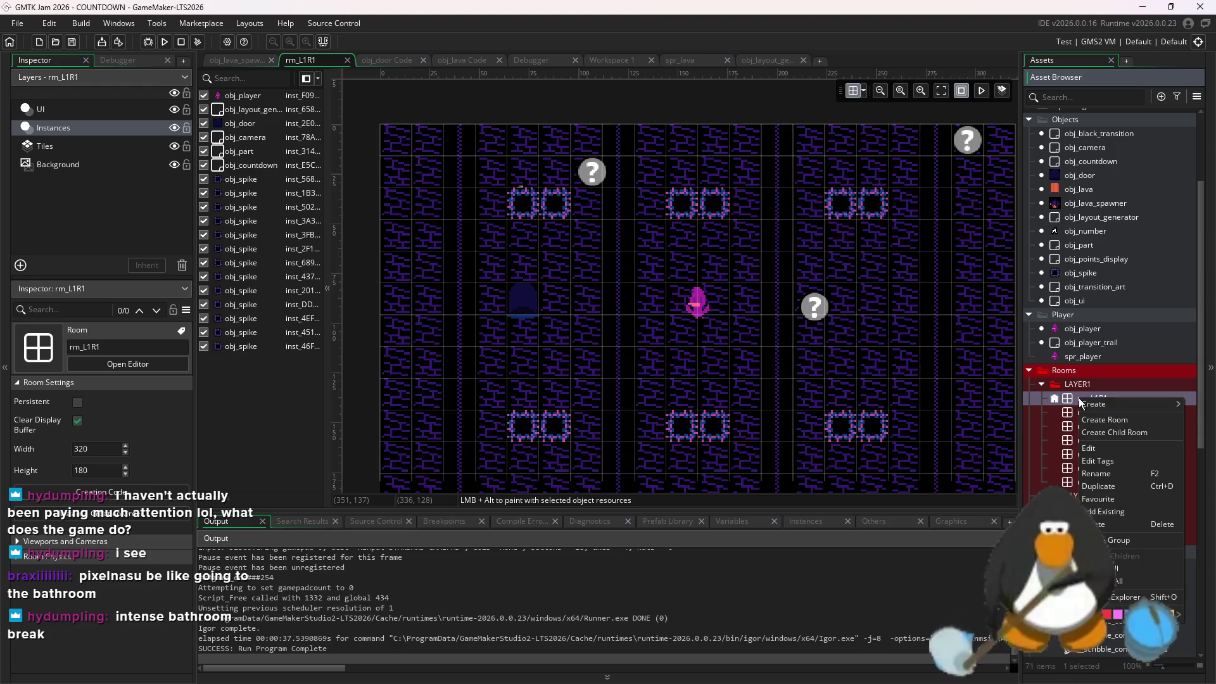
click(1070, 484)
right_click(1073, 482)
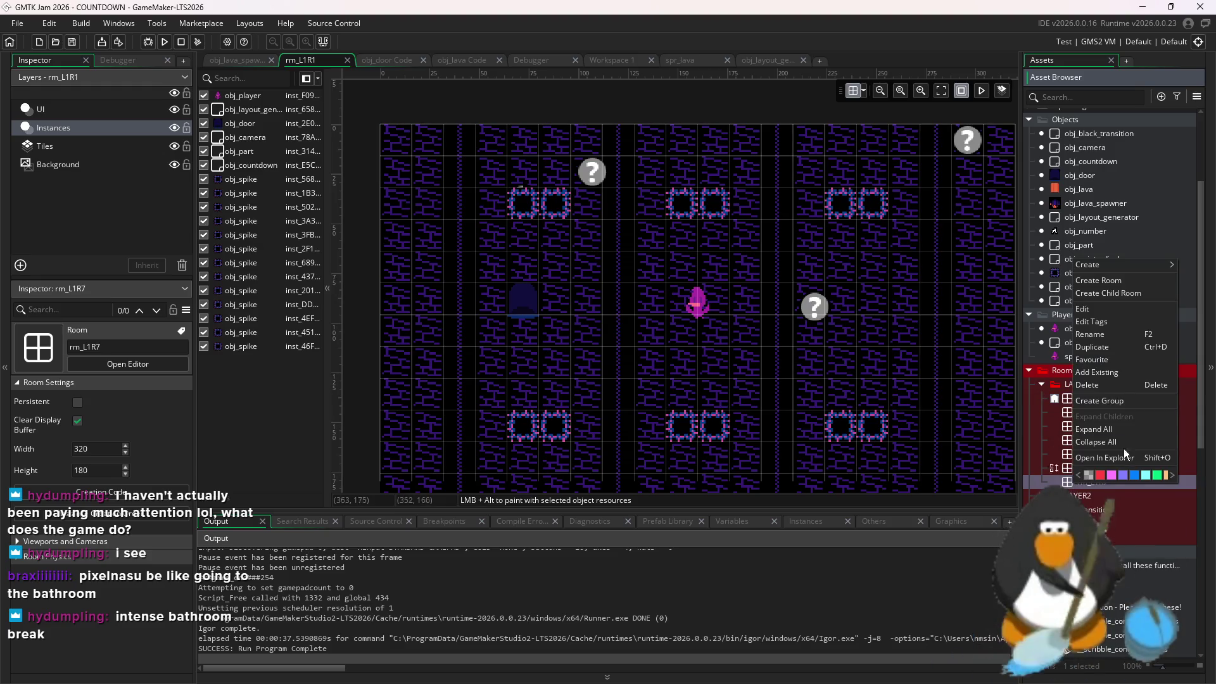
click(1100, 350)
key(BackSpace)
key(BackSpace)
key(BackSpace)
text(2)
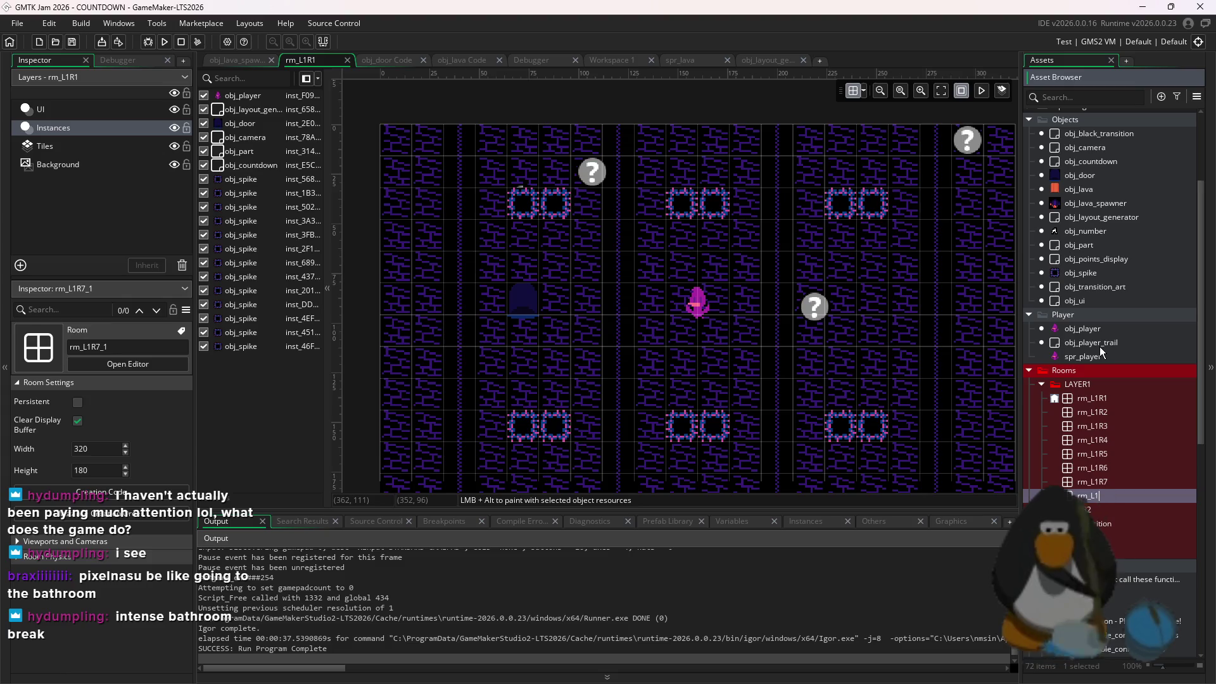
text(R1)
key(Return)
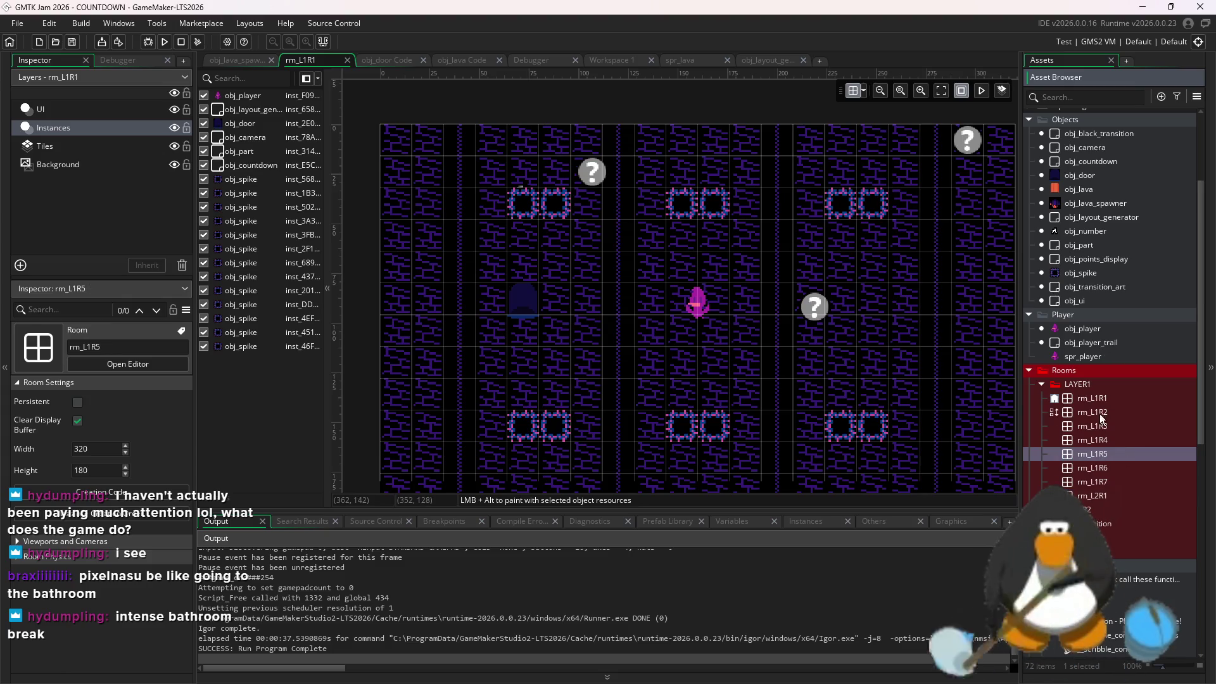
Clear every instance from rm_L2R1, place one obj_door top right, save, and switch to Aseprite
double_click(1103, 504)
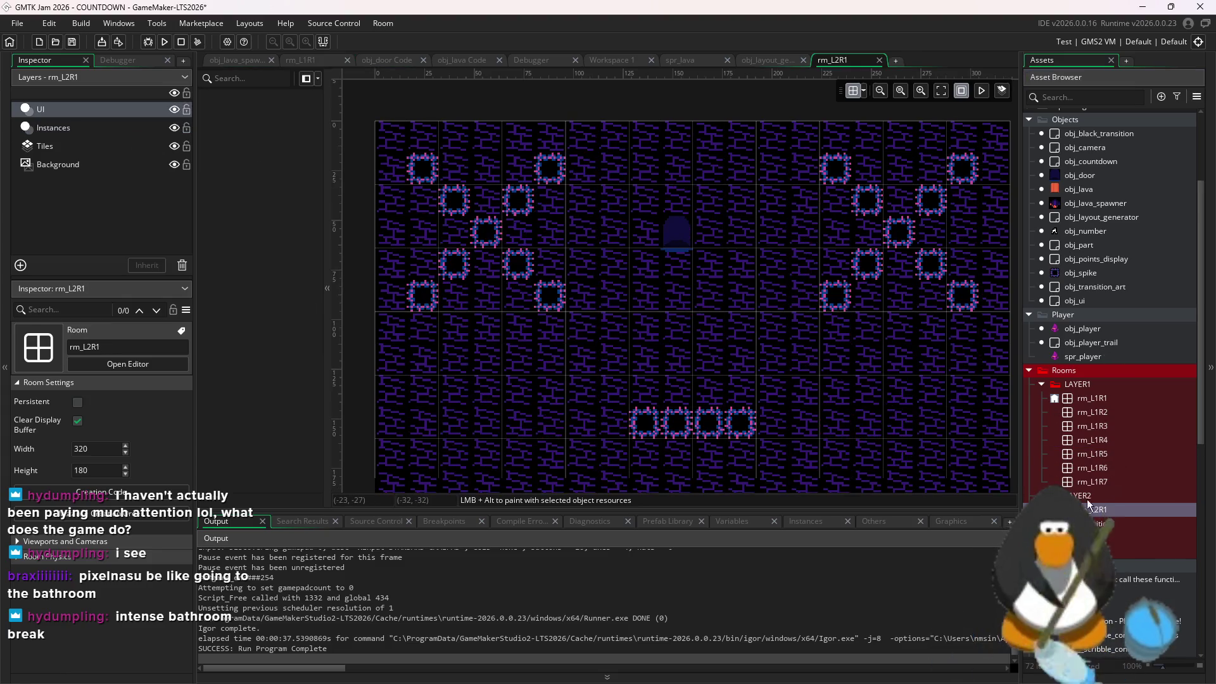
click(54, 127)
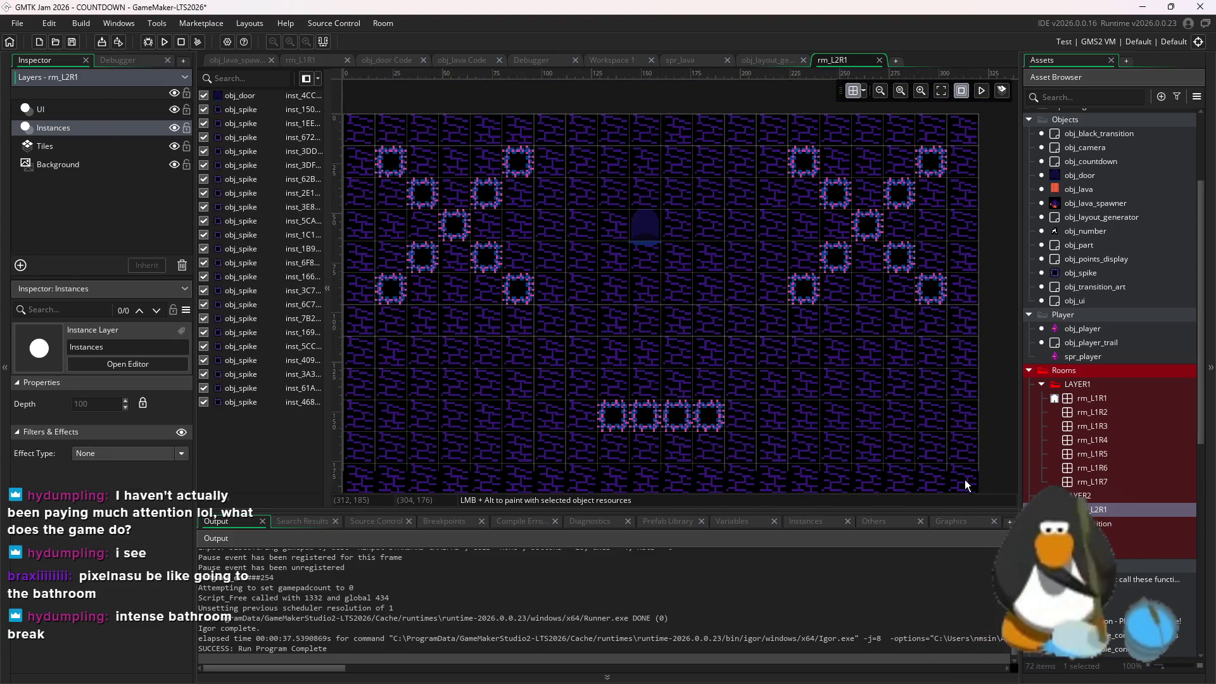
drag(964, 478, 377, 106)
key(Delete)
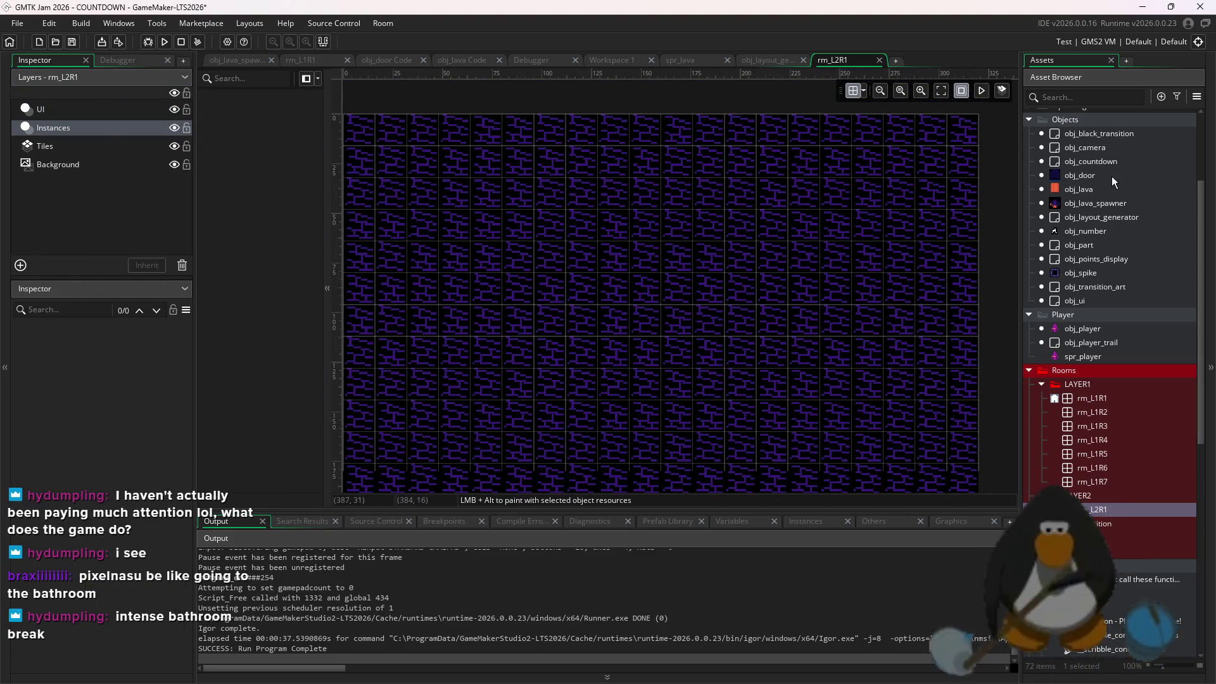
drag(1079, 175, 900, 188)
key(ctrl+s)
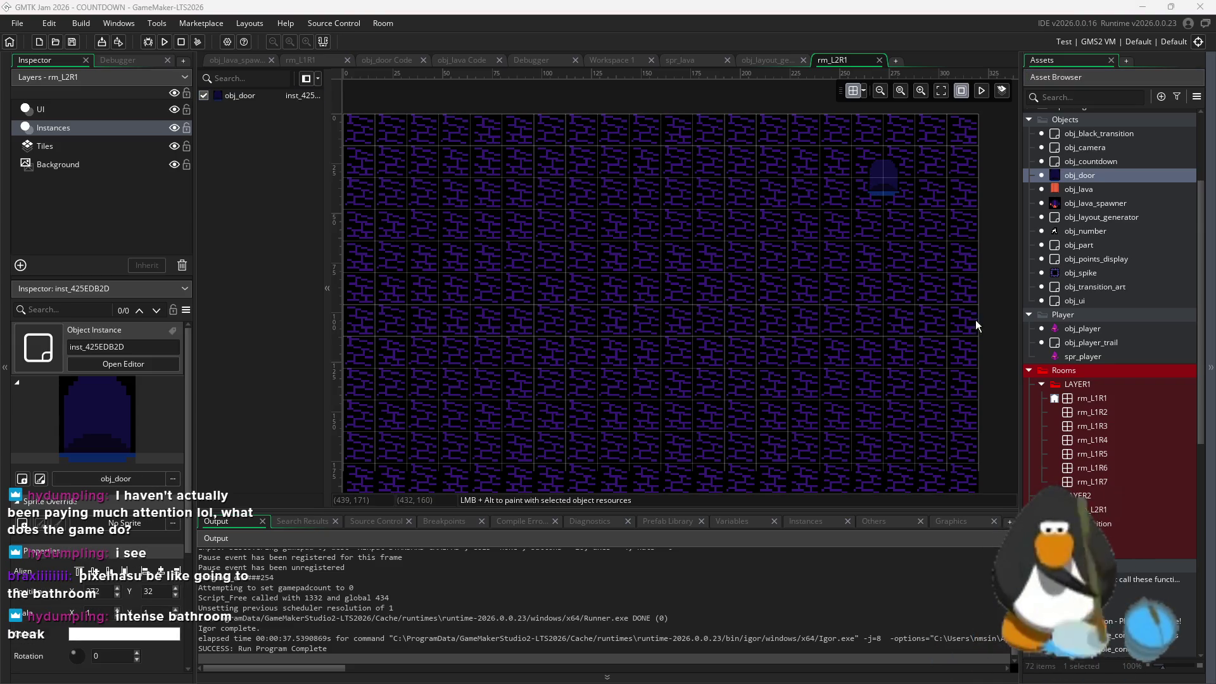
key(alt+Tab)
scroll(686, 401, up, 4)
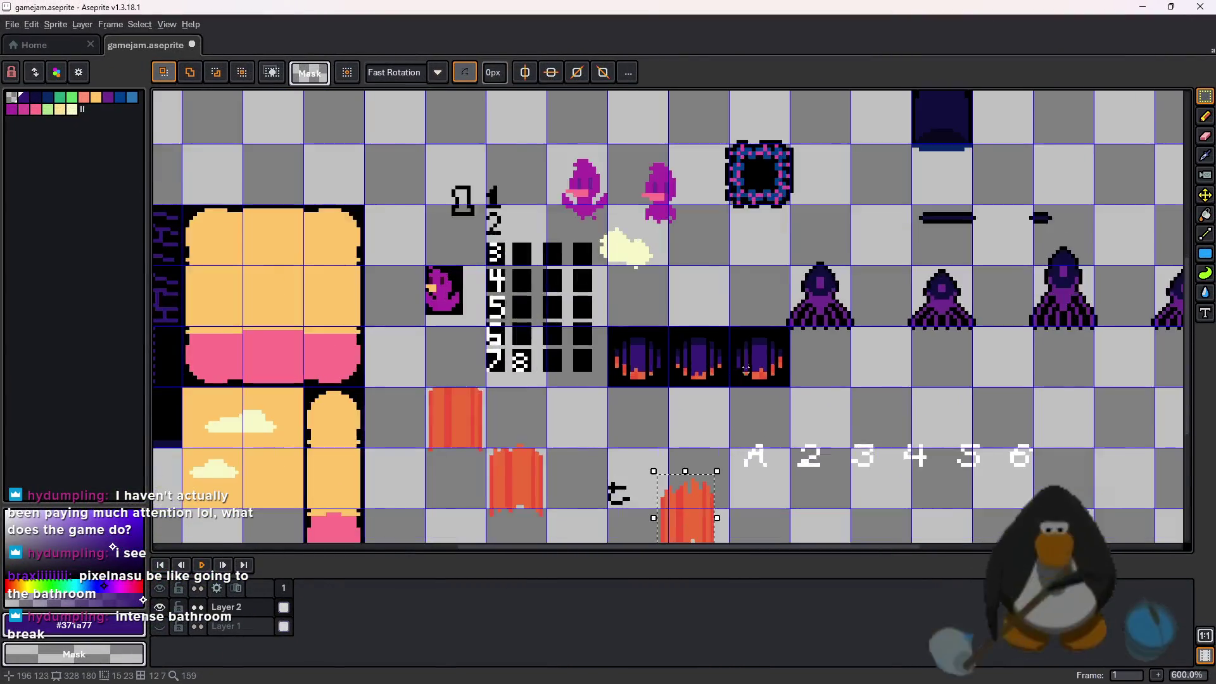
Copy the brick wall column and place the copy at the sheet's top right
scroll(687, 400, down, 3)
scroll(498, 354, up, 3)
scroll(576, 334, down, 1)
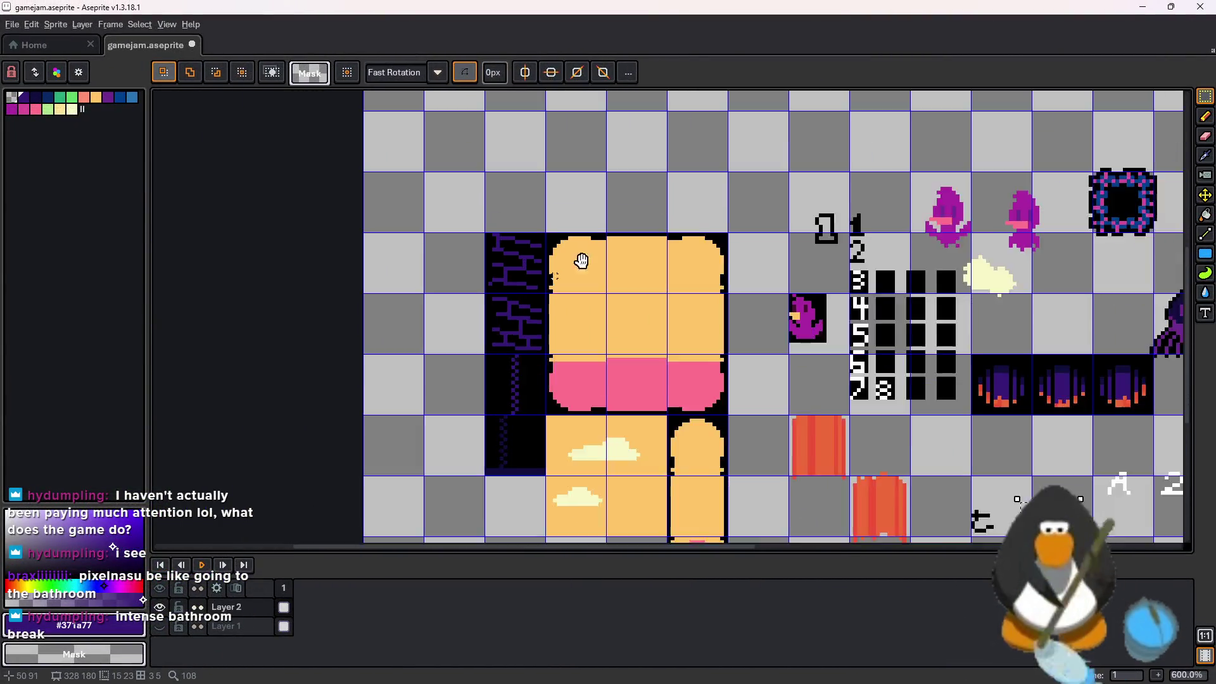
drag(519, 334, 629, 279)
scroll(629, 278, up, 3)
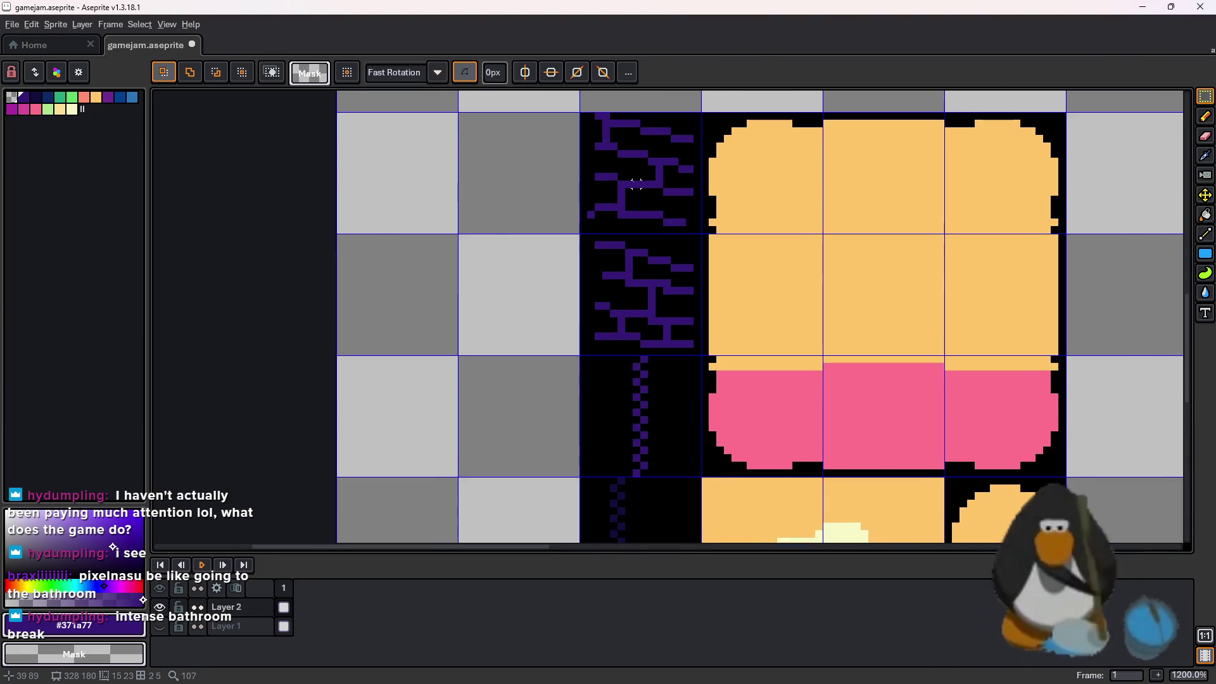
scroll(635, 183, down, 3)
drag(635, 183, 637, 380)
key(ctrl+c)
scroll(636, 380, down, 2)
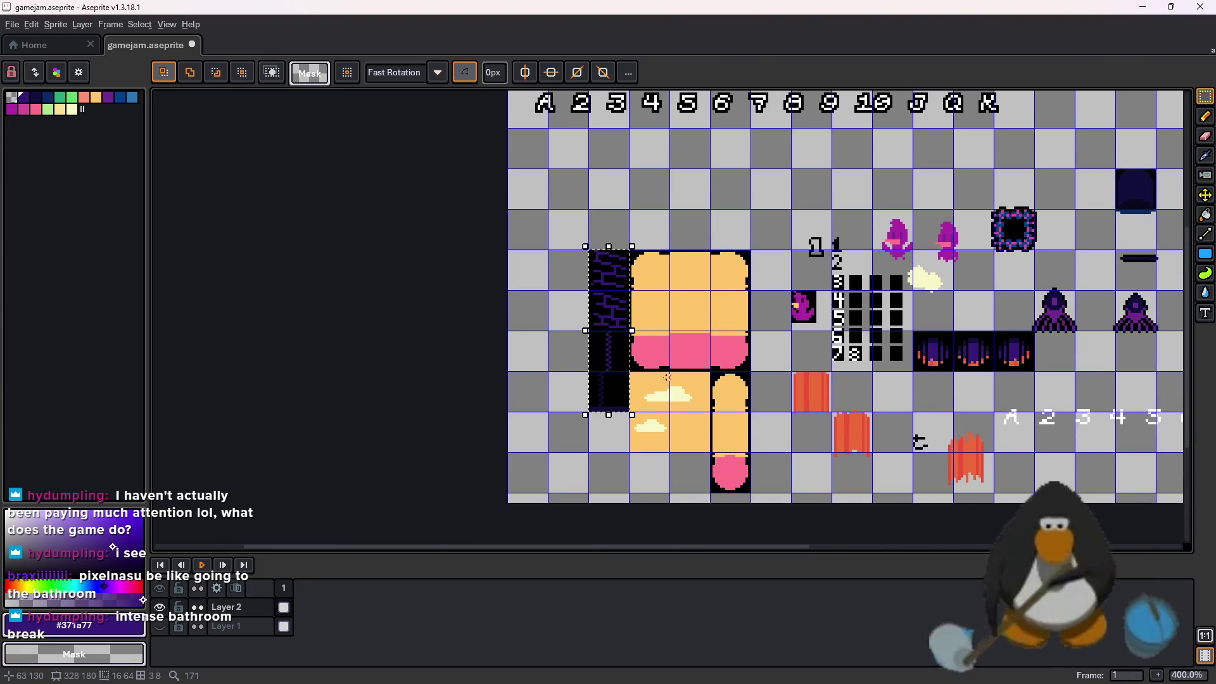
key(ctrl+v)
scroll(1178, 413, right, 4)
mouse_move(1178, 412)
mouse_down()
mouse_move(834, 103)
mouse_move(918, 462)
mouse_move(896, 413)
mouse_up()
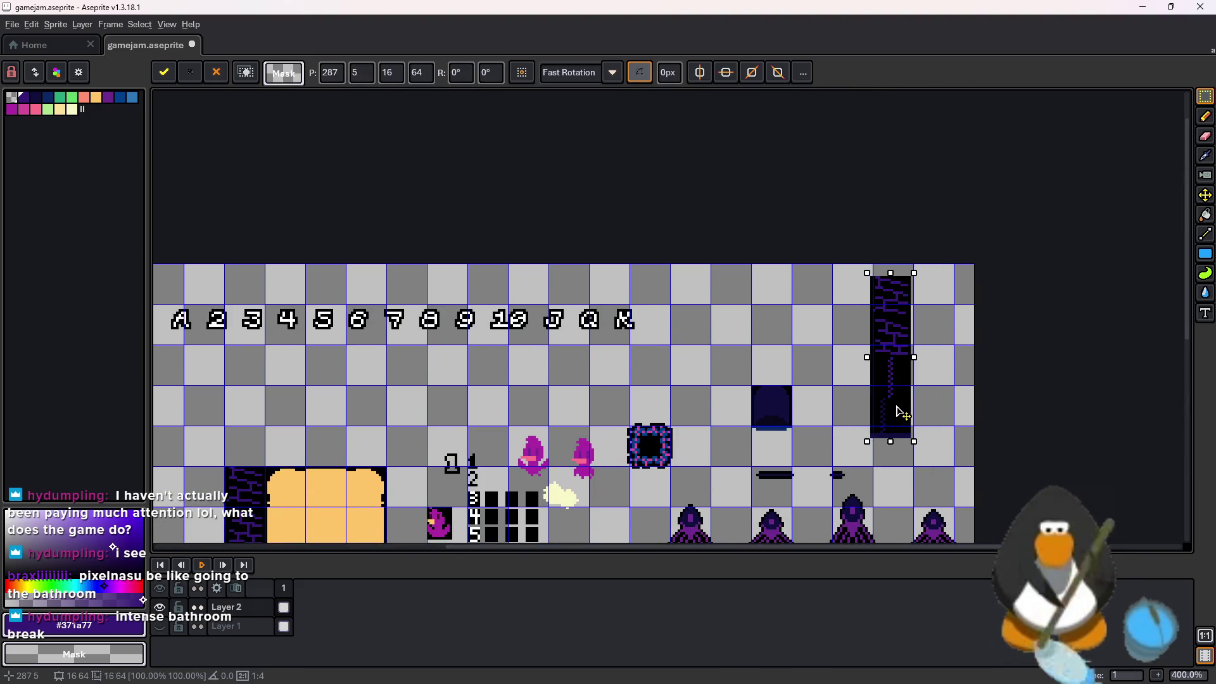
scroll(893, 362, up, 3)
click(983, 293)
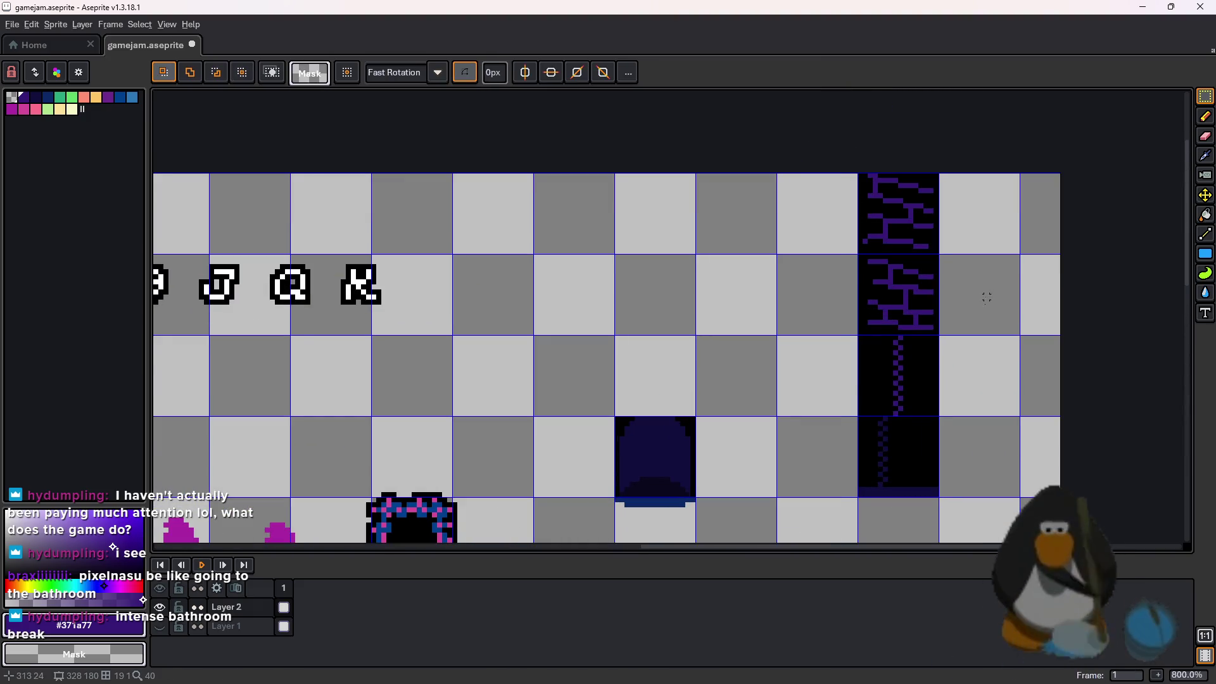
Fill the copied column's black background with the dark navy palette colour
scroll(962, 197, up, 3)
scroll(962, 197, down, 2)
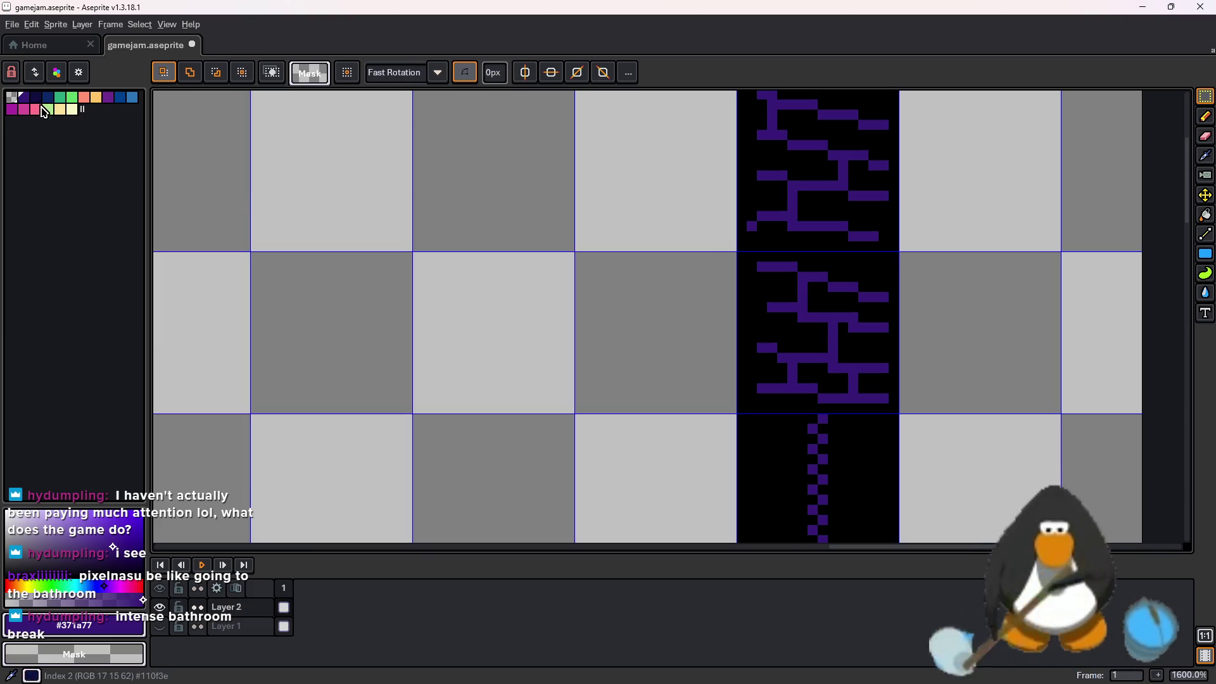
scroll(825, 311, up, 2)
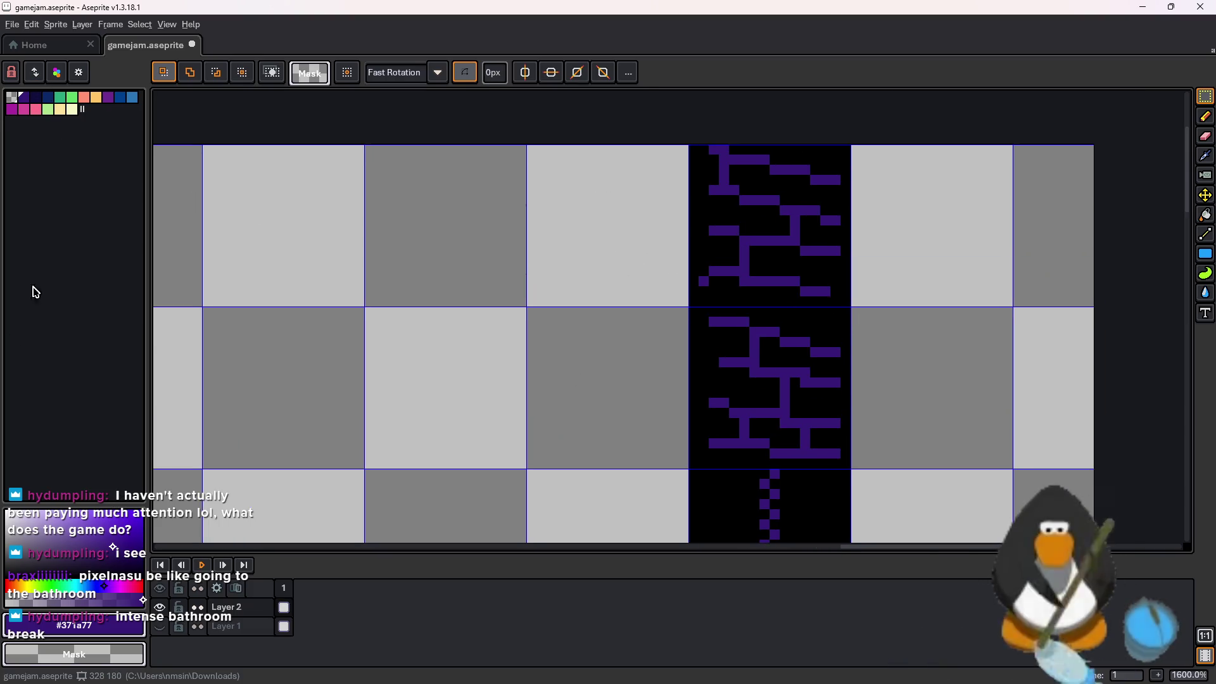
click(40, 103)
scroll(843, 310, up, 1)
key(g)
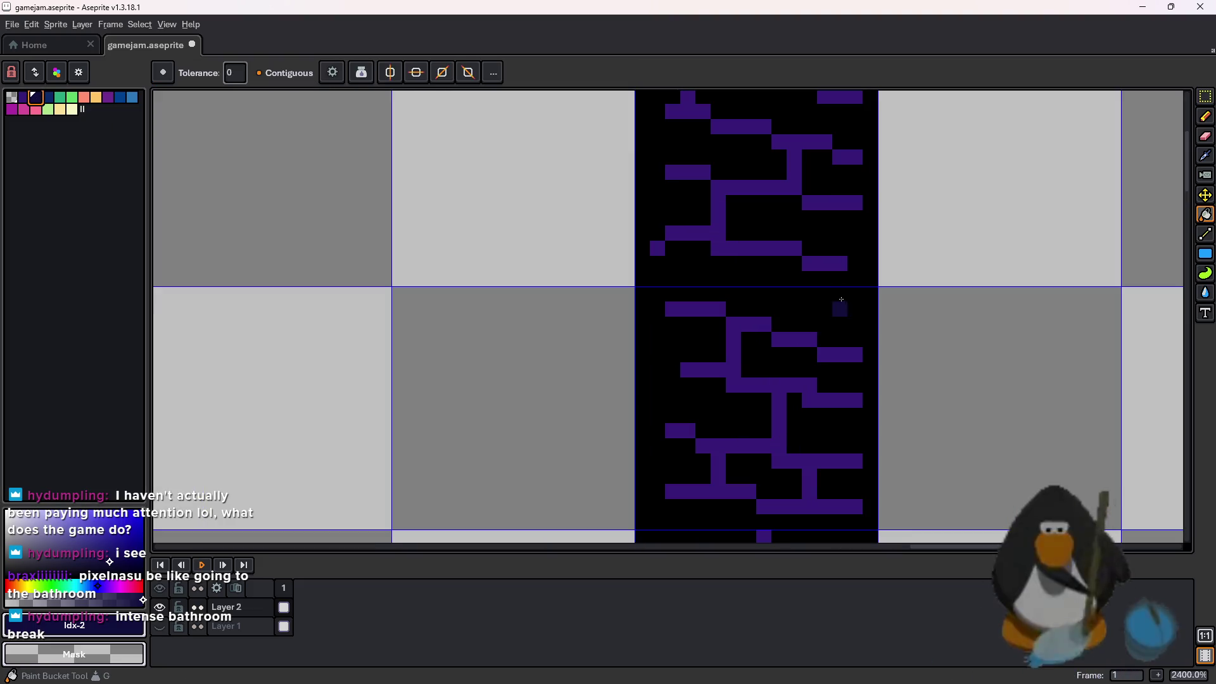
click(851, 306)
Select the copied column by colour and preview replacing its purple with a palette colour
scroll(774, 492, down, 4)
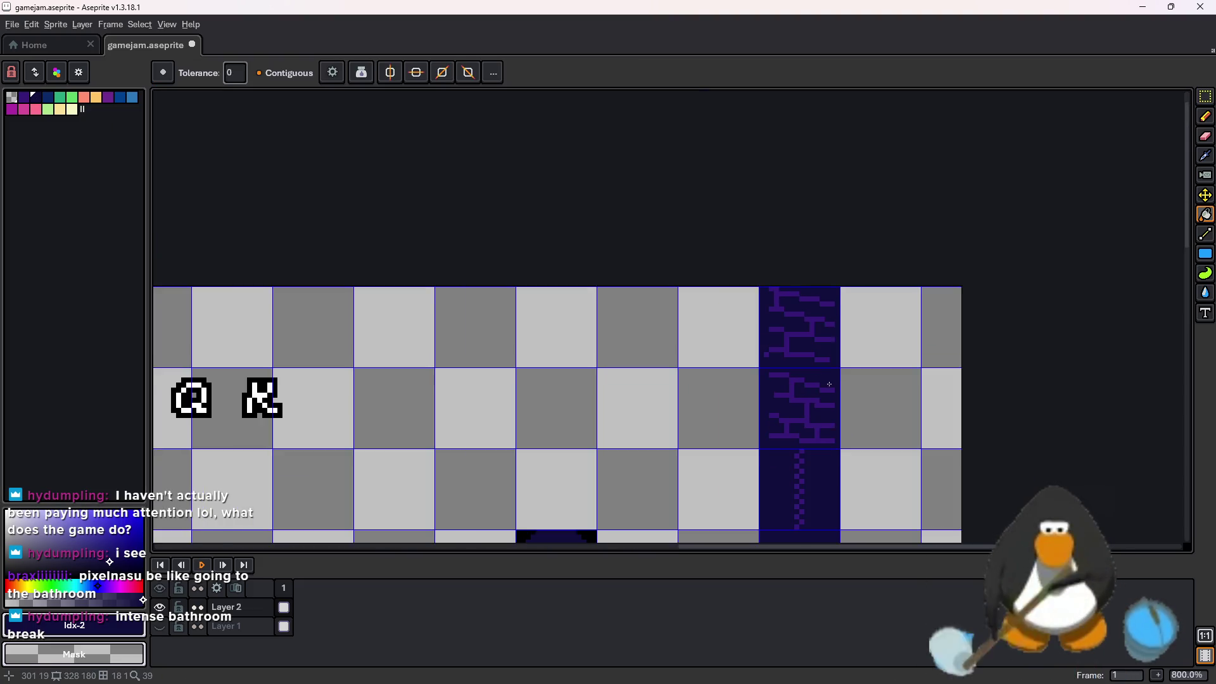
key(w)
click(817, 488)
key(shift+r)
drag(471, 266, 810, 324)
drag(437, 292, 54, 98)
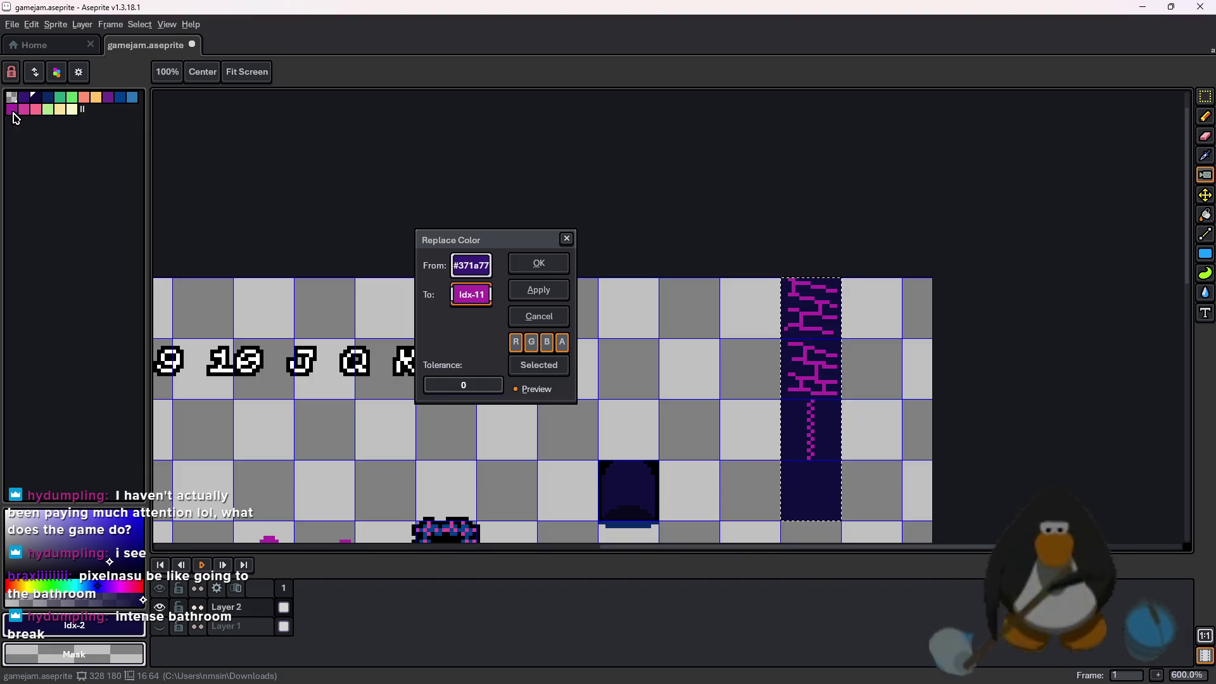
Recolour the copied column's purple bricks to red
click(567, 239)
click(8, 586)
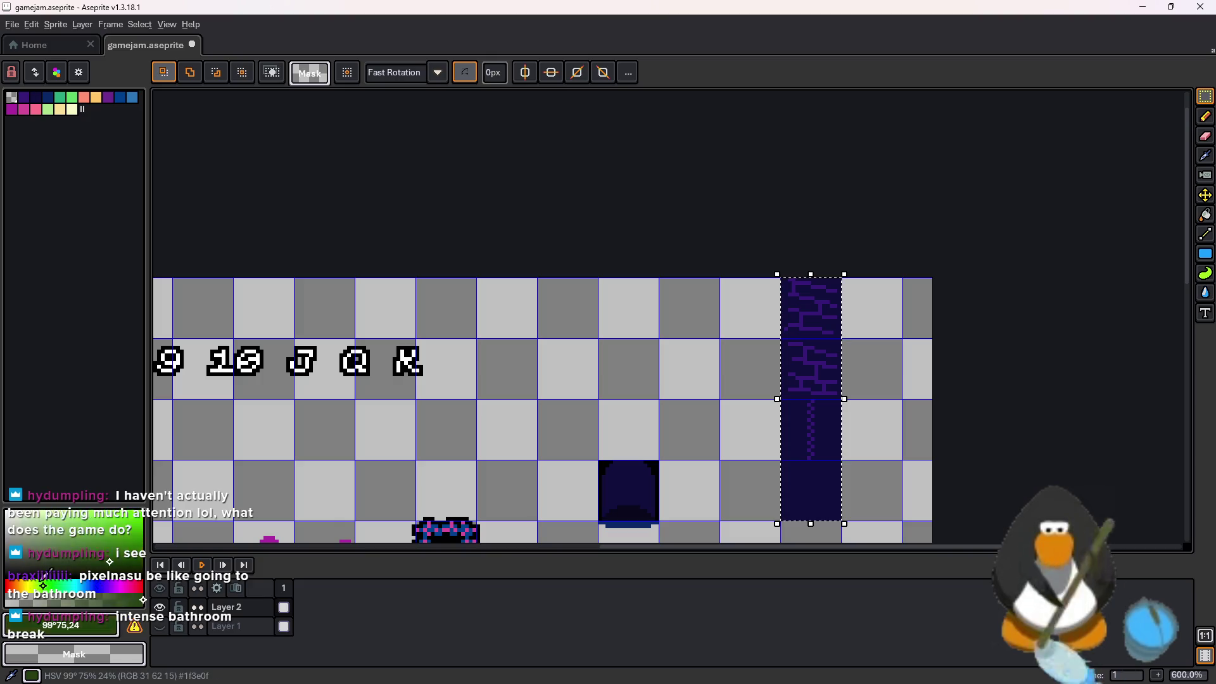
scroll(823, 309, up, 3)
key(shift+r)
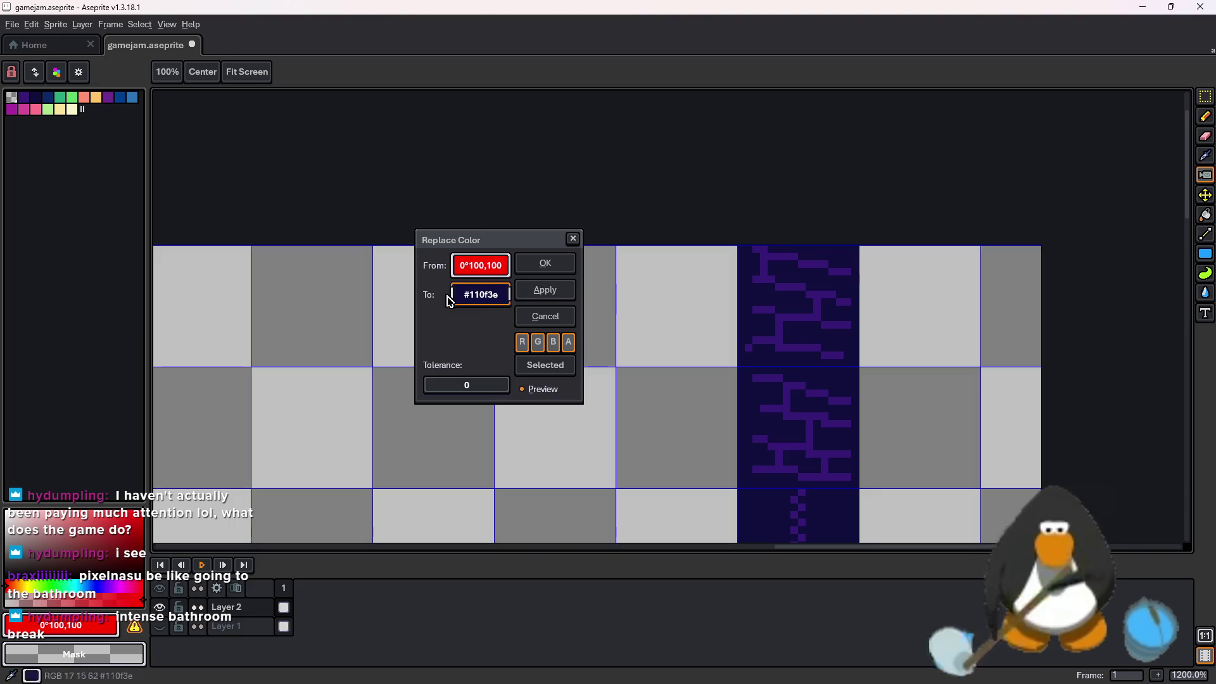
click(738, 297)
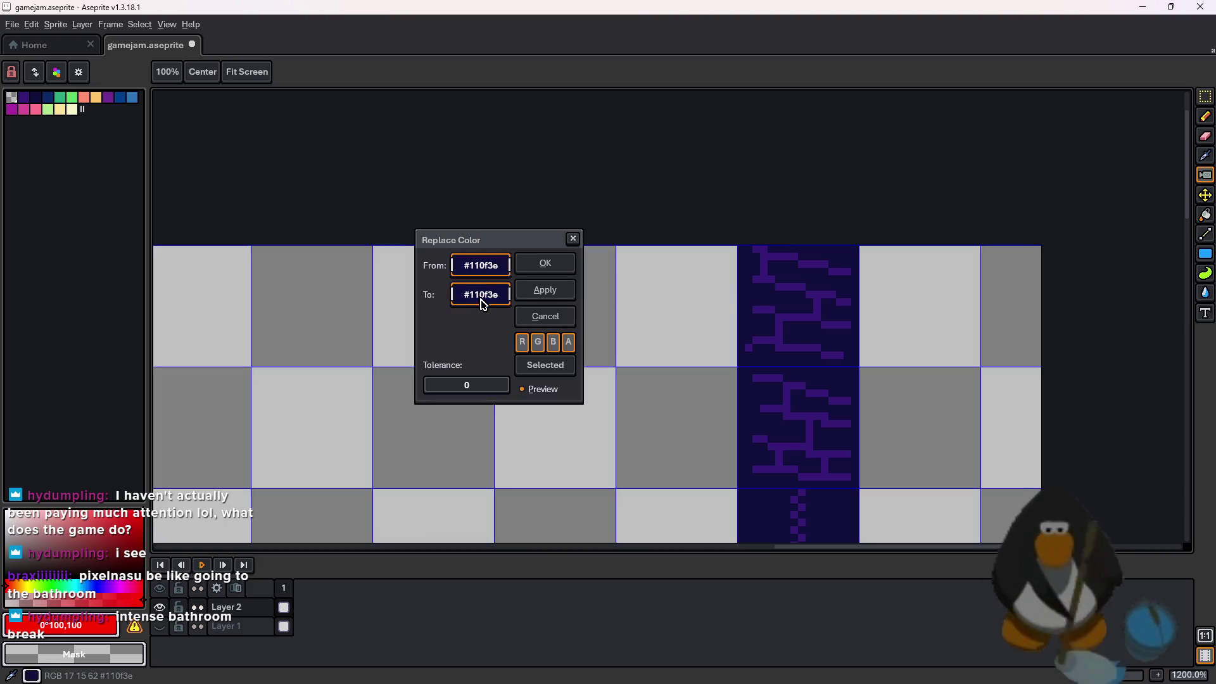
click(368, 398)
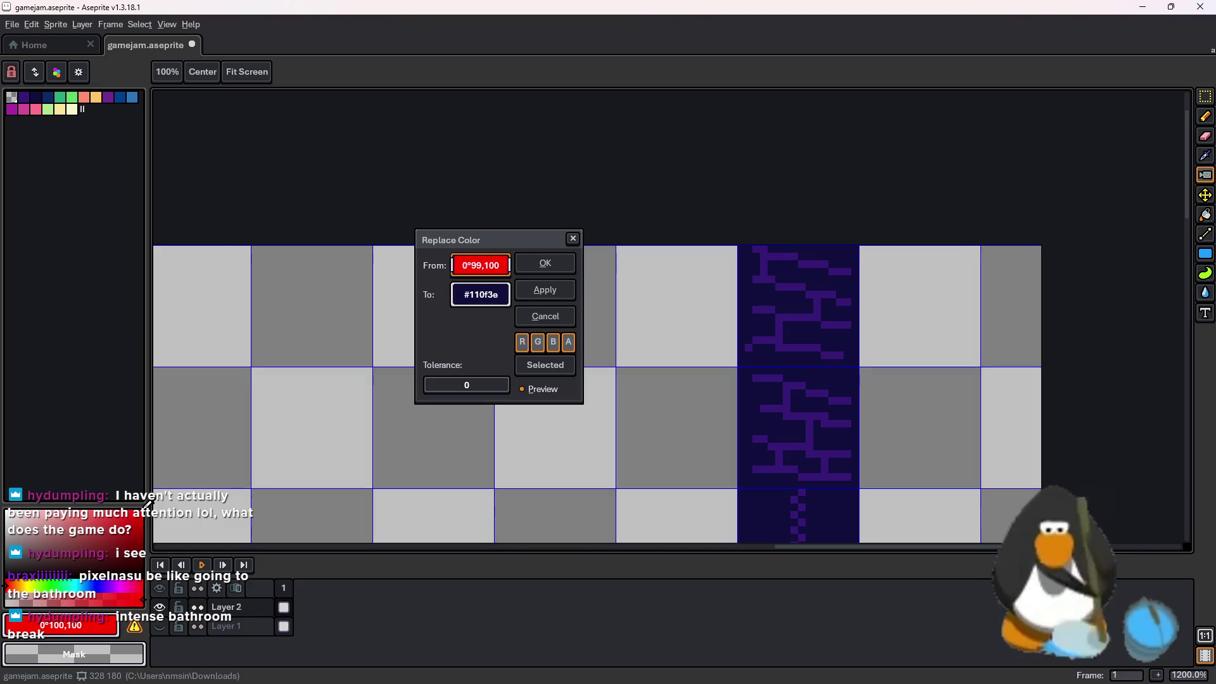
mouse_move(471, 274)
mouse_down()
mouse_move(482, 298)
mouse_move(184, 424)
mouse_move(150, 505)
mouse_up()
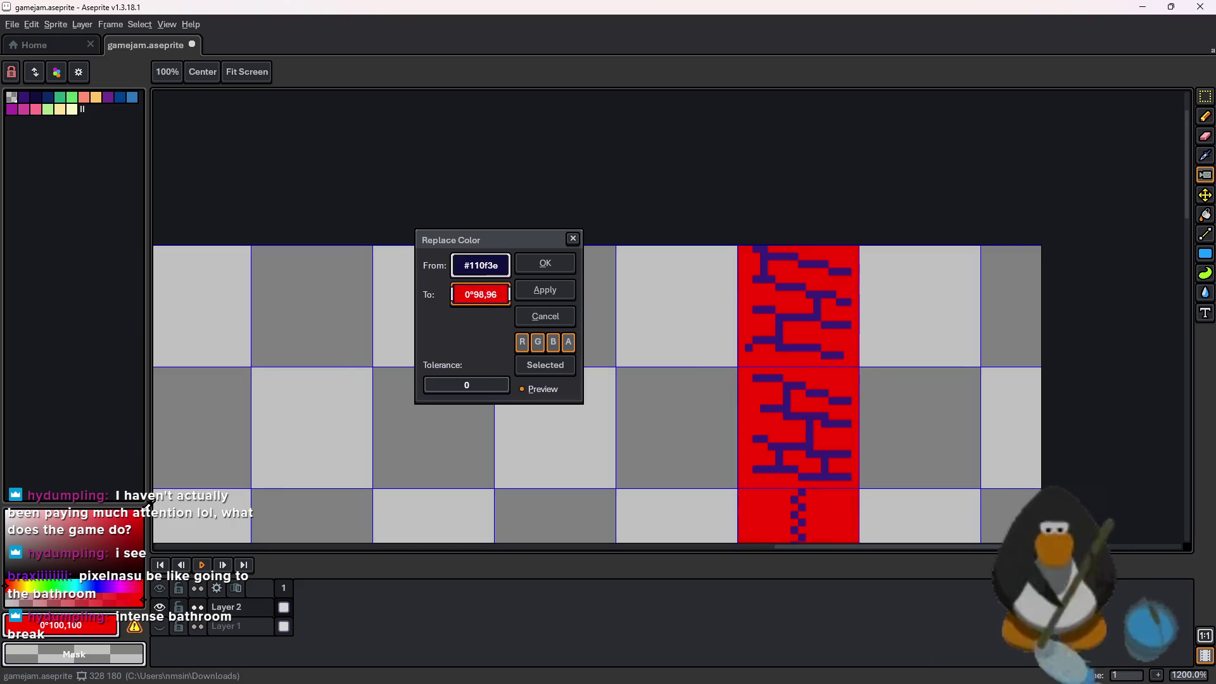
drag(511, 279, 800, 281)
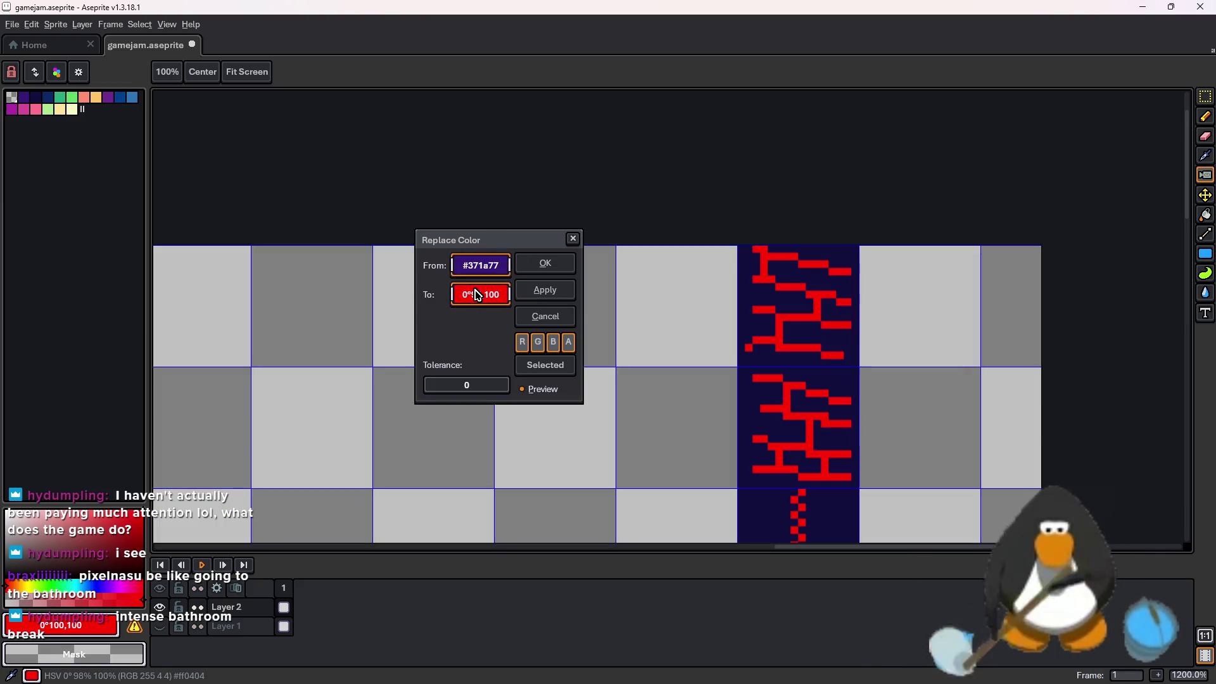
click(558, 266)
scroll(845, 308, down, 1)
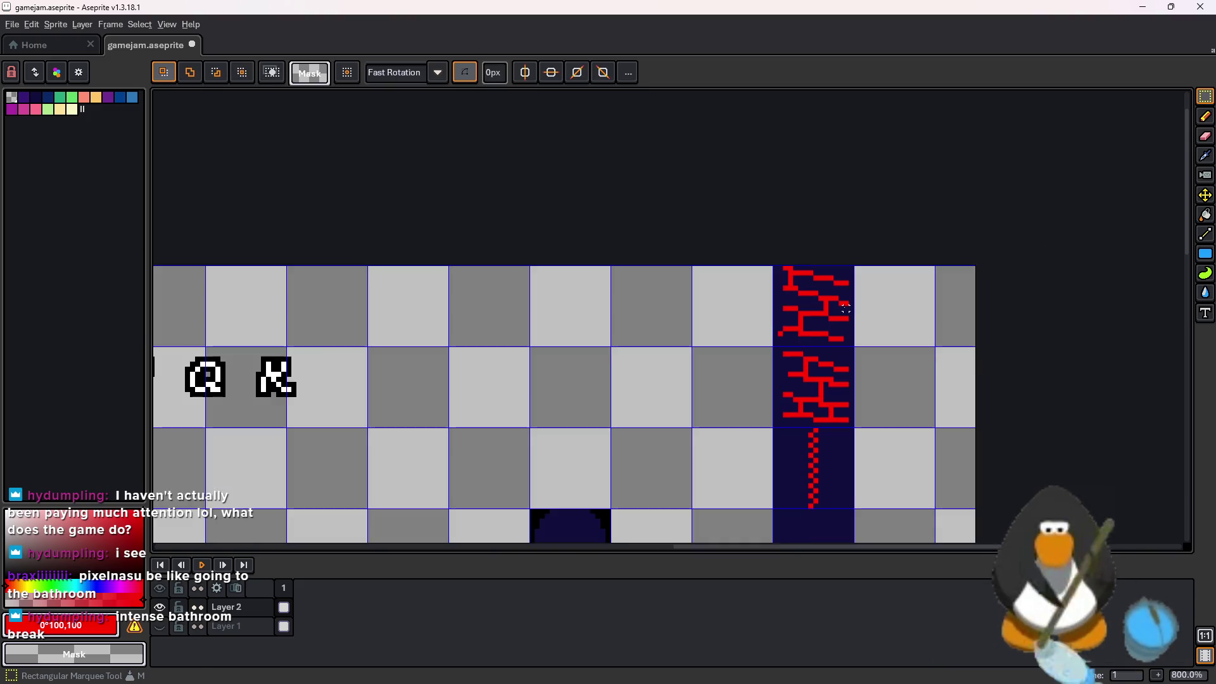
Fill the column's navy background back to black
click(143, 578)
key(g)
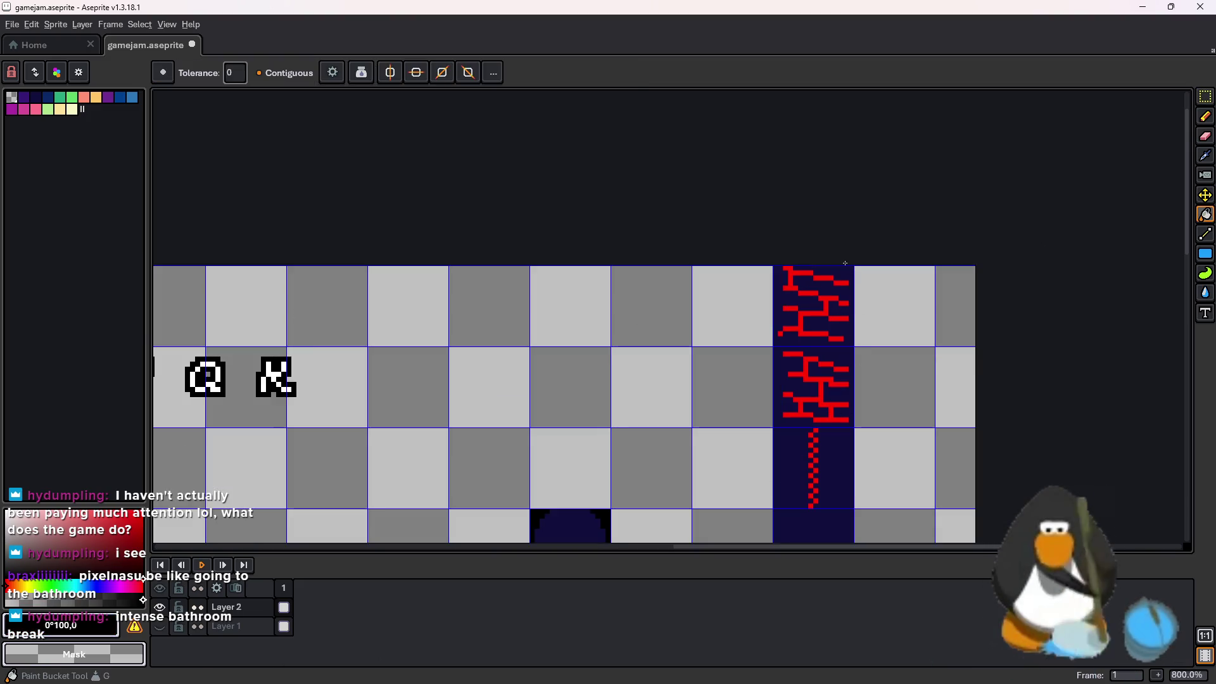
click(834, 275)
scroll(813, 418, up, 1)
scroll(817, 415, down, 2)
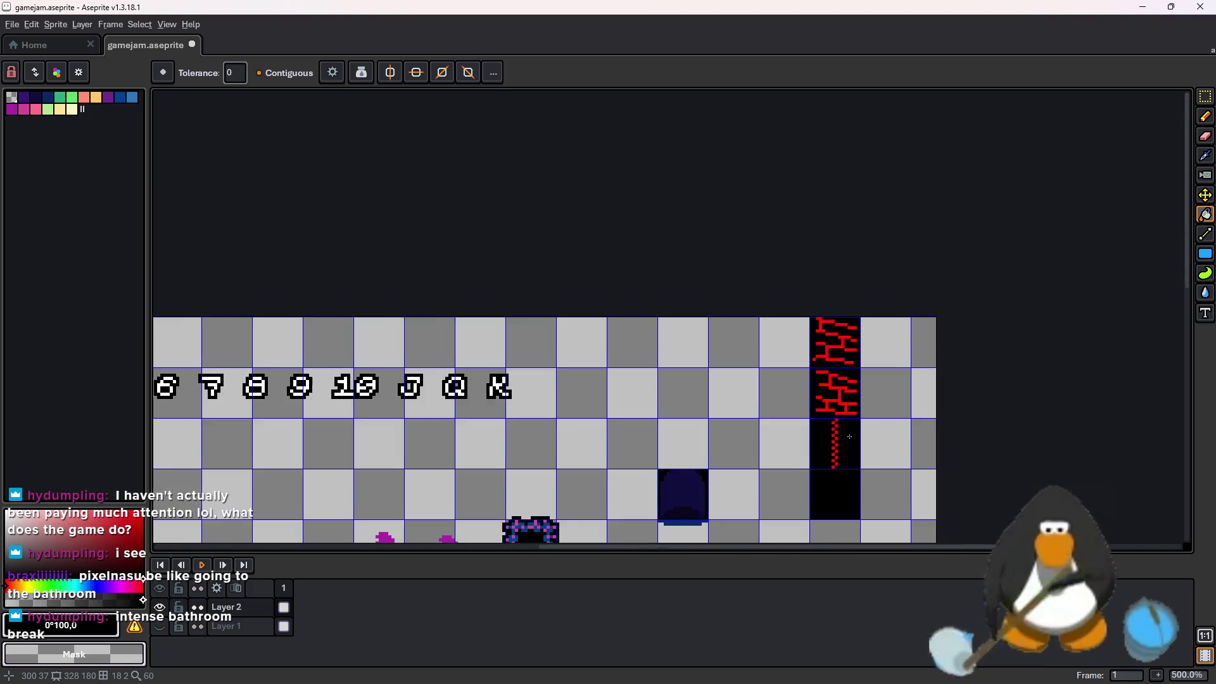
scroll(835, 408, up, 3)
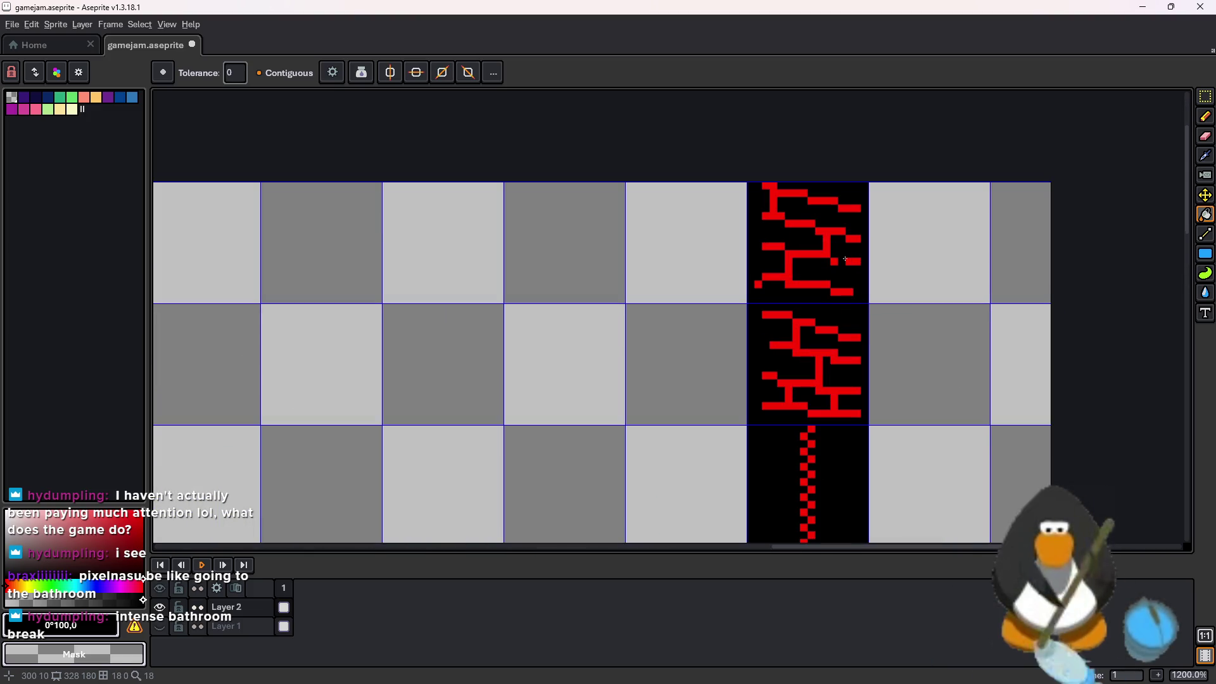
scroll(981, 185, up, 1)
Replace the red #ff0404 bricks with green palette entry Idx-4
key(m)
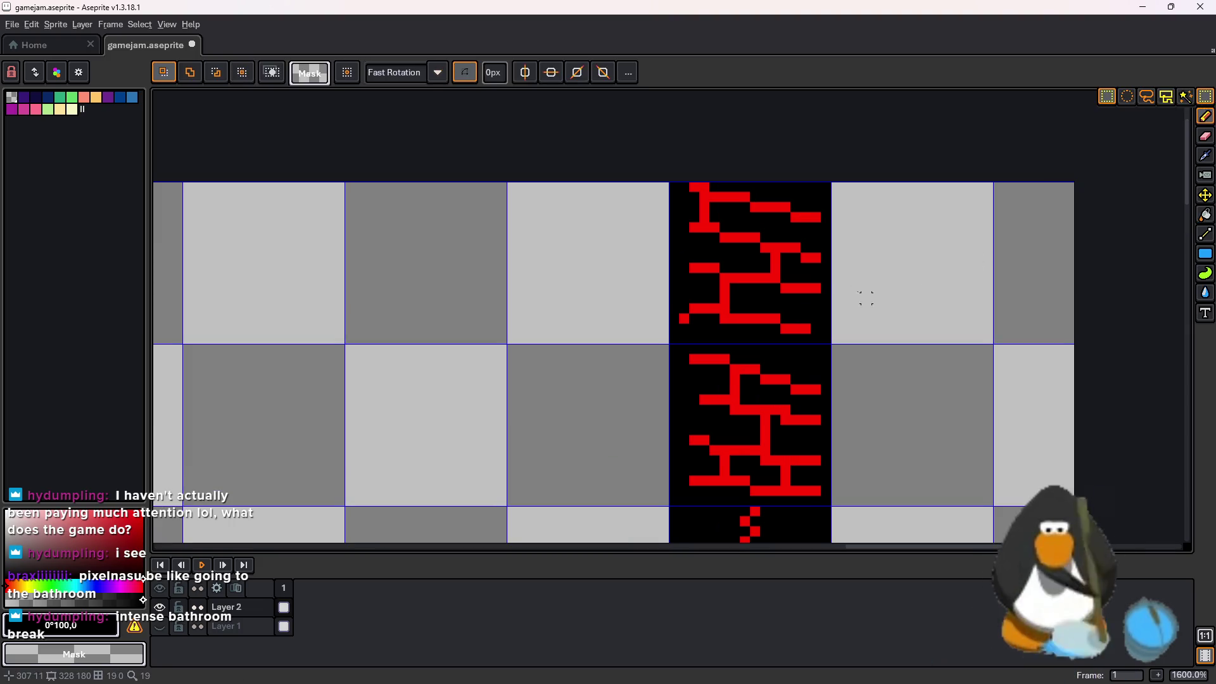
scroll(804, 249, down, 2)
key(shift+r)
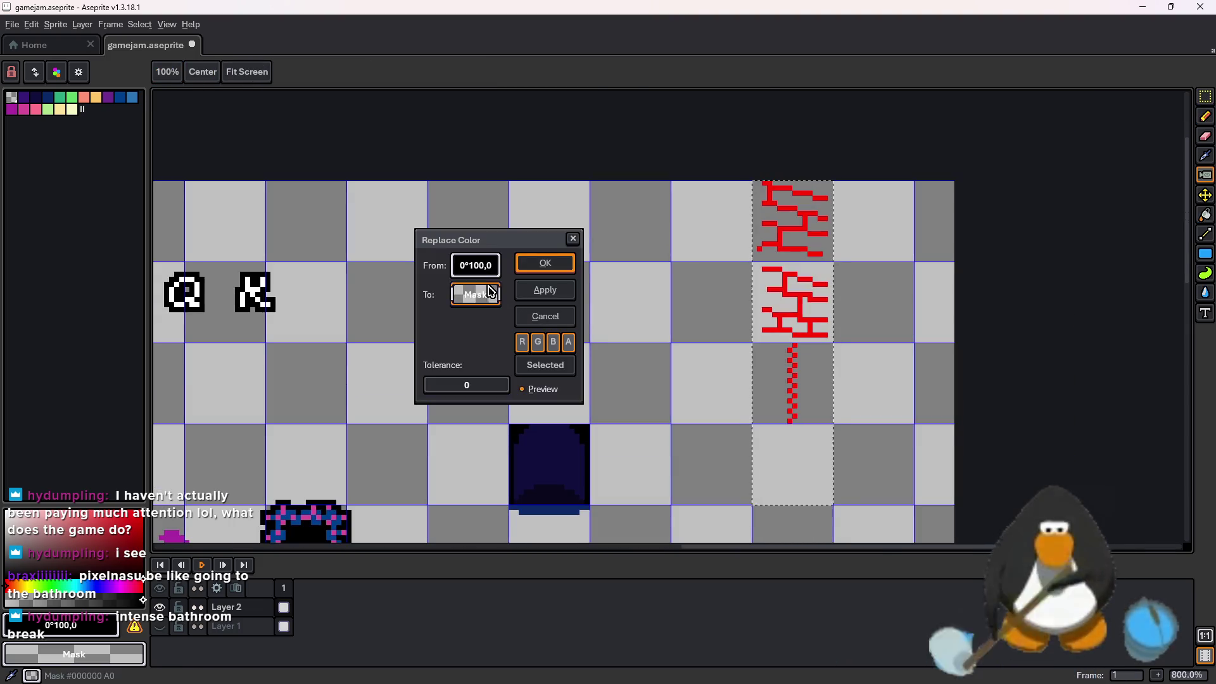
drag(475, 294, 42, 108)
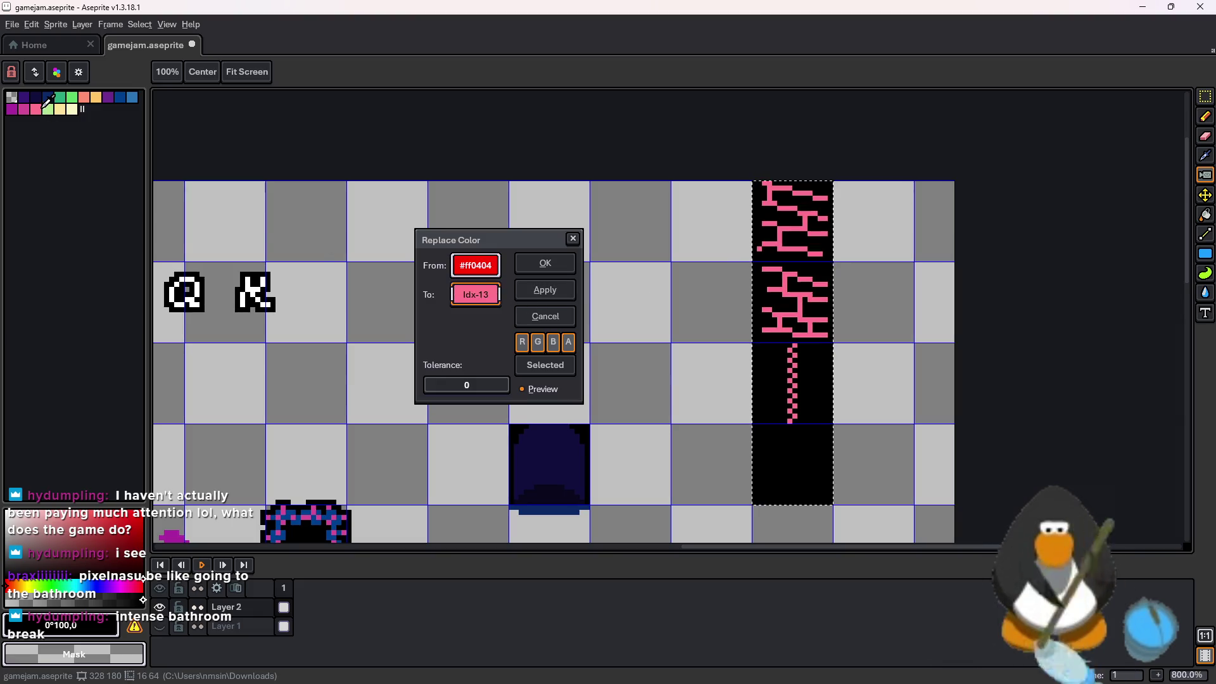
drag(476, 294, 94, 77)
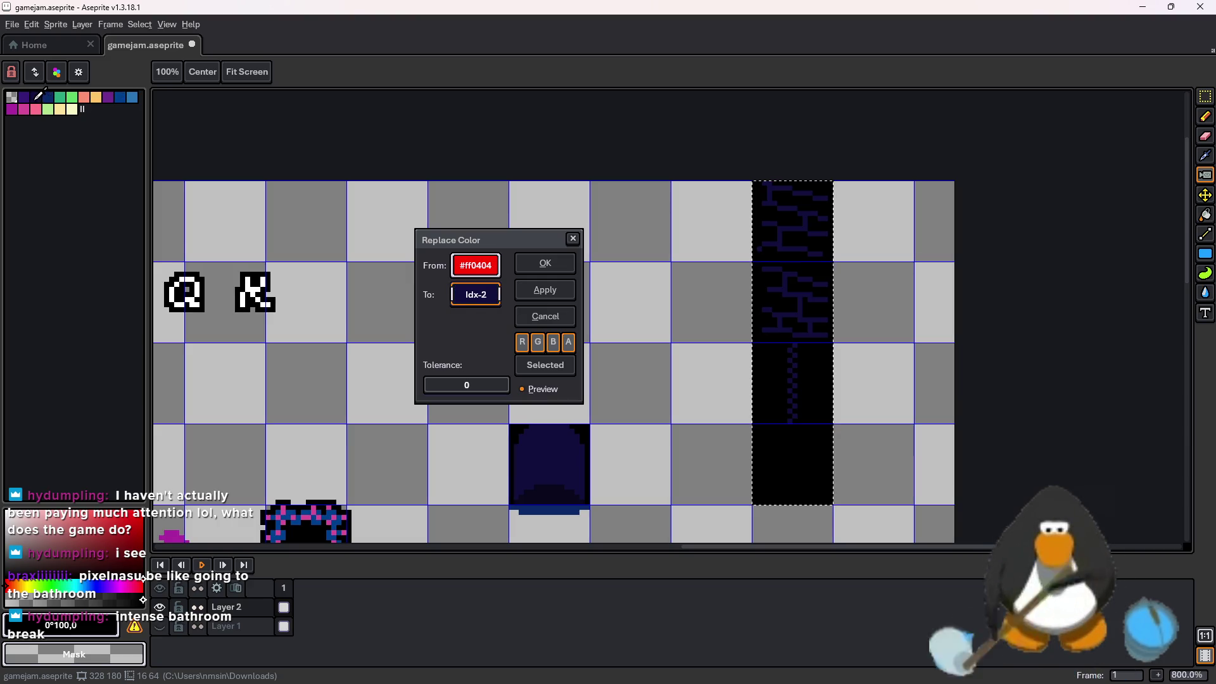
drag(27, 99, 97, 92)
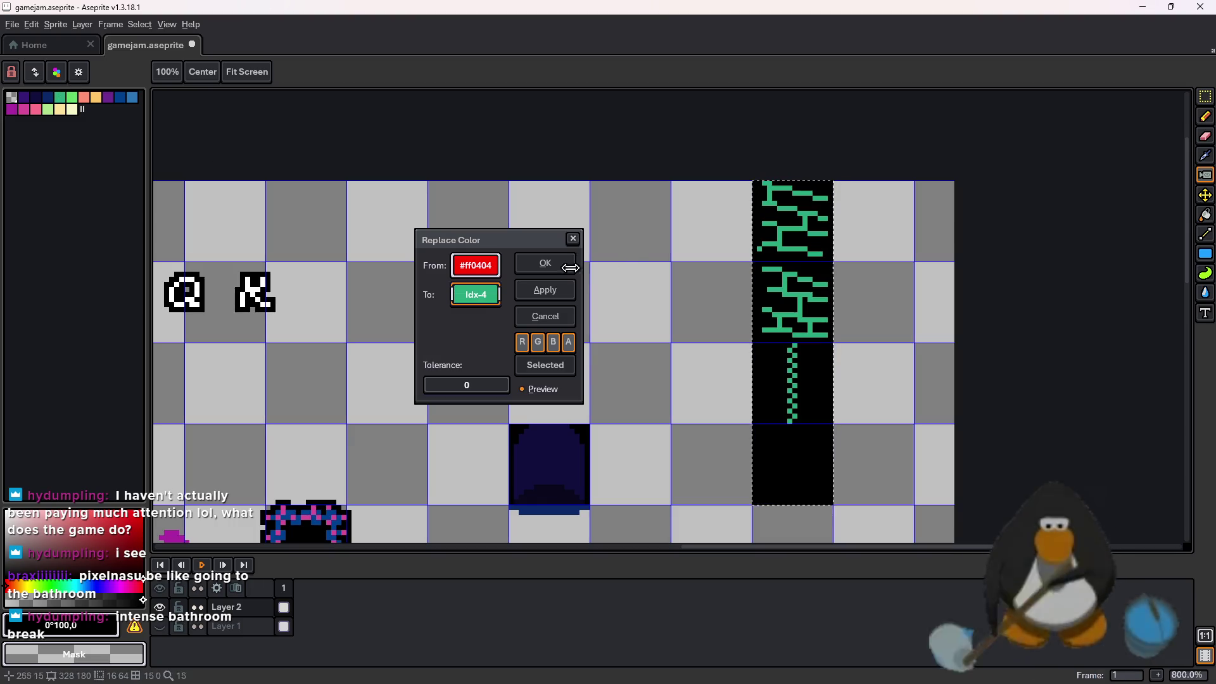
click(544, 263)
scroll(727, 372, down, 3)
scroll(727, 371, up, 3)
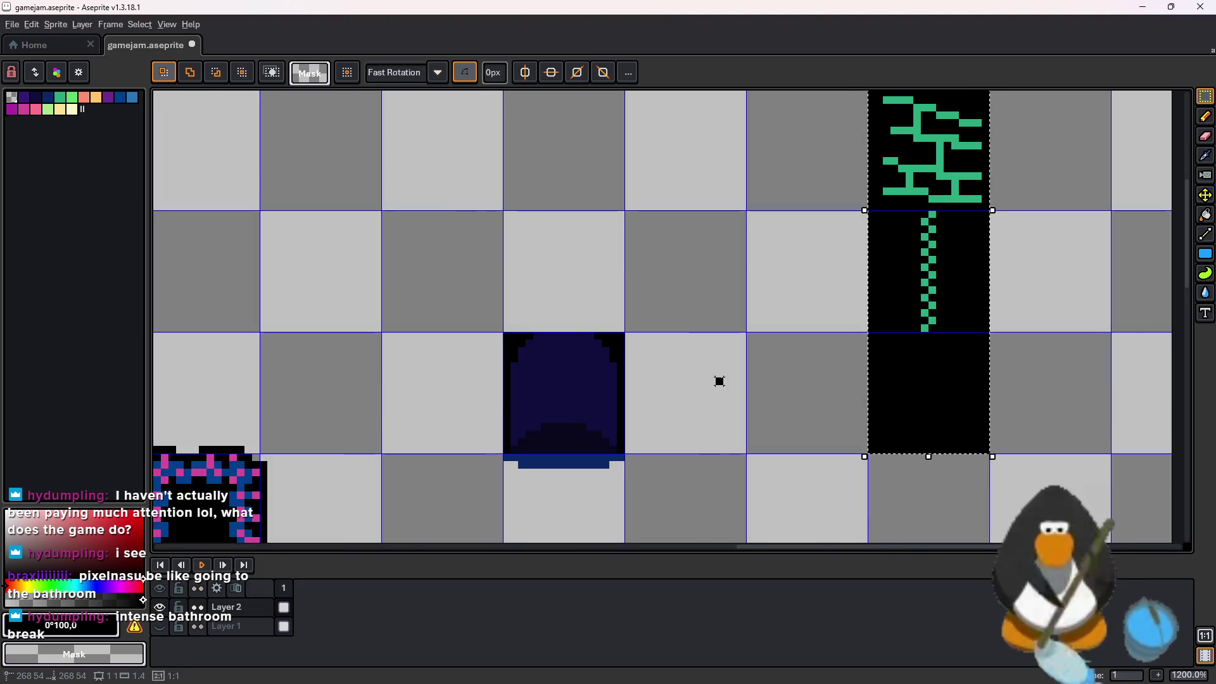
Sample the brick green and trial-fill the door shape green, light green and teal
key(i)
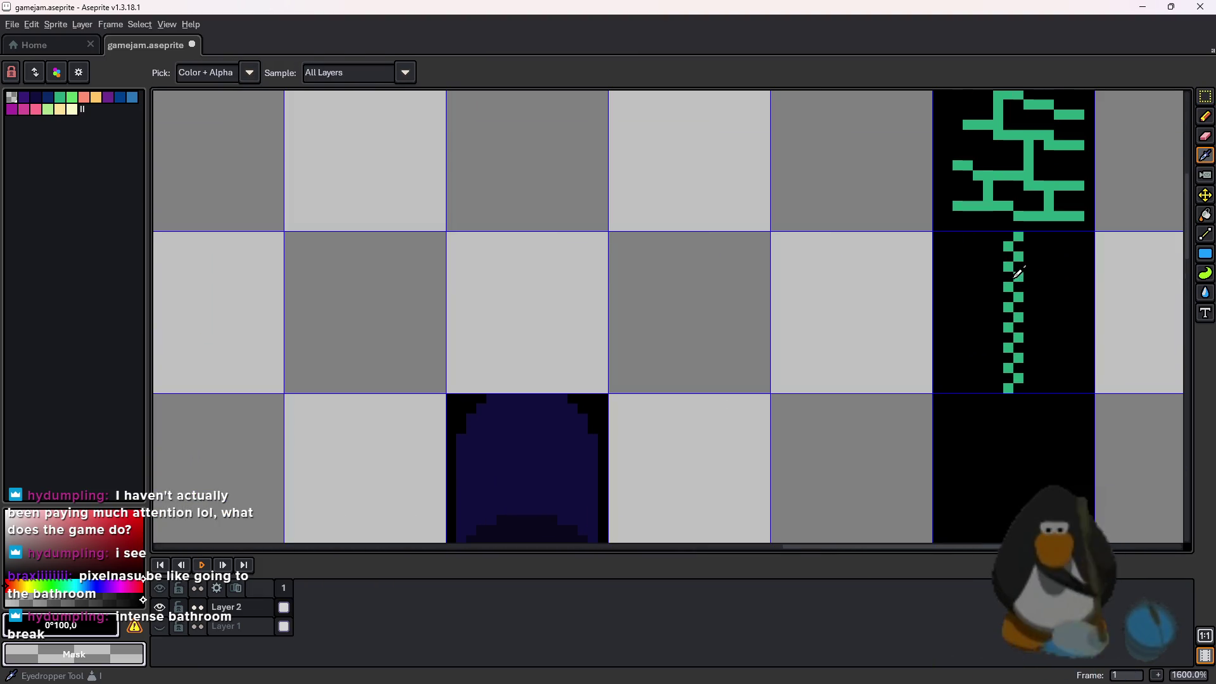
click(1012, 298)
scroll(893, 374, down, 2)
key(g)
click(708, 451)
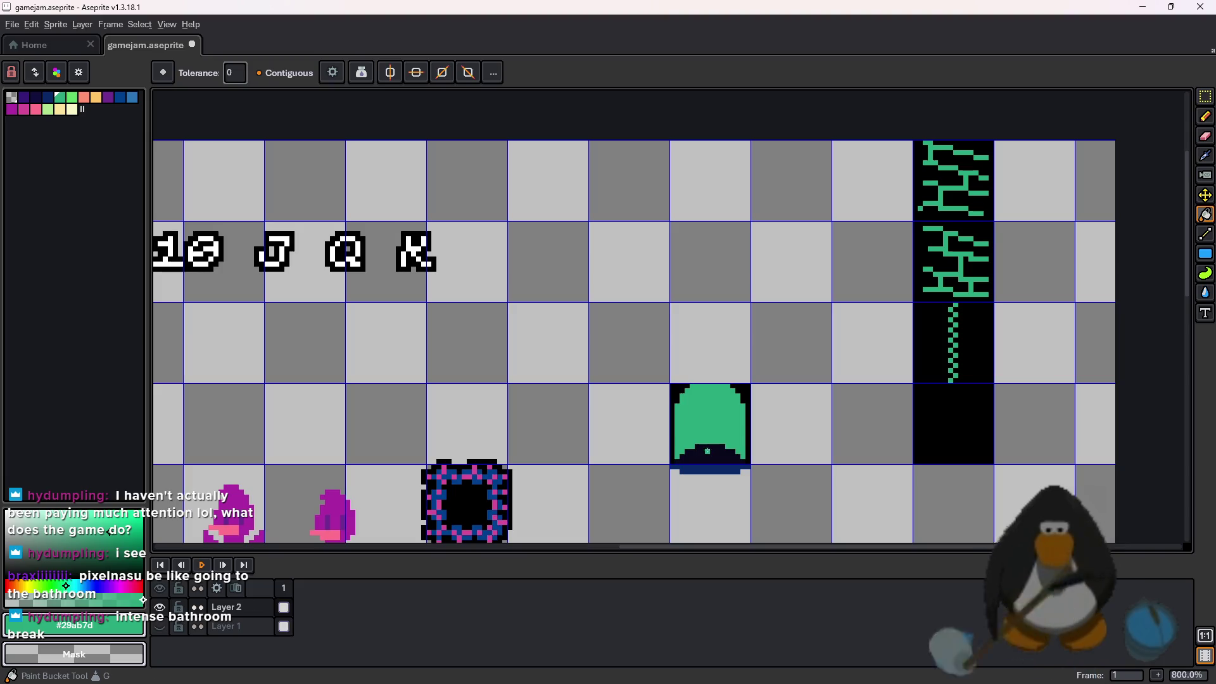
click(71, 97)
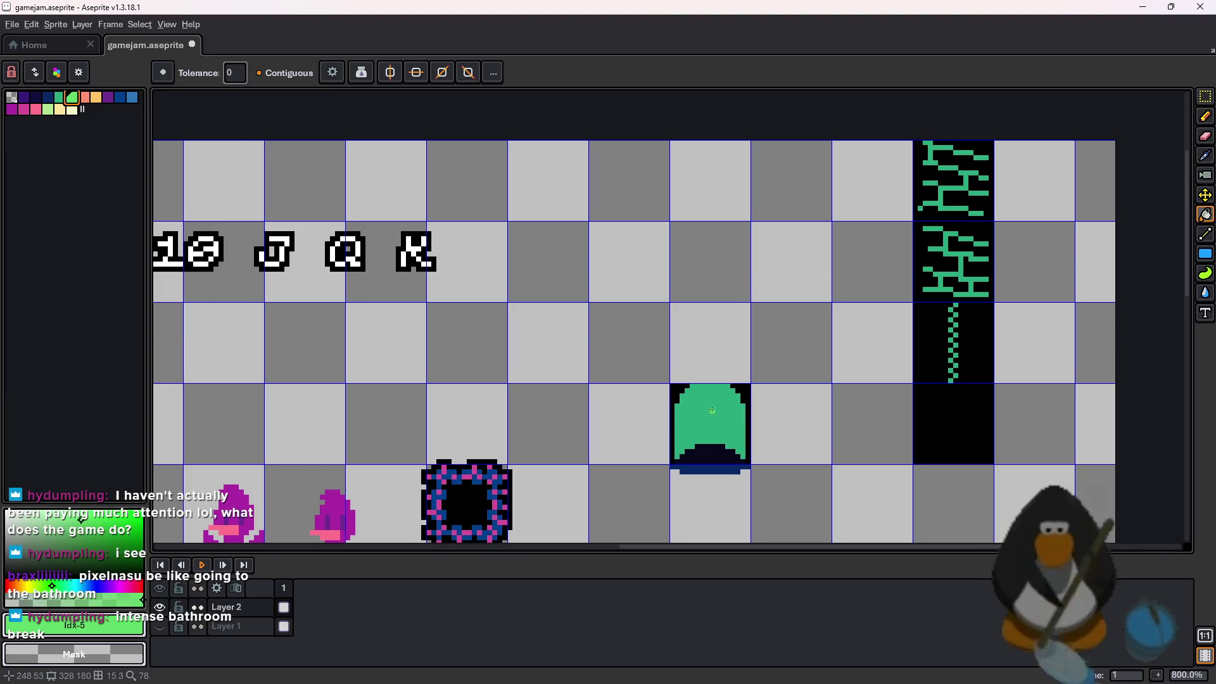
click(712, 411)
scroll(712, 410, up, 2)
click(59, 98)
click(703, 406)
scroll(797, 443, down, 4)
scroll(797, 443, up, 4)
scroll(797, 443, up, 1)
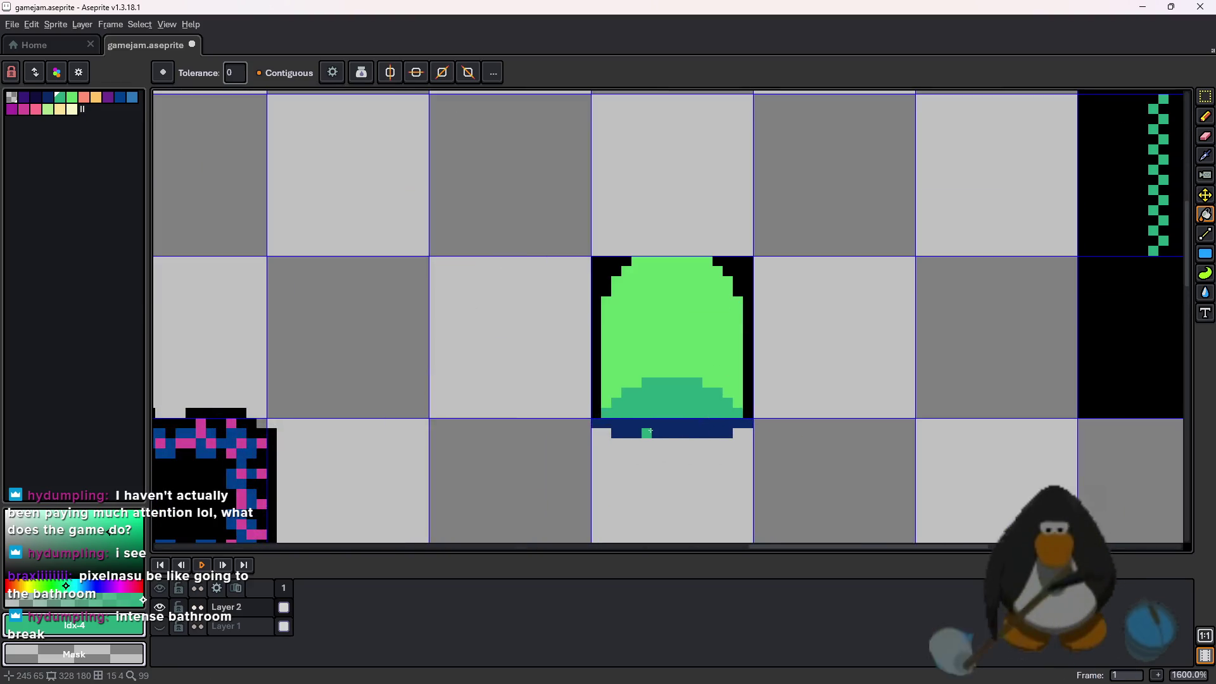
Undo the first fills and test teal and navy fills on the door's base band and mound
key(ctrl+z)
key(v)
key(ctrl+z)
key(ctrl+z)
key(ctrl+z)
key(g)
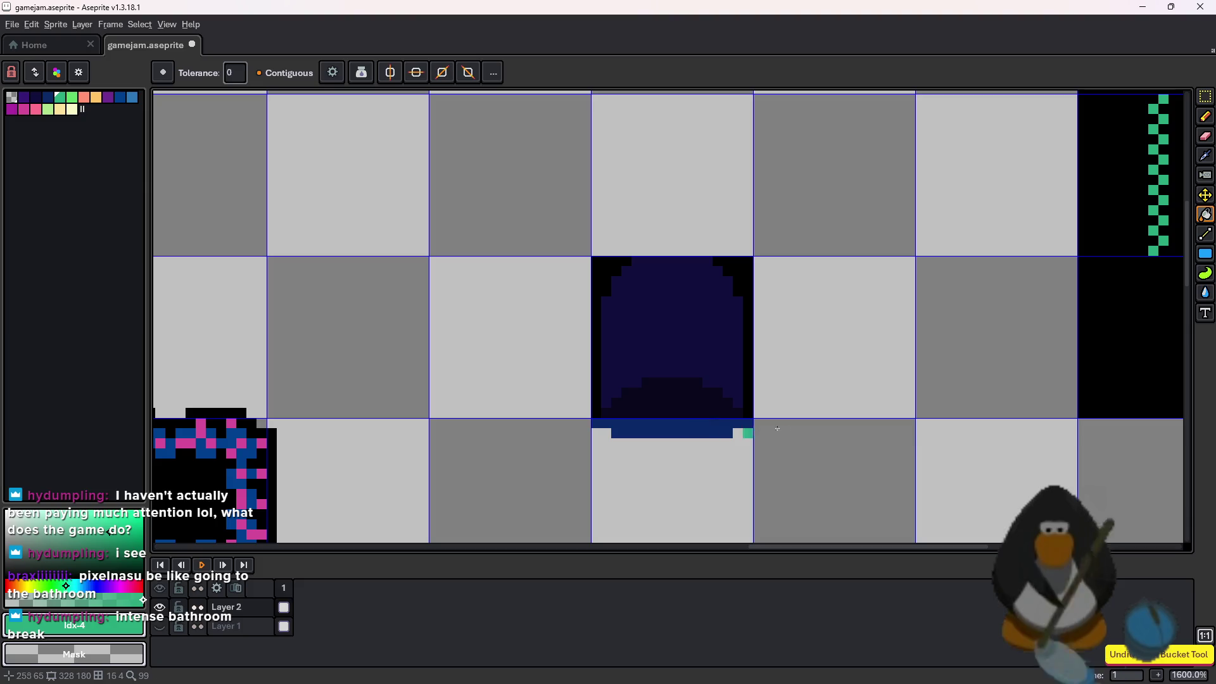
click(50, 112)
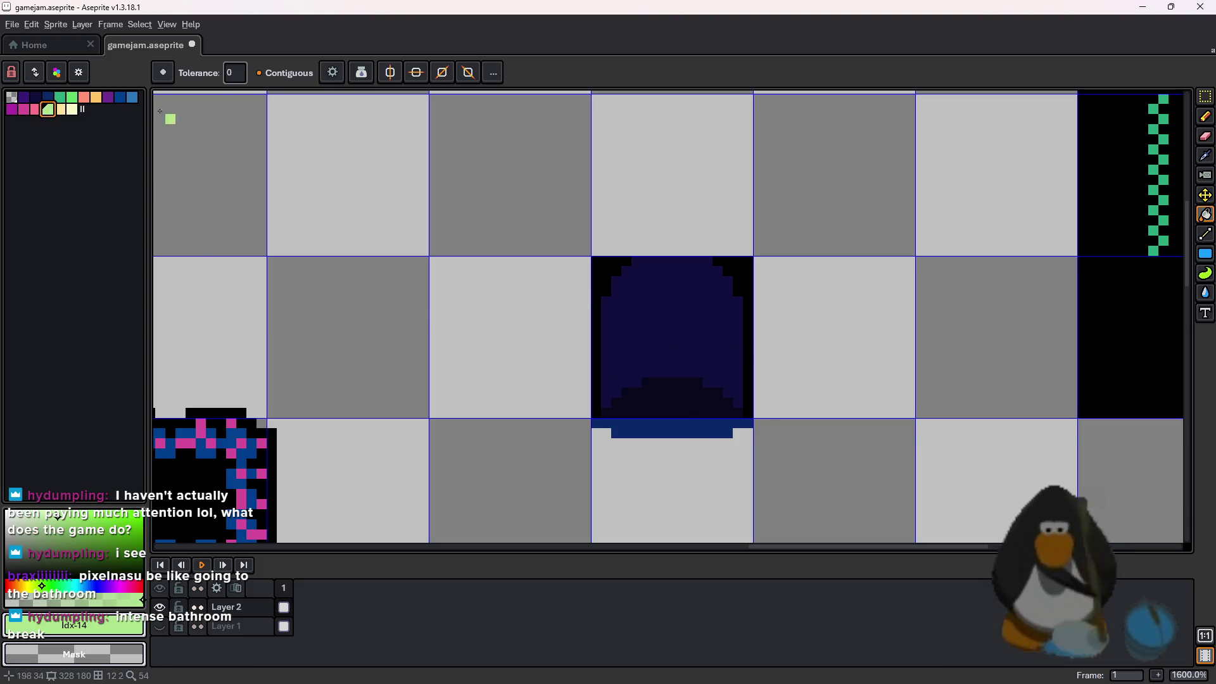
click(61, 96)
click(695, 434)
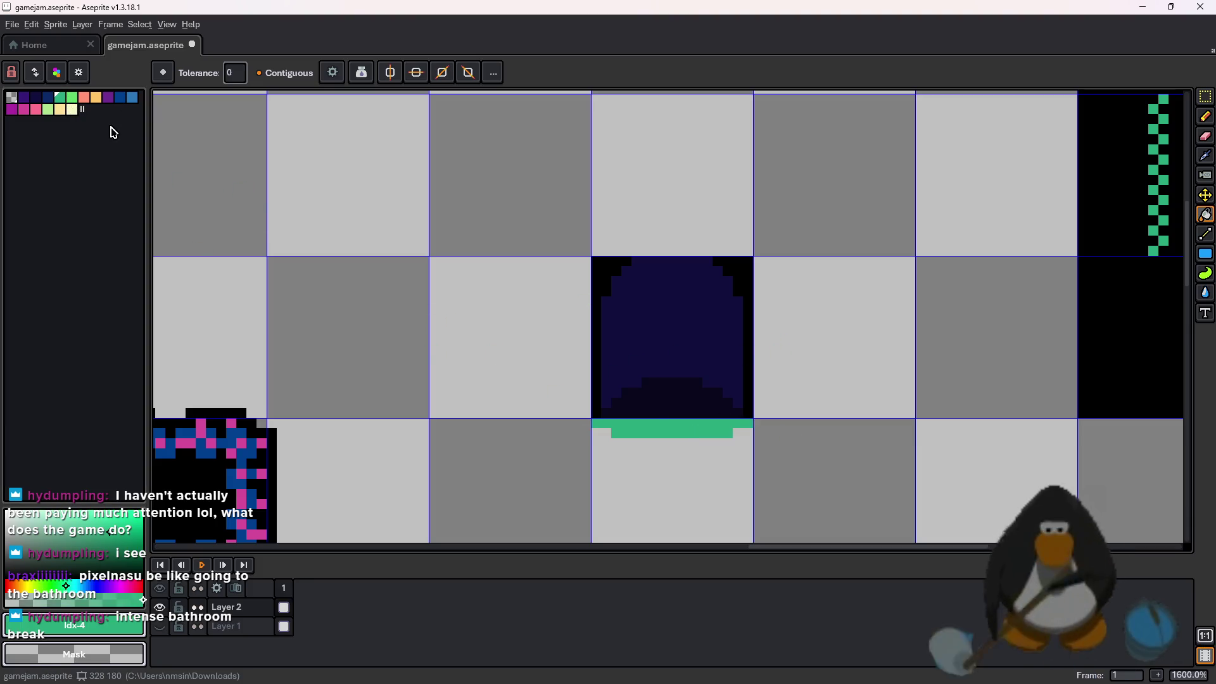
key(ctrl+z)
click(35, 97)
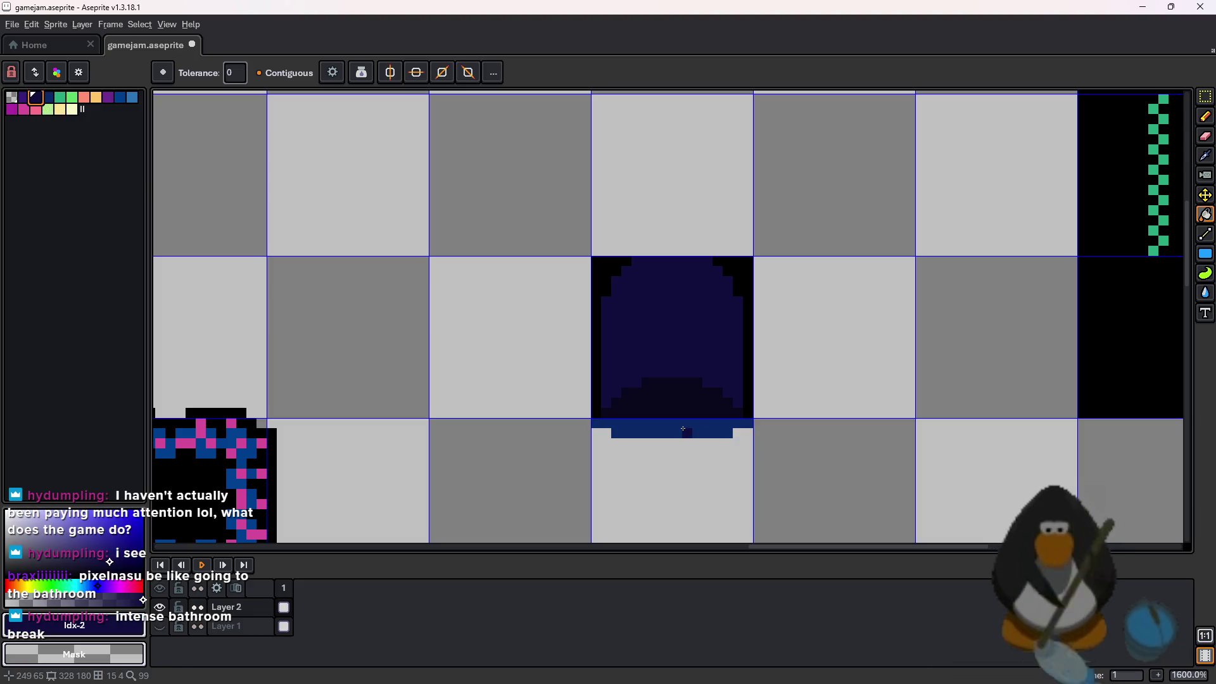
click(686, 432)
click(59, 97)
click(698, 408)
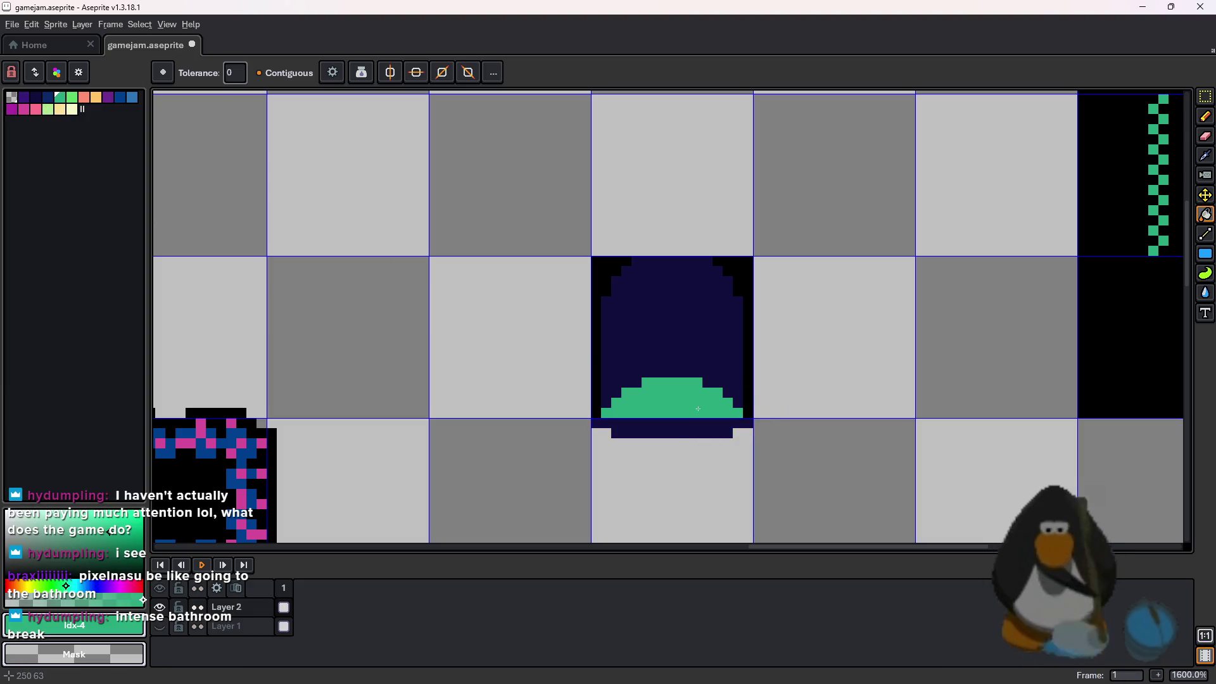
key(ctrl+z)
Try teal fills on the door body, then undo them along with a navy test fill
click(677, 413)
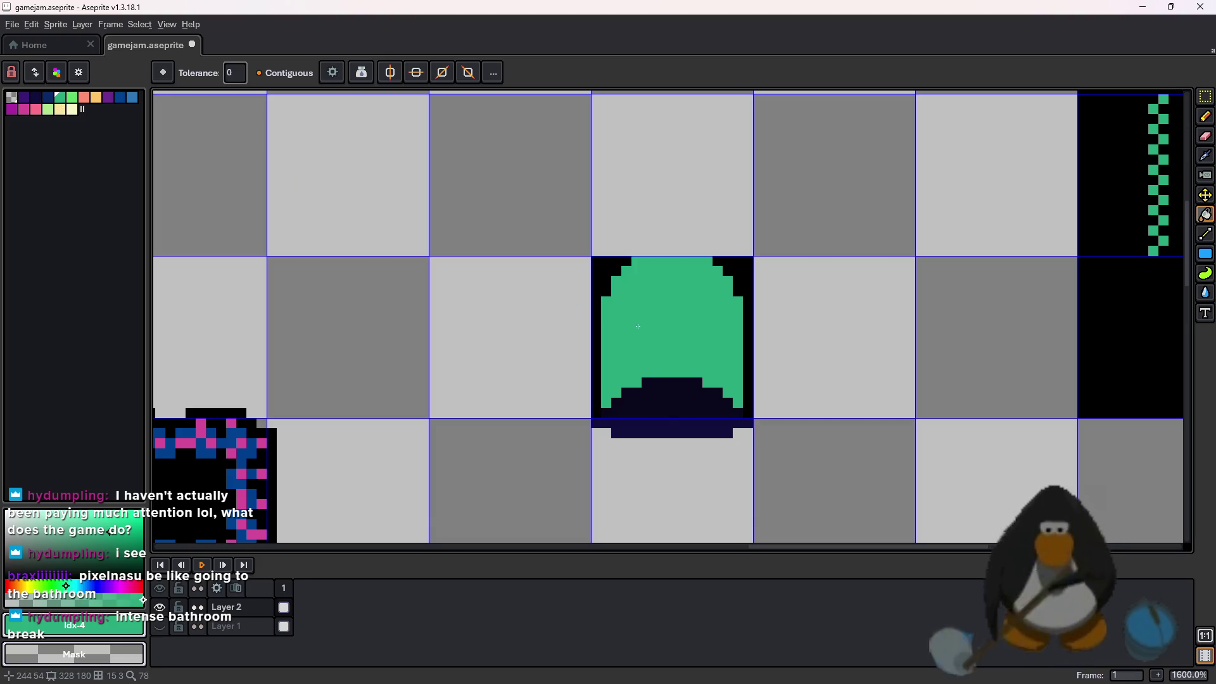
click(720, 400)
scroll(720, 400, down, 3)
key(ctrl+z)
key(ctrl+z)
scroll(722, 405, up, 3)
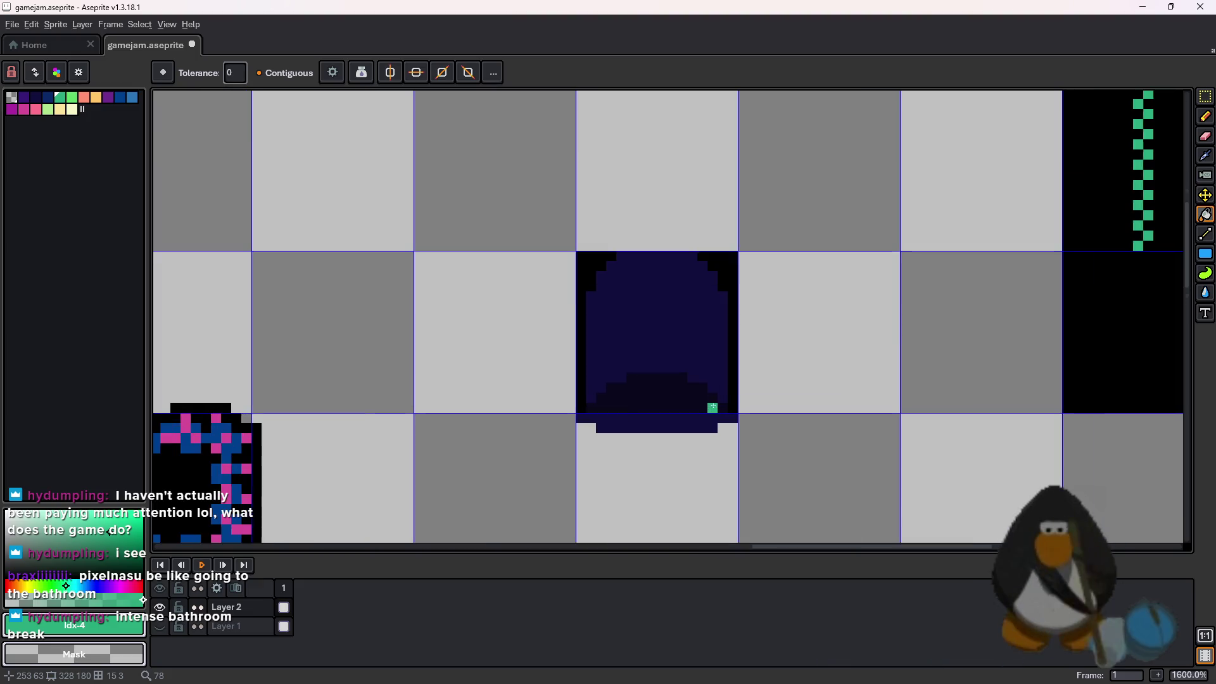
click(601, 337)
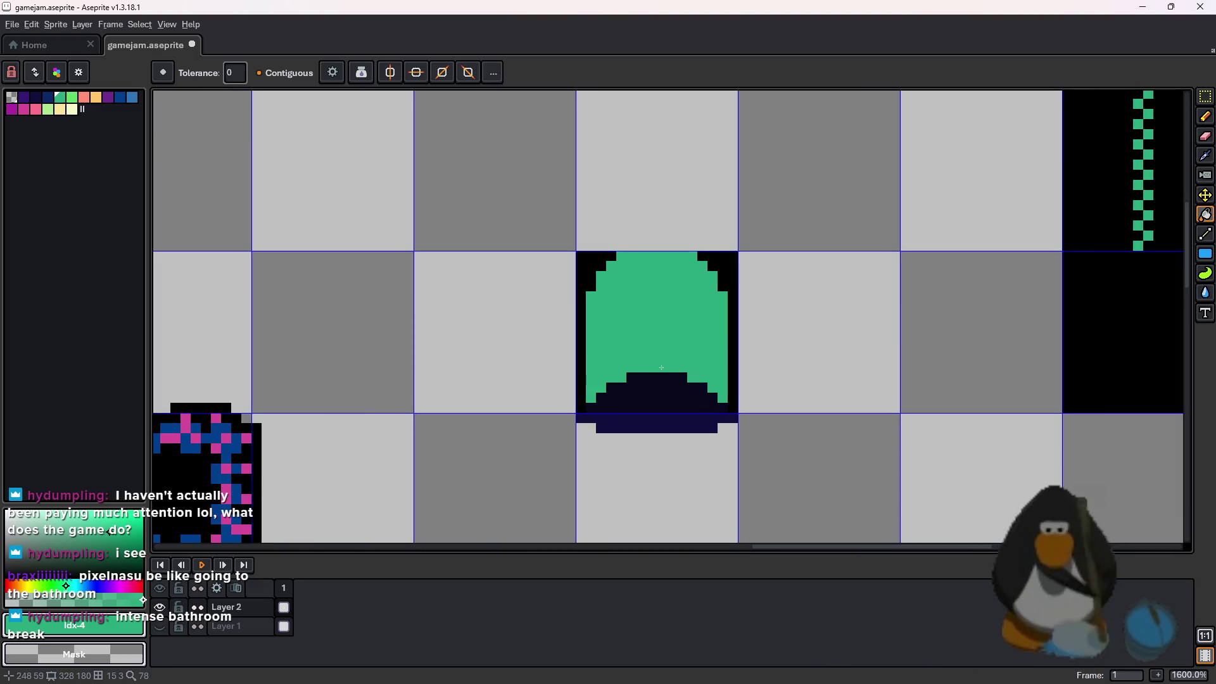
key(ctrl+z)
key(ctrl+z)
key(ctrl+z)
drag(864, 380, 657, 428)
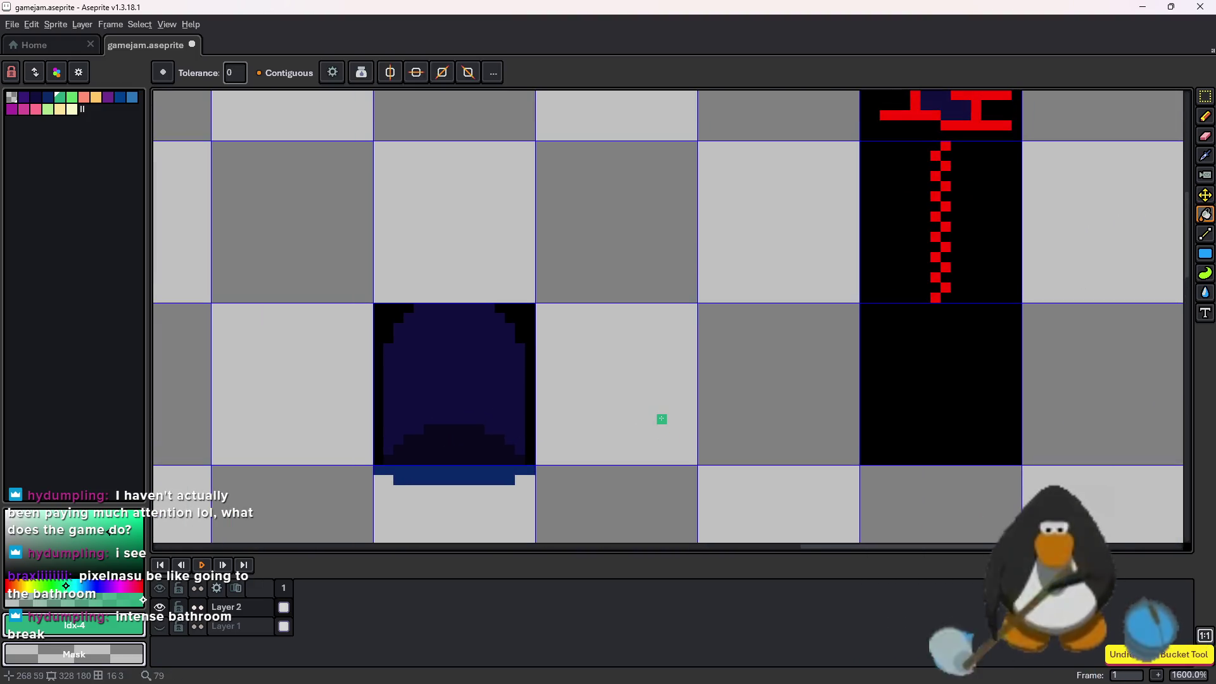
key(ctrl+z)
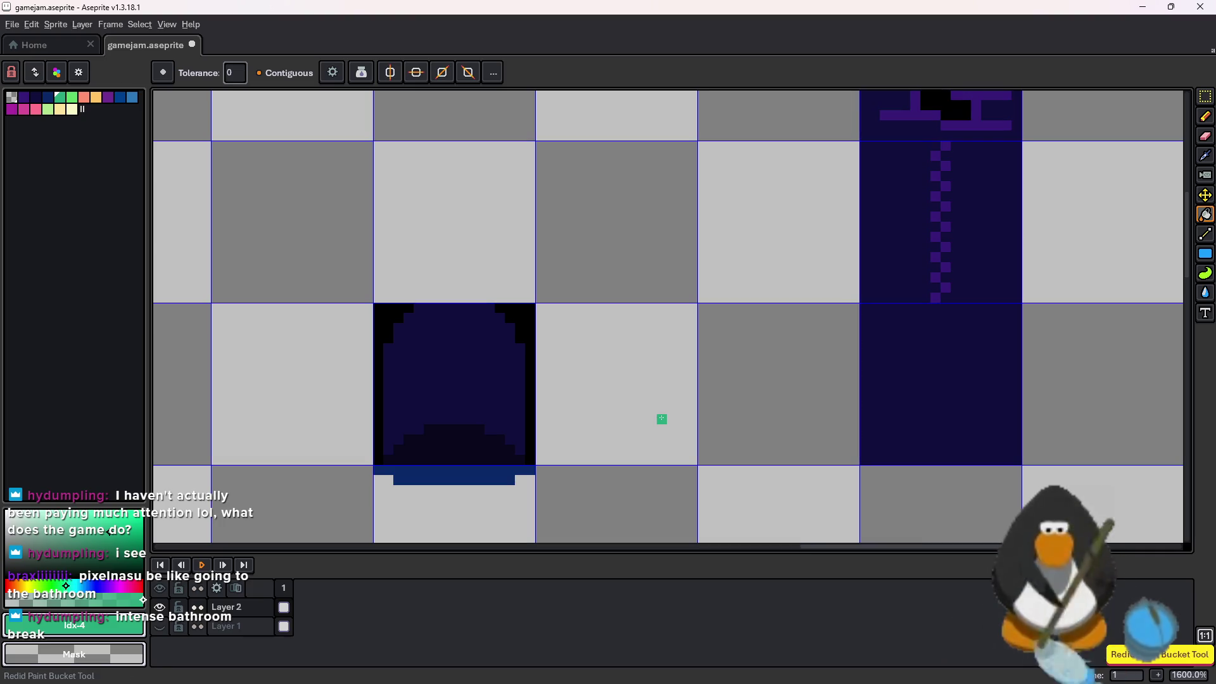
key(ctrl+y)
key(ctrl+y)
key(ctrl+y)
key(ctrl+z)
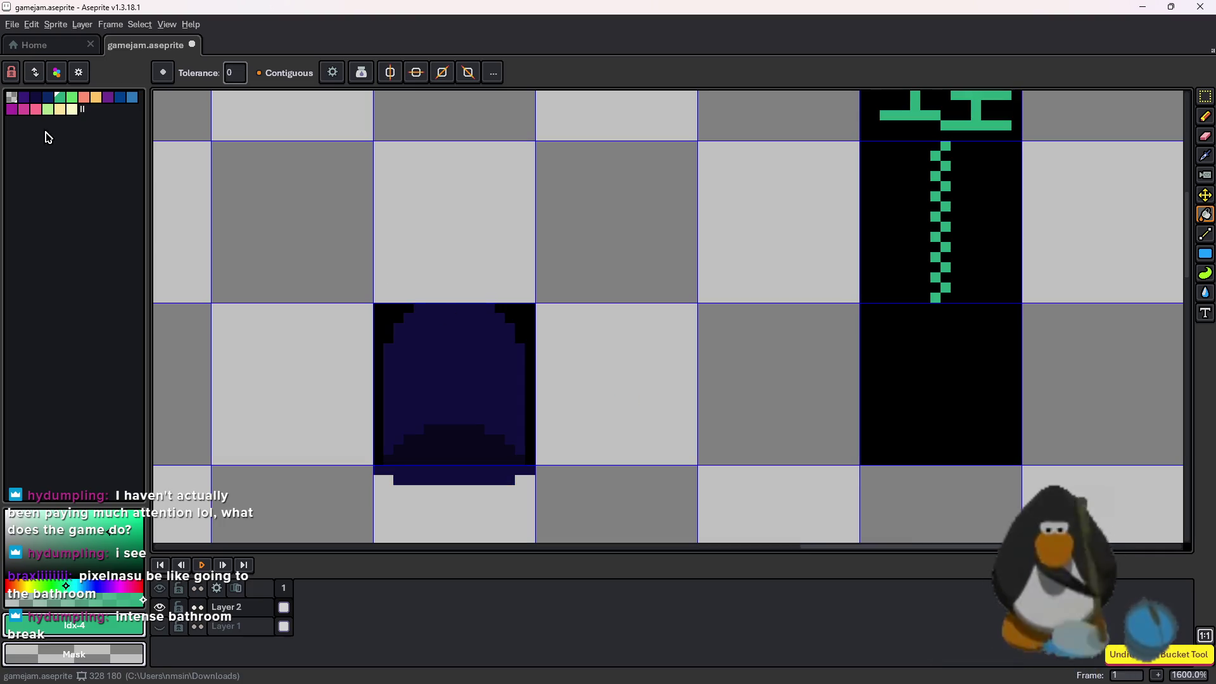
click(29, 101)
click(562, 301)
key(ctrl+z)
Place a test pixel beside the door in the darkest palette colour
scroll(515, 407, down, 1)
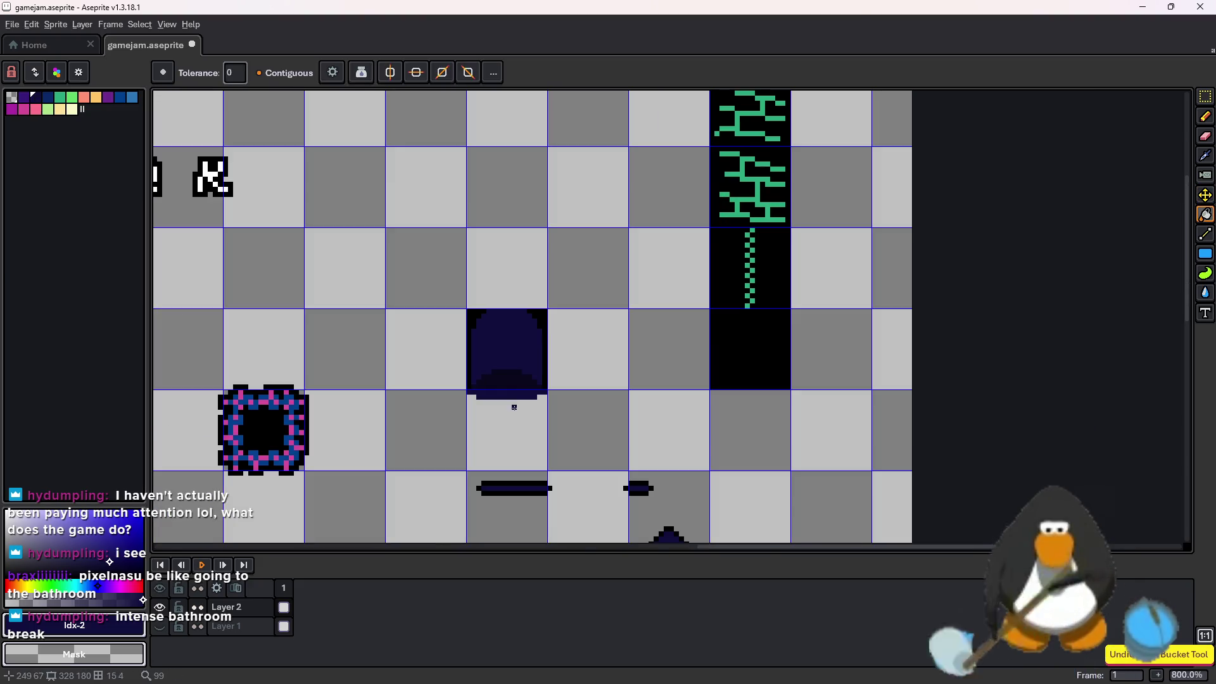
click(26, 103)
scroll(538, 346, up, 1)
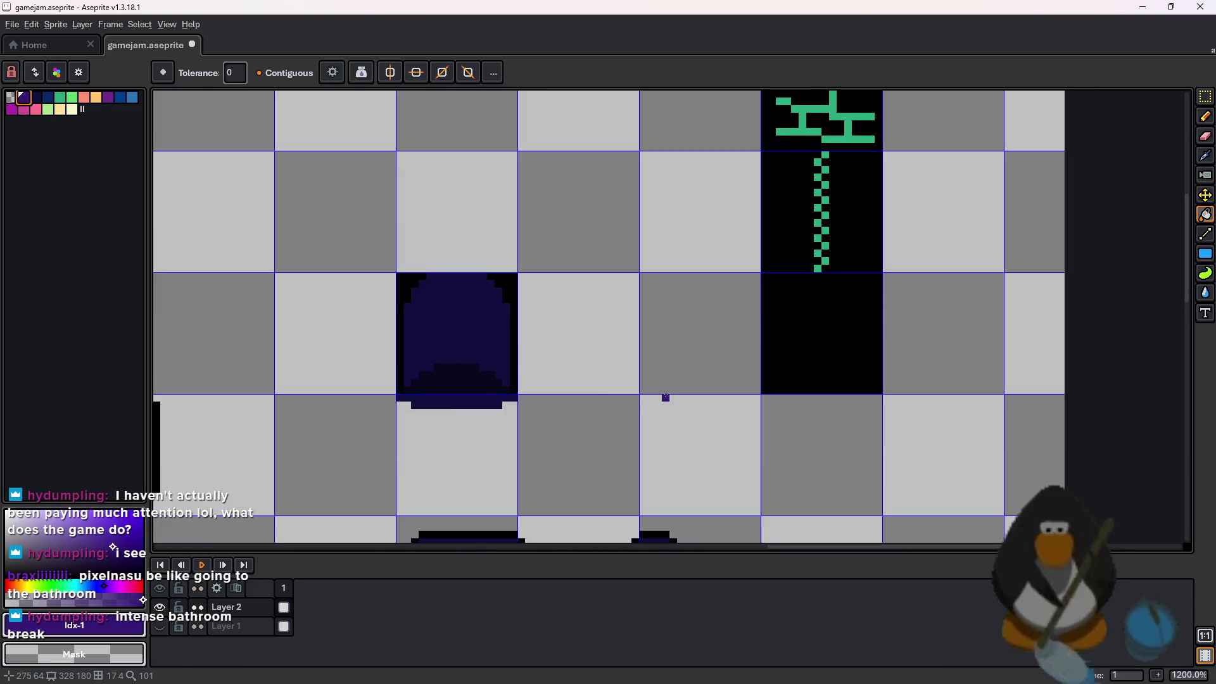
key(l)
scroll(535, 343, up, 1)
click(536, 343)
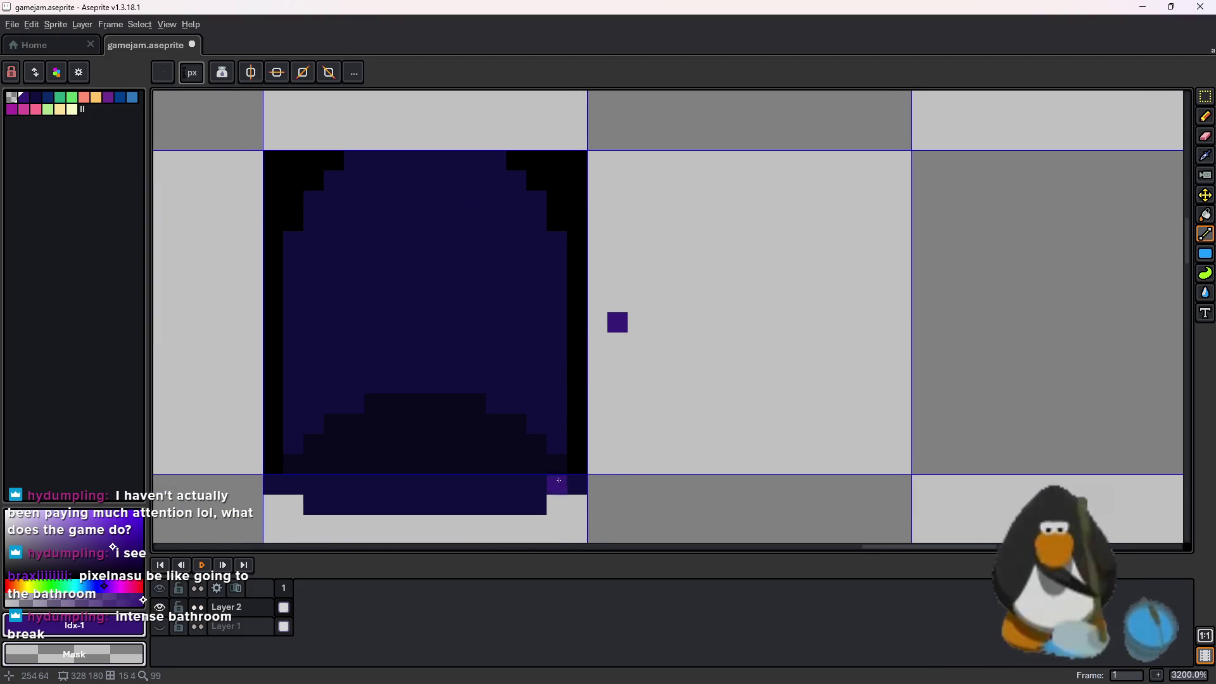
Fill the door's bottom band teal, mound light green and interior green, then undo them
click(71, 101)
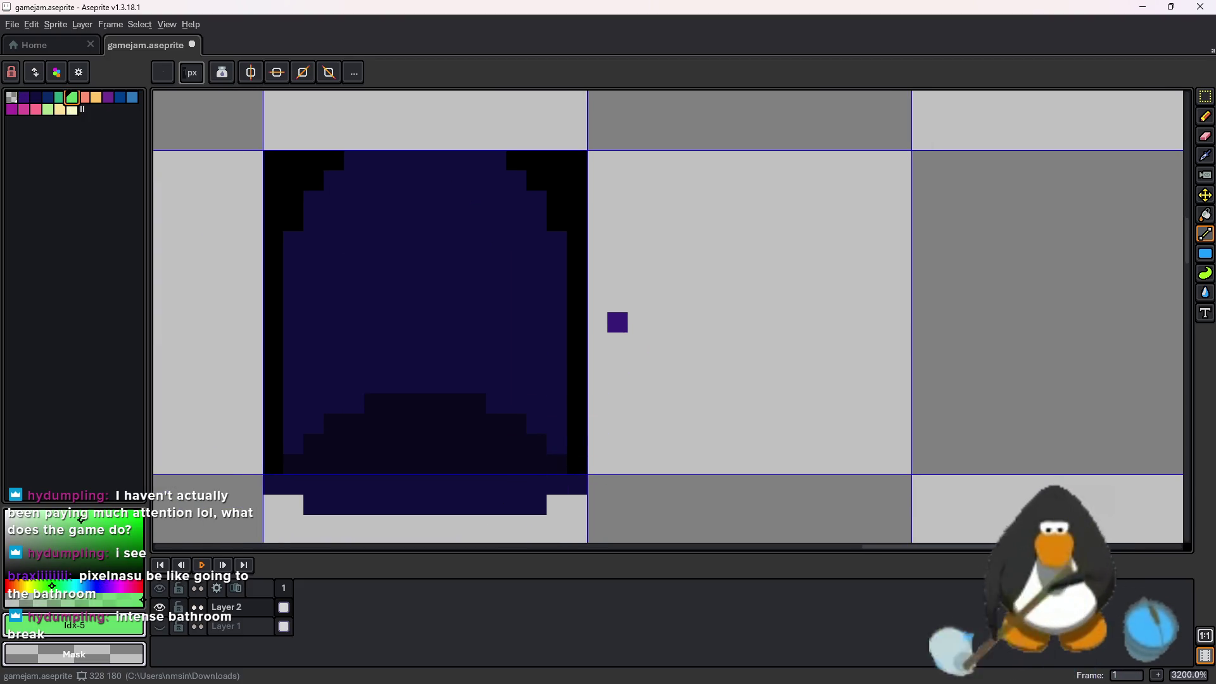
scroll(753, 444, left, 5)
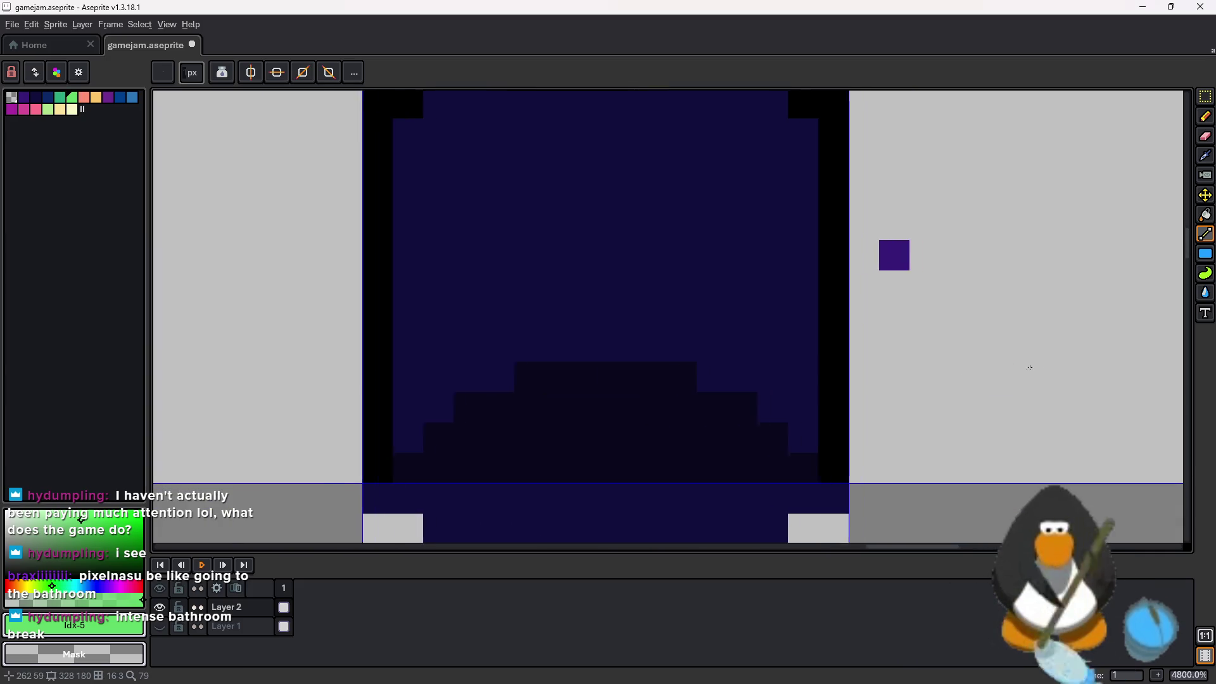
click(65, 99)
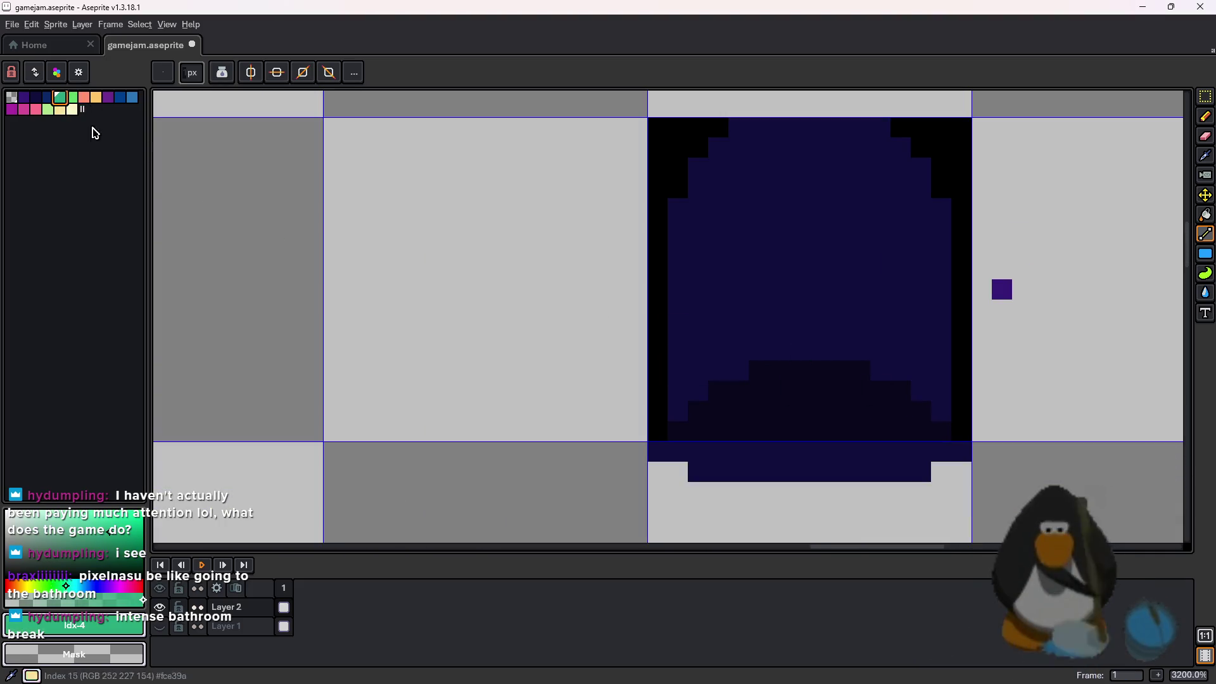
key(g)
click(780, 451)
click(72, 97)
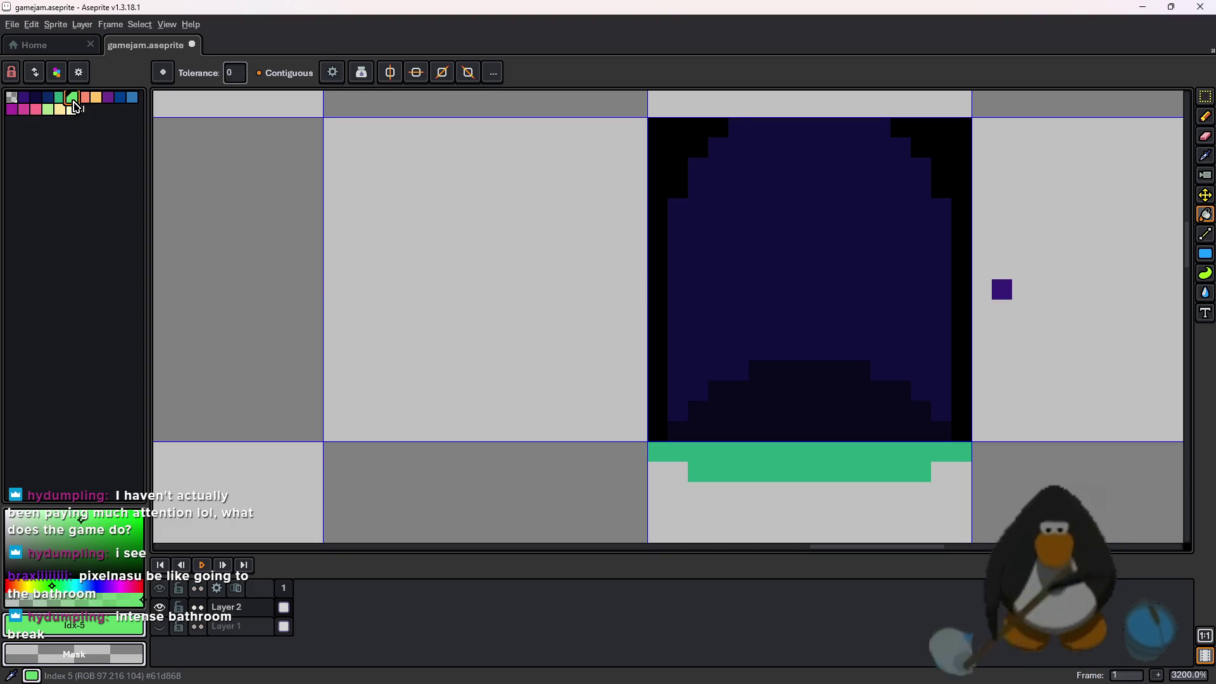
click(795, 402)
click(59, 97)
click(886, 329)
scroll(890, 379, down, 3)
scroll(890, 379, up, 3)
key(ctrl+z)
key(ctrl+z)
key(ctrl+z)
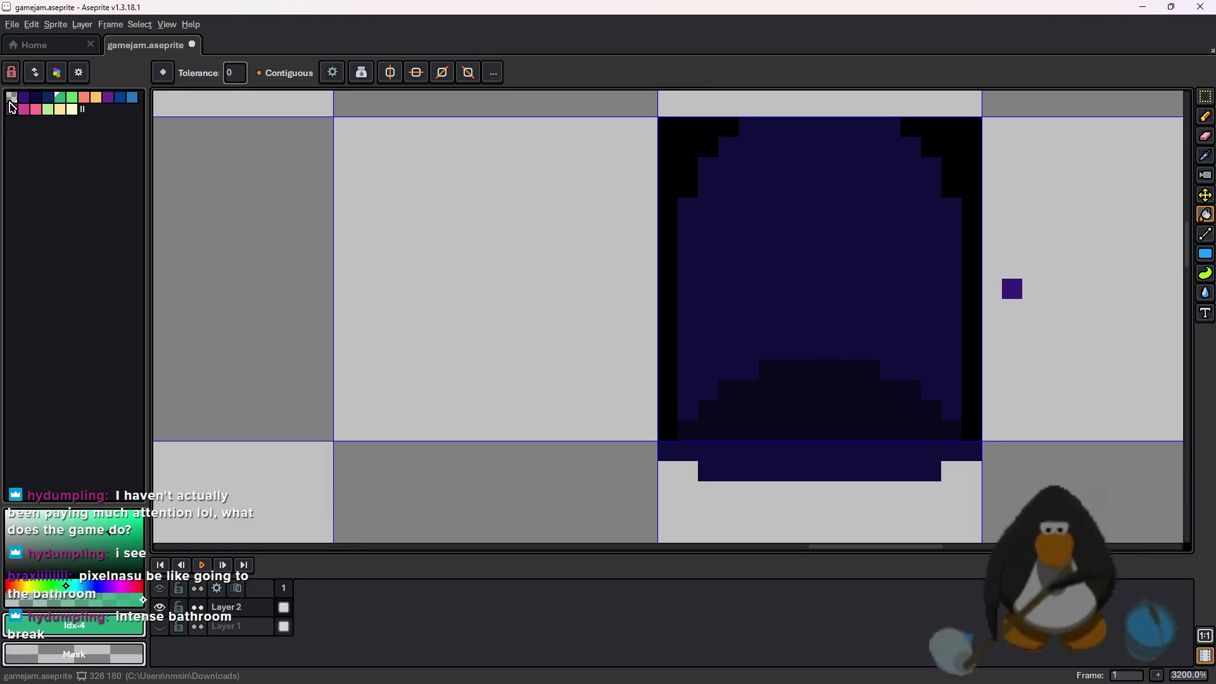
Fill the navy door interior and bottom strip light green and the mound teal
alt+click(843, 452)
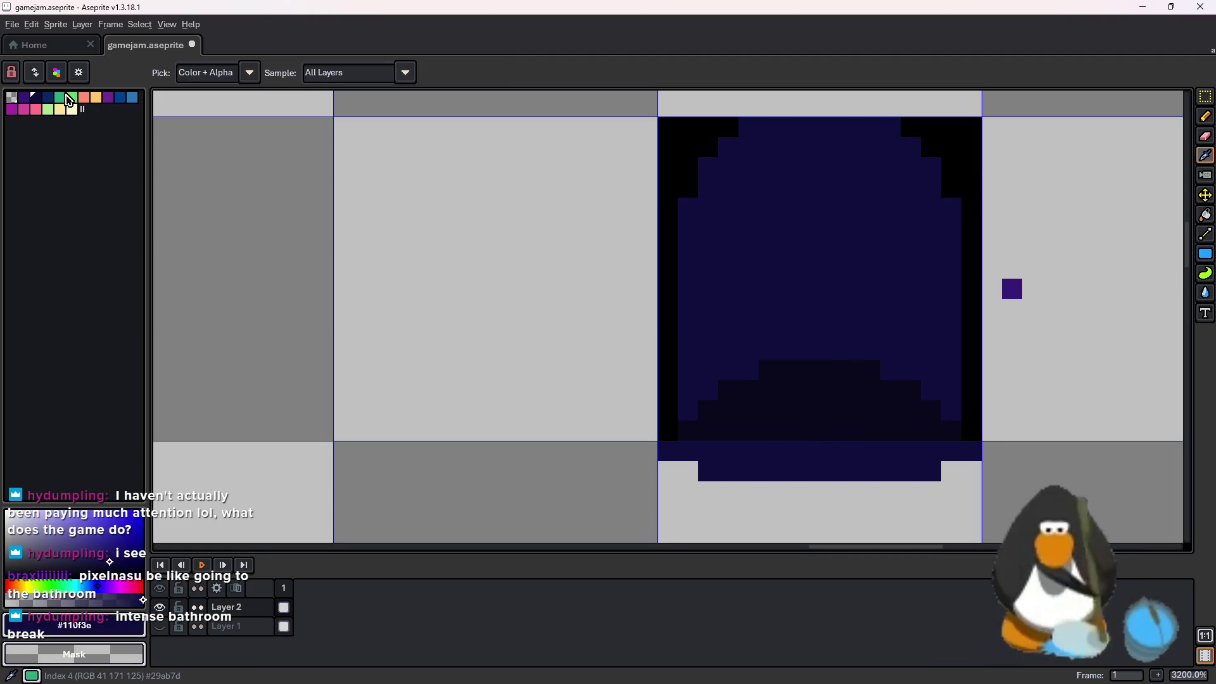
click(71, 100)
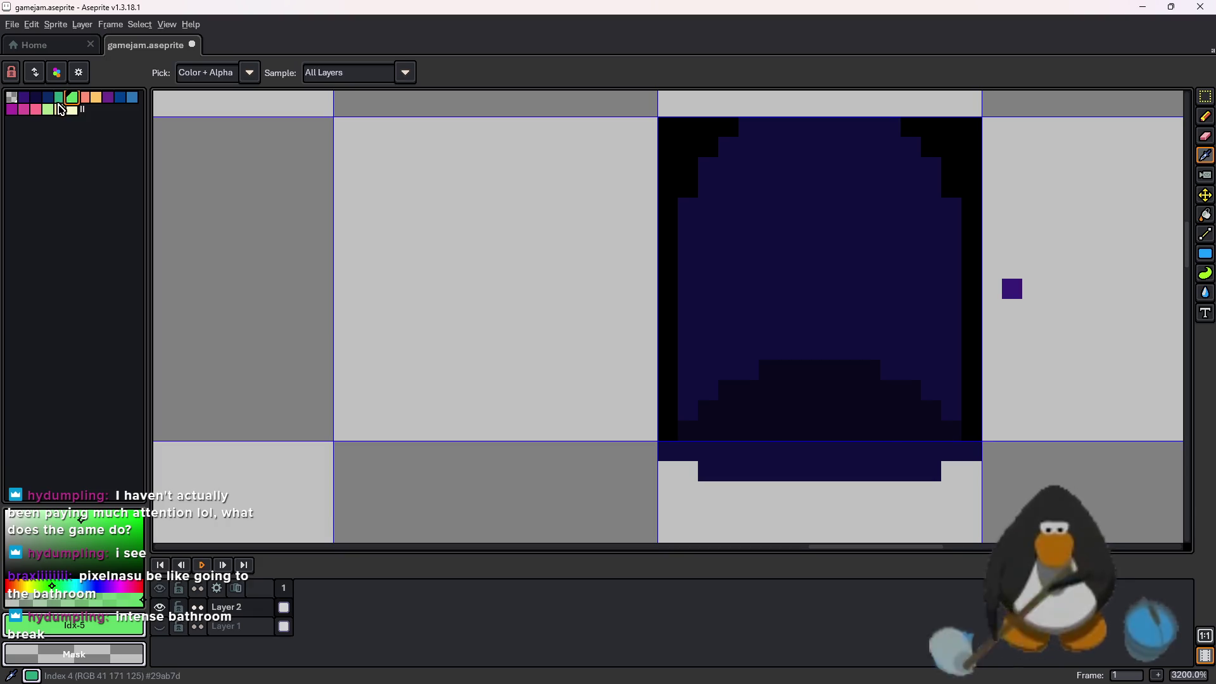
key(g)
click(792, 266)
click(849, 453)
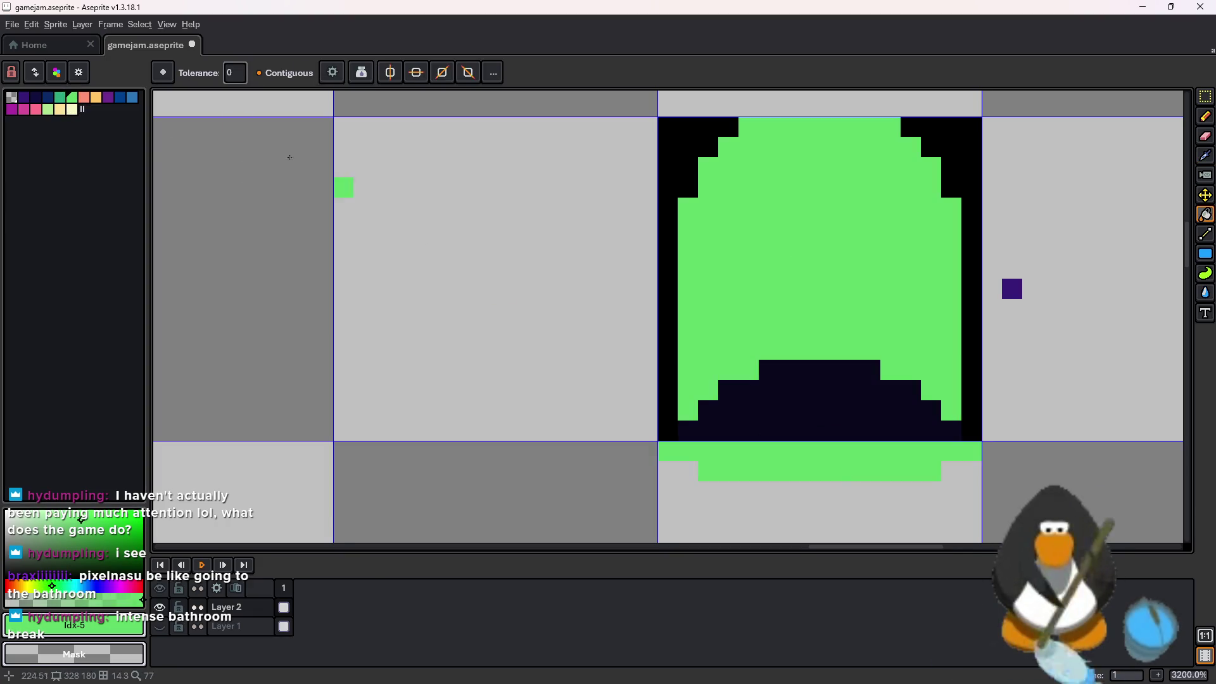
click(67, 99)
click(809, 410)
scroll(962, 392, down, 6)
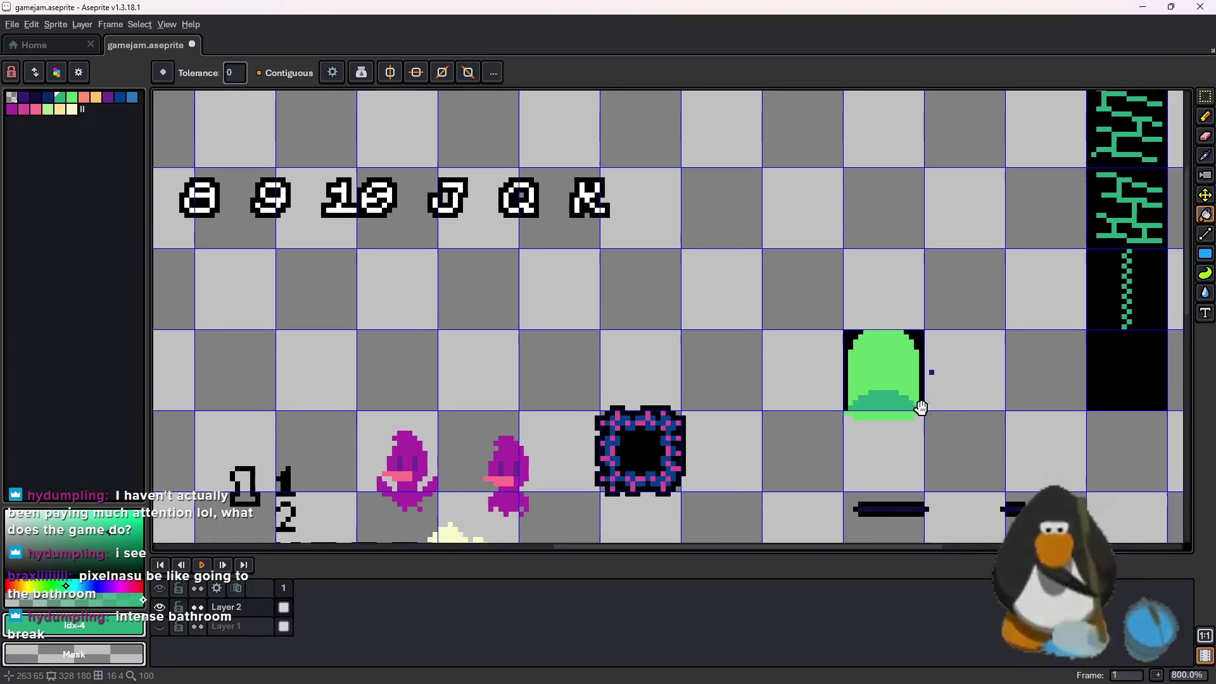
scroll(1044, 281, up, 2)
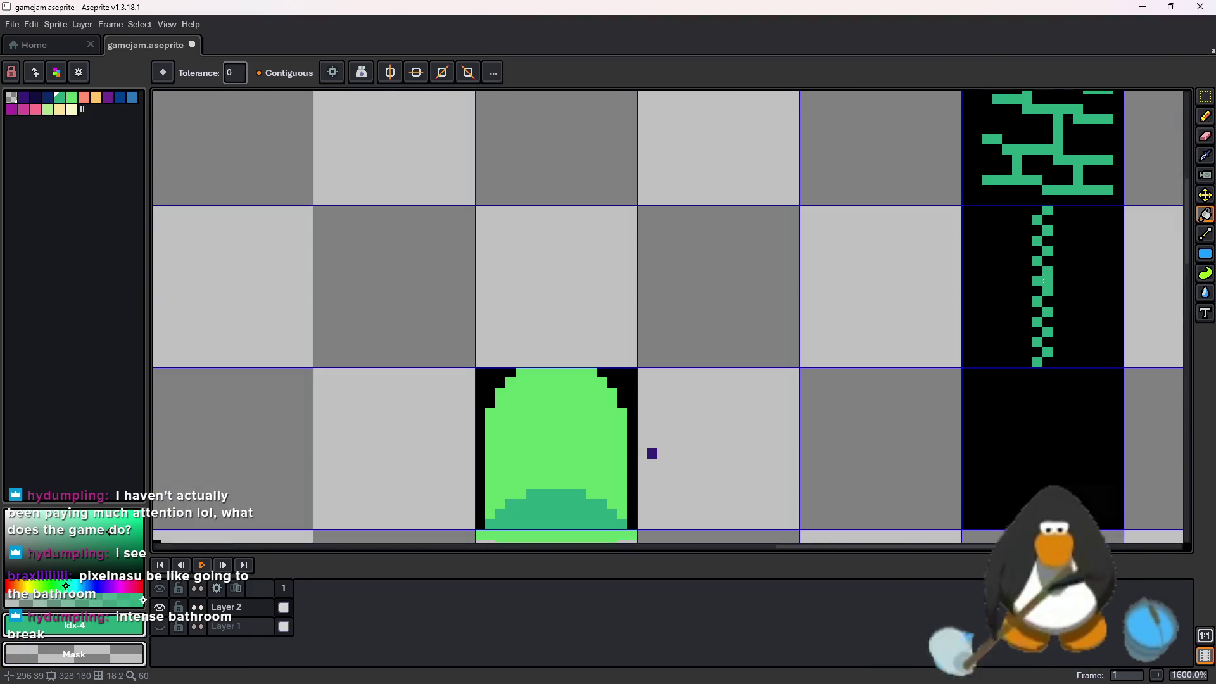
scroll(1045, 275, up, 1)
Shade the bottom mound darker green and fill the door body and bottom strip teal
key(i)
scroll(963, 345, down, 1)
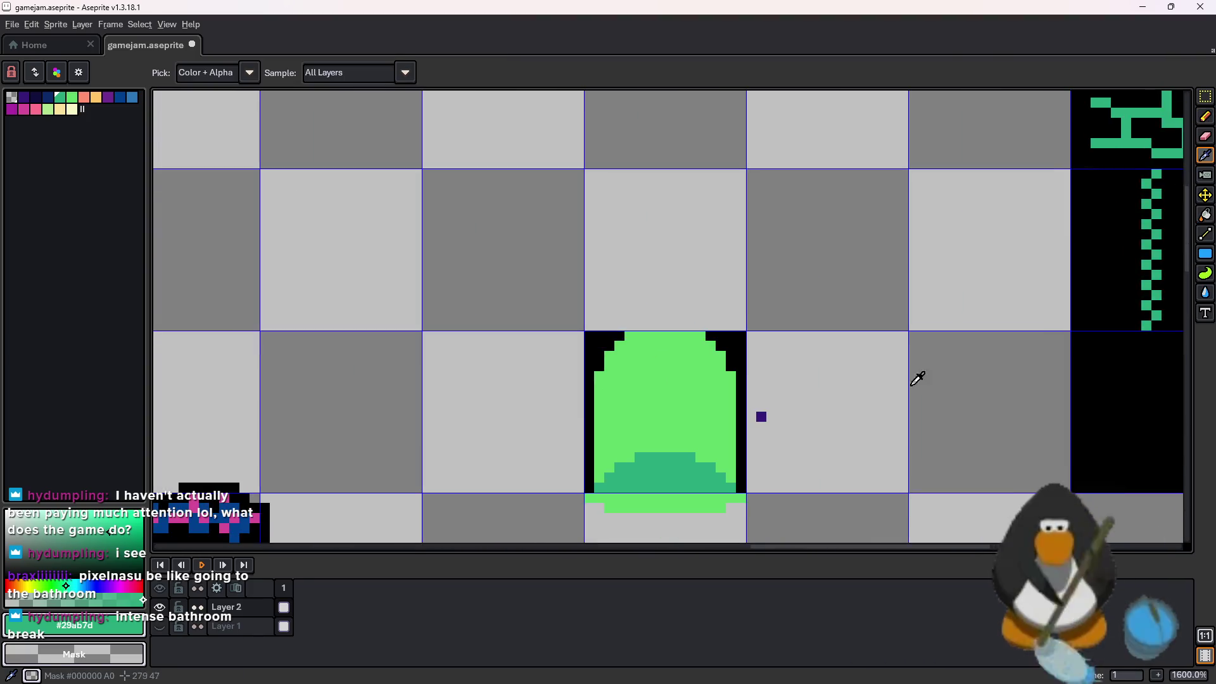
scroll(735, 424, up, 1)
key(g)
click(694, 403)
key(ctrl+z)
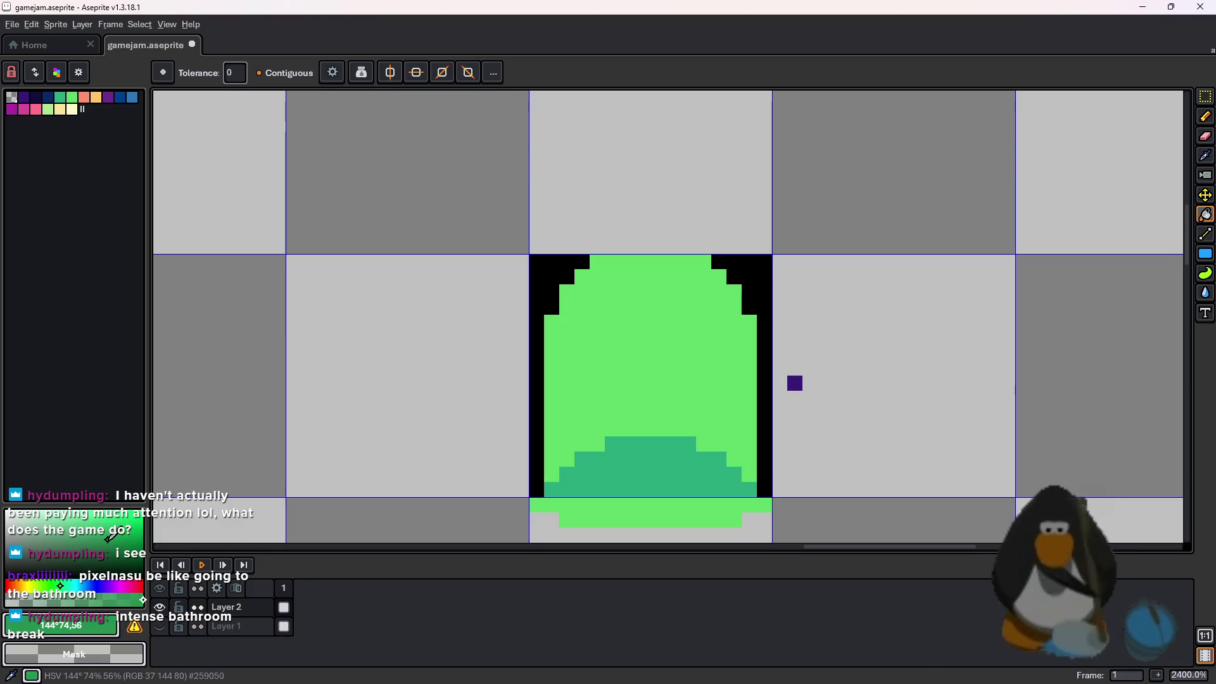
click(664, 466)
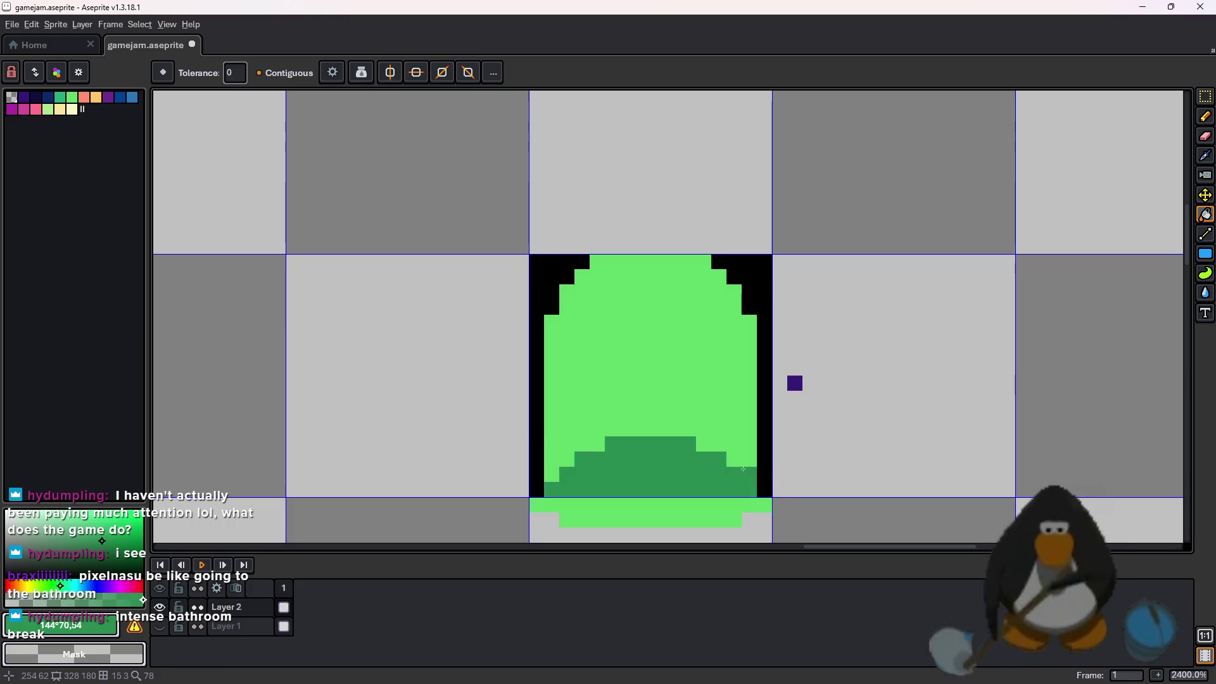
click(61, 100)
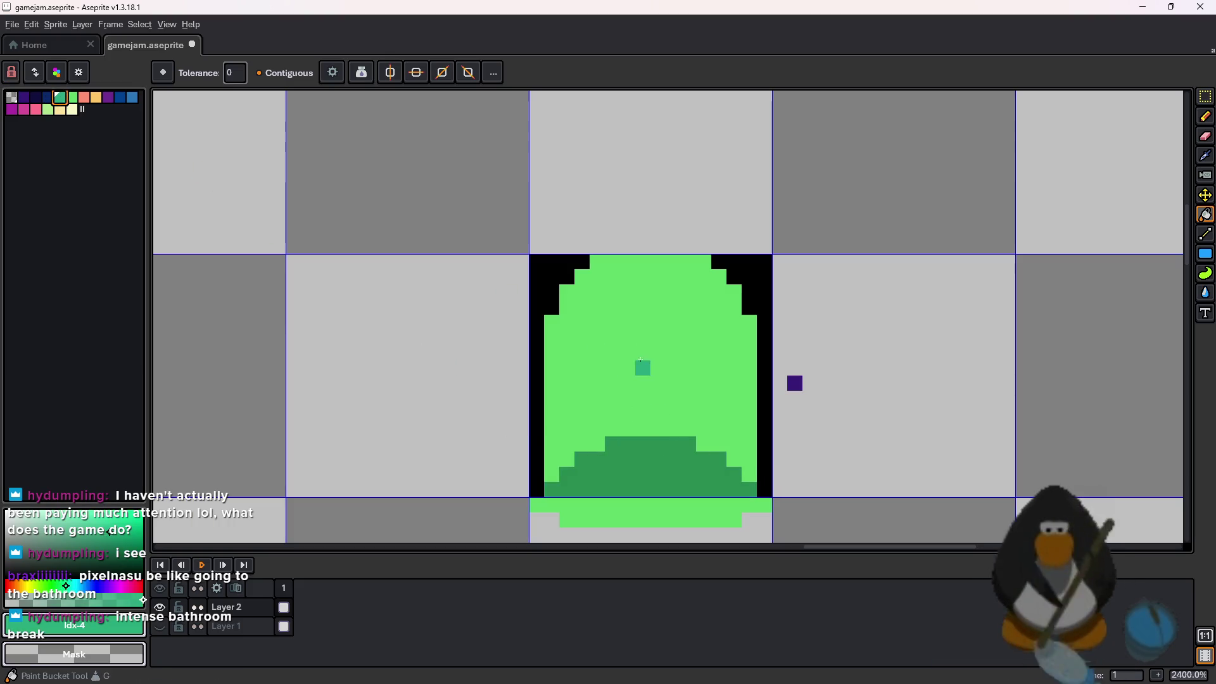
click(643, 364)
click(656, 515)
scroll(697, 494, down, 4)
scroll(715, 418, up, 2)
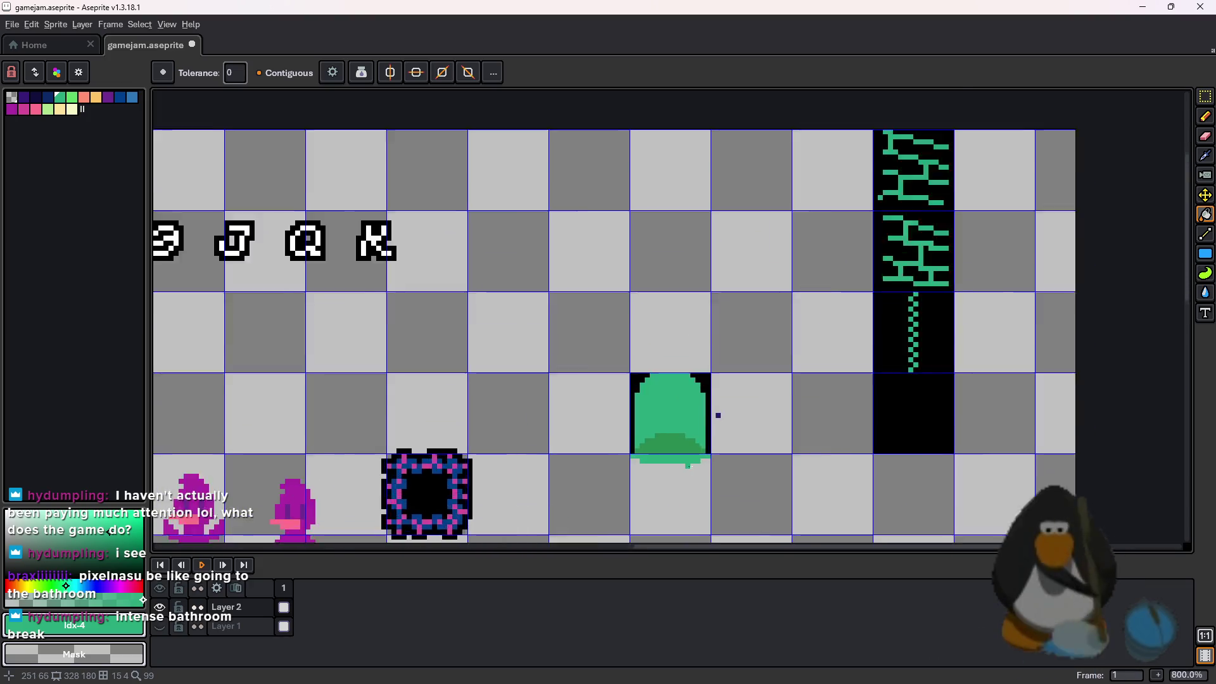
Draw a rectangular marquee around the whole green door tile, base included, redrawing until it fits
click(1203, 96)
drag(676, 361, 716, 443)
click(768, 365)
drag(714, 334, 587, 479)
click(787, 386)
drag(722, 324, 602, 457)
click(836, 388)
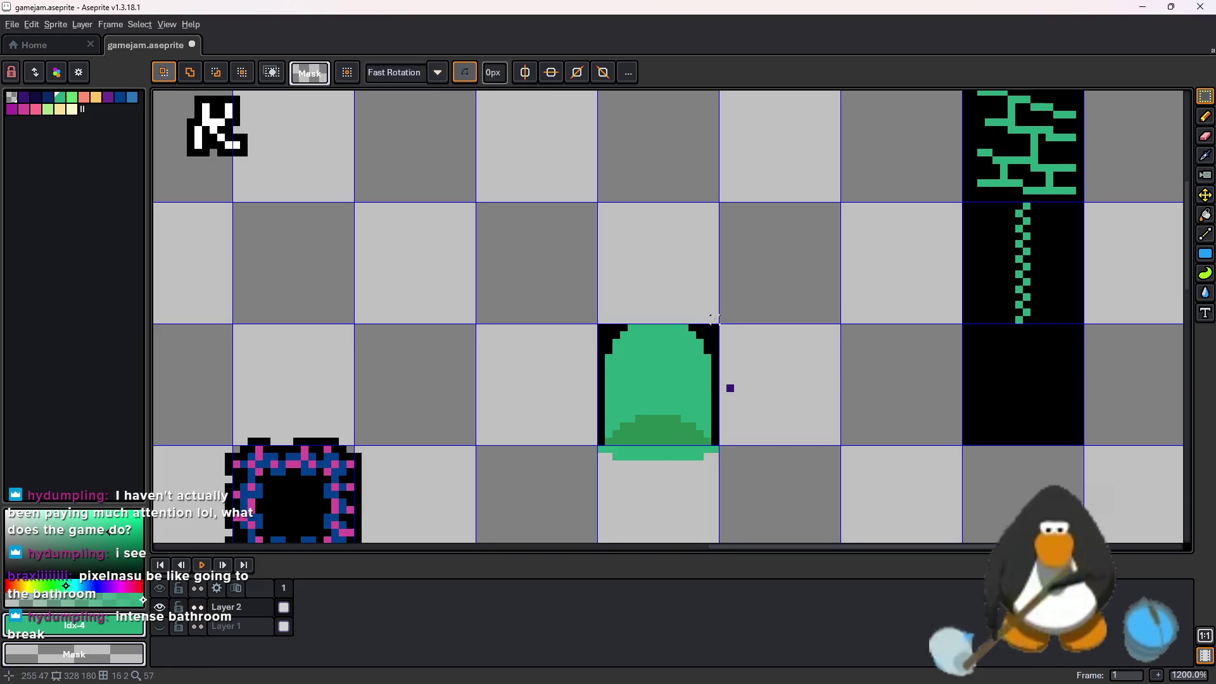
mouse_move(721, 322)
mouse_down()
mouse_move(583, 475)
mouse_move(595, 463)
mouse_up()
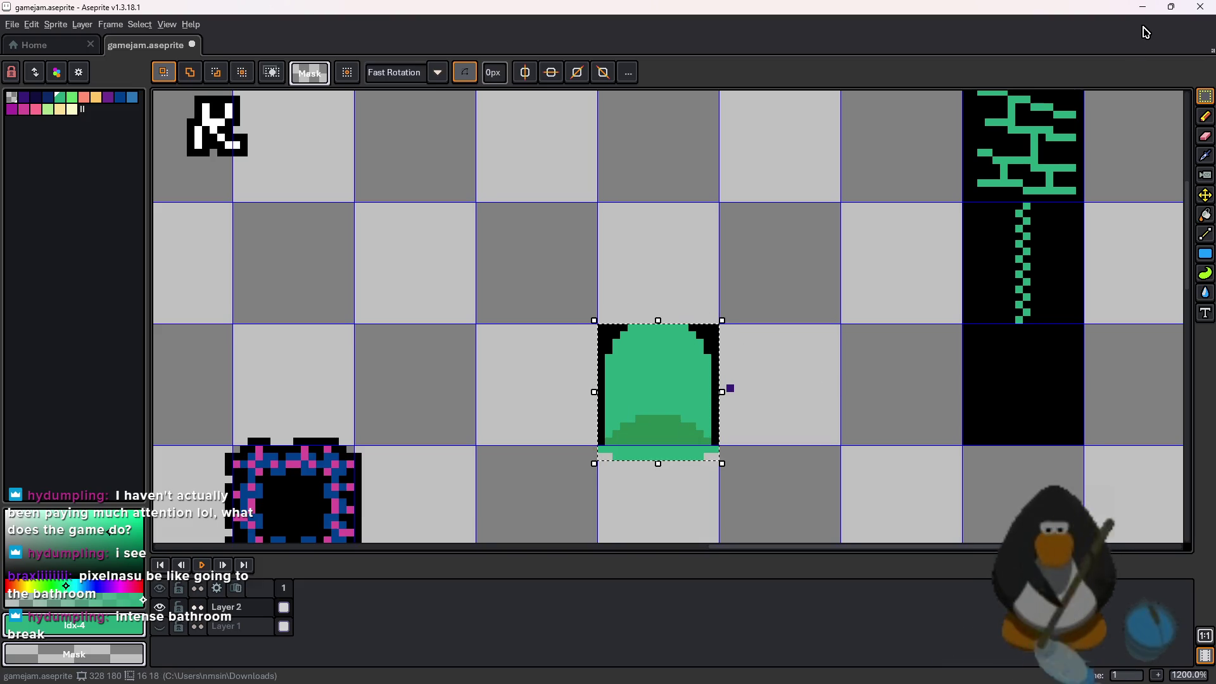
key(alt+Tab)
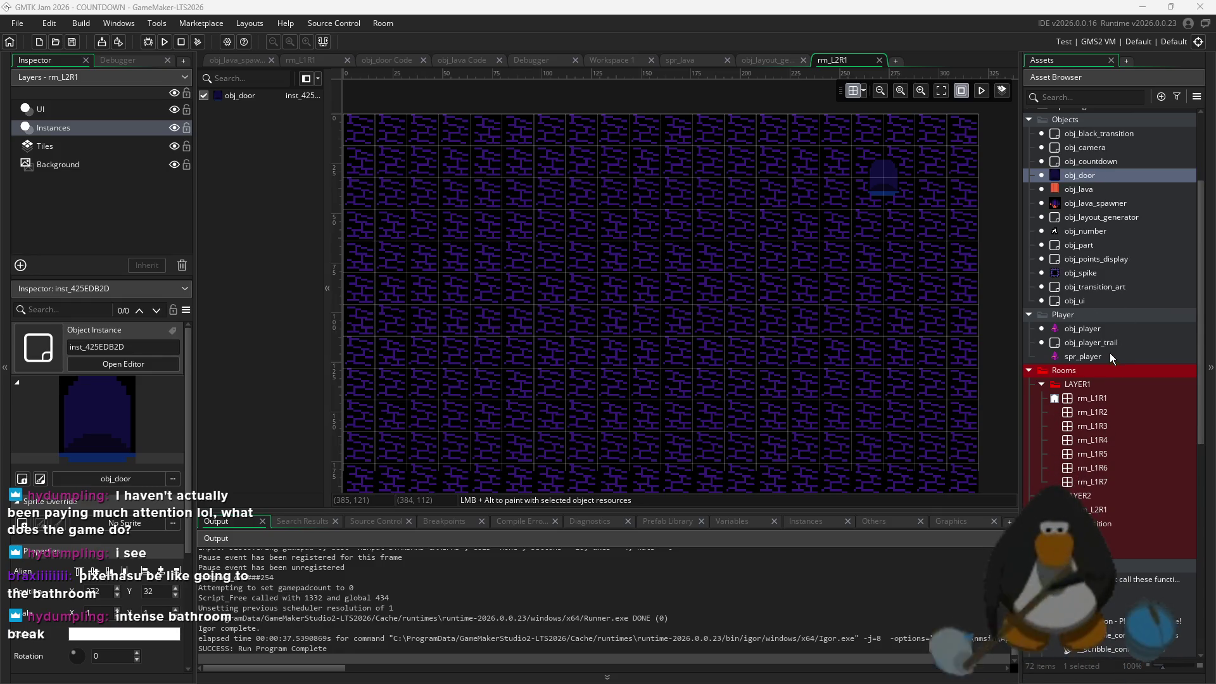
Open the spr_door sprite from the Asset Browser
scroll(1109, 354, down, 2)
click(1108, 474)
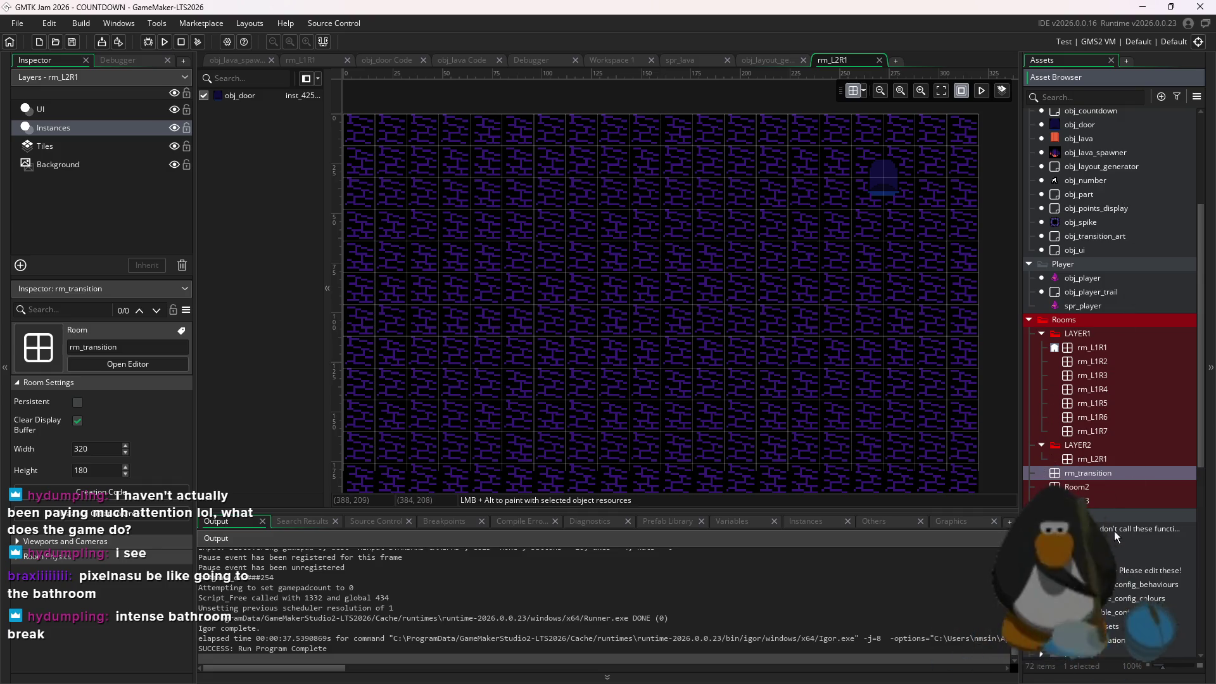
click(1130, 518)
scroll(1130, 519, down, 8)
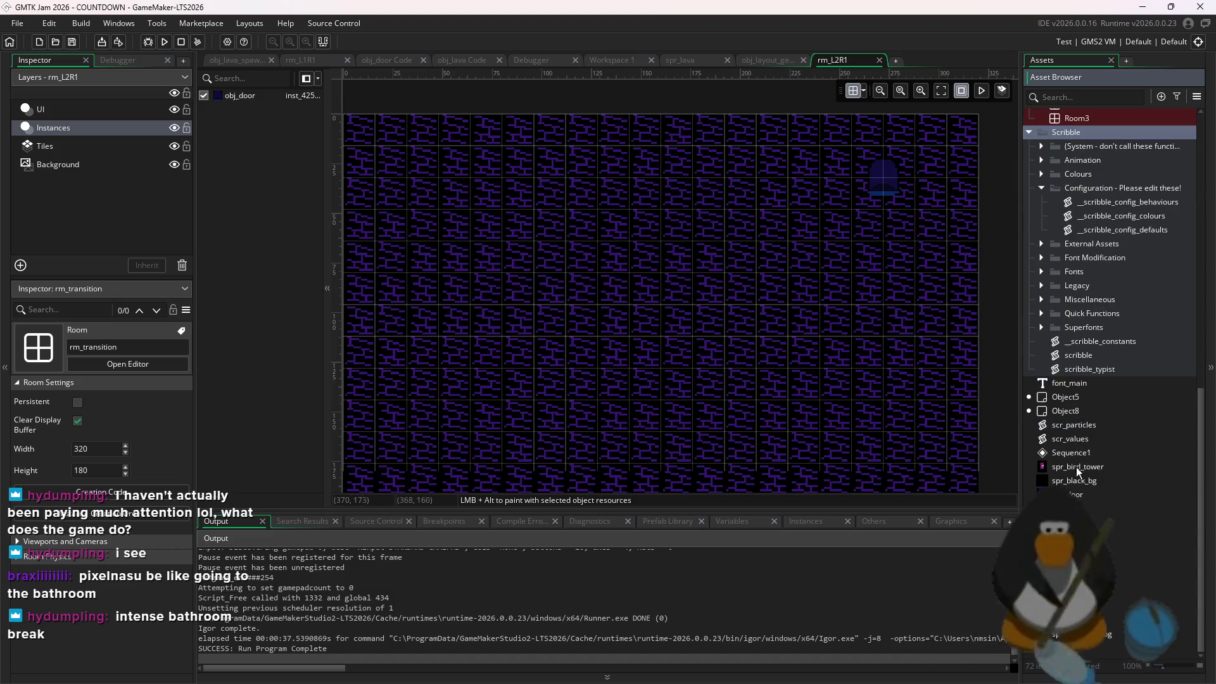
click(1097, 496)
double_click(1098, 499)
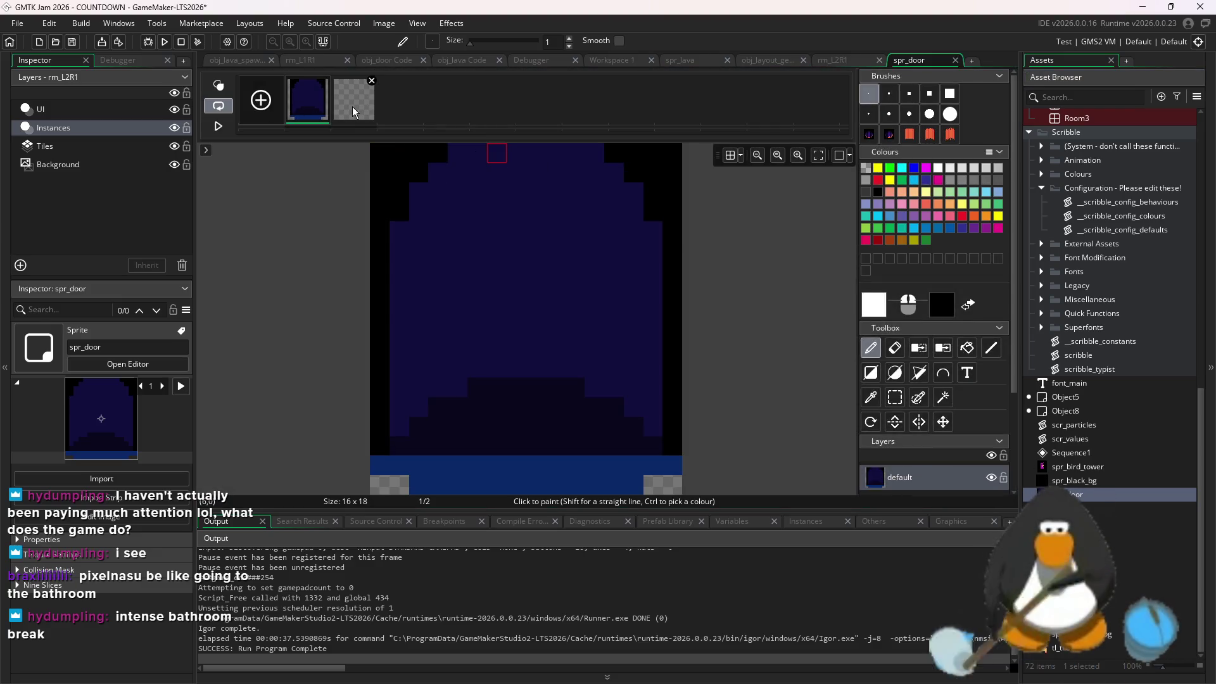
Add frame 2 to spr_door and paste the green door onto it
click(260, 100)
key(ctrl+v)
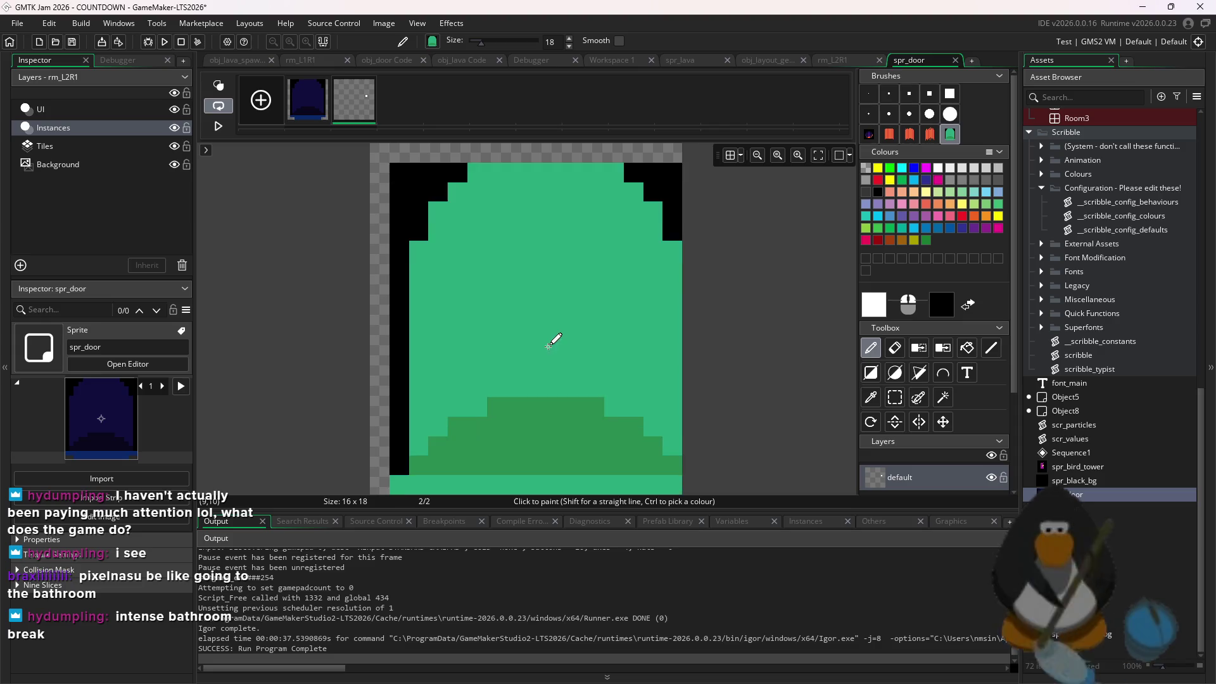
click(545, 329)
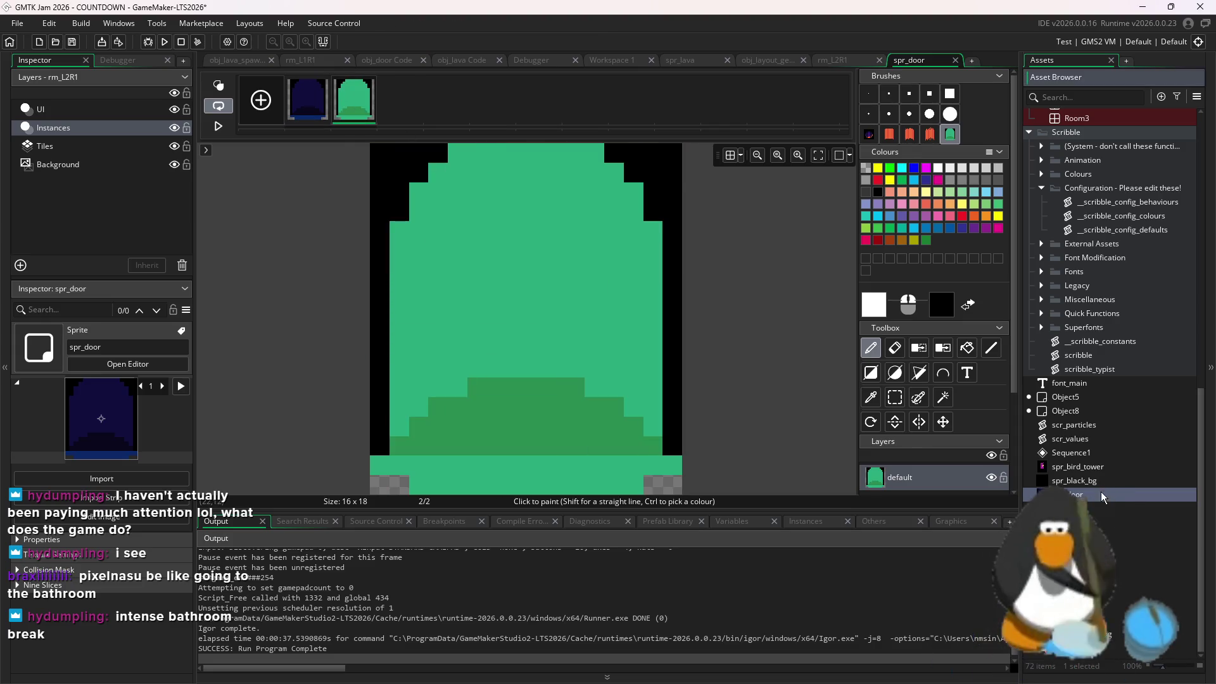
double_click(1101, 494)
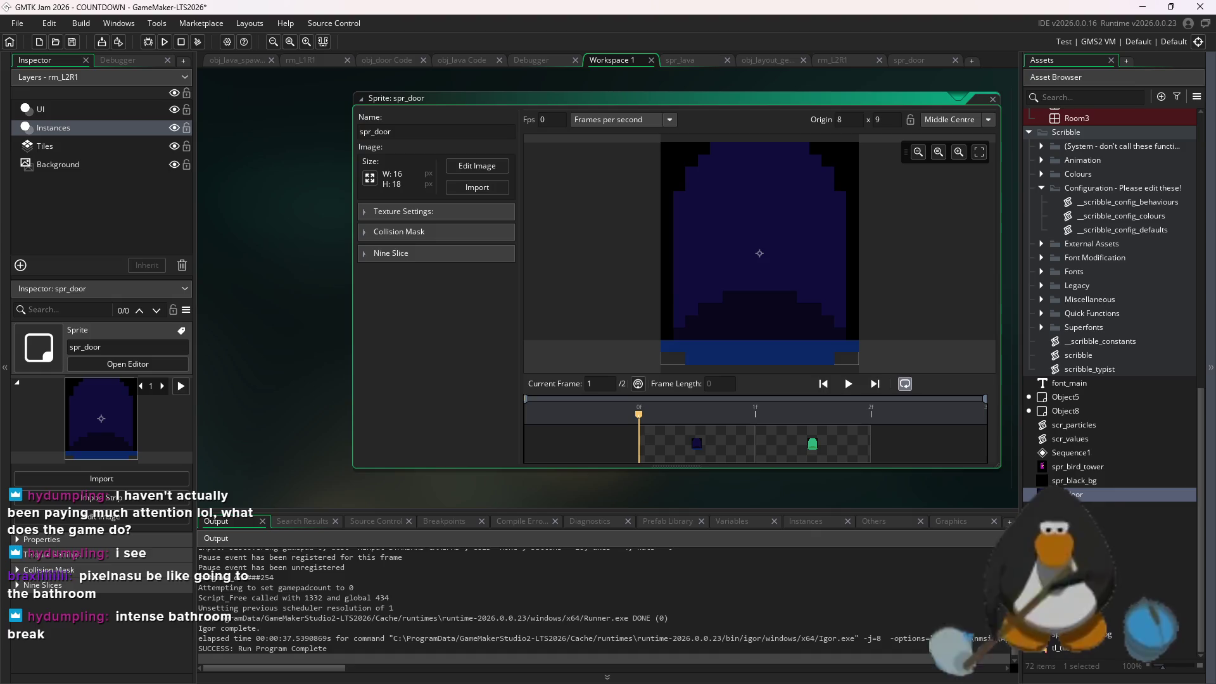
Browse the Scribble library scripts scribble, scribble_constants and scribble_typist in the Asset Browser
scroll(1144, 317, up, 10)
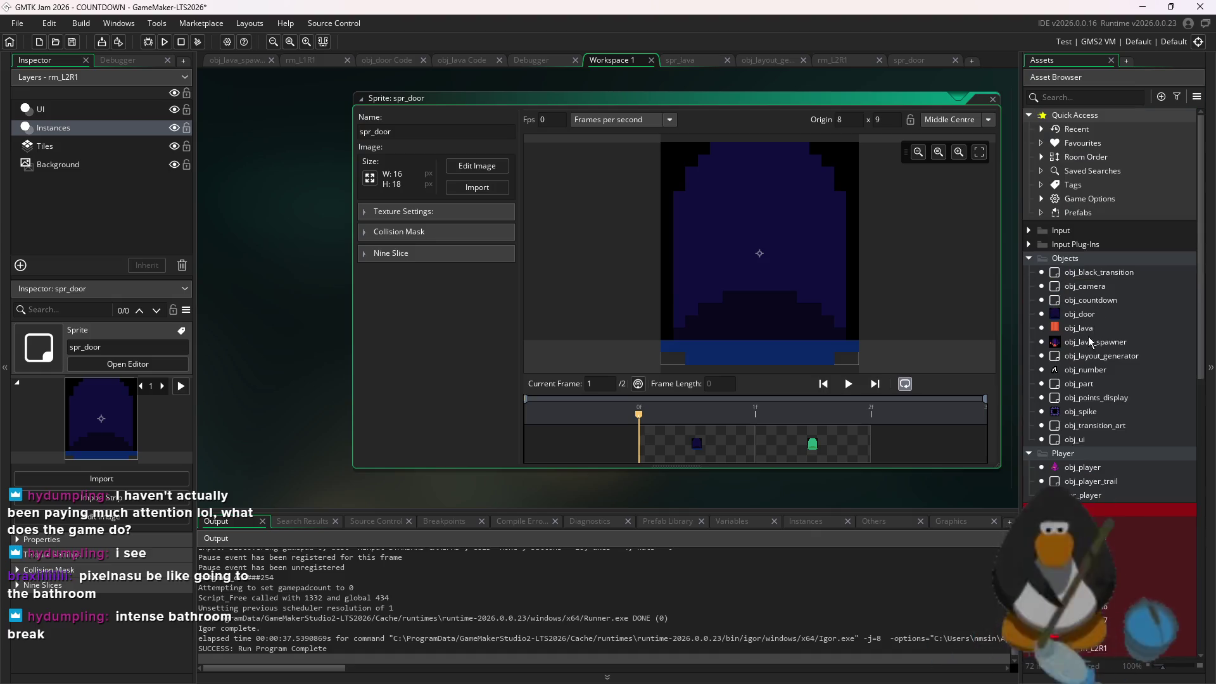
scroll(1103, 406, down, 10)
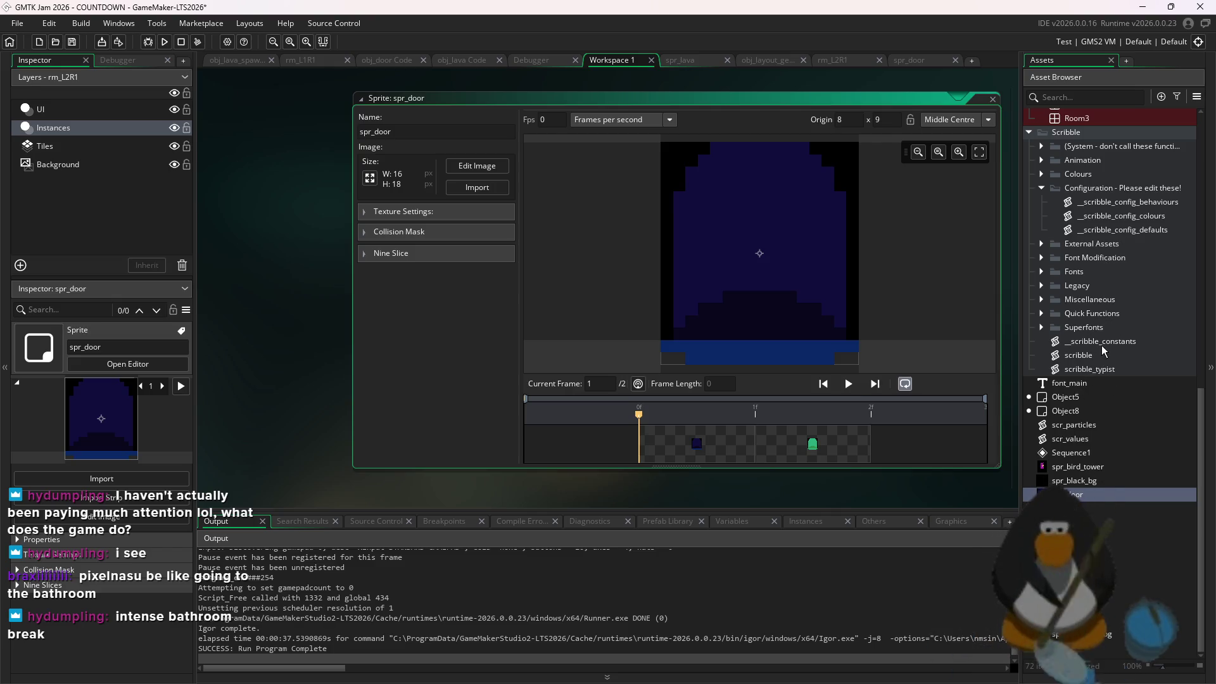
click(1123, 370)
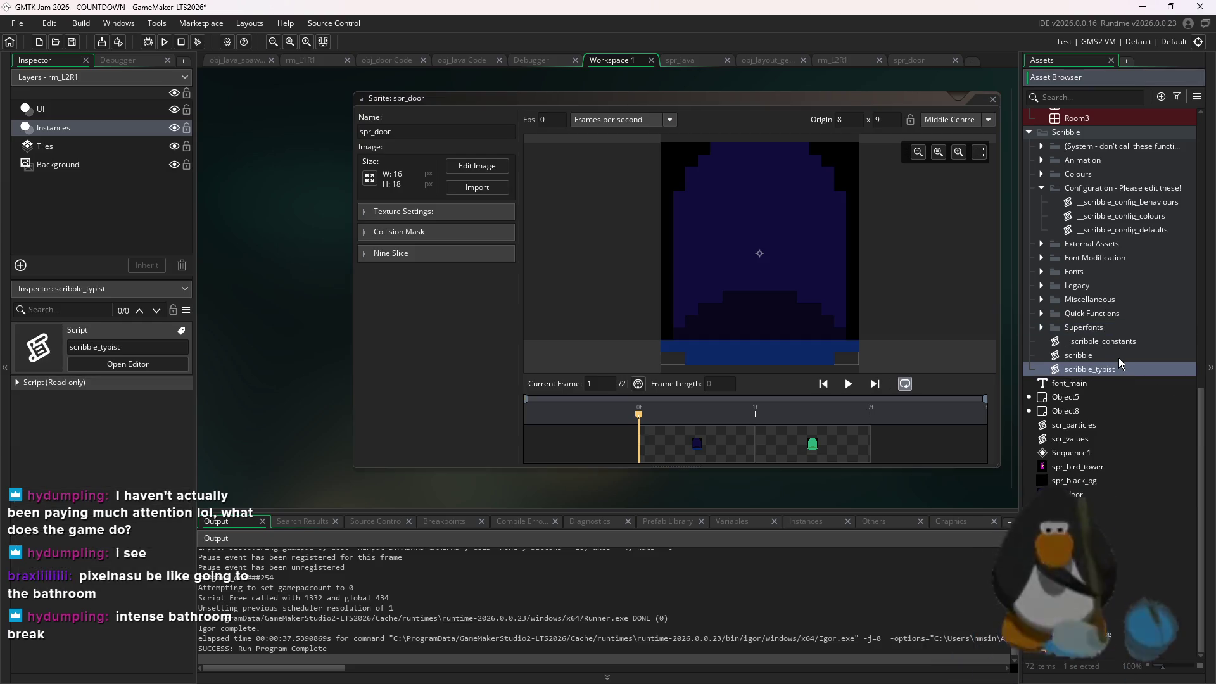
click(1123, 346)
click(1127, 355)
click(1128, 343)
click(1125, 355)
click(1123, 367)
click(1122, 356)
key(Up)
click(1124, 355)
click(1124, 367)
click(1124, 356)
click(1127, 344)
click(1126, 355)
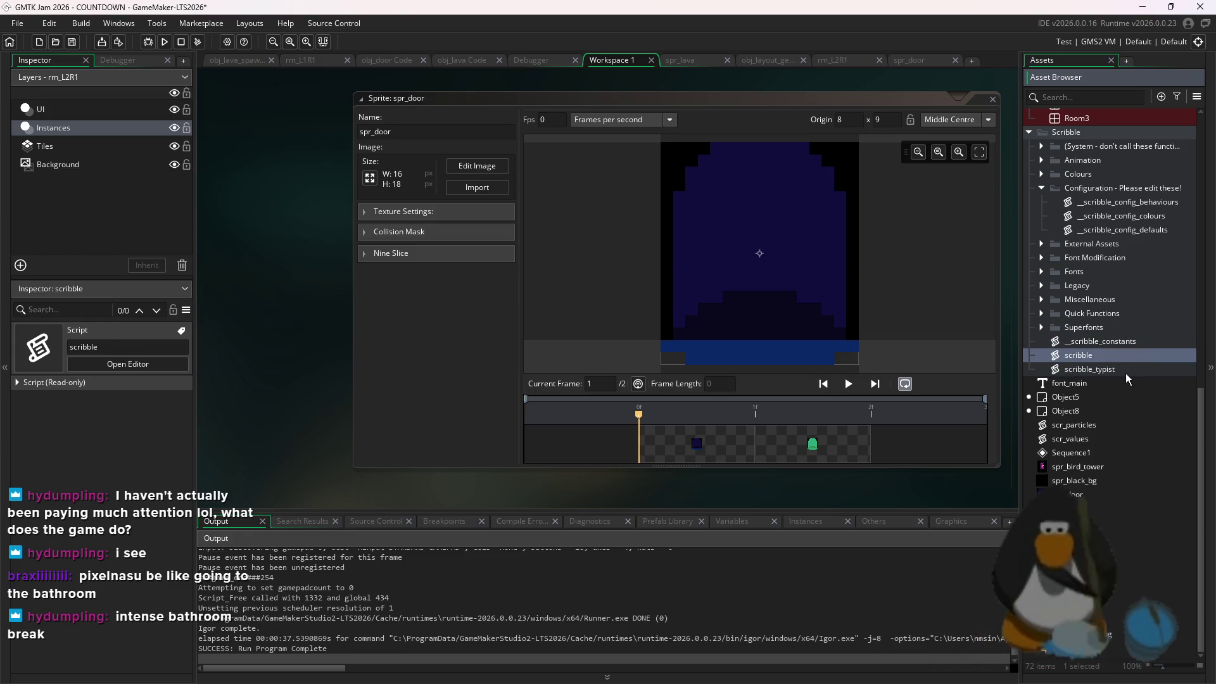
click(1128, 344)
click(1130, 359)
click(1127, 366)
click(1120, 356)
click(1124, 343)
click(1117, 356)
click(1116, 366)
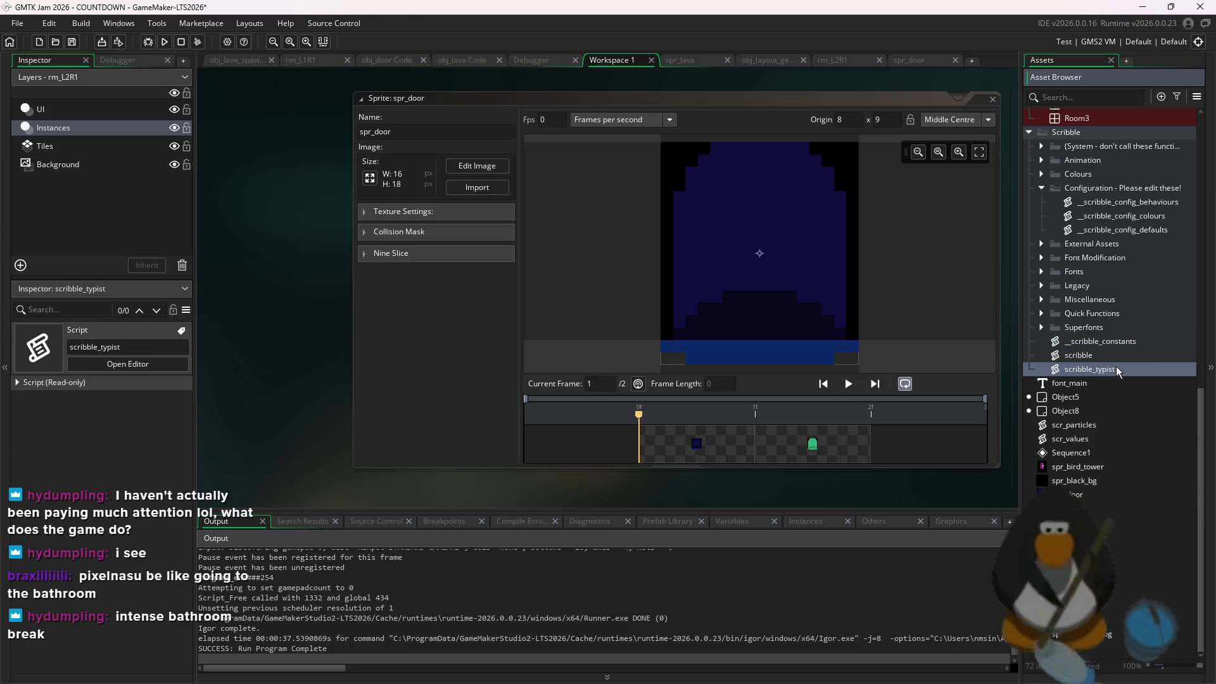
click(1116, 358)
click(1120, 346)
click(1113, 369)
Open the scribble script in the code editor
click(1111, 349)
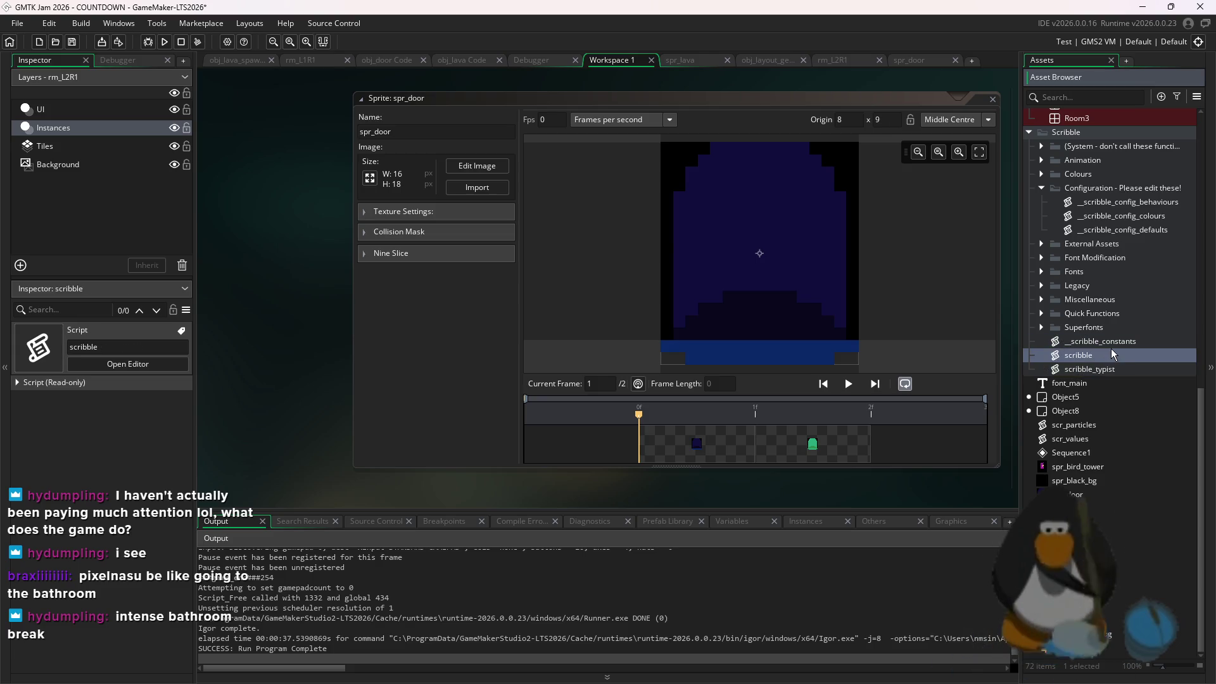
double_click(1111, 354)
click(1115, 344)
click(1114, 355)
click(1111, 344)
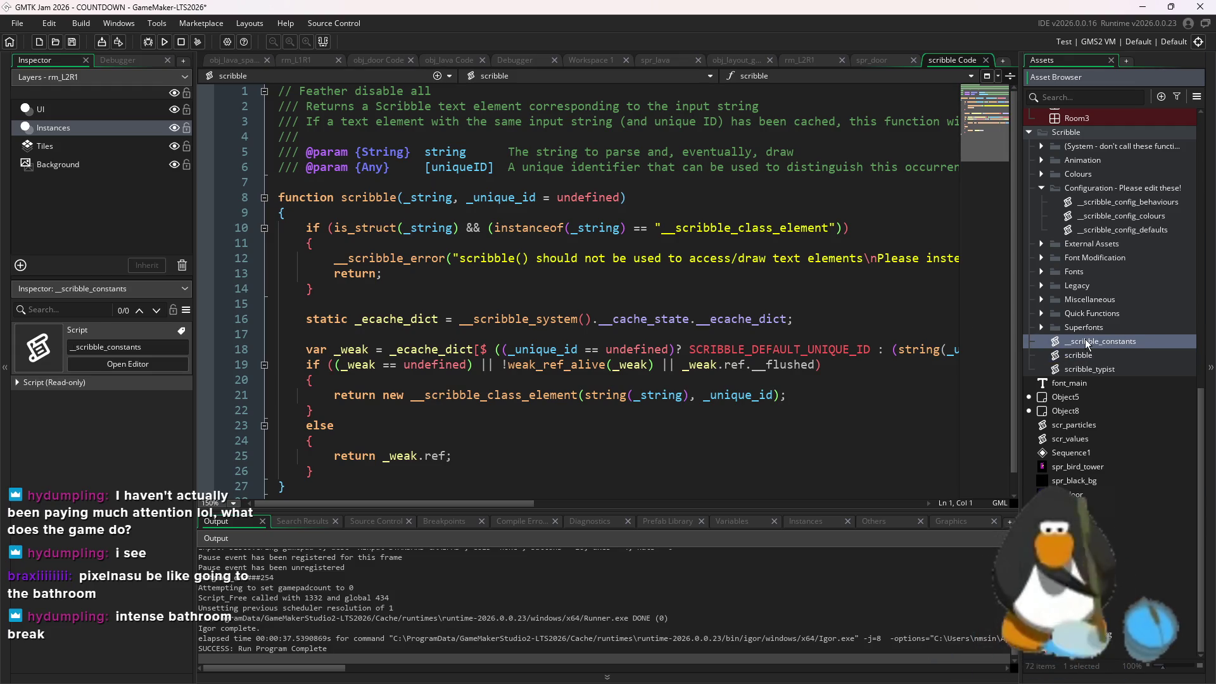
Collapse the Scribble folder and open the scr_values script
scroll(1085, 340, up, 5)
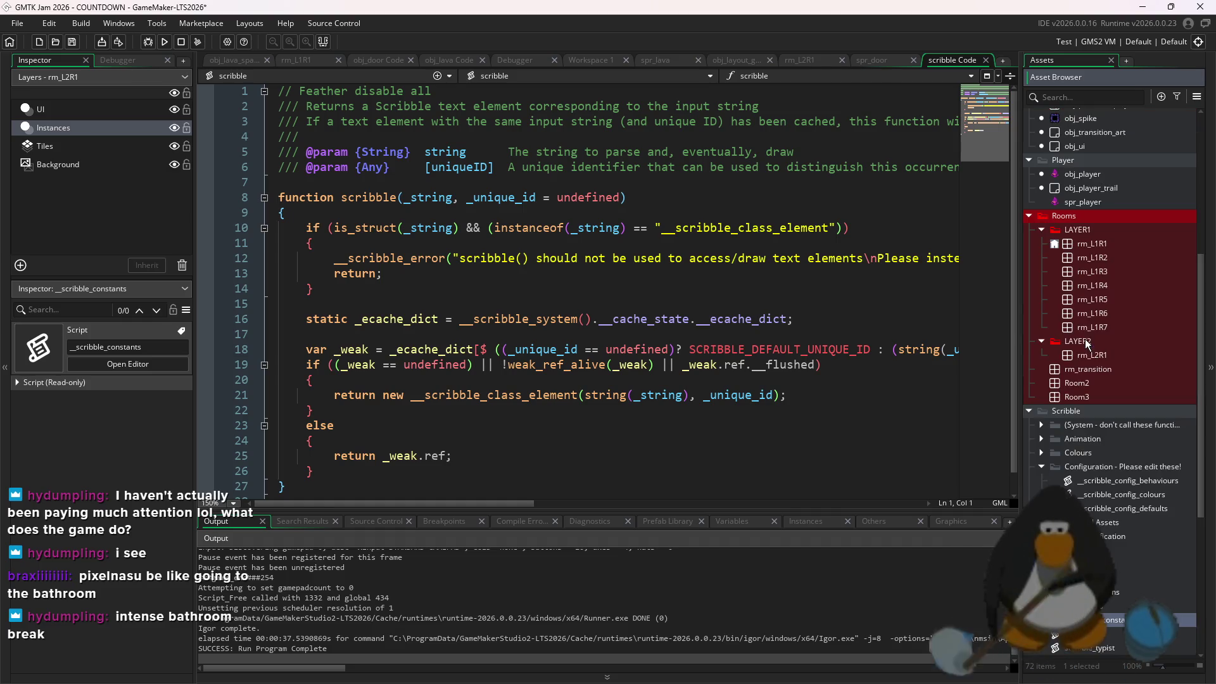
scroll(1085, 340, down, 2)
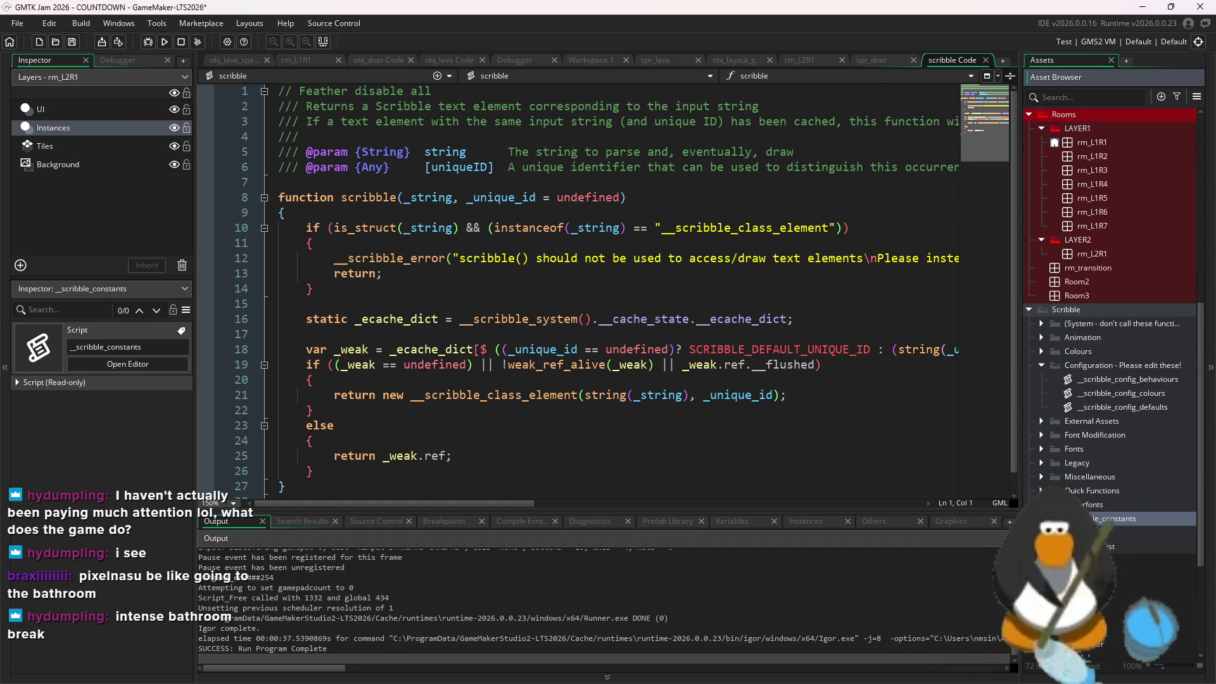
click(1029, 309)
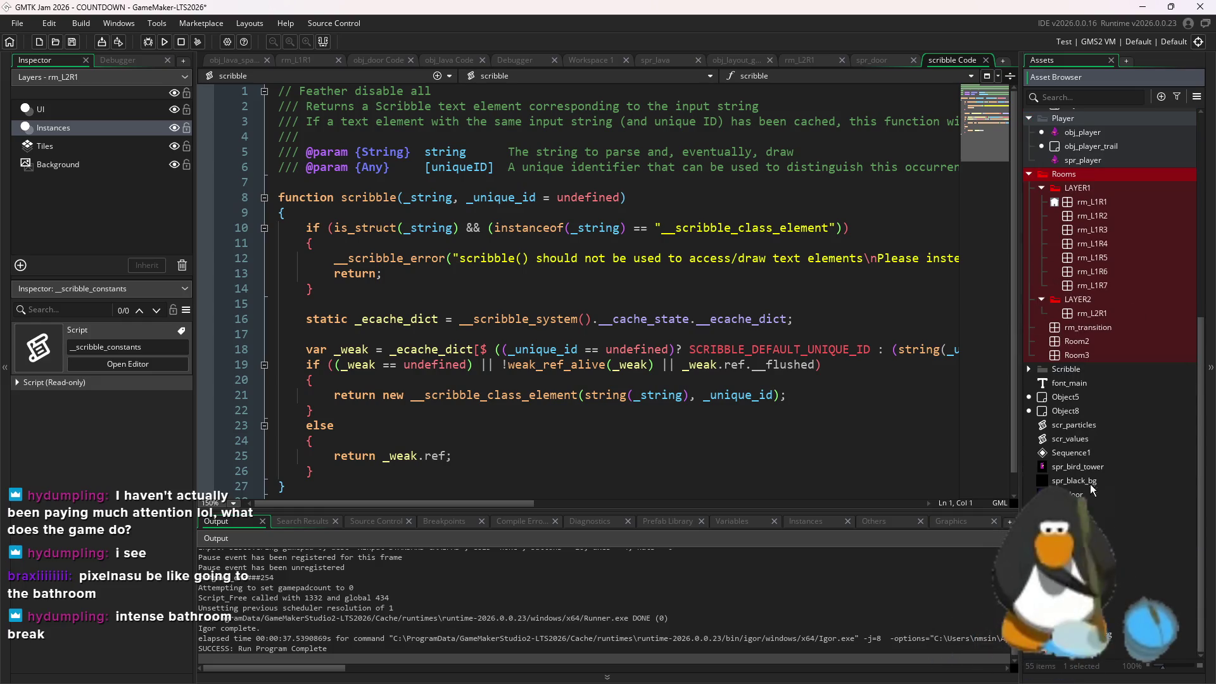
double_click(1077, 425)
double_click(1083, 439)
Add line 3 'global.layer = 0;' to scr_values and save it
click(528, 145)
key(Return)
text(global)
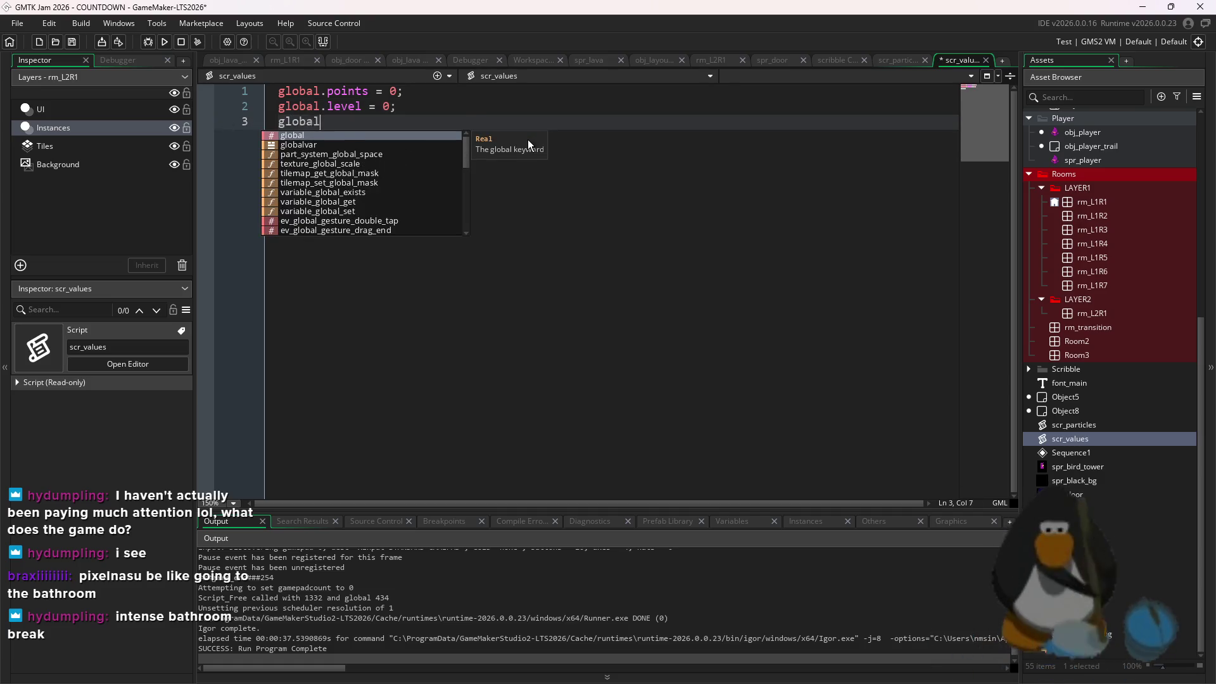
text(.layer = 0;)
key(ctrl+s)
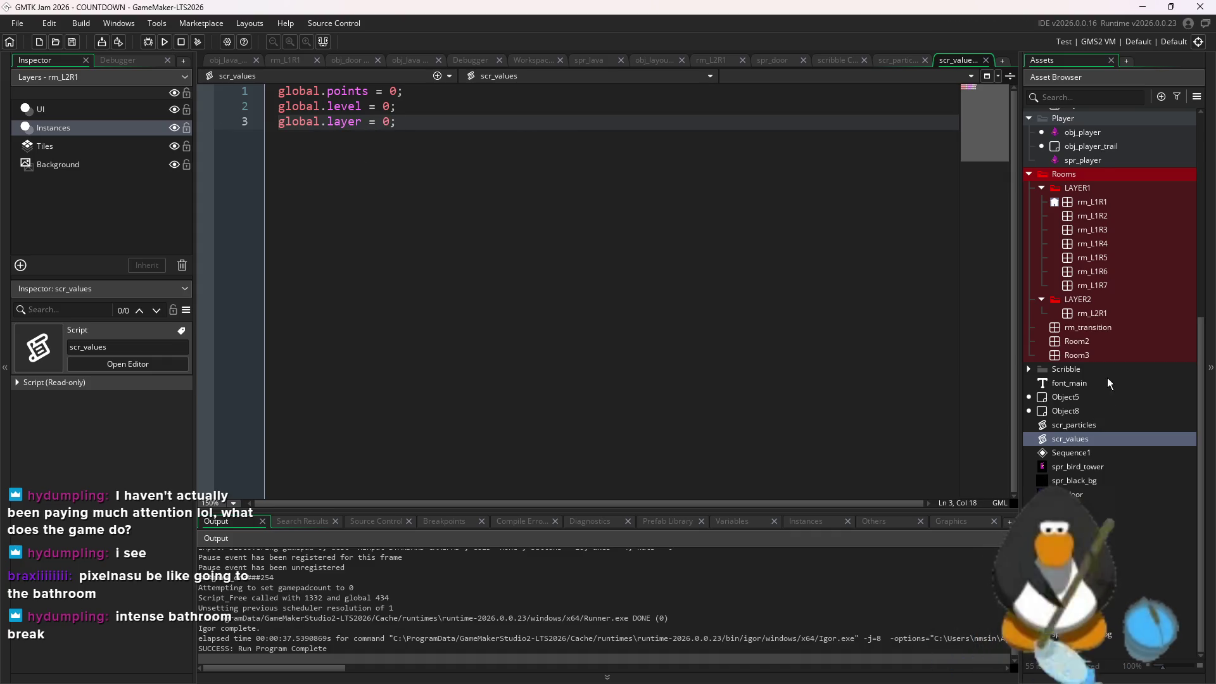
scroll(1107, 378, up, 5)
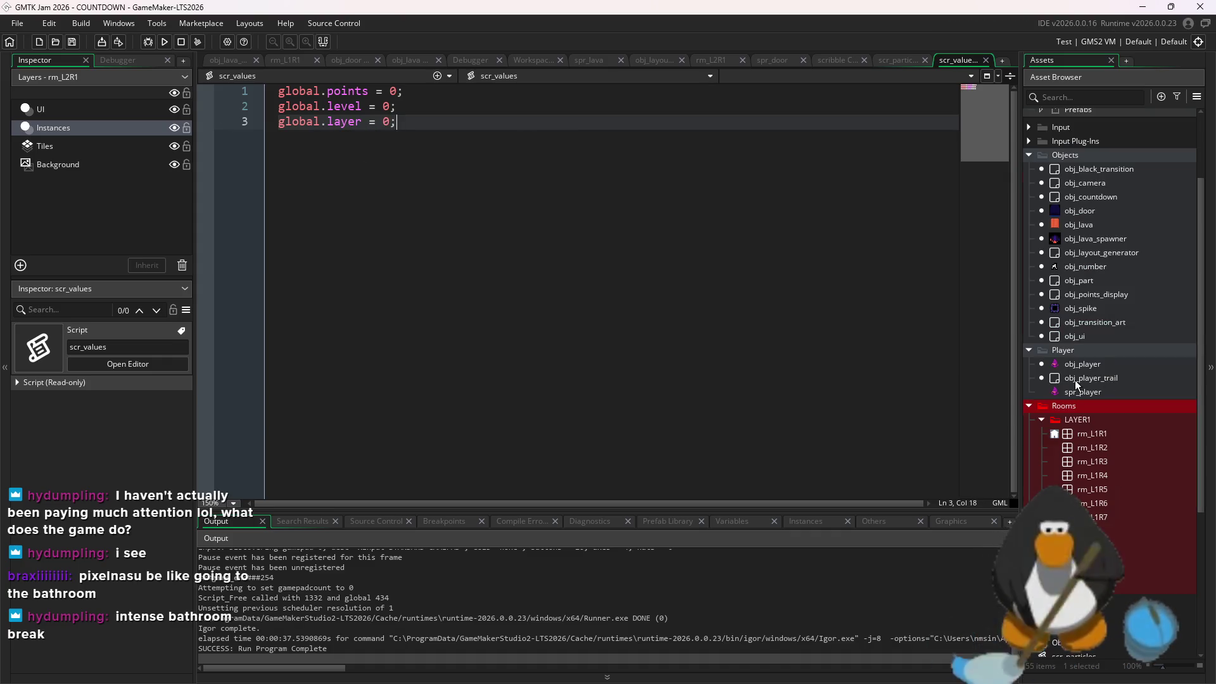
click(1116, 243)
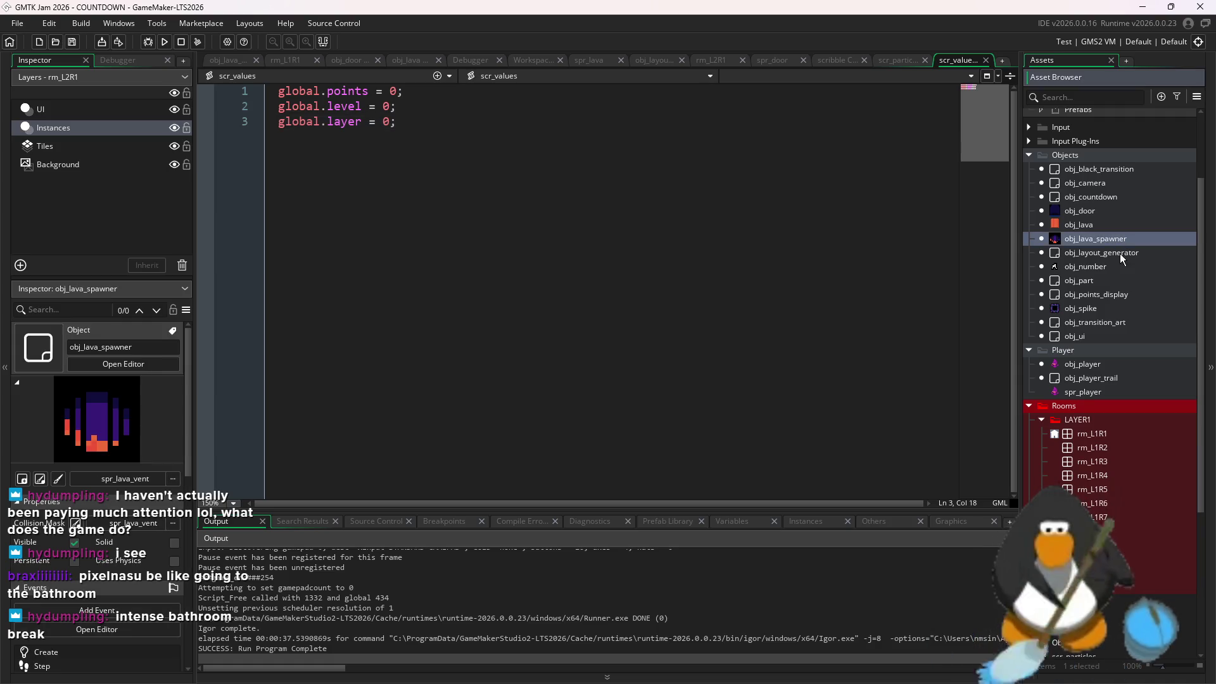
Add 'image_index = global.layer - 1;' below the depth line in obj_door's Create event
double_click(1102, 212)
click(651, 121)
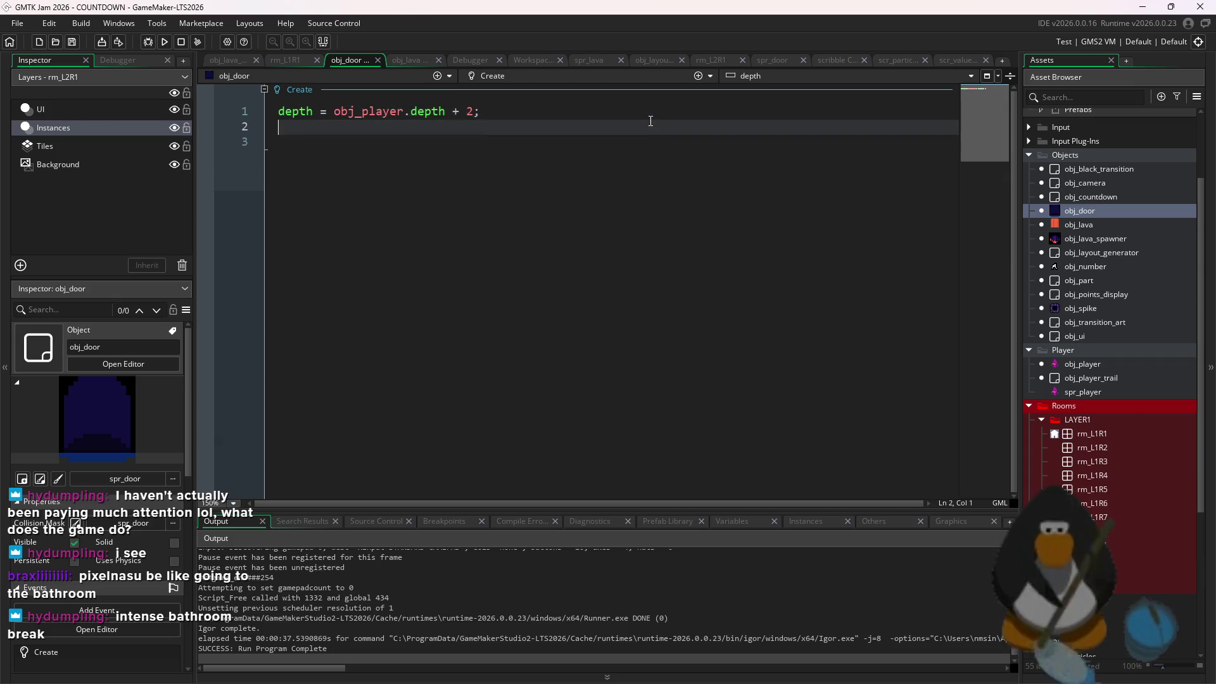
key(Return)
text(image_index =)
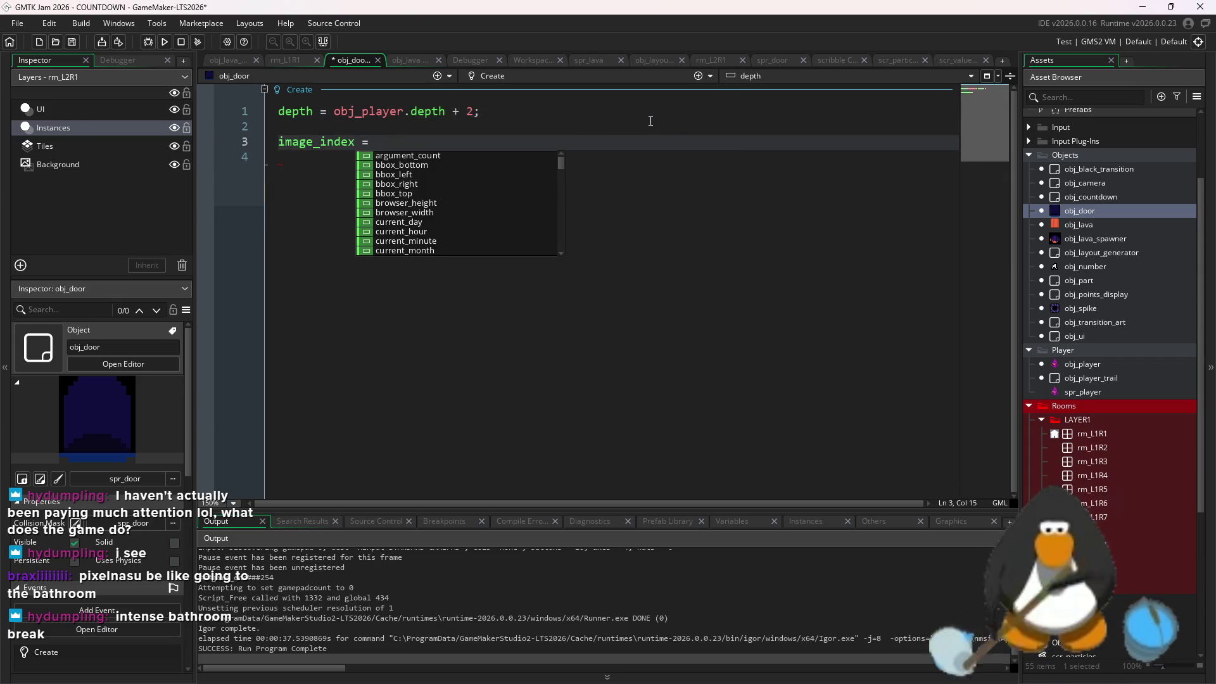
text(global.)
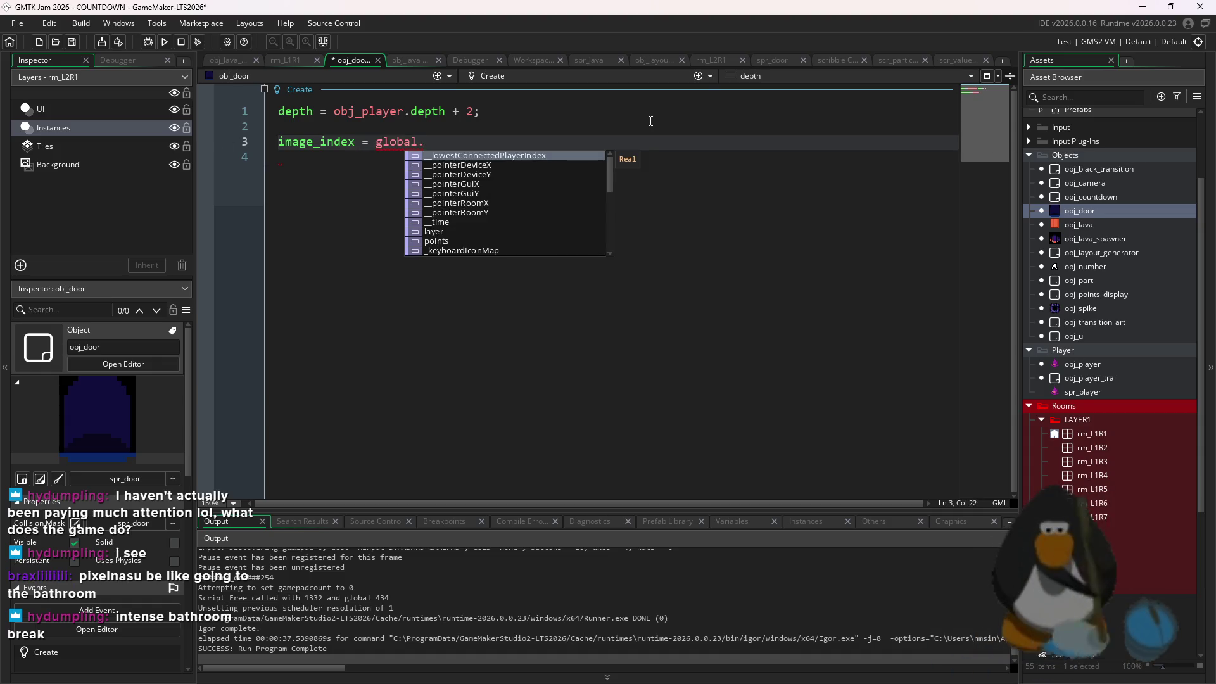
text(la)
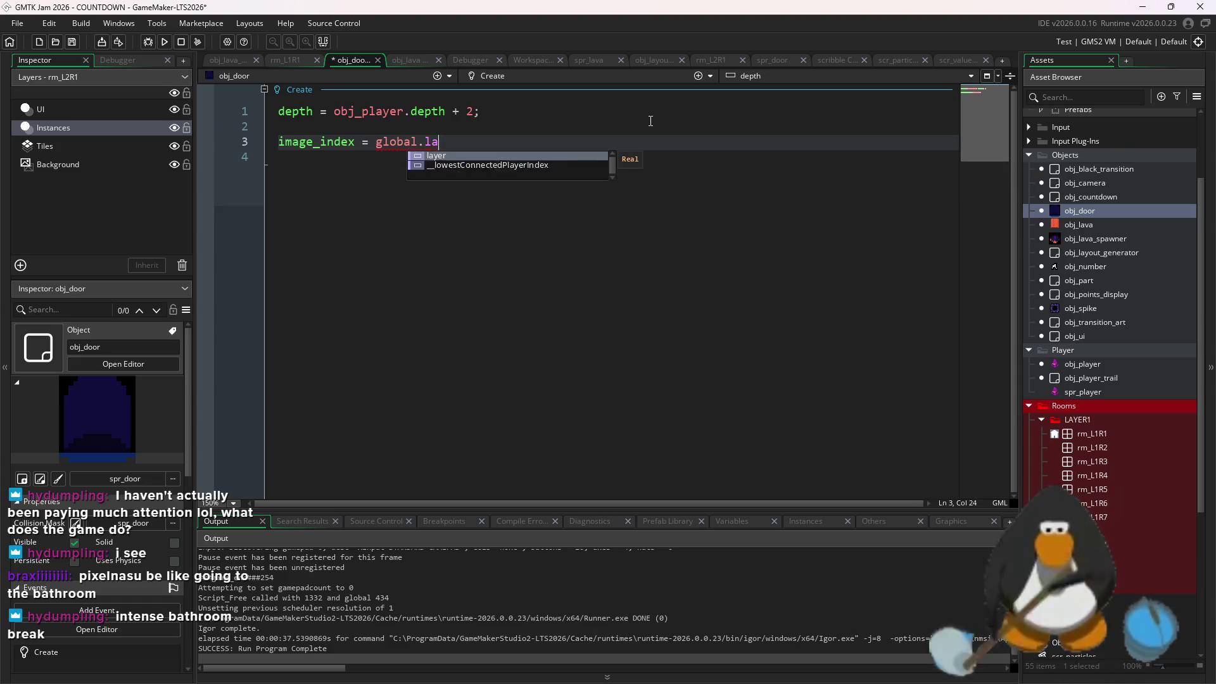
text(yer= )
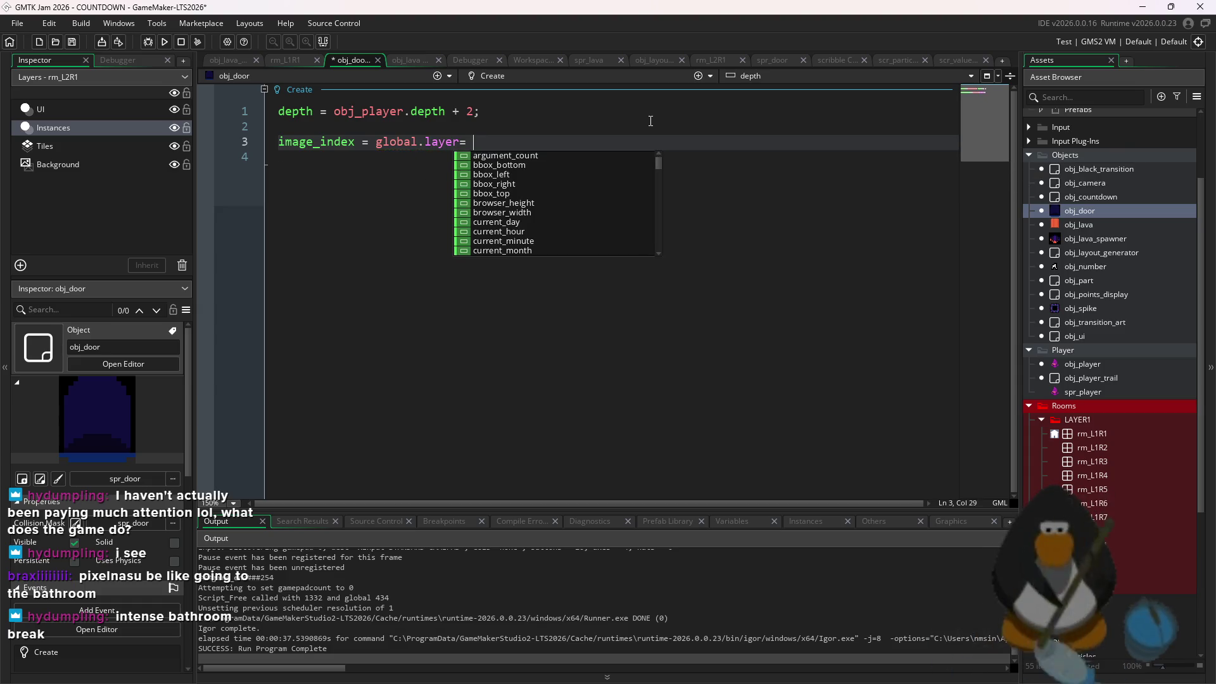
text(laye)
key(BackSpace)
key(BackSpace)
key(BackSpace)
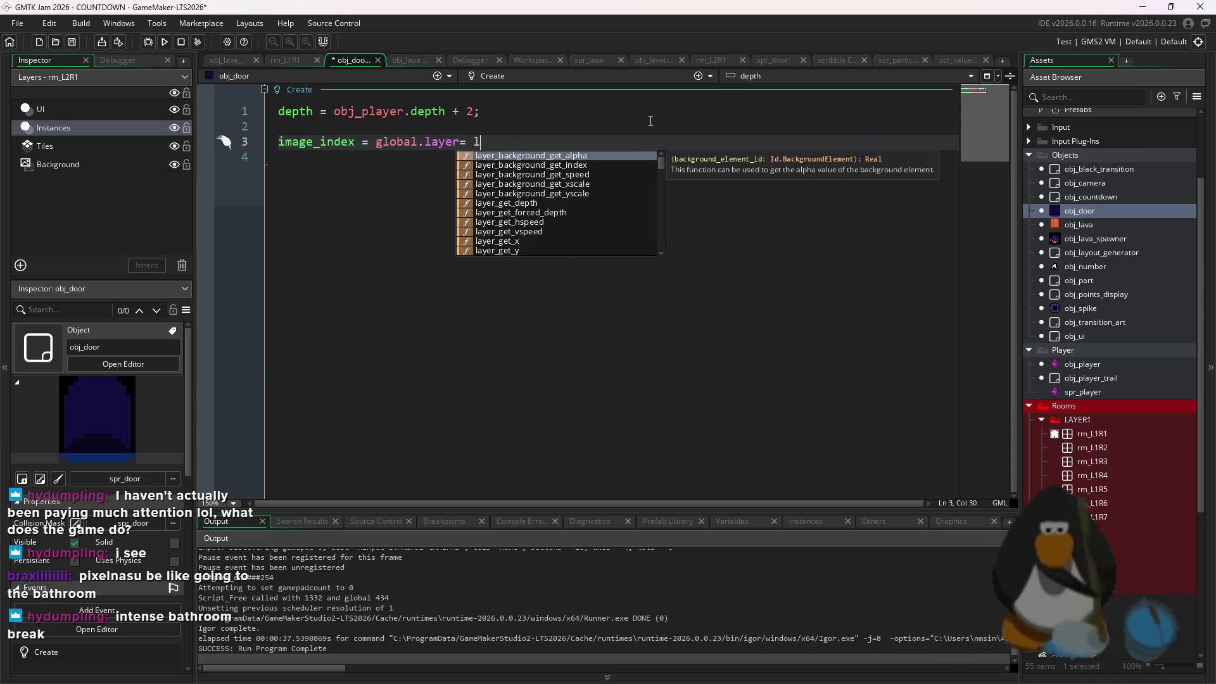
key(BackSpace)
text(- 1;)
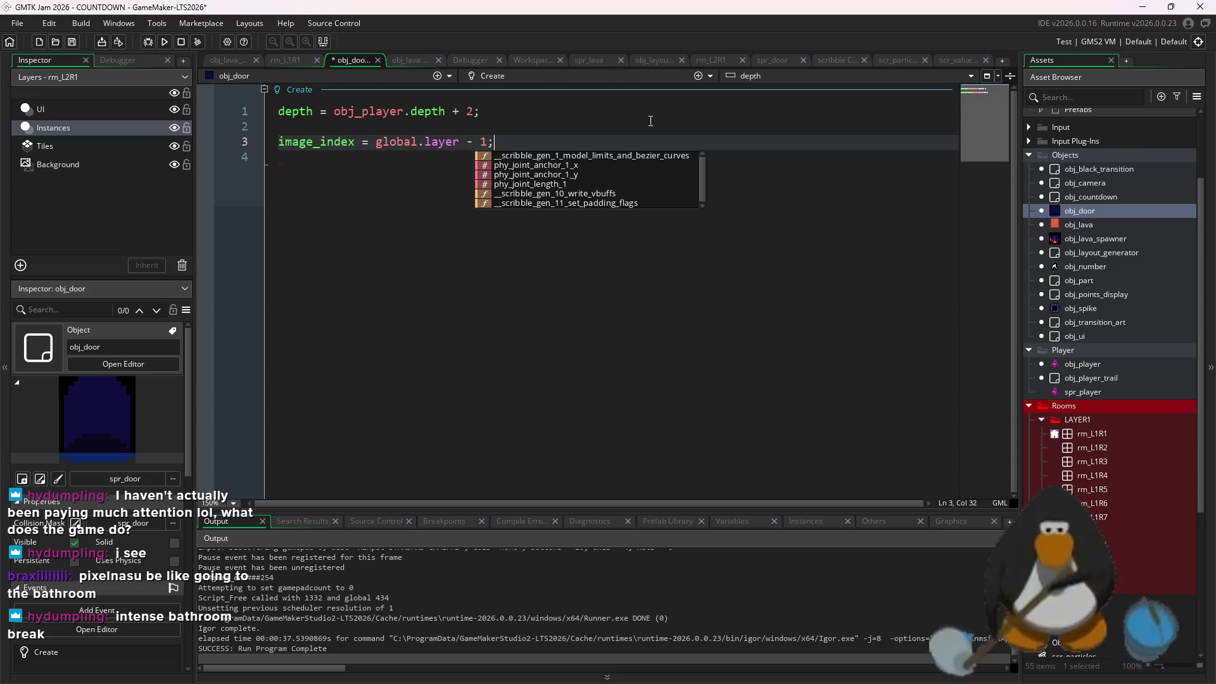
Save obj_door's code and bring up obj_layout_generator's Create event code
key(ctrl+s)
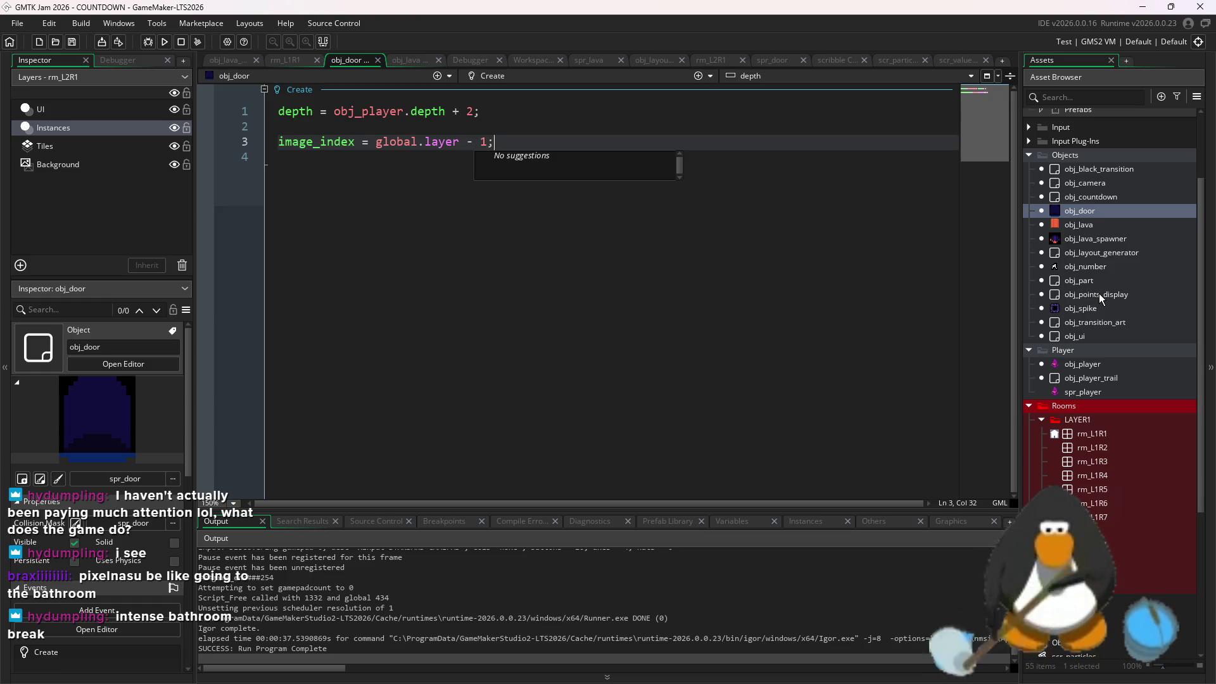
double_click(1117, 252)
scroll(573, 318, down, 20)
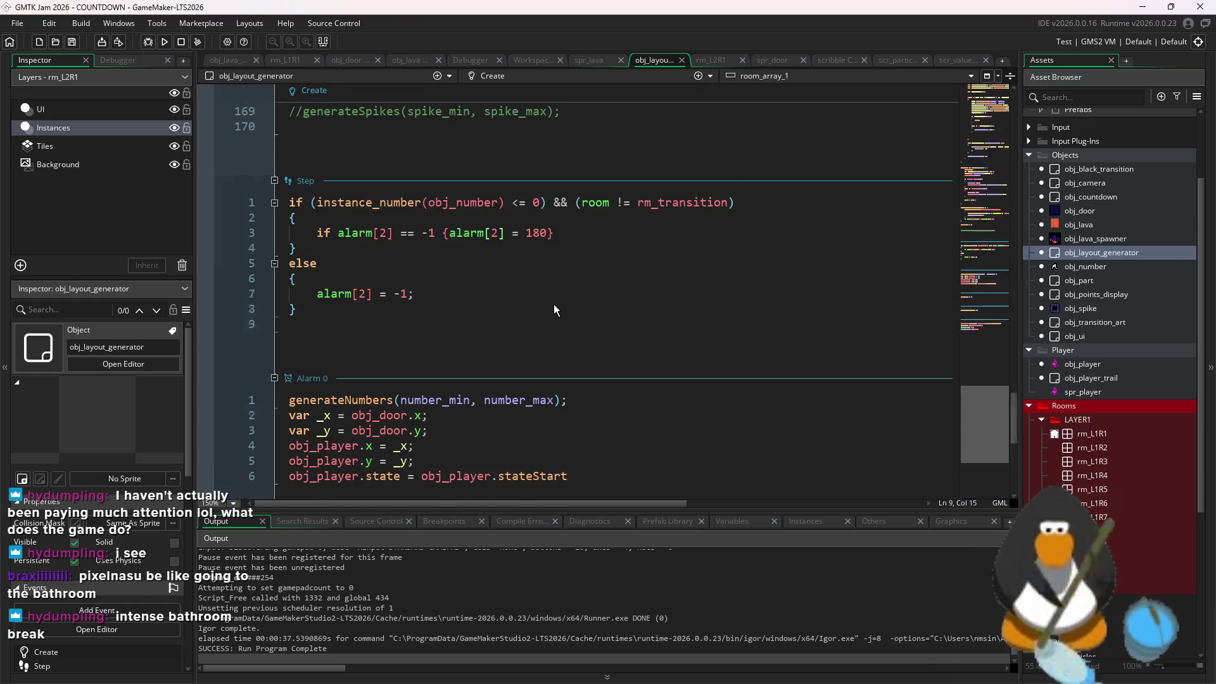
Add 'global.layer = 2' as line 151 in roomStart's level-below-4 branch
click(679, 277)
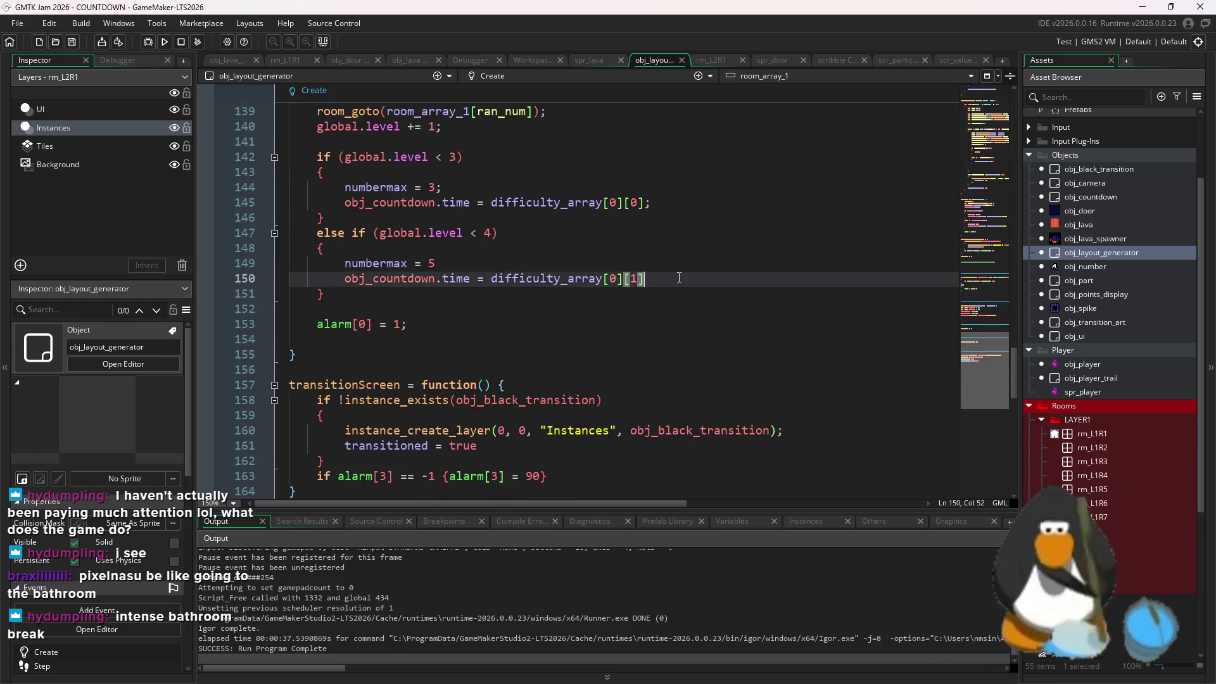
key(Return)
text(global.later)
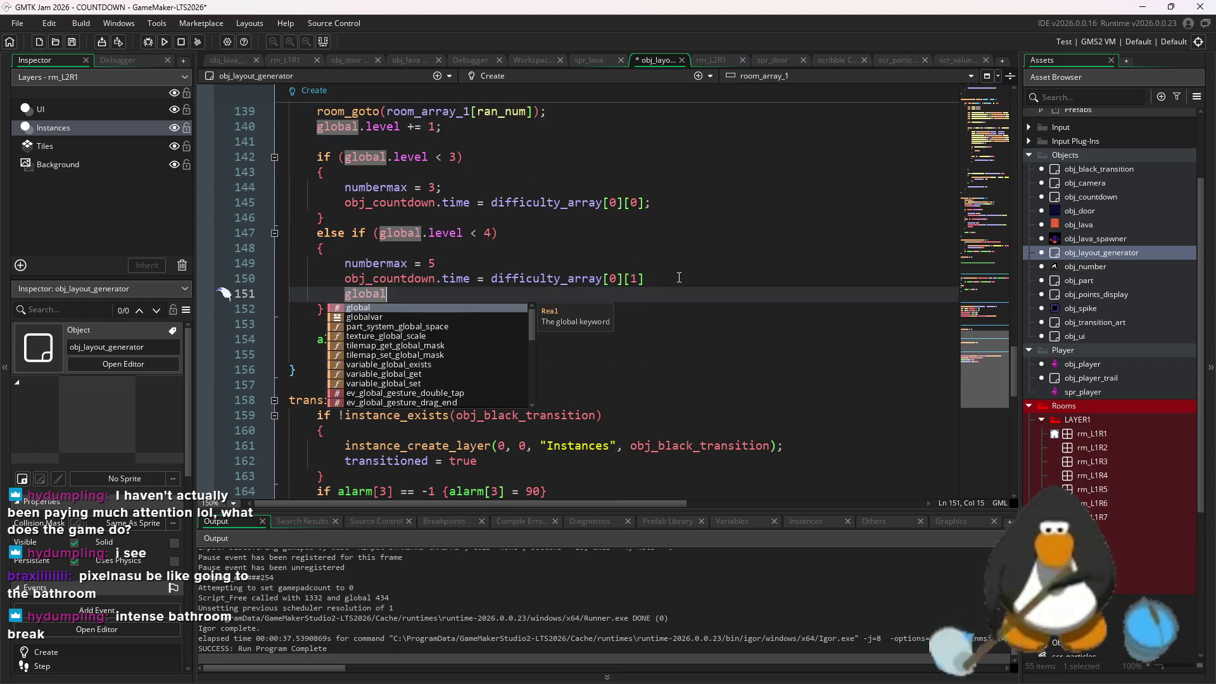
key(BackSpace)
key(BackSpace)
text(yer = 2)
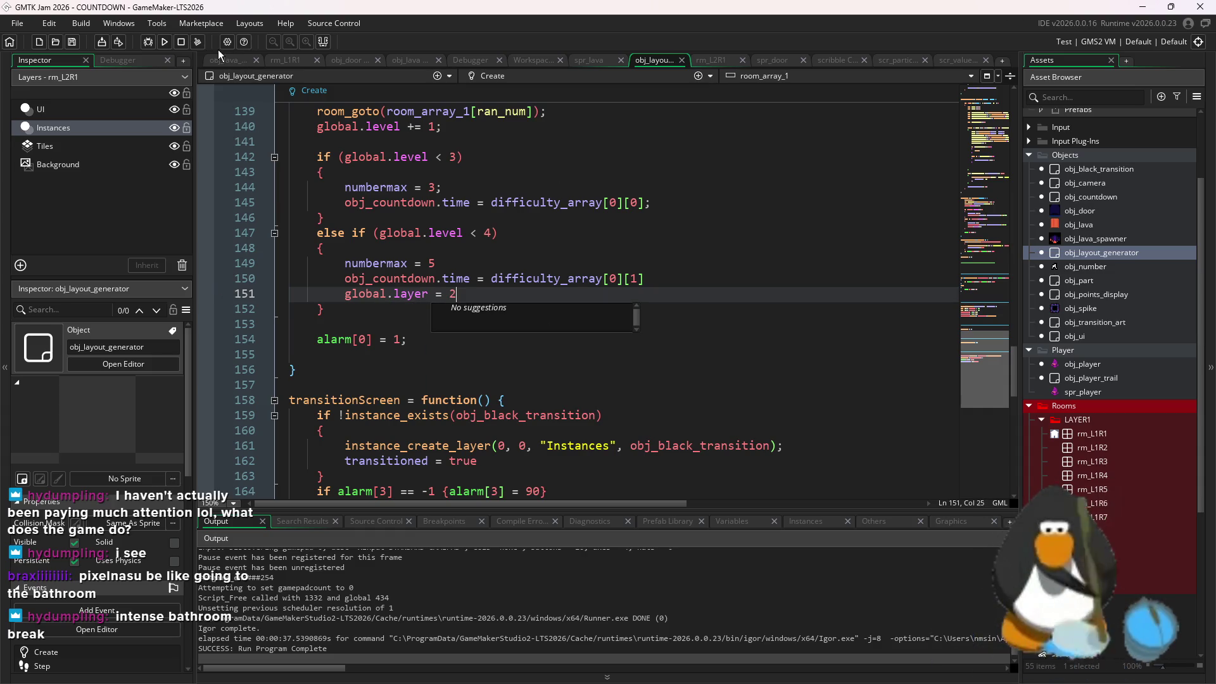
Test-run the game, move the player briefly, then close it and return to the code
click(165, 43)
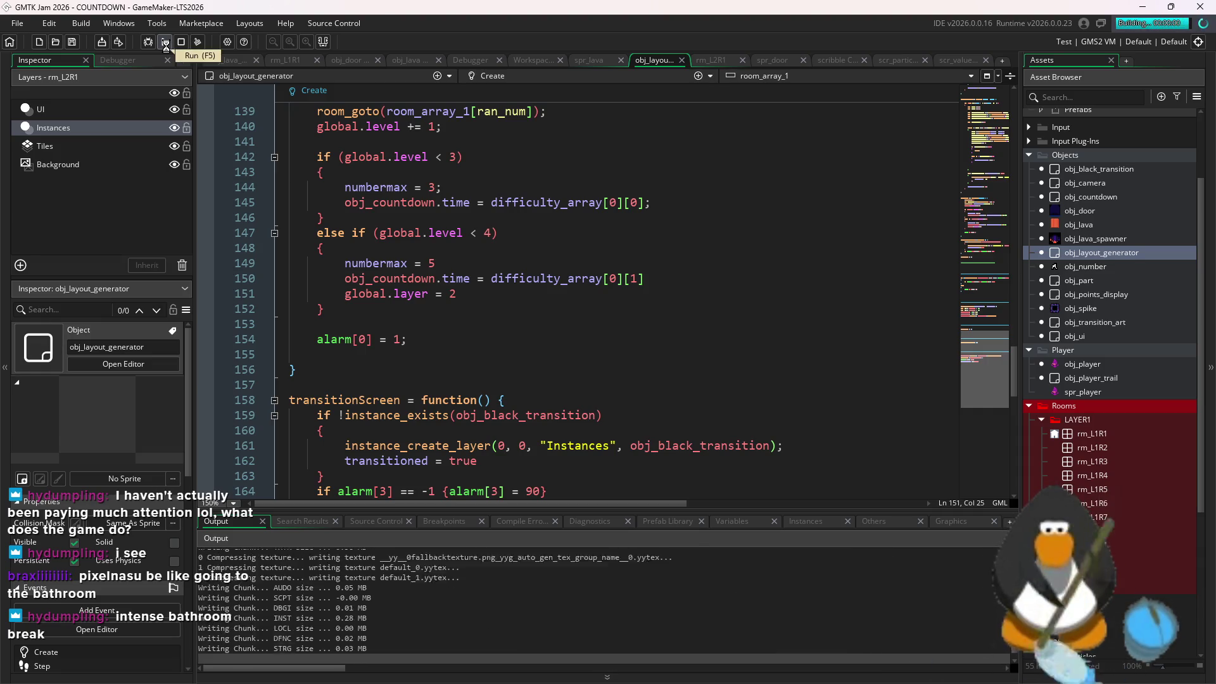
key(Up)
key(Left)
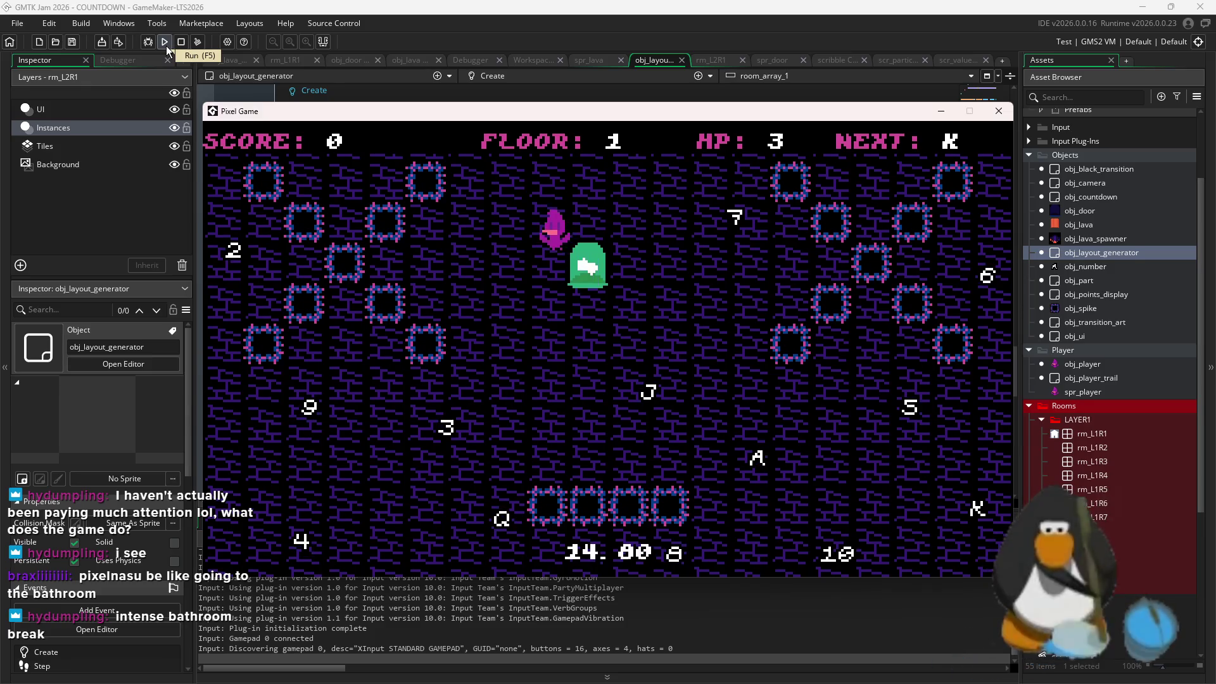
key(Down)
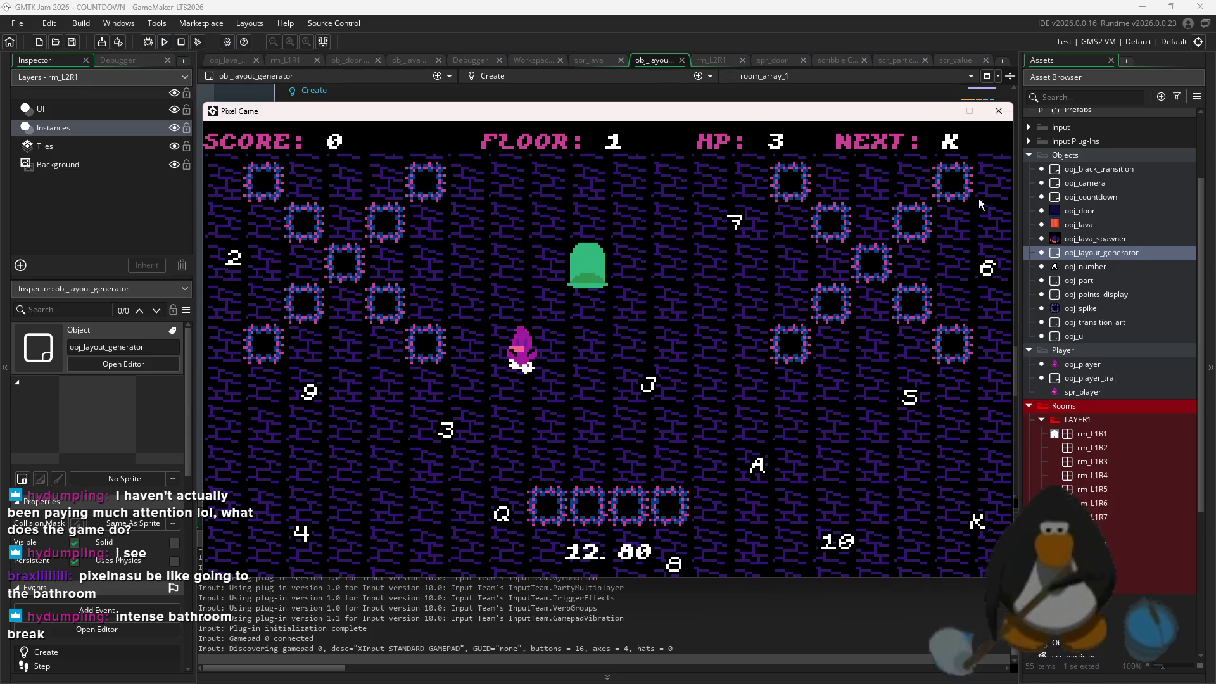
scroll(471, 294, up, 2)
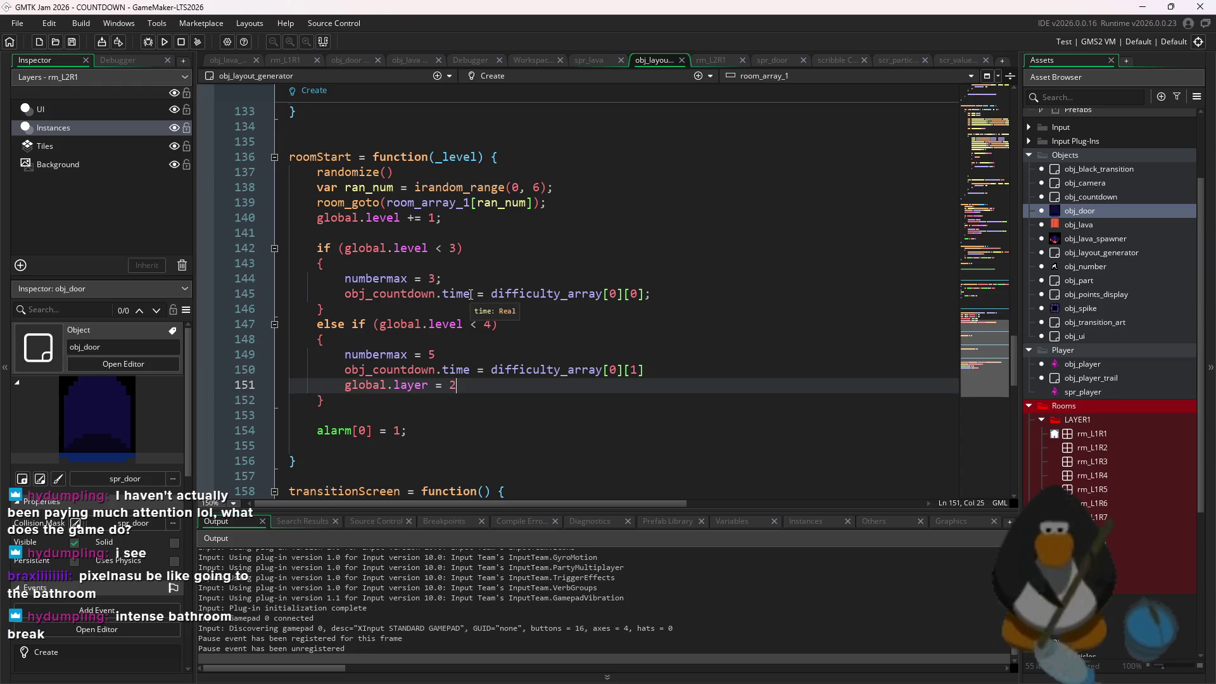
text(1)
Set line 151 to 'global.layer = 1', review roomStart, and relaunch the game with F5
click(495, 339)
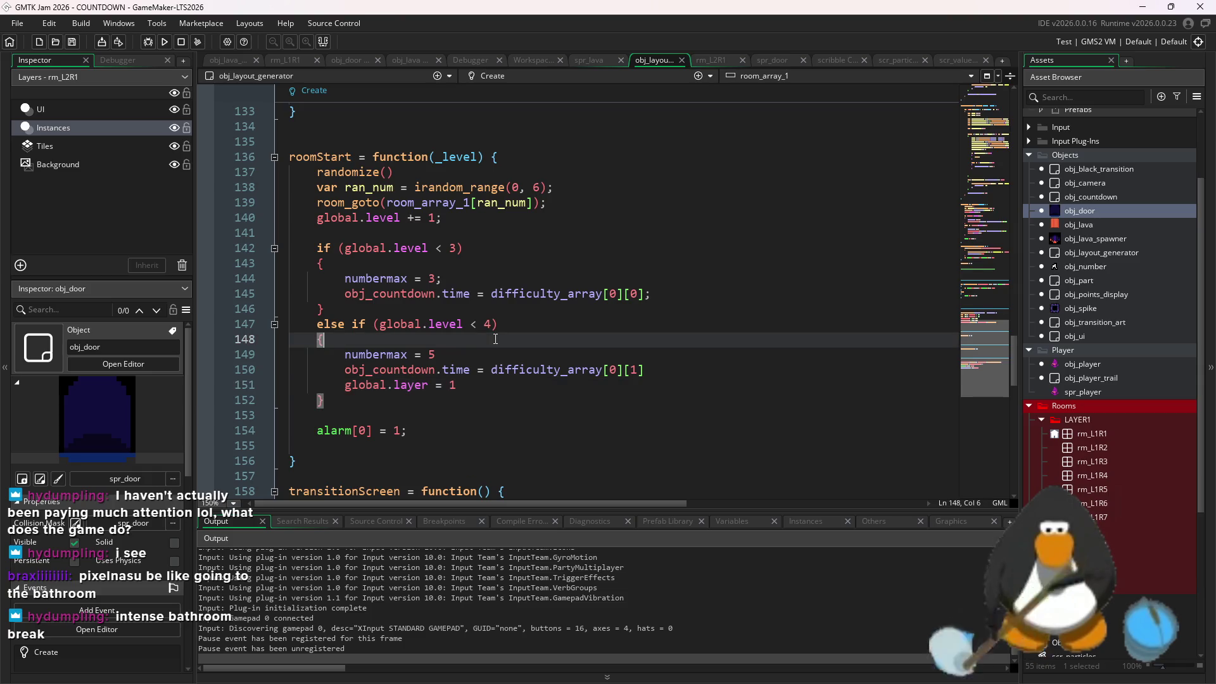
click(508, 360)
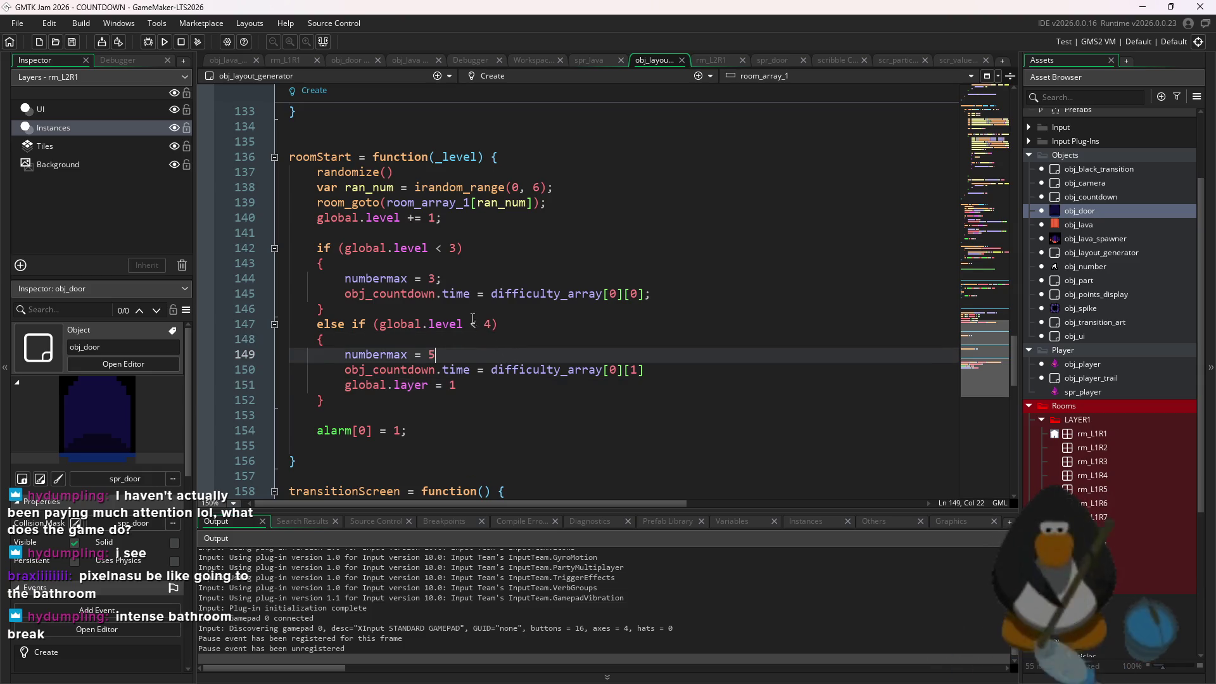
click(456, 277)
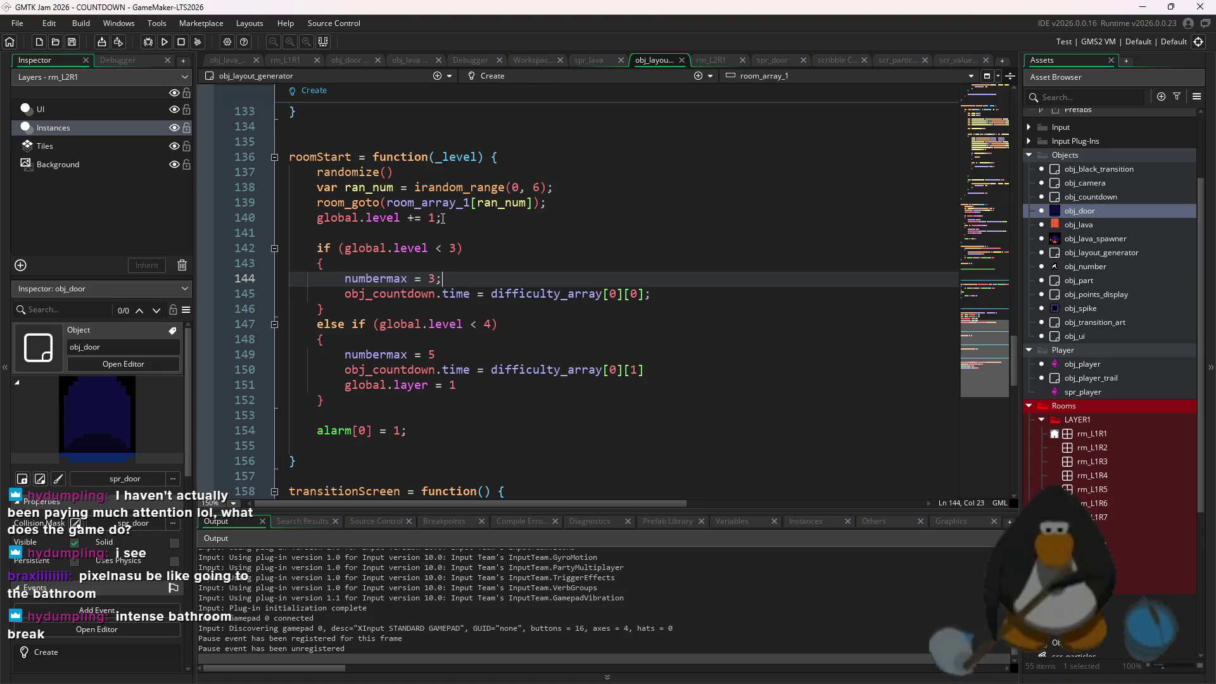
click(421, 434)
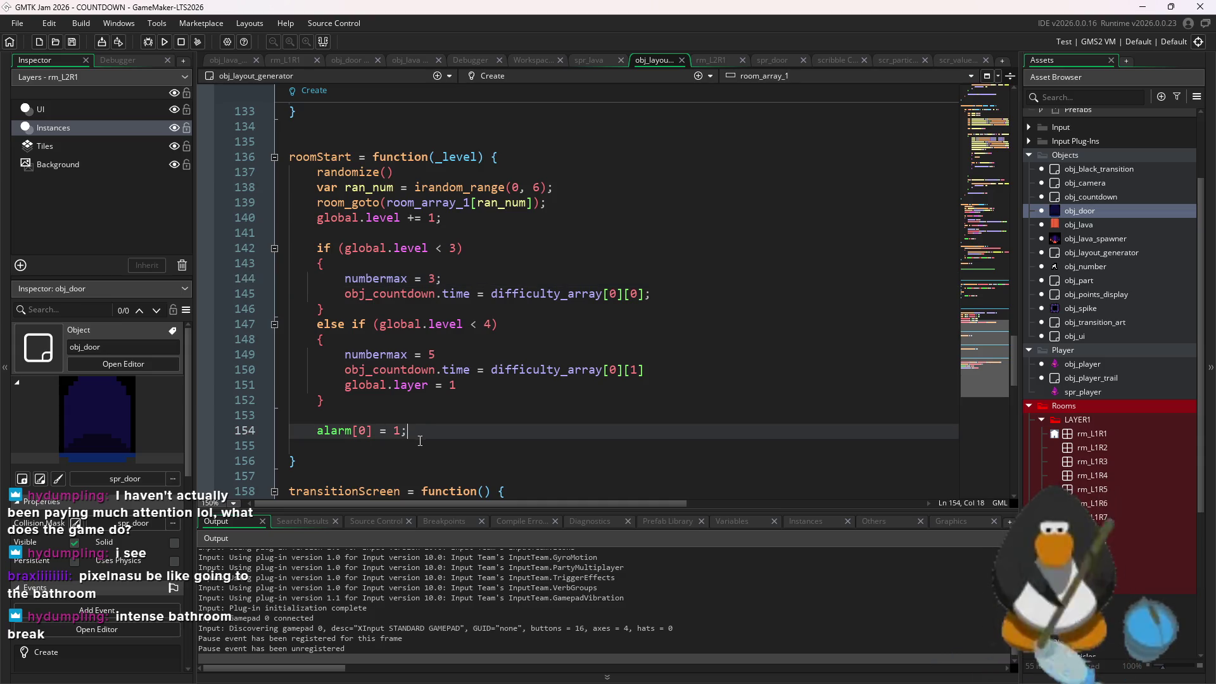
key(F5)
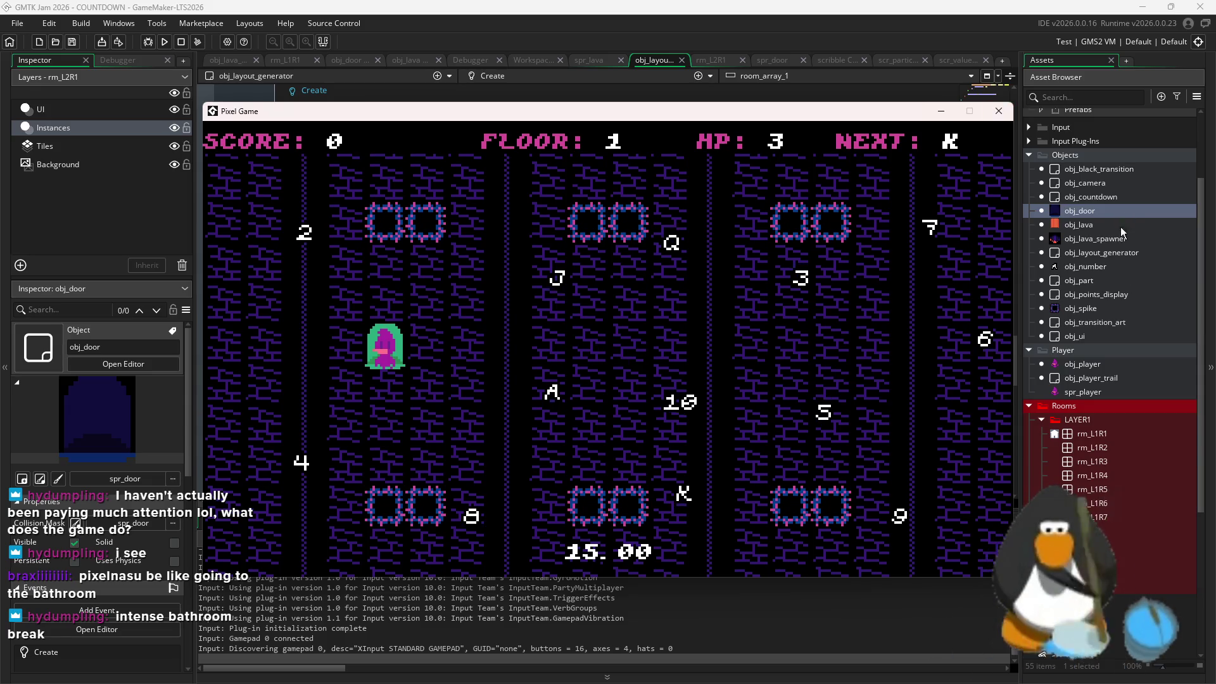
click(1139, 347)
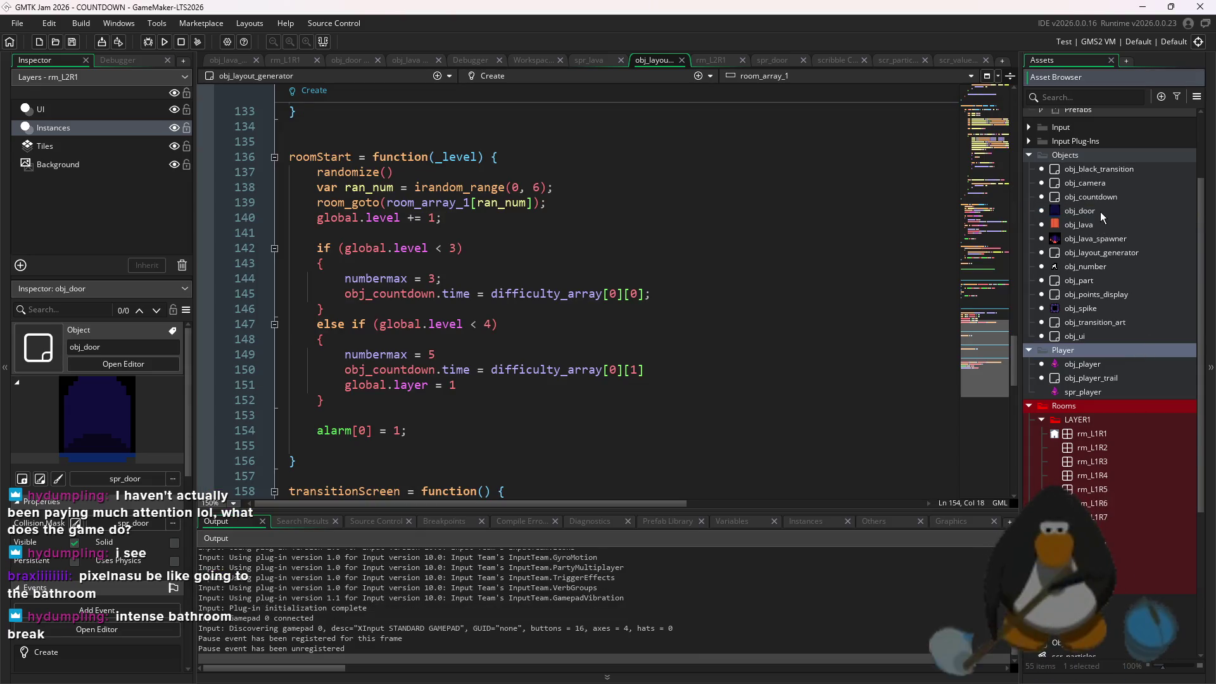
Change obj_door's Create code to use global.game_layer instead of global.layer
double_click(1079, 211)
click(447, 142)
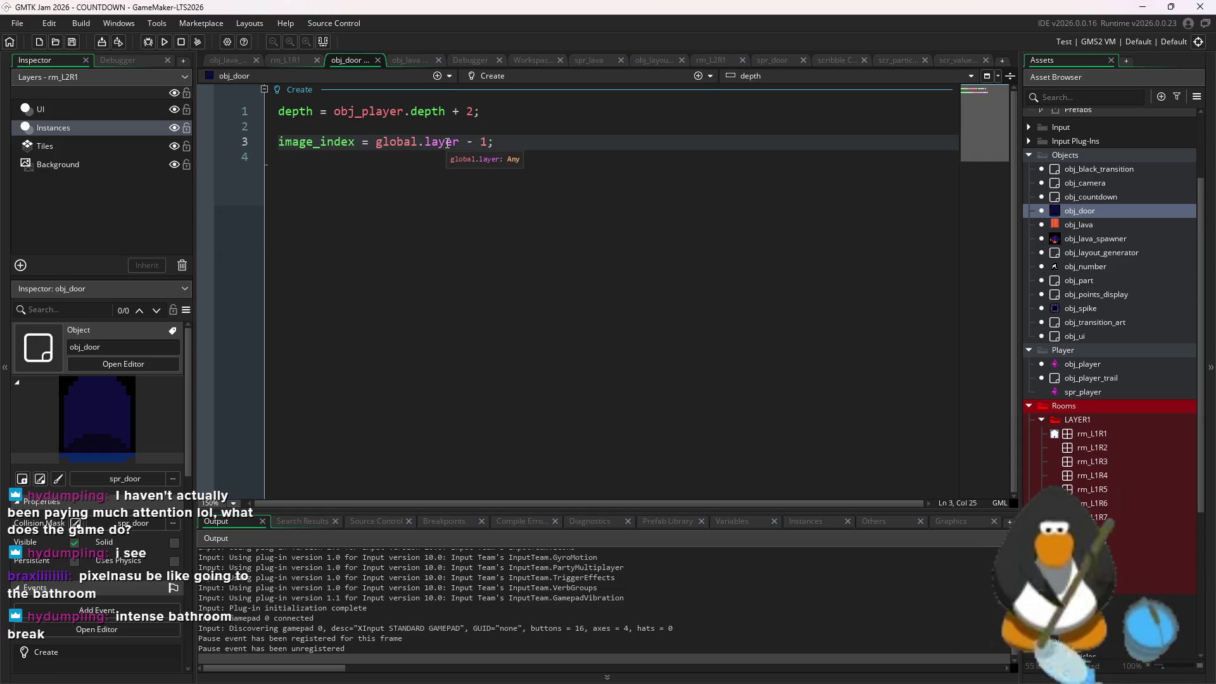
click(460, 142)
drag(457, 143, 440, 143)
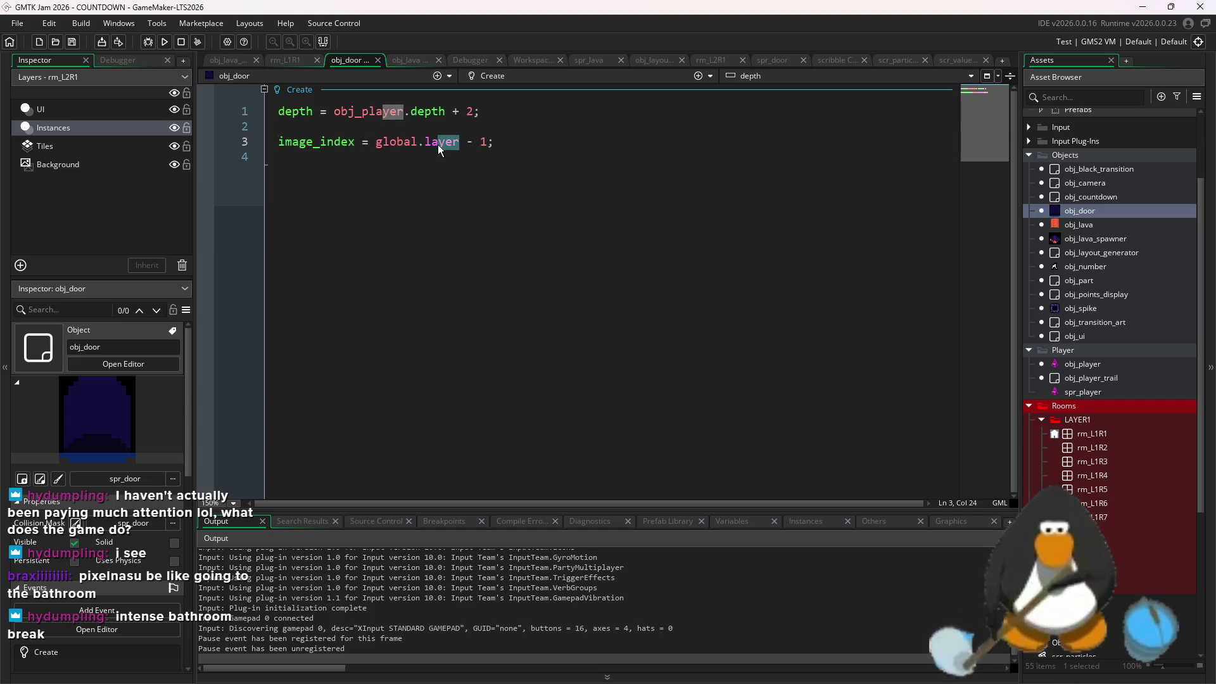
click(502, 177)
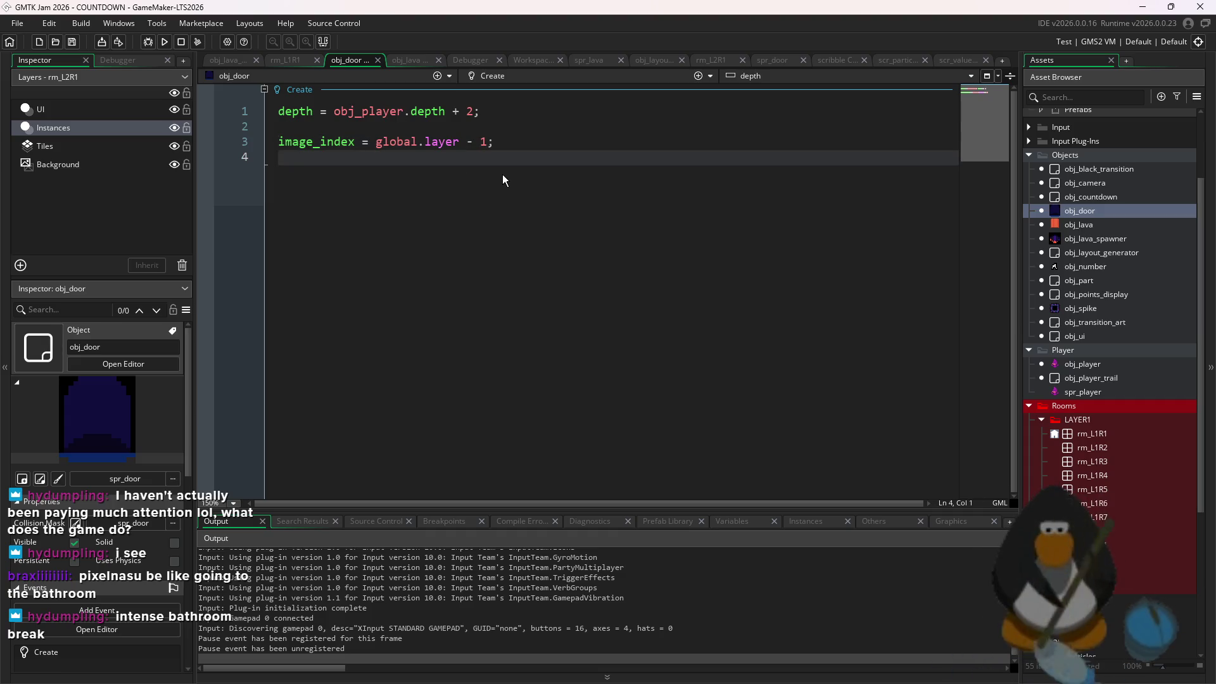
click(429, 143)
text(game_)
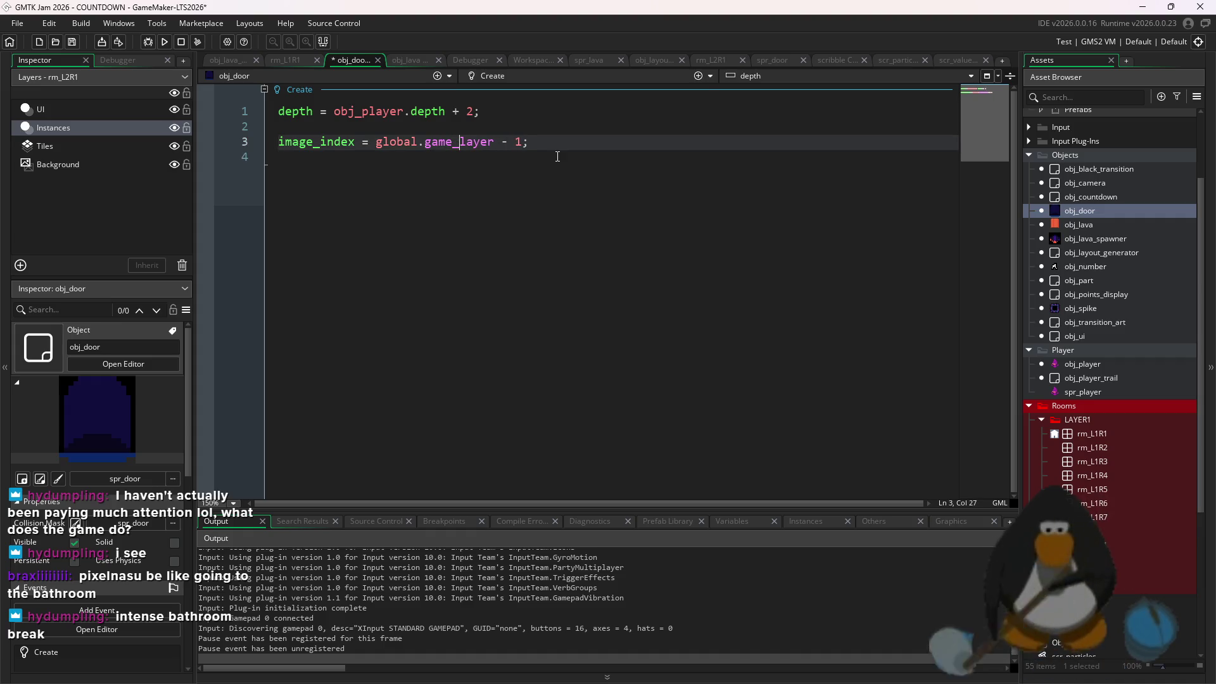
scroll(1142, 456, up, 3)
scroll(1126, 534, down, 5)
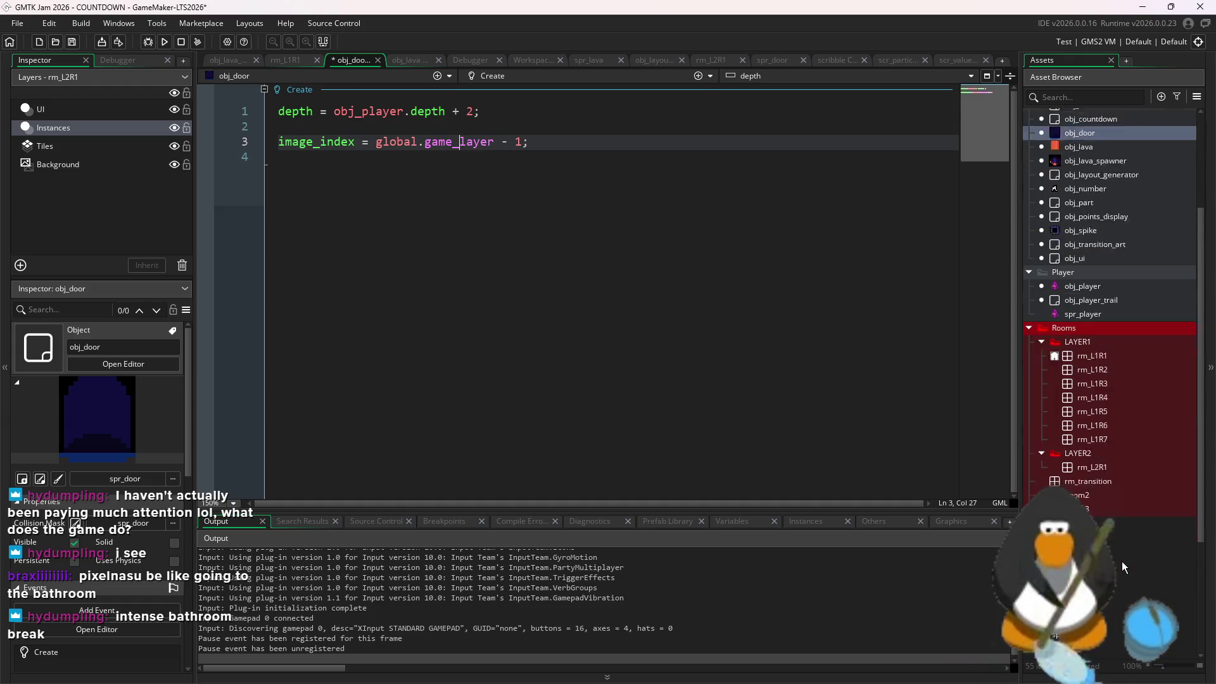
In scr_values, rename global.layer to global.game_layer with a starting value of 1
click(1089, 517)
double_click(1085, 517)
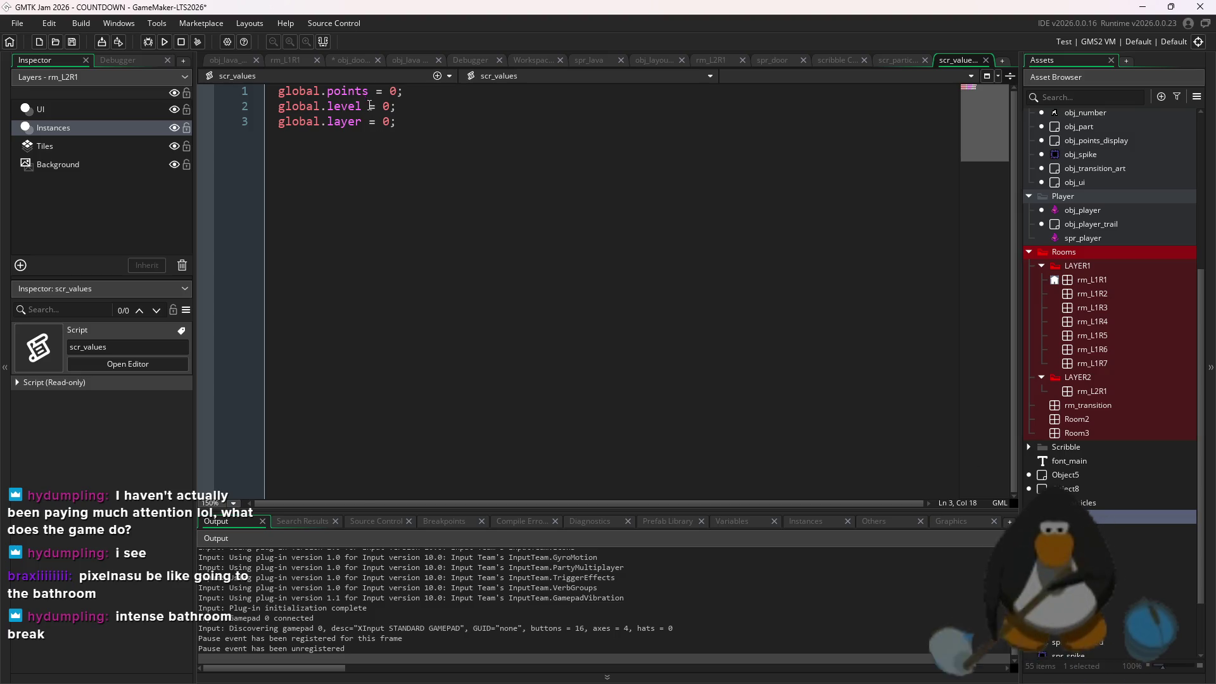
click(382, 122)
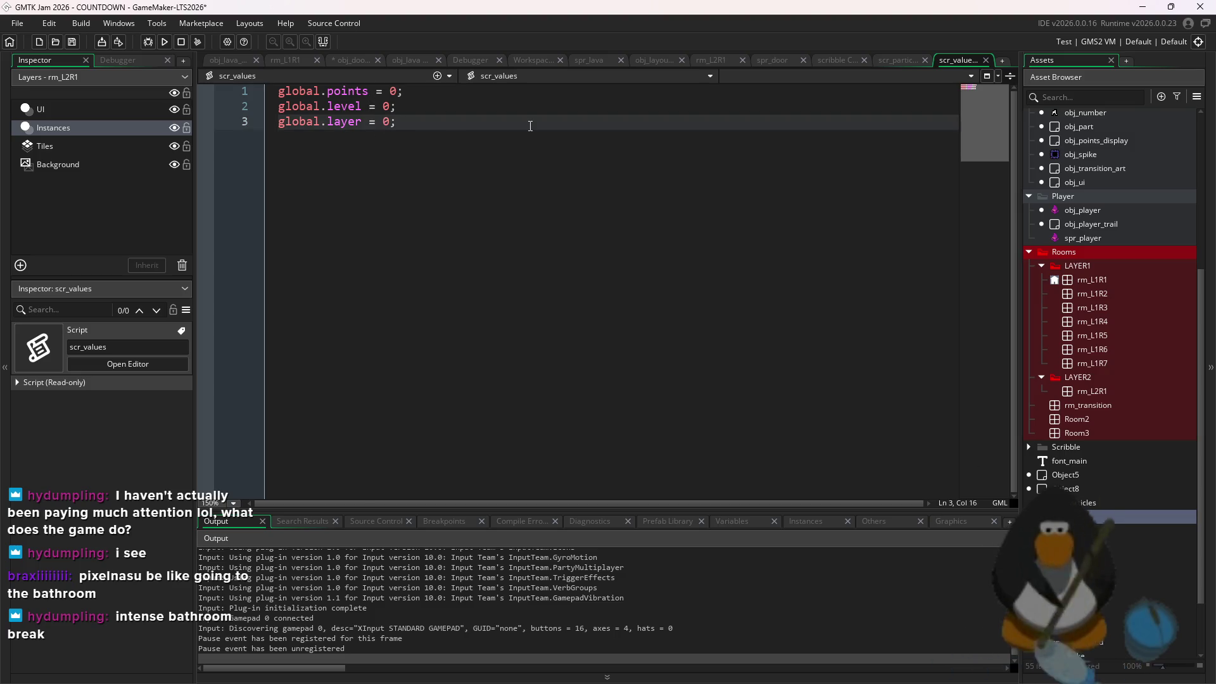
key(ctrl+Left)
key(ctrl+Left)
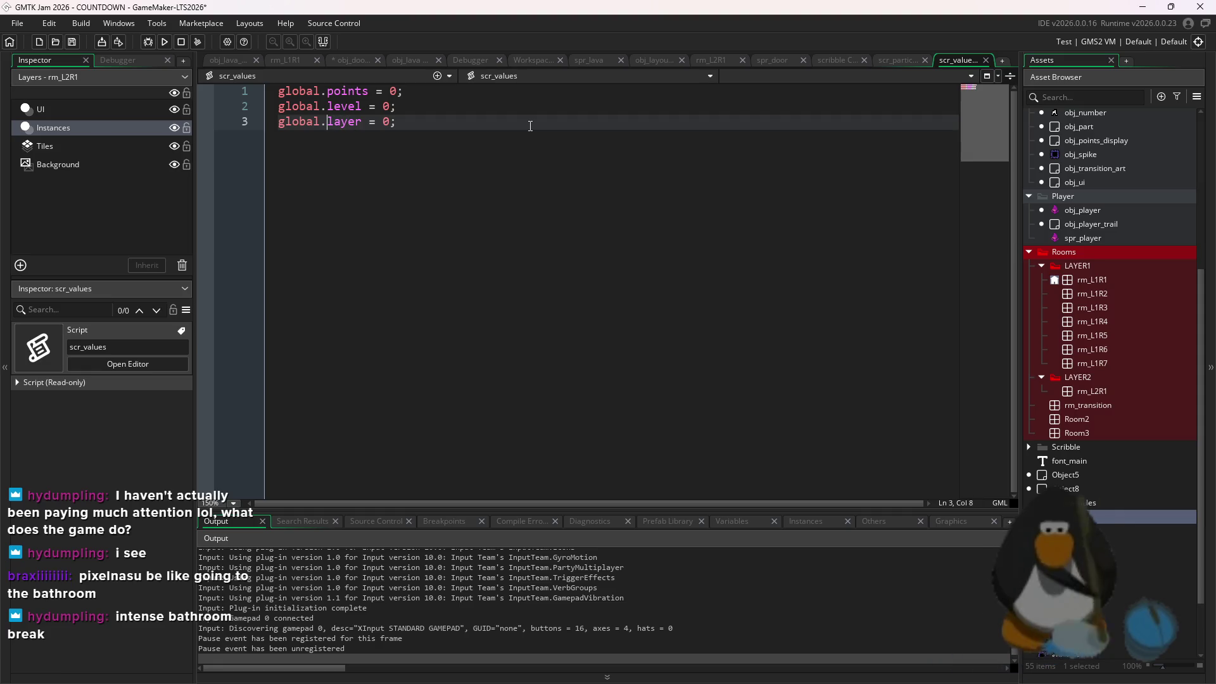
text(game_)
key(Right)
key(Right)
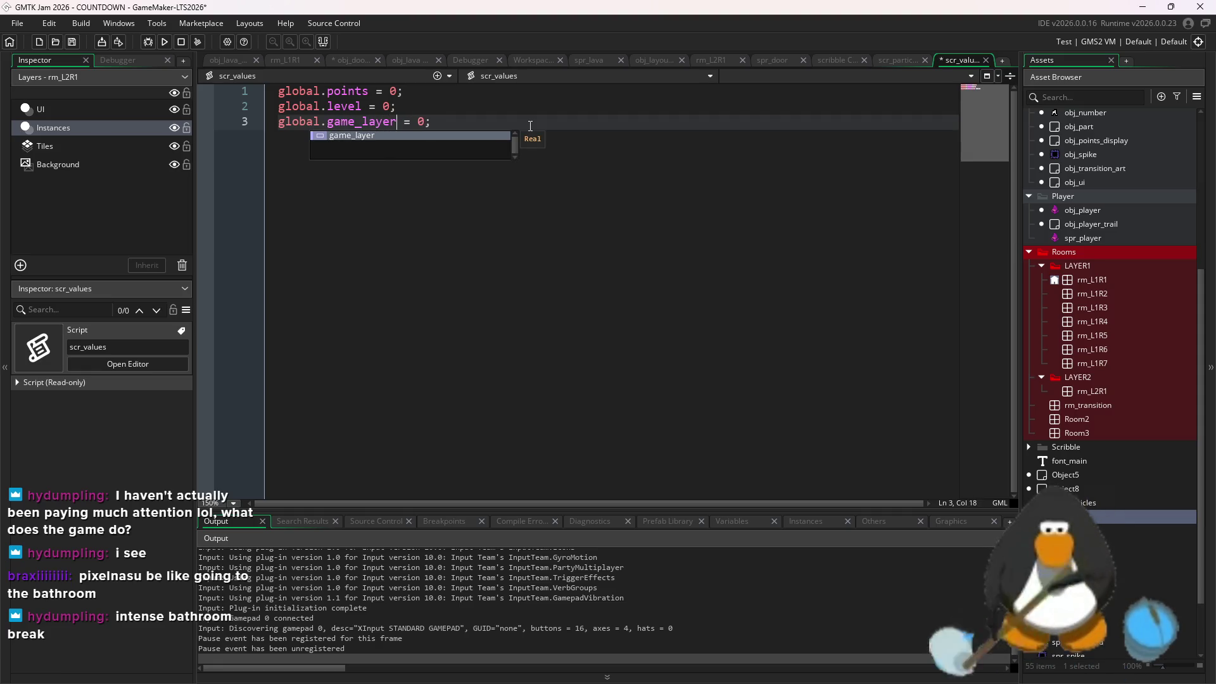
key(Right)
key(Right)
key(Right)
key(BackSpace)
text(1)
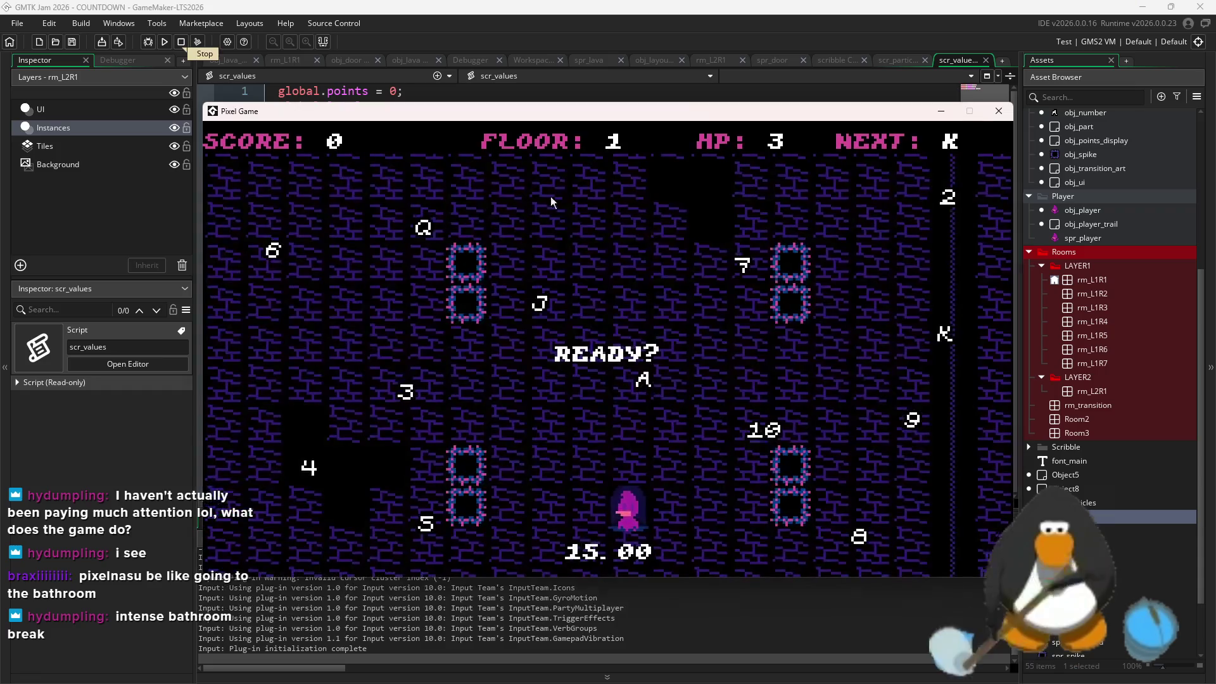
Look through obj_spike, obj_points_display and obj_lava code, then open obj_layout_generator's roomStart
double_click(1085, 156)
scroll(1089, 143, up, 2)
double_click(1097, 190)
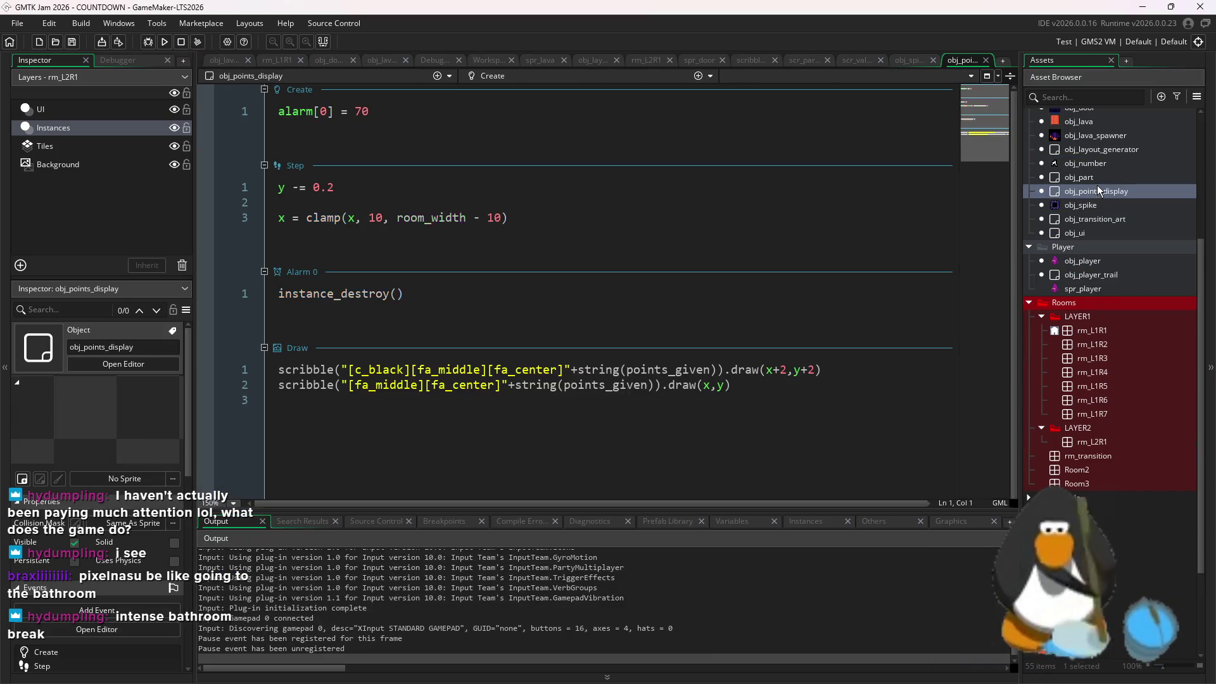
double_click(1094, 124)
scroll(1097, 171, up, 2)
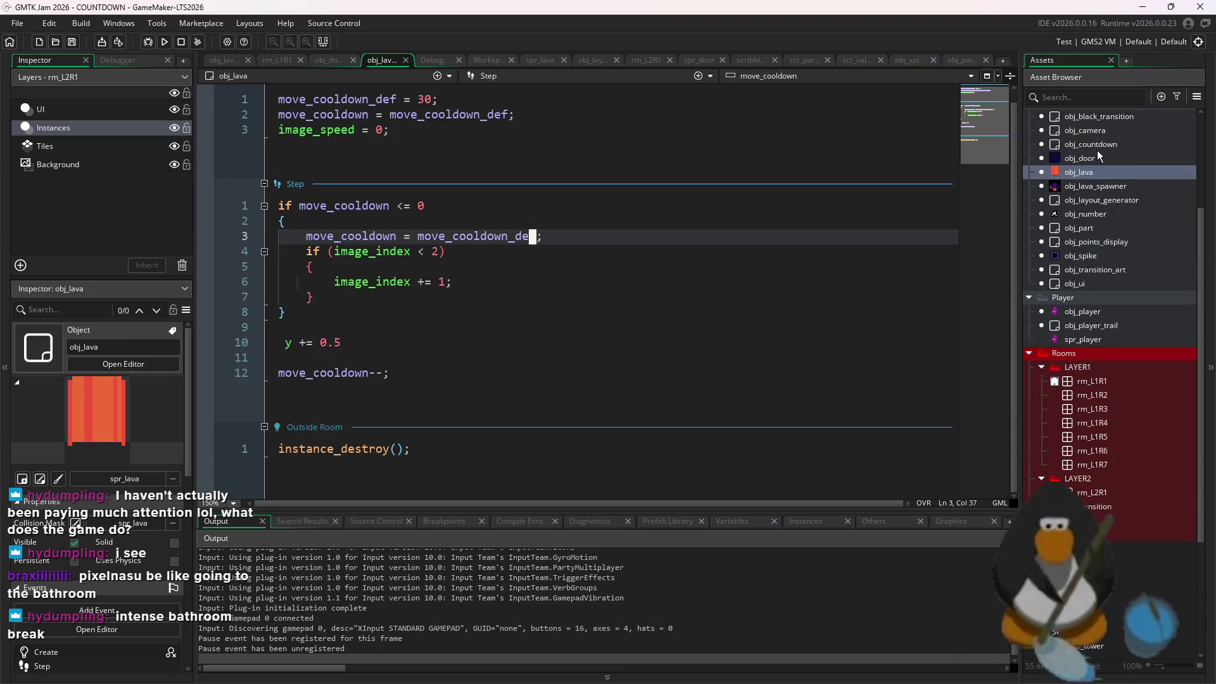
scroll(485, 245, up, 1)
click(478, 247)
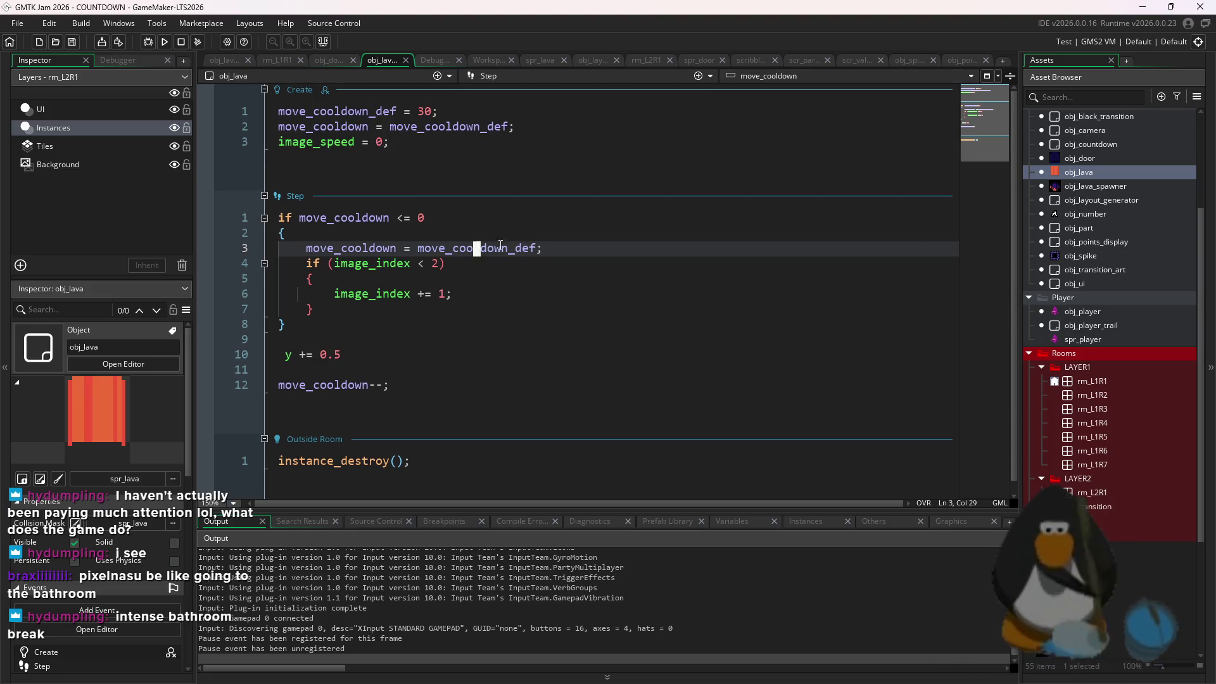
double_click(1120, 200)
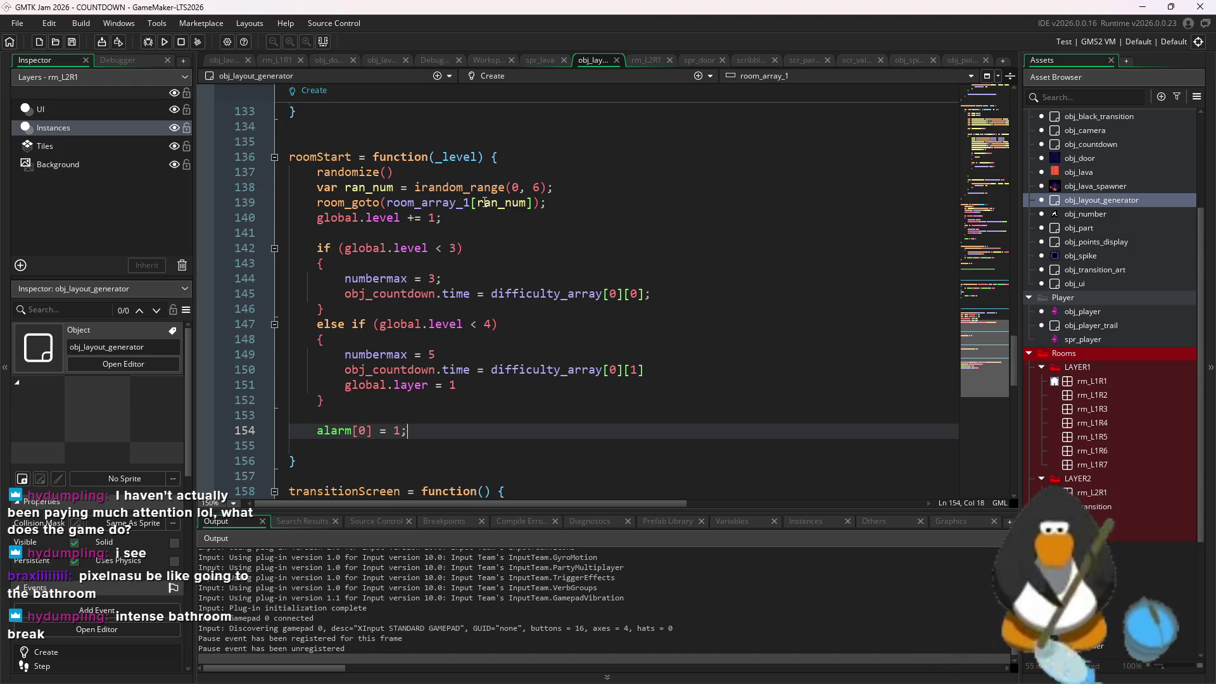
Add 'global.game_layer = 1;' after line 145 in roomStart's level-below-3 branch
click(759, 292)
key(Return)
text(gloa)
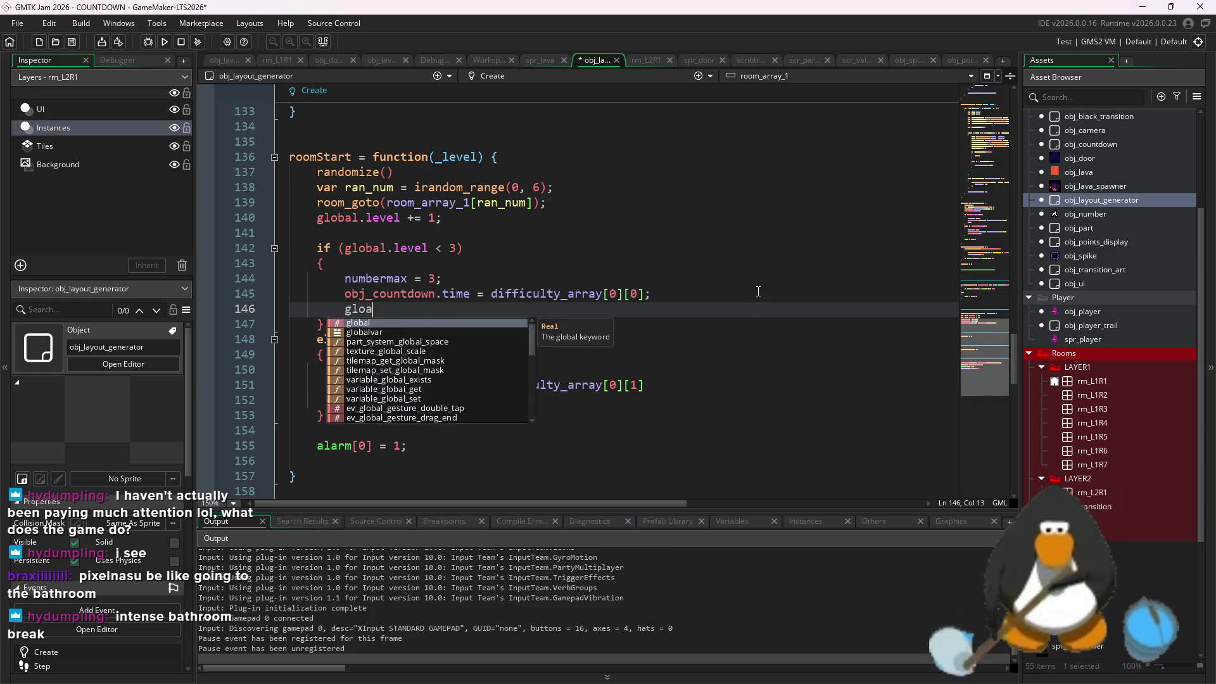
key(BackSpace)
text(b)
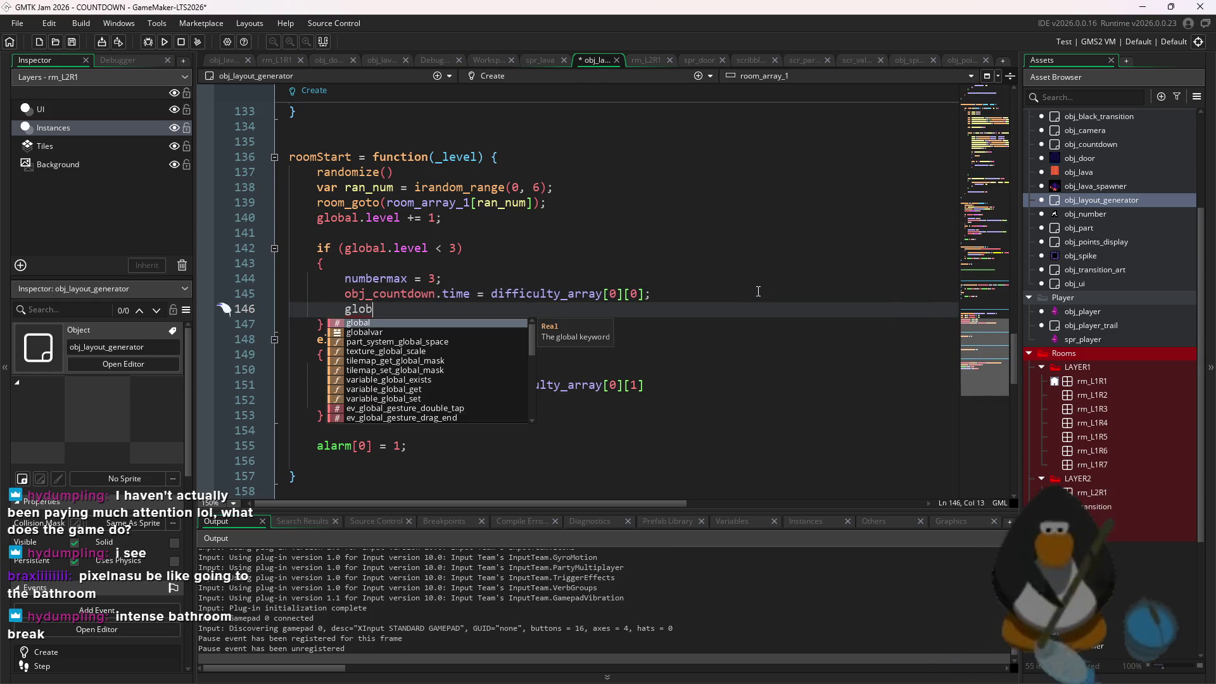
text(al.game_late)
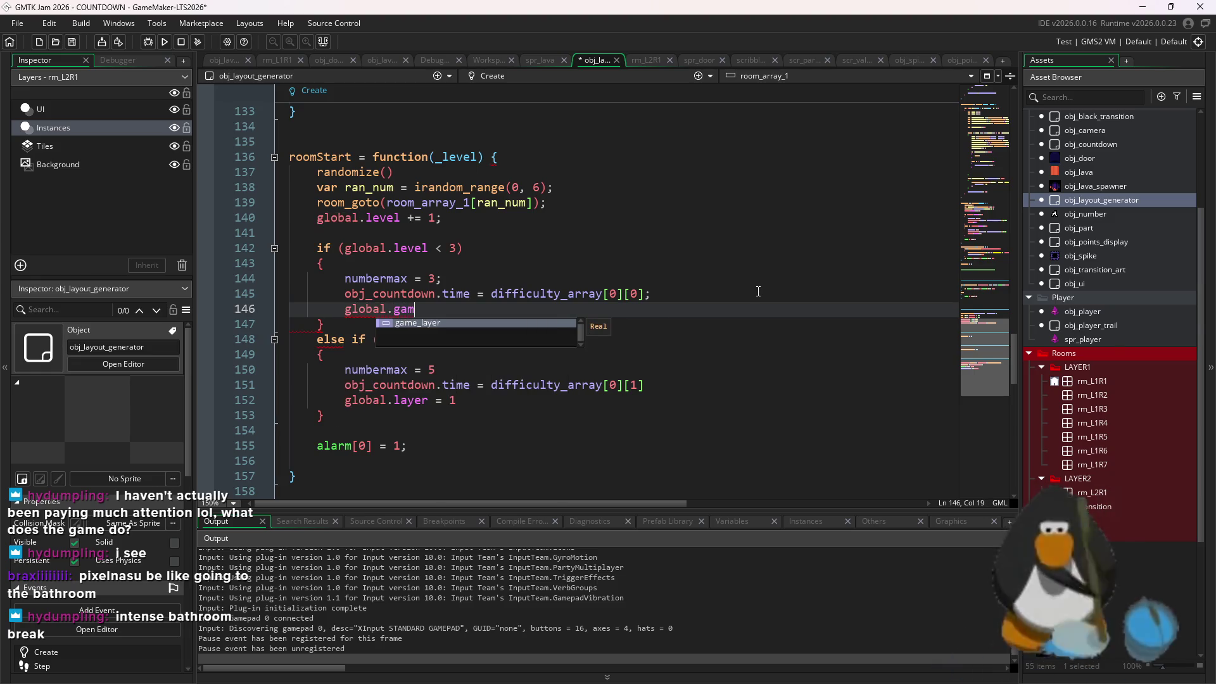
key(BackSpace)
text(yer = 1;;)
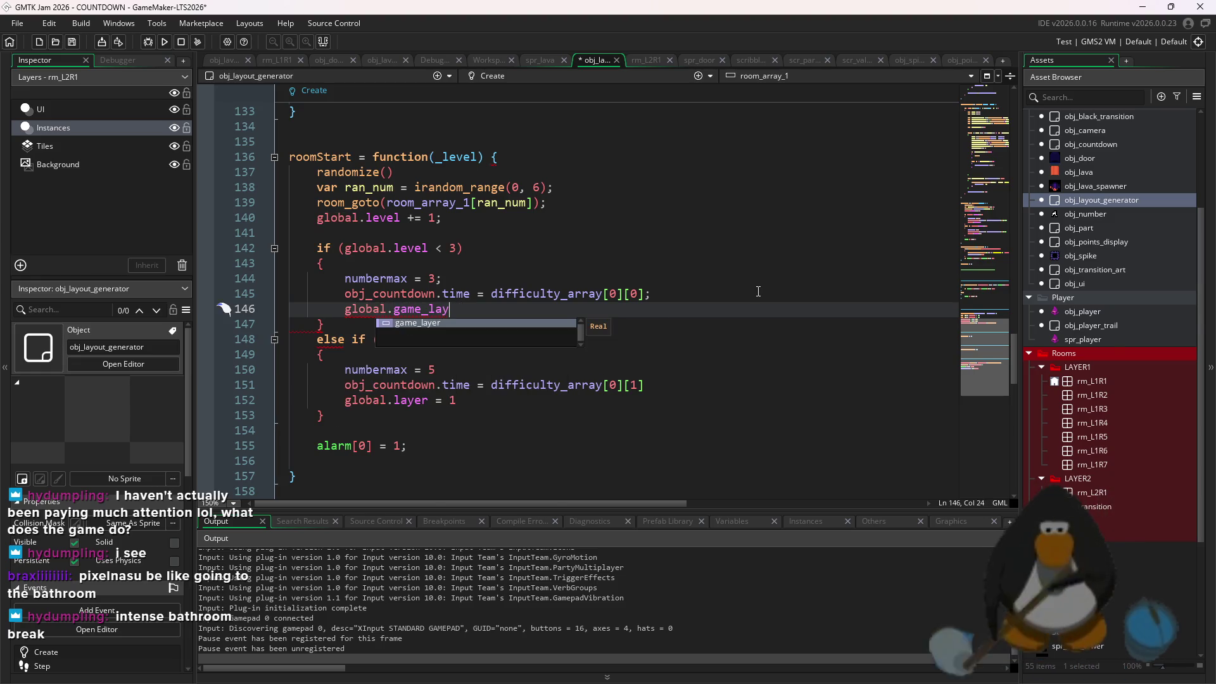
key(BackSpace)
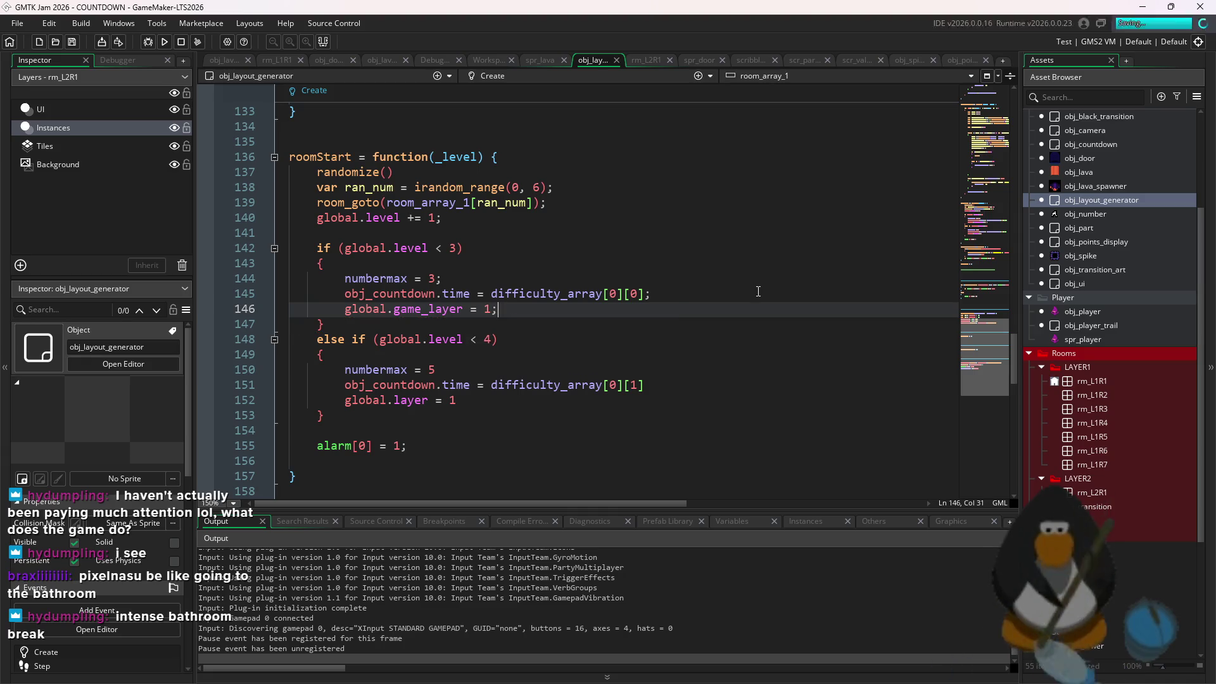
Change line 152 to 'global.layer = 2;' and save the code
click(545, 400)
key(BackSpace)
text(2;)
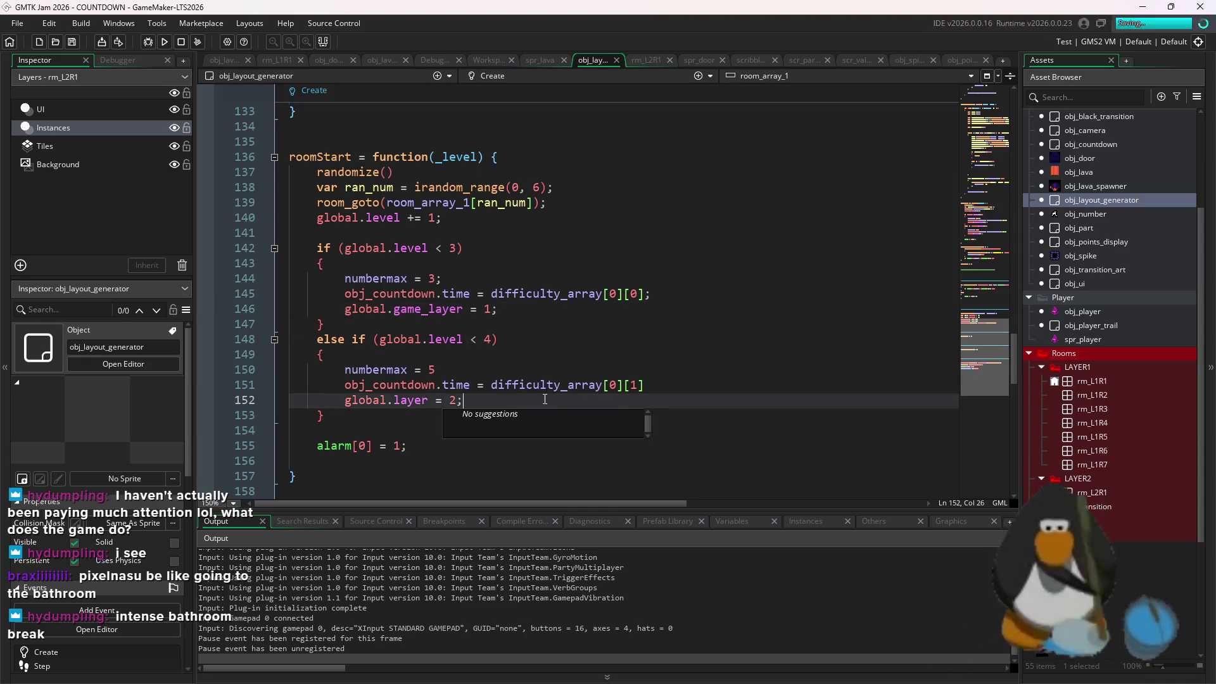
key(ctrl+s)
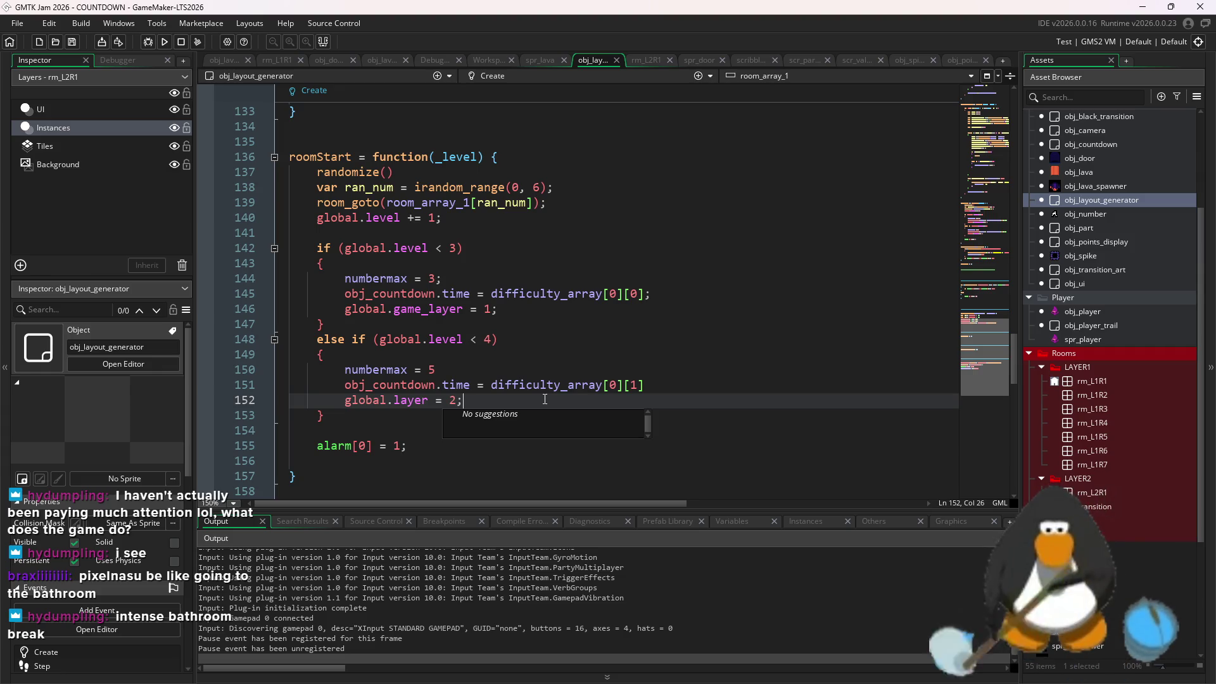
click(374, 340)
scroll(389, 349, up, 20)
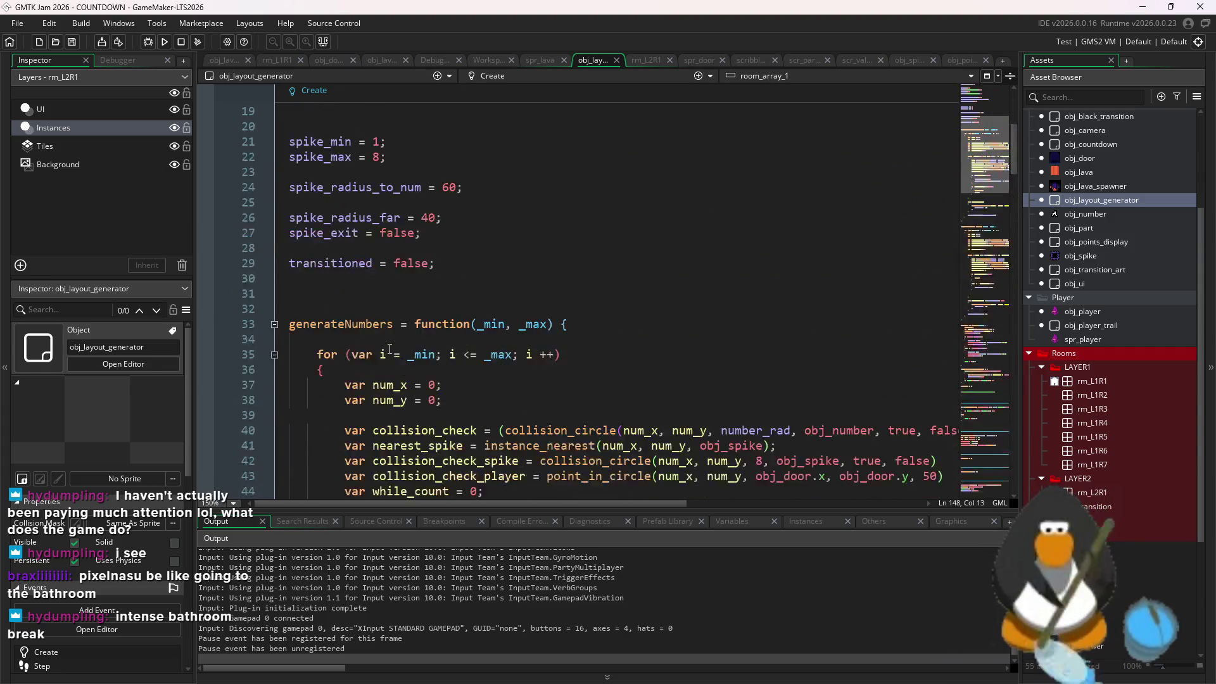
scroll(389, 349, up, 7)
scroll(456, 250, down, 20)
scroll(455, 250, down, 15)
click(415, 247)
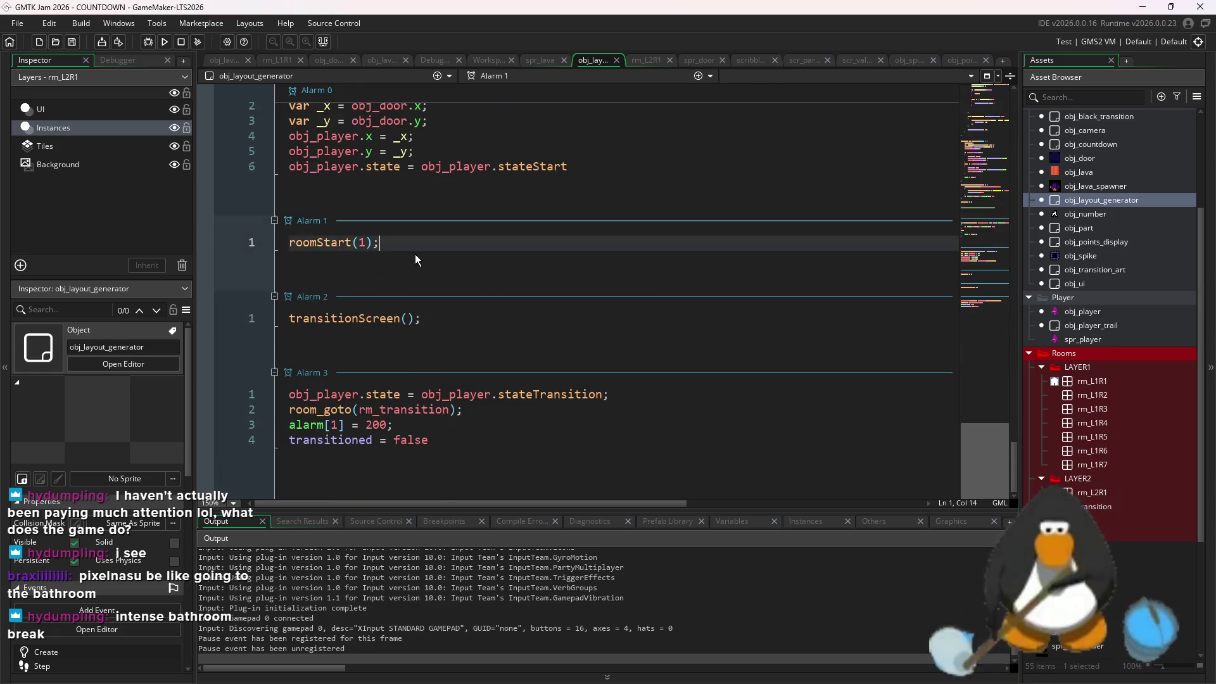
scroll(479, 337, up, 20)
scroll(478, 337, down, 20)
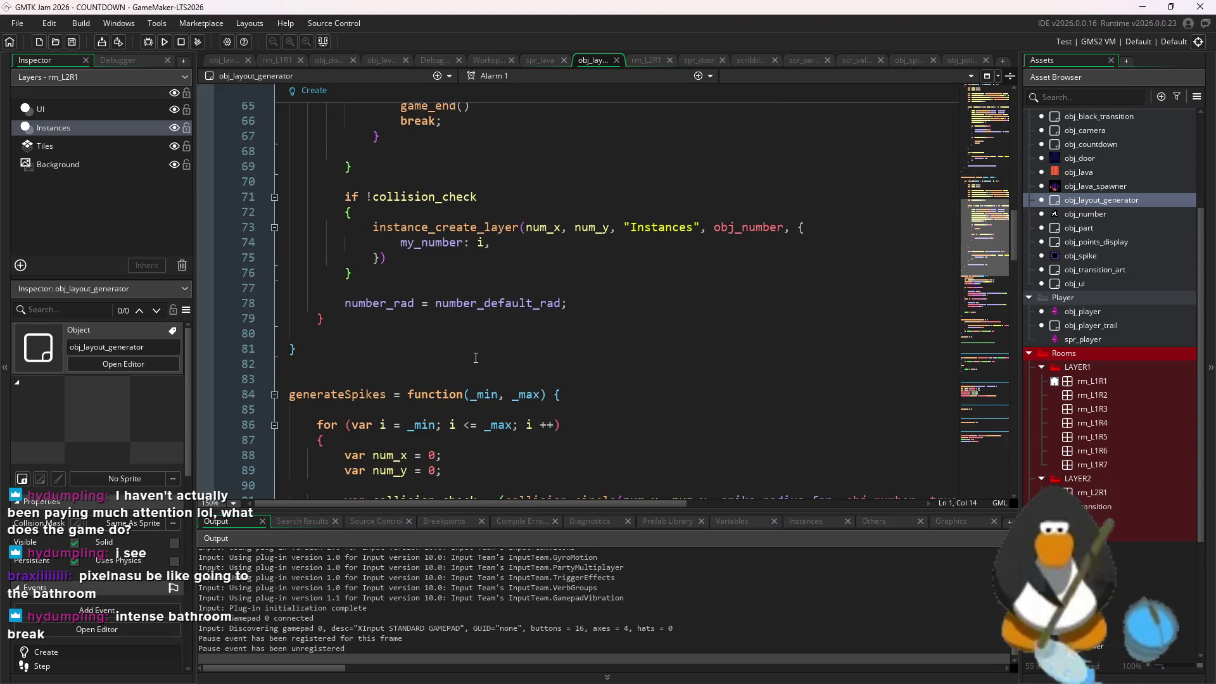
scroll(470, 380, down, 6)
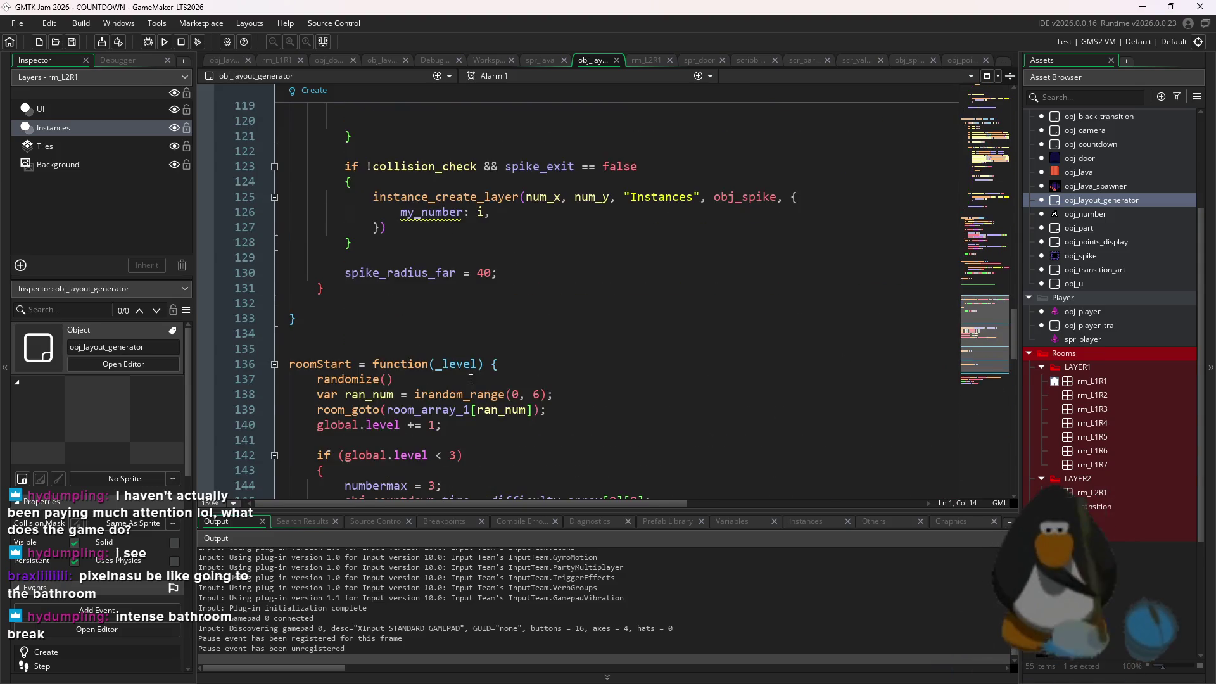
scroll(409, 445, down, 15)
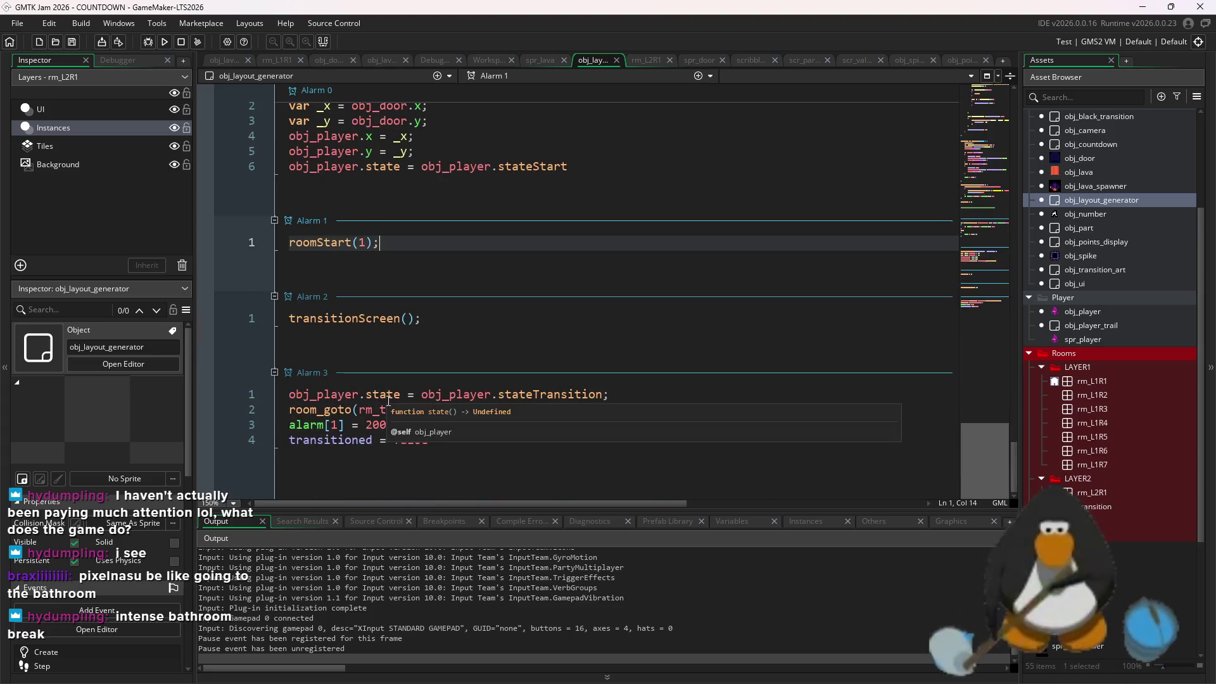
click(356, 302)
click(491, 273)
double_click(519, 273)
click(547, 273)
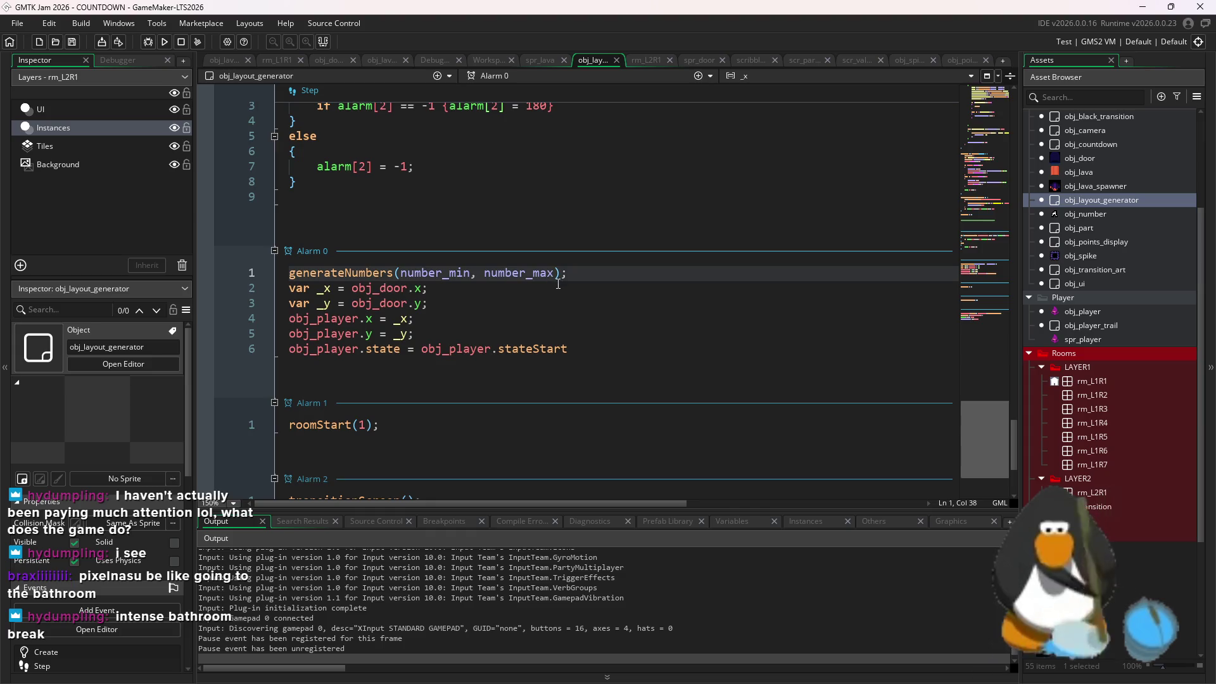
scroll(570, 298, up, 12)
scroll(579, 306, up, 4)
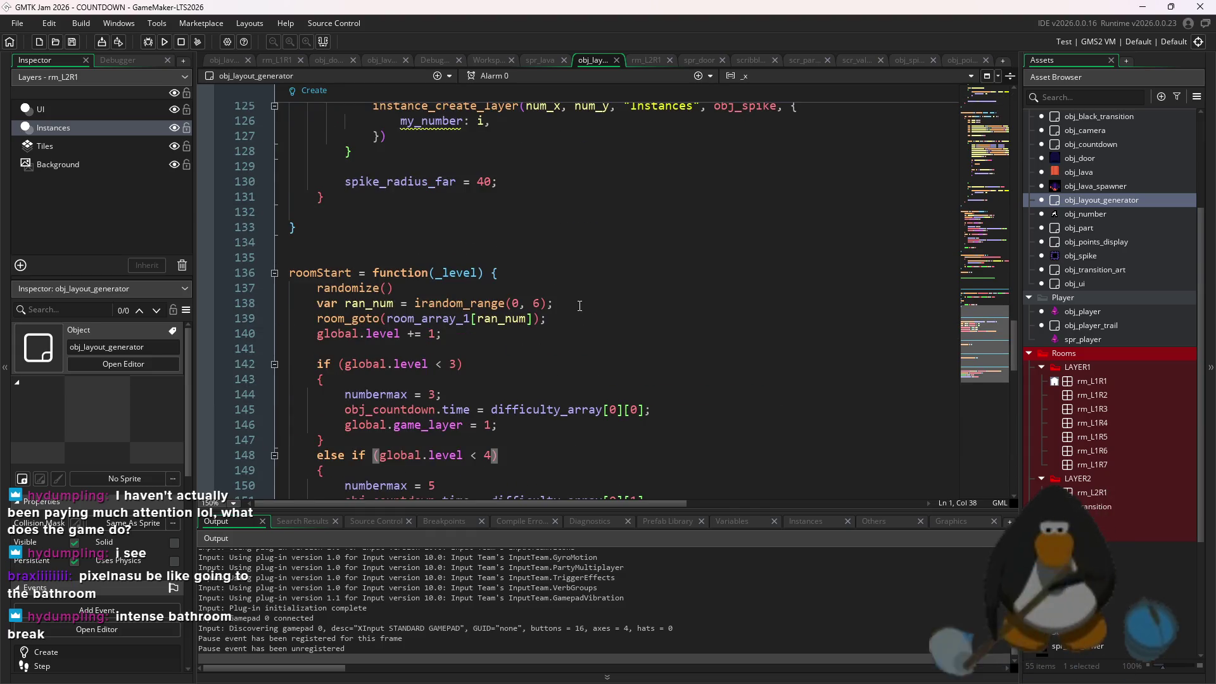
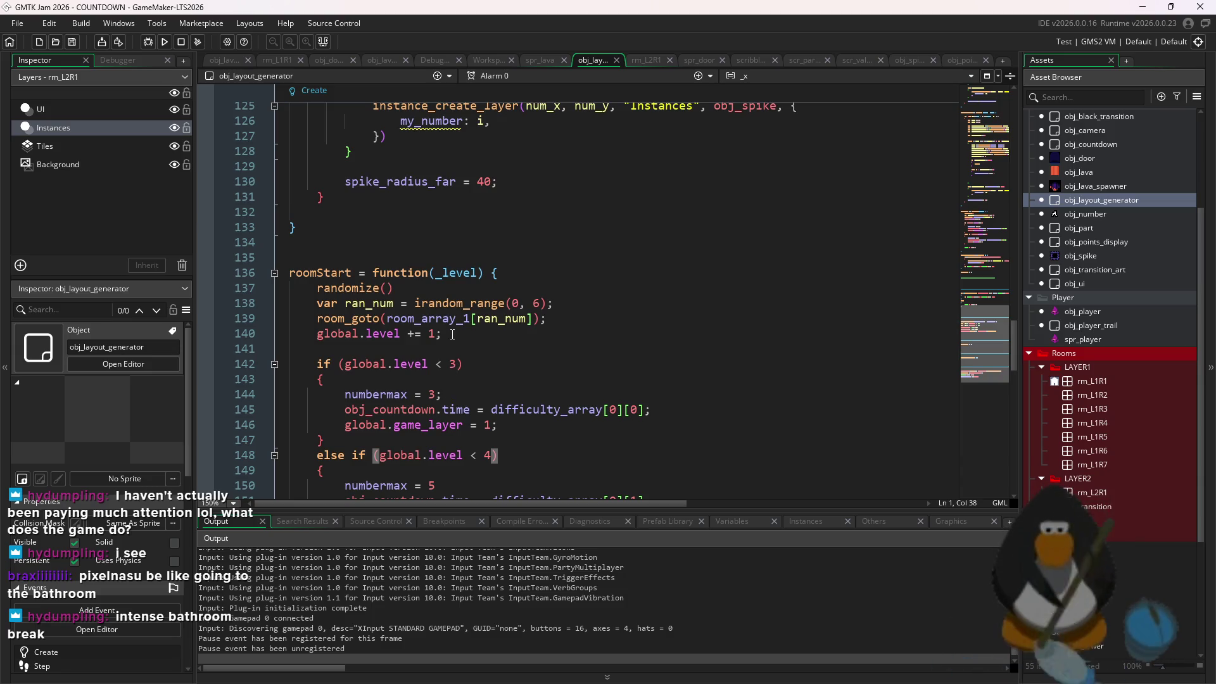
Set the first floor's numbermax to 90 in roomStart, declining the restart prompt when running
scroll(366, 237, down, 2)
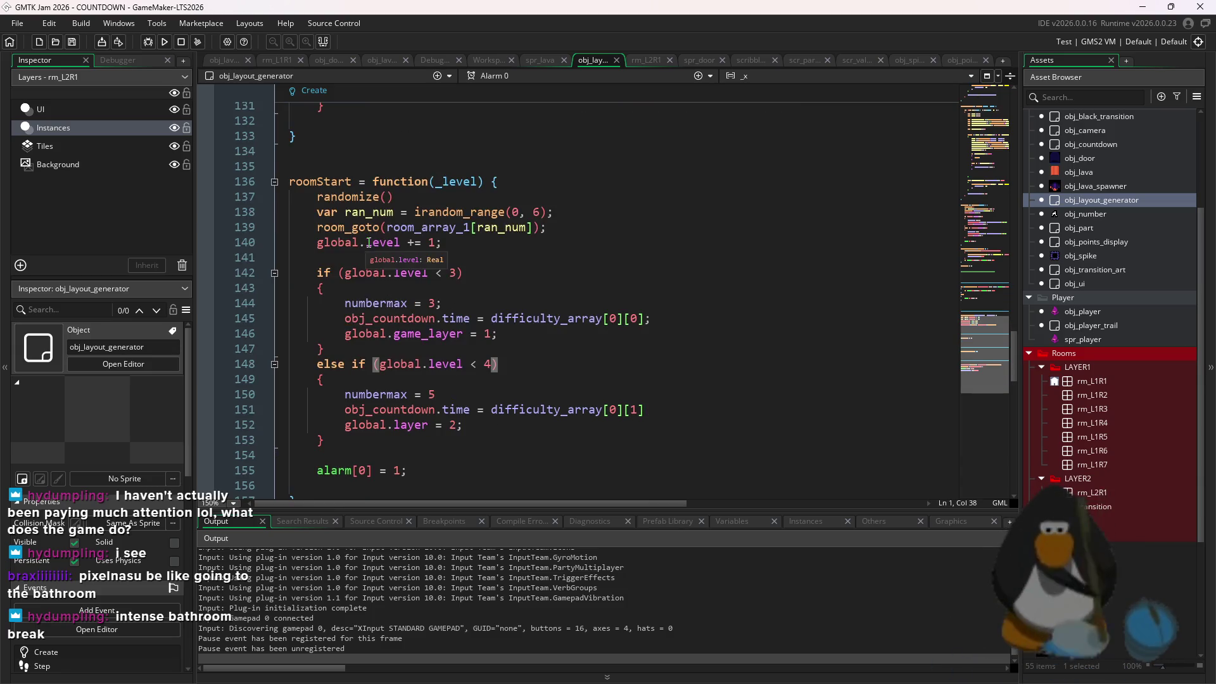
click(437, 305)
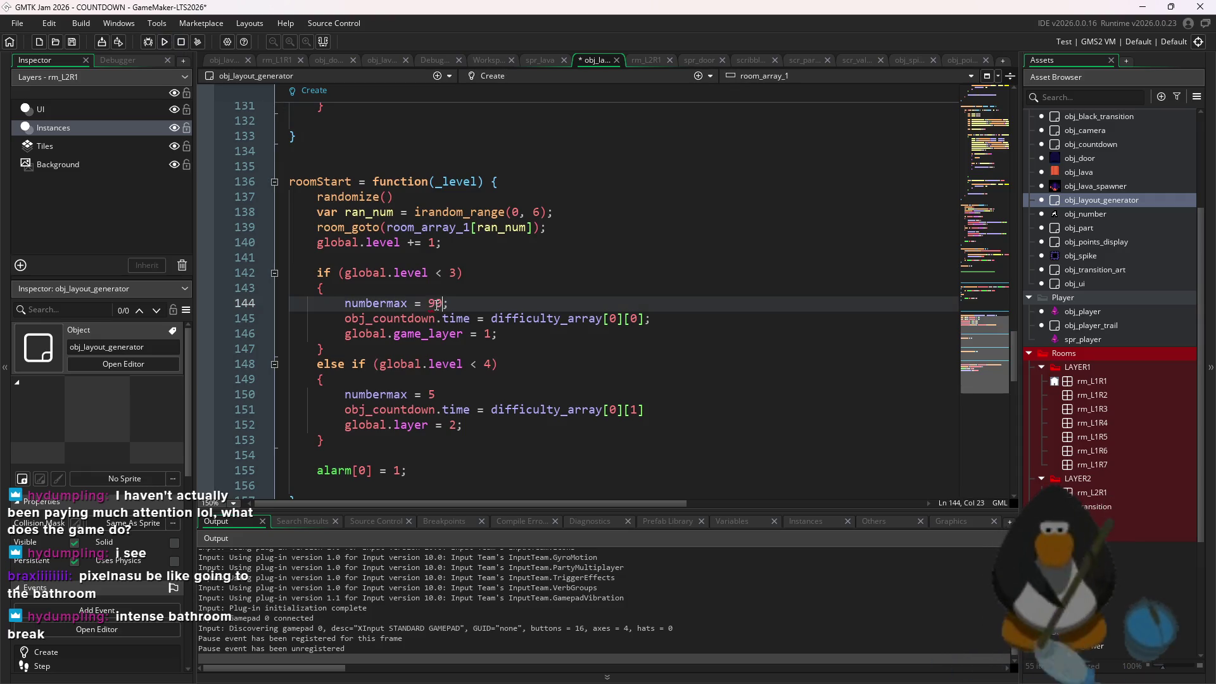
click(171, 46)
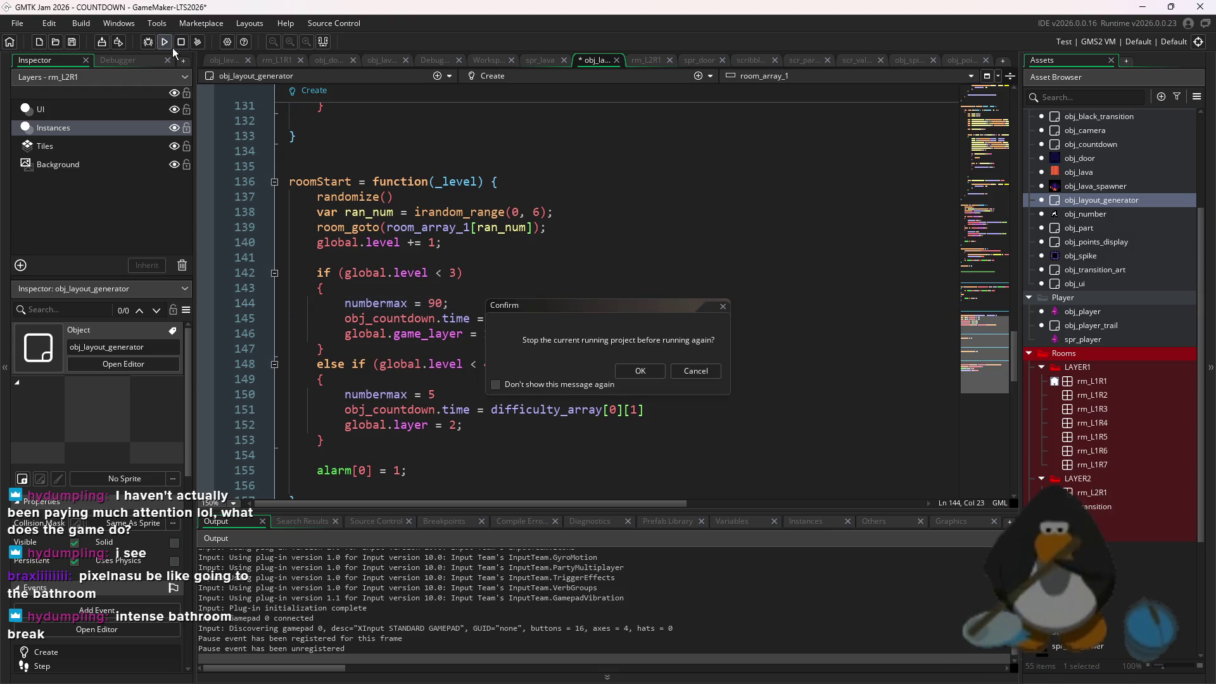
click(682, 370)
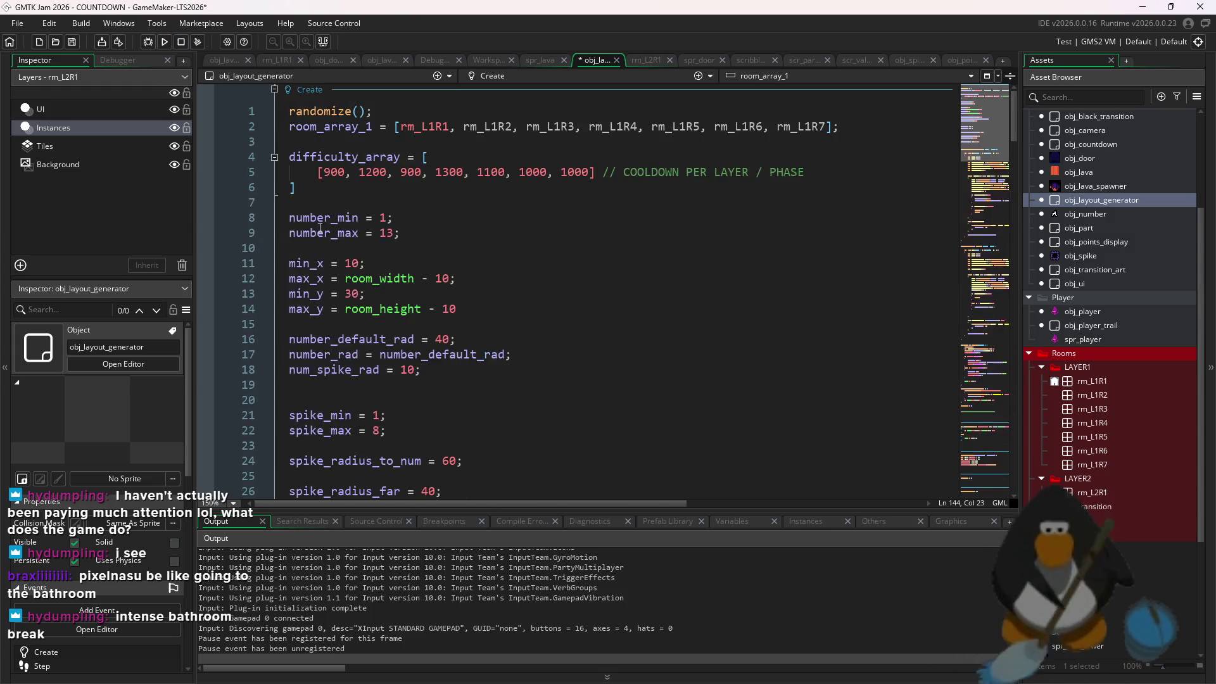
Lower number_max in the Create event to 1 and build and run the game
click(397, 234)
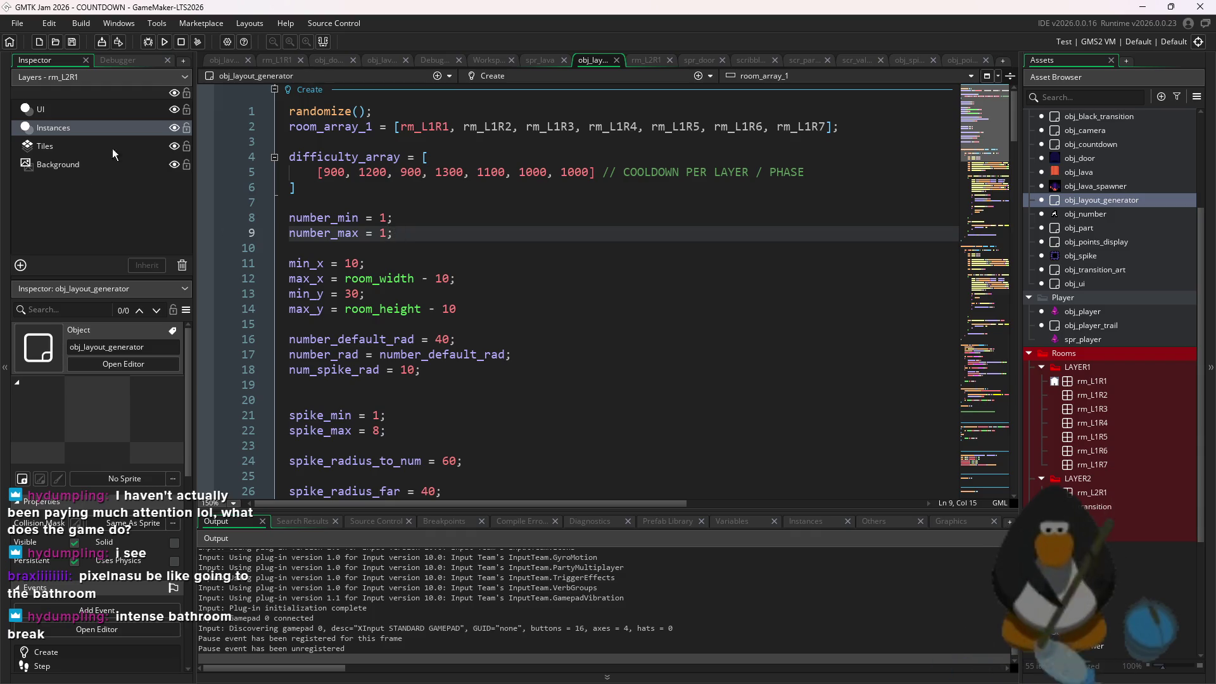
click(164, 42)
scroll(463, 248, down, 4)
scroll(462, 247, up, 2)
scroll(463, 247, up, 2)
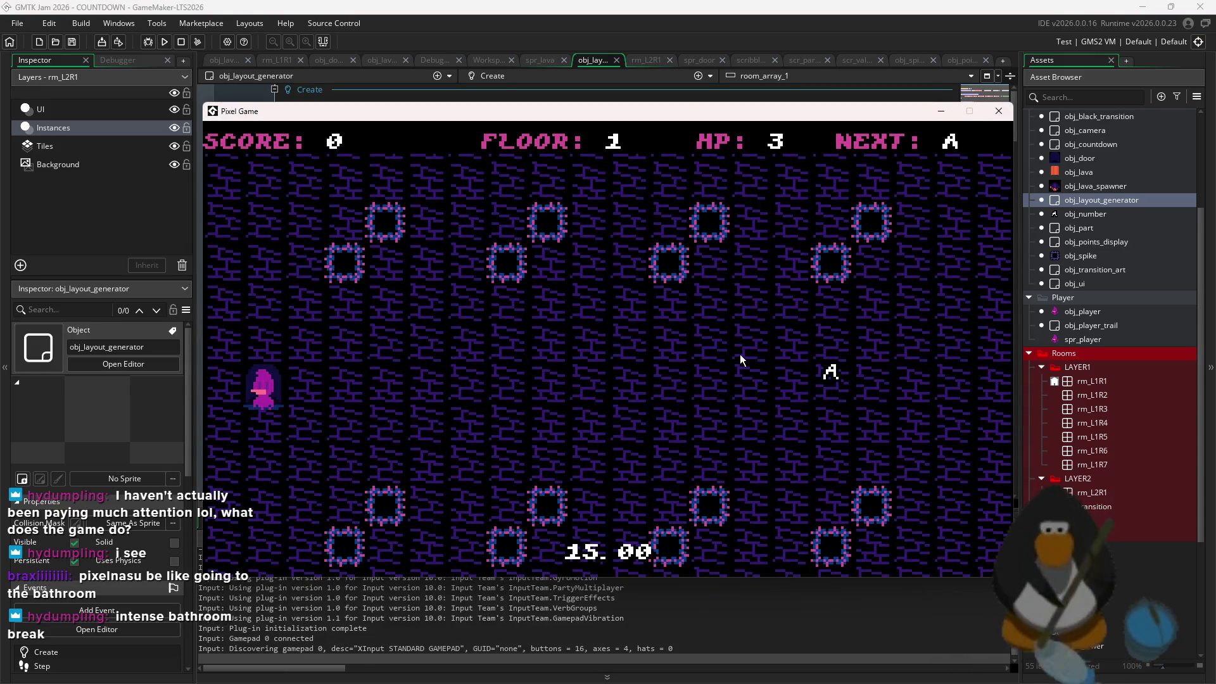
Walk the player to letter A to clear floor 1, then close the game at floor 2
key(a)
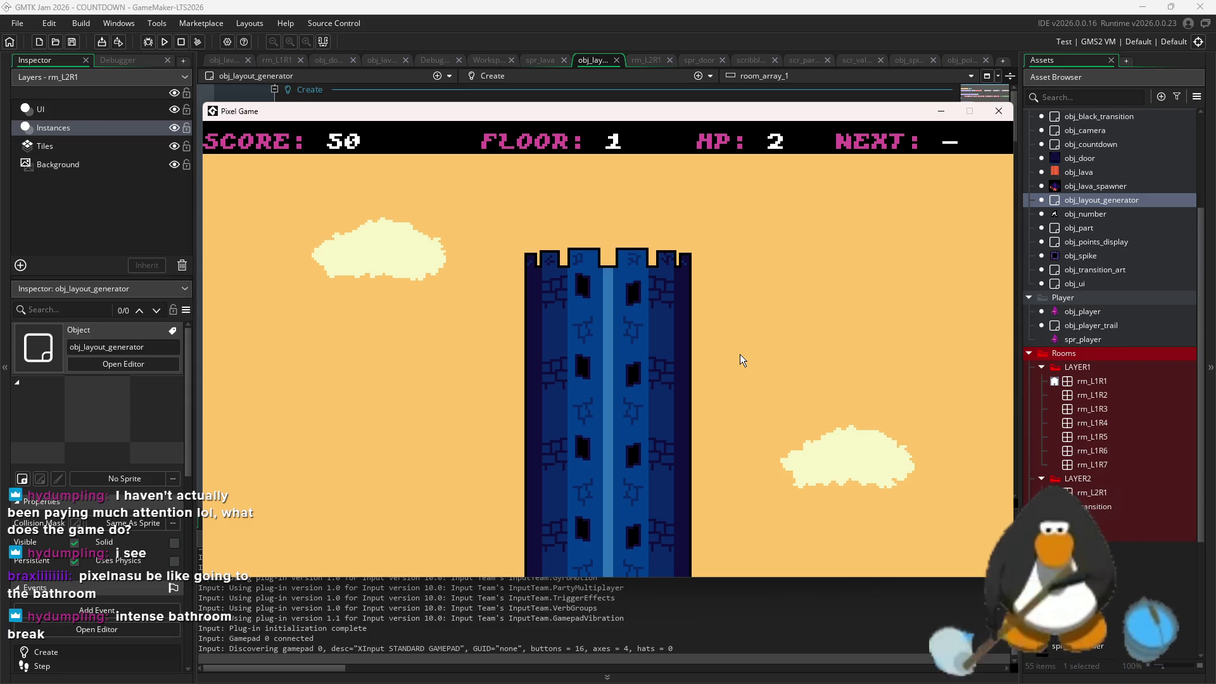
key(Escape)
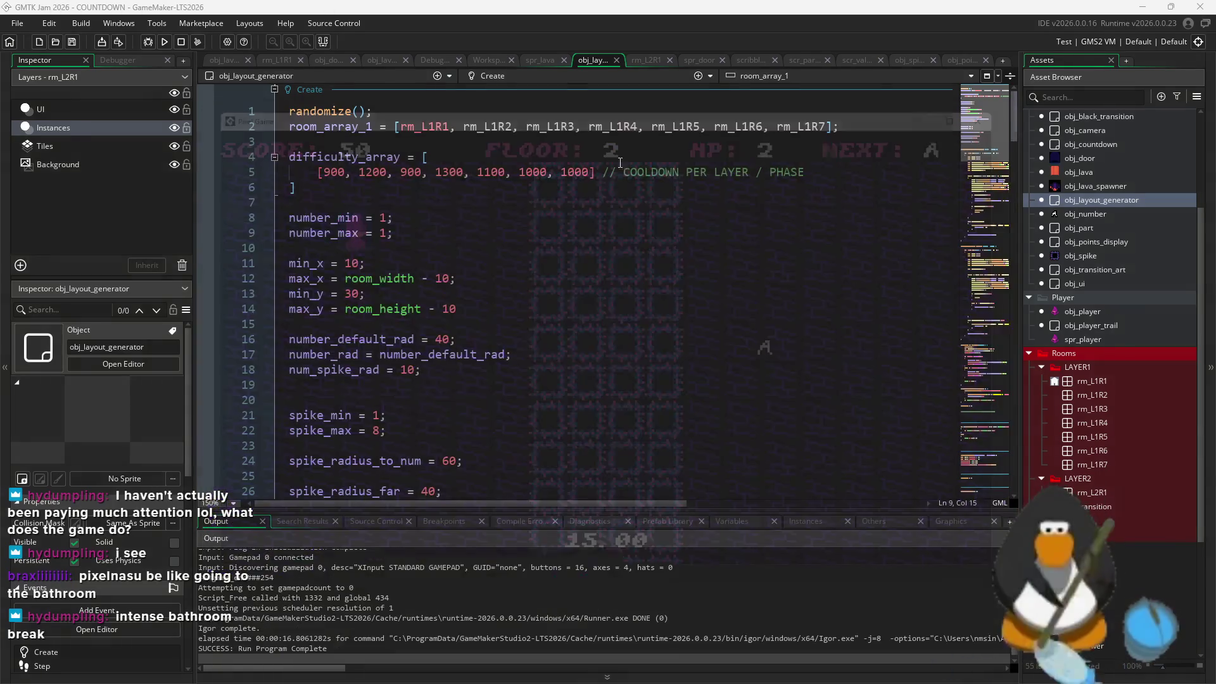
Save obj_layout_generator's code edits with Ctrl+S and scroll through the code
key(ctrl+s)
click(392, 219)
scroll(499, 268, down, 20)
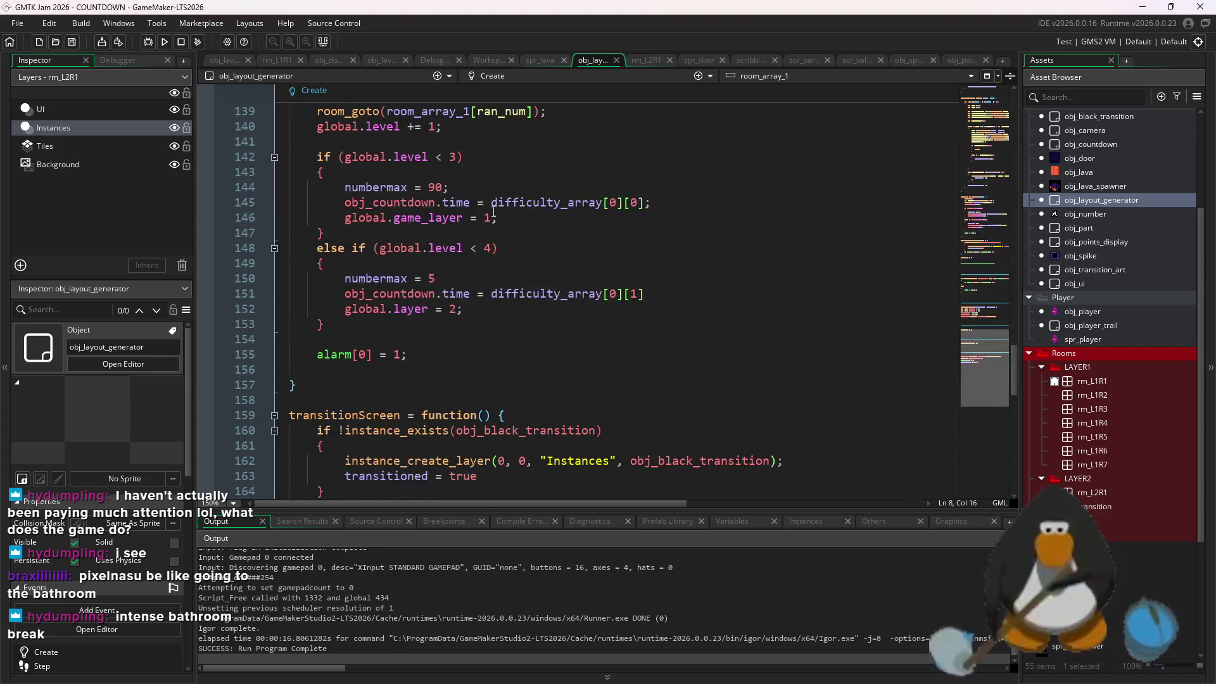
scroll(498, 268, up, 8)
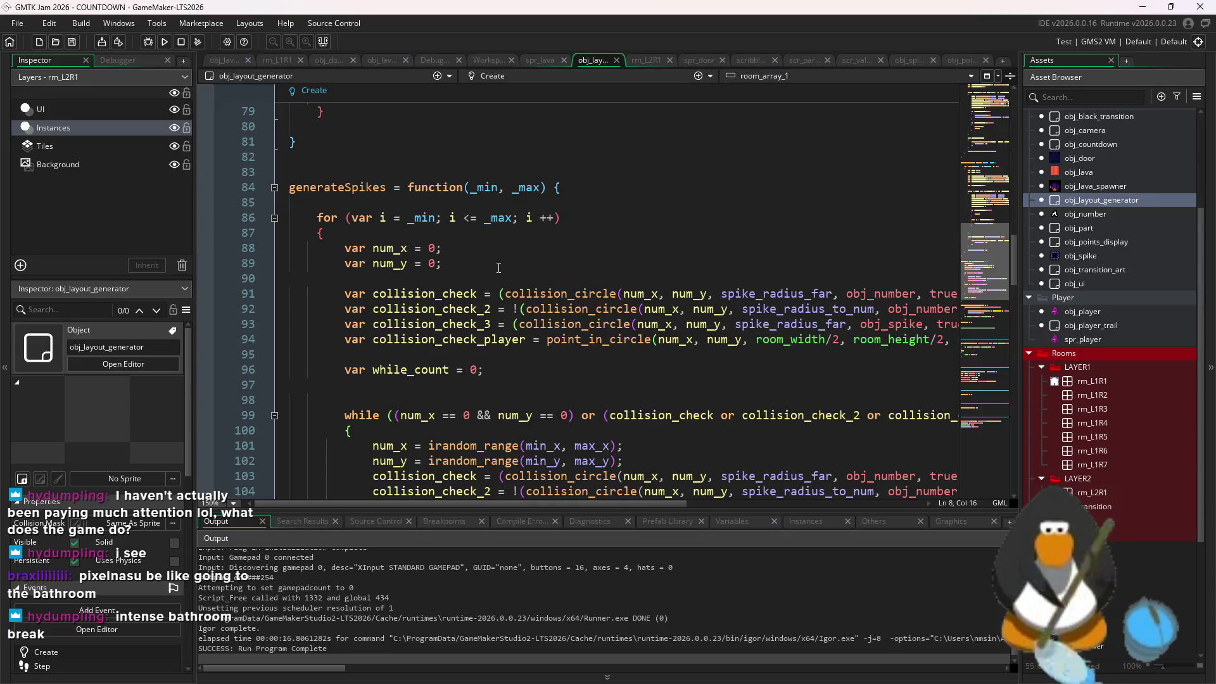
scroll(498, 268, down, 2)
scroll(530, 326, down, 4)
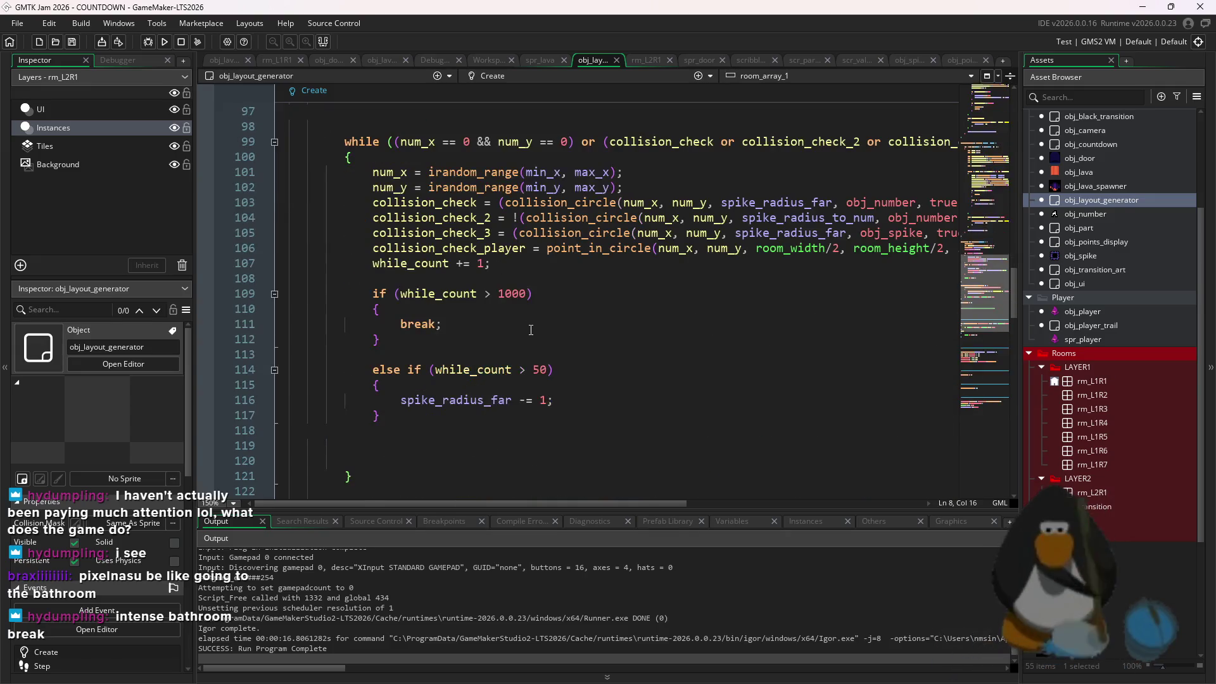
scroll(492, 337, up, 2)
scroll(482, 335, up, 2)
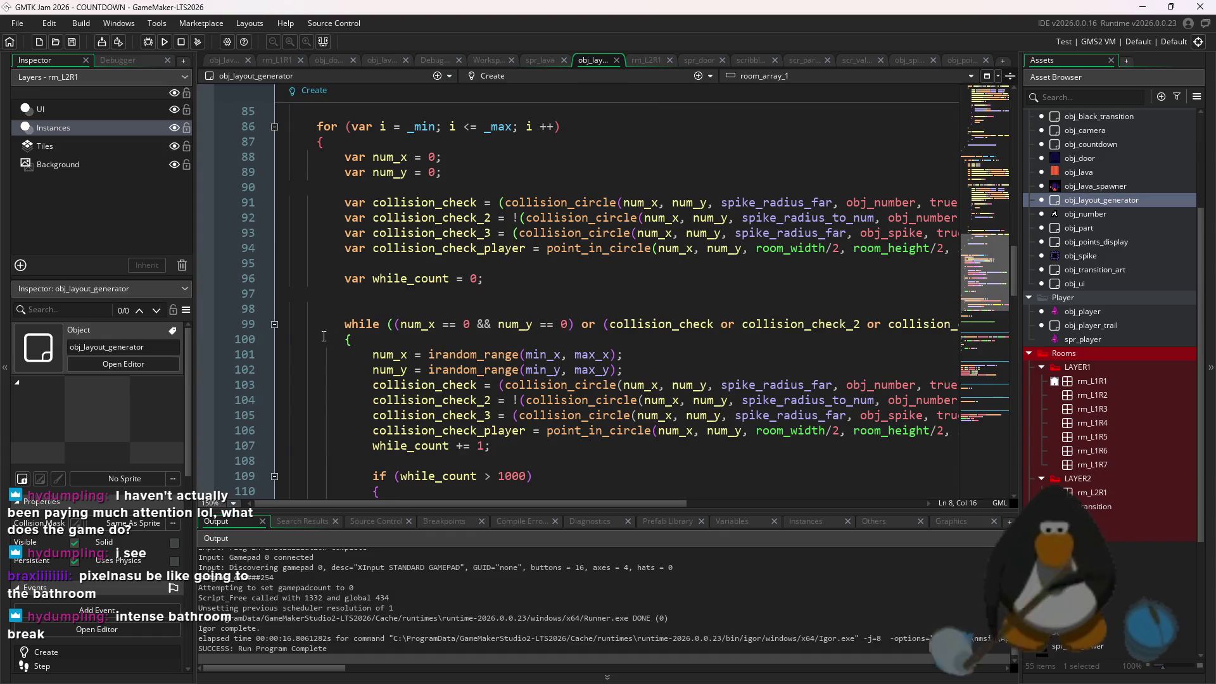
scroll(400, 350, up, 5)
Review the generateSpikes function header and the transitioned reset in Alarm 3
click(488, 277)
scroll(218, 457, down, 15)
click(325, 441)
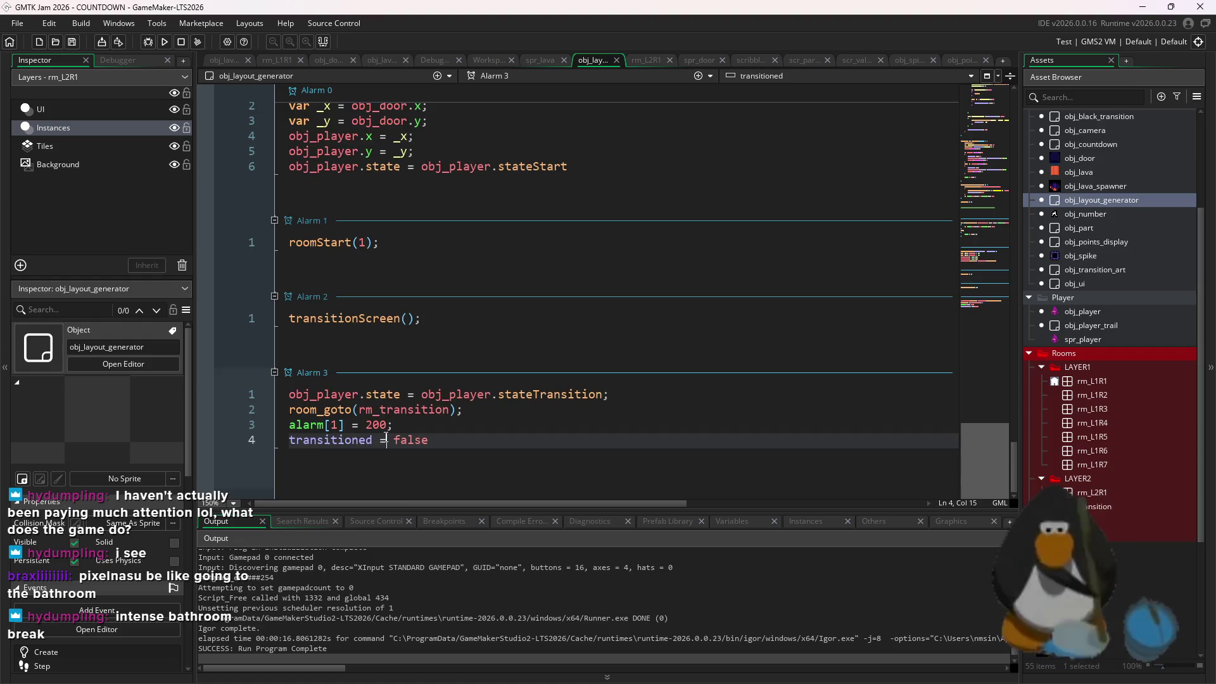
scroll(385, 437, up, 20)
scroll(385, 437, down, 15)
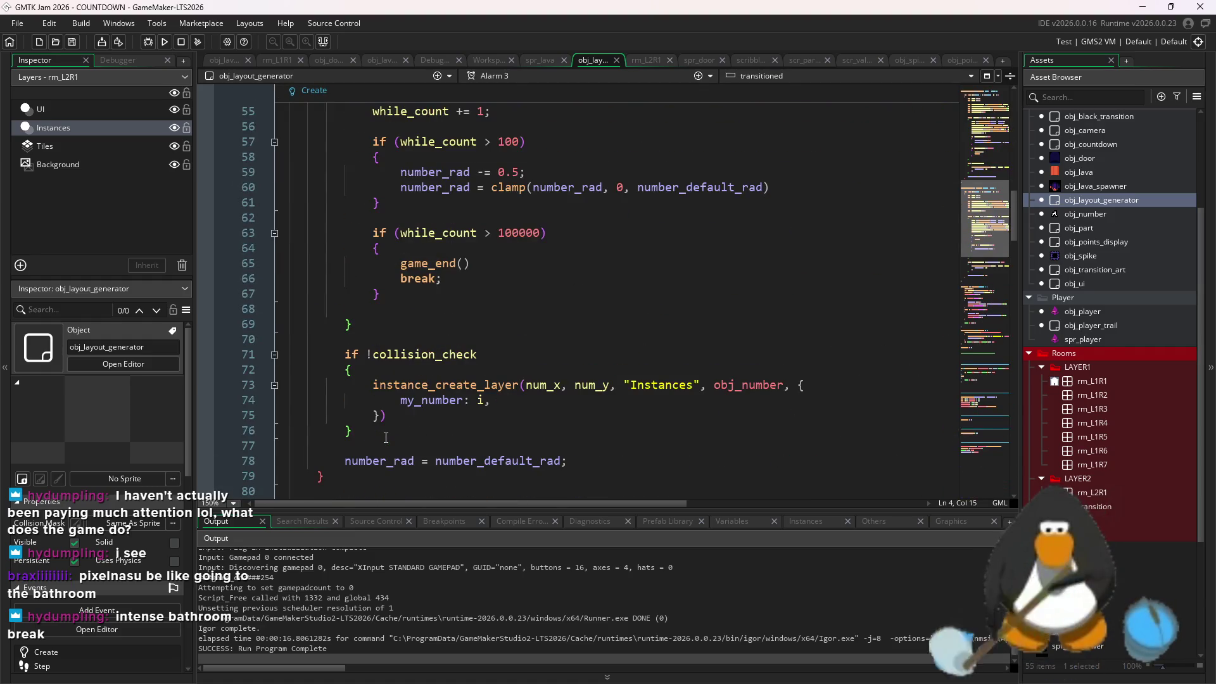
scroll(386, 437, up, 9)
scroll(386, 437, down, 17)
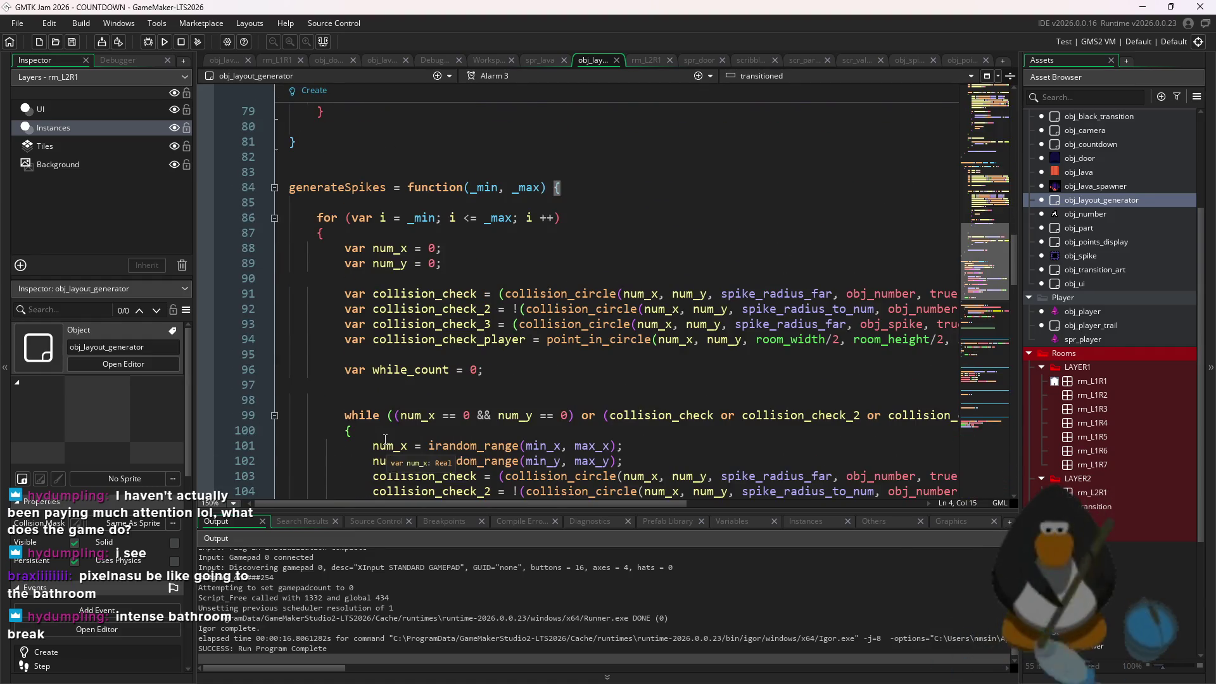
scroll(385, 439, down, 14)
scroll(386, 441, down, 4)
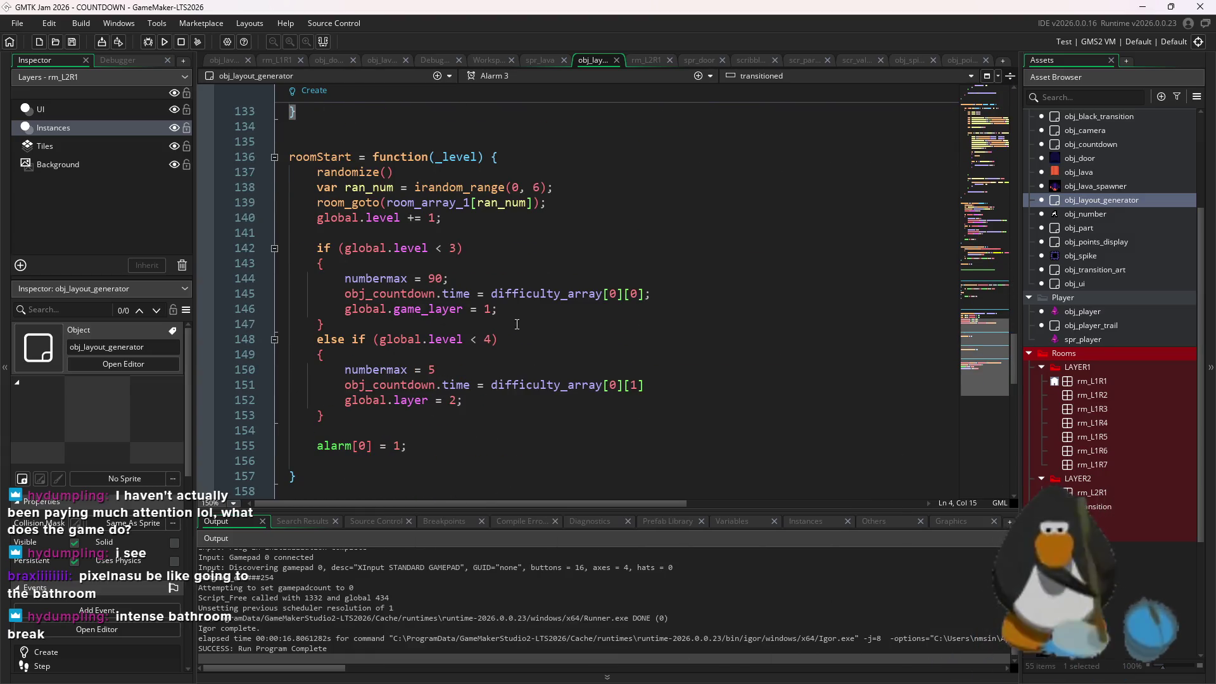
Glance at Aseprite, then back in GameMaker select the time property on line 145
mouse_move(771, 679)
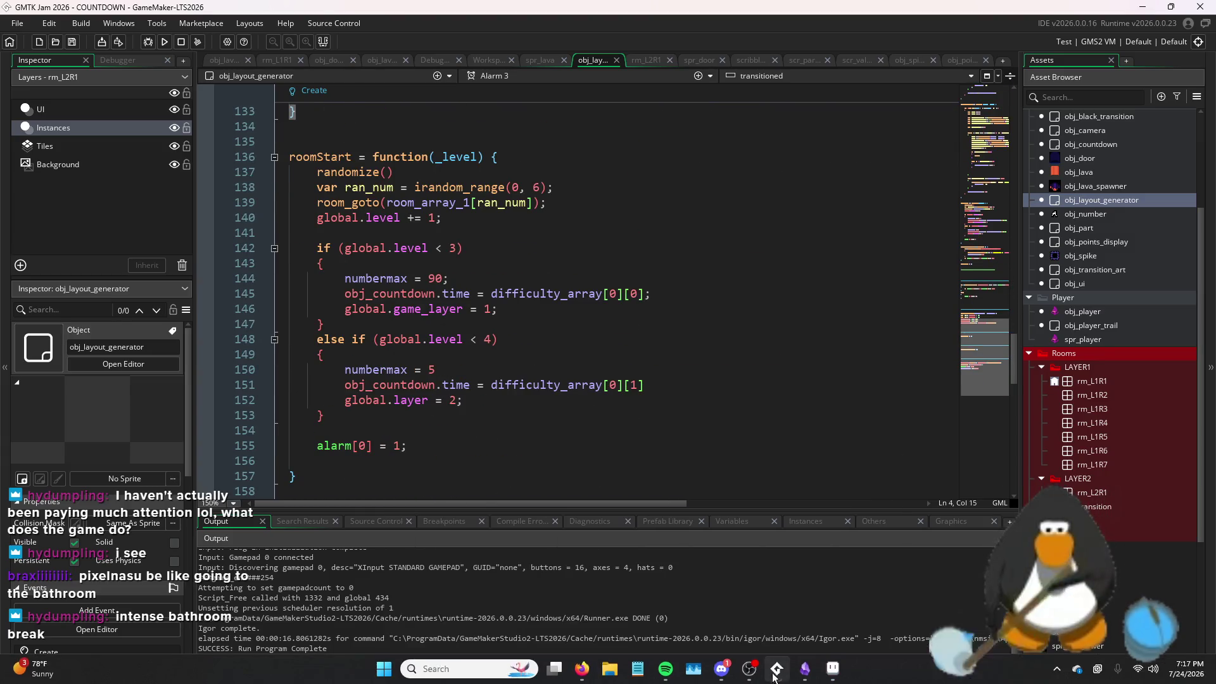
click(830, 670)
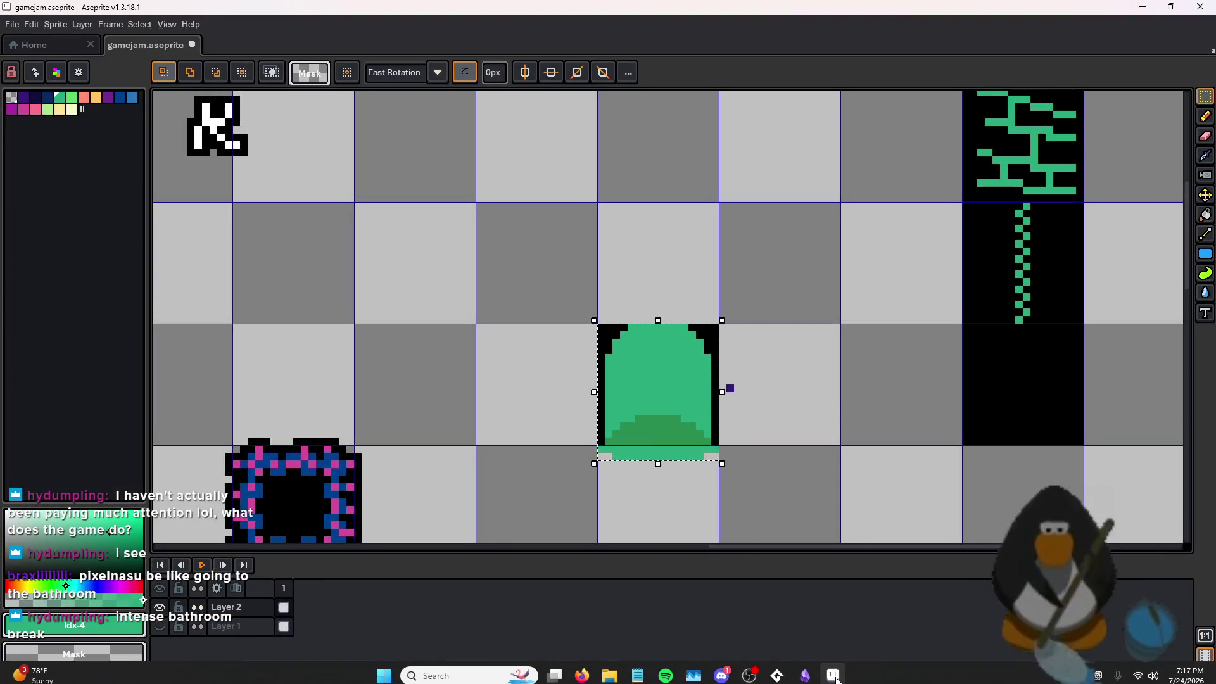
click(835, 676)
double_click(456, 293)
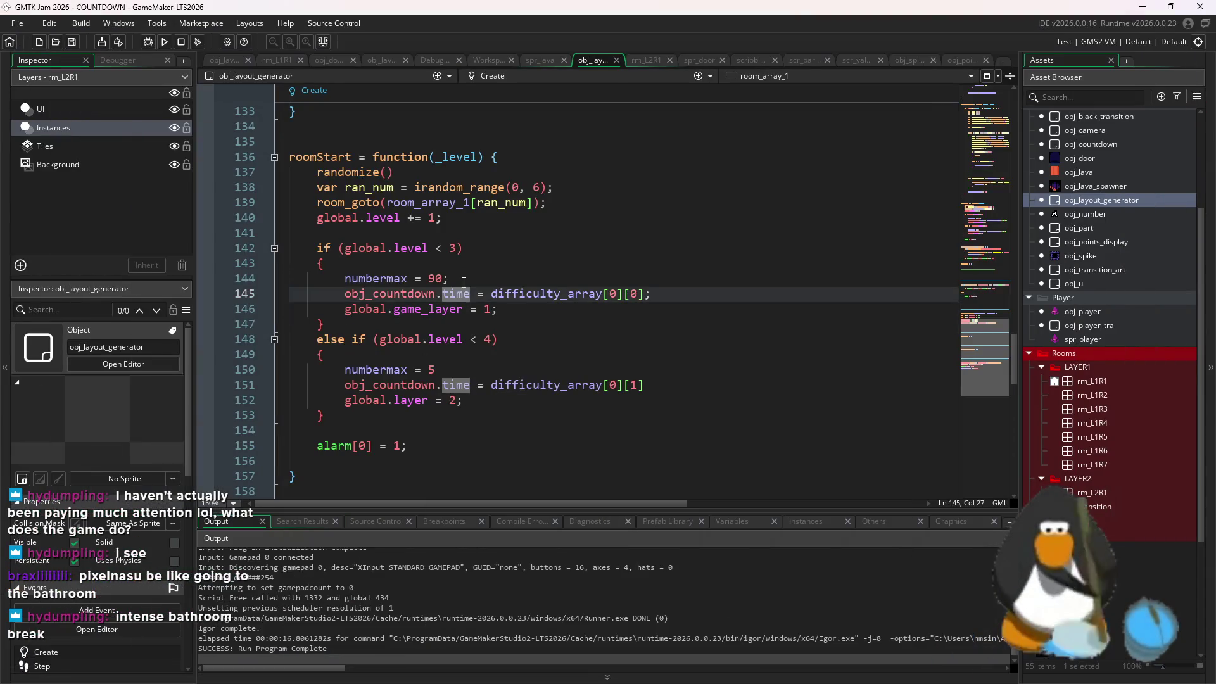
Review the roomStart code around the alarm[3] = 90 line, lines 165–167
scroll(454, 295, down, 10)
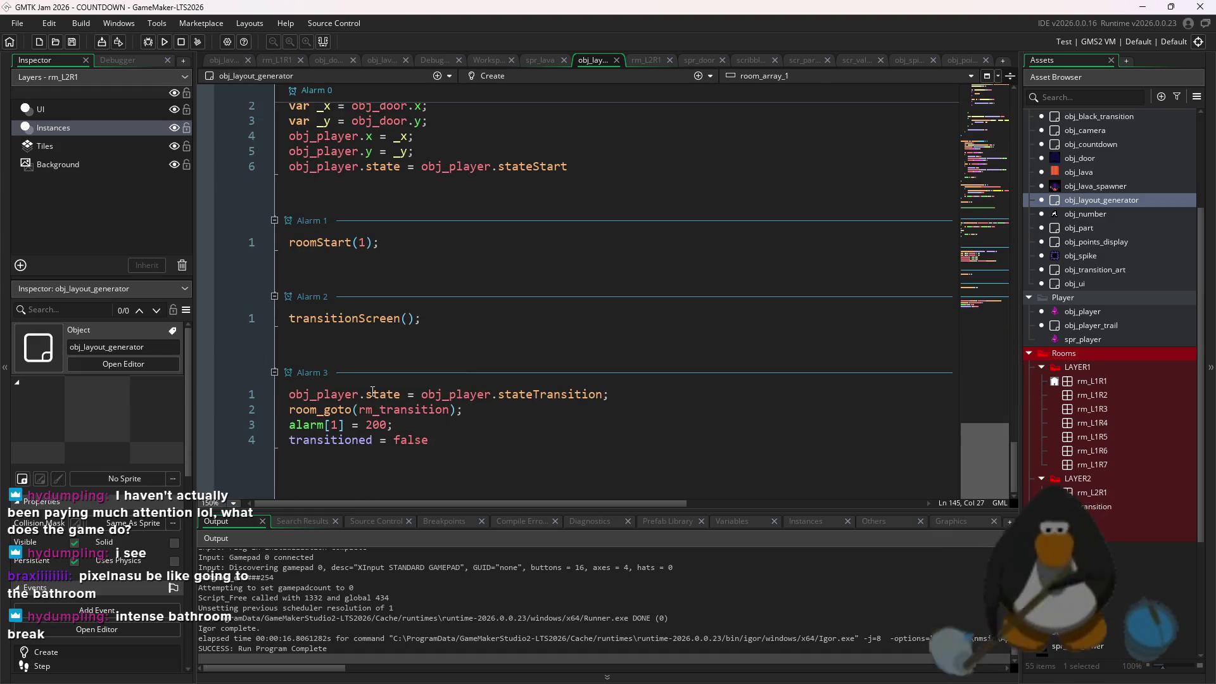
scroll(361, 256, up, 10)
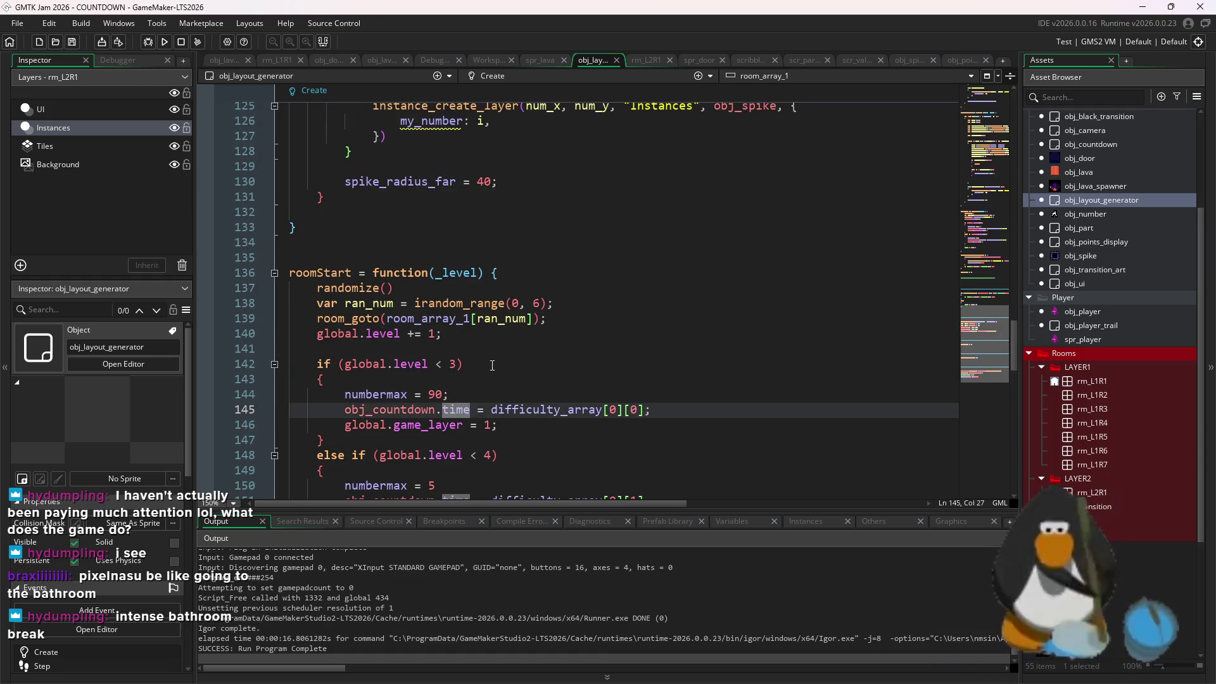
scroll(489, 366, up, 15)
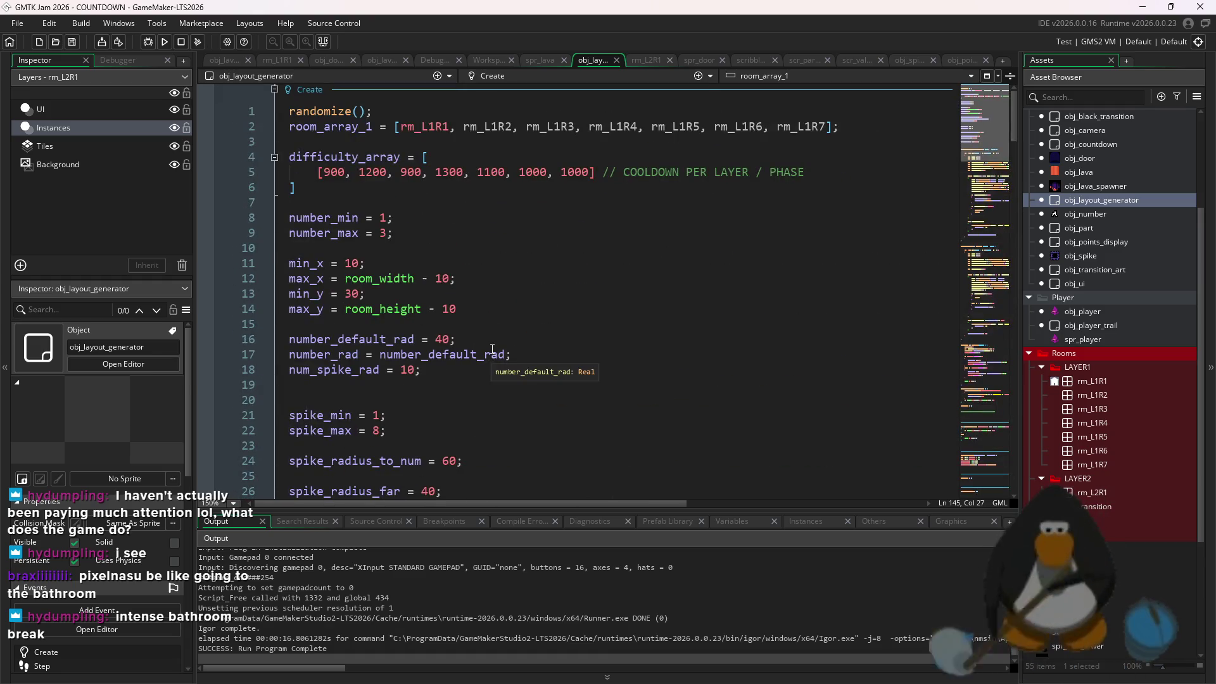
scroll(490, 359, down, 7)
scroll(473, 378, up, 7)
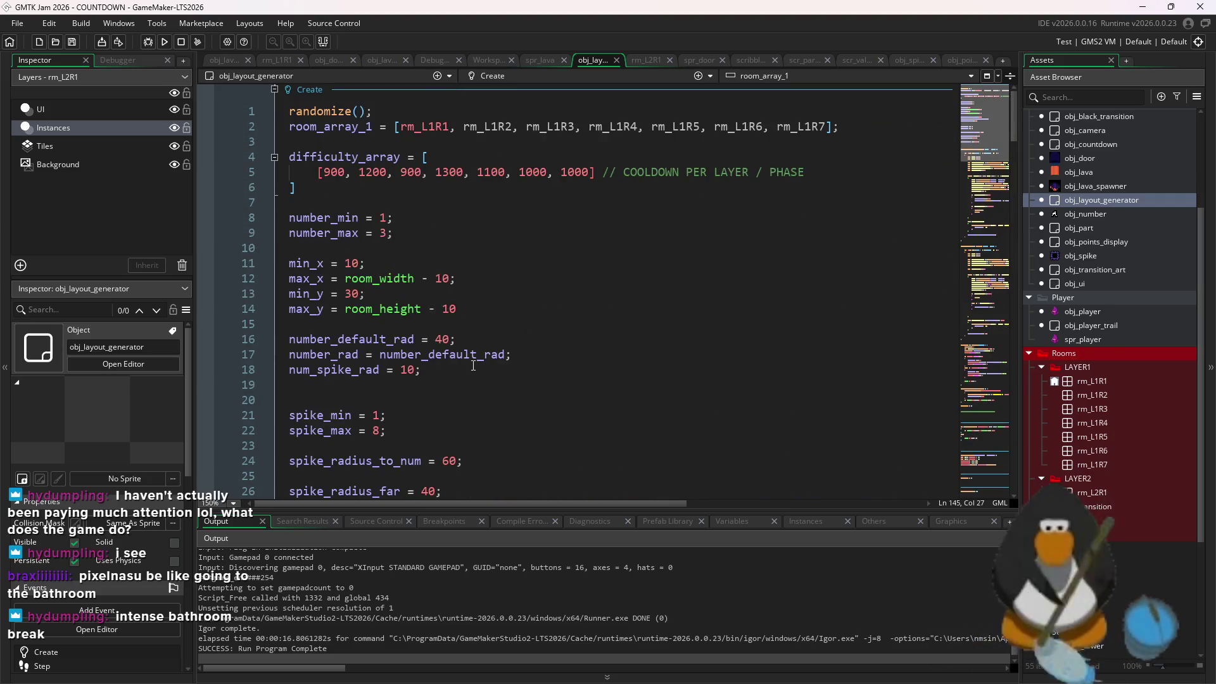
scroll(474, 378, down, 20)
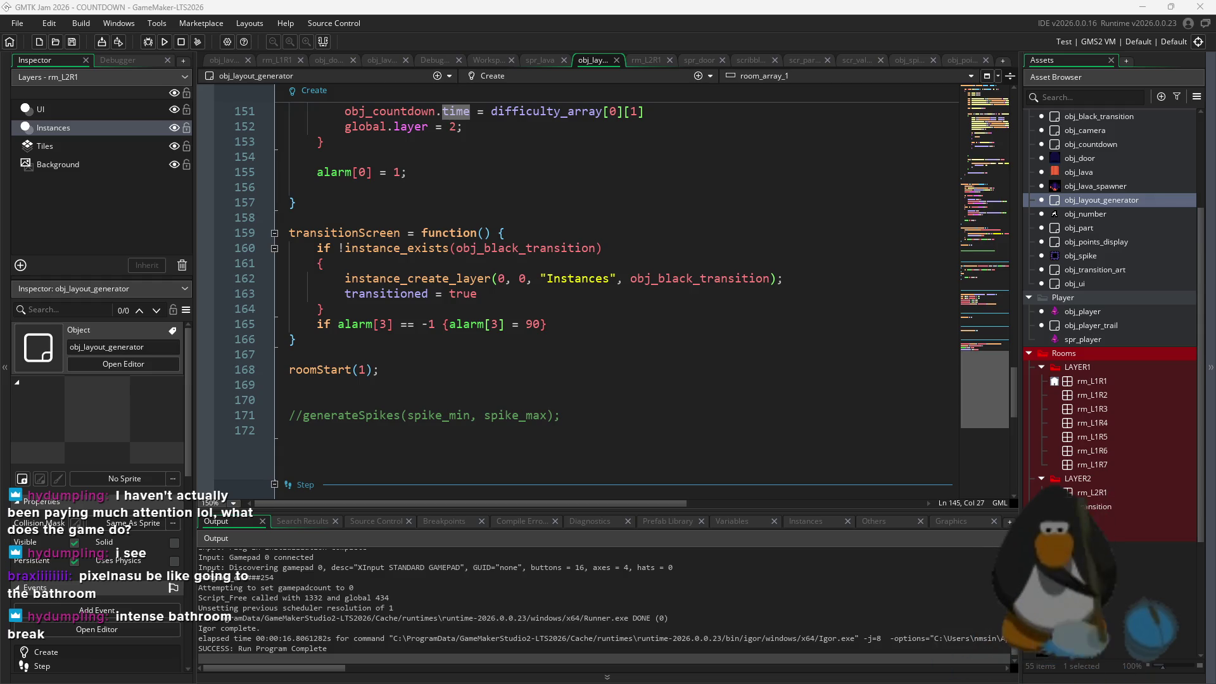
click(540, 325)
click(586, 329)
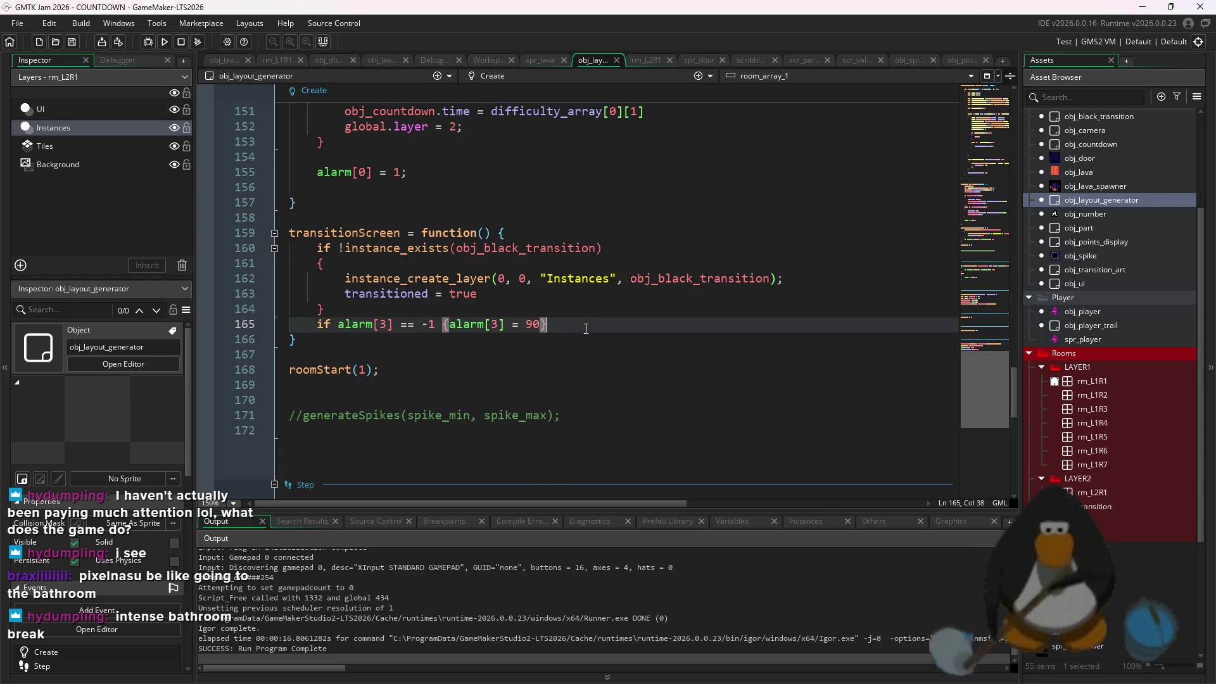
click(637, 350)
Collapse transitionScreen and go to the global.level < 3 branch on lines 142–144
scroll(633, 348, up, 7)
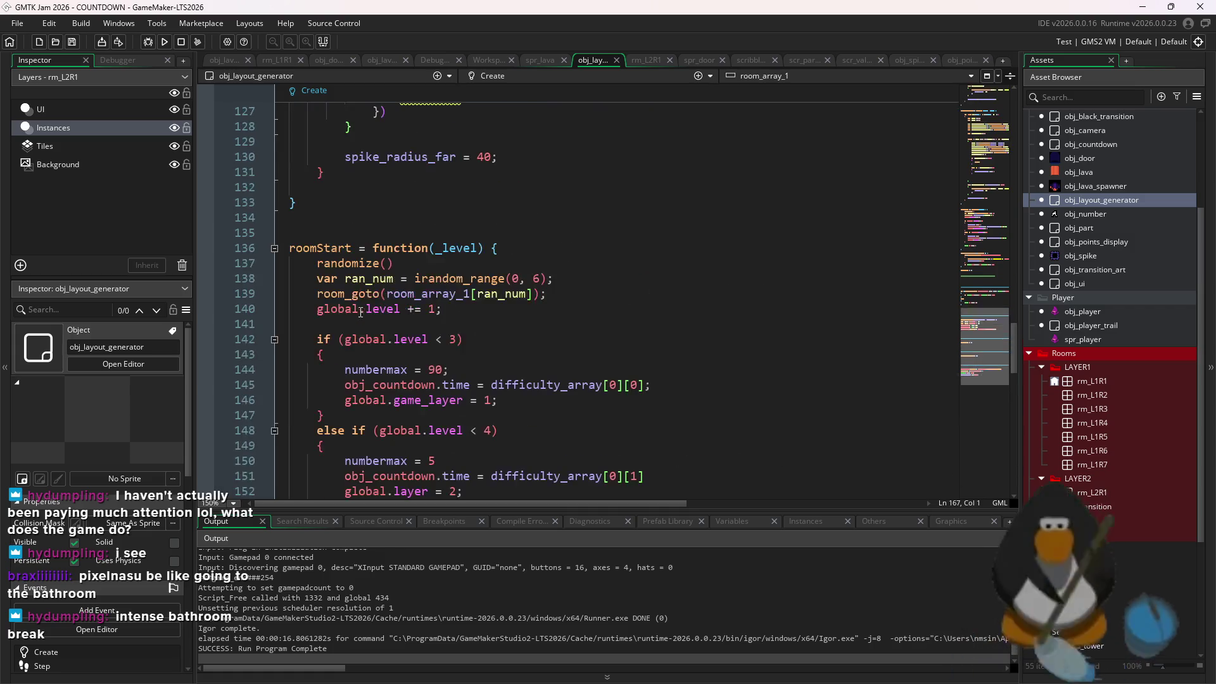
scroll(492, 349, down, 6)
scroll(482, 347, up, 3)
click(274, 415)
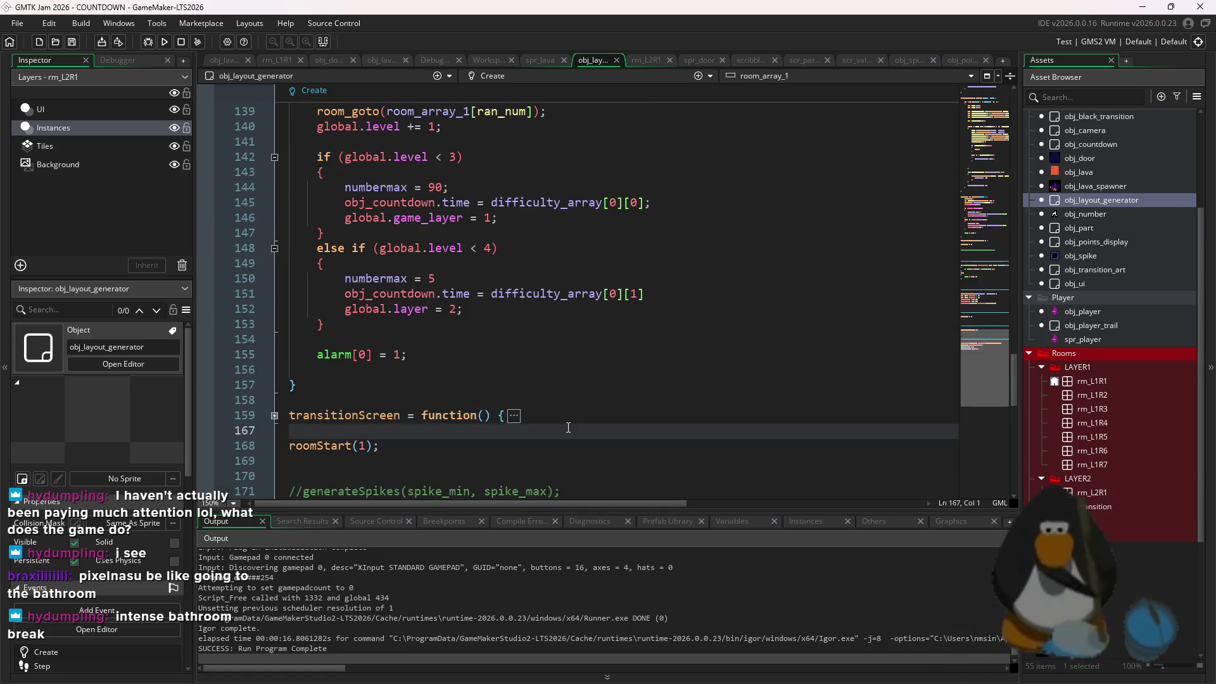
scroll(568, 428, up, 2)
drag(309, 248, 471, 252)
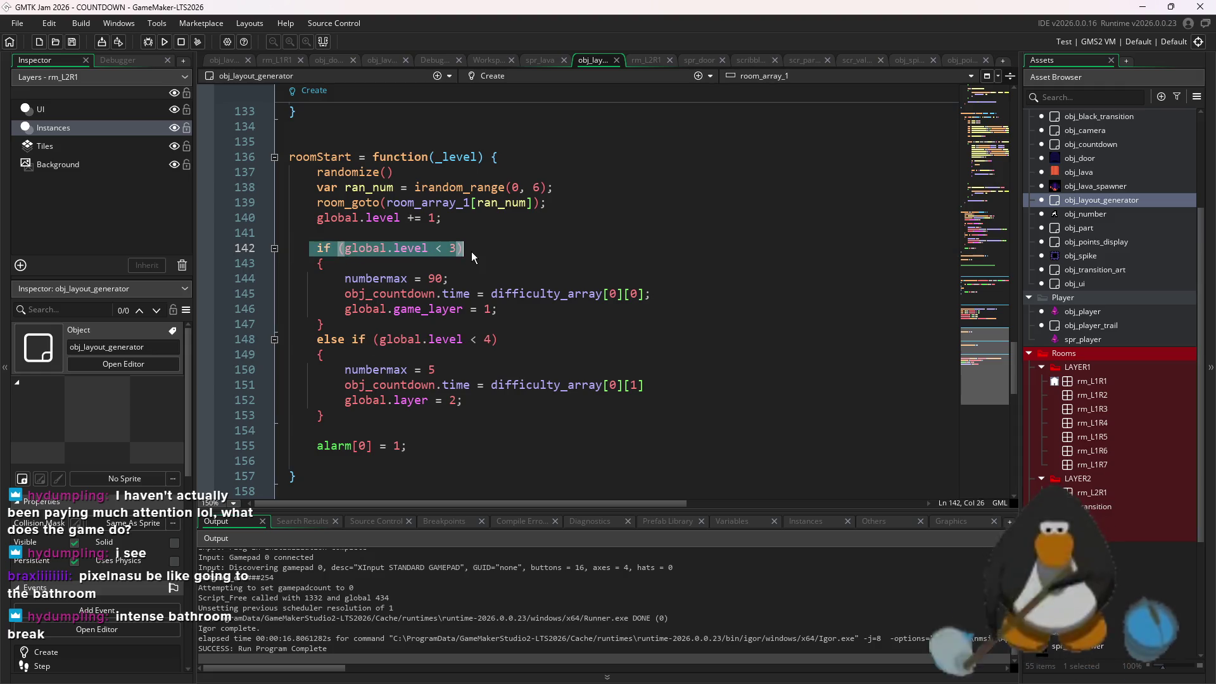
click(469, 254)
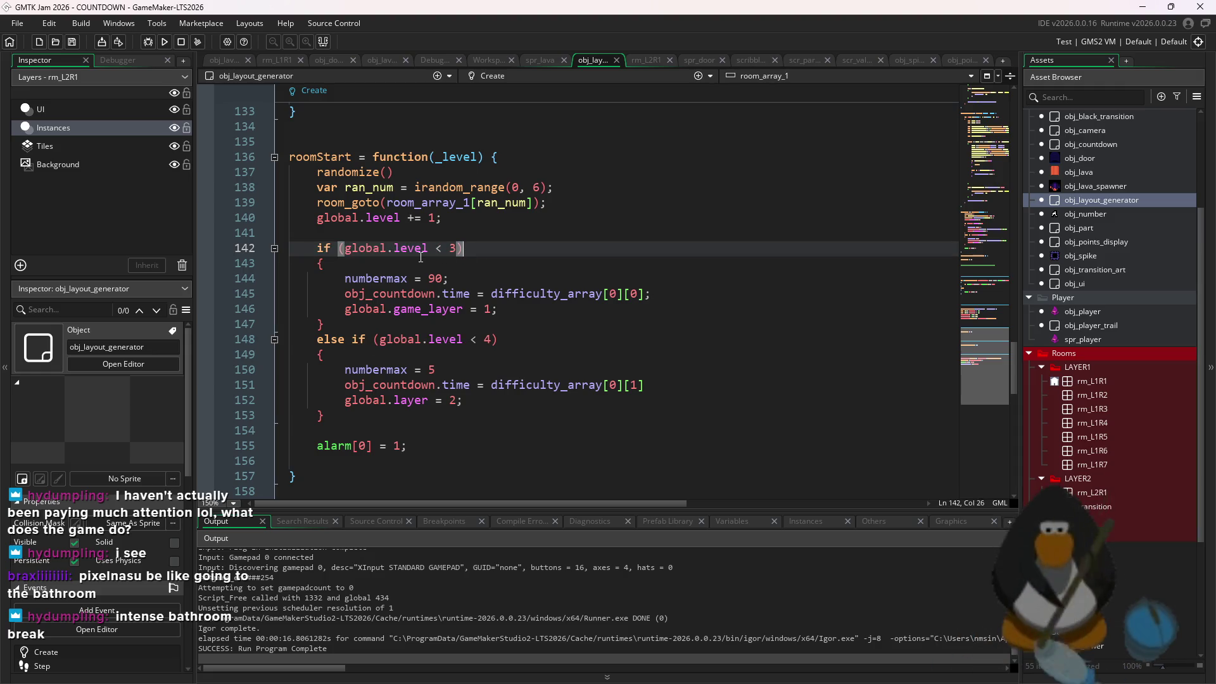
click(445, 279)
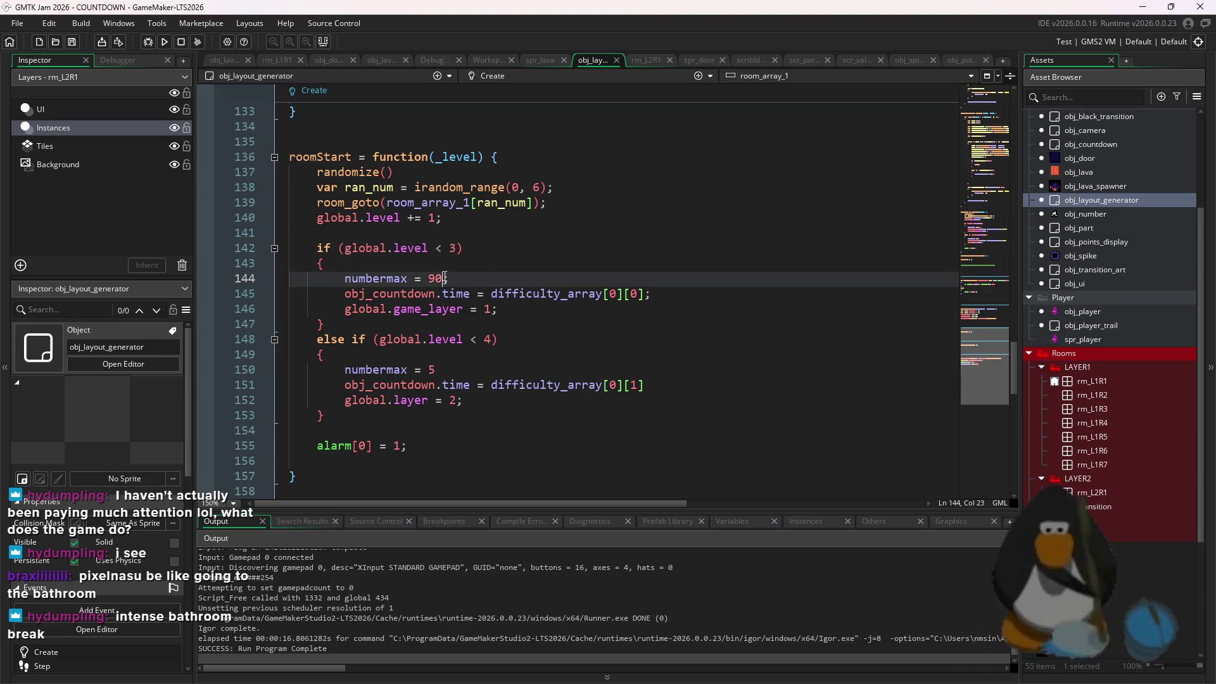
End line 144 with a semicolon and save, then add and remove a game_end() call
text(1;)
key(ctrl+s)
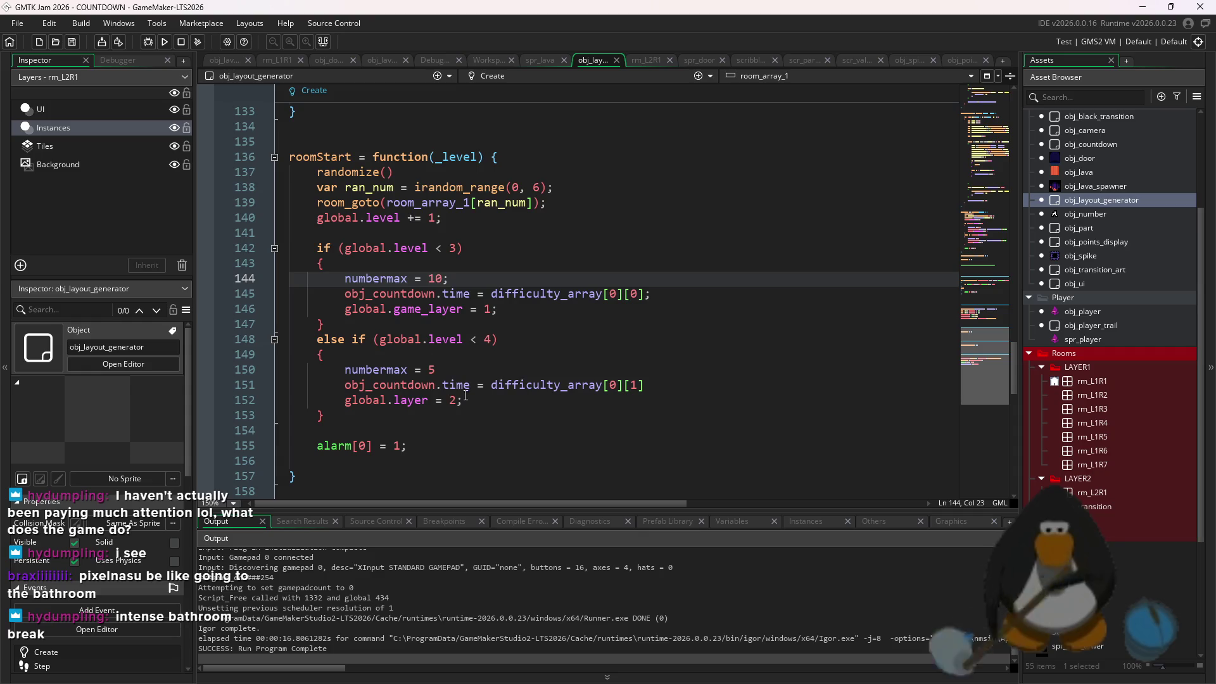
click(500, 310)
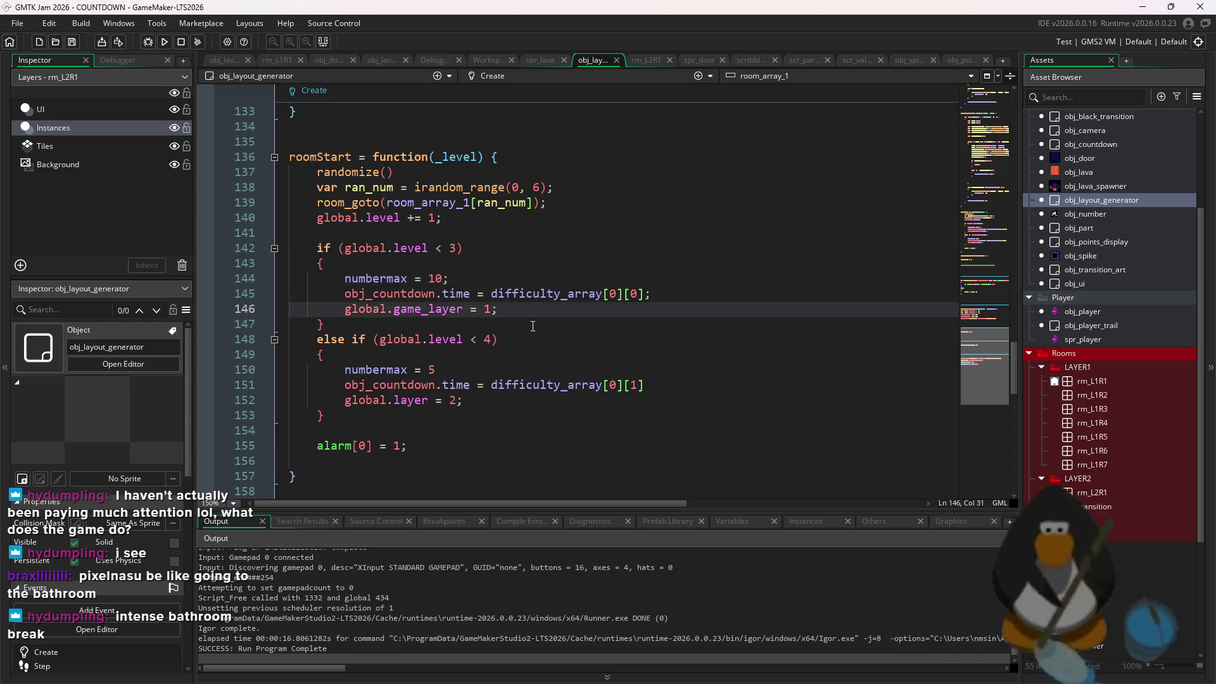
key(Return)
text(game_en)
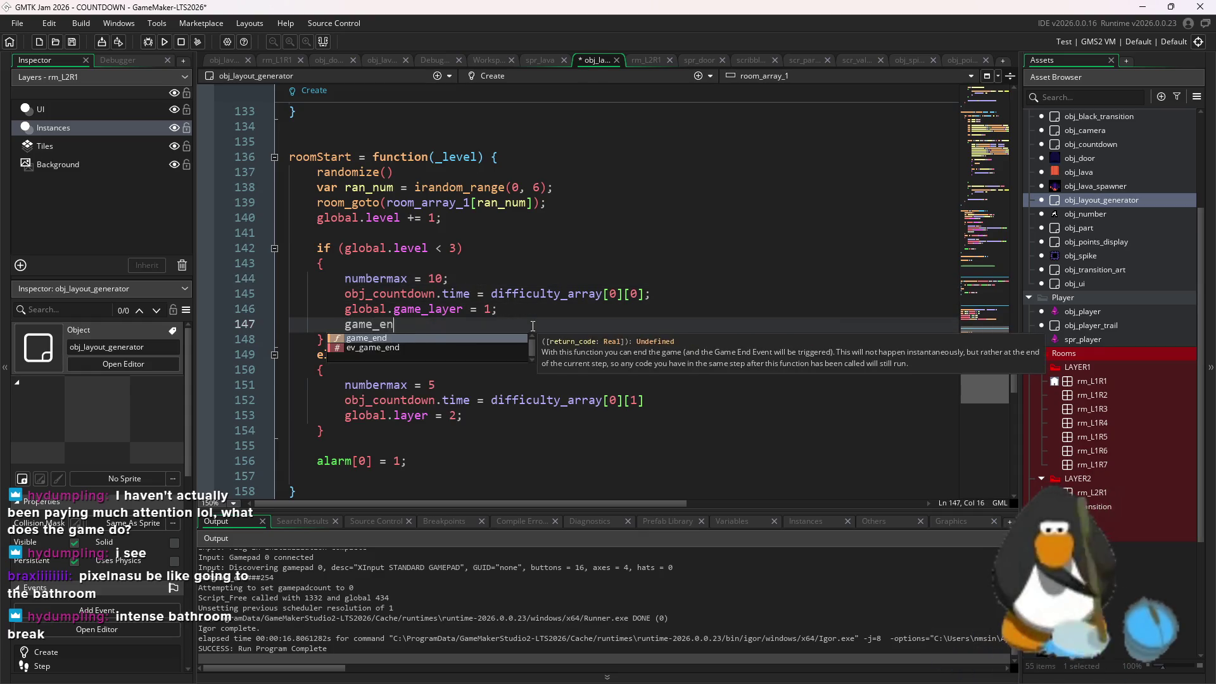
text(d()
drag(415, 324, 331, 326)
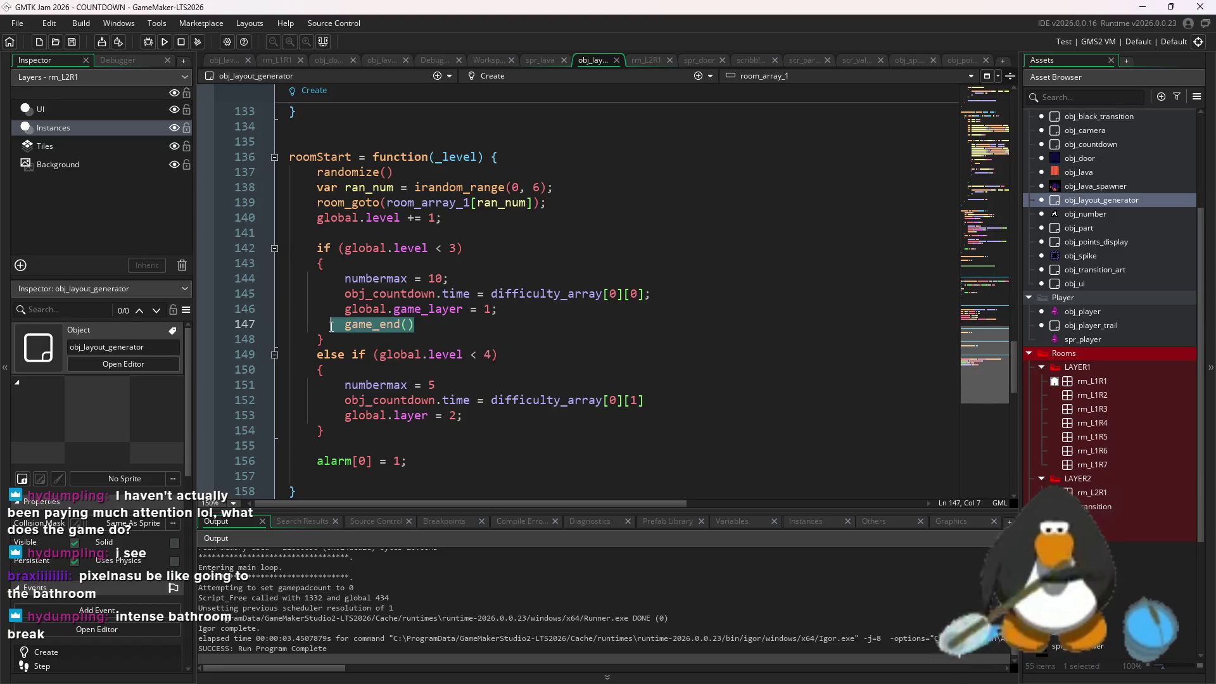
key(BackSpace)
key(BackSpace)
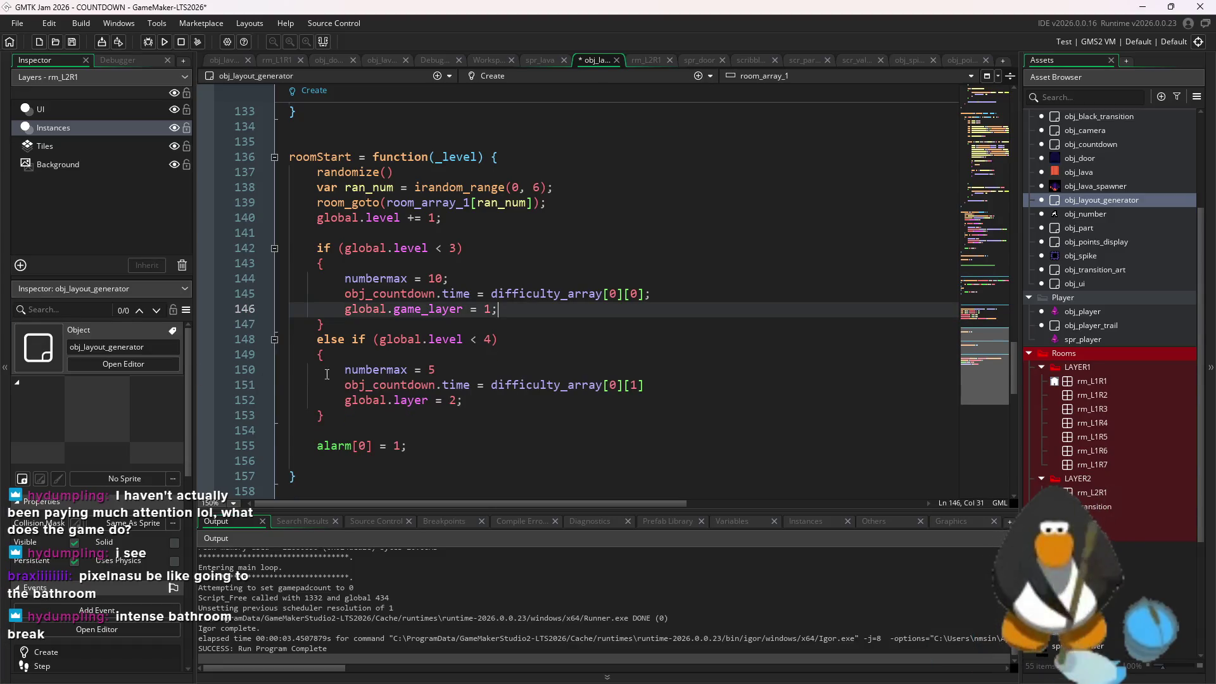
Check the number_max definition on line 9 of the Create event
click(373, 279)
scroll(381, 314, down, 10)
scroll(382, 314, up, 20)
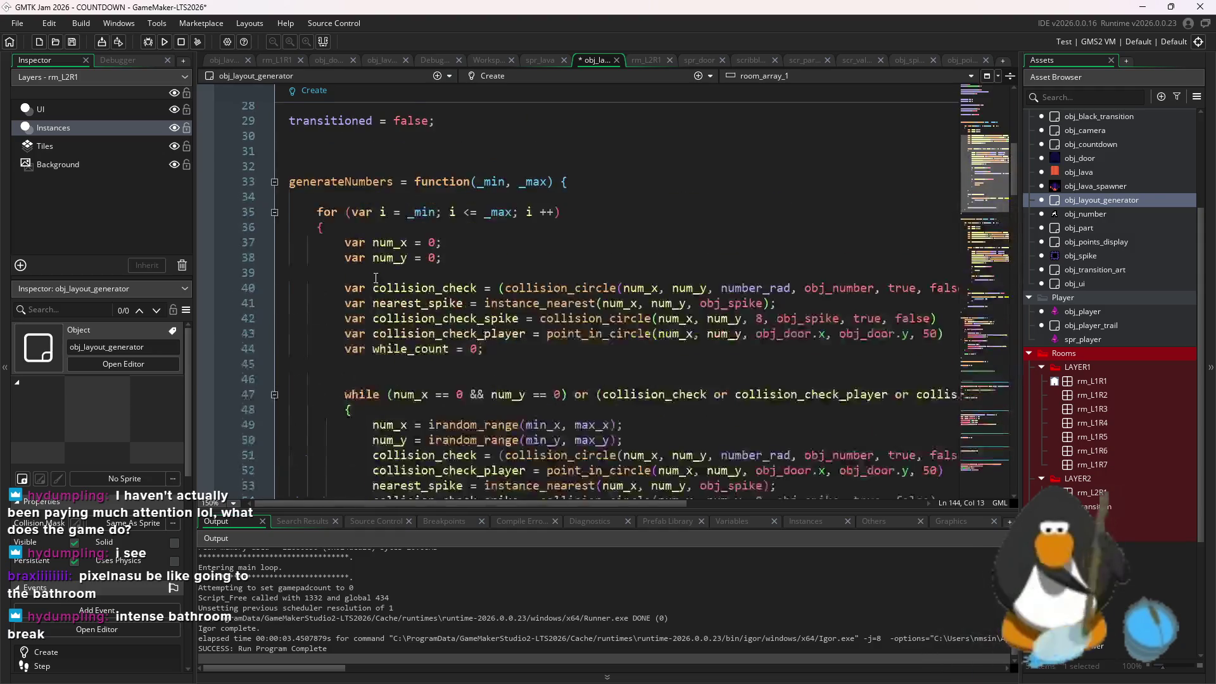
click(324, 231)
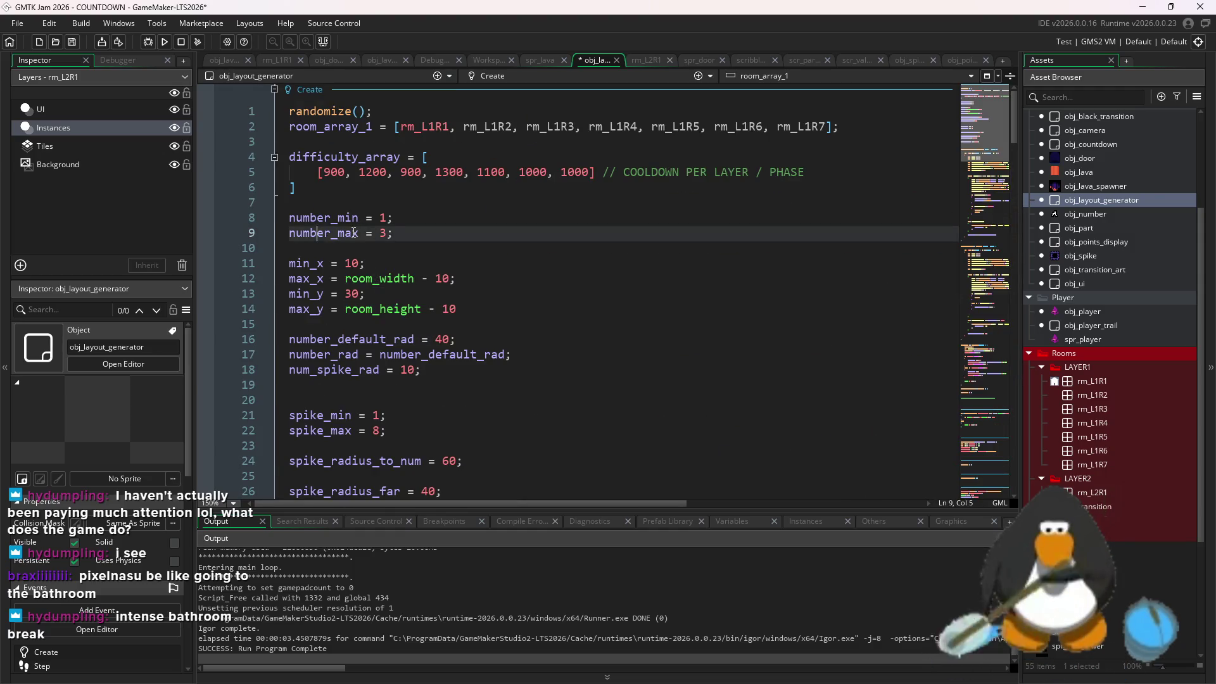
scroll(382, 272, down, 20)
scroll(382, 268, up, 5)
scroll(382, 269, down, 5)
scroll(382, 268, up, 3)
scroll(382, 268, up, 10)
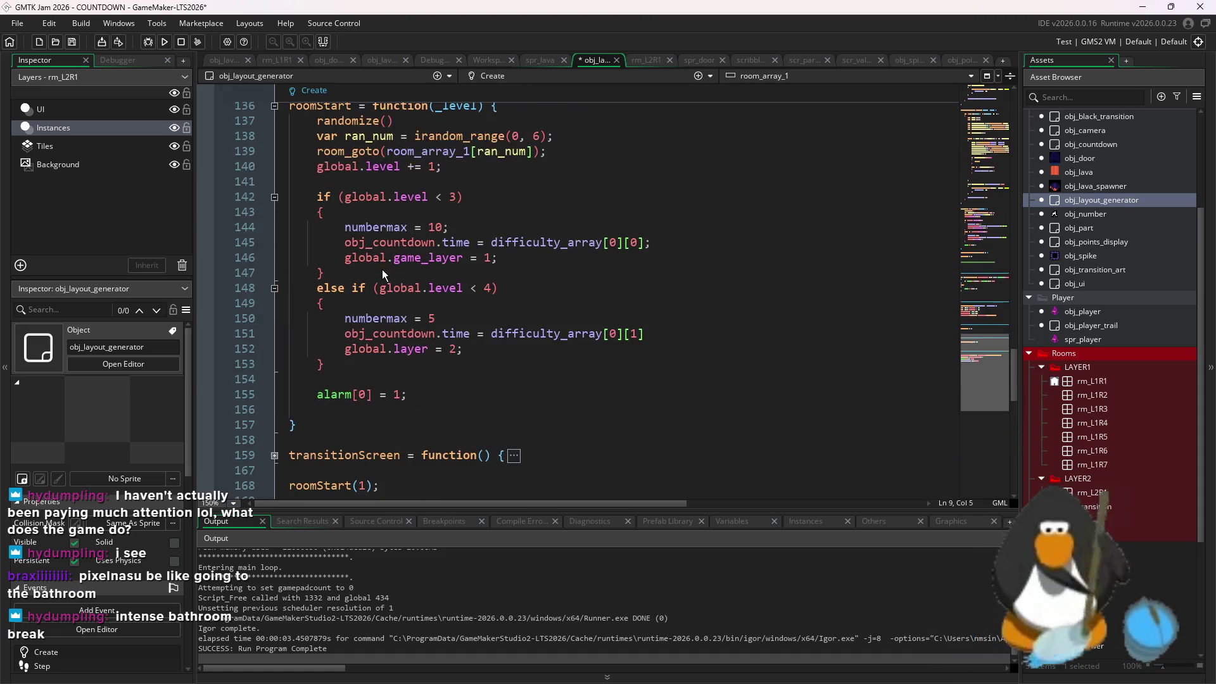
Rename numbermax to number_max on lines 144 and 150, save, and run with F5
click(380, 228)
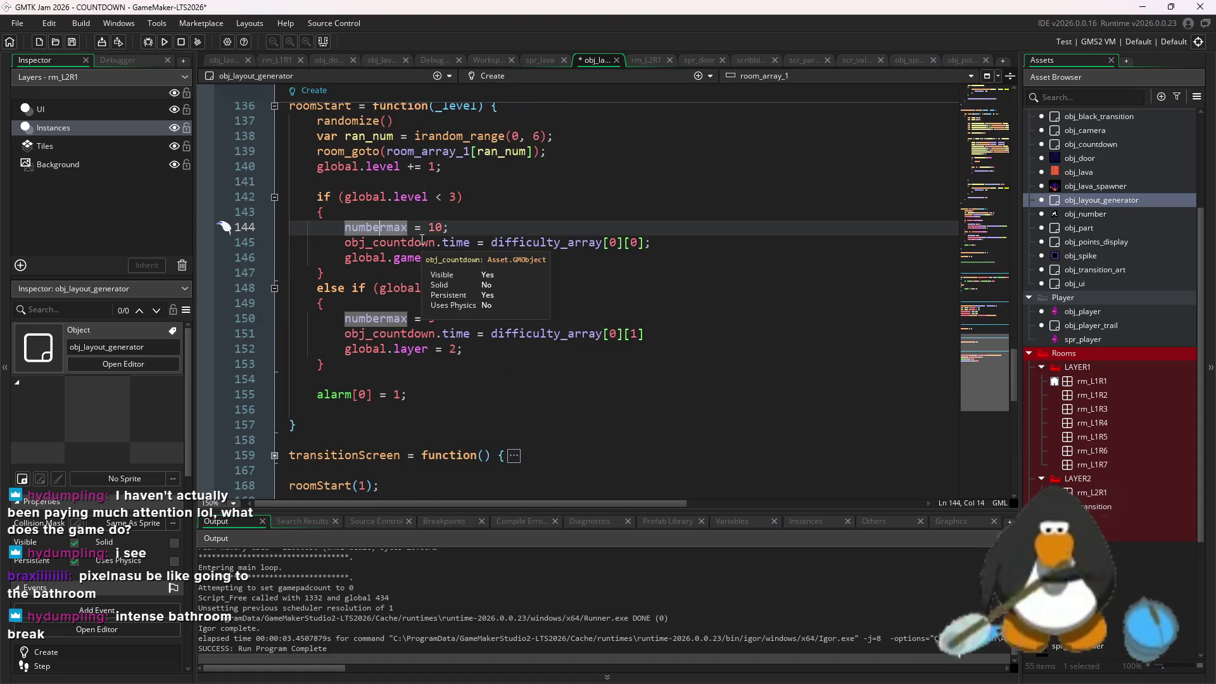
text(_)
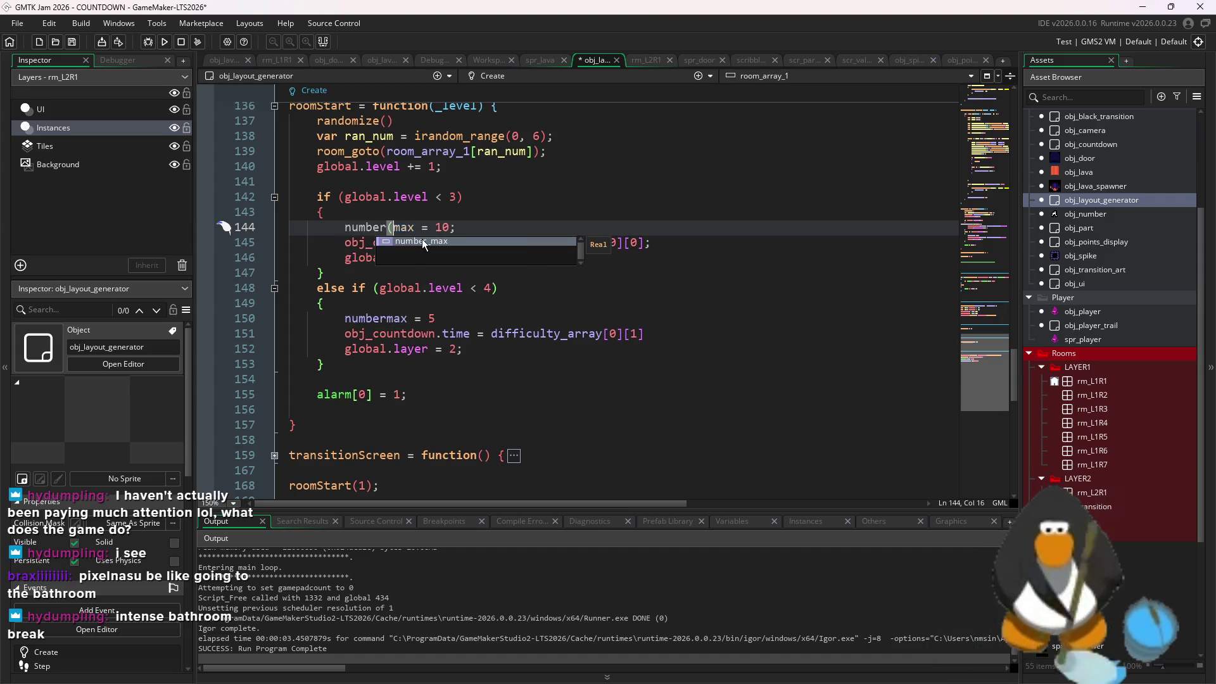
key(ctrl+s)
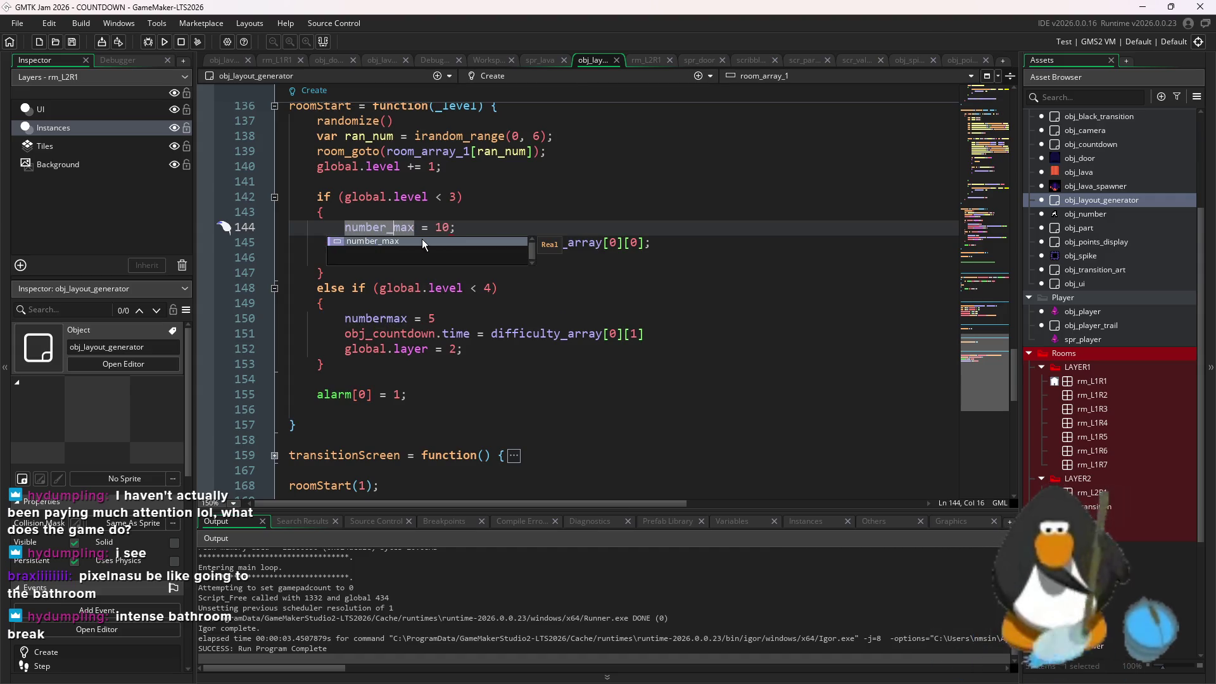
key(Escape)
click(387, 319)
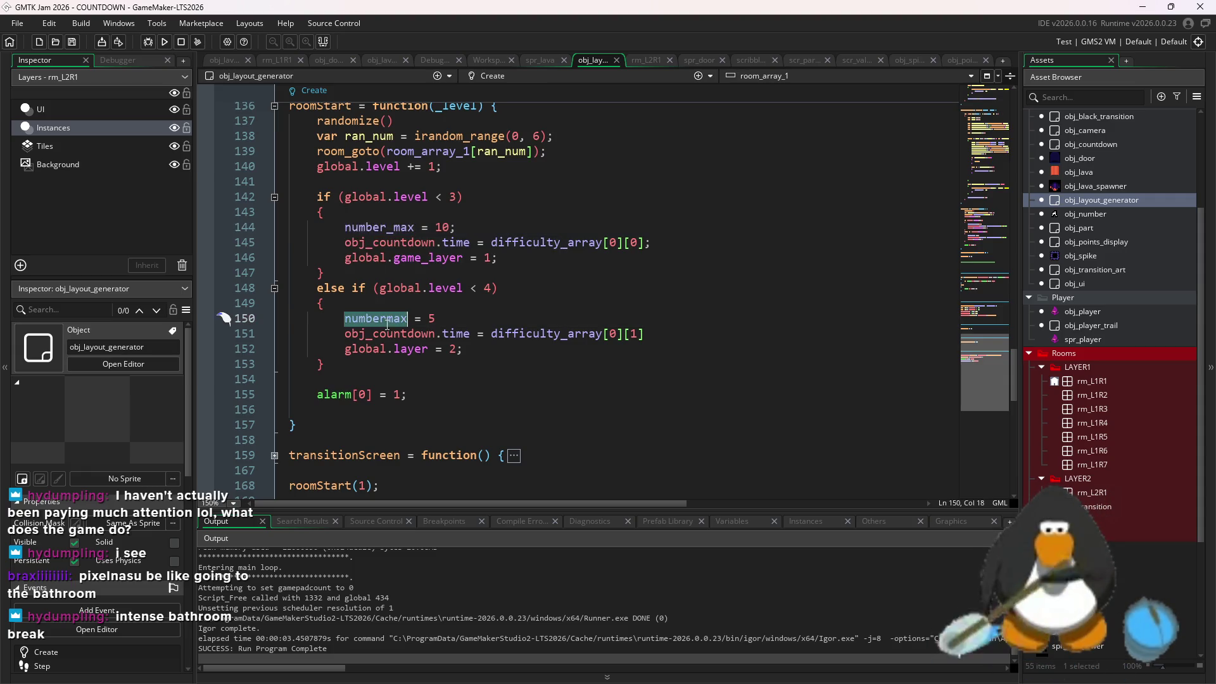
text(_)
key(Return)
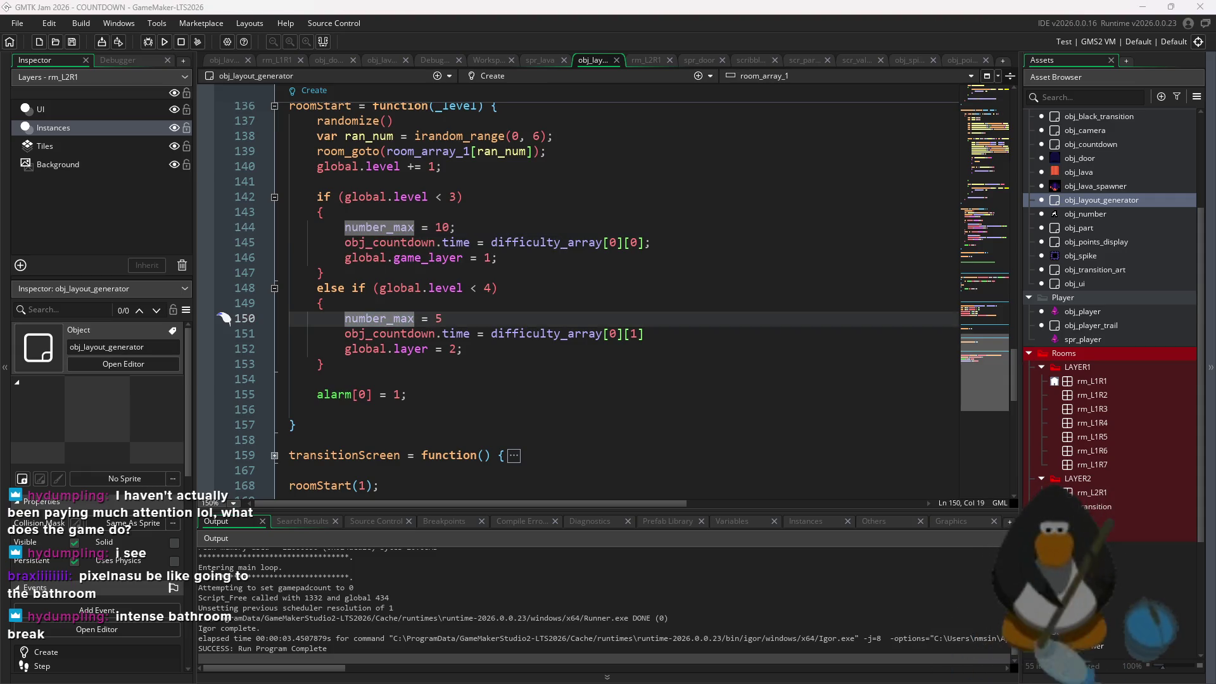
key(F5)
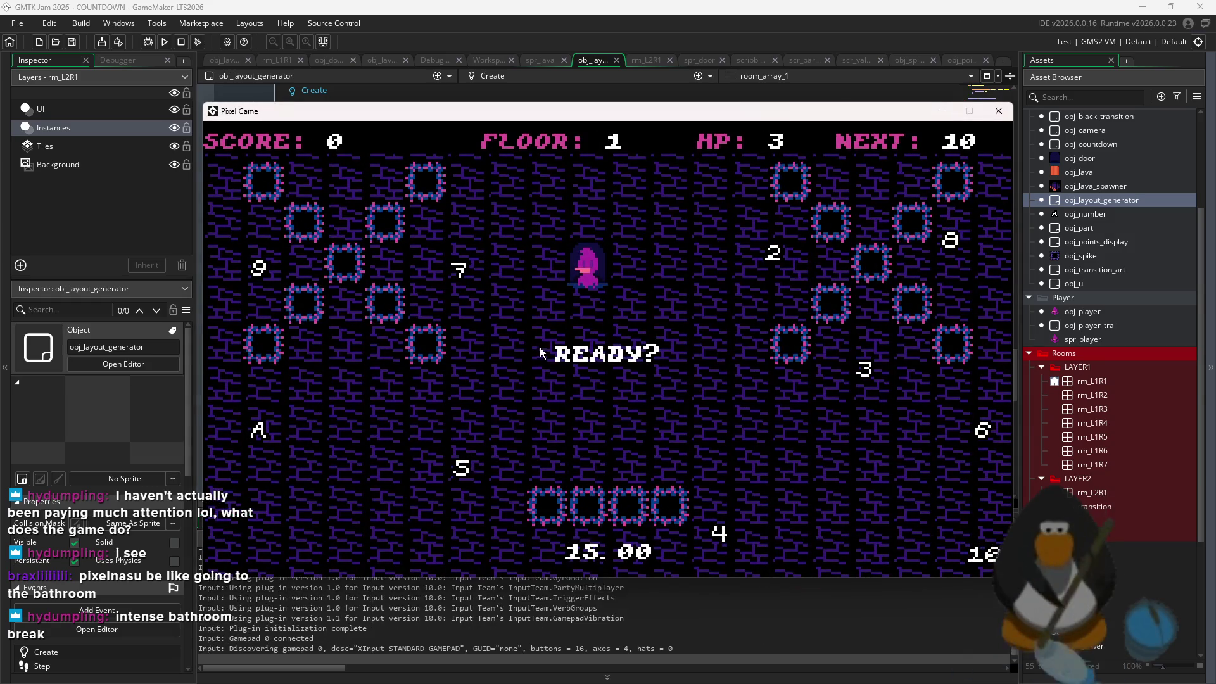
Close the running game and return to the value 10 on line 144
key(Escape)
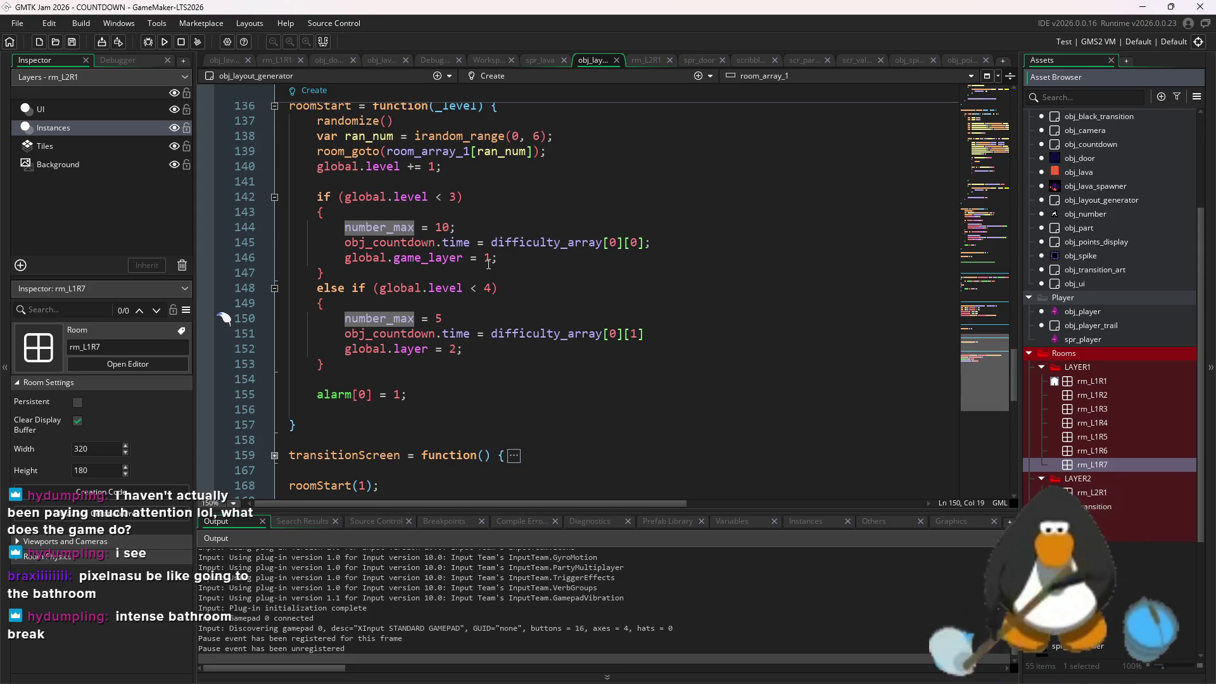
click(450, 227)
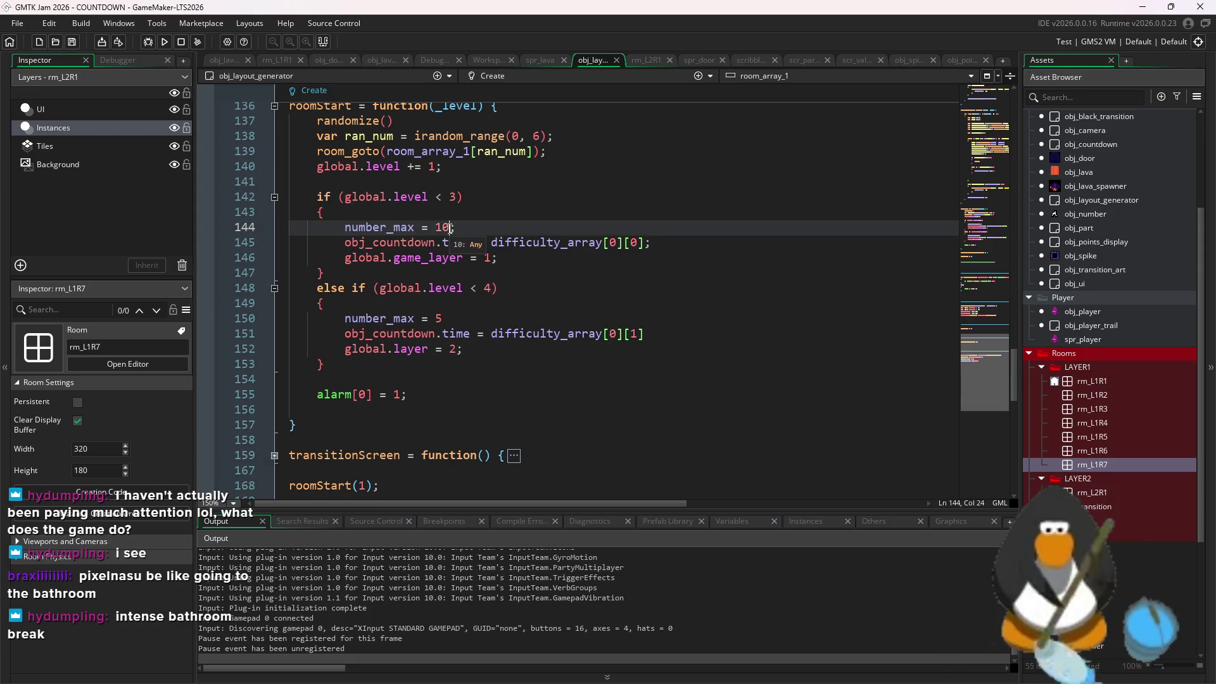
Change line 144 to number_max = 1, run the game, and clear floor 1
key(BackSpace)
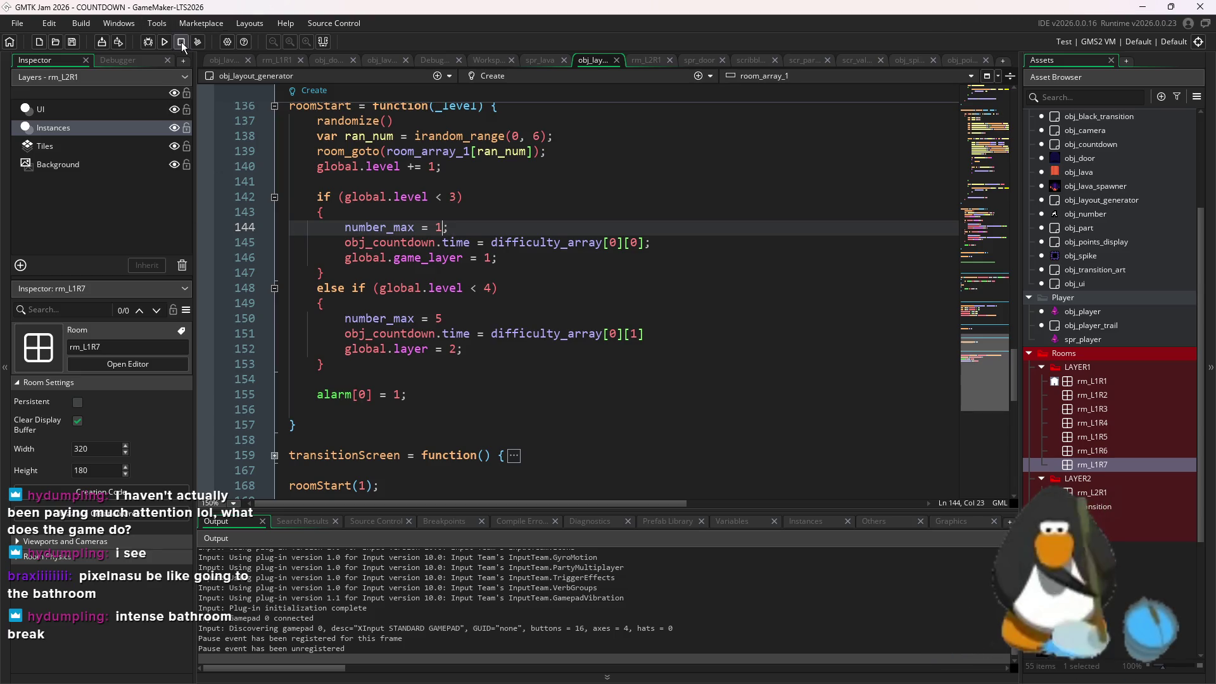
click(164, 42)
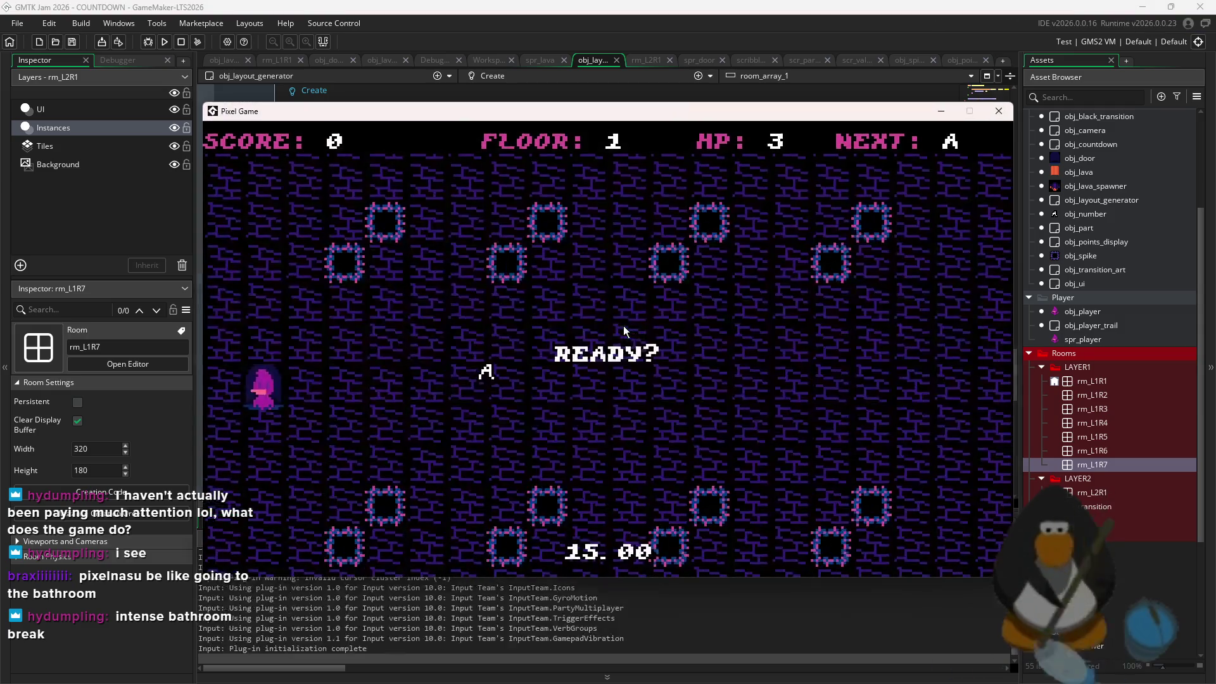
key(Right)
key(Right)
key(Right)
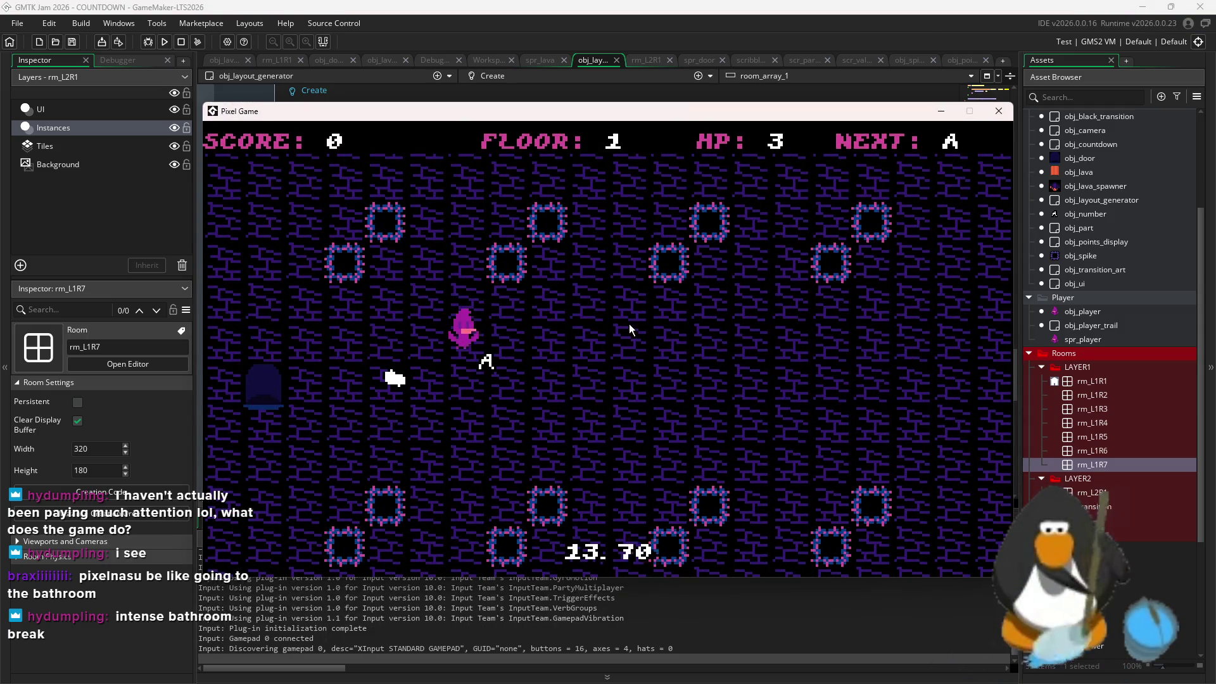
key(Left)
key(Left)
key(Left)
key(Left)
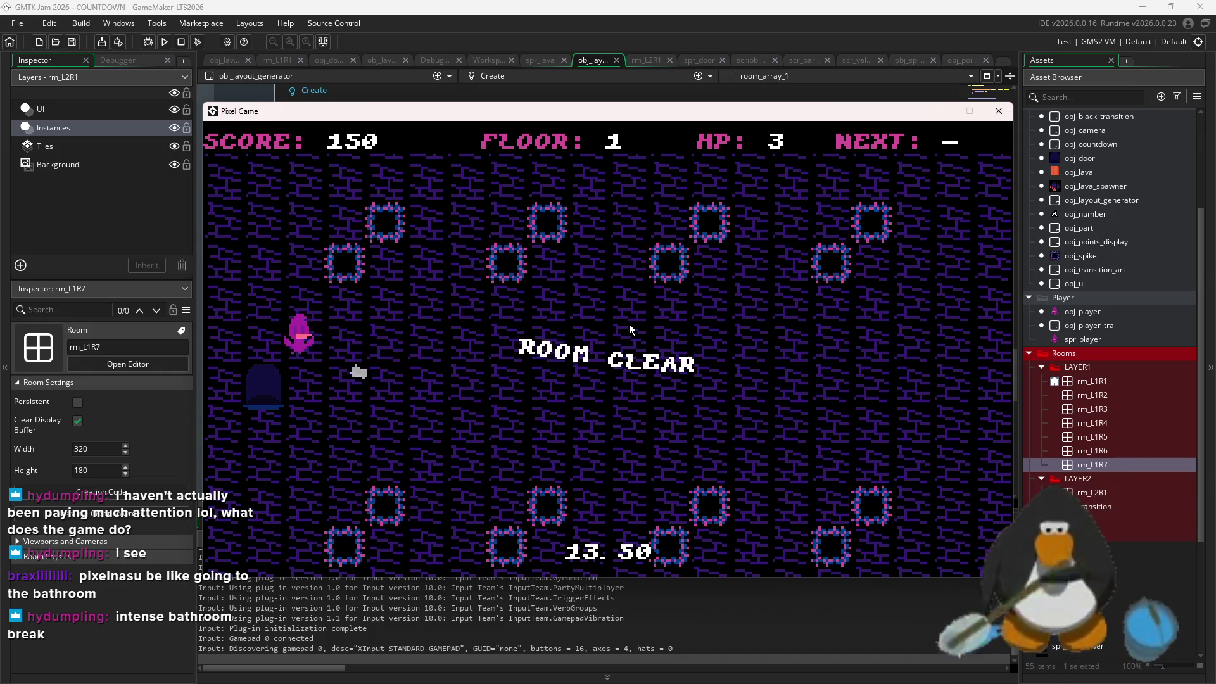
key(Right)
key(Left)
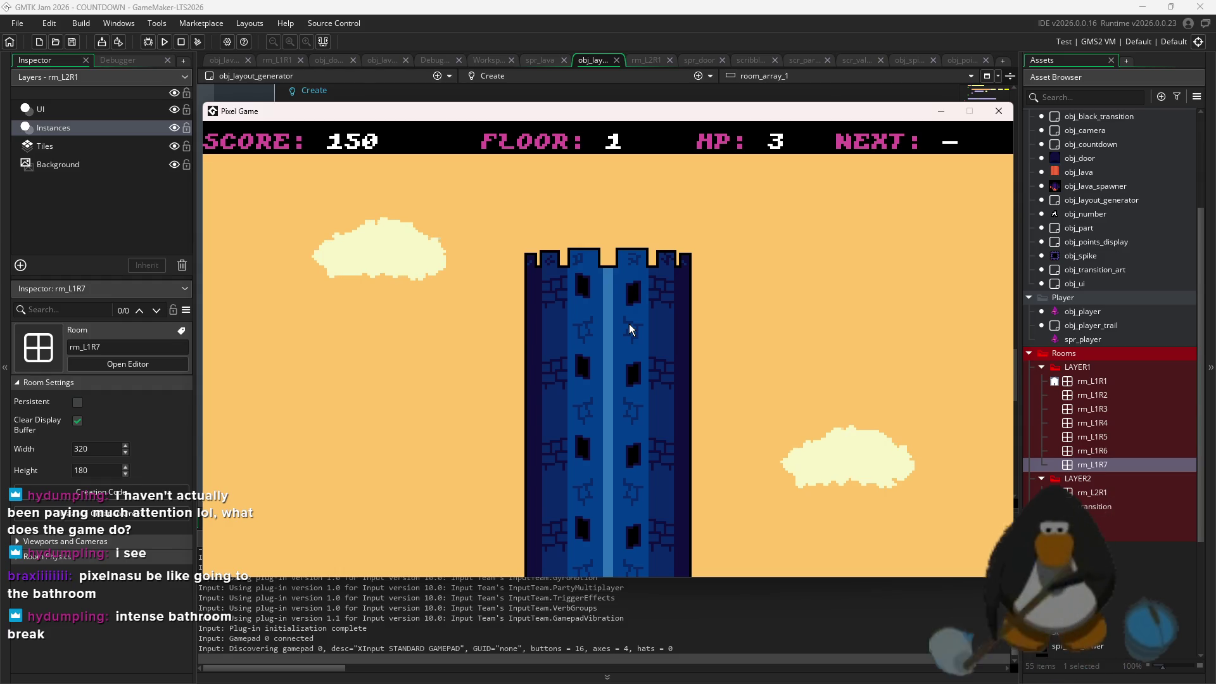
Collect the A on floor 2, exit through the door, and move around floor 3
key(Right)
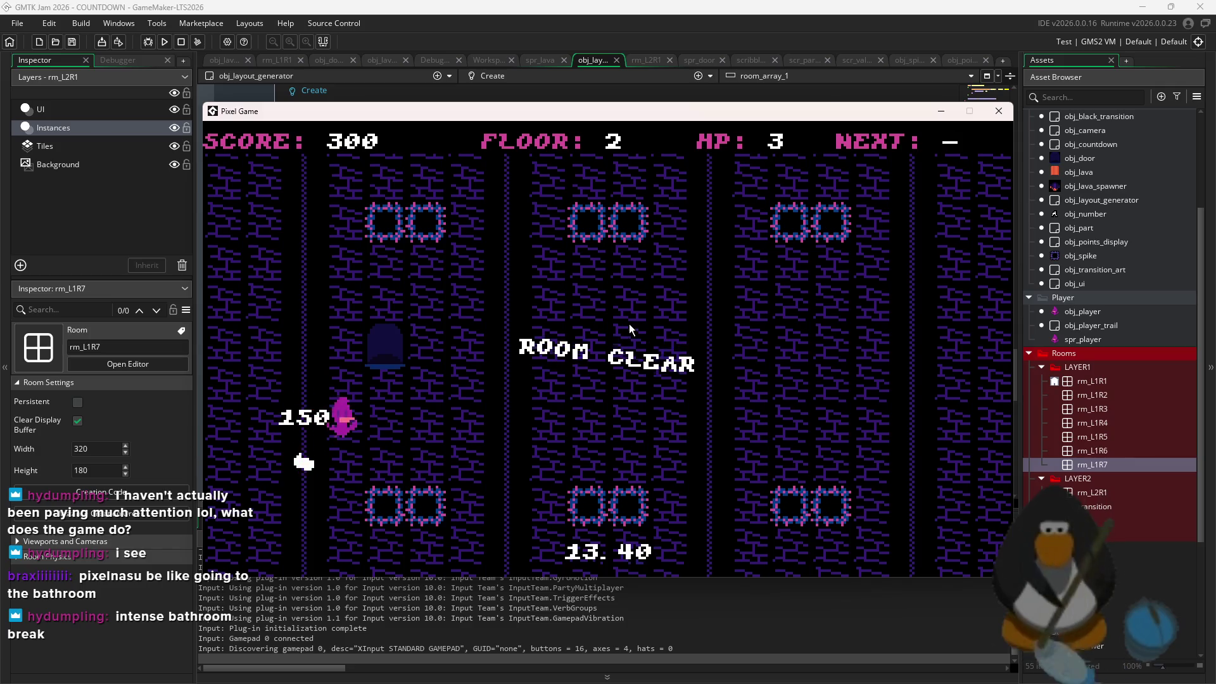
key(Left)
key(Right)
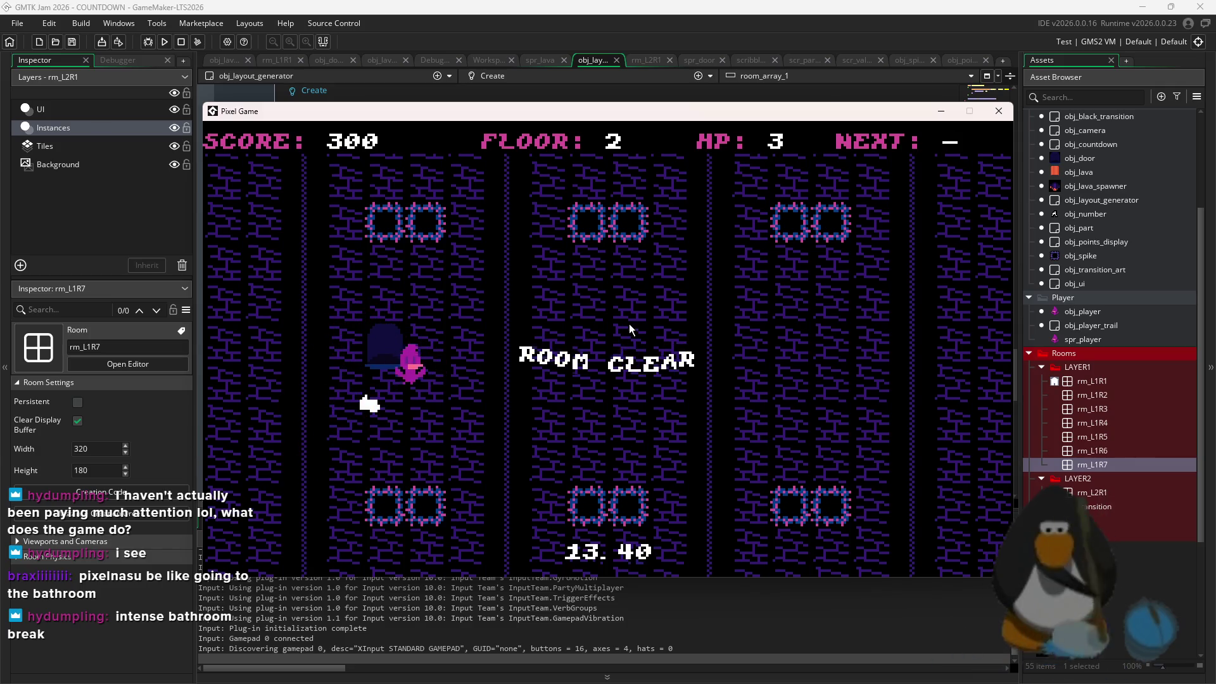
key(Left)
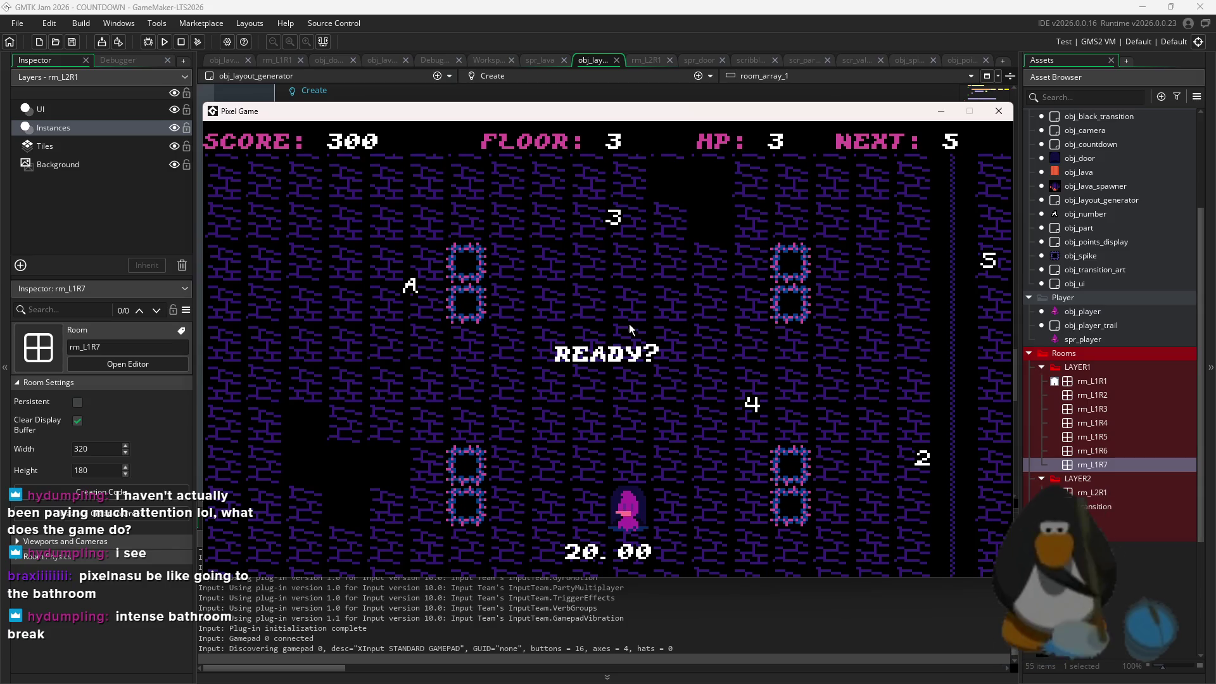
key(Up)
key(Up)
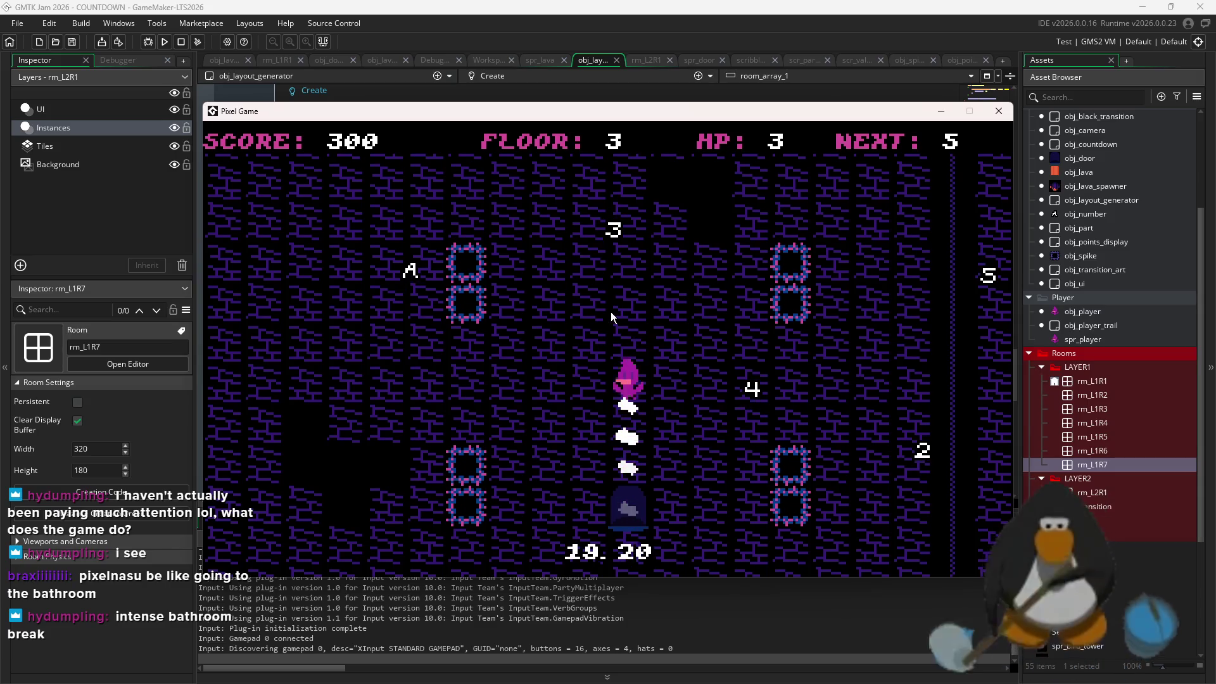
key(Up)
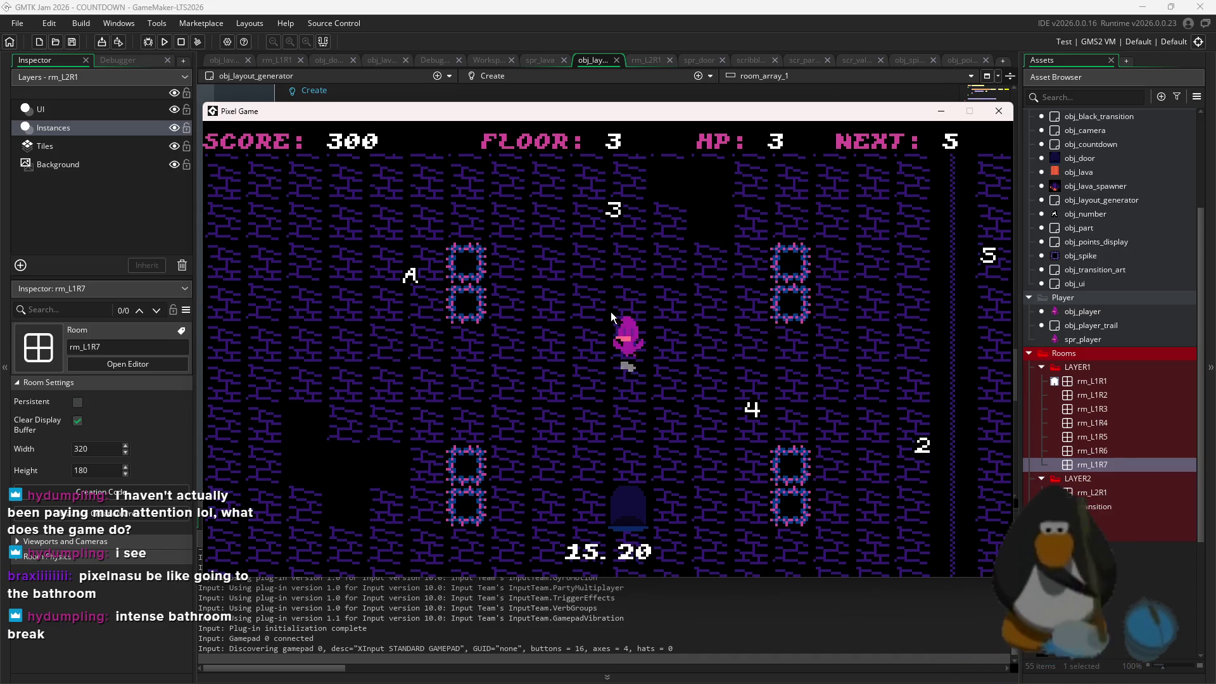
key(Left)
key(Up)
key(Left)
key(Right)
Check lines 150–152 of roomStart, then bring the running game back to the front
click(1115, 340)
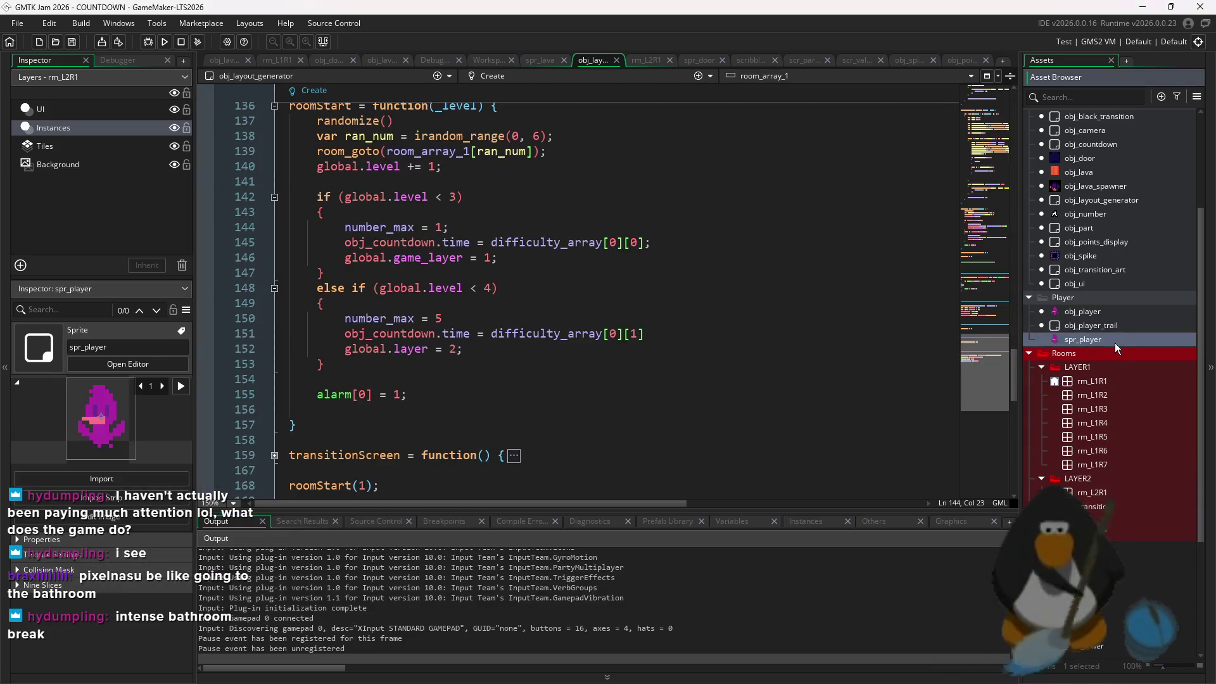
click(457, 348)
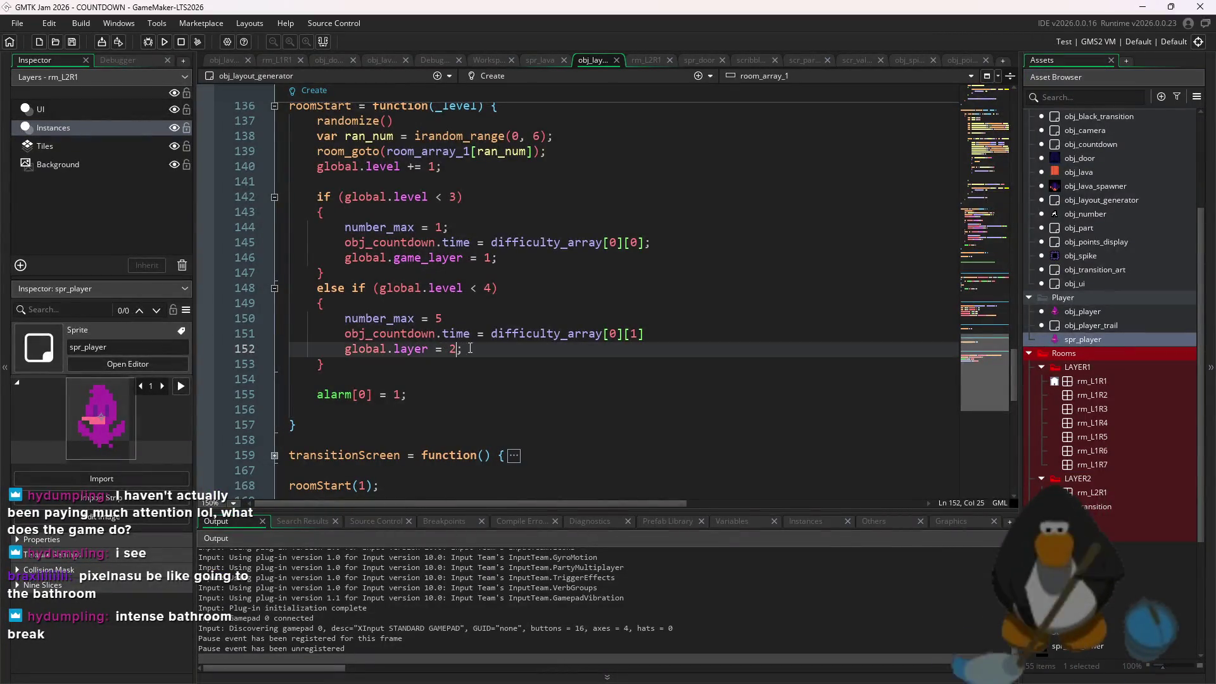
click(495, 321)
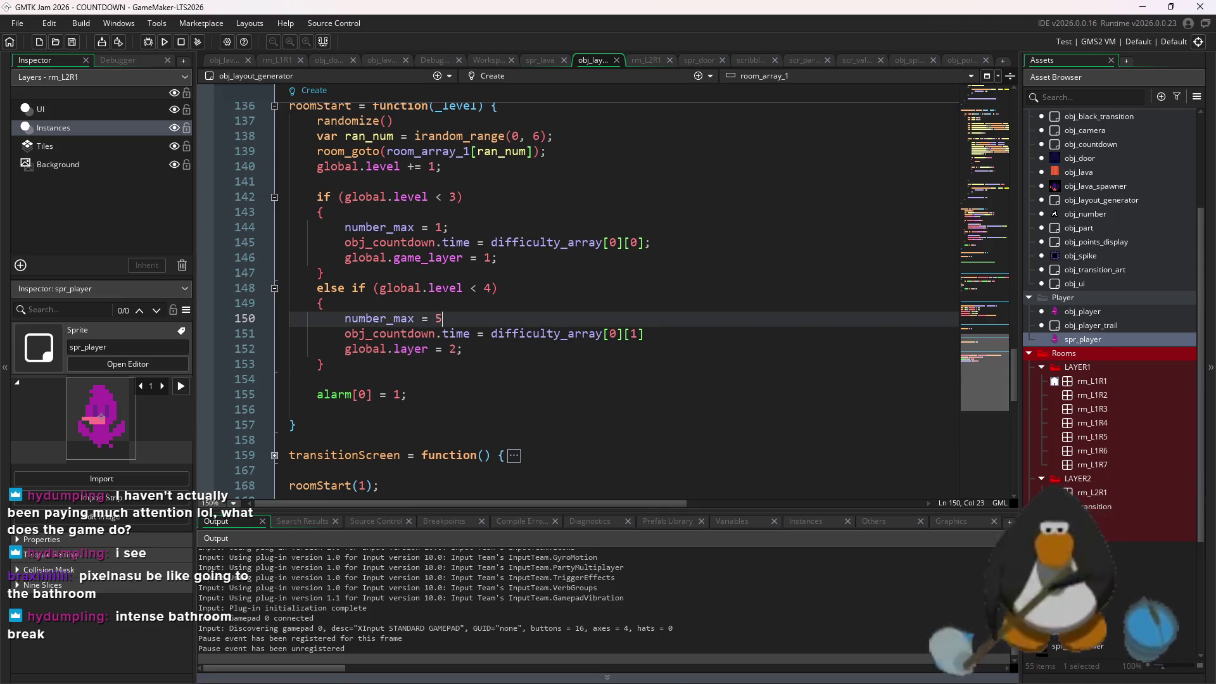
click(847, 669)
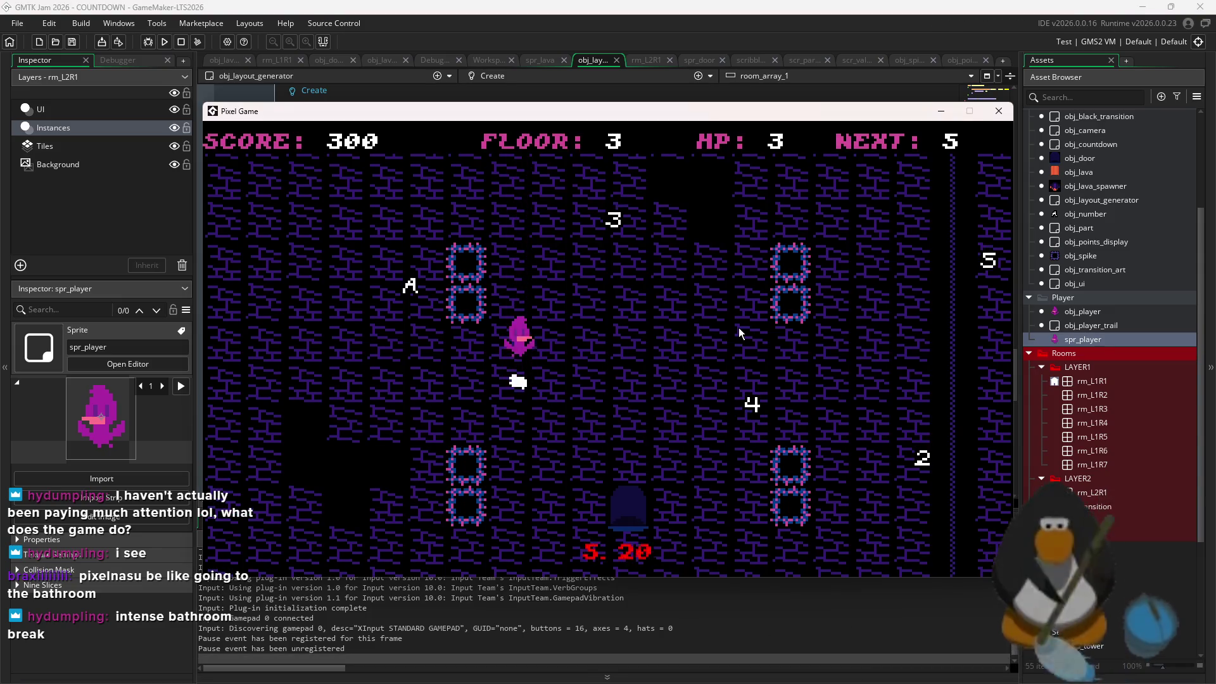
Dash around floor 3 collecting the 5, 4, 2, 3 and A to clear the room
key(Right)
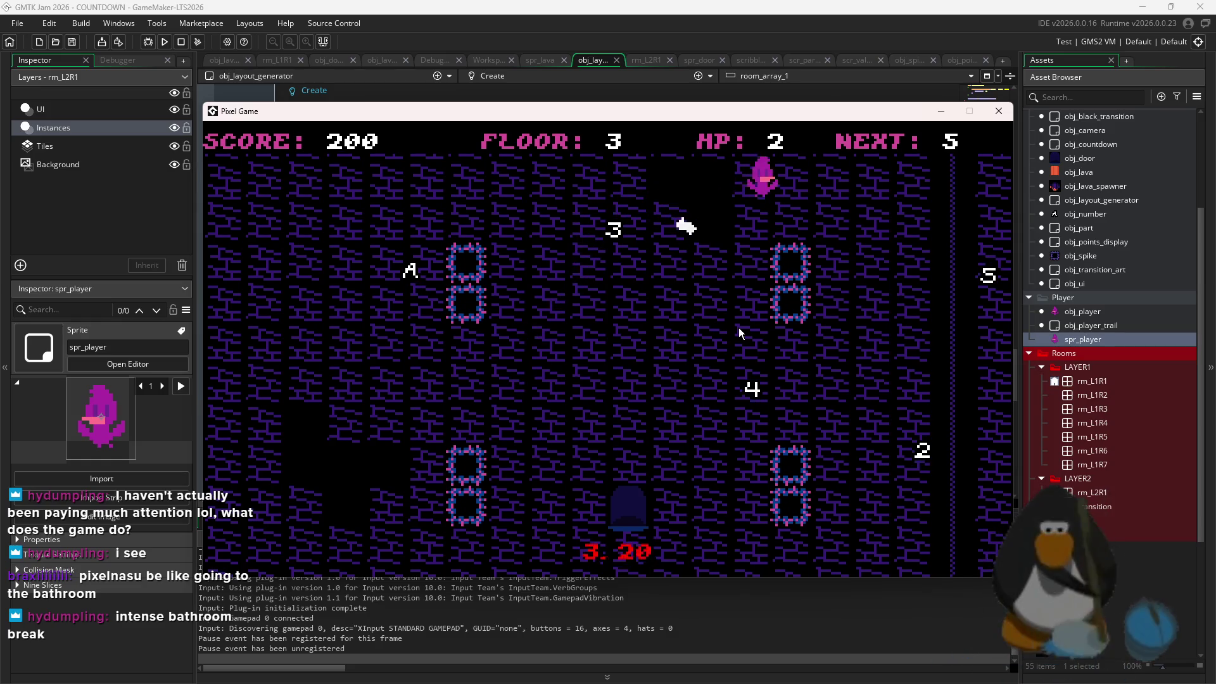
key(Right)
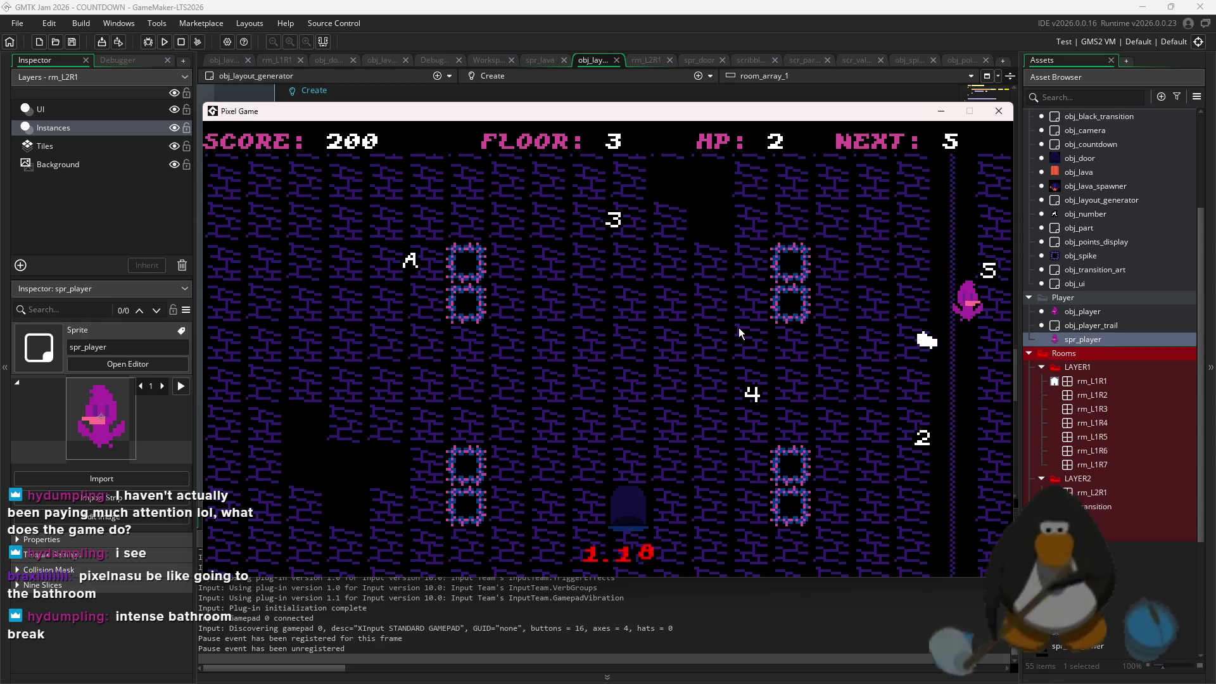
key(Left)
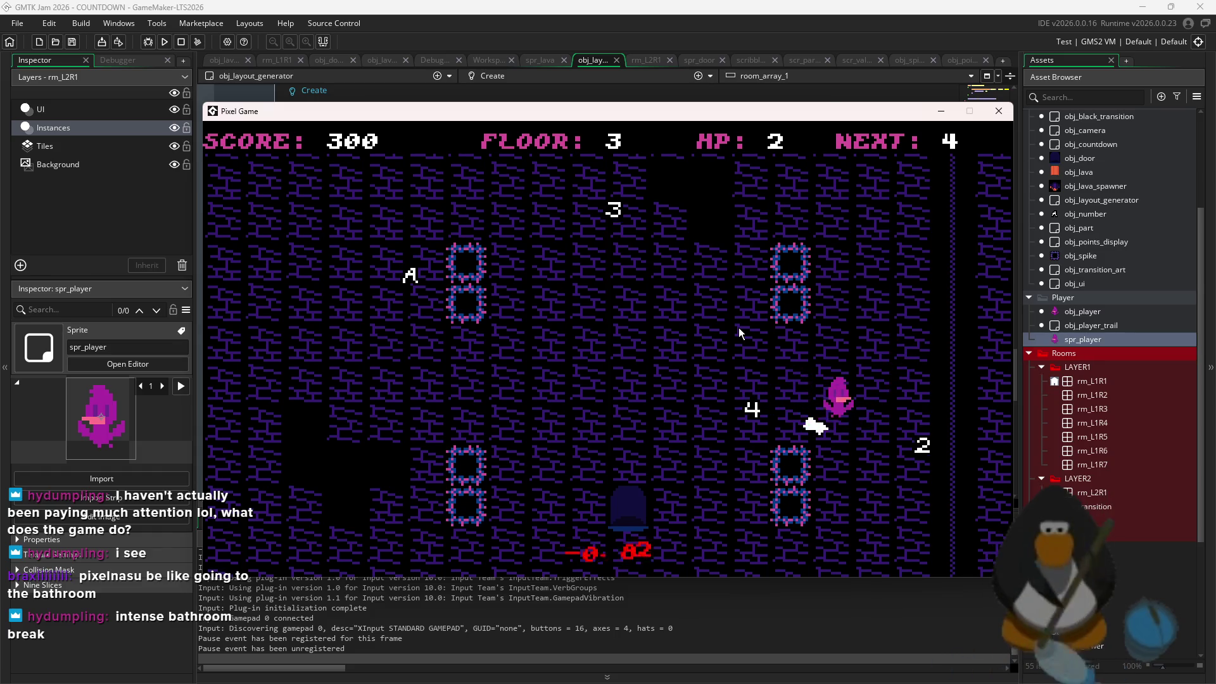
key(Left)
key(Right)
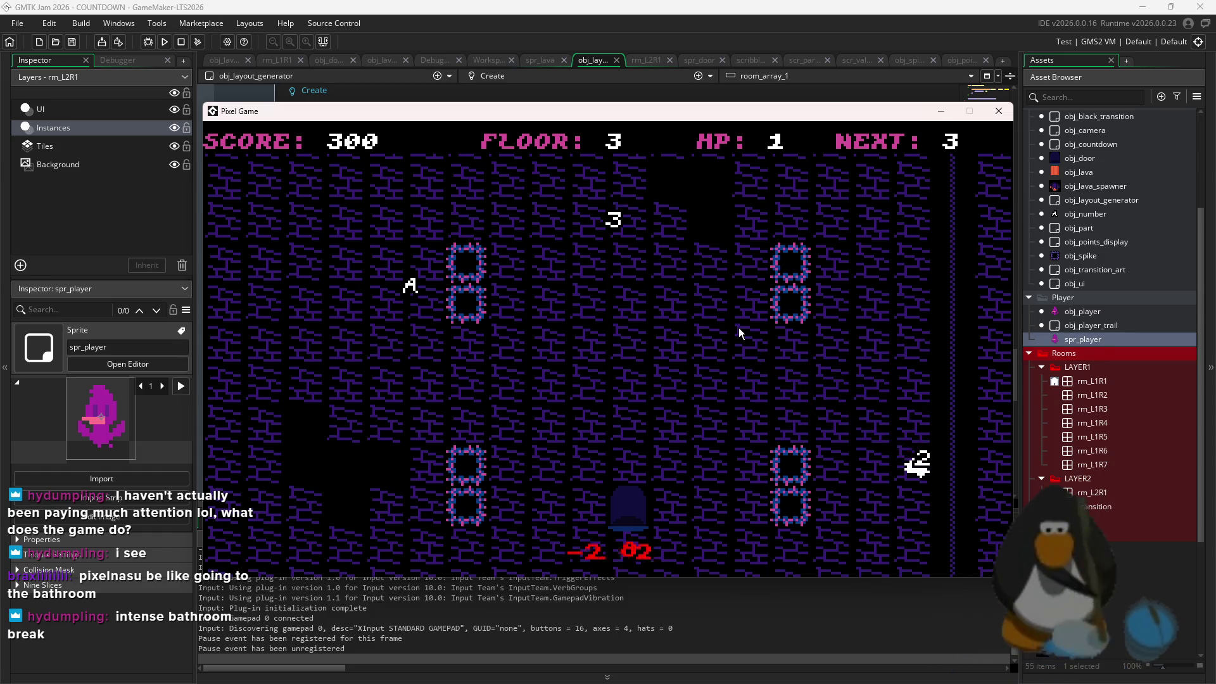
key(Left)
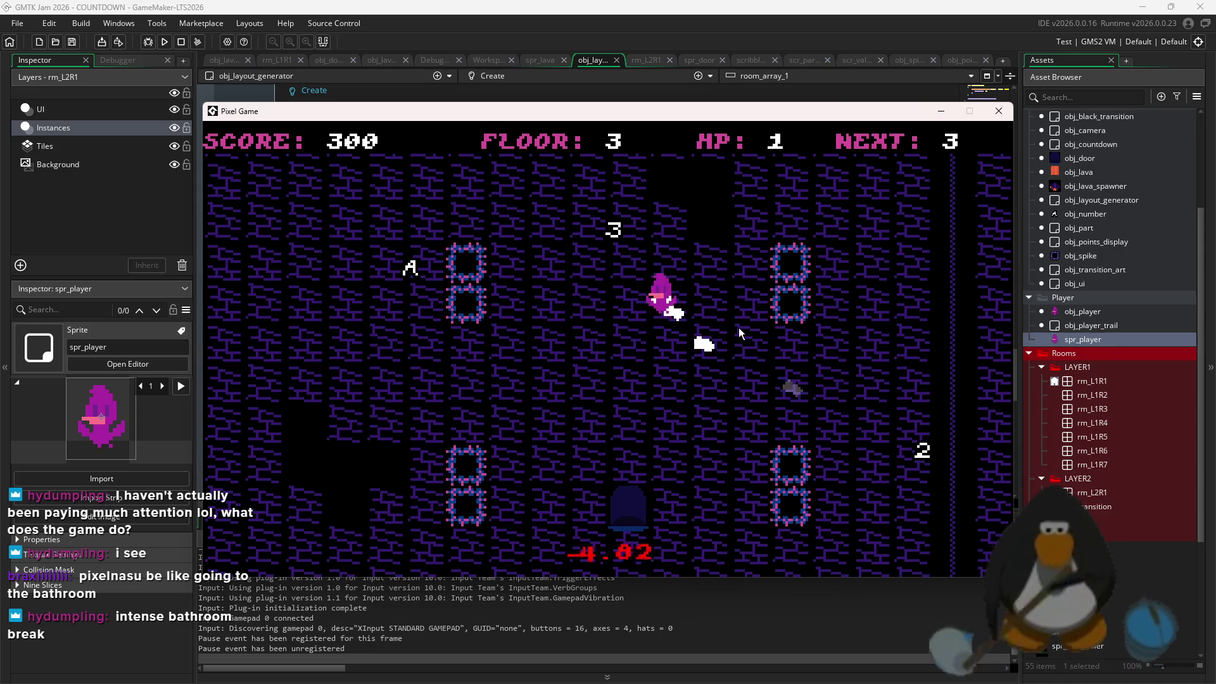
key(Right)
key(Down)
key(Right)
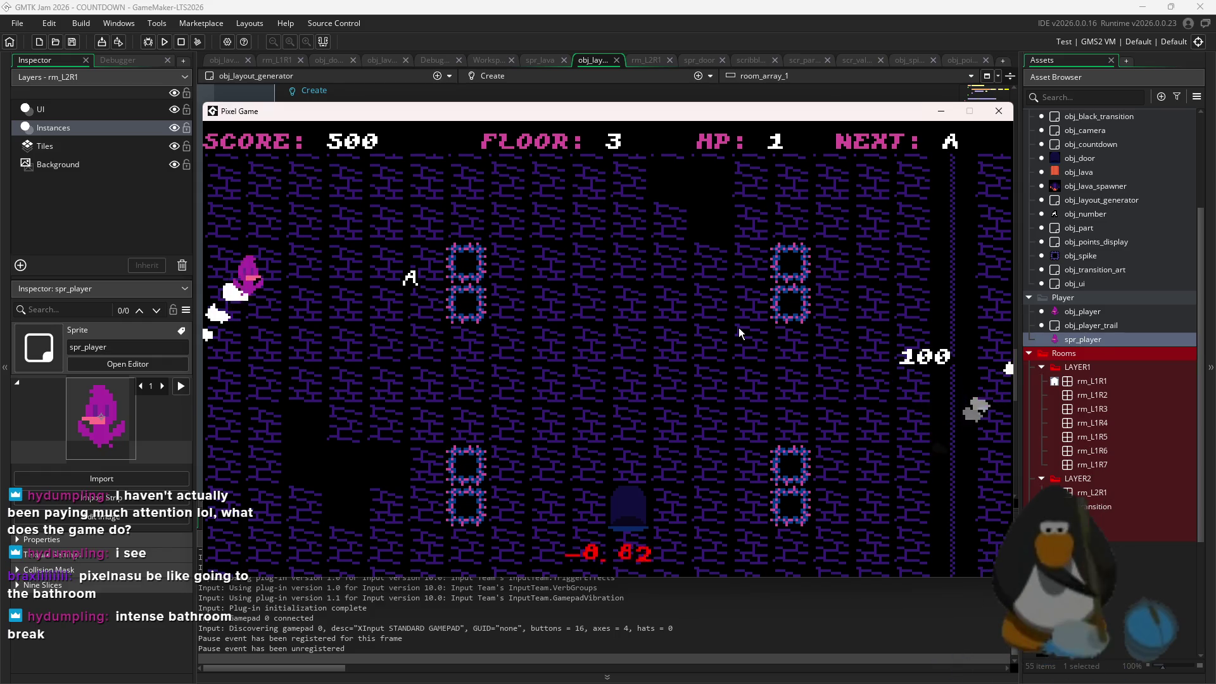
key(Down)
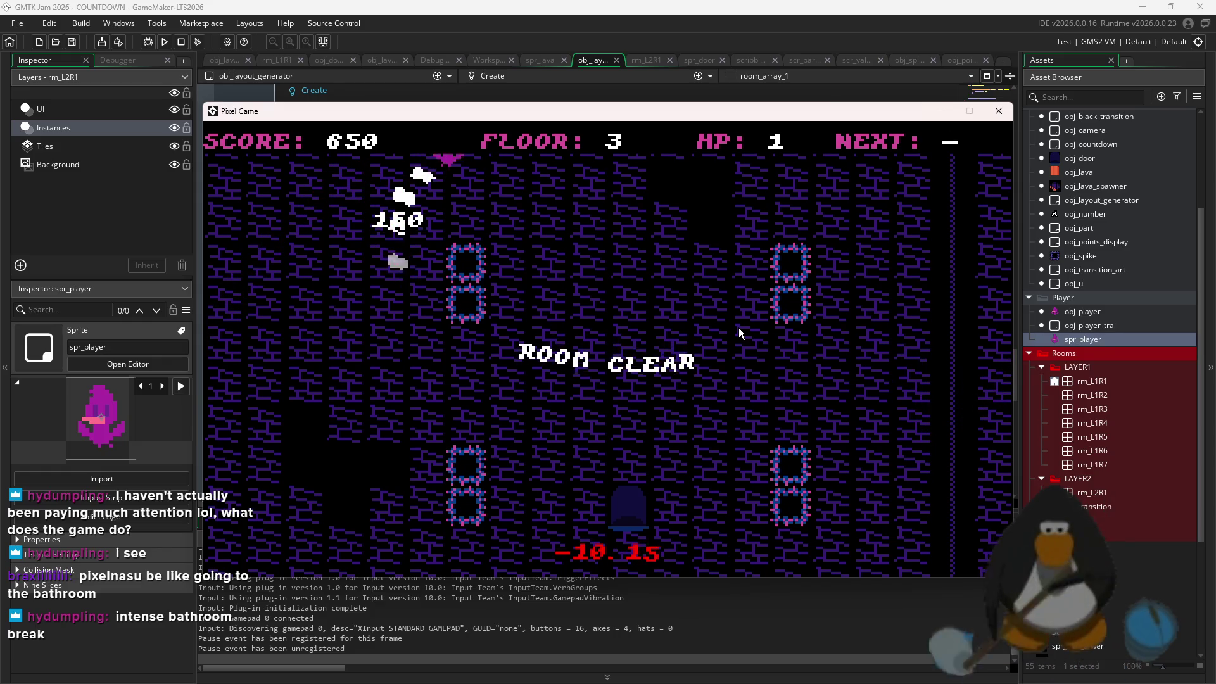
Move onto floor 4, then close the game and return to the roomStart code
key(Up)
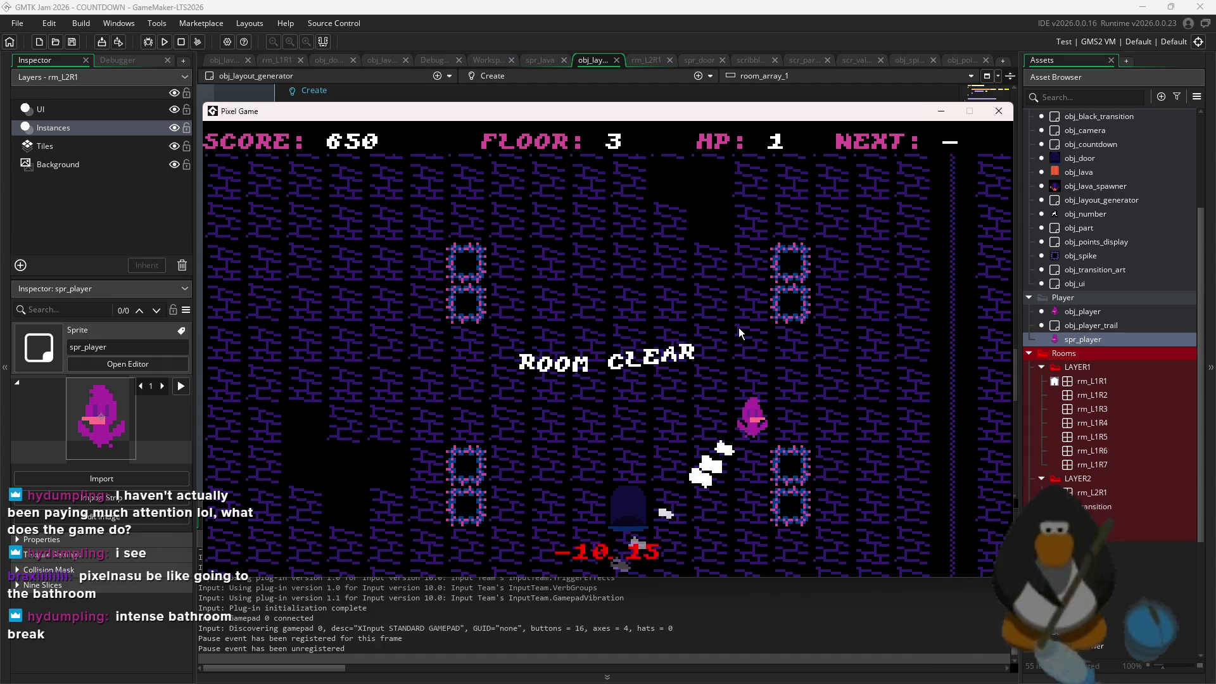
key(Right)
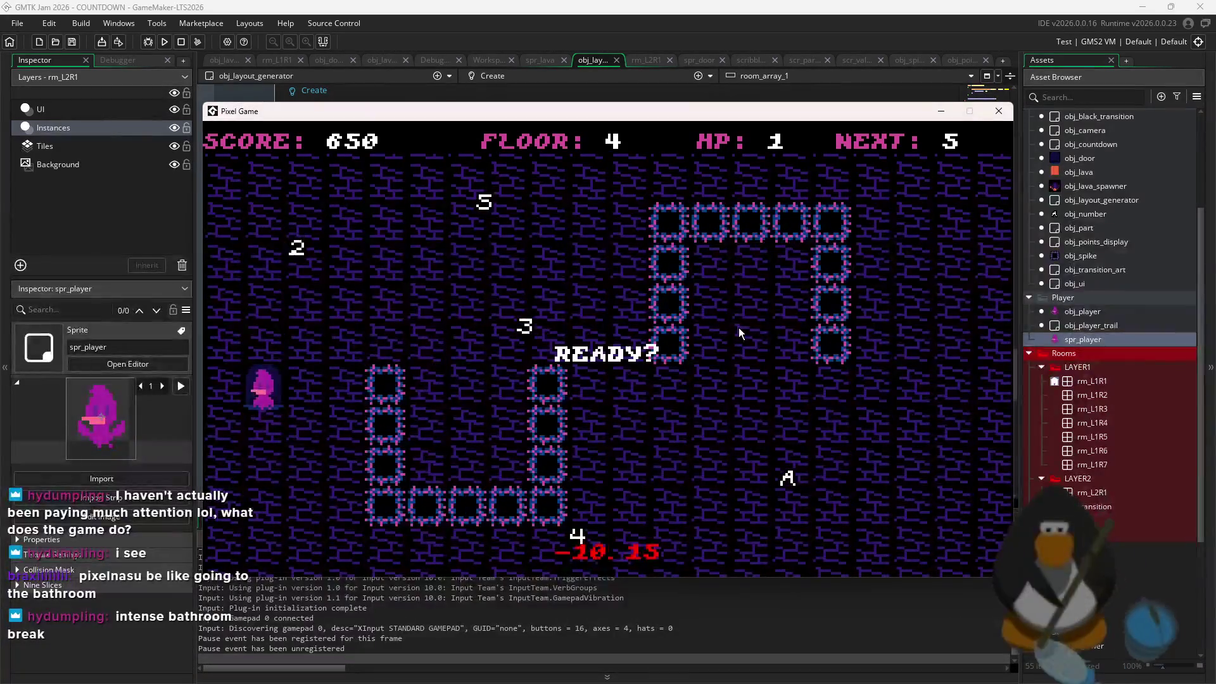
key(Up)
key(Right)
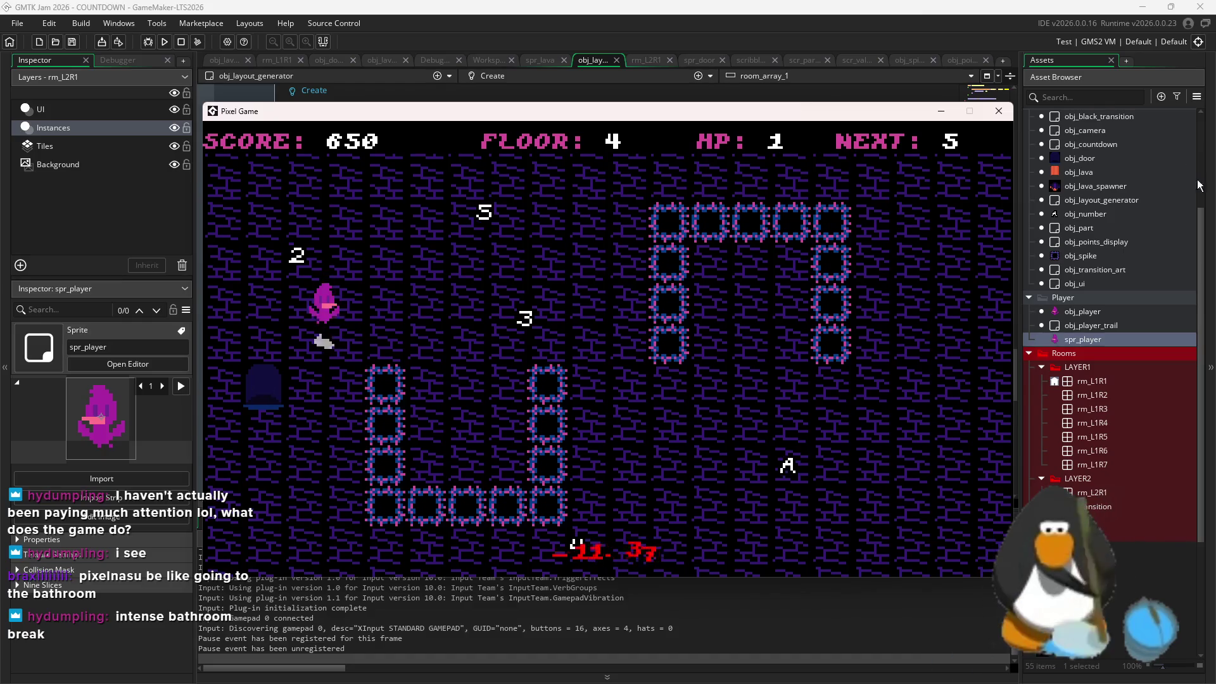
click(1000, 109)
click(483, 349)
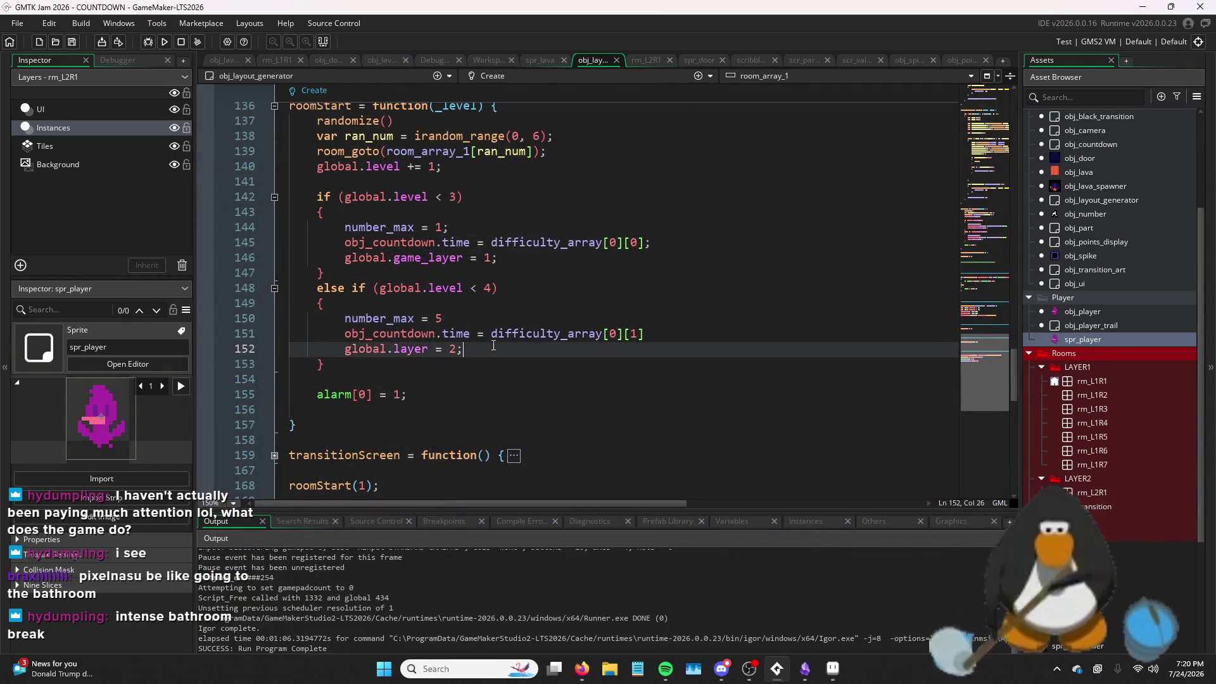
drag(476, 350, 436, 357)
click(436, 357)
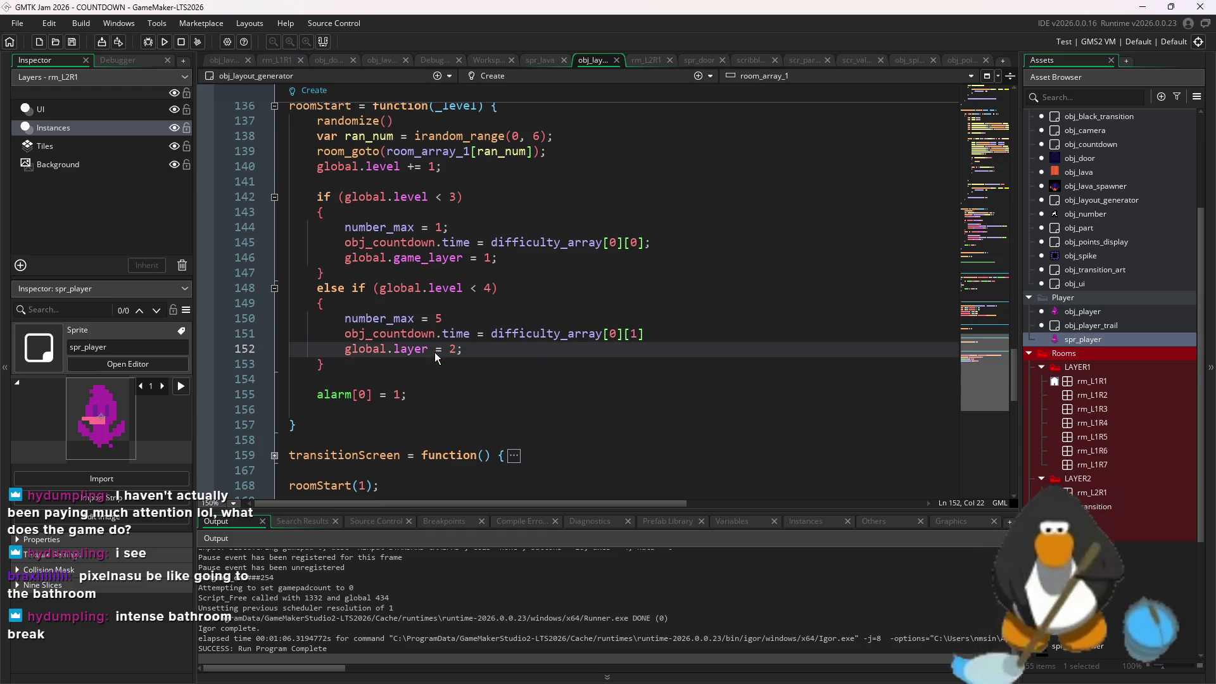
double_click(1078, 159)
click(359, 140)
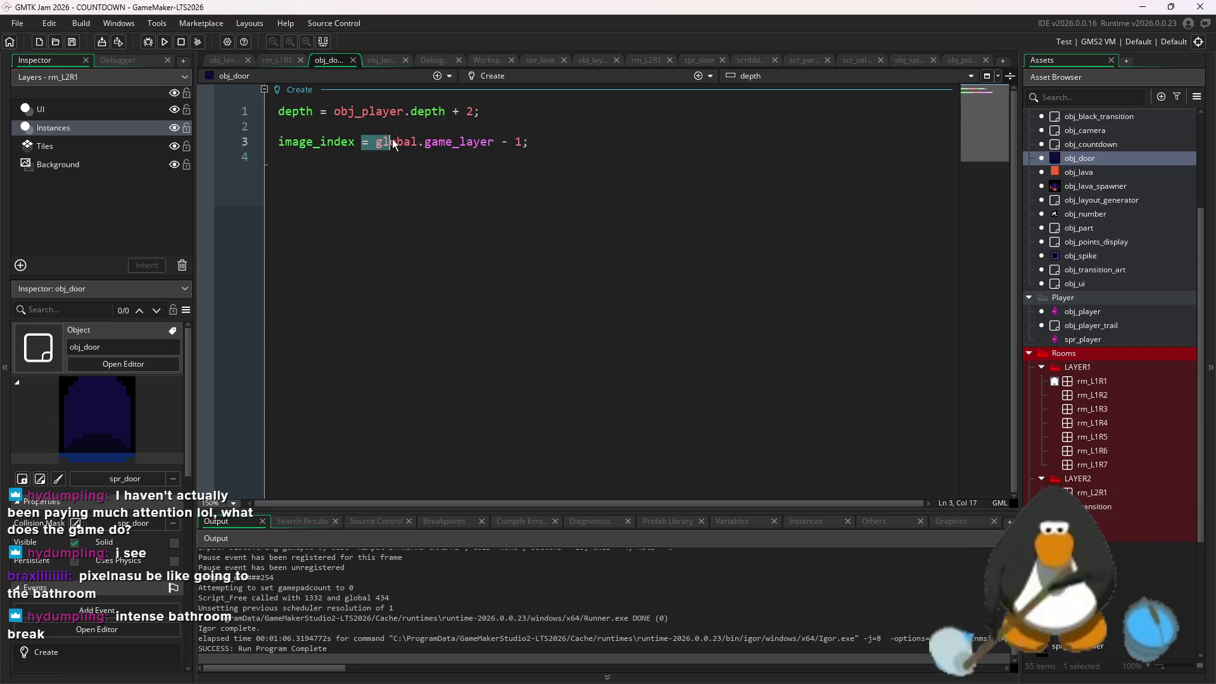
click(450, 145)
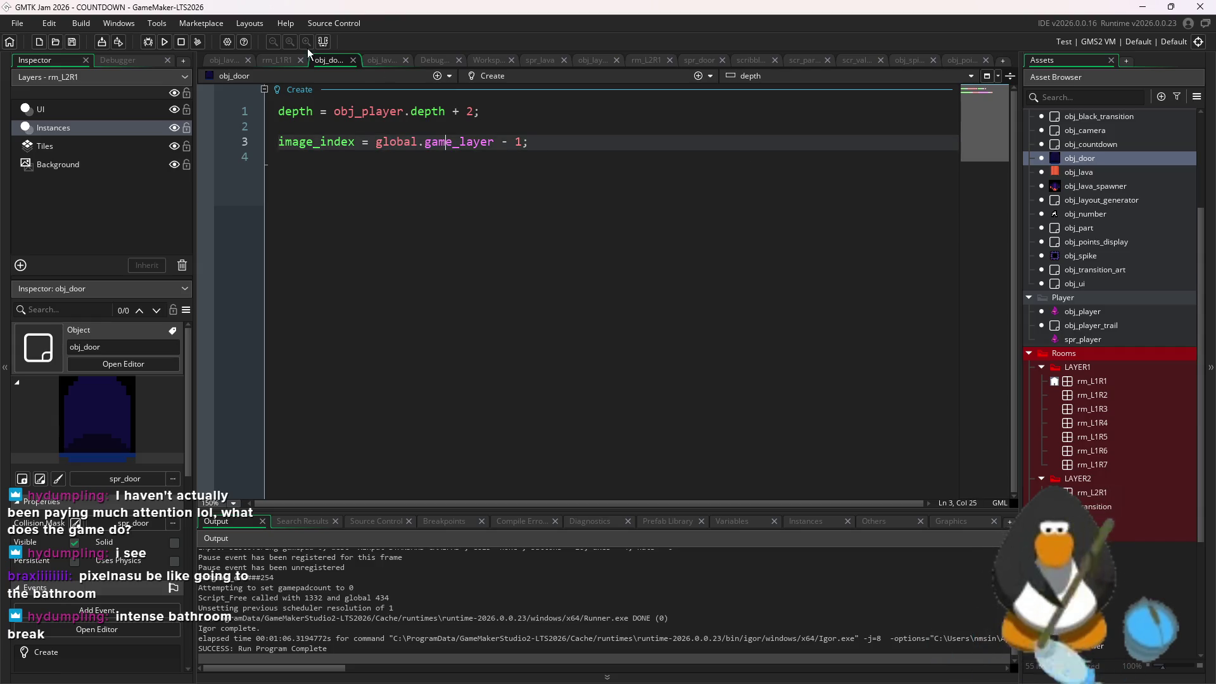
click(220, 62)
click(340, 61)
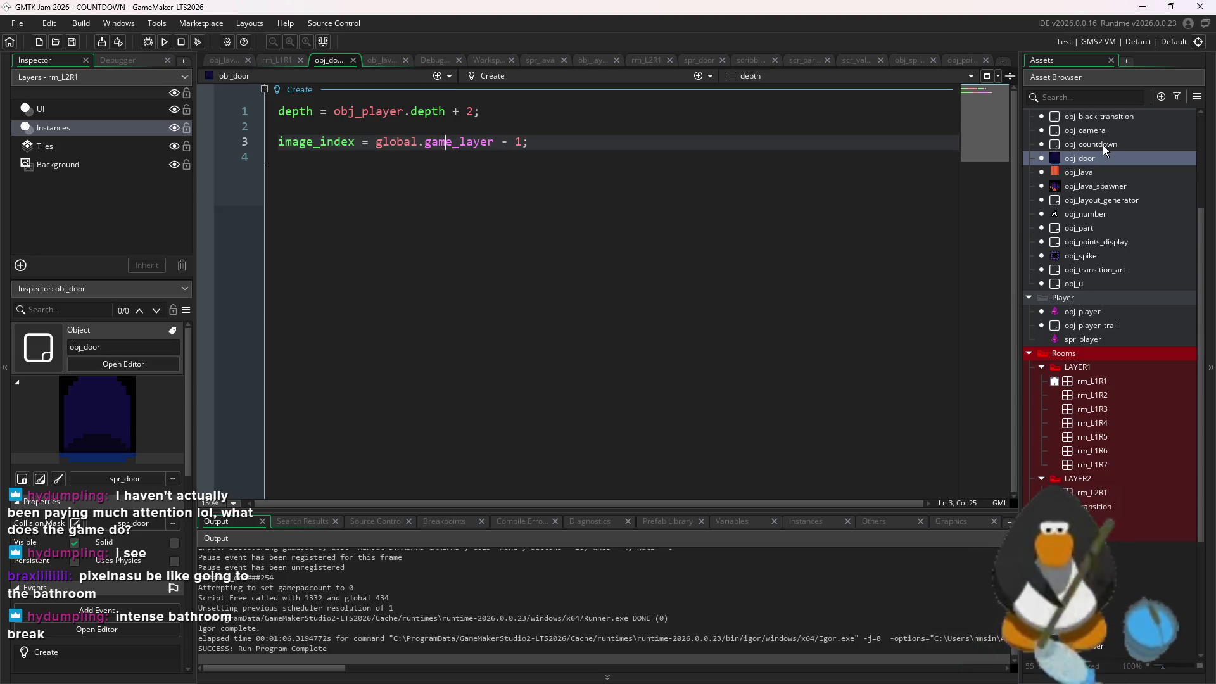
double_click(1127, 204)
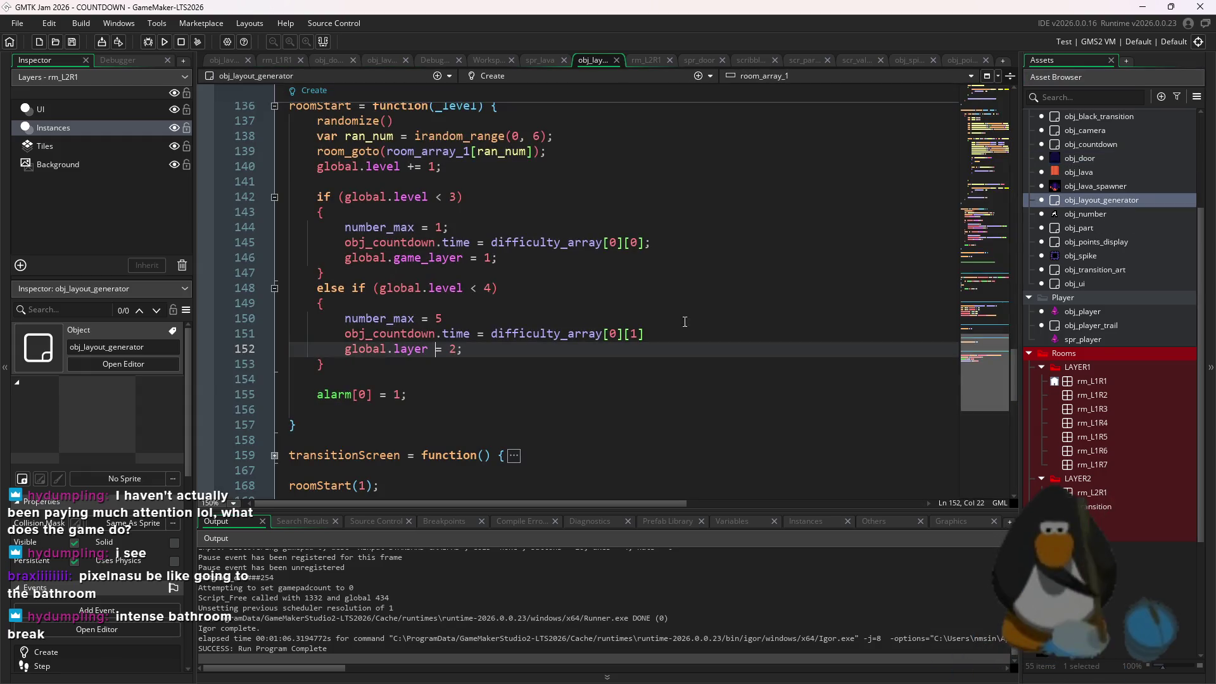
Make line 152 set global.game_layer, use level < 2 and < 3 conditions, and rebuild
text(game_)
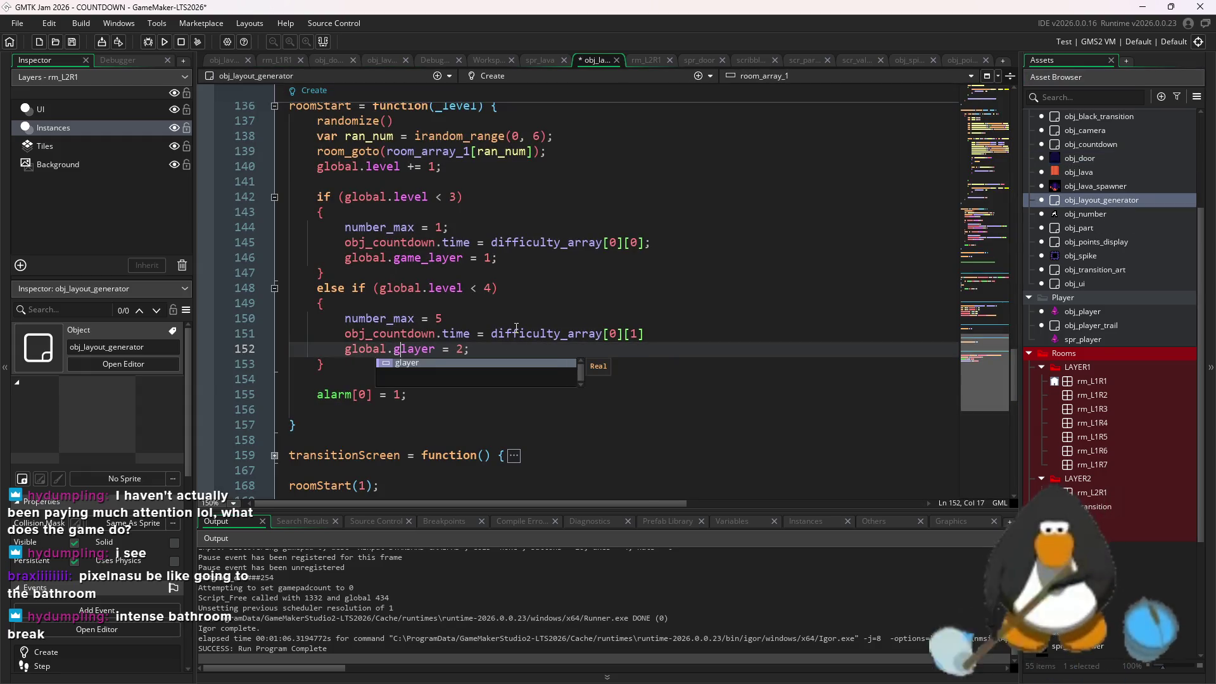
click(497, 289)
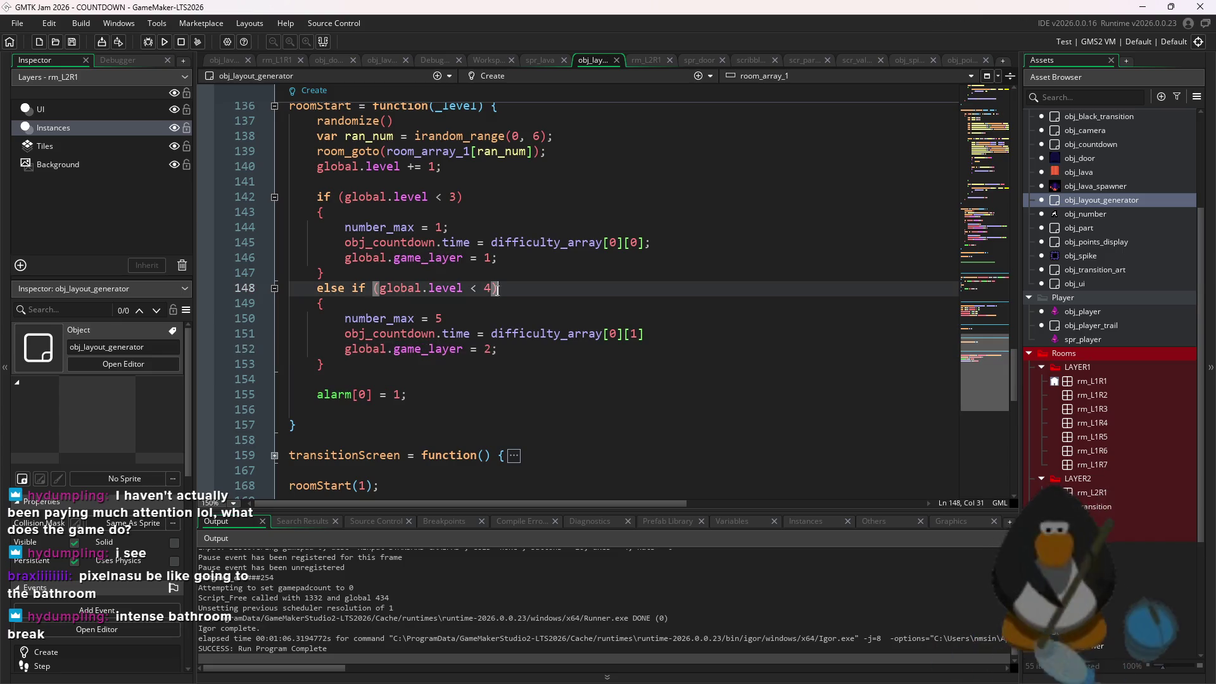
key(BackSpace)
text(2))
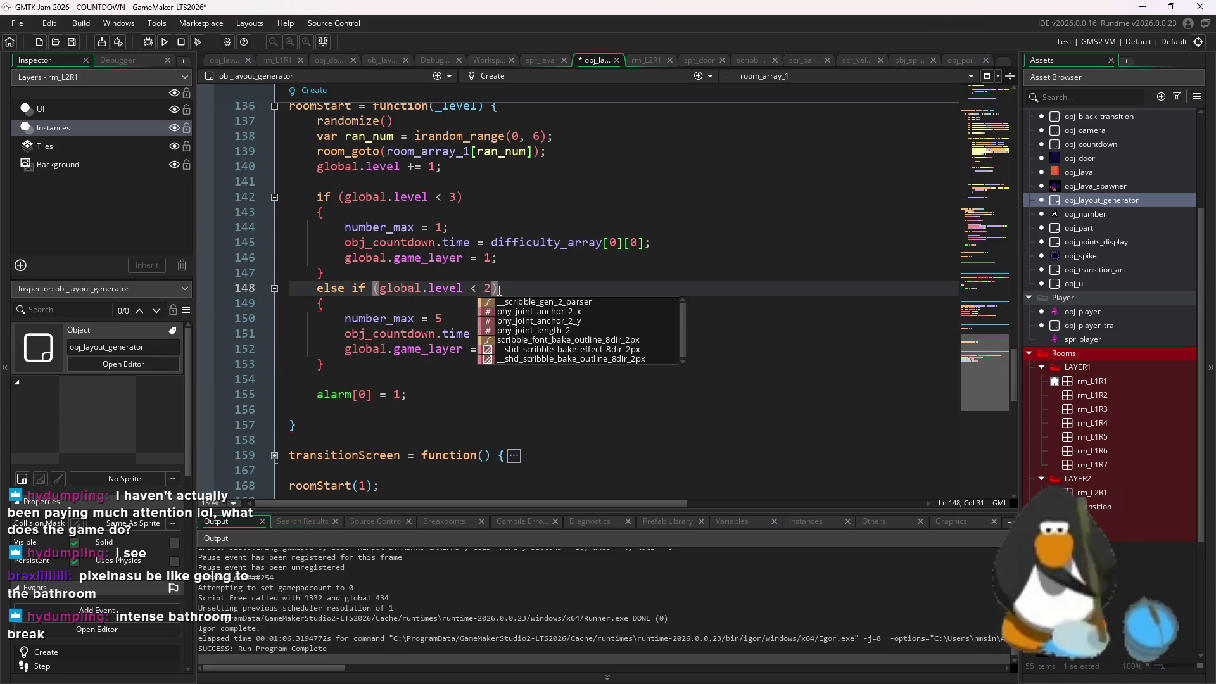
click(456, 197)
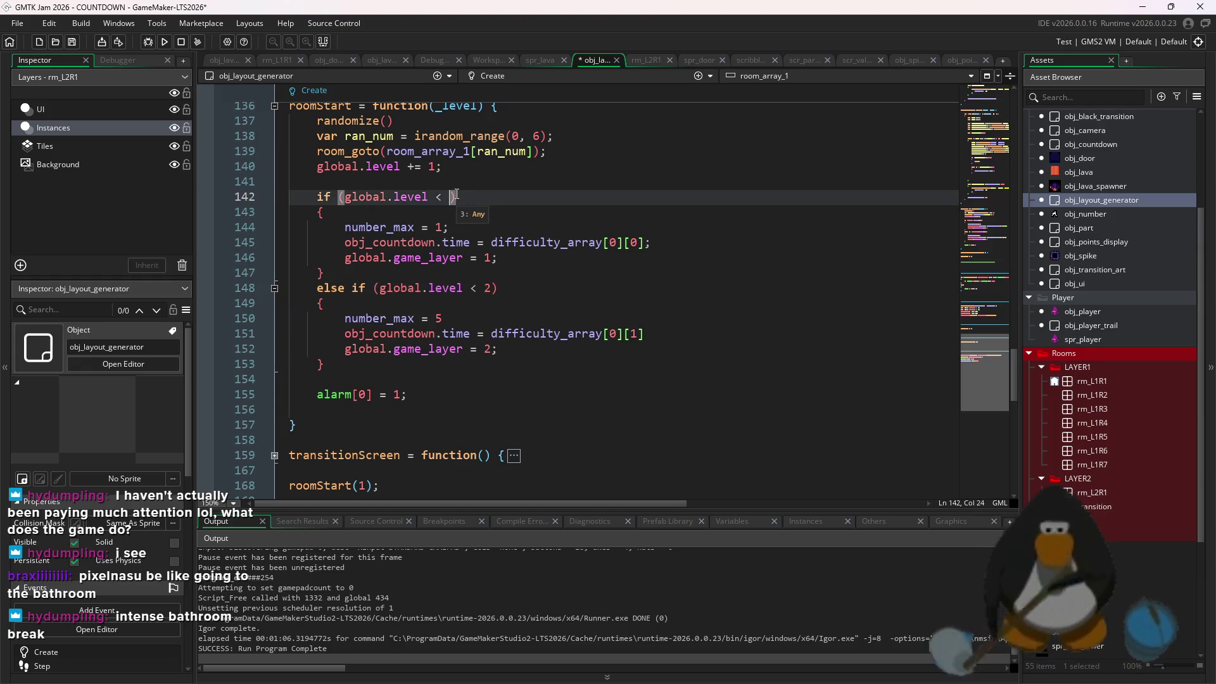
text(2)
click(489, 288)
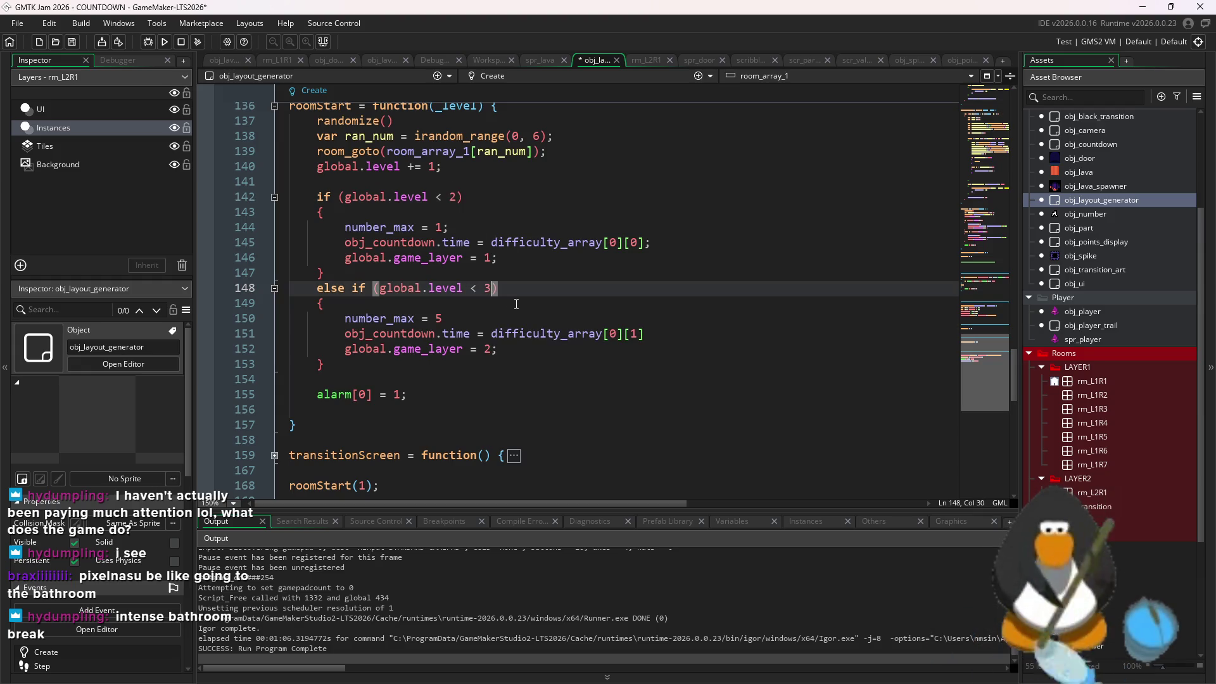
click(164, 42)
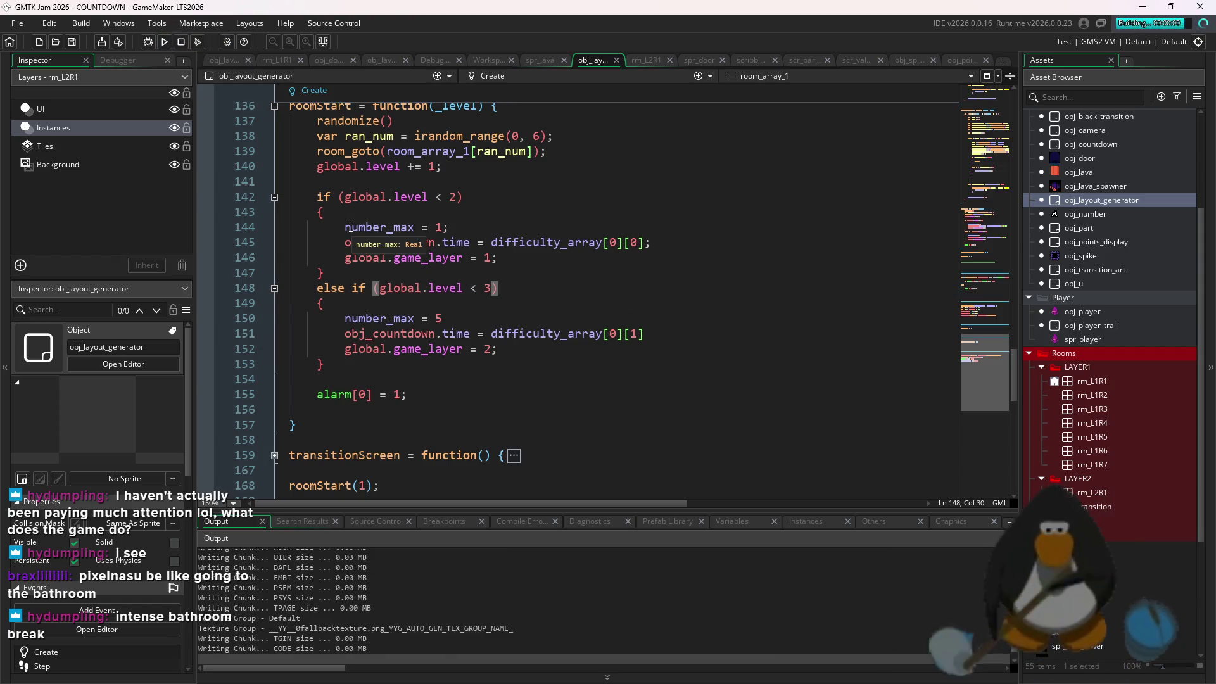
Move the player around the cleared floor 1 room and bring the game window back to the front
key(Right)
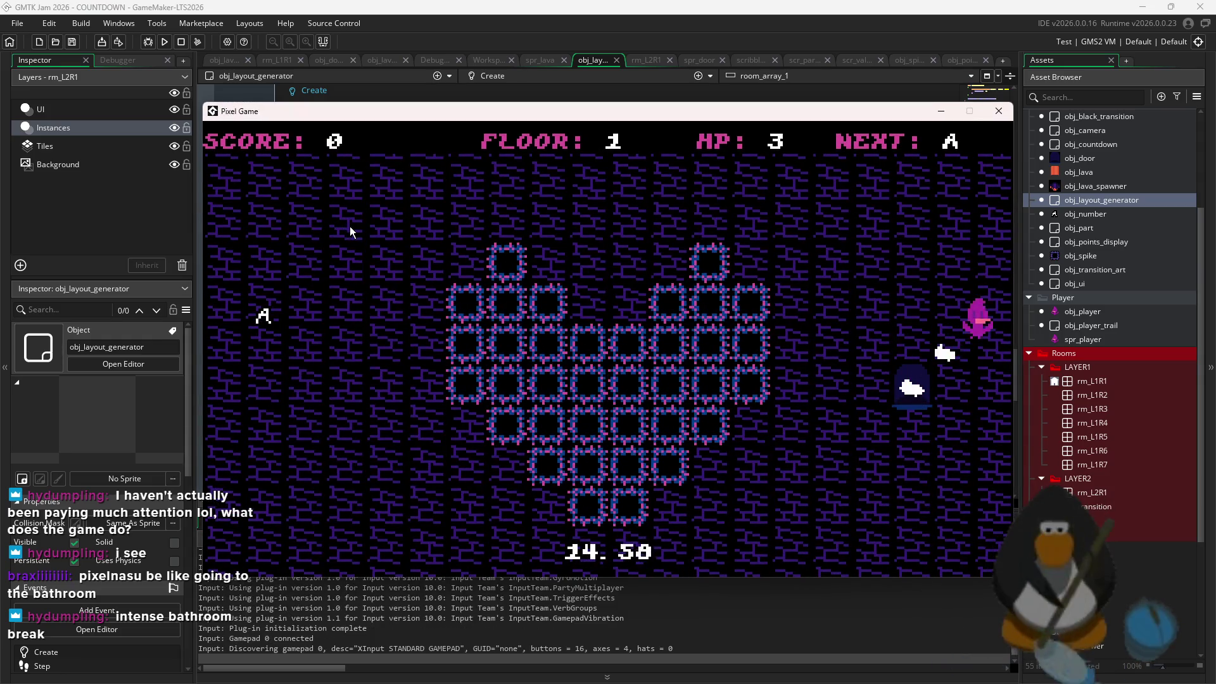
key(Left)
key(Right)
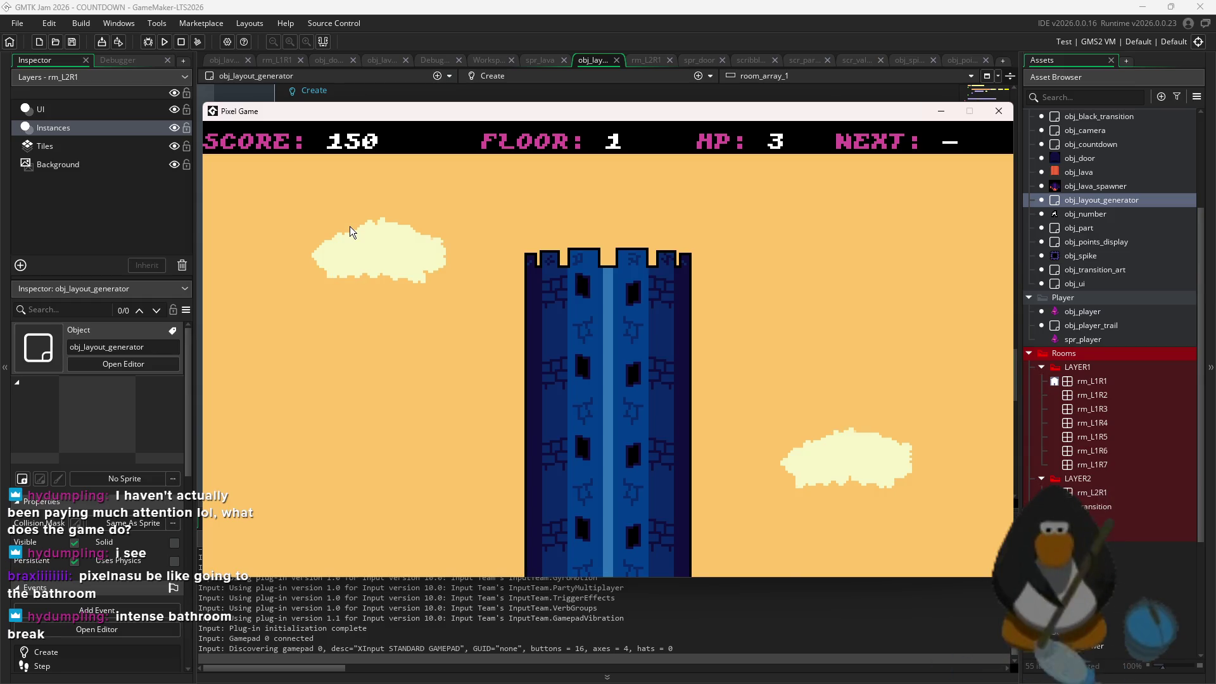
key(alt+Tab)
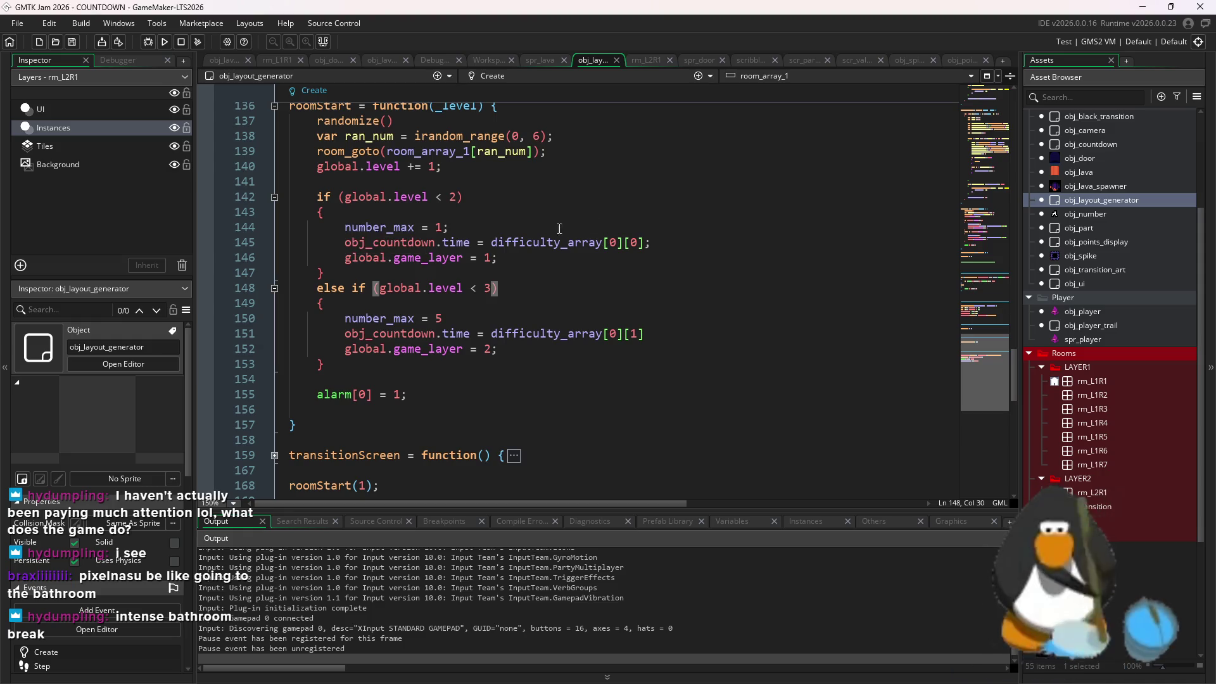
click(847, 672)
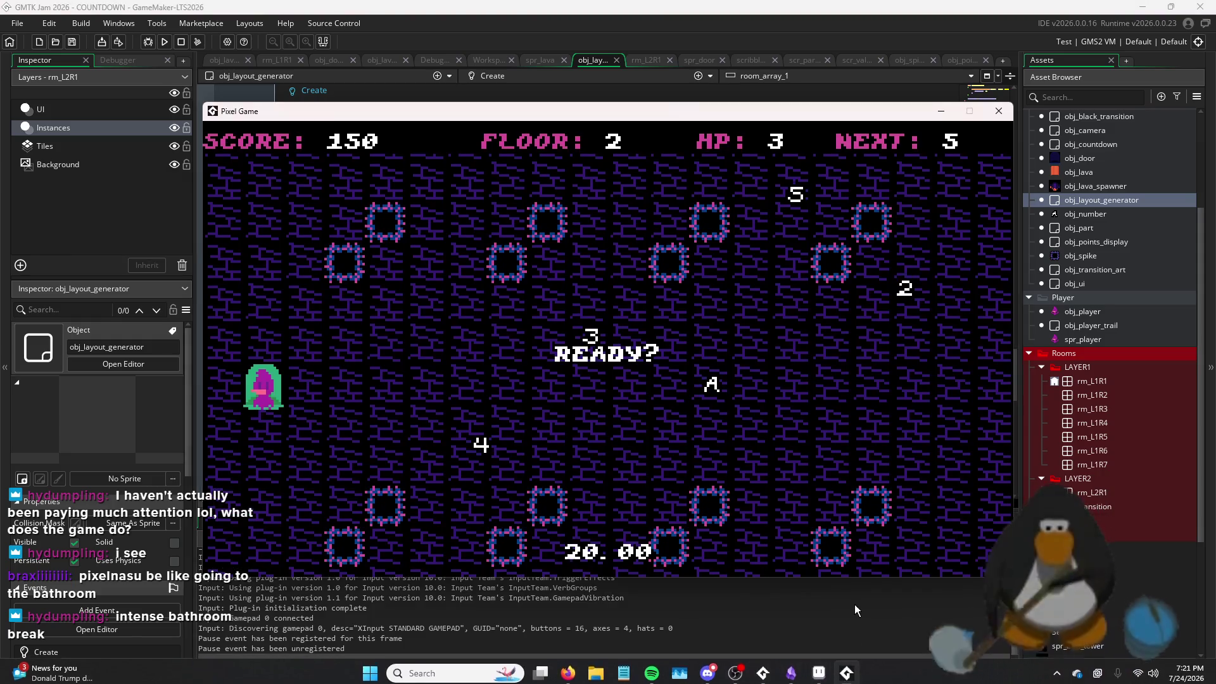
Clear floor 2 by collecting the 5, 4, 3, 2 and A in order
key(Right)
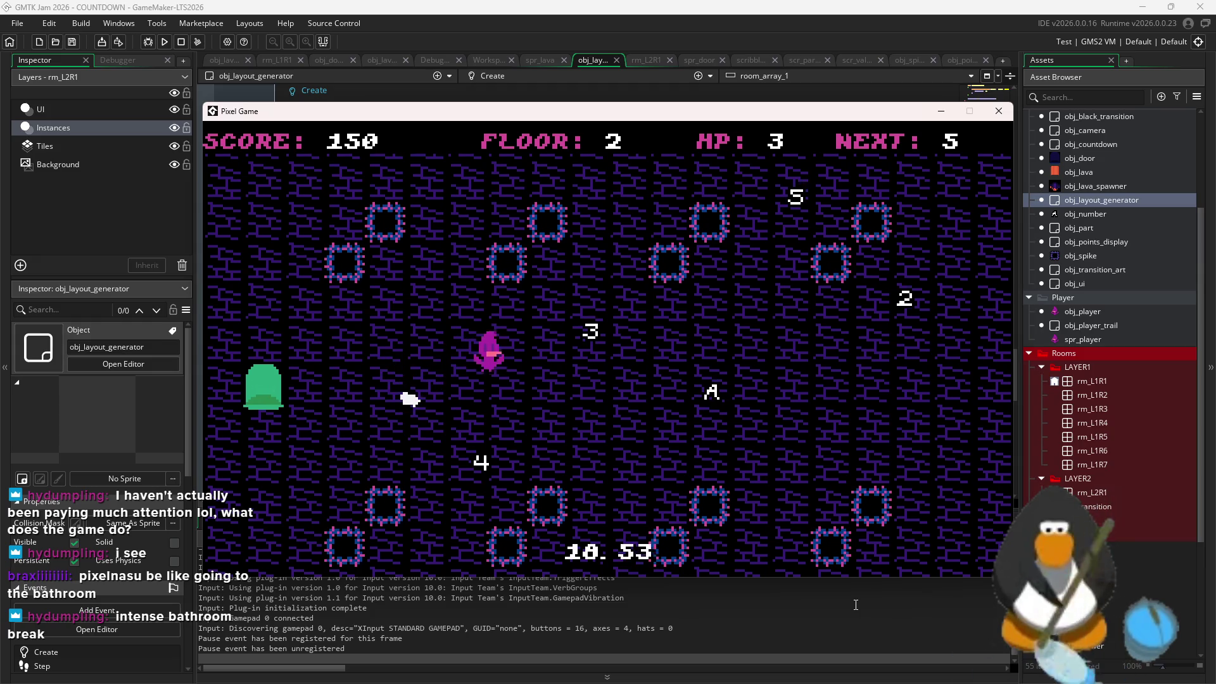
key(Down)
key(Up)
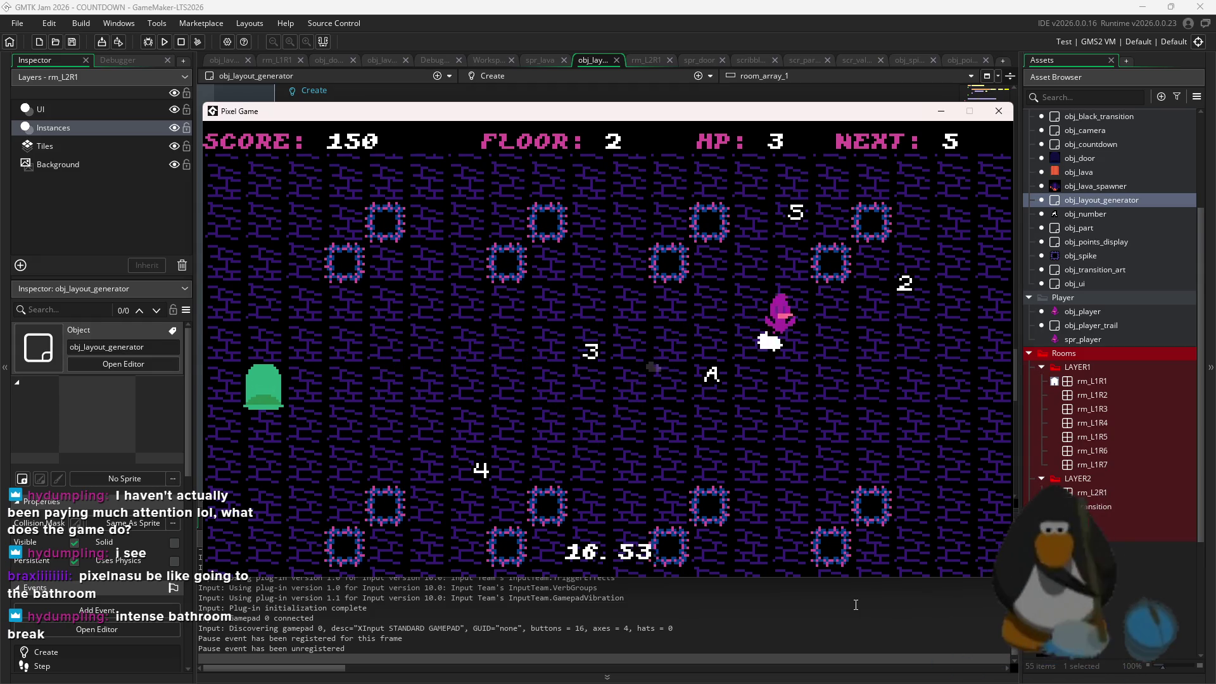
key(Left)
key(Down)
key(Left)
key(Right)
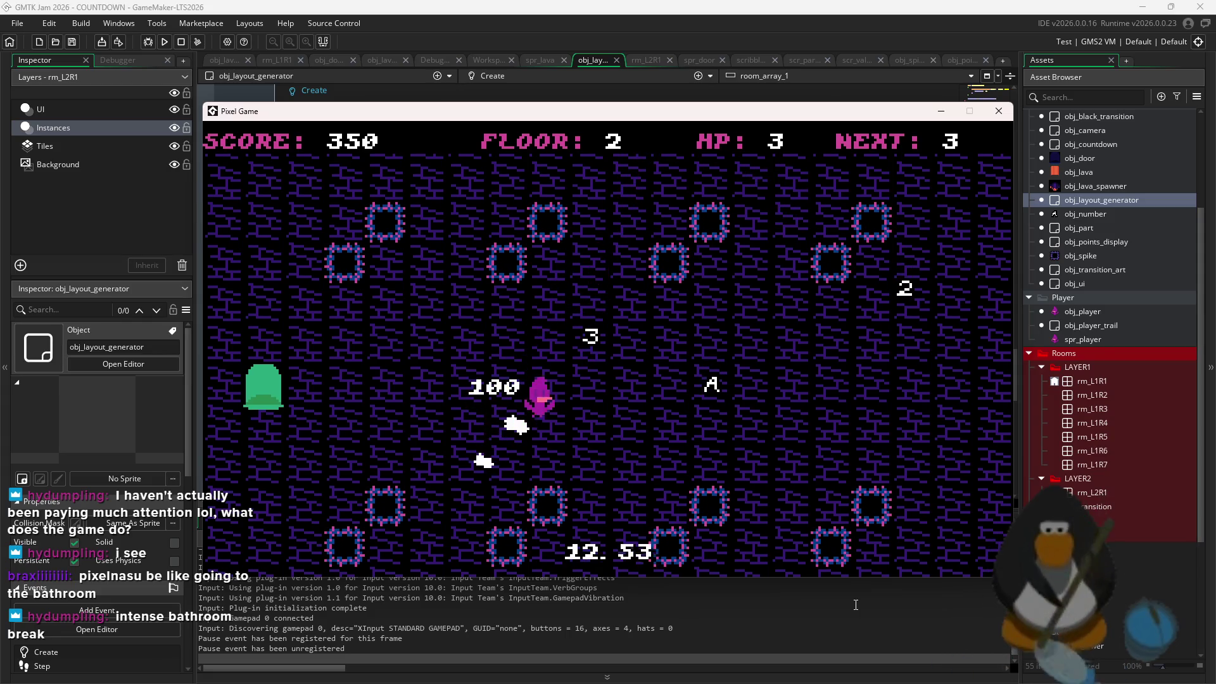
key(Down)
key(Up)
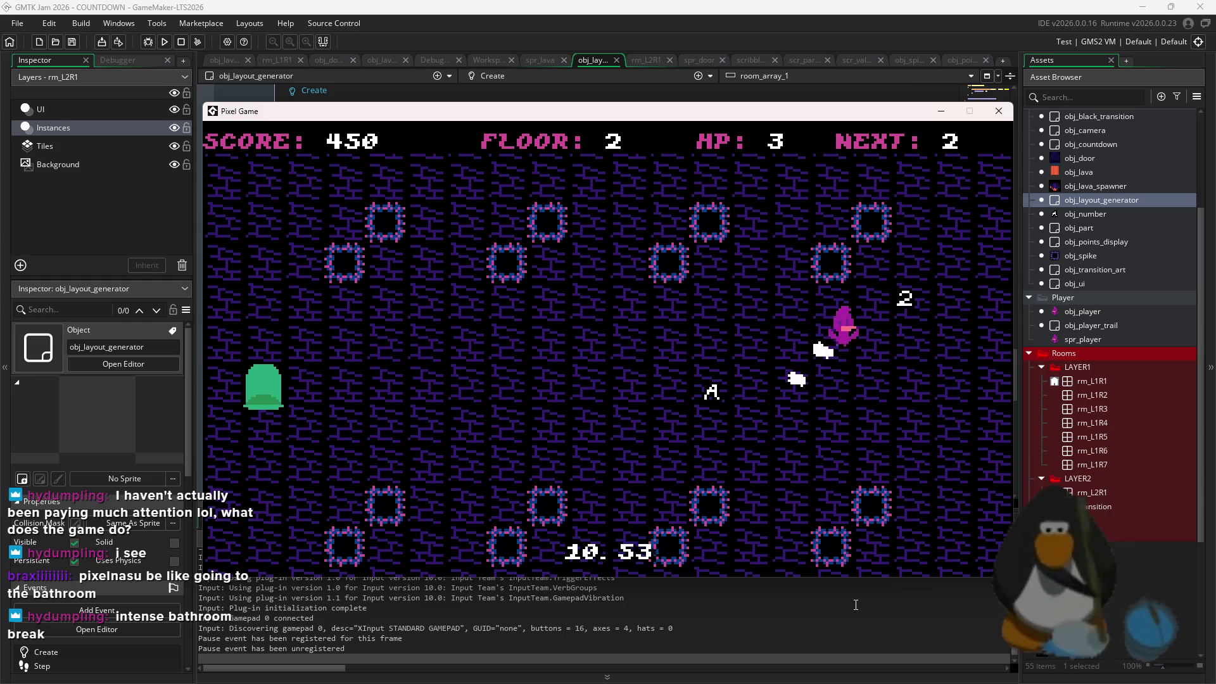
key(Down)
key(Left)
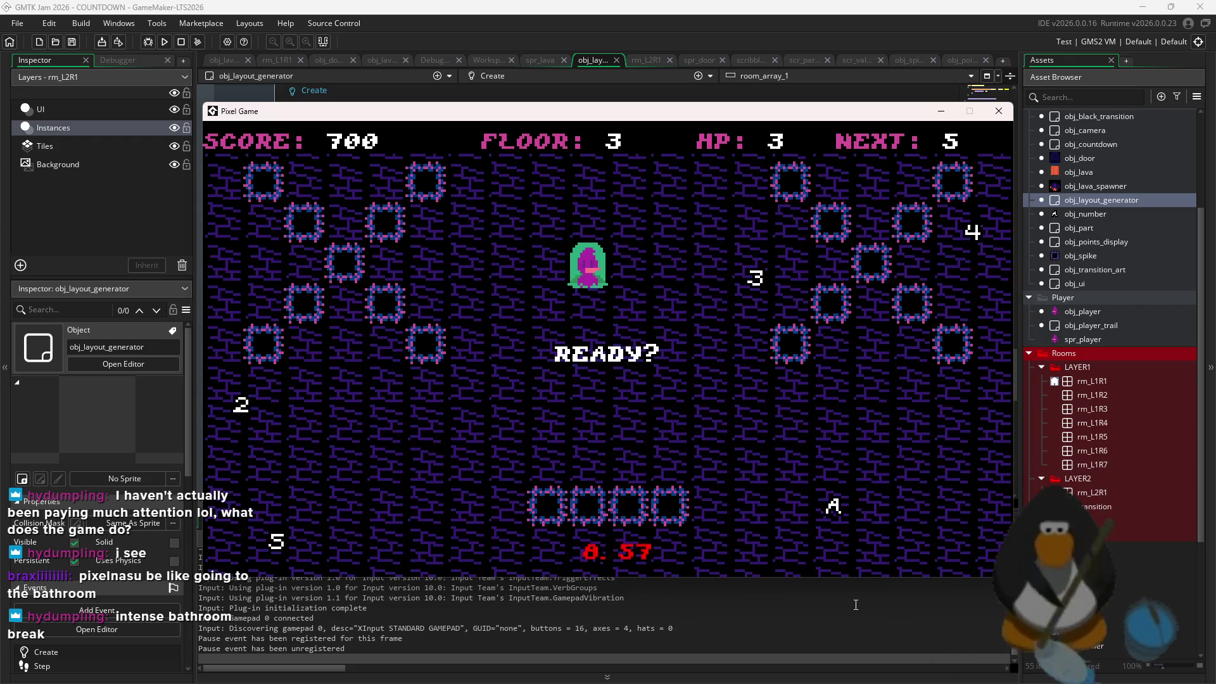
Steer around the floor 3 room, collecting the 5 and then the 4
key(Right)
key(Down)
key(Left)
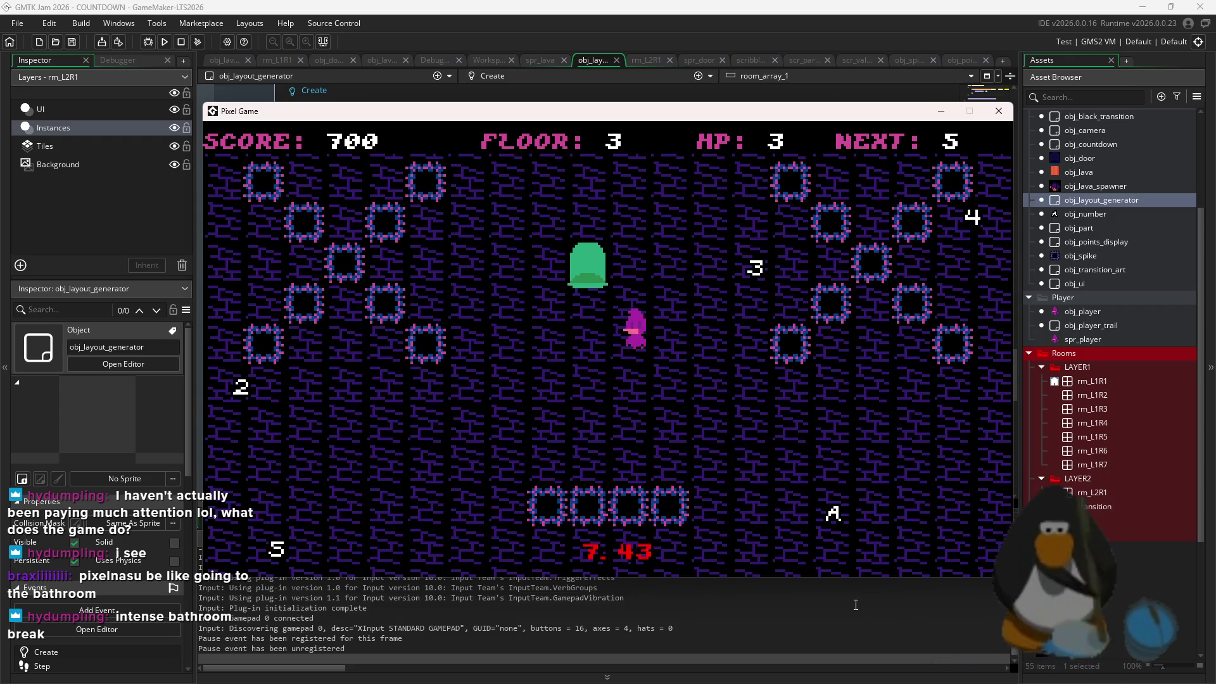
key(Down)
key(Left)
key(Down)
key(Left)
key(Up)
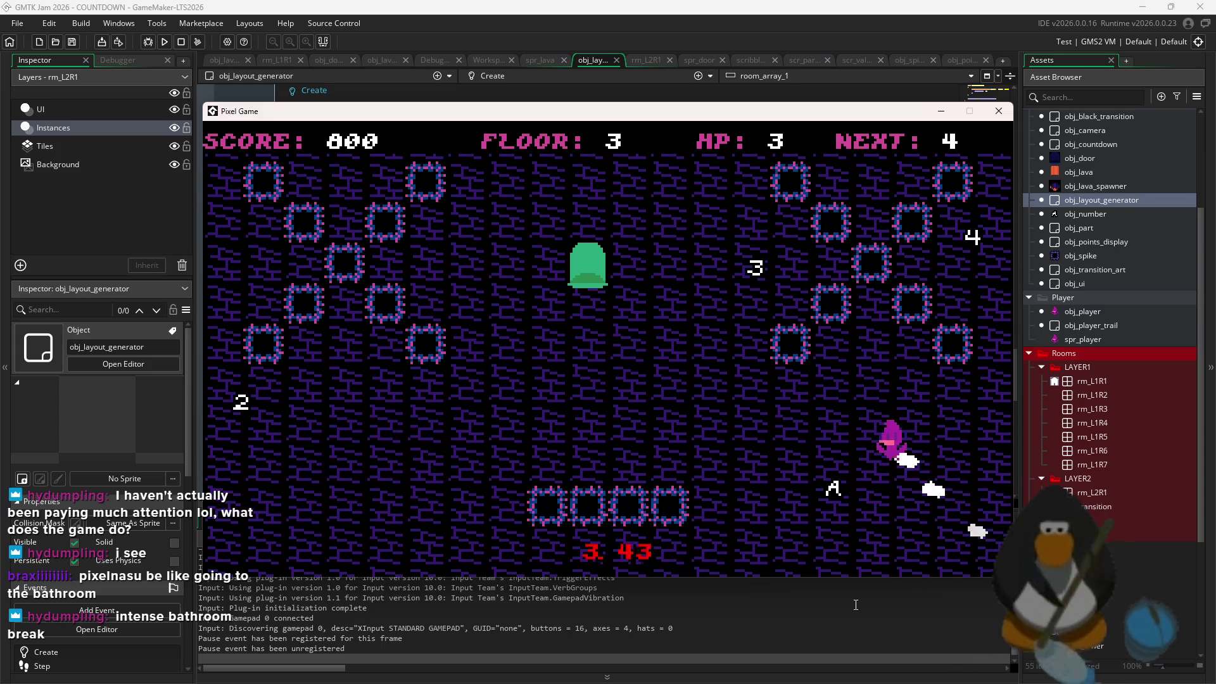
key(Left)
key(Up)
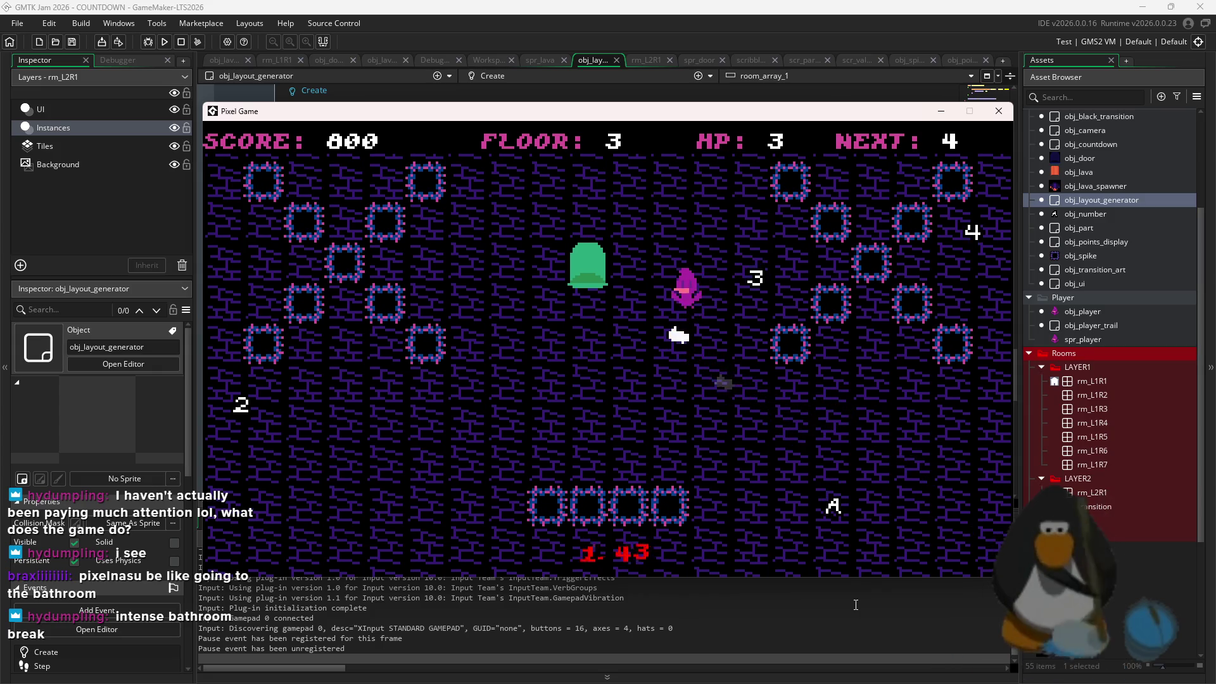
key(Down)
key(Down)
key(Right)
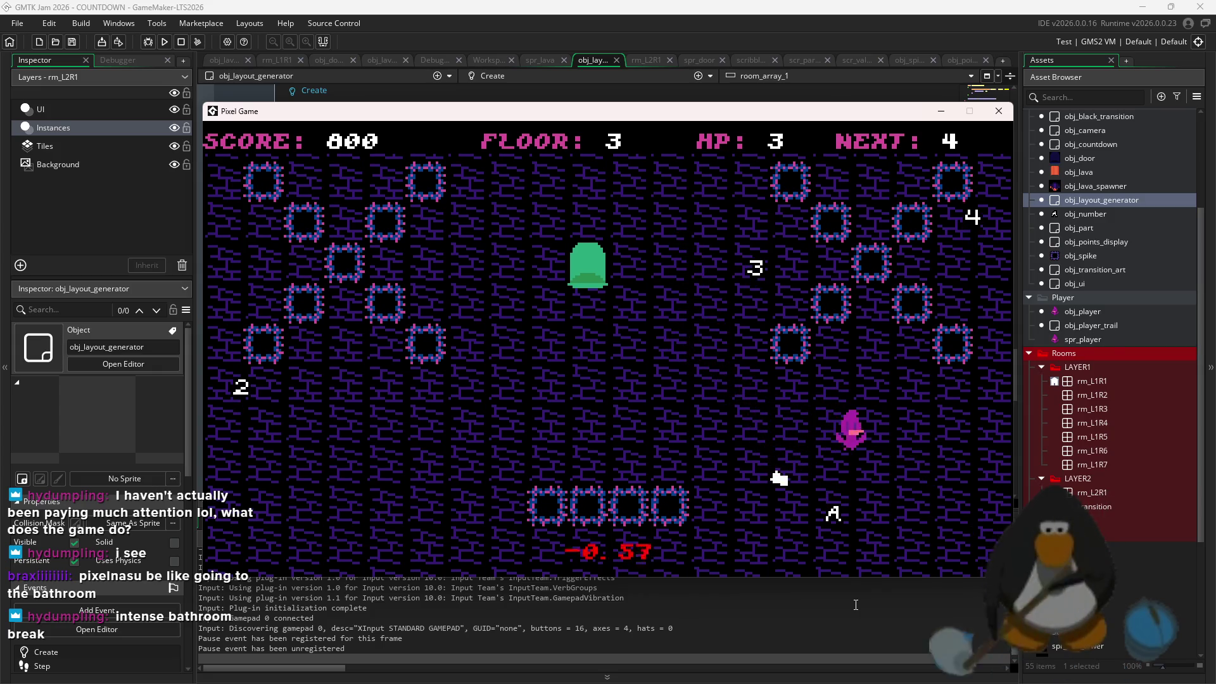
key(Up)
key(Right)
key(Down)
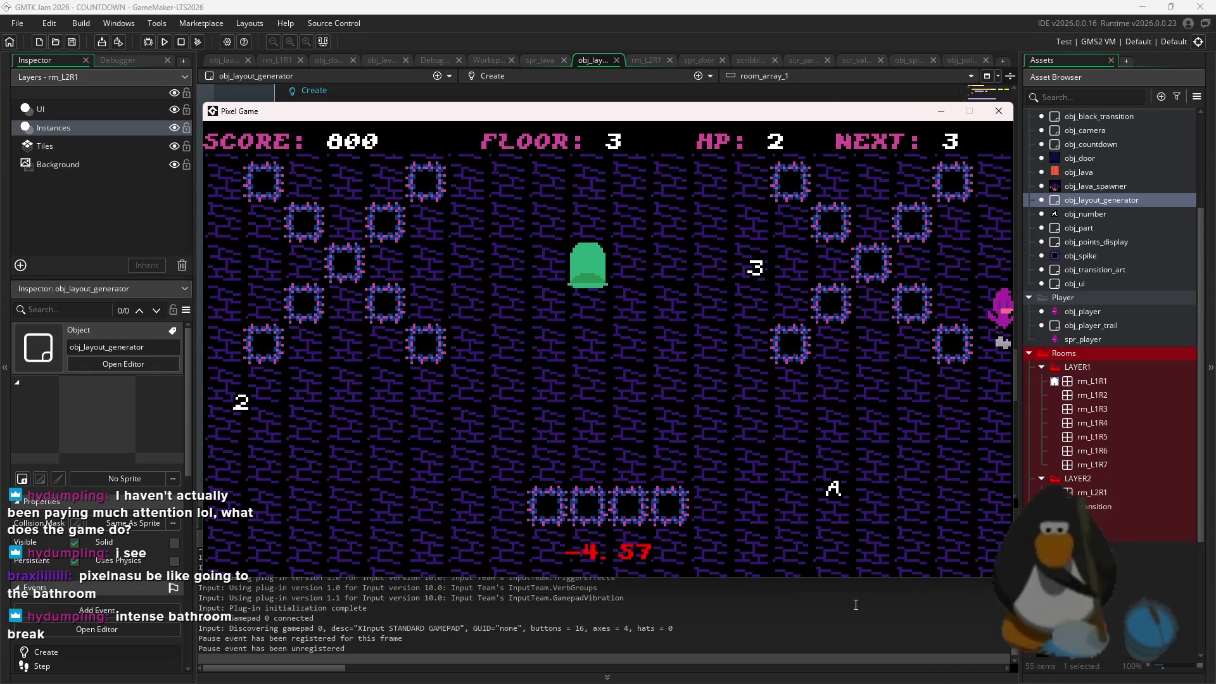
Collect the 3, 2 and A, then exit through the green door to floor 4
key(Left)
key(Up)
key(Up)
key(Left)
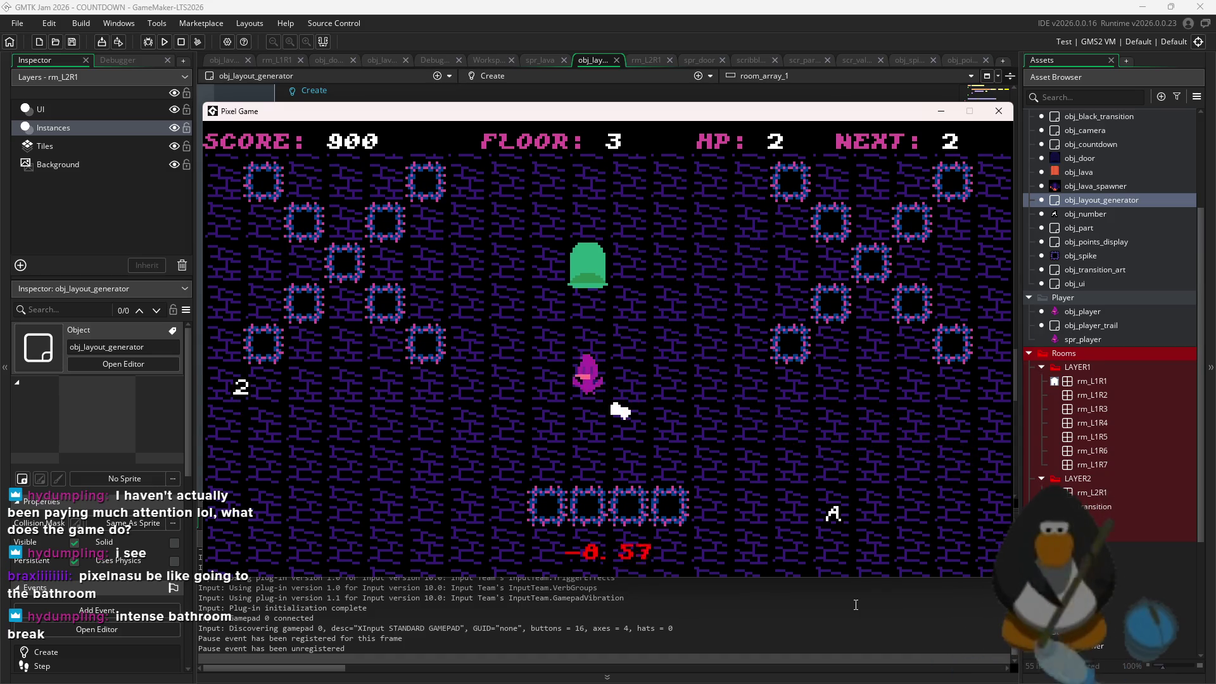
key(Left)
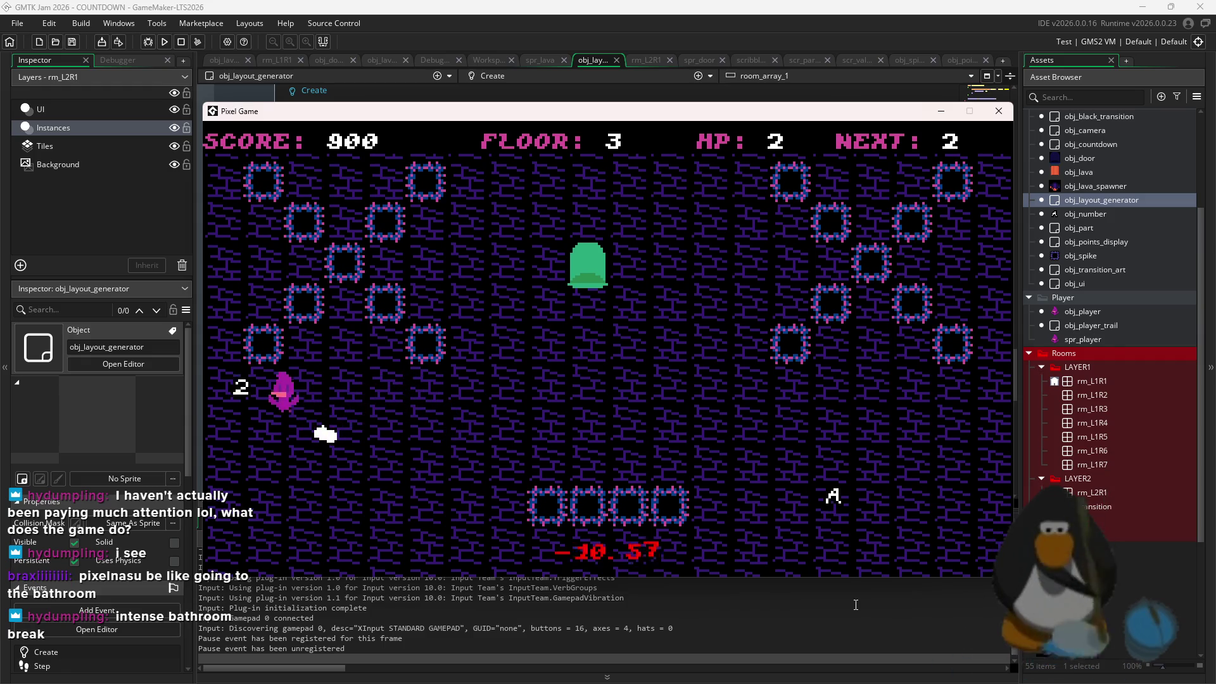
key(Down)
key(Left)
key(Up)
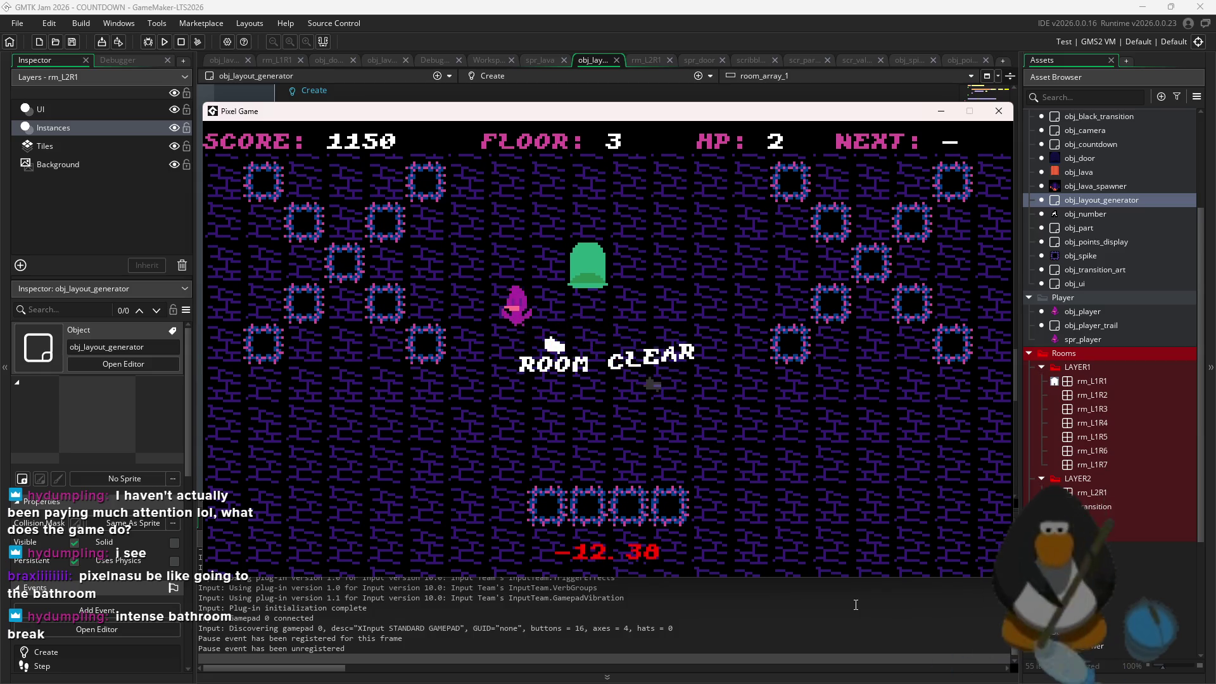
key(Right)
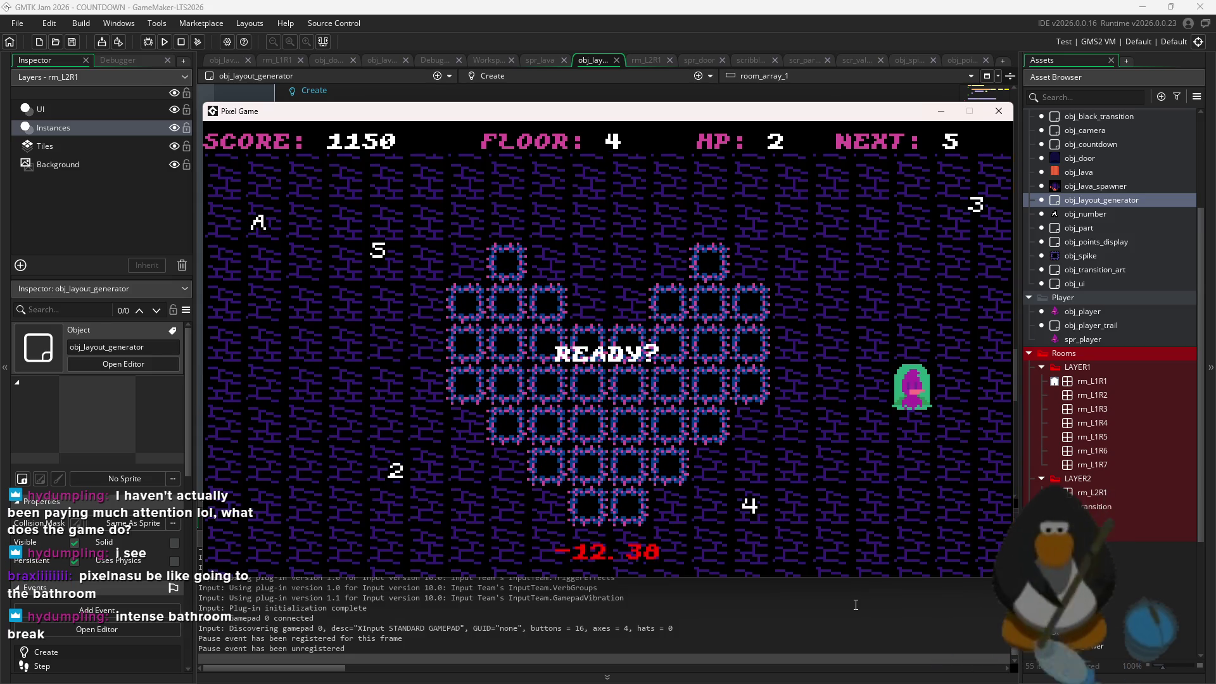
key(Right)
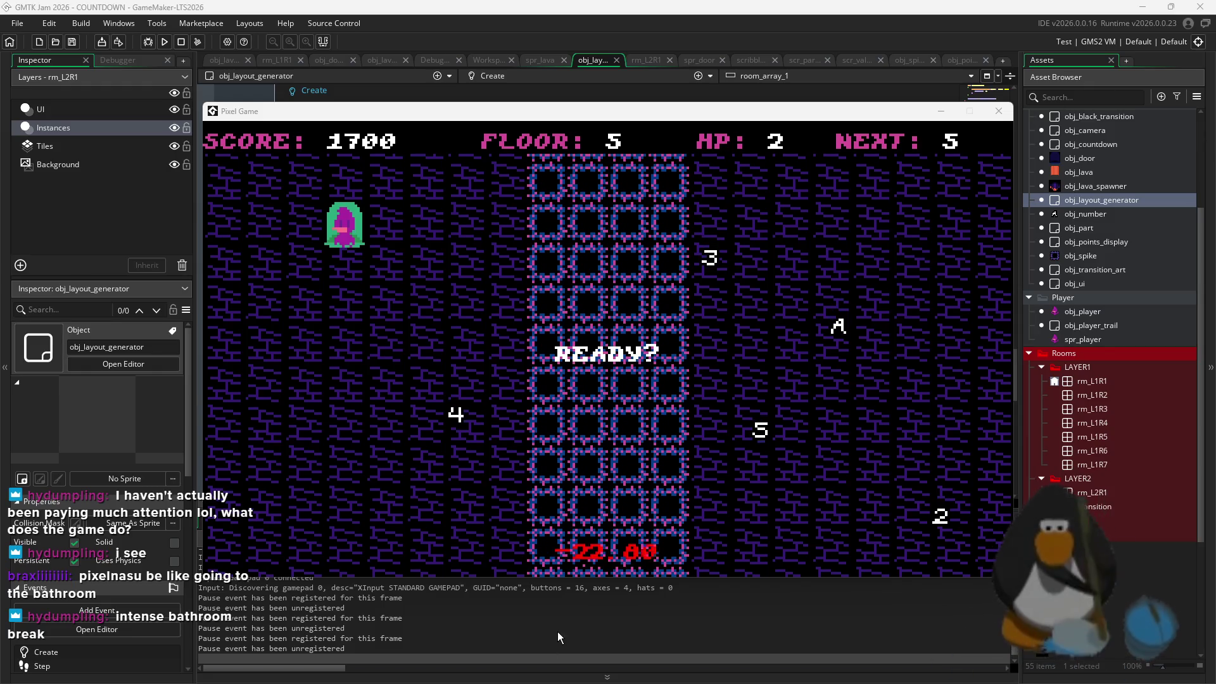
Bring the Aseprite window showing gamejam.aseprite to the front from the taskbar
click(849, 670)
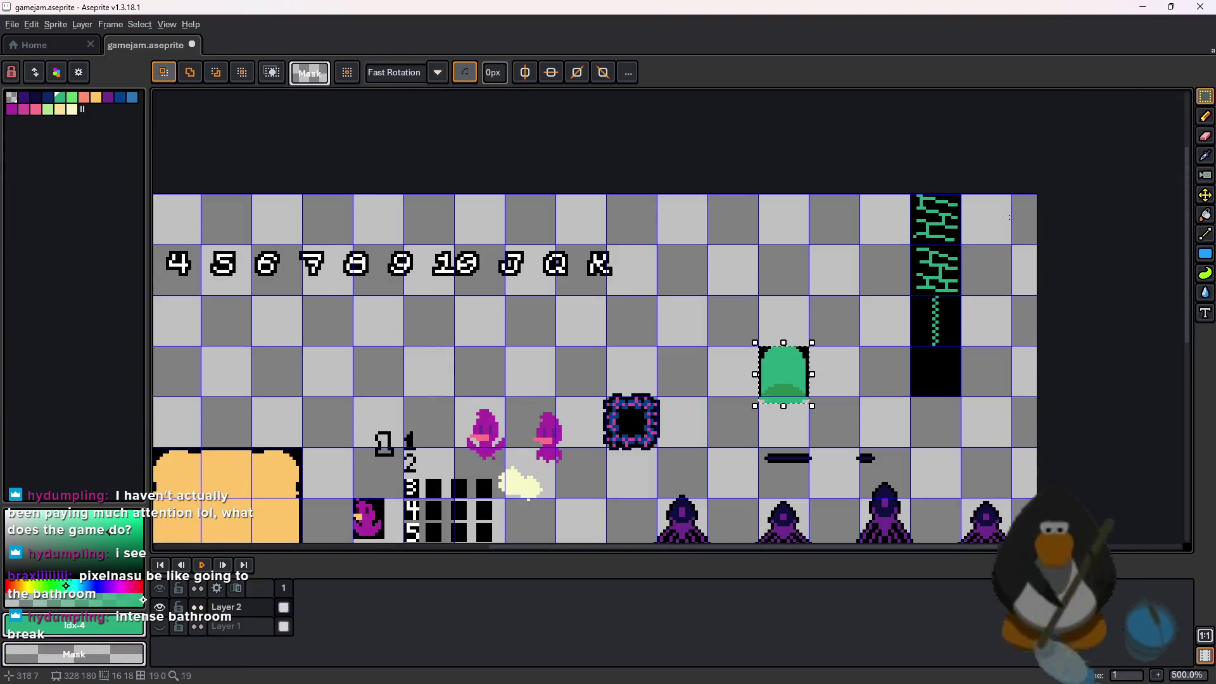
Show Layer 1 and make the green brick tile a brush with pattern aligned to source
click(912, 203)
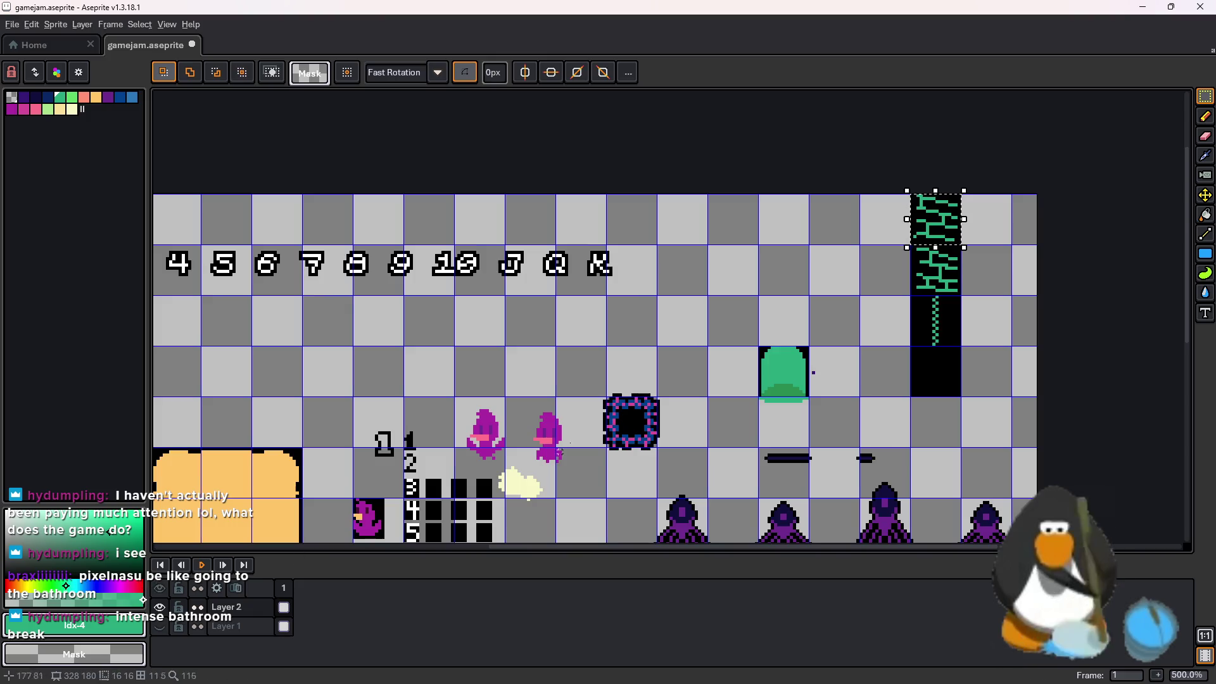
scroll(454, 356, down, 1)
scroll(455, 357, up, 1)
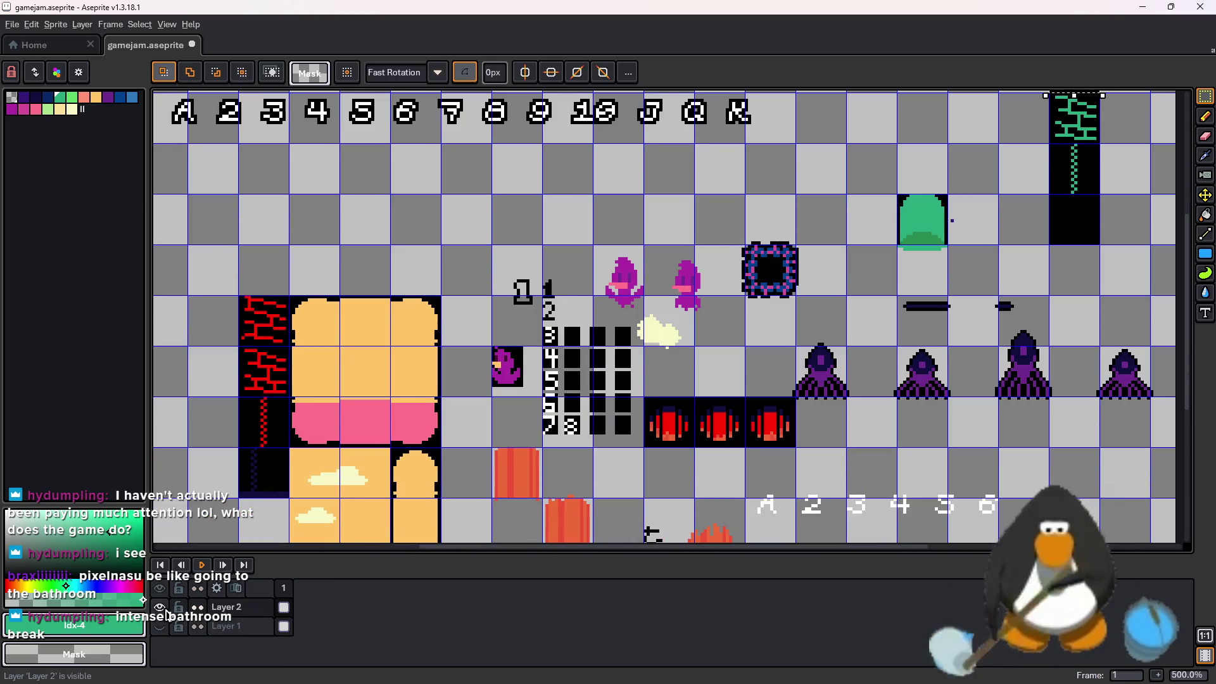
click(166, 627)
scroll(980, 251, down, 1)
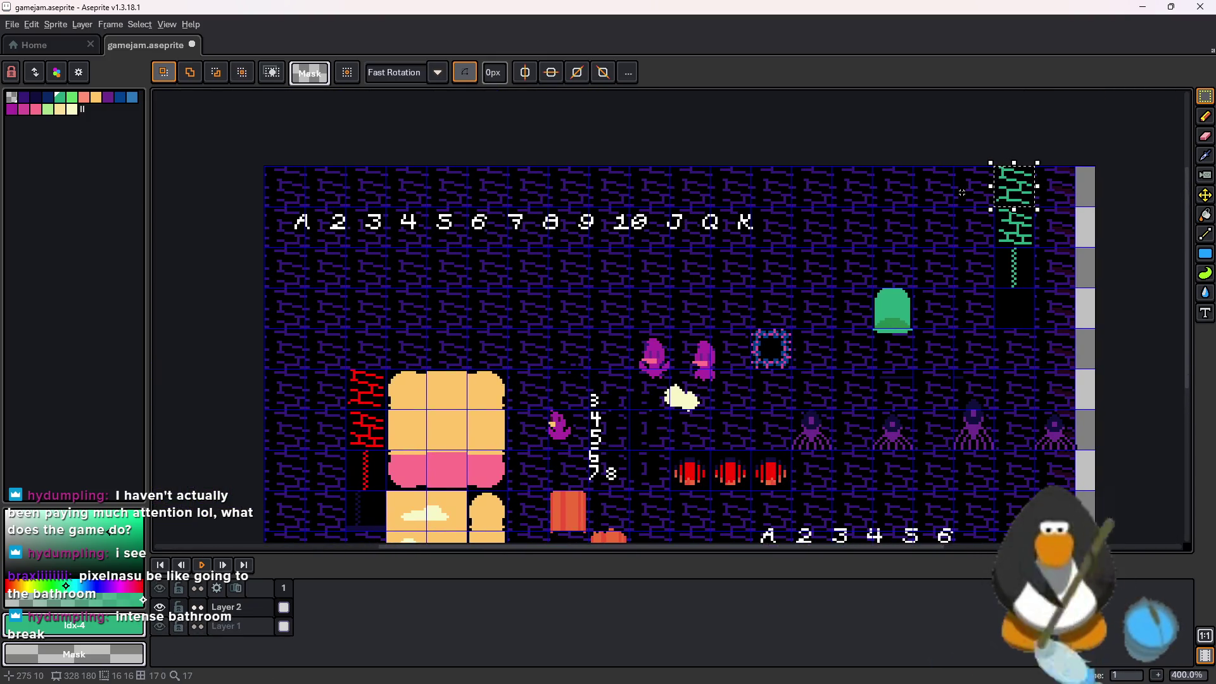
key(b)
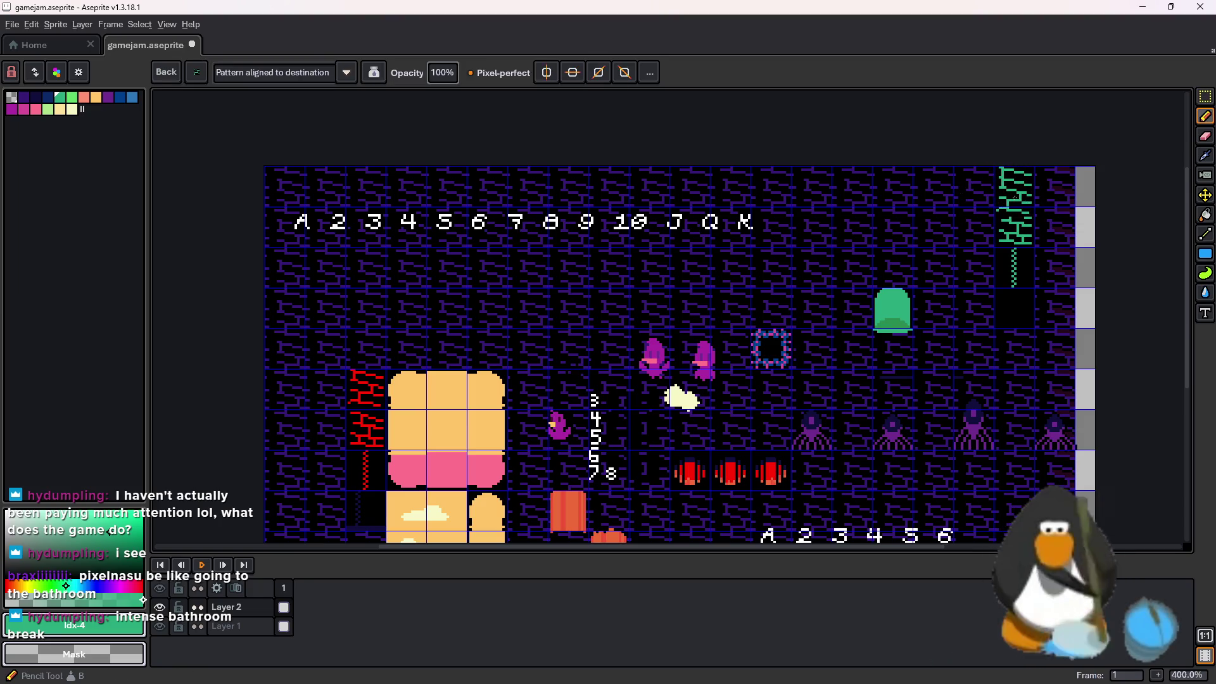
click(279, 75)
click(306, 102)
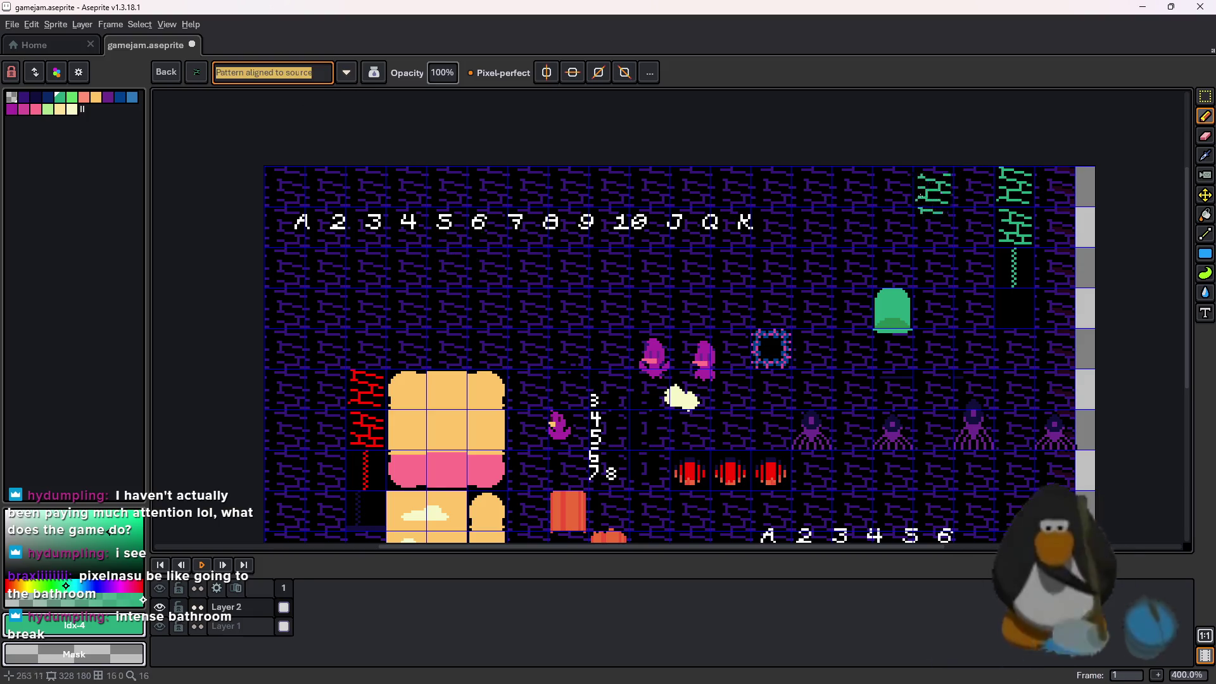
Paint green brick strokes and a filled rectangle, then cancel it on the wrong layer
drag(647, 257, 560, 265)
mouse_move(304, 253)
mouse_down()
mouse_move(633, 209)
mouse_move(887, 222)
mouse_move(823, 190)
mouse_up()
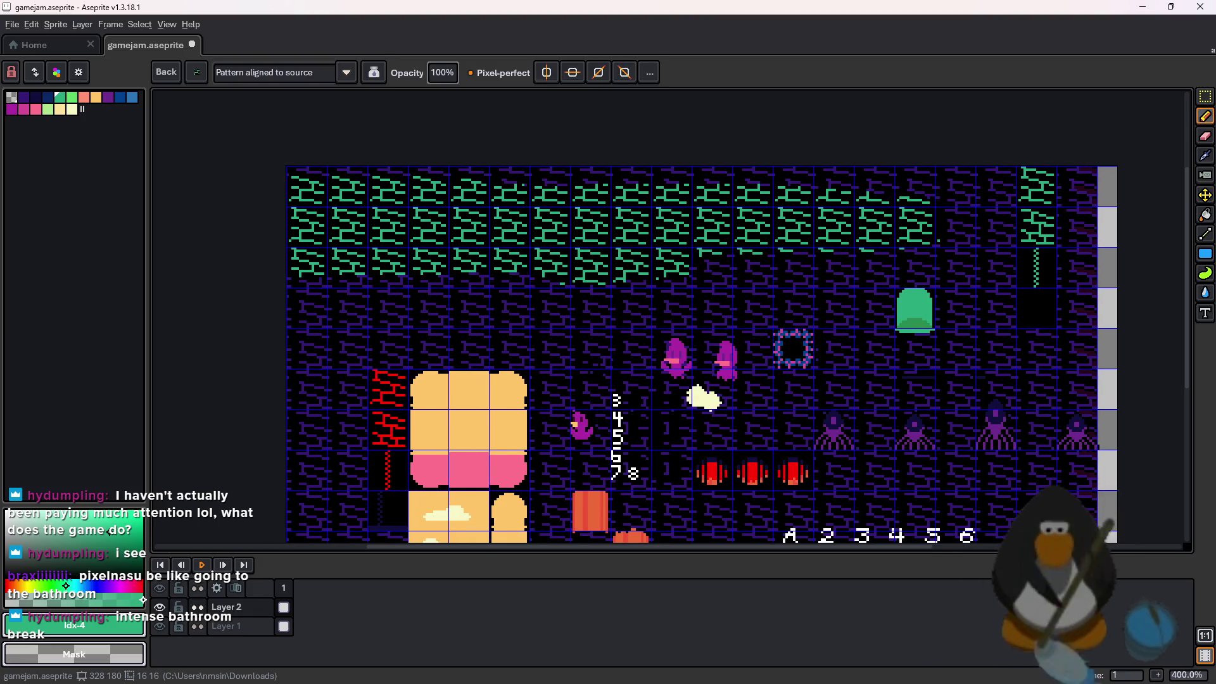
click(1206, 254)
mouse_move(785, 501)
mouse_down()
mouse_move(786, 209)
mouse_move(882, 211)
mouse_up()
scroll(882, 211, down, 2)
scroll(474, 432, up, 2)
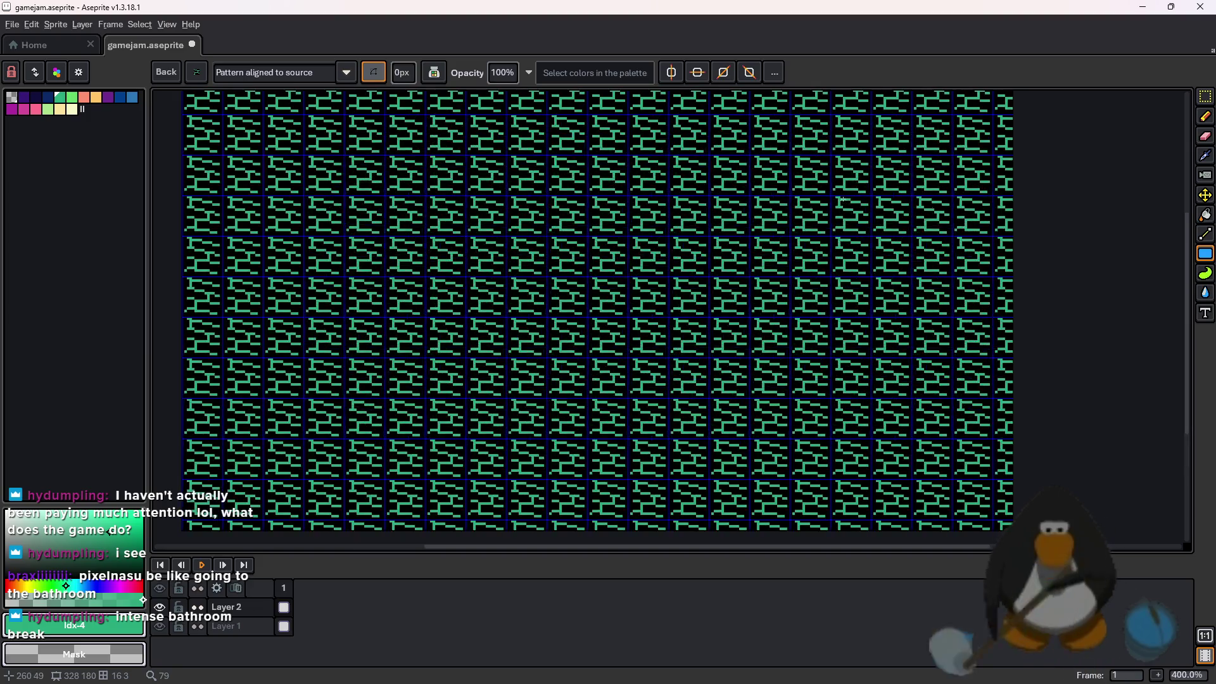
key(Escape)
Fill Layer 1 with a green brick rectangle covering the whole sprite
click(238, 626)
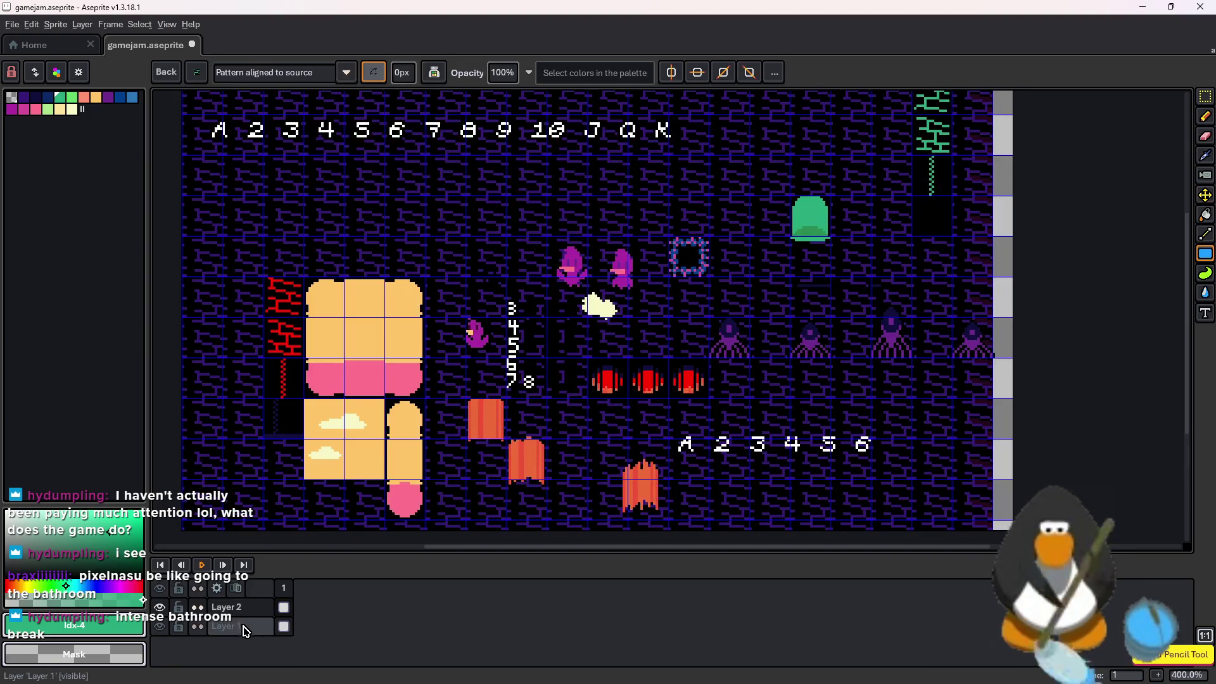
scroll(754, 344, down, 2)
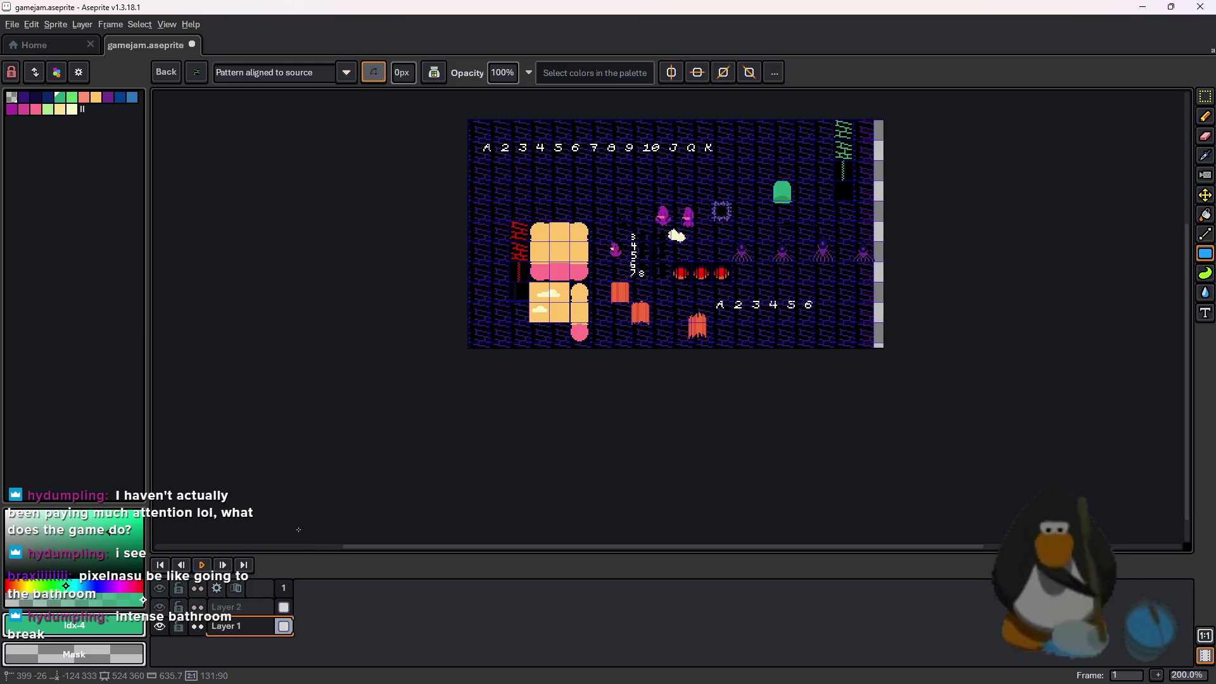
drag(899, 114, 307, 527)
scroll(776, 269, up, 2)
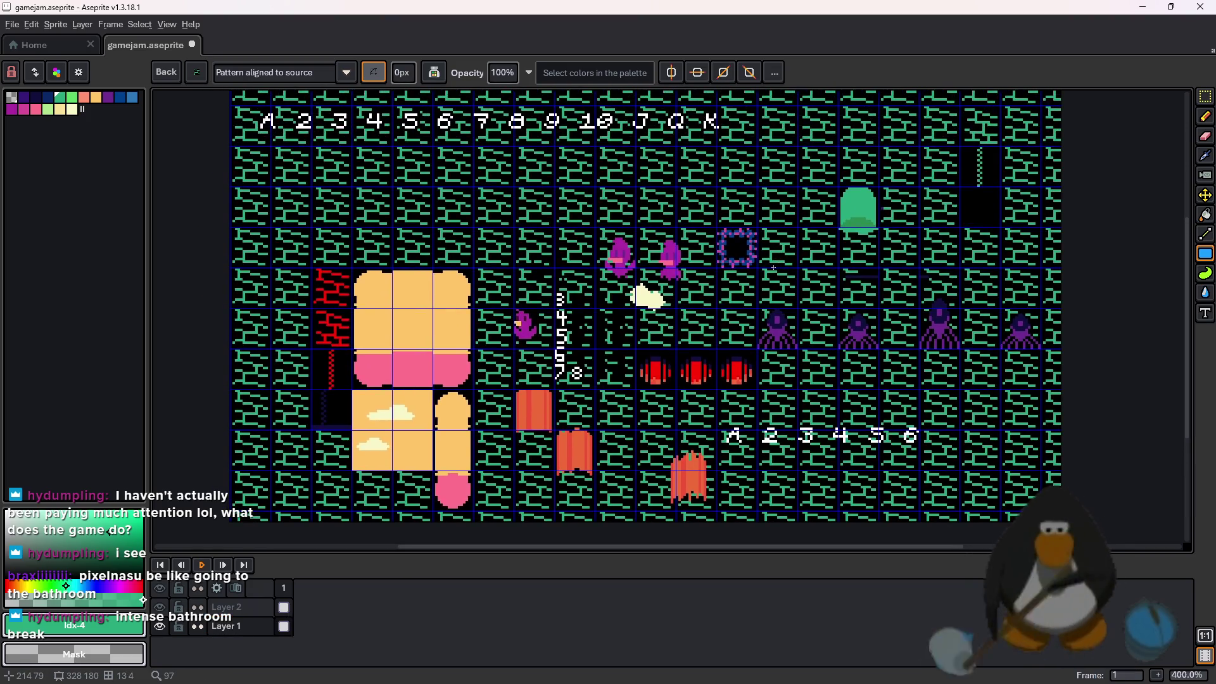
scroll(776, 269, down, 1)
scroll(776, 268, down, 1)
scroll(777, 268, up, 5)
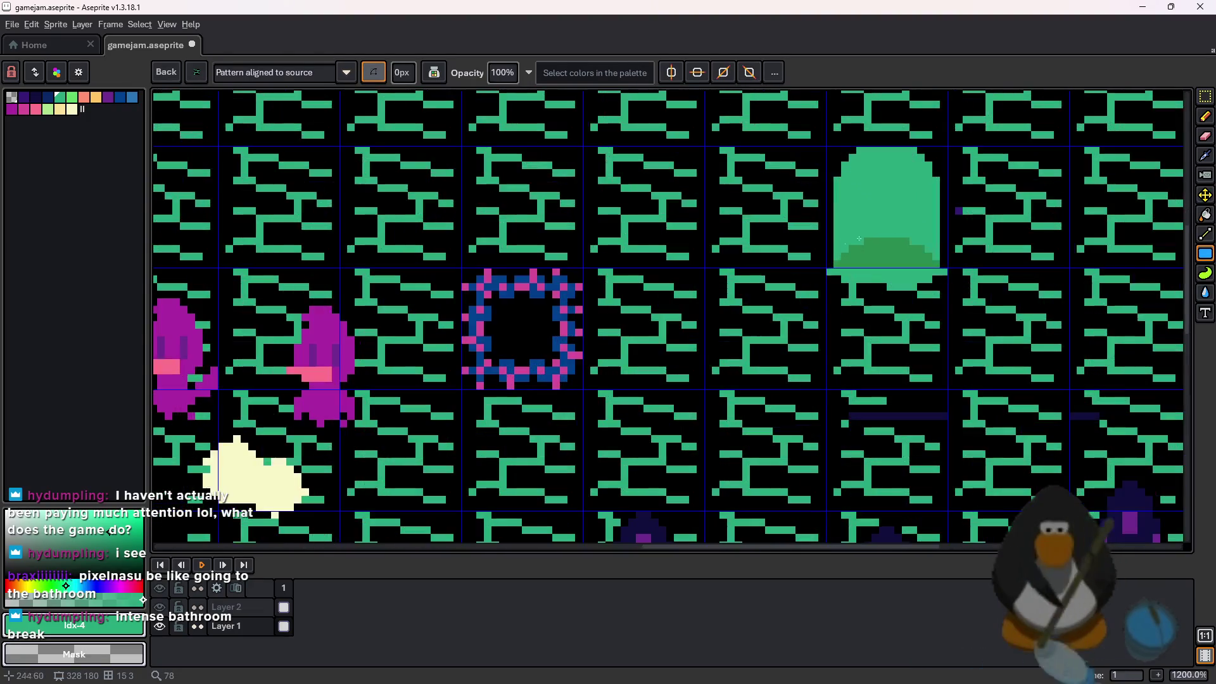
scroll(959, 226, down, 10)
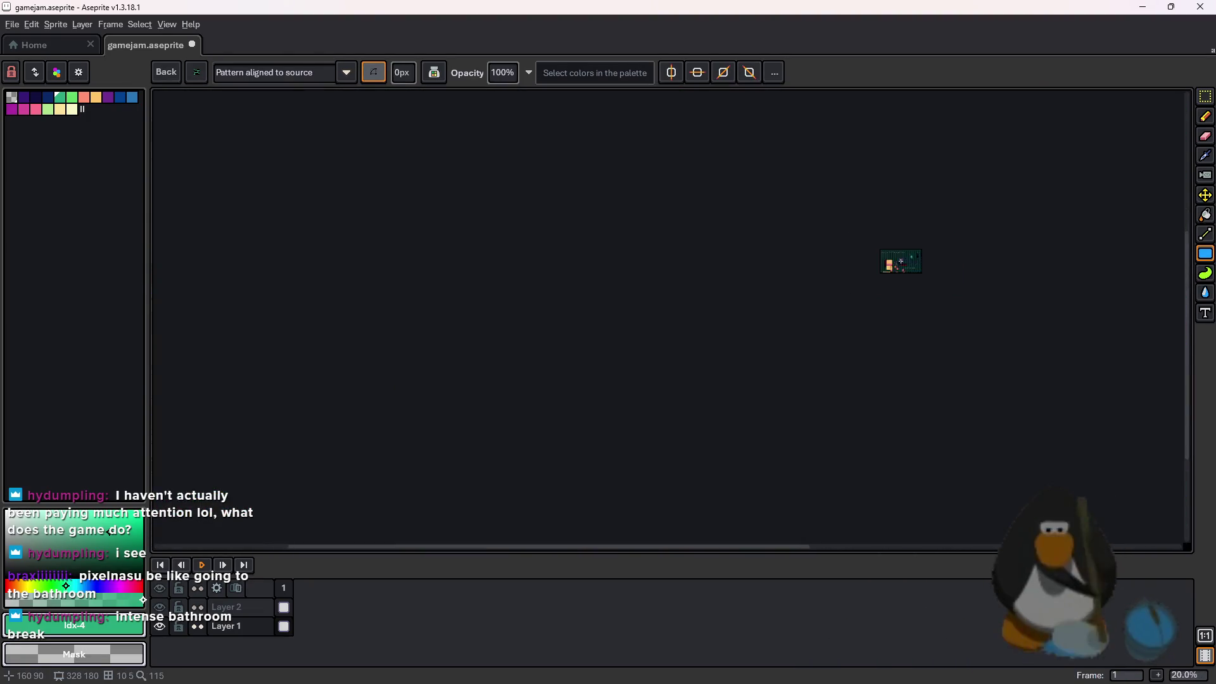
scroll(893, 263, up, 8)
scroll(959, 310, up, 1)
drag(958, 310, 780, 380)
Undo the full-canvas green pattern fill, leaving it removed after toggling undo and redo
scroll(788, 360, down, 2)
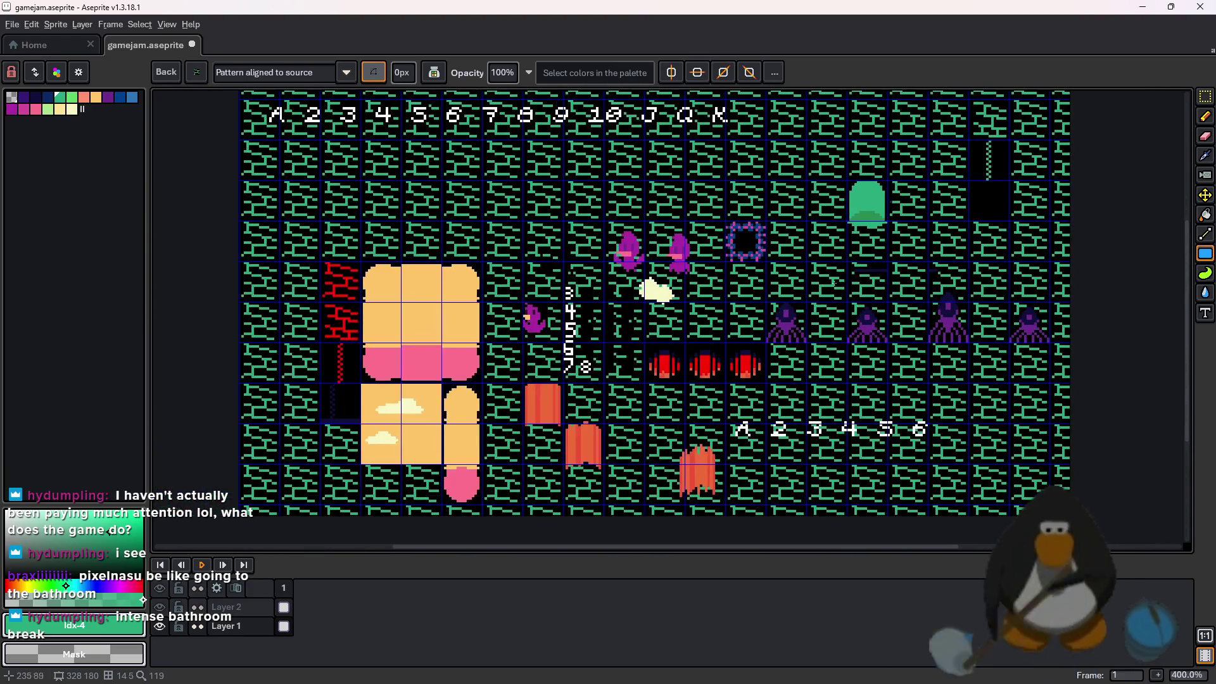
key(ctrl+z)
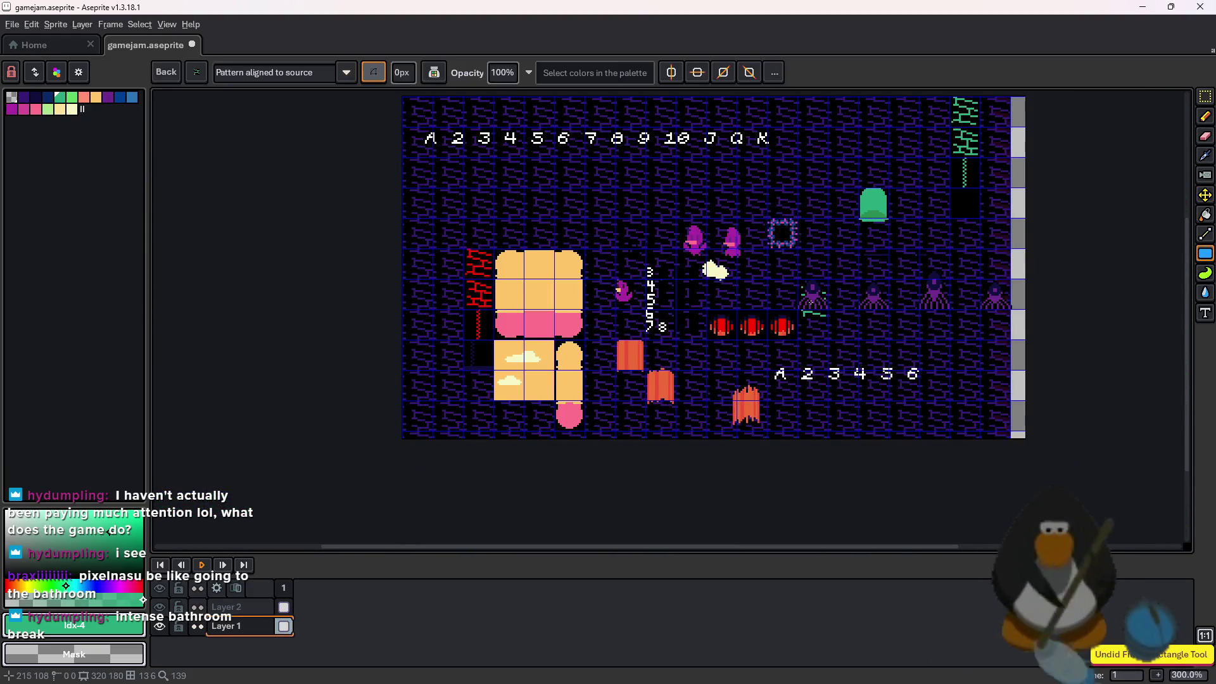
key(ctrl+y)
key(ctrl+z)
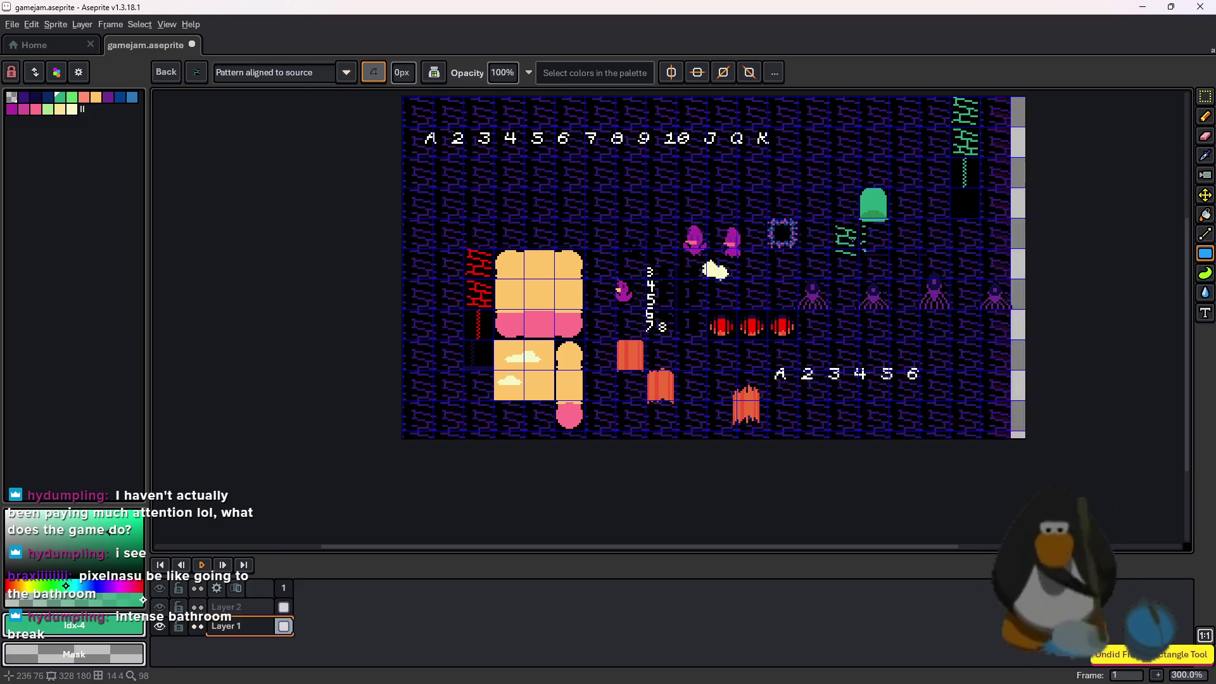
key(ctrl+y)
key(ctrl+z)
key(ctrl+z)
key(ctrl+z)
key(ctrl+y)
key(ctrl+y)
key(ctrl+y)
key(ctrl+z)
scroll(443, 254, up, 3)
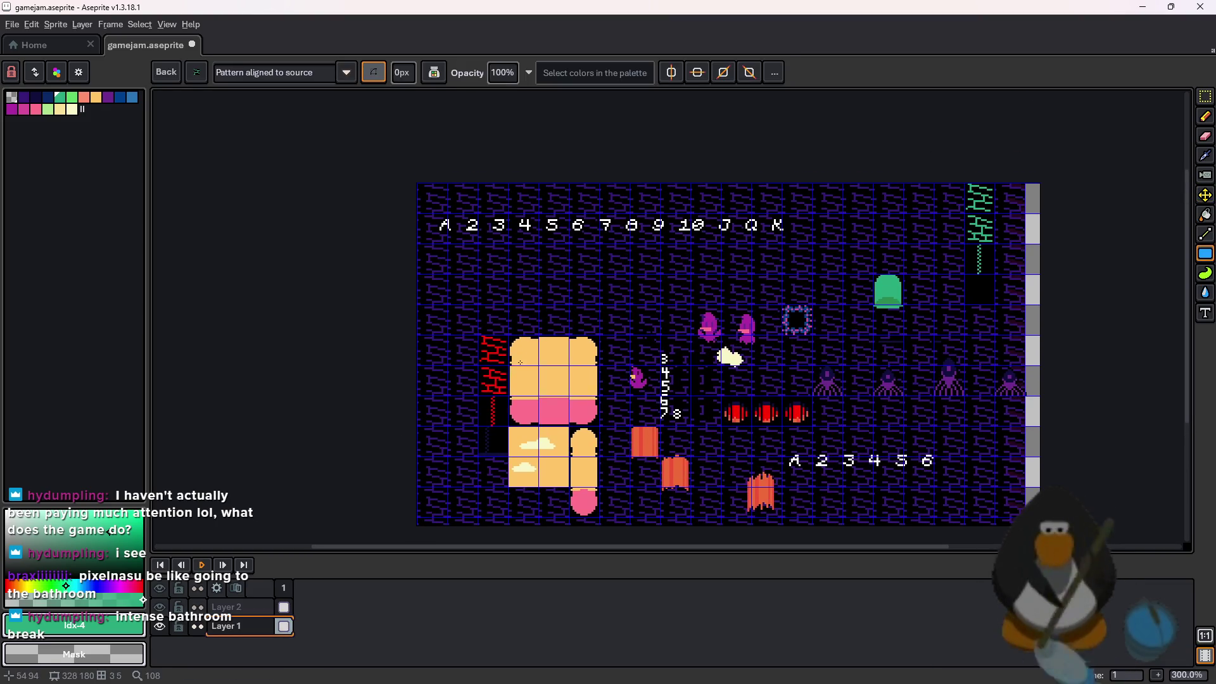
Draw a green brick block above the orange tiles on Layer 2
key(x)
key(x)
key(x)
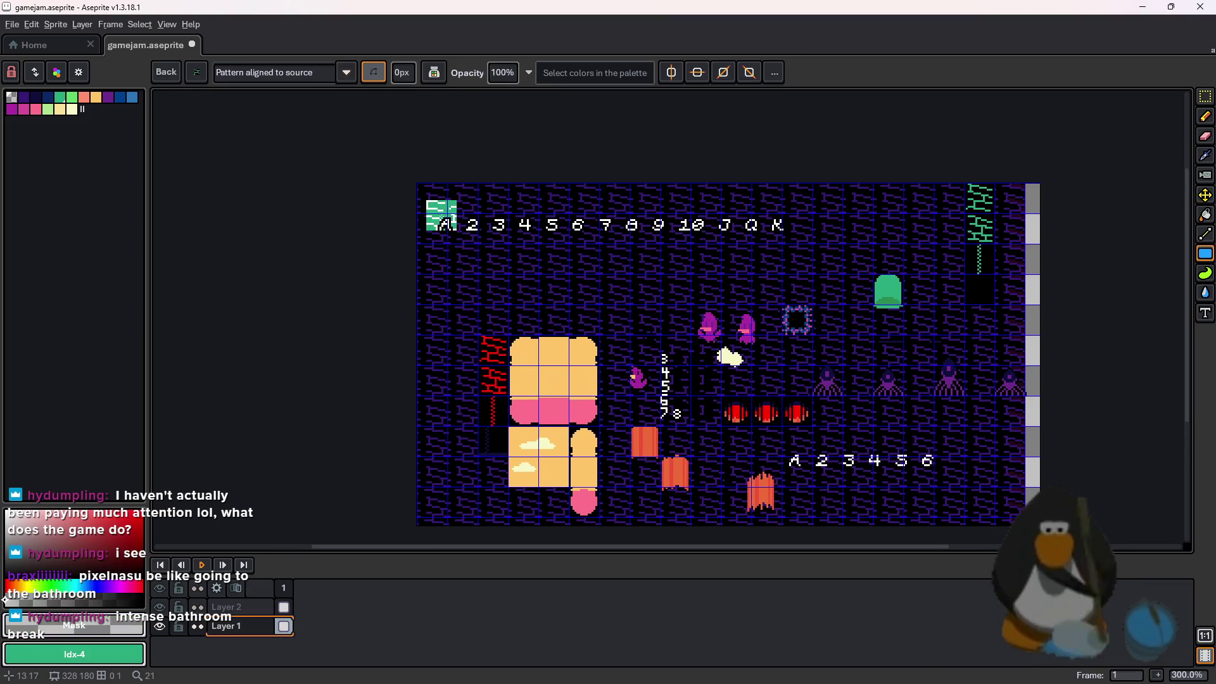
key(ctrl+z)
key(ctrl+z)
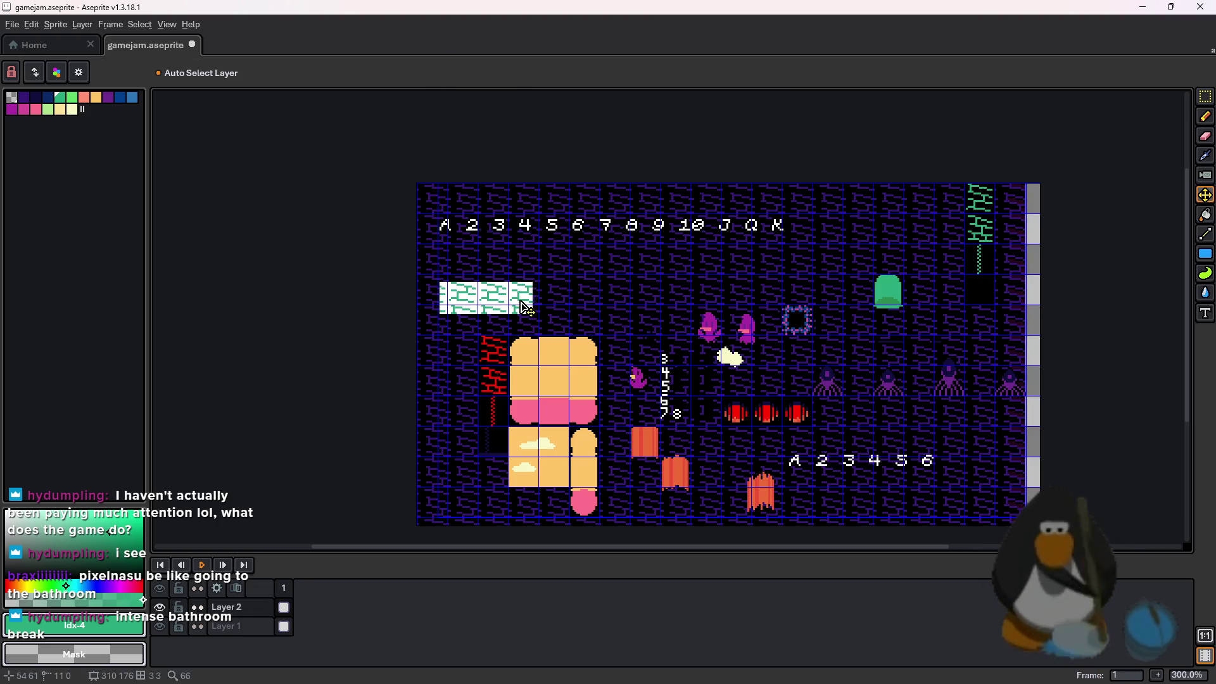
drag(497, 305, 611, 323)
Set the drawing colour to black and marquee-select the top-right green brick tile
key(z)
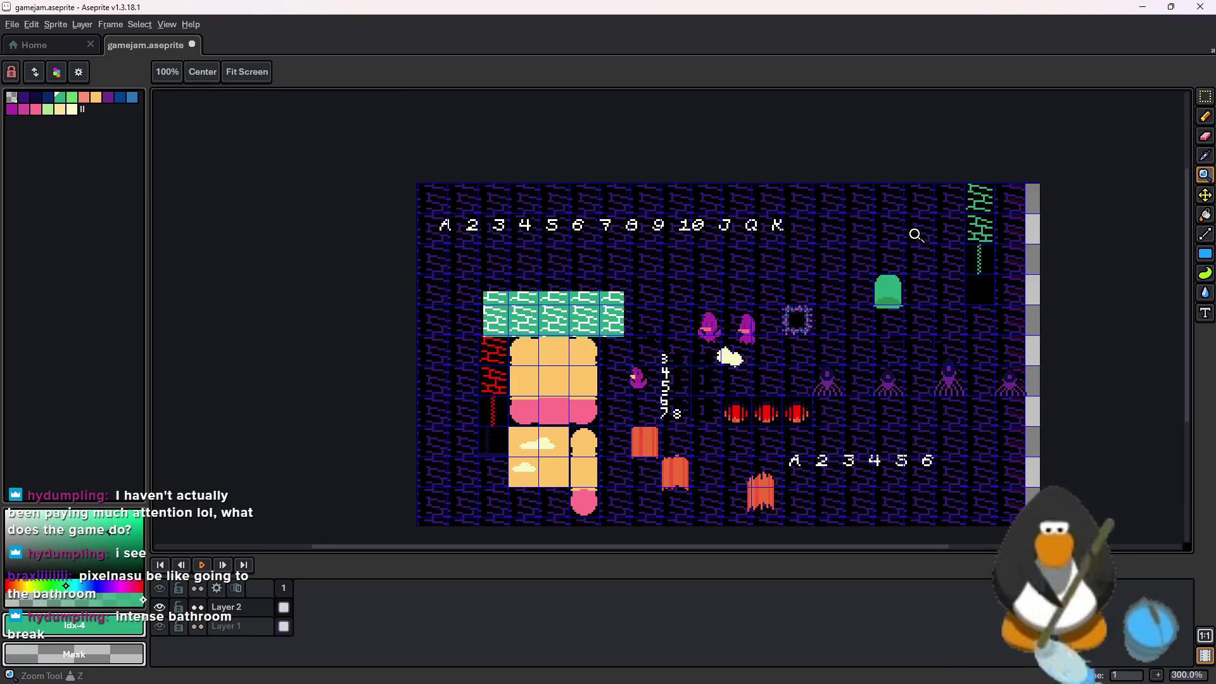
key(x)
mouse_move(74, 542)
mouse_down()
mouse_move(149, 507)
mouse_move(370, 513)
mouse_up()
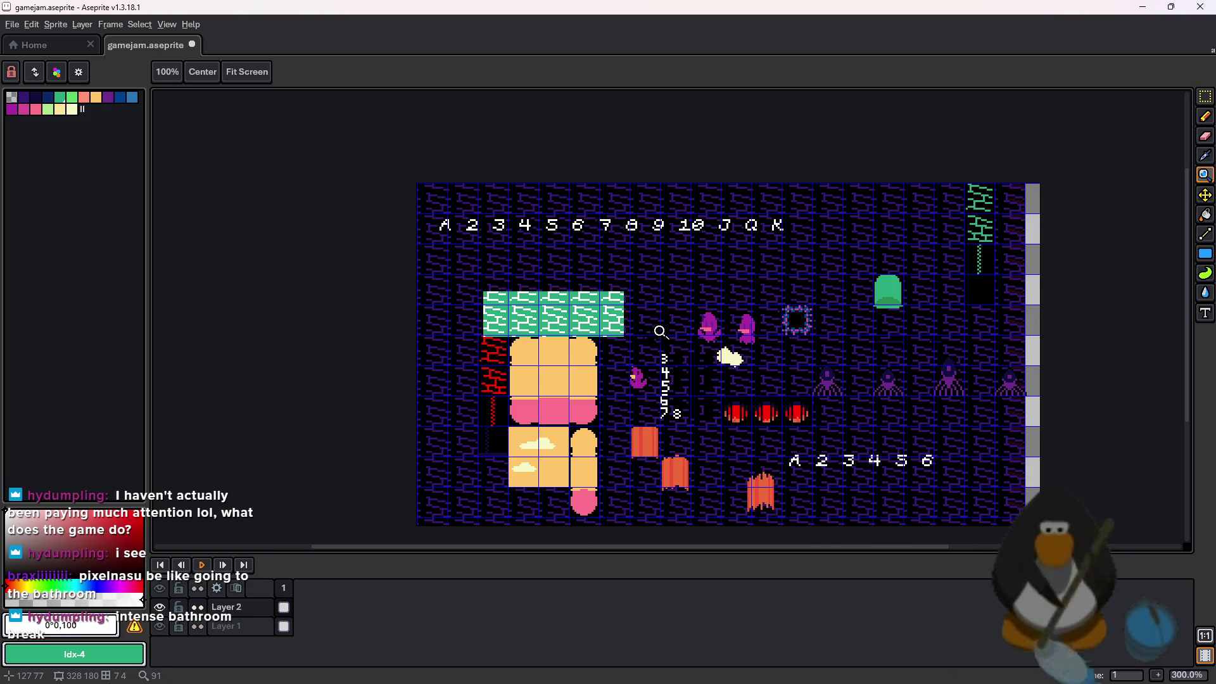
key(l)
click(68, 536)
drag(68, 537, 5, 579)
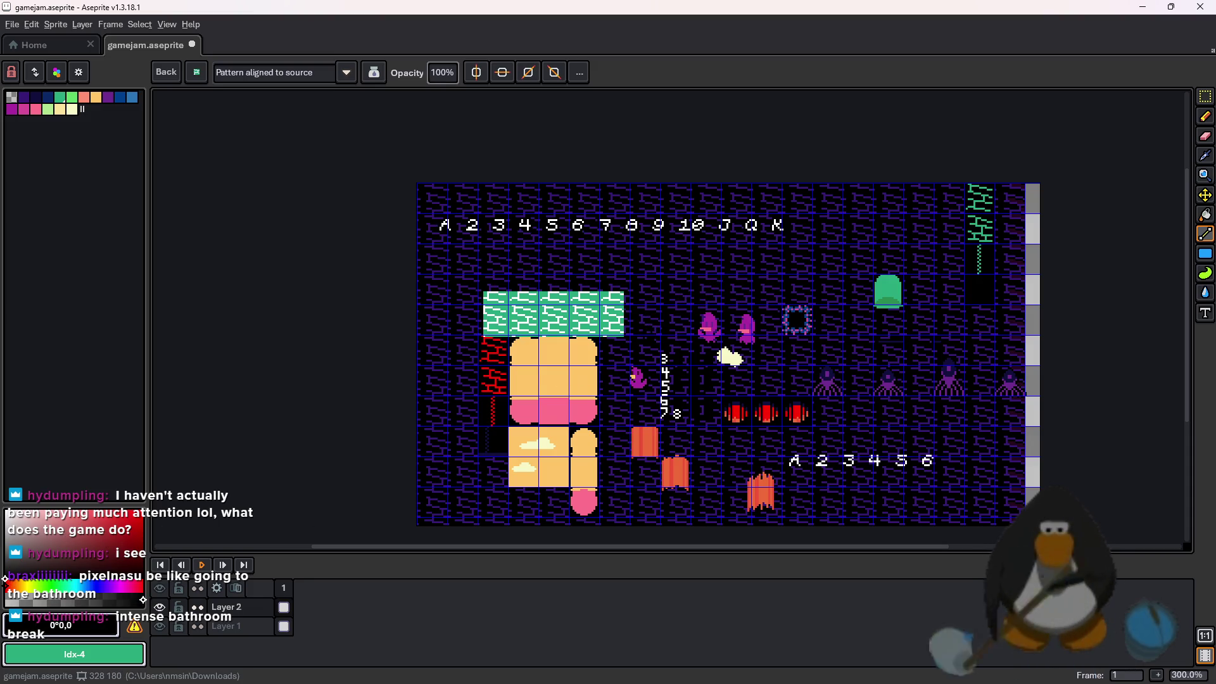
click(1205, 96)
drag(966, 185, 993, 213)
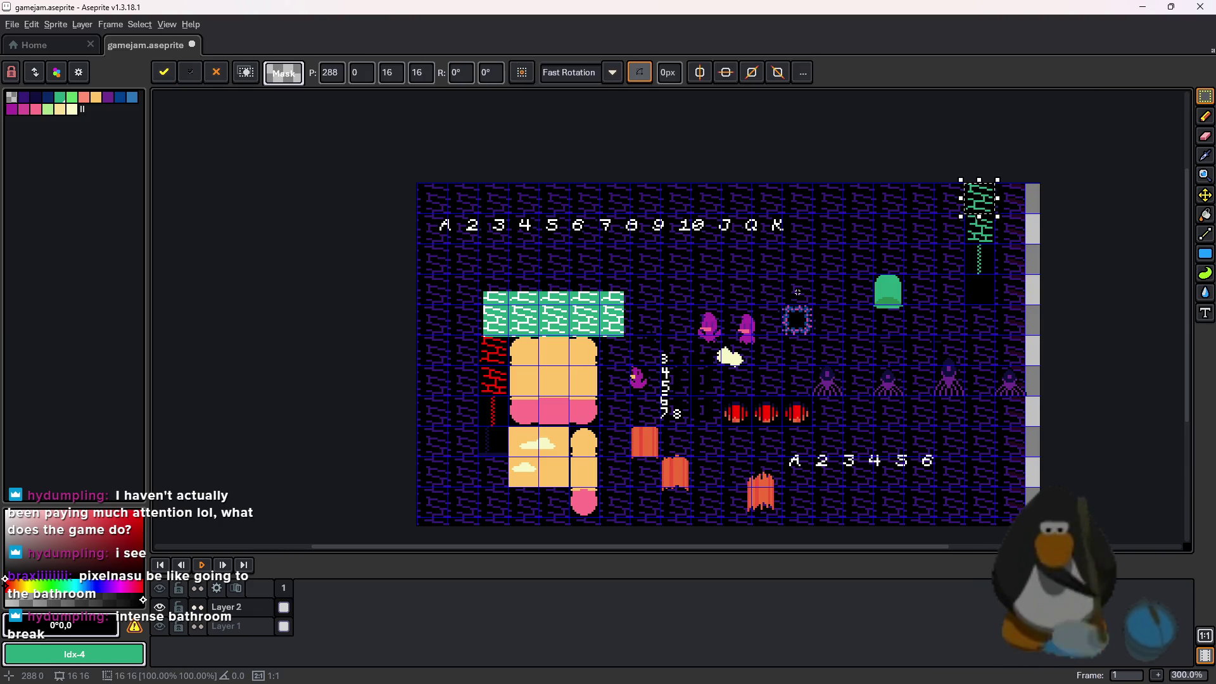
Paint green tiles with the selected tile as a custom brush, then undo the painting
key(ctrl+b)
mouse_move(798, 298)
mouse_down()
mouse_move(444, 304)
mouse_move(642, 251)
mouse_move(430, 203)
mouse_move(944, 260)
mouse_move(823, 323)
mouse_up()
mouse_move(665, 336)
mouse_down()
mouse_move(912, 336)
mouse_move(437, 367)
mouse_move(894, 411)
mouse_move(1001, 519)
mouse_move(863, 485)
mouse_move(964, 375)
mouse_move(890, 389)
mouse_move(1011, 324)
mouse_move(773, 266)
mouse_move(880, 190)
mouse_move(881, 172)
mouse_move(492, 400)
mouse_up()
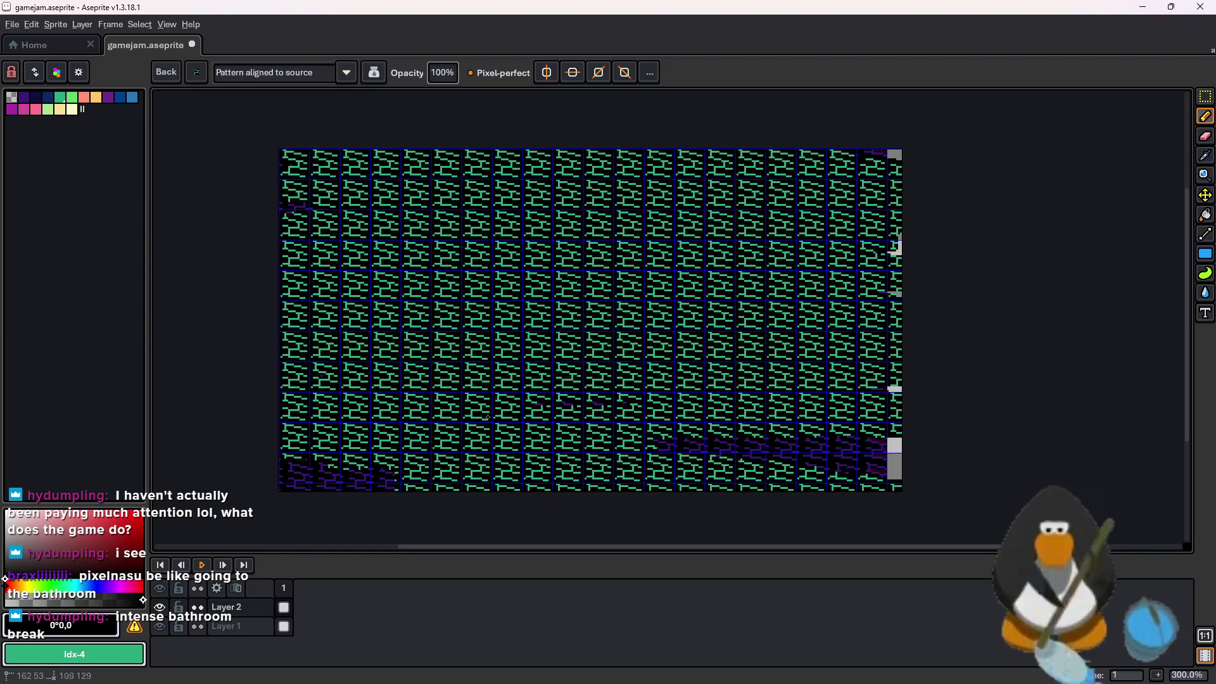
mouse_move(332, 386)
mouse_down()
mouse_move(380, 475)
mouse_move(867, 450)
mouse_move(1066, 480)
mouse_up()
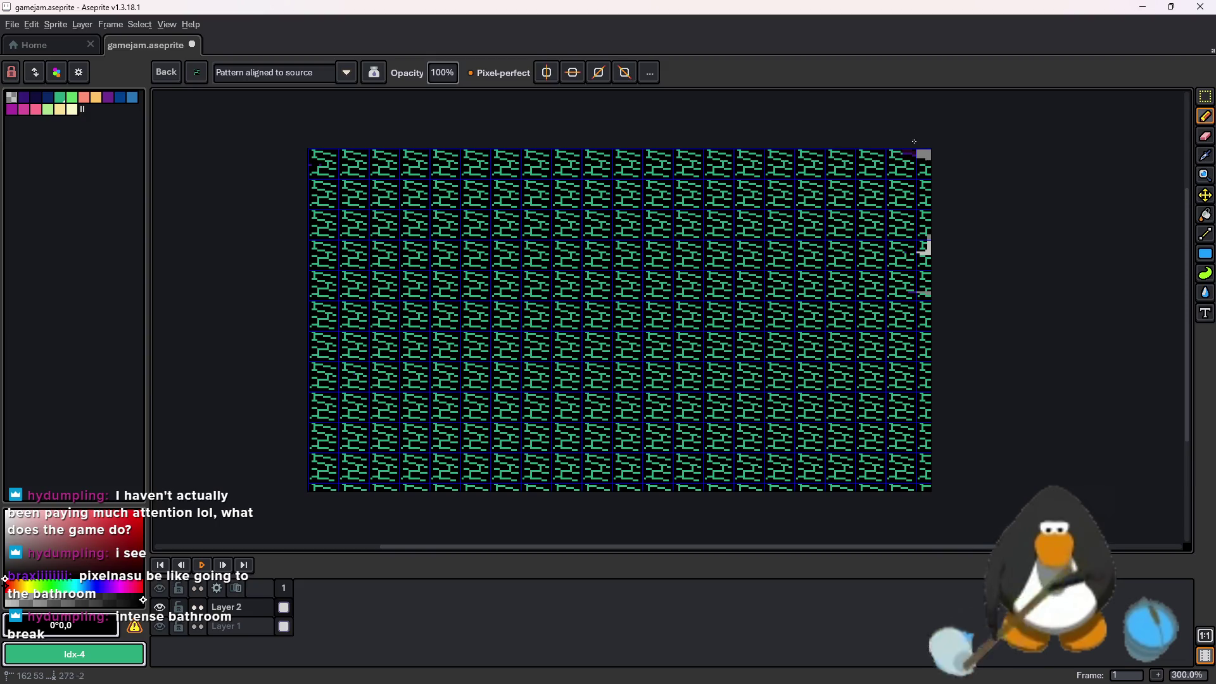
key(ctrl+z)
key(ctrl+z)
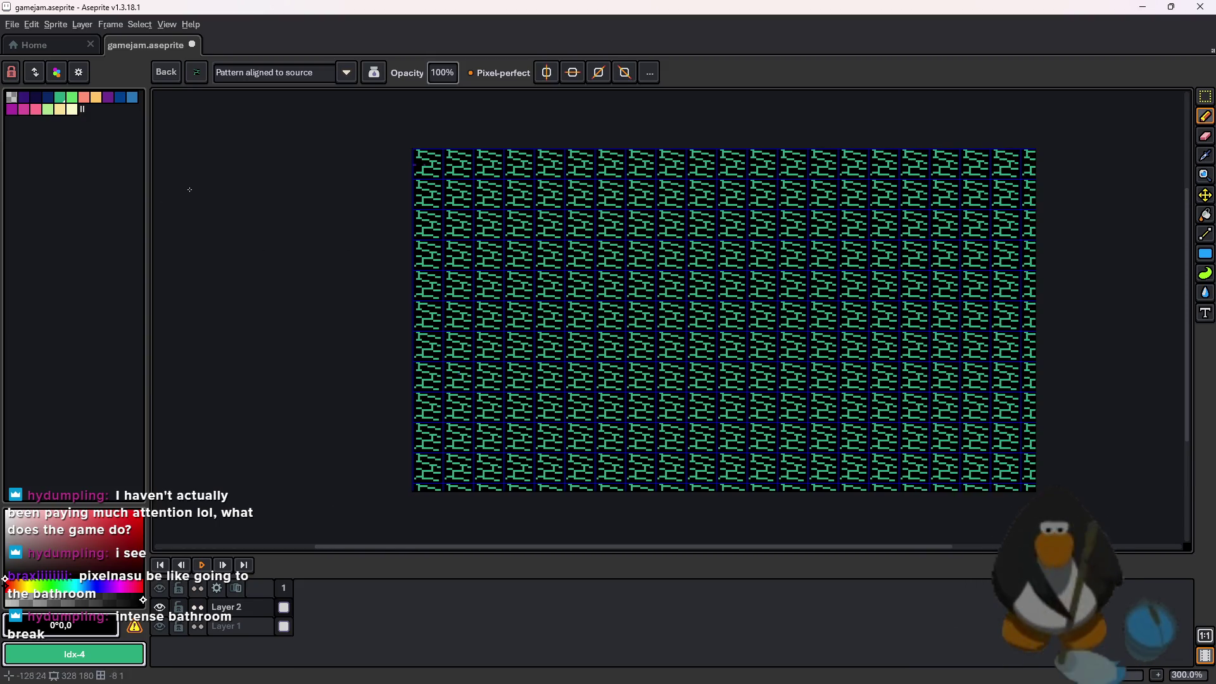
scroll(779, 155, up, 1)
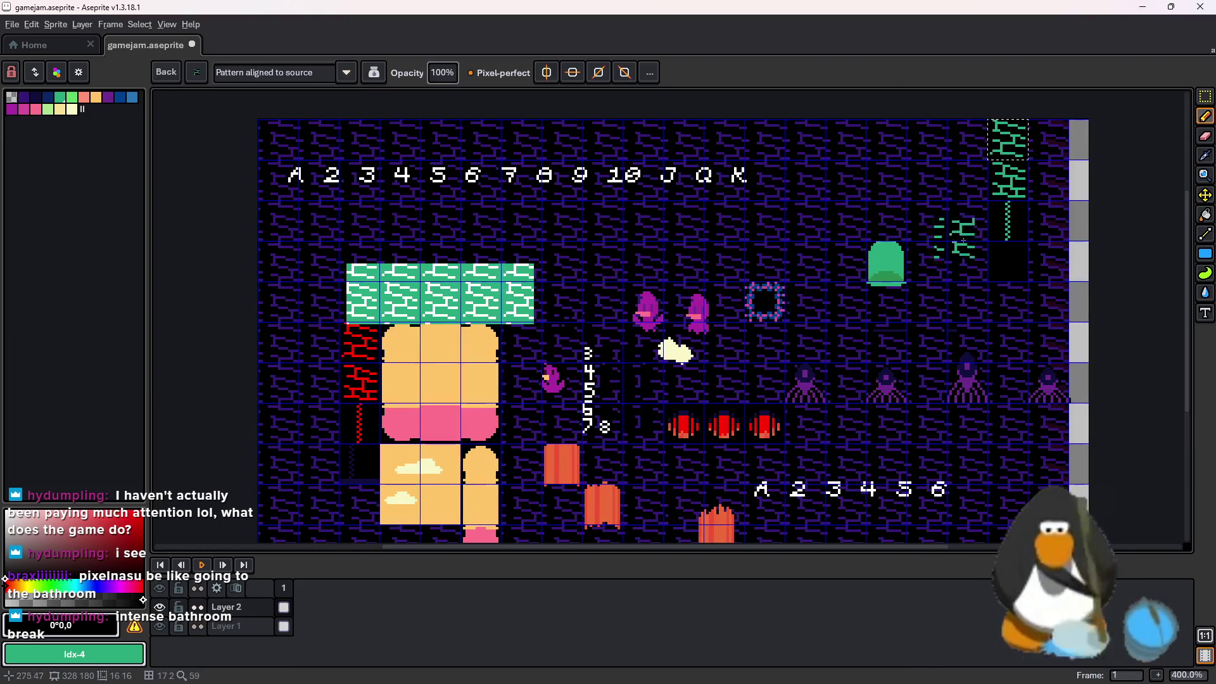
key(ctrl+z)
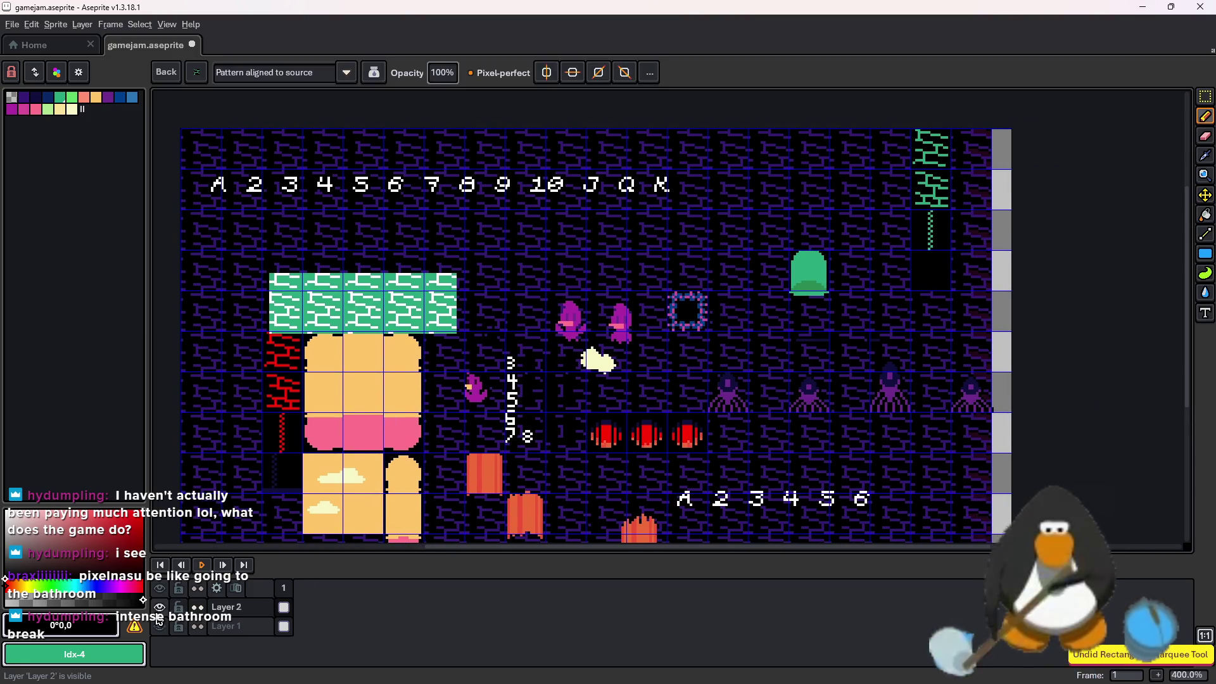
Hide the brick background layer and remove the row of green brick tiles
click(159, 607)
click(160, 607)
click(160, 626)
key(ctrl+z)
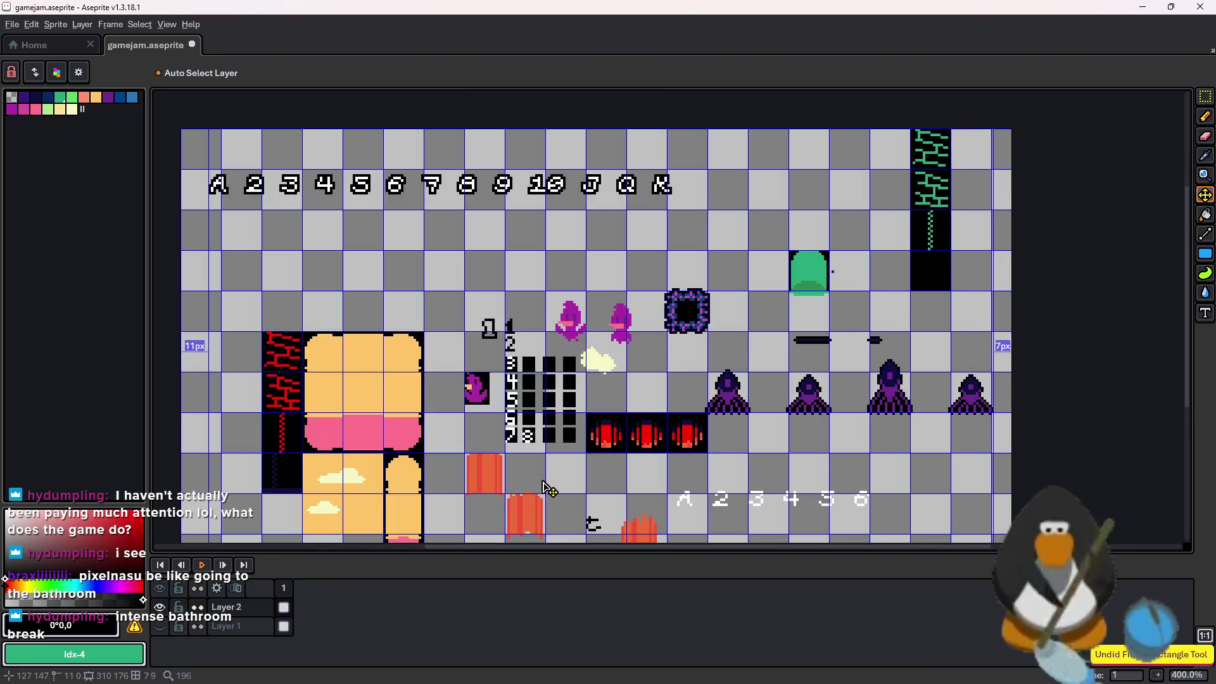
Copy the green brick column with its black block and return to GameMaker
click(1205, 101)
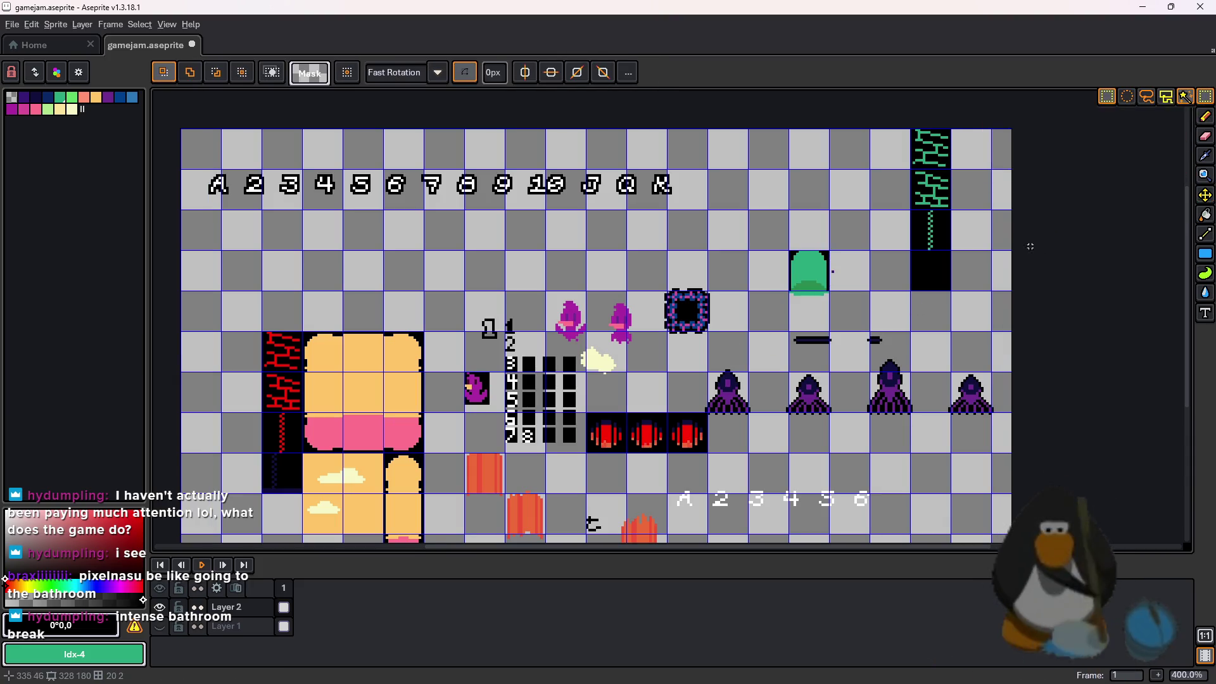
scroll(1032, 253, up, 2)
drag(835, 221, 882, 433)
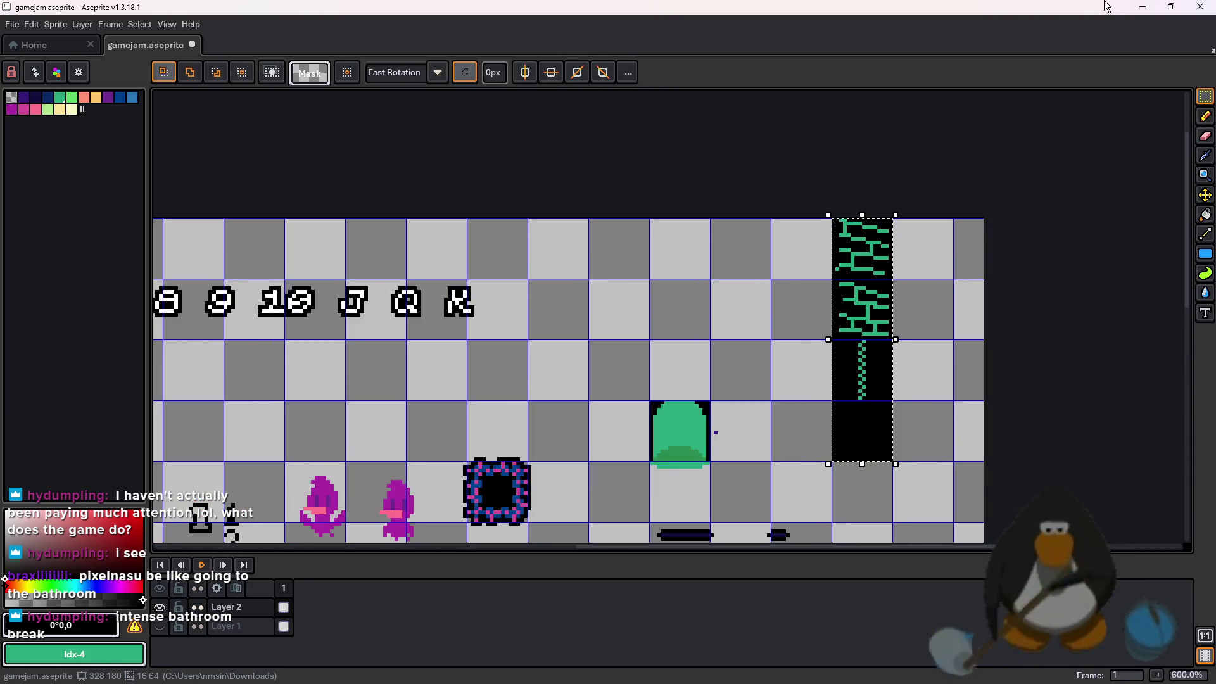
key(alt+Tab)
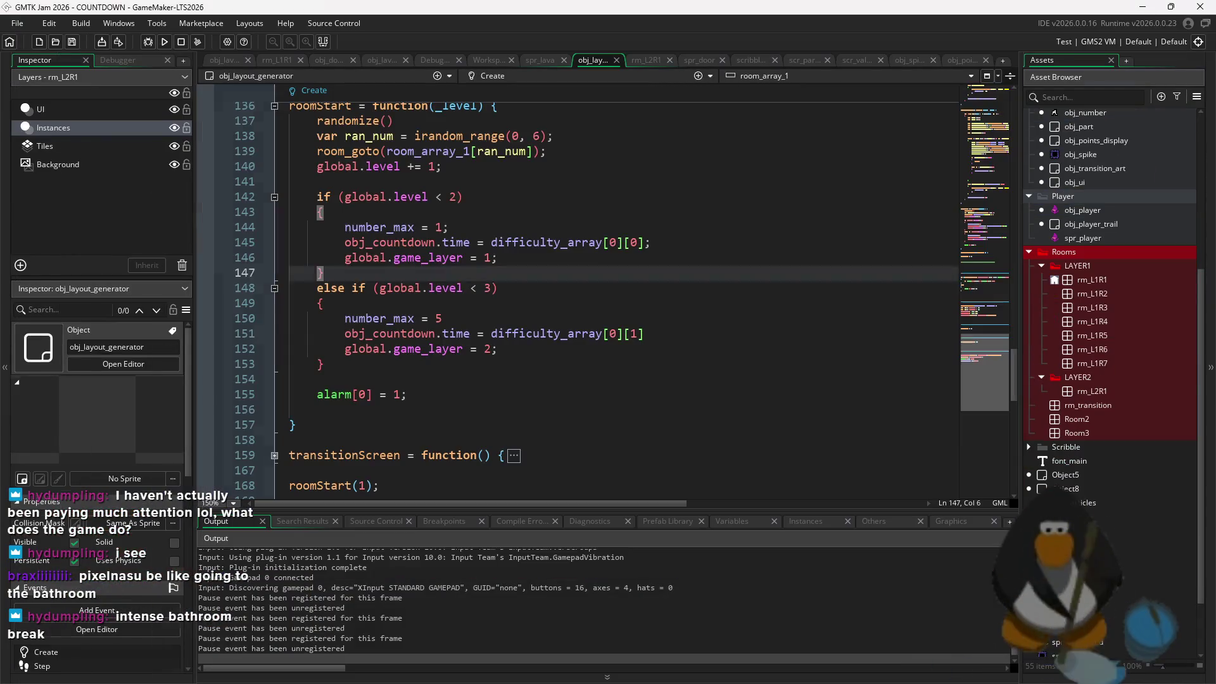
Duplicate spr_tile as spr_tile2 and move the pasted green brick column over its purple bricks
scroll(1109, 444, down, 3)
click(1077, 592)
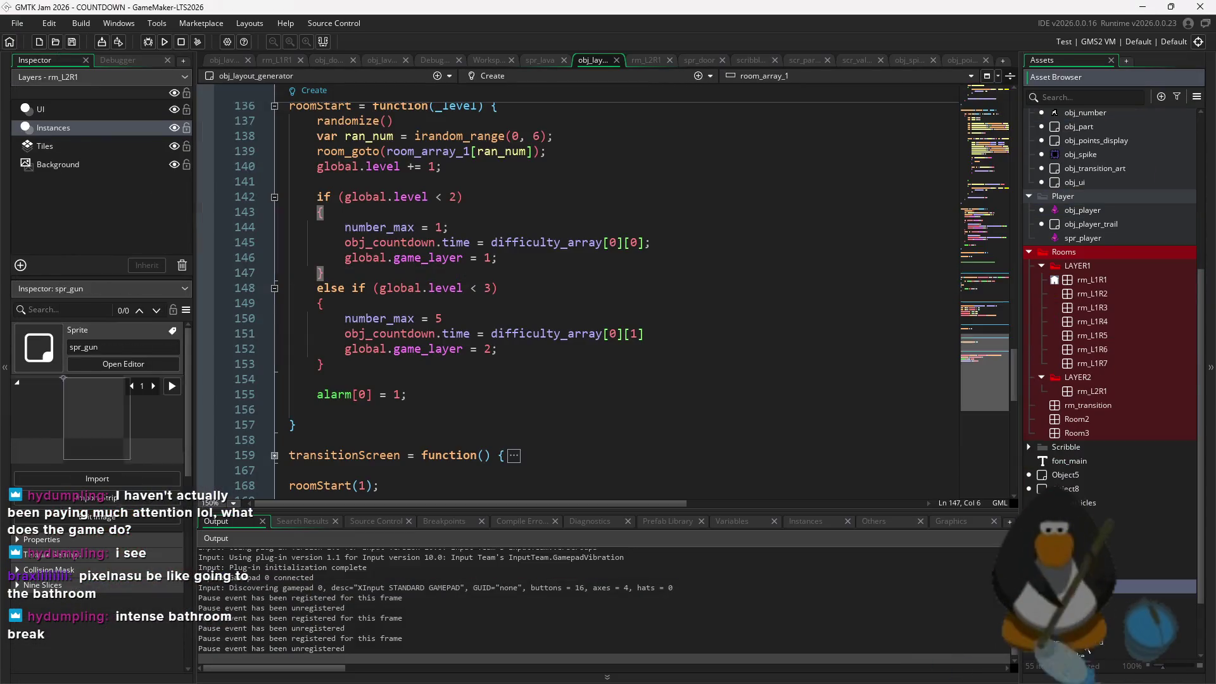
right_click(1077, 592)
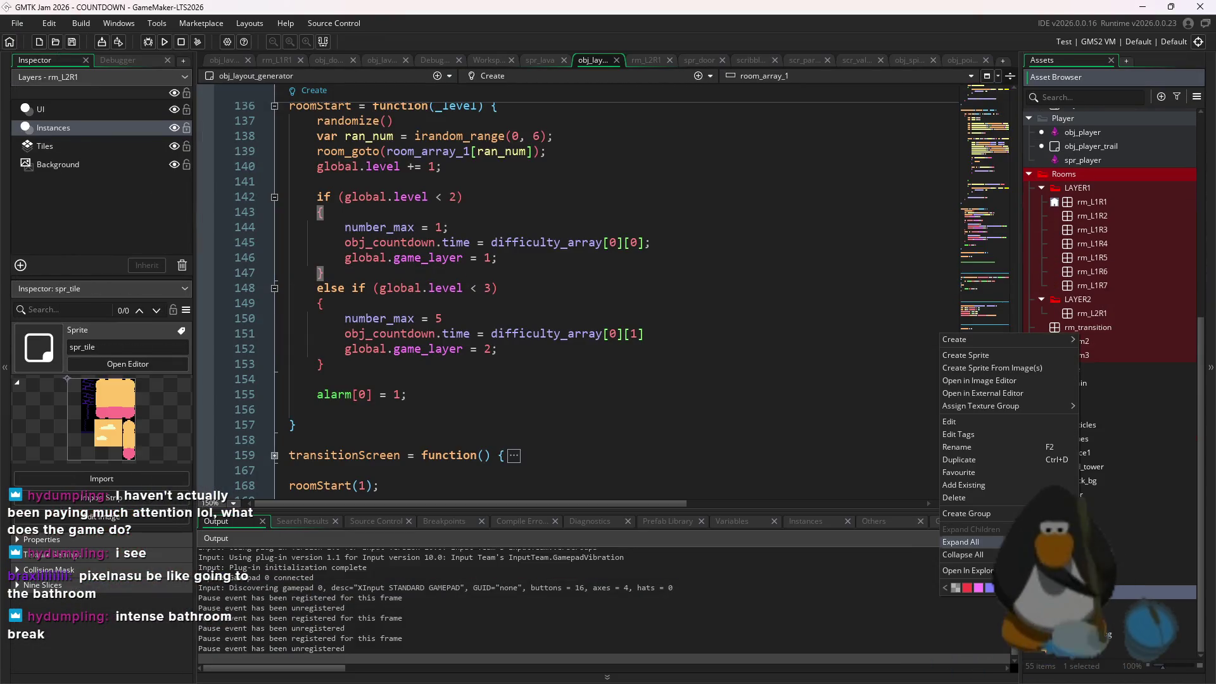
click(974, 461)
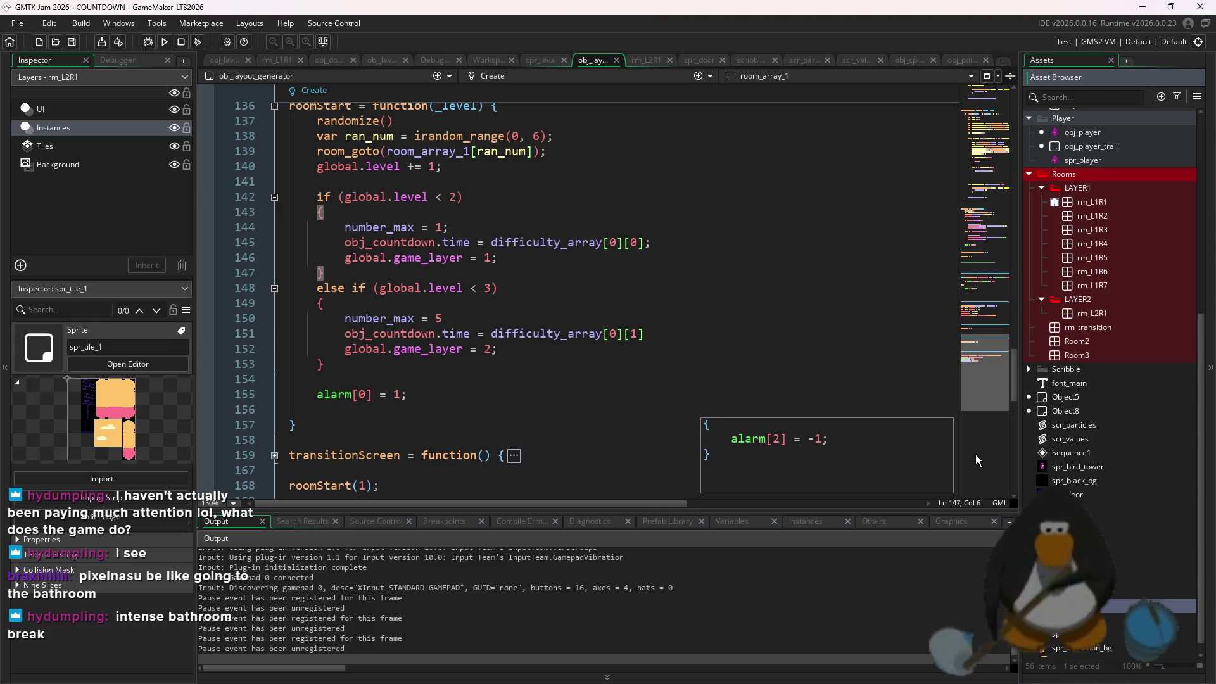
click(1077, 592)
double_click(1077, 592)
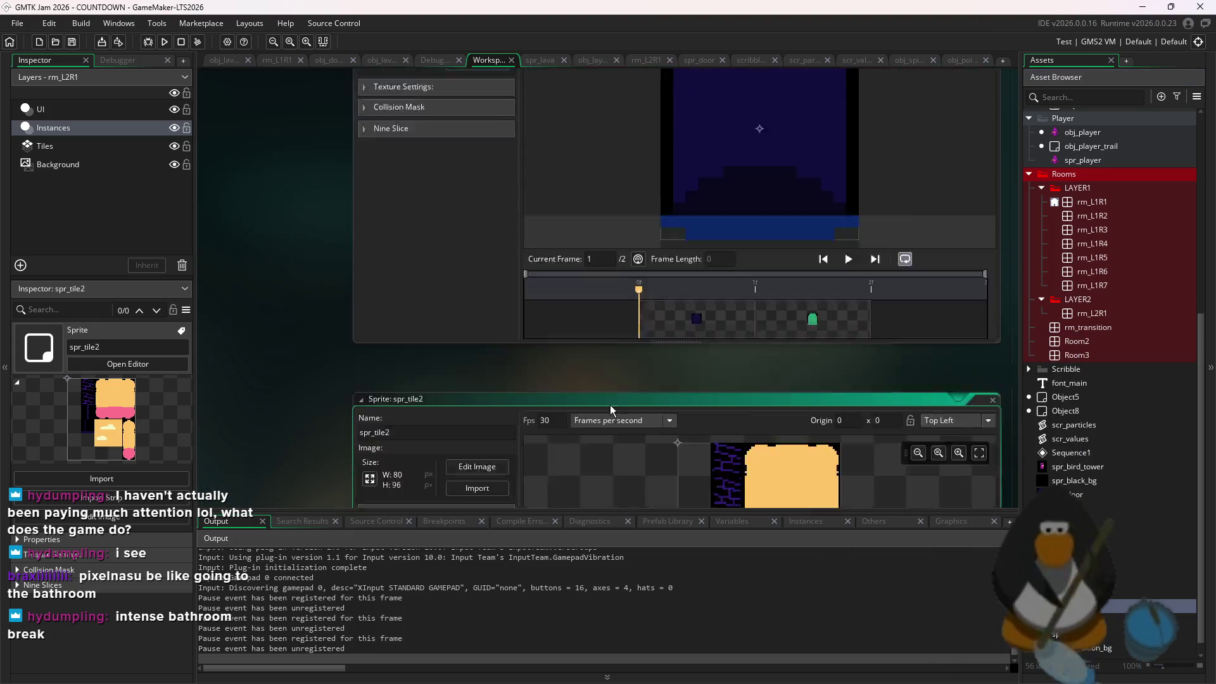
click(483, 166)
drag(491, 296, 468, 263)
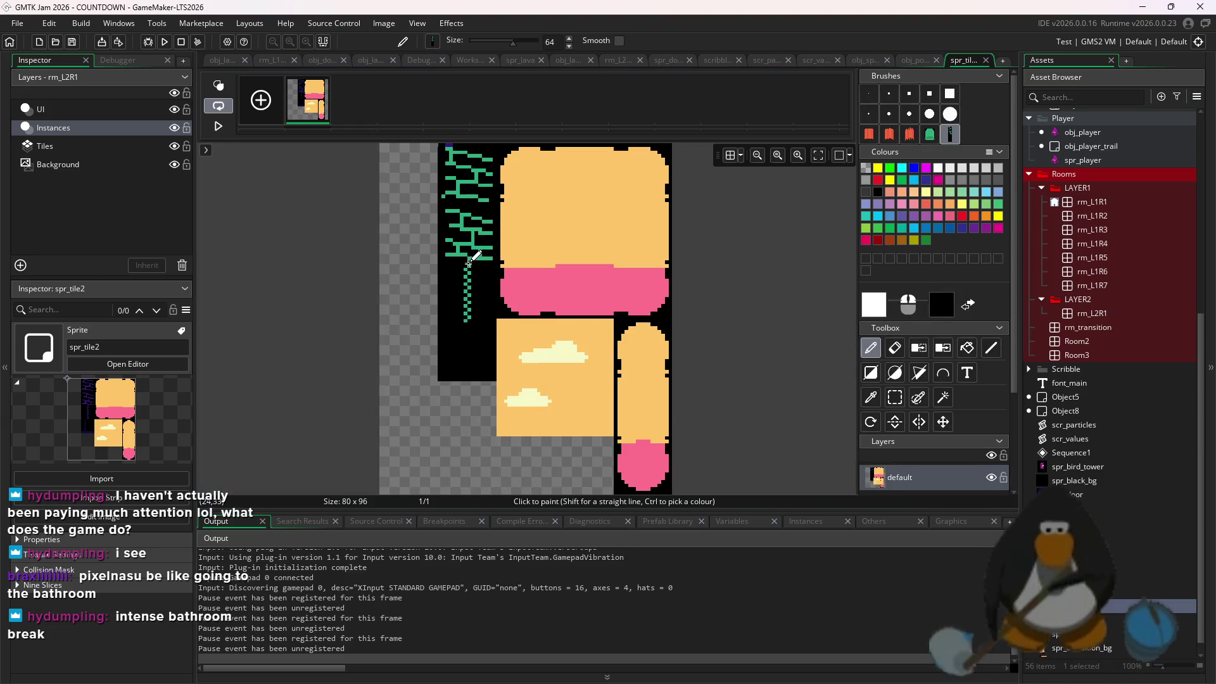
Open room rm_L1R7 from the asset browser
scroll(469, 261, up, 2)
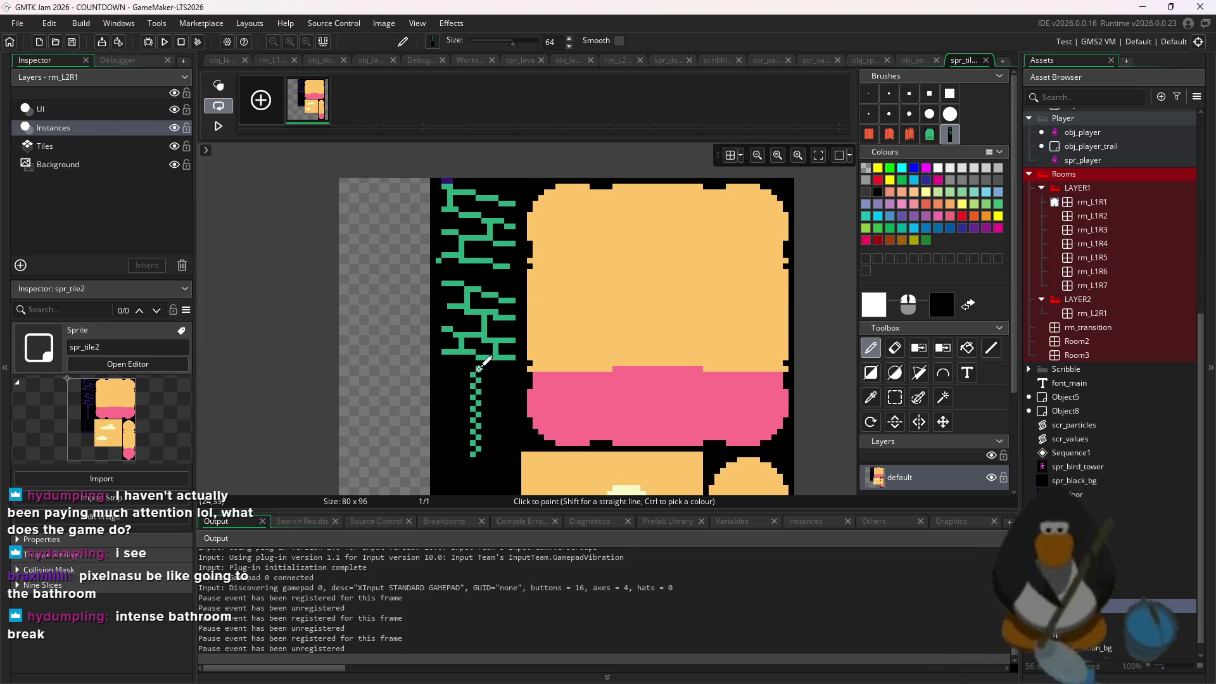
scroll(792, 329, down, 2)
click(1065, 397)
scroll(1115, 380, up, 2)
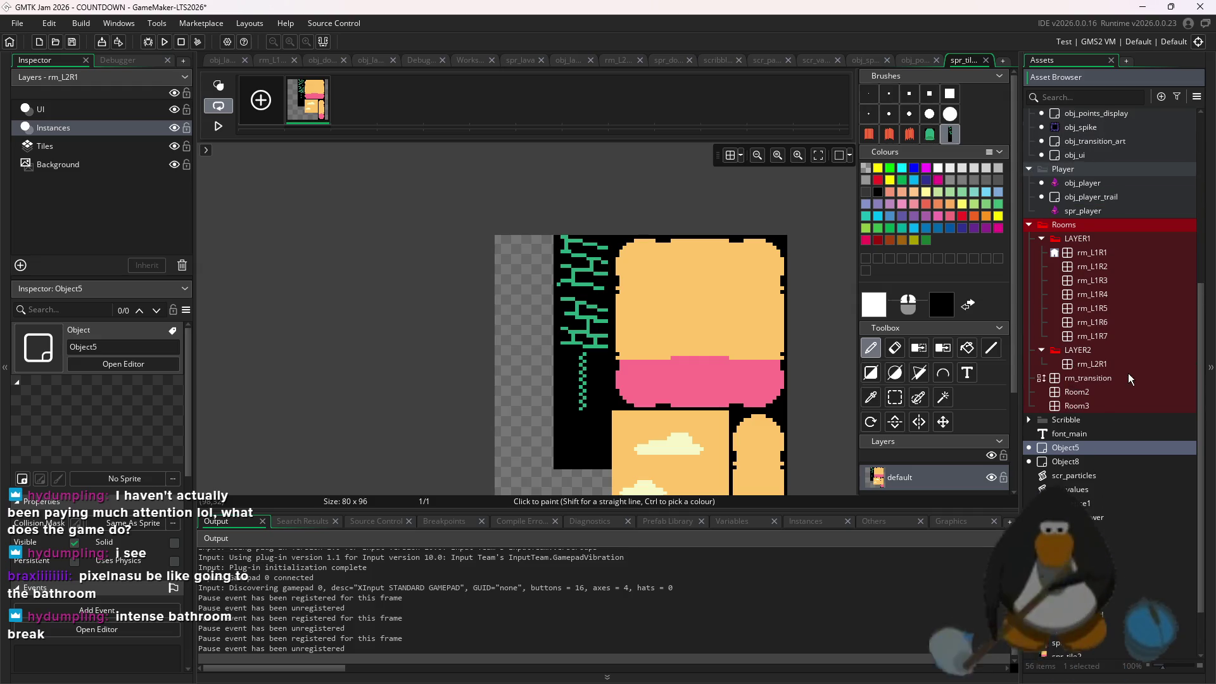
click(1123, 340)
double_click(1123, 339)
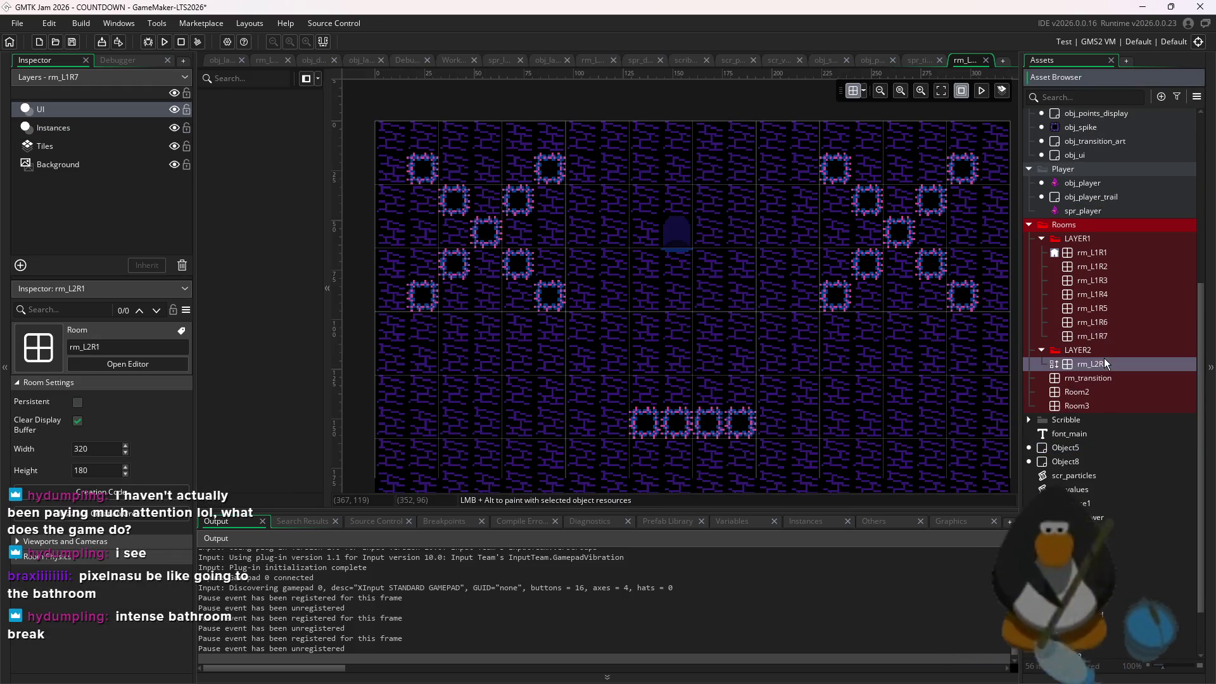
Open room rm_L2R1 and check the tile set choices for its Tiles layer
double_click(1104, 362)
scroll(618, 314, left, 3)
click(114, 127)
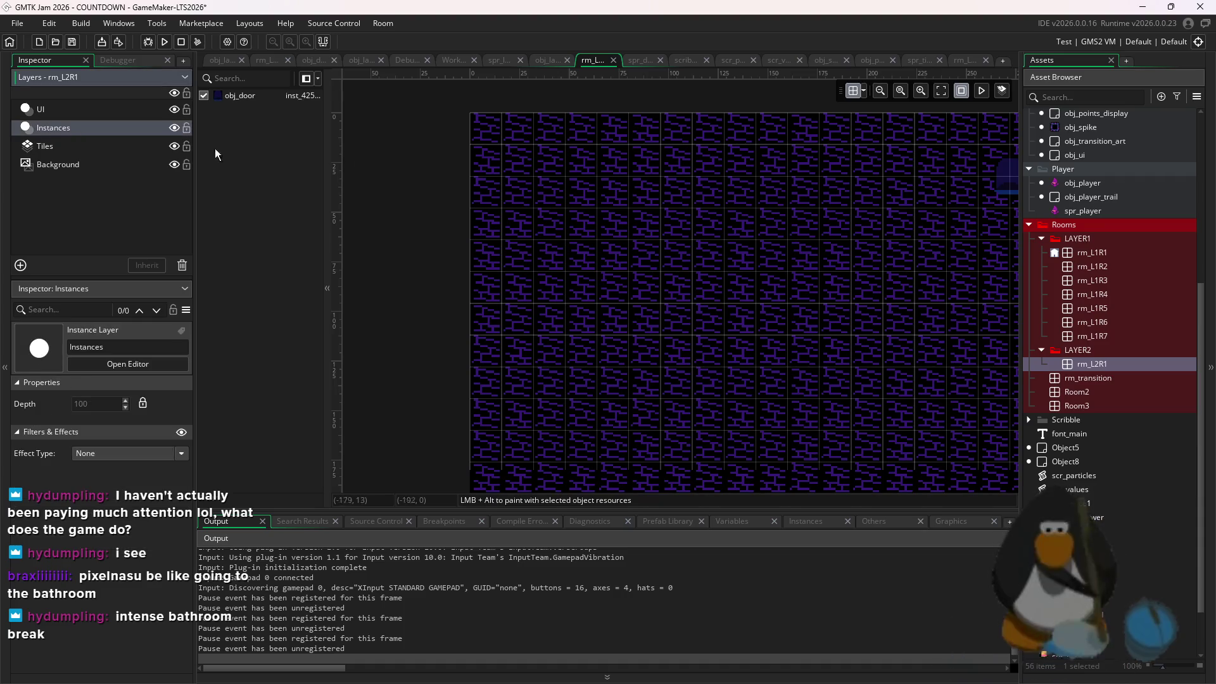
click(127, 147)
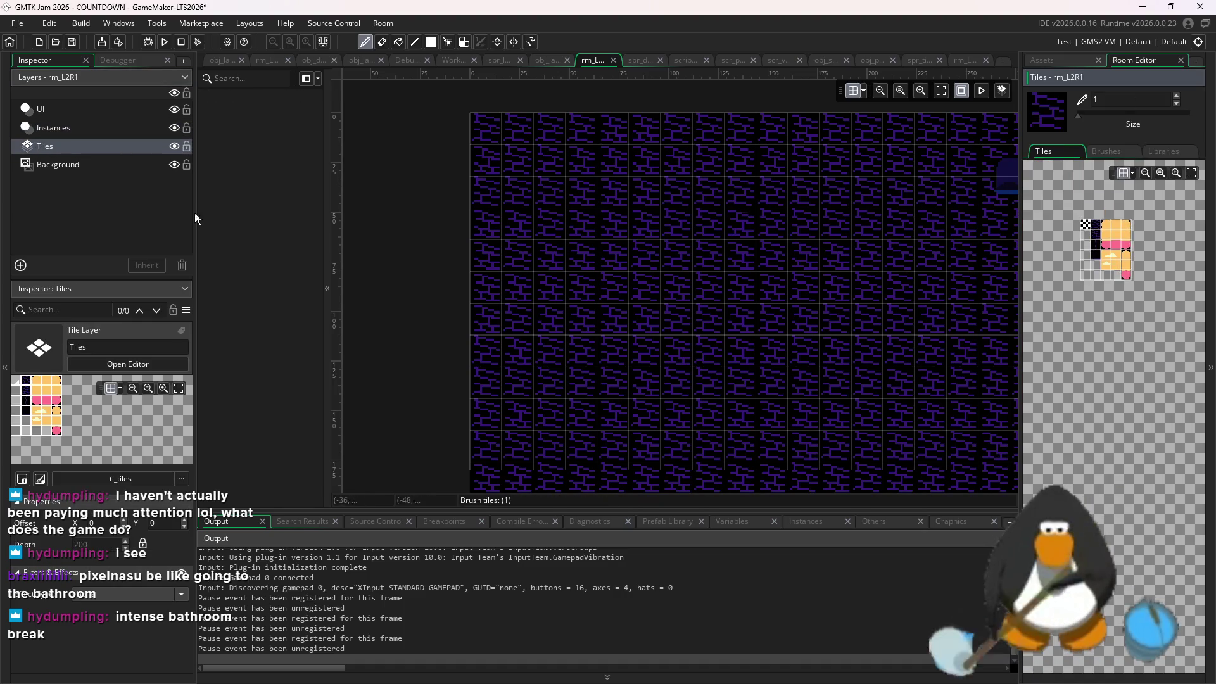
click(121, 479)
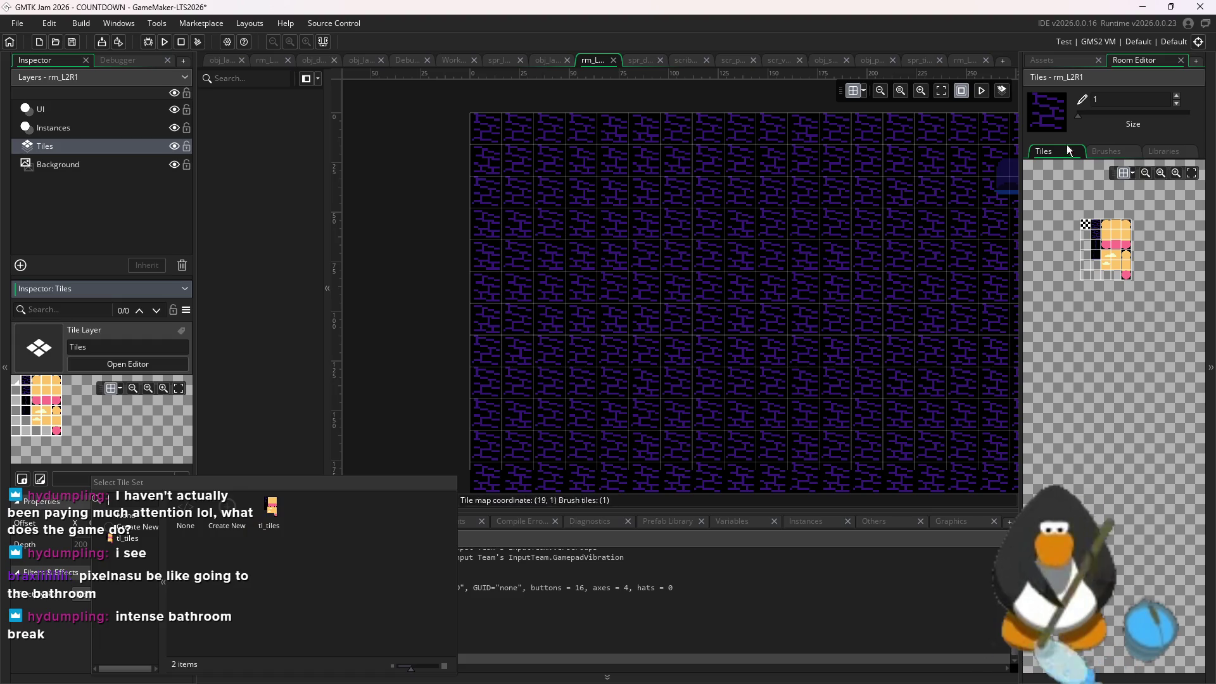
click(1069, 67)
Duplicate tl_tiles as tl_tiles2 and set its sprite to spr_tile2
right_click(1097, 643)
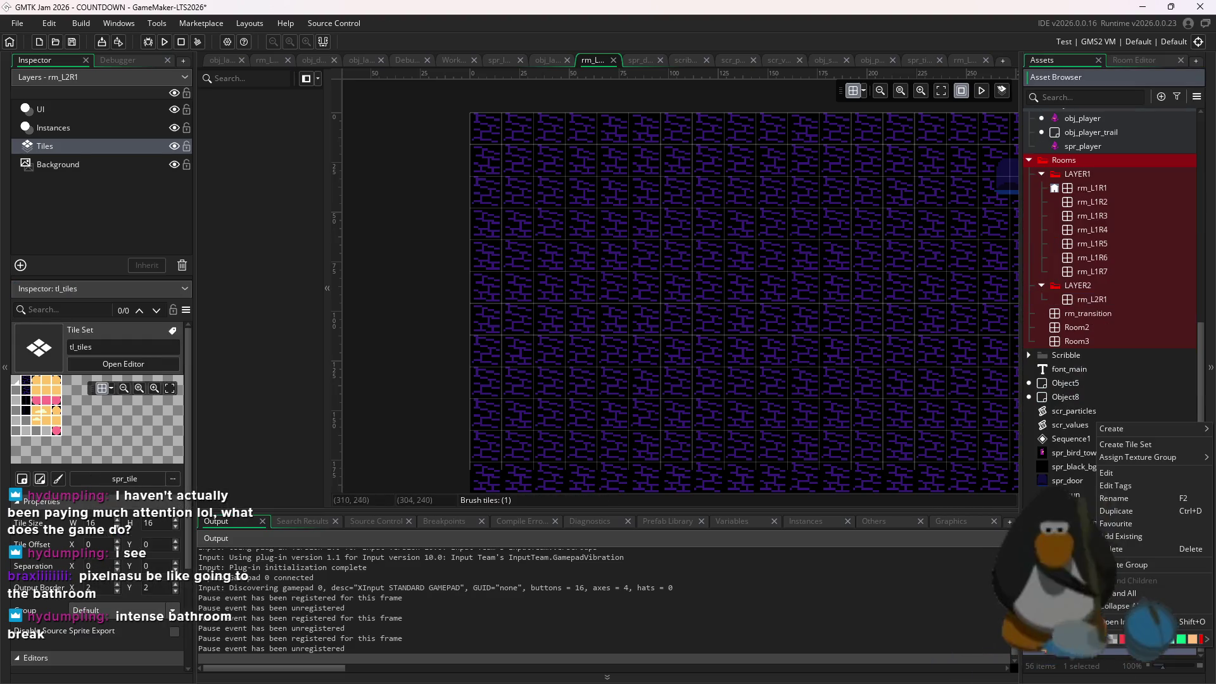
click(1130, 510)
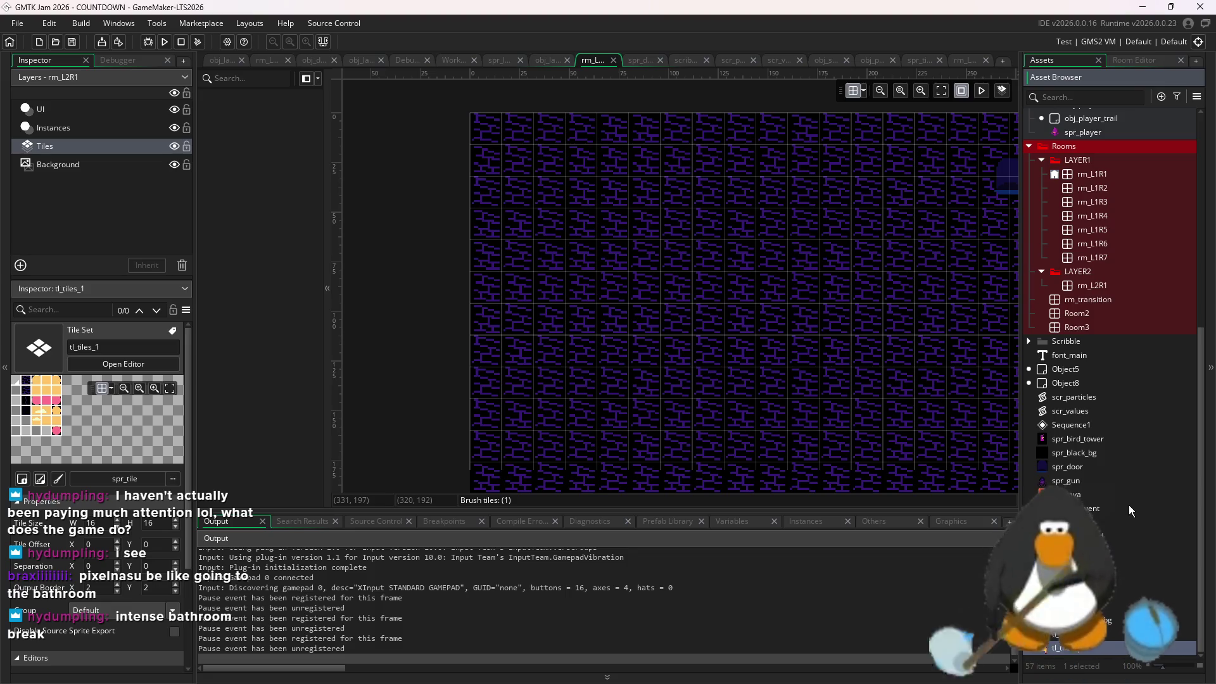
text(tl_tiles2)
key(Return)
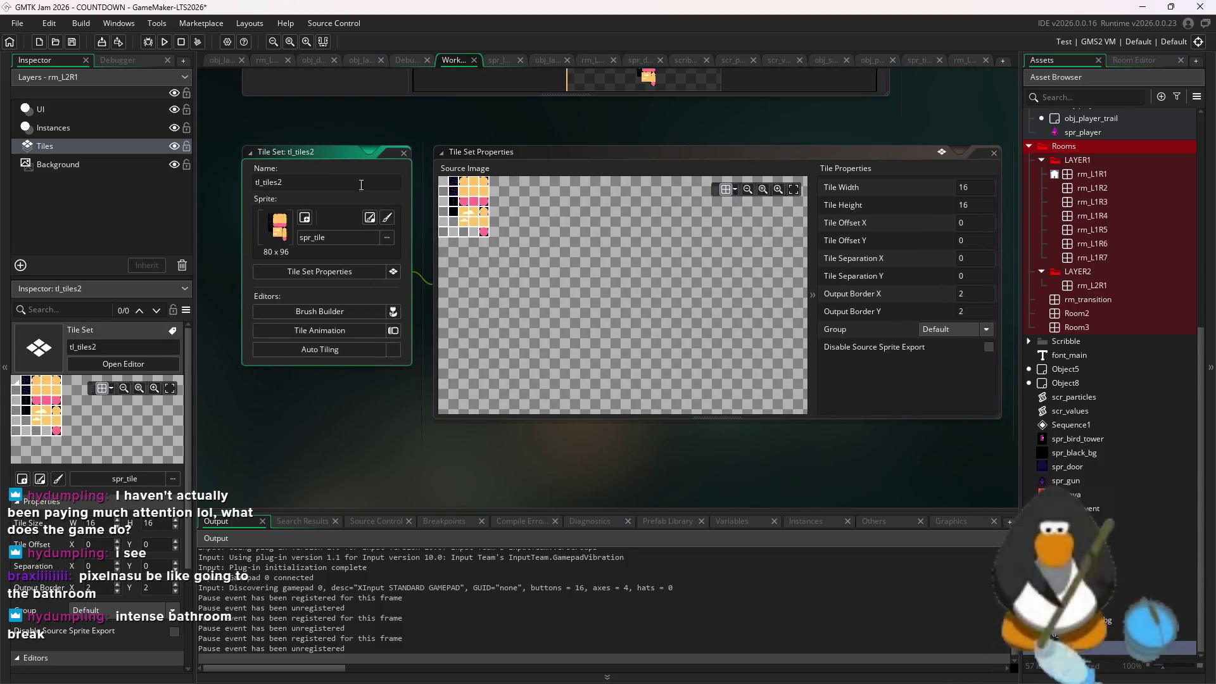
click(338, 235)
click(477, 354)
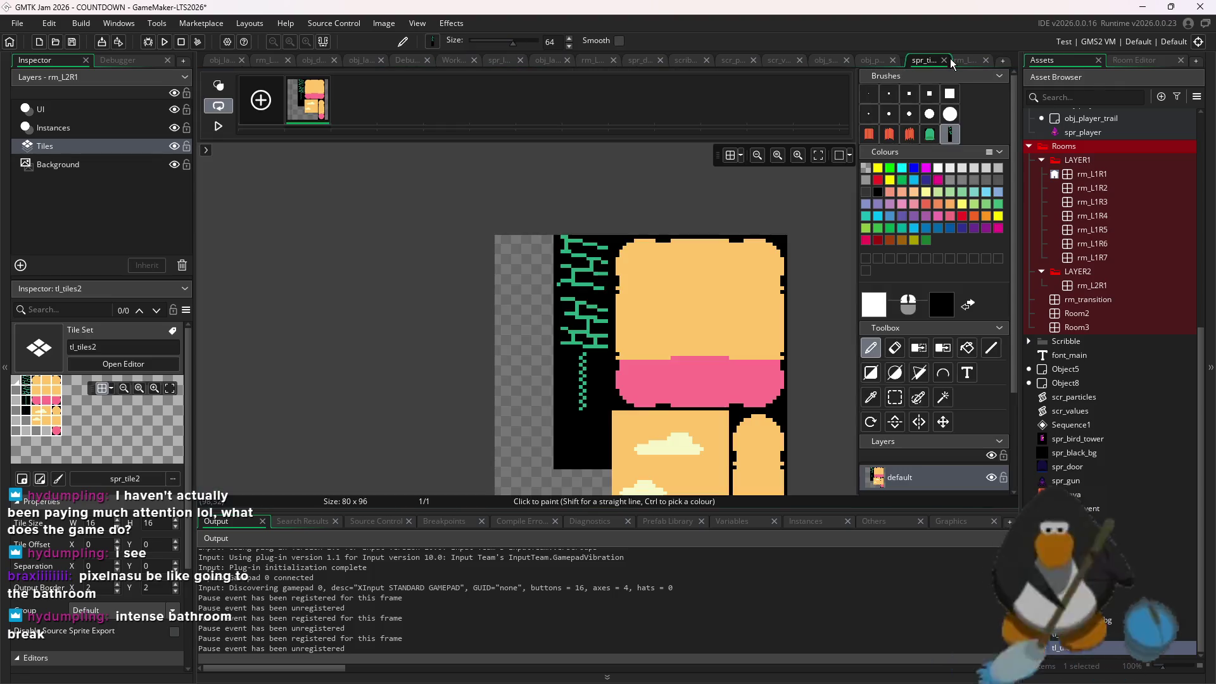
Reopen rm_L2R1, close every other editor tab, and select its Tiles layer
double_click(1092, 257)
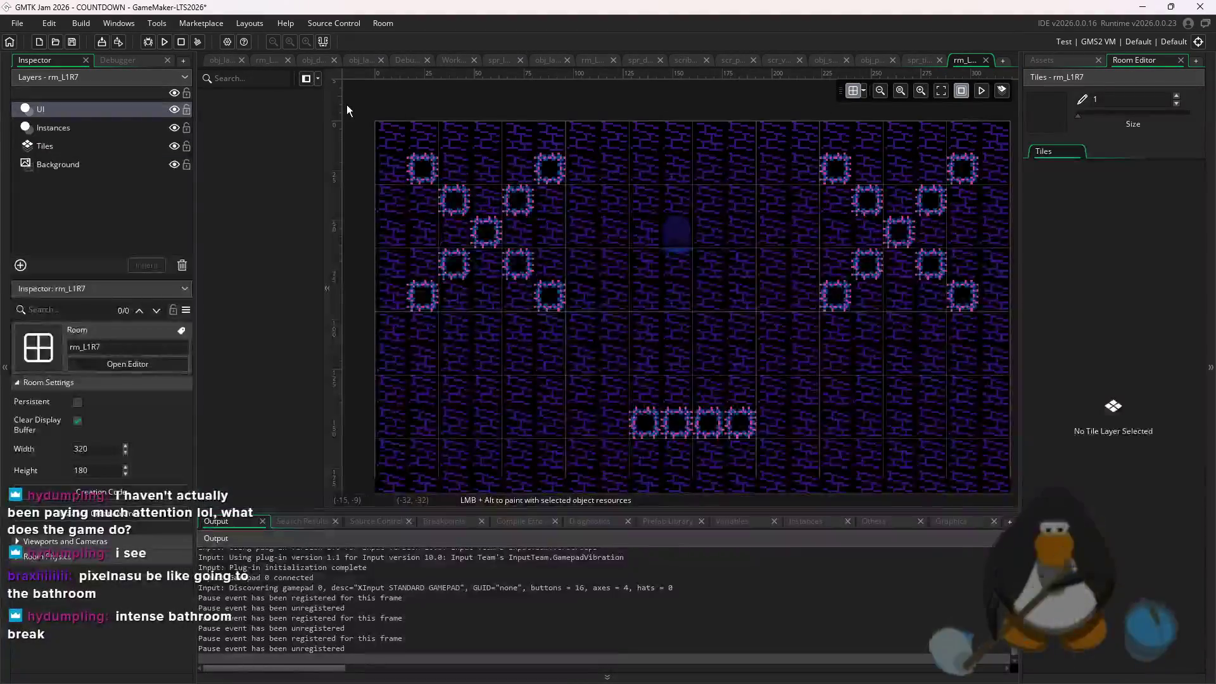
click(273, 63)
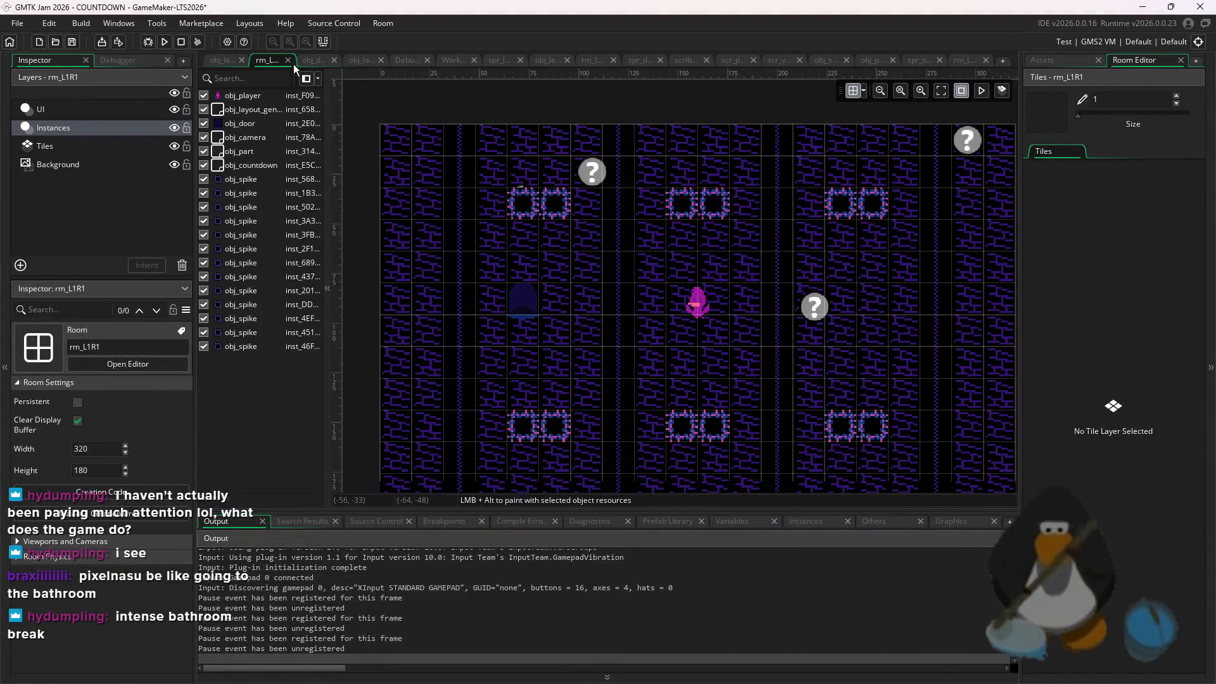
click(1044, 60)
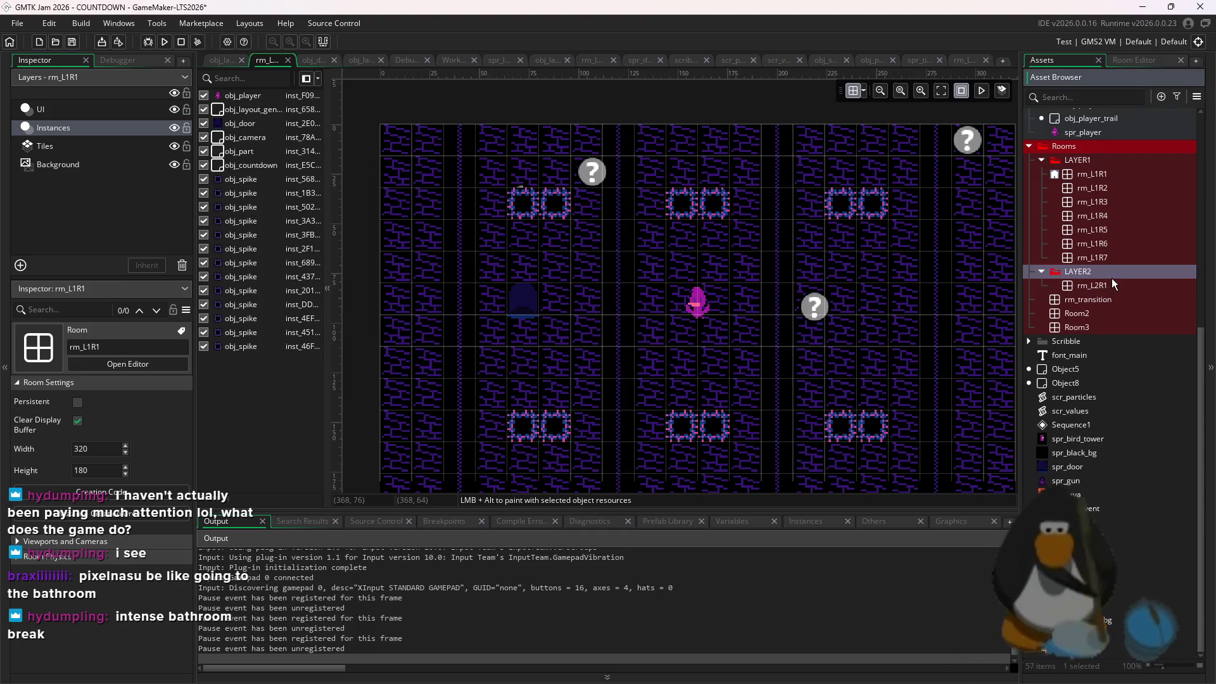
double_click(1111, 282)
right_click(587, 61)
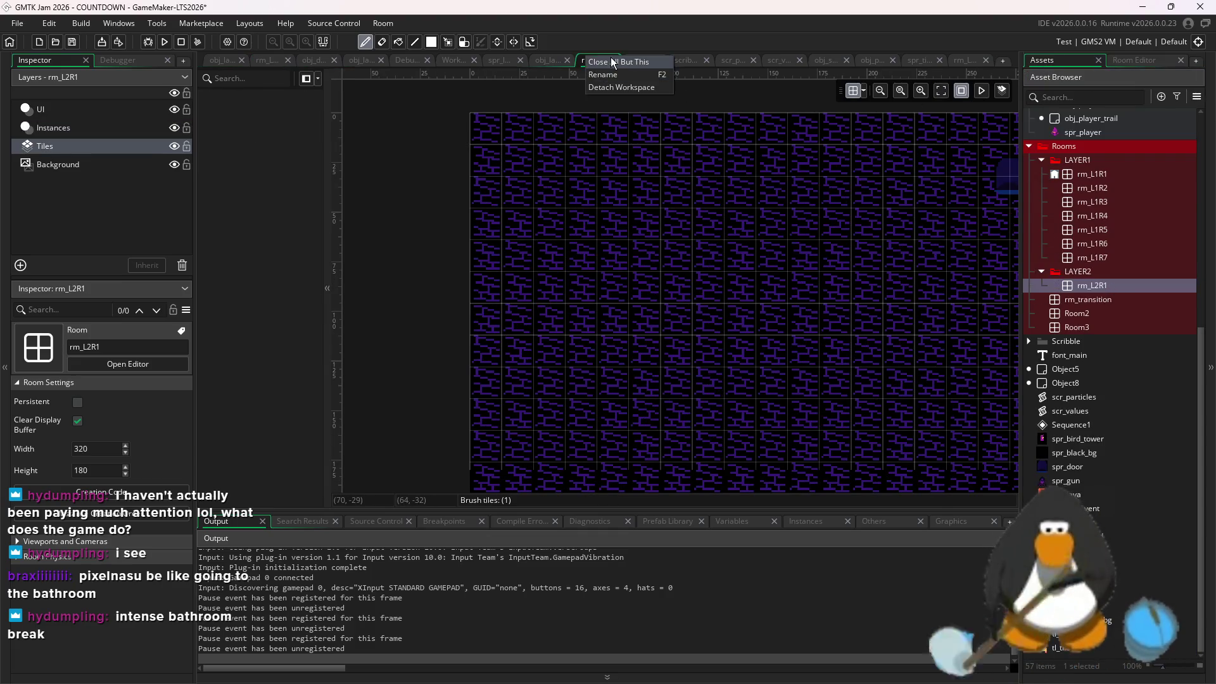
click(611, 75)
click(44, 146)
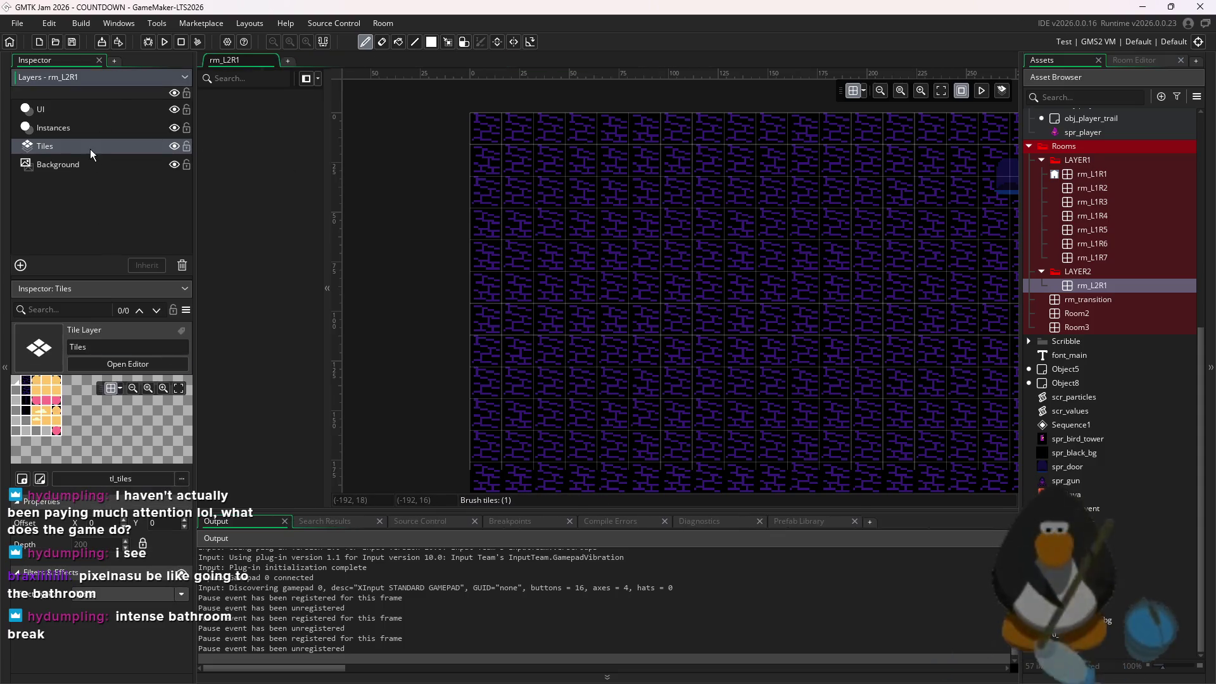
Set rm_L2R1's Tiles layer tileset to tl_tiles2 and paint two black tiles into the room
click(127, 475)
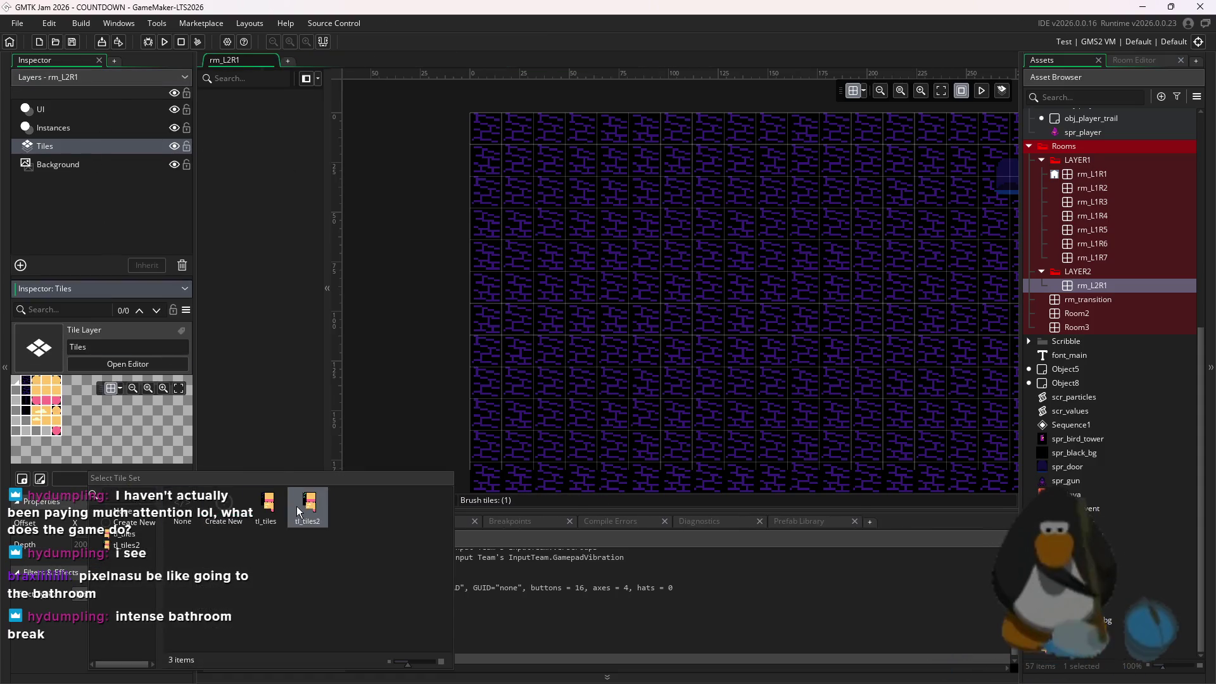
click(310, 504)
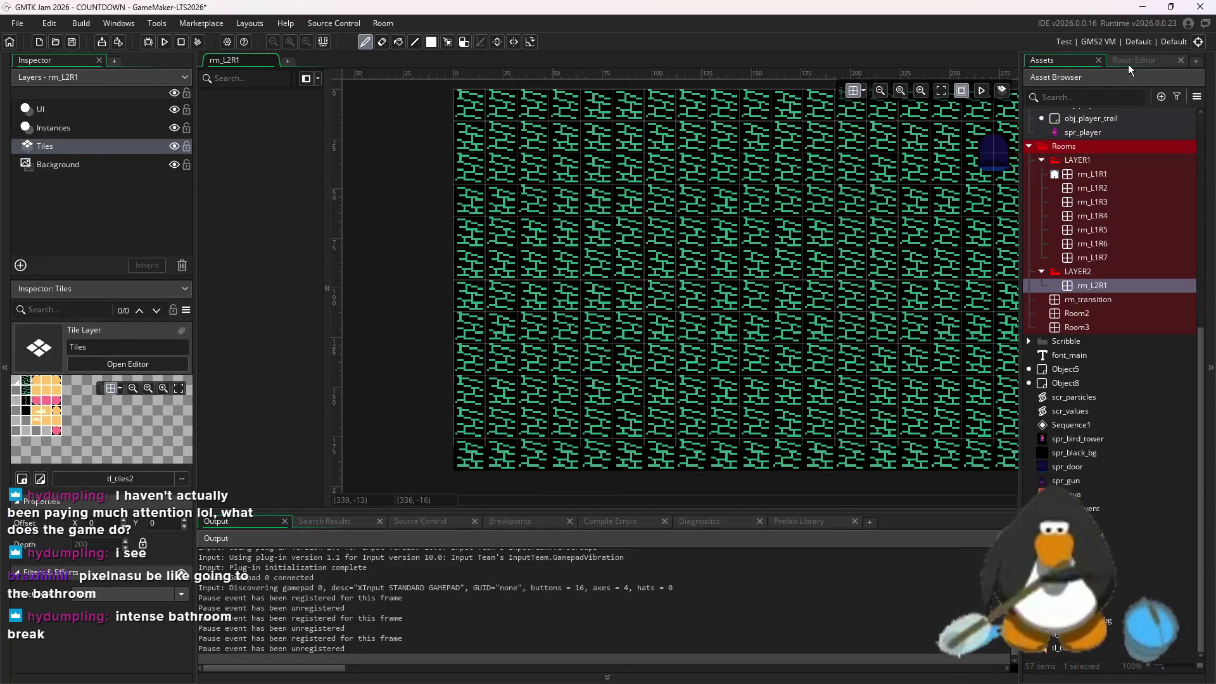
click(1131, 63)
click(1040, 193)
click(784, 206)
click(722, 271)
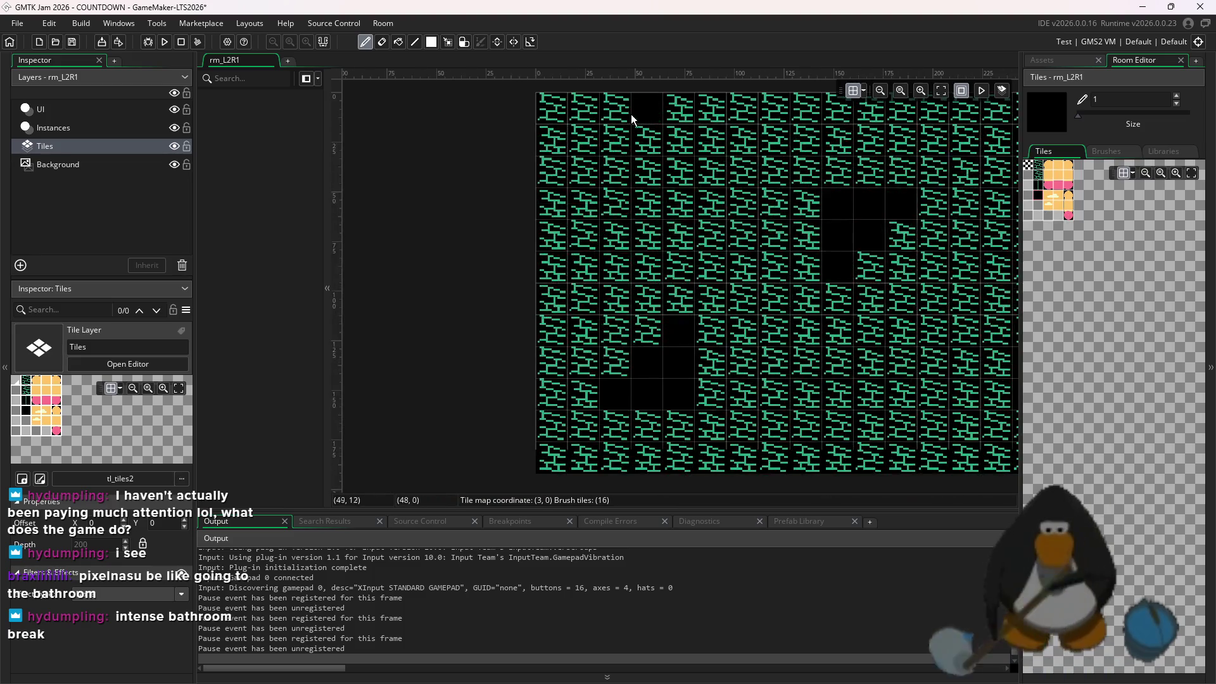
scroll(709, 370, down, 2)
scroll(682, 371, up, 1)
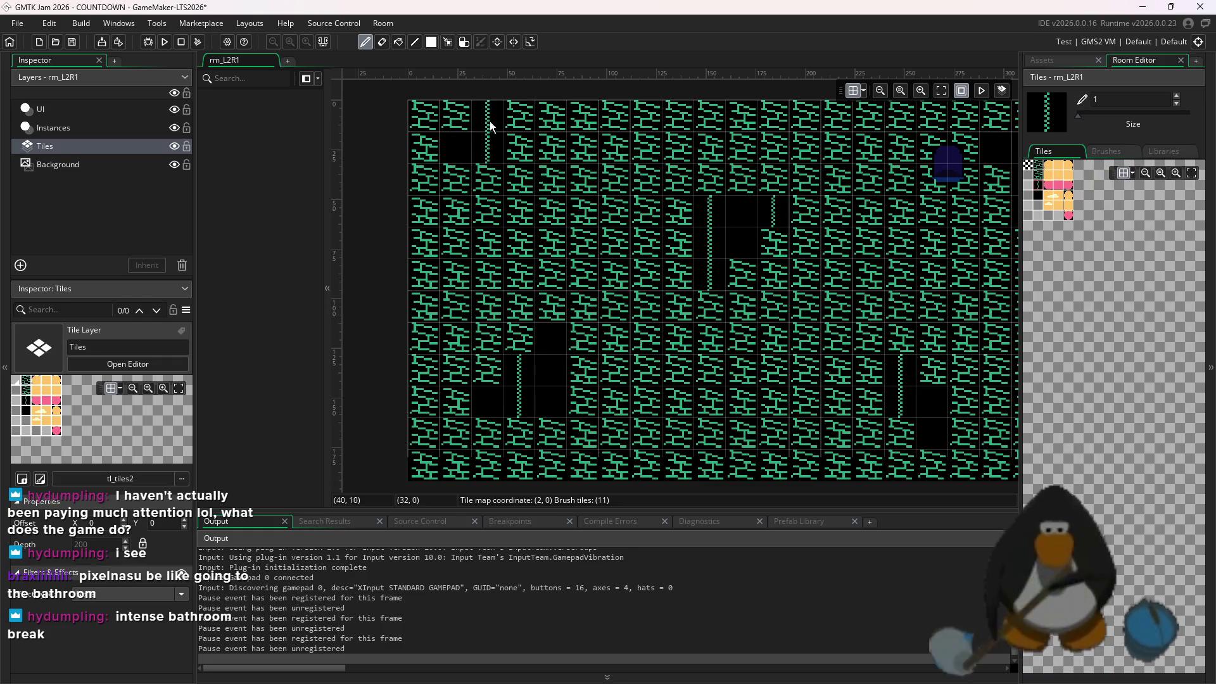
scroll(491, 125, down, 3)
scroll(746, 328, up, 1)
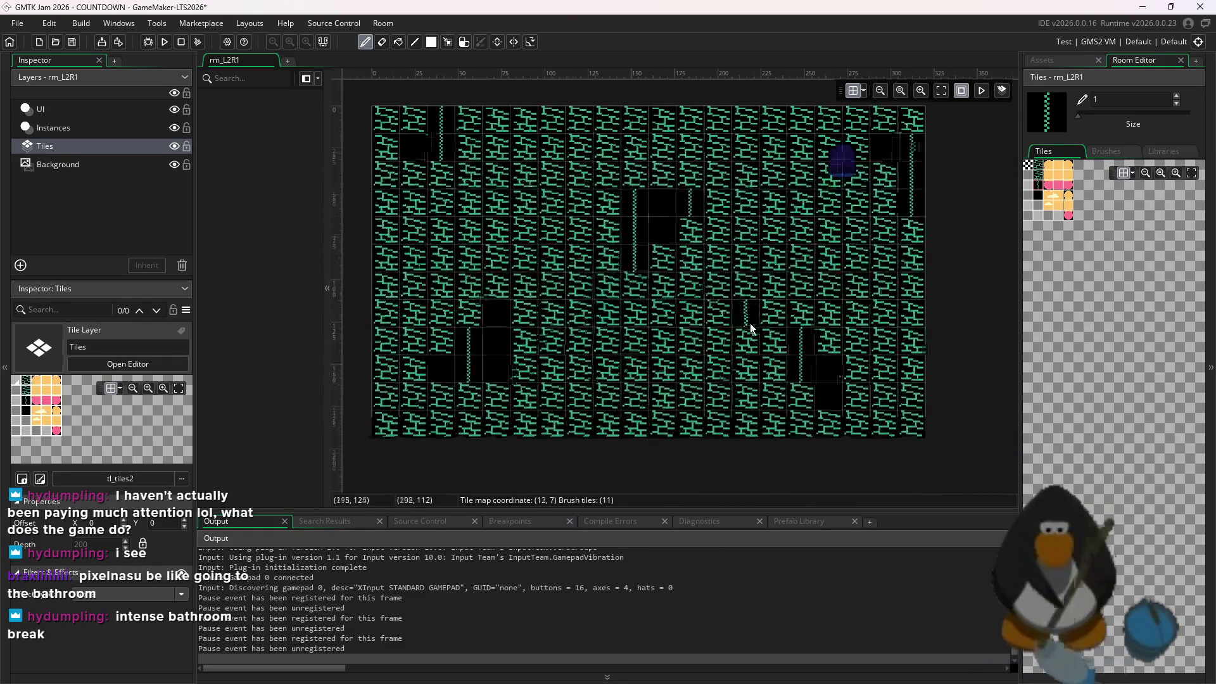
Select the door instance, open spr_spike's image editor, and switch over to Aseprite
click(100, 135)
click(1051, 60)
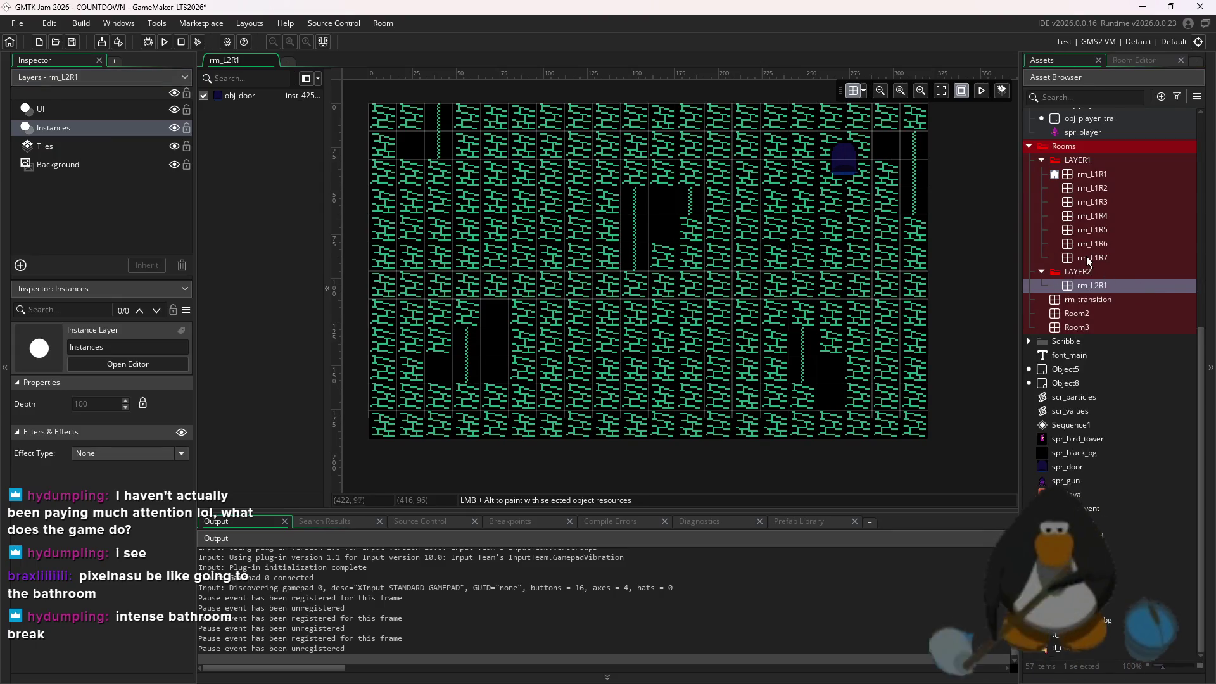
click(862, 175)
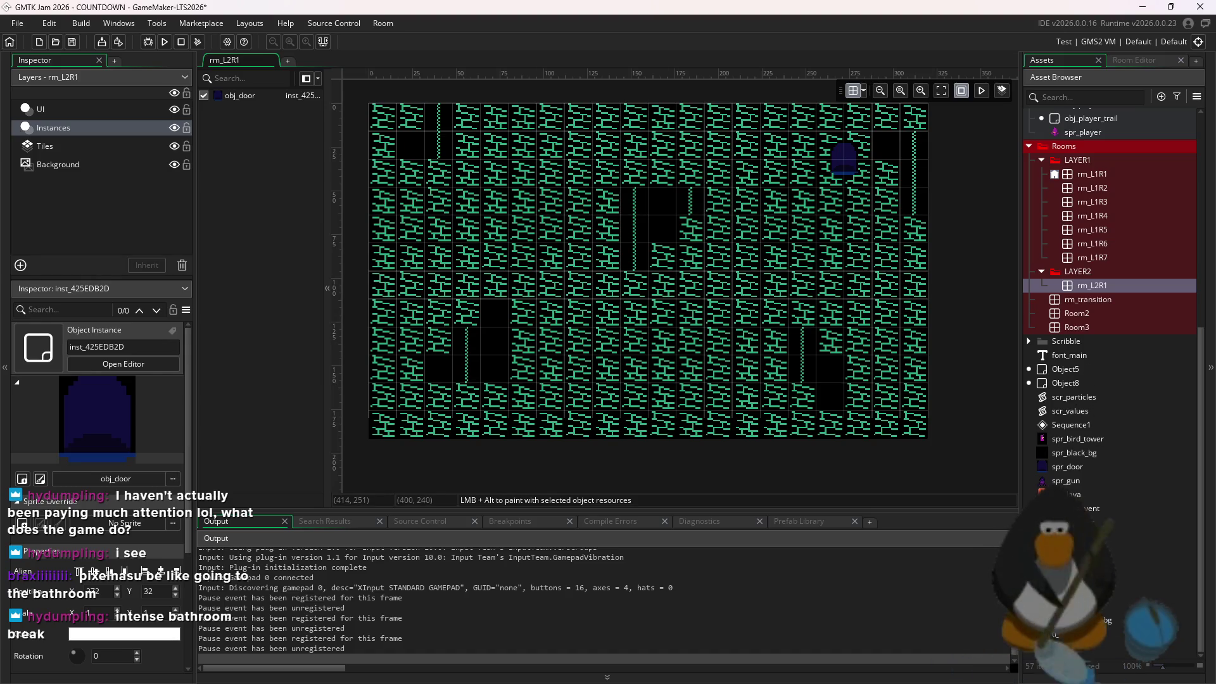
double_click(1094, 510)
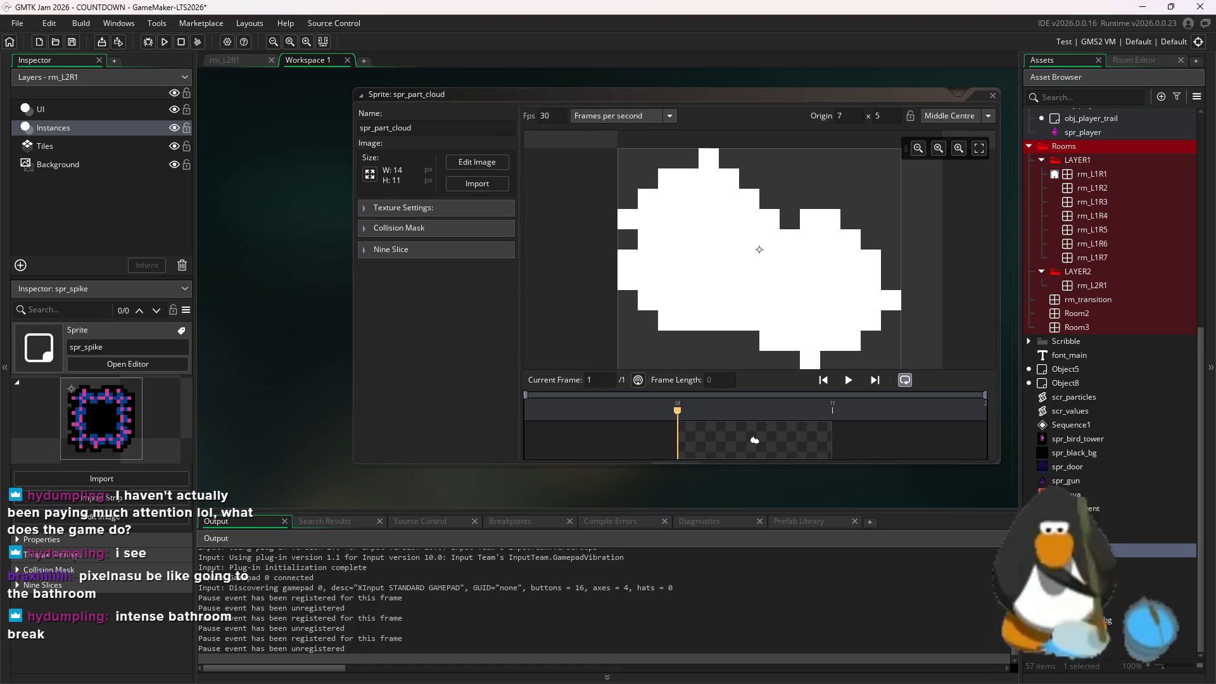
click(477, 166)
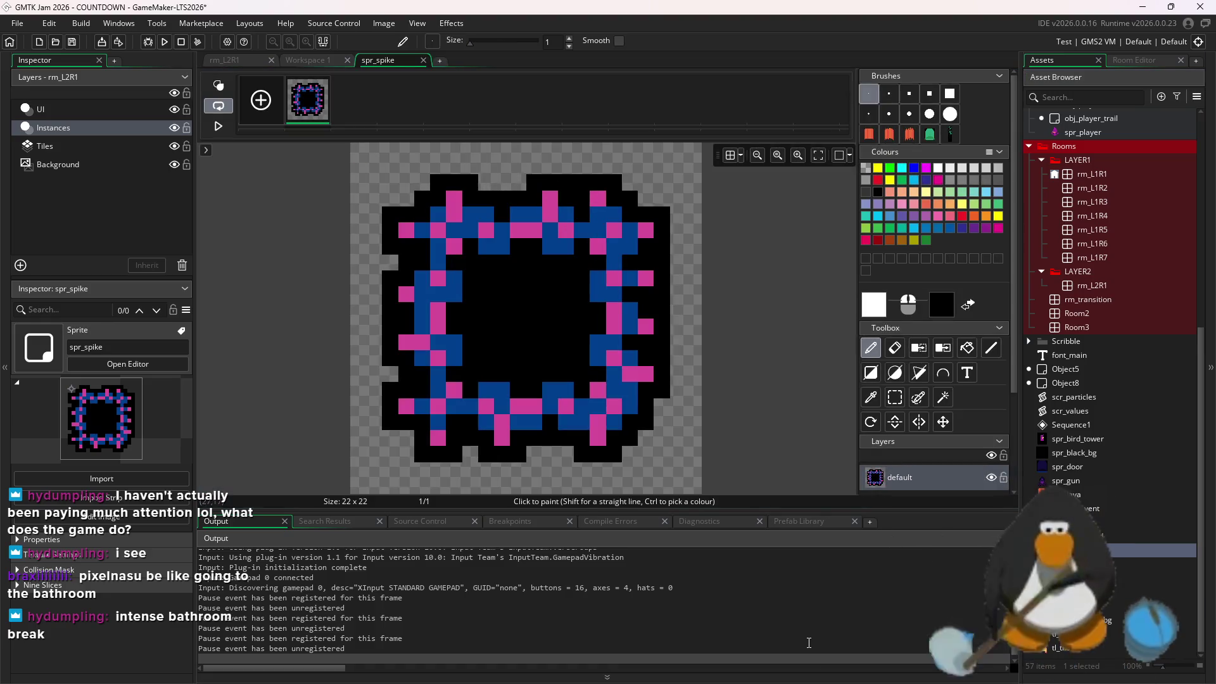
key(super)
click(792, 670)
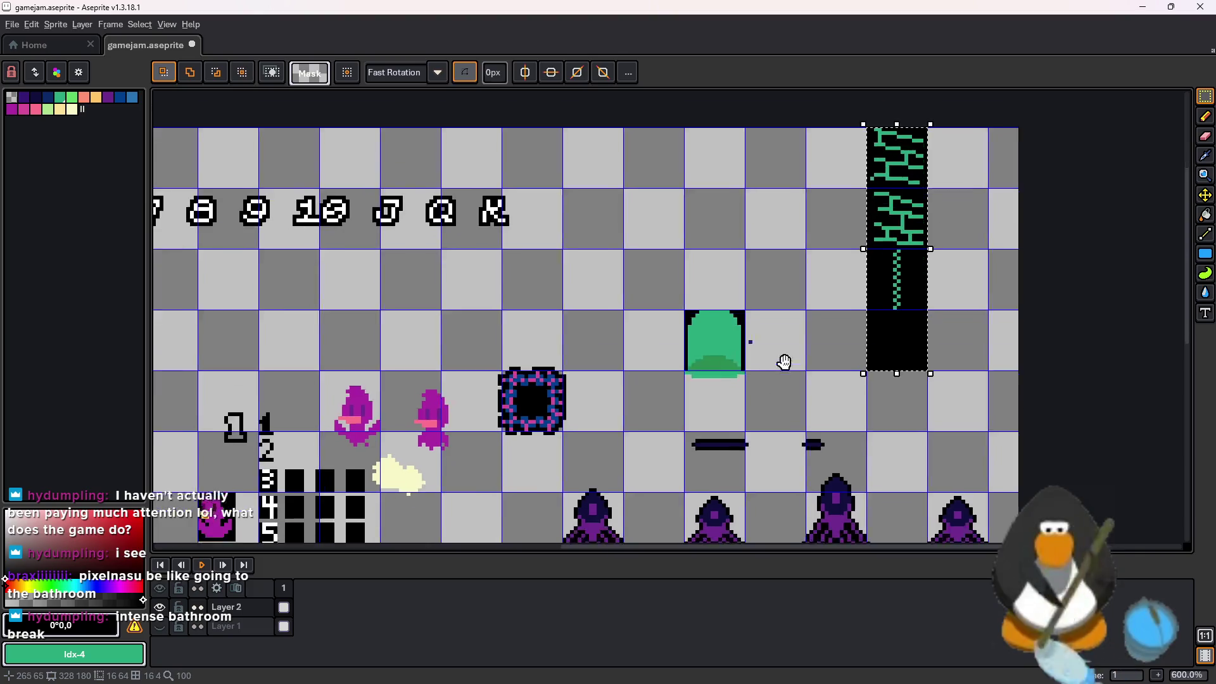
Duplicate the pink spike frame and position the copy up and to the right
scroll(782, 372, up, 3)
drag(567, 231, 688, 282)
drag(551, 363, 680, 246)
scroll(823, 298, up, 3)
drag(662, 321, 701, 252)
Replace the copied frame's blue pixels with light green
key(shift+r)
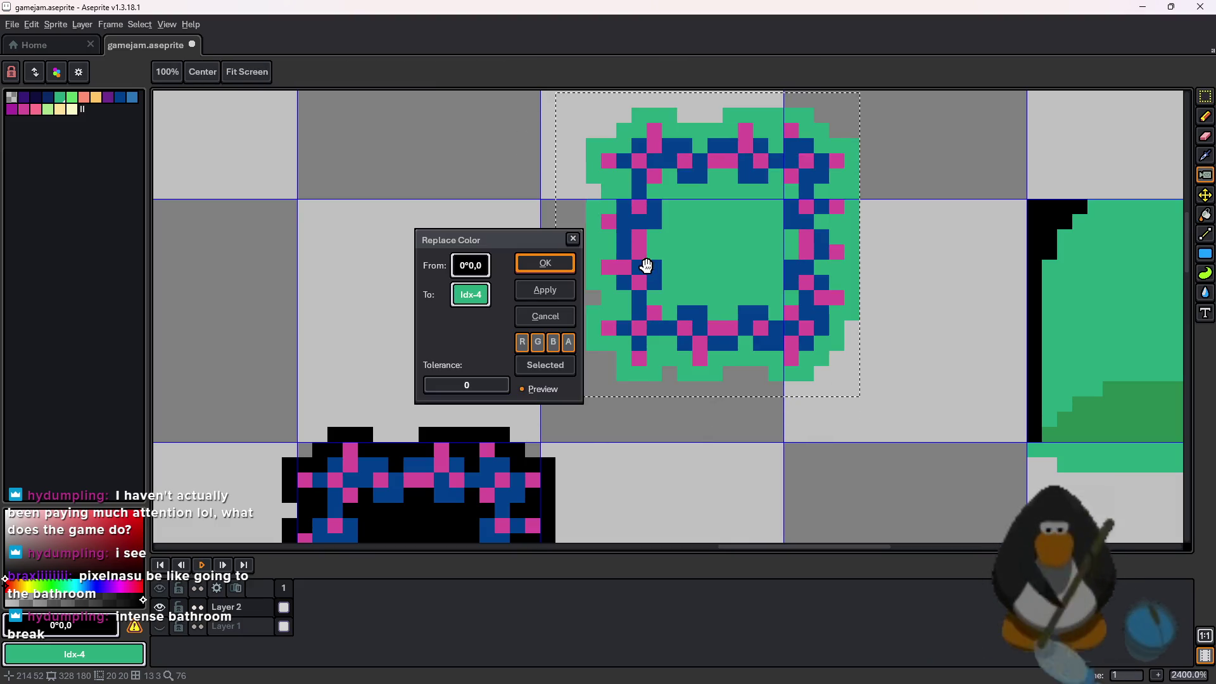
click(649, 221)
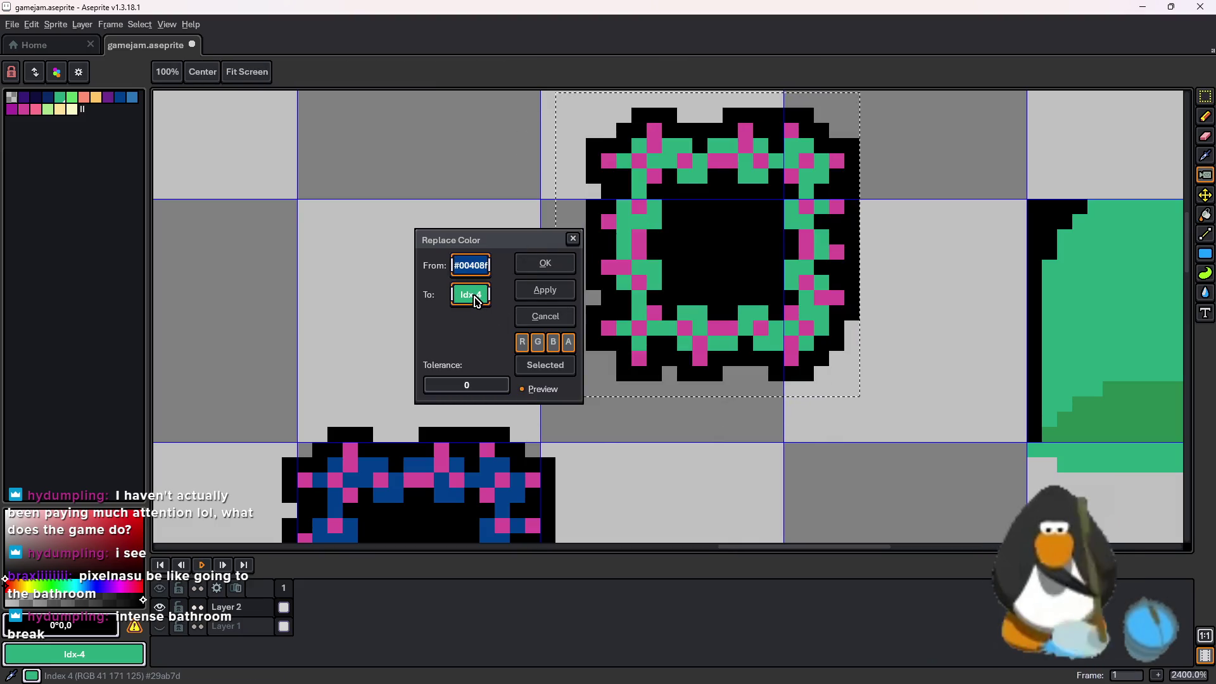
click(24, 109)
click(72, 97)
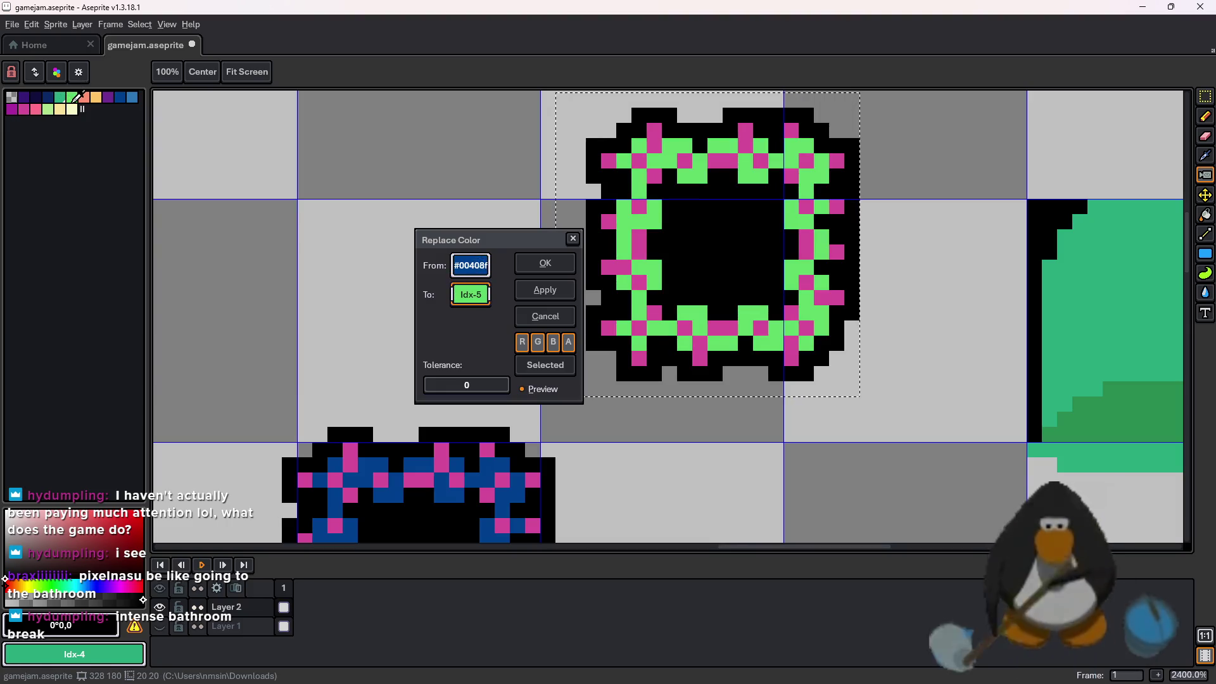
click(71, 109)
click(59, 109)
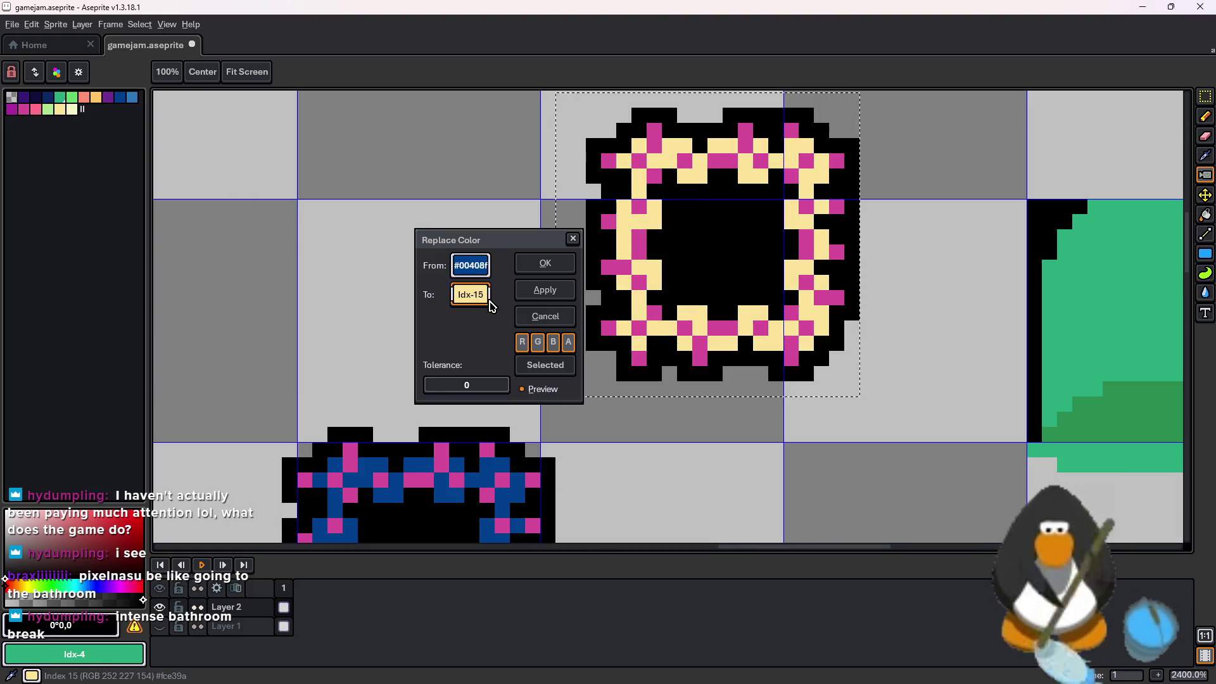
click(72, 97)
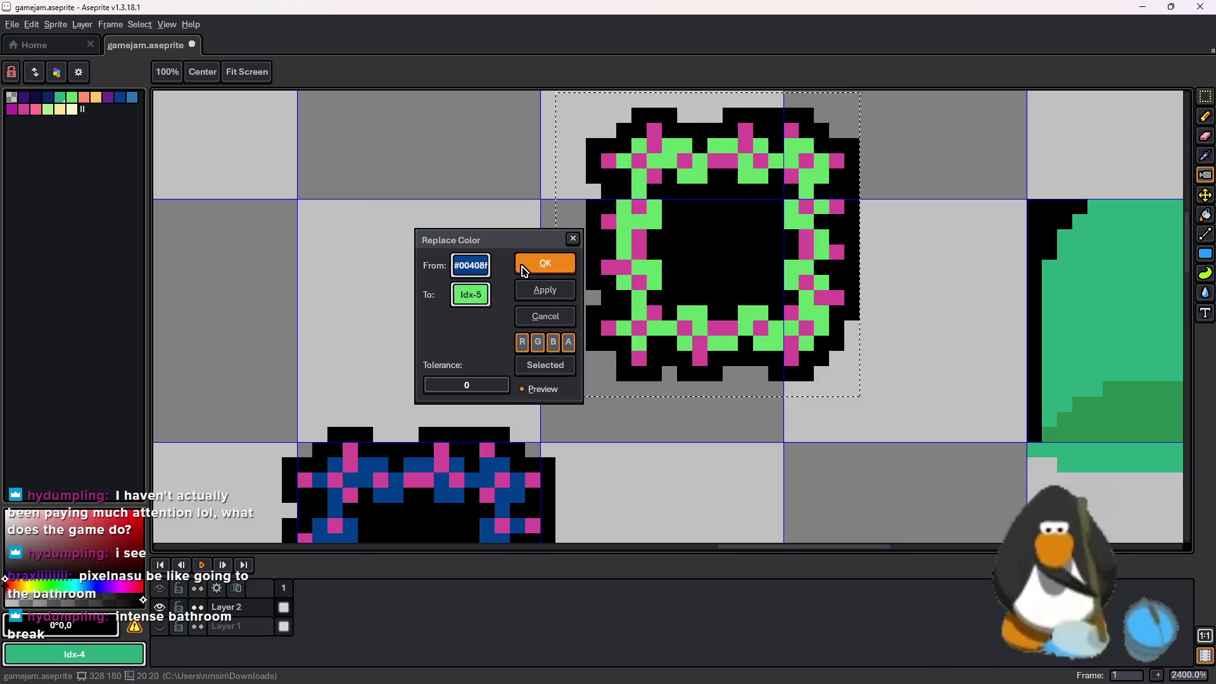
click(523, 271)
Replace the copied frame's pink pixels with a lighter pink
key(shift+r)
click(636, 207)
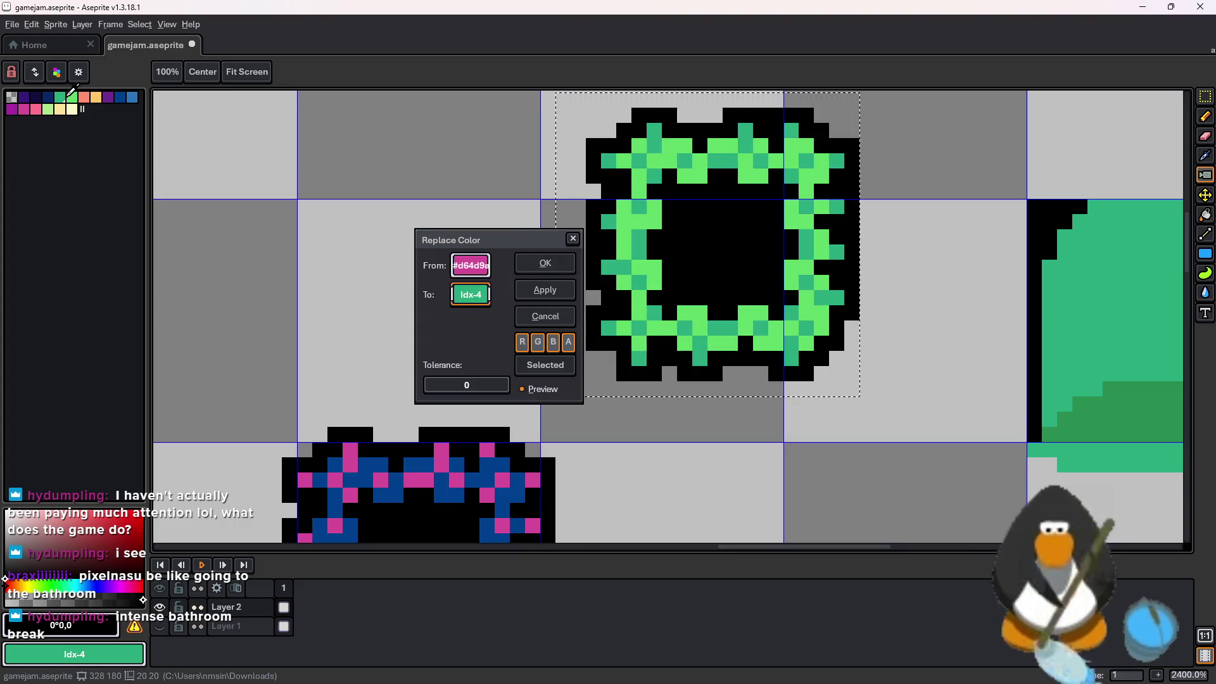
click(51, 95)
click(95, 97)
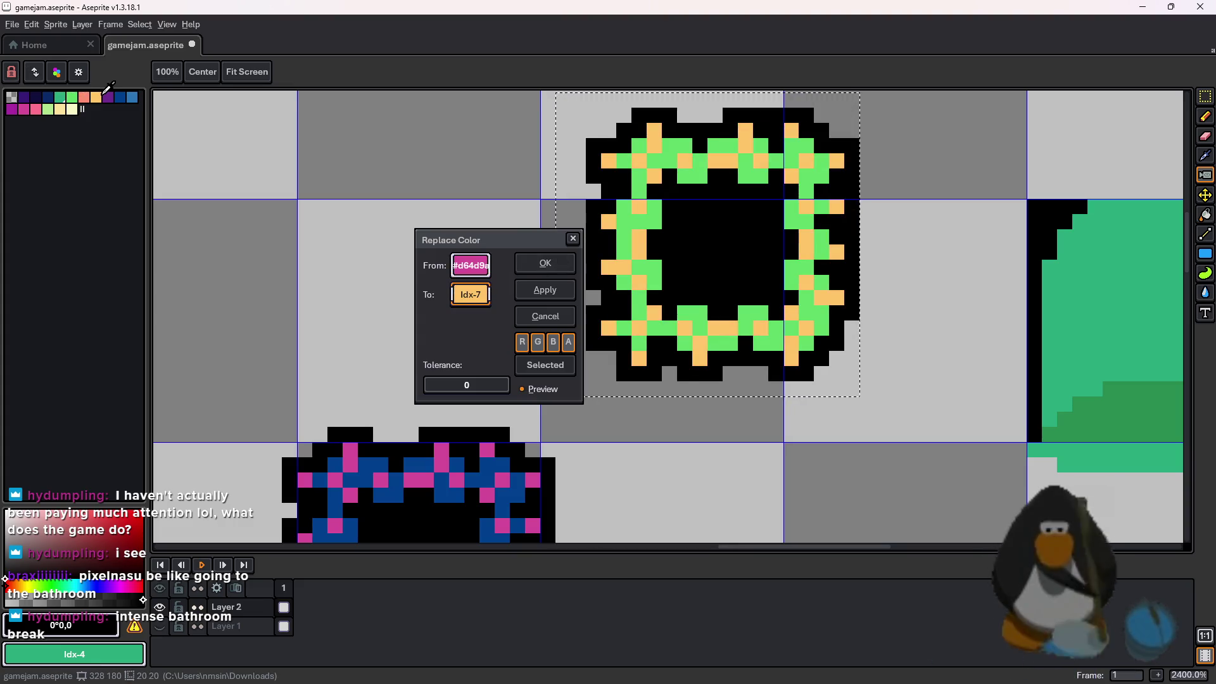
click(84, 96)
click(72, 97)
click(23, 109)
click(14, 109)
click(48, 96)
click(60, 97)
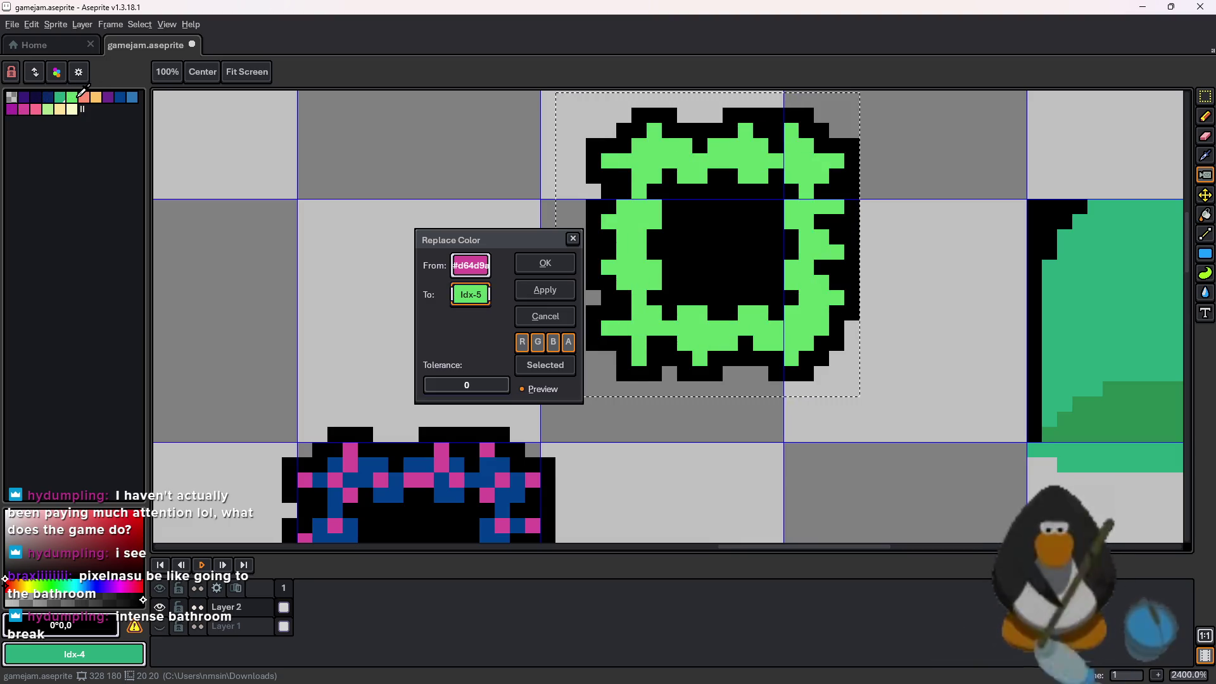
click(60, 108)
click(48, 109)
click(36, 109)
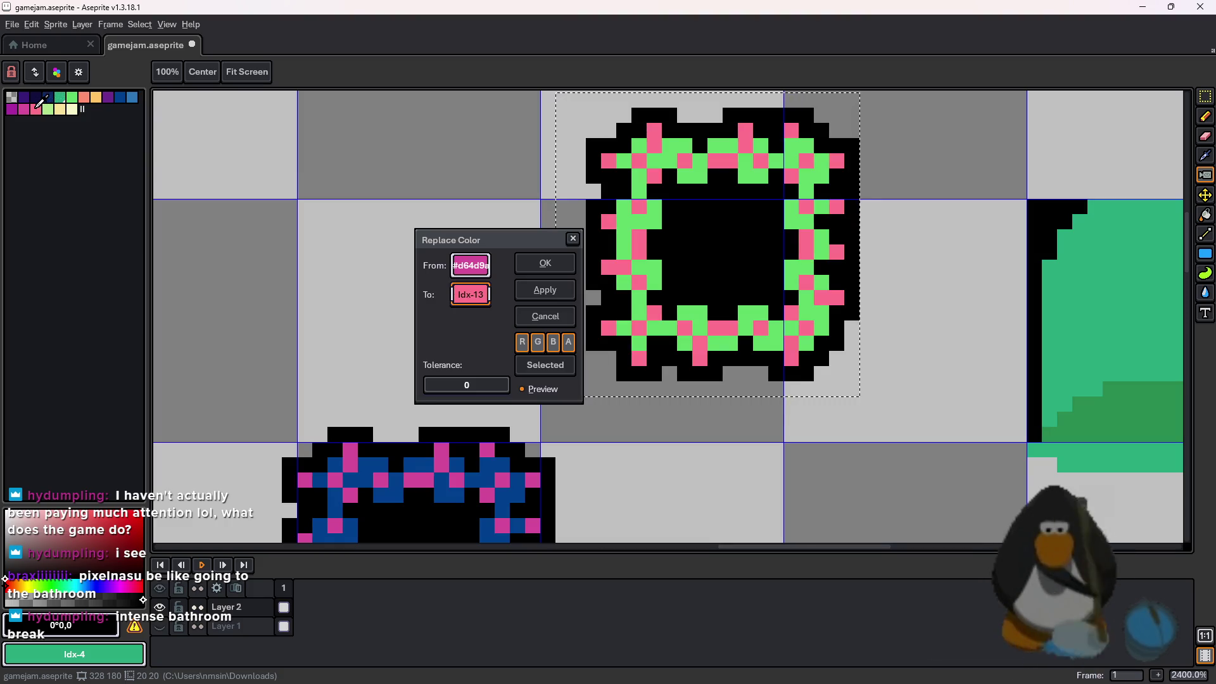
click(570, 271)
Marquee-select the recoloured green-and-pink frame
scroll(880, 214, down, 3)
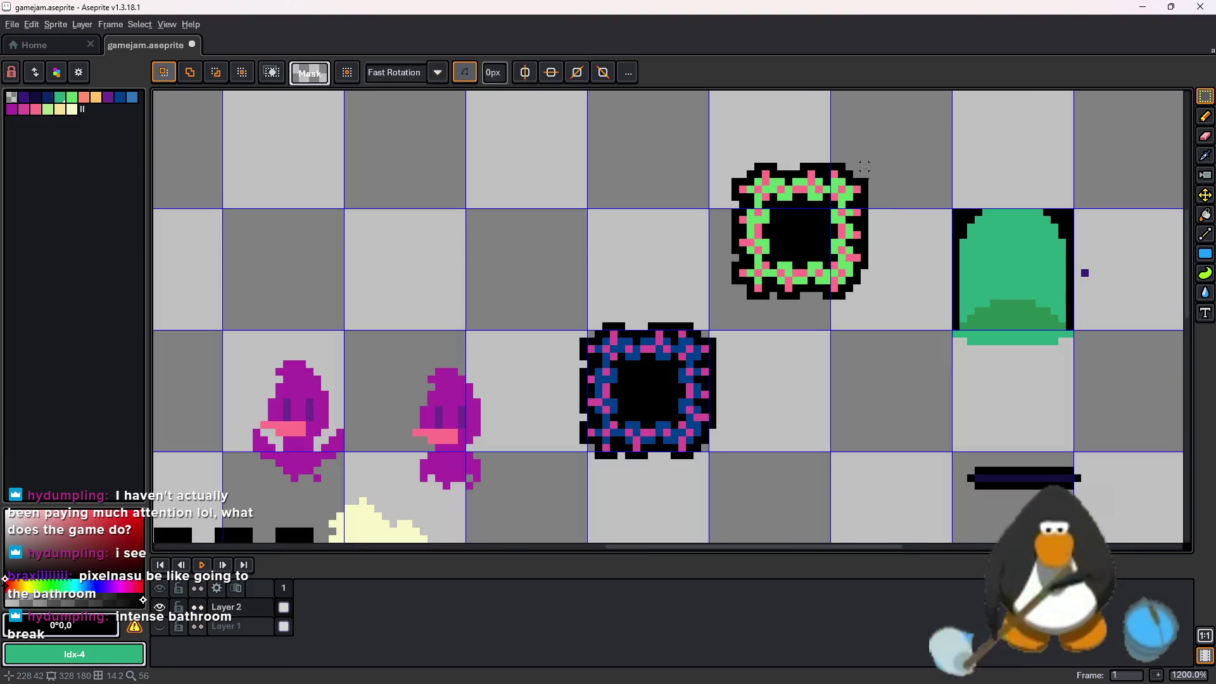
mouse_move(894, 153)
mouse_down()
mouse_move(674, 296)
mouse_move(713, 310)
mouse_up()
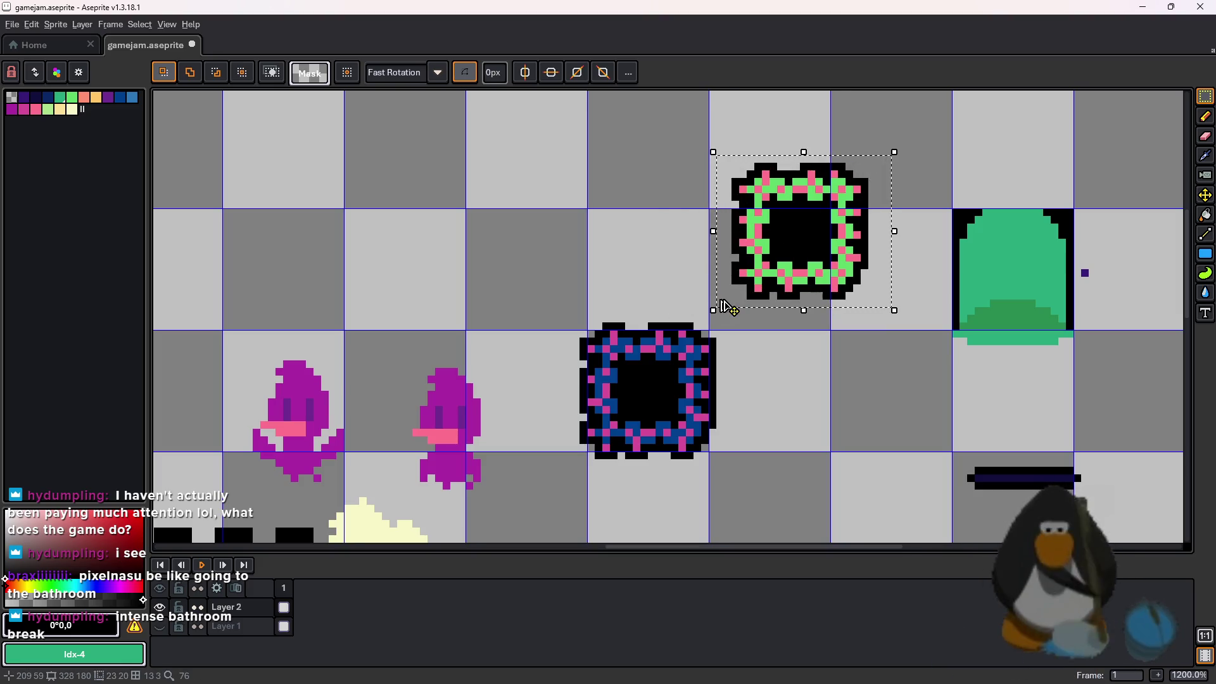
mouse_move(815, 666)
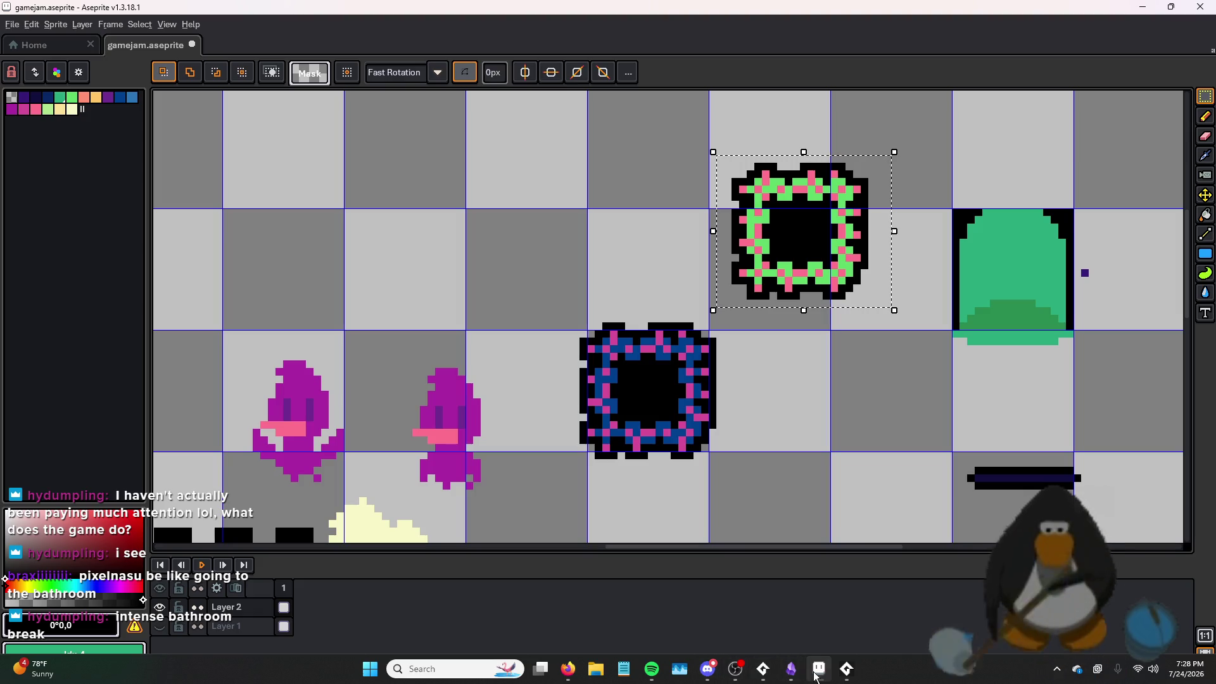
Add a second frame to spr_spike and paste the green spike art into it
click(767, 673)
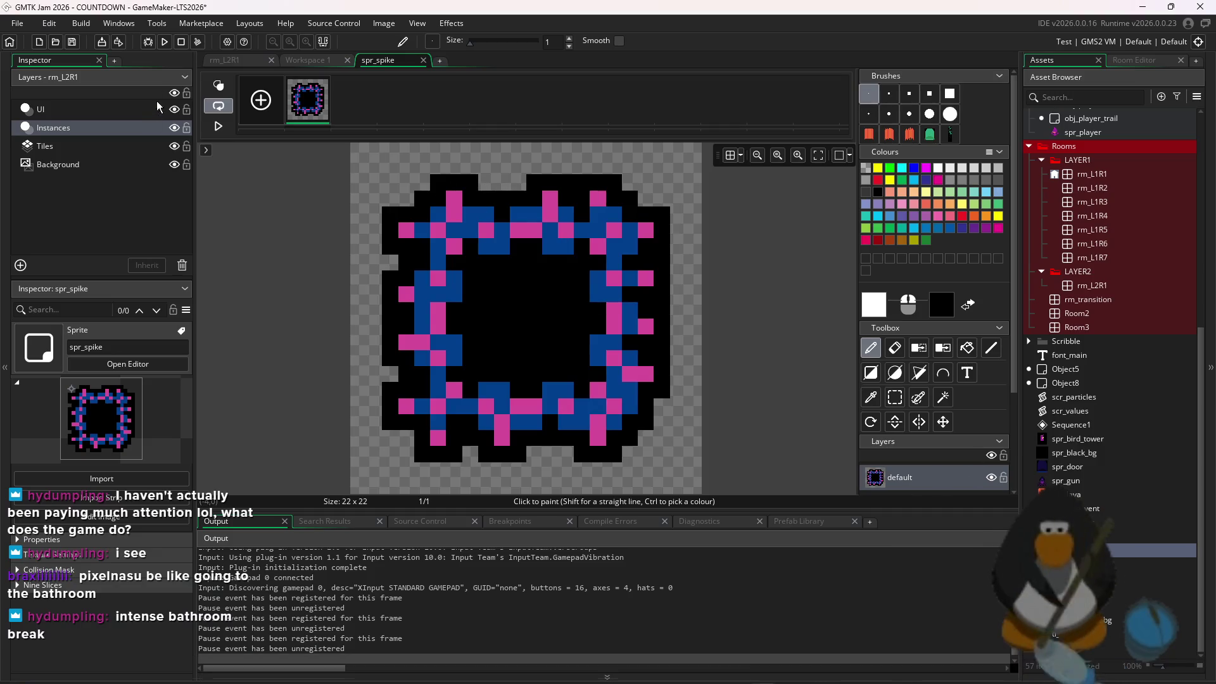
click(260, 100)
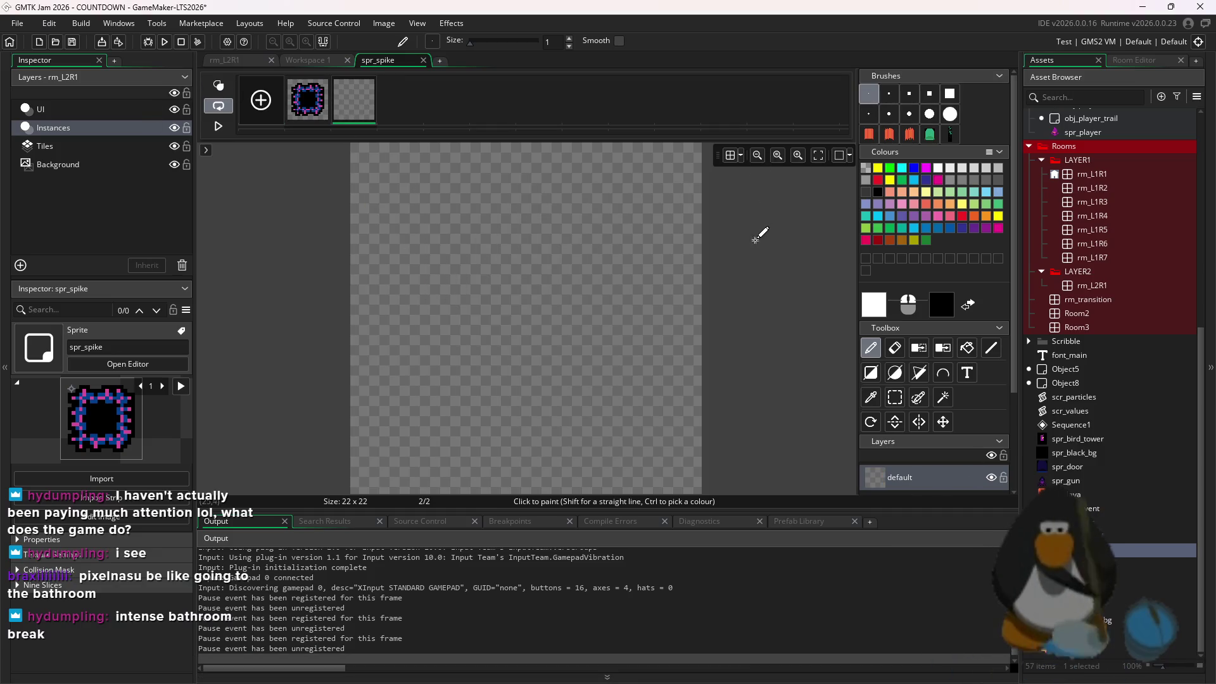
key(ctrl+v)
key(Return)
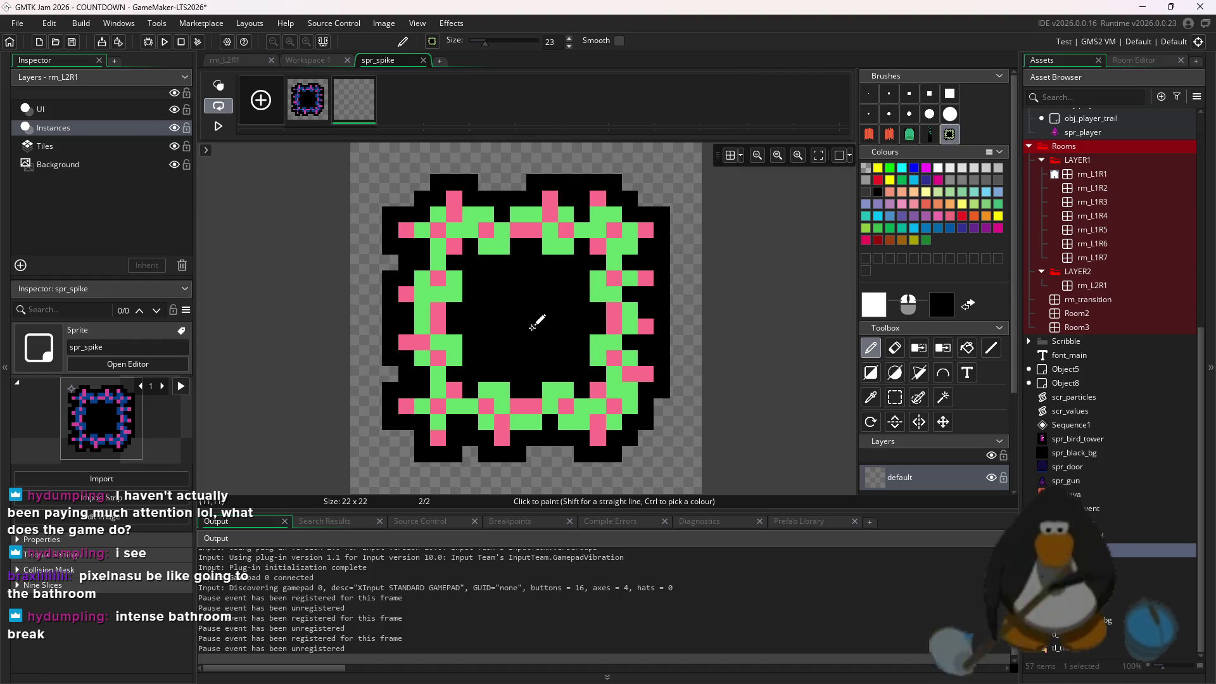
click(302, 94)
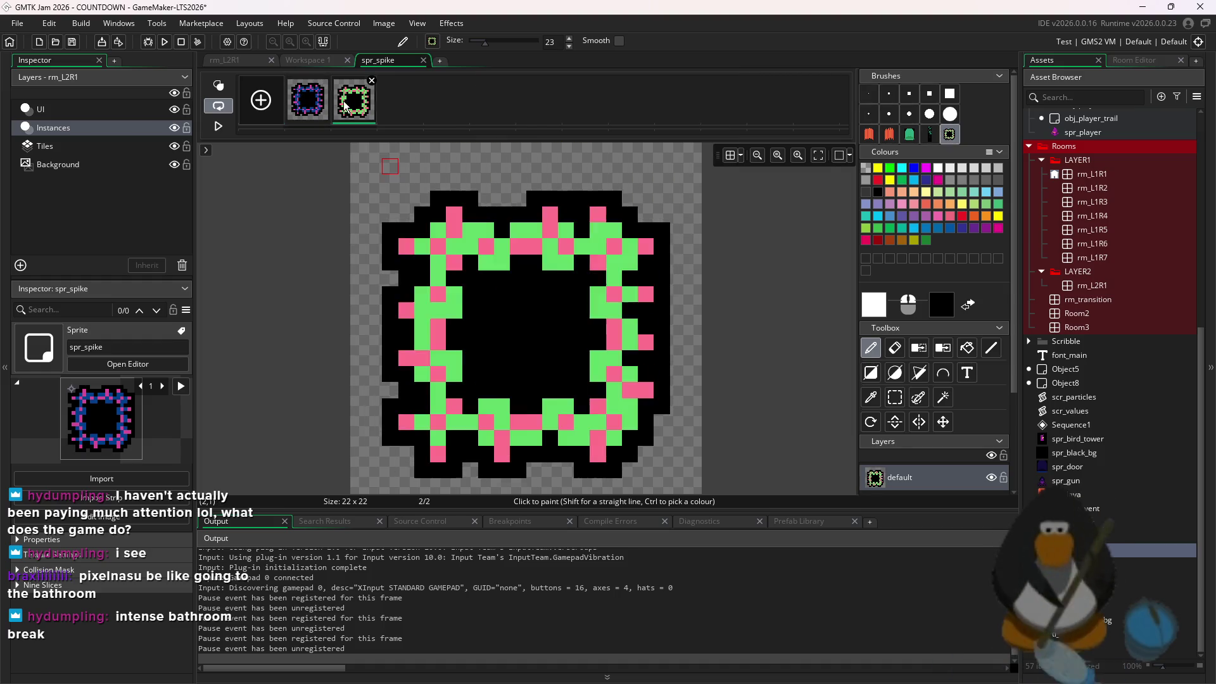
click(353, 100)
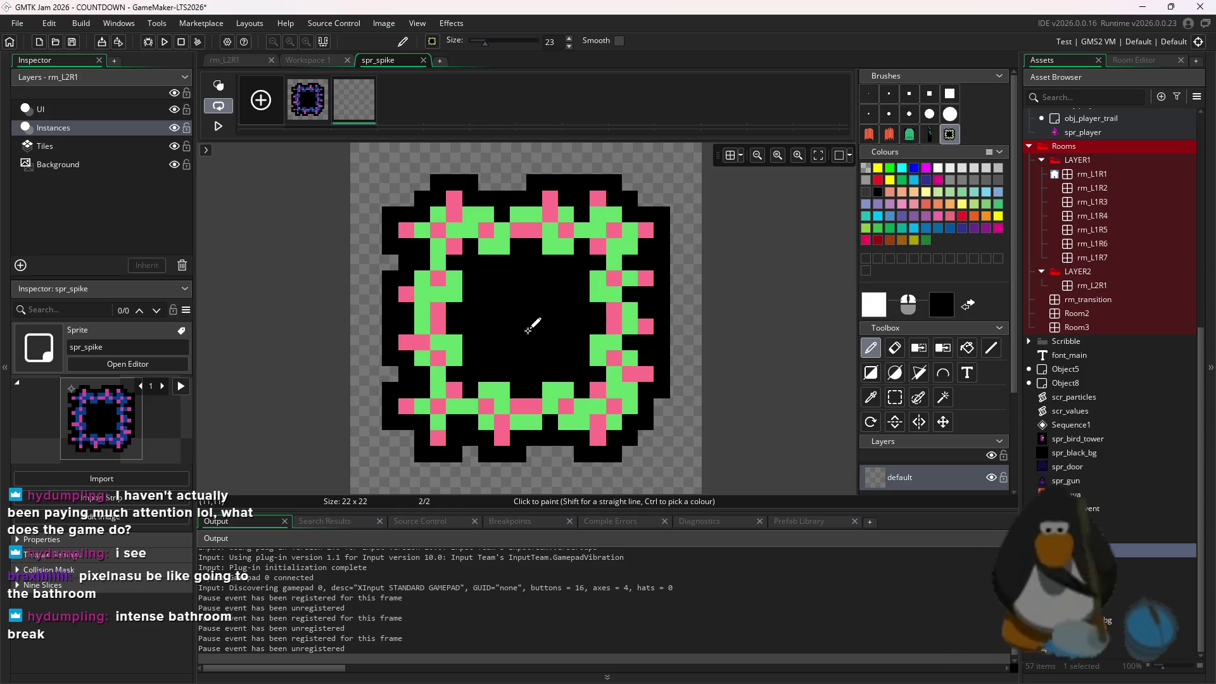
click(311, 104)
click(354, 119)
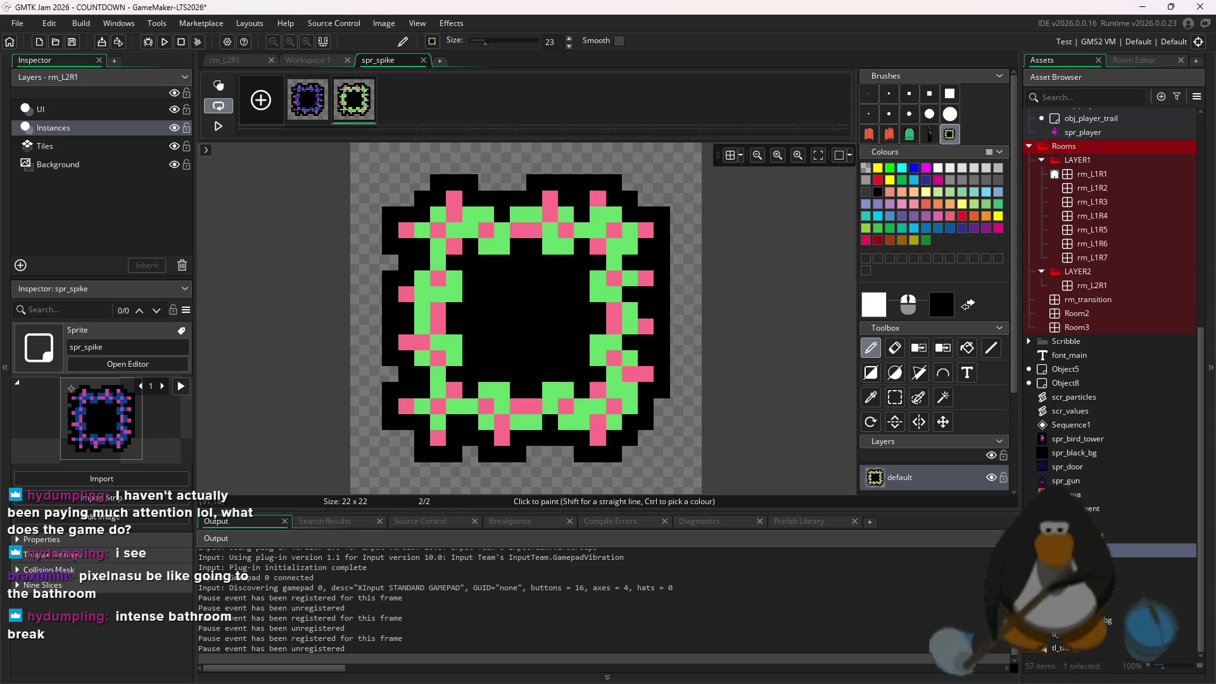
key(ctrl+Tab)
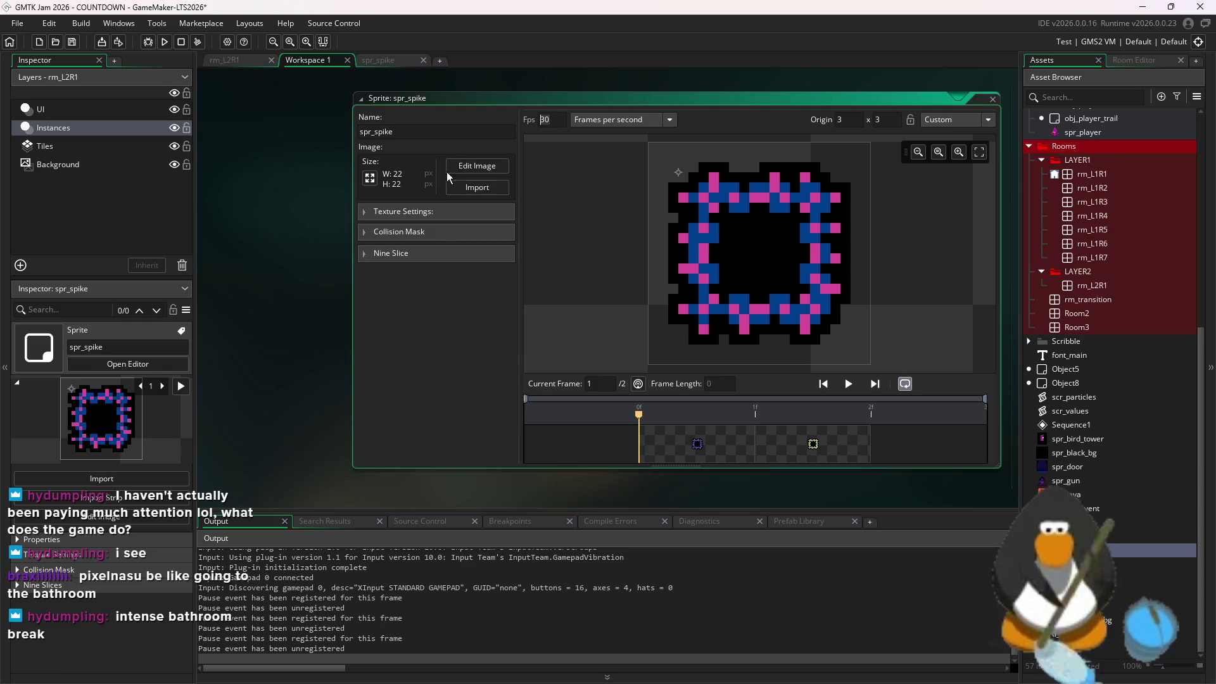
Add 'image_index = global.game_layer - 1;' to obj_spike's Create event, save, and run the game
scroll(1100, 272, up, 7)
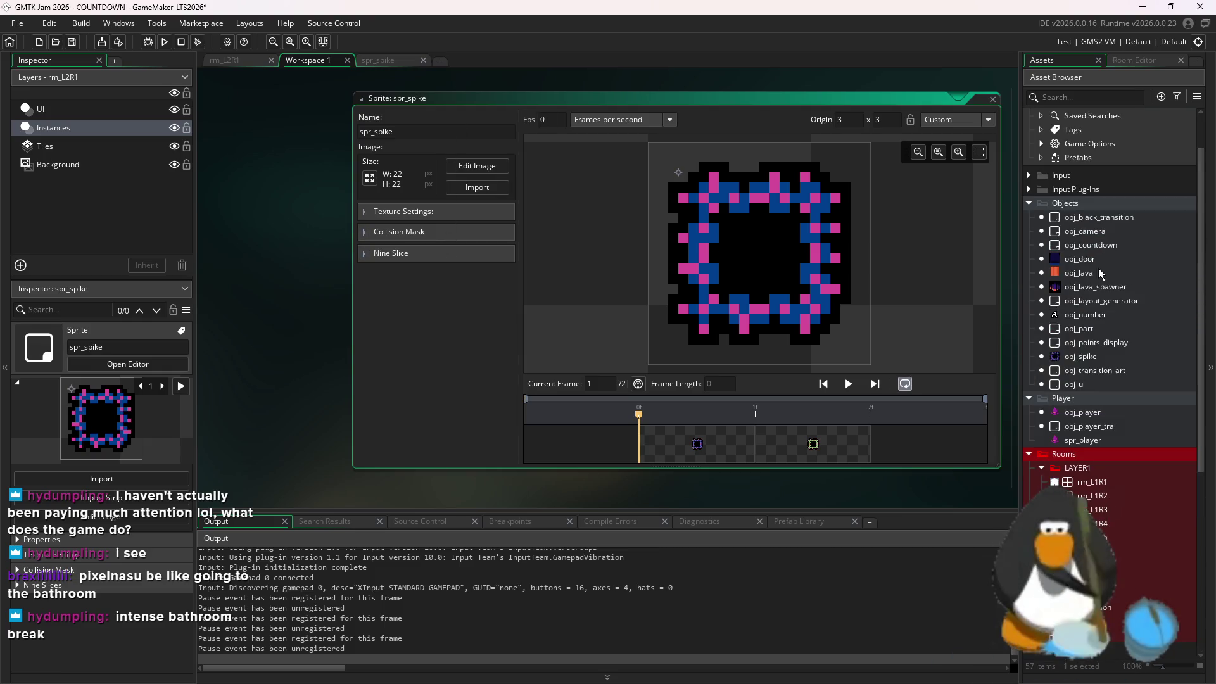
double_click(1080, 356)
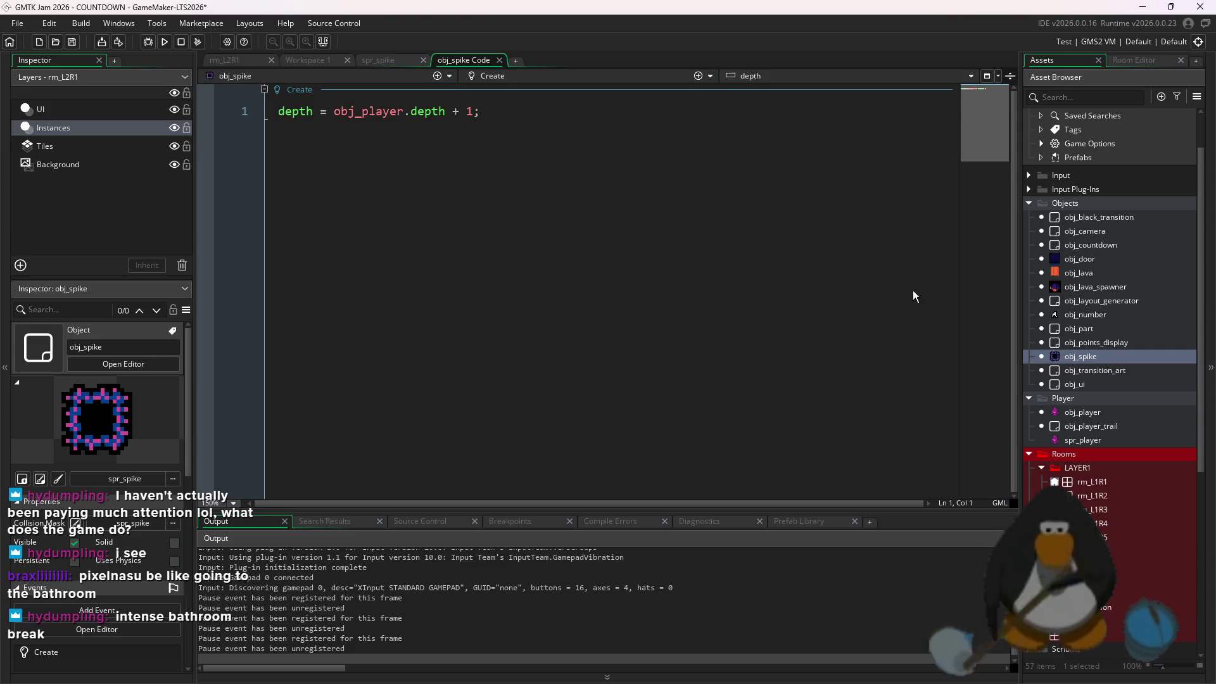
key(Return)
text(image_)
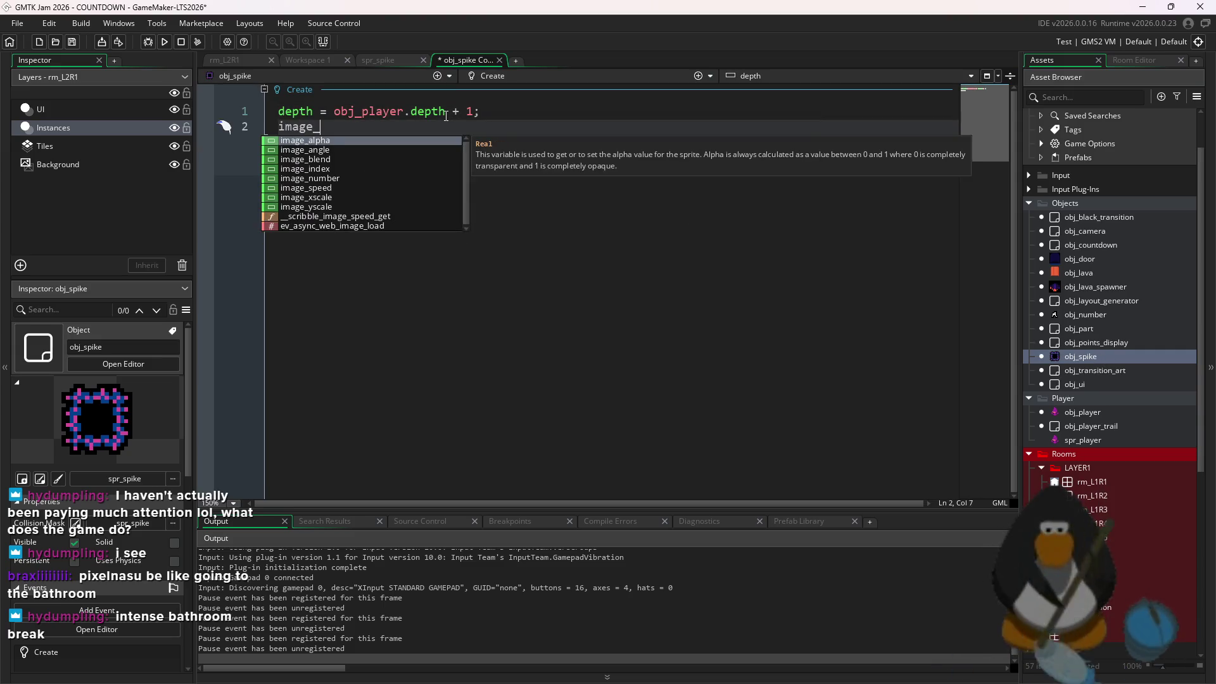
text(inde x = global)
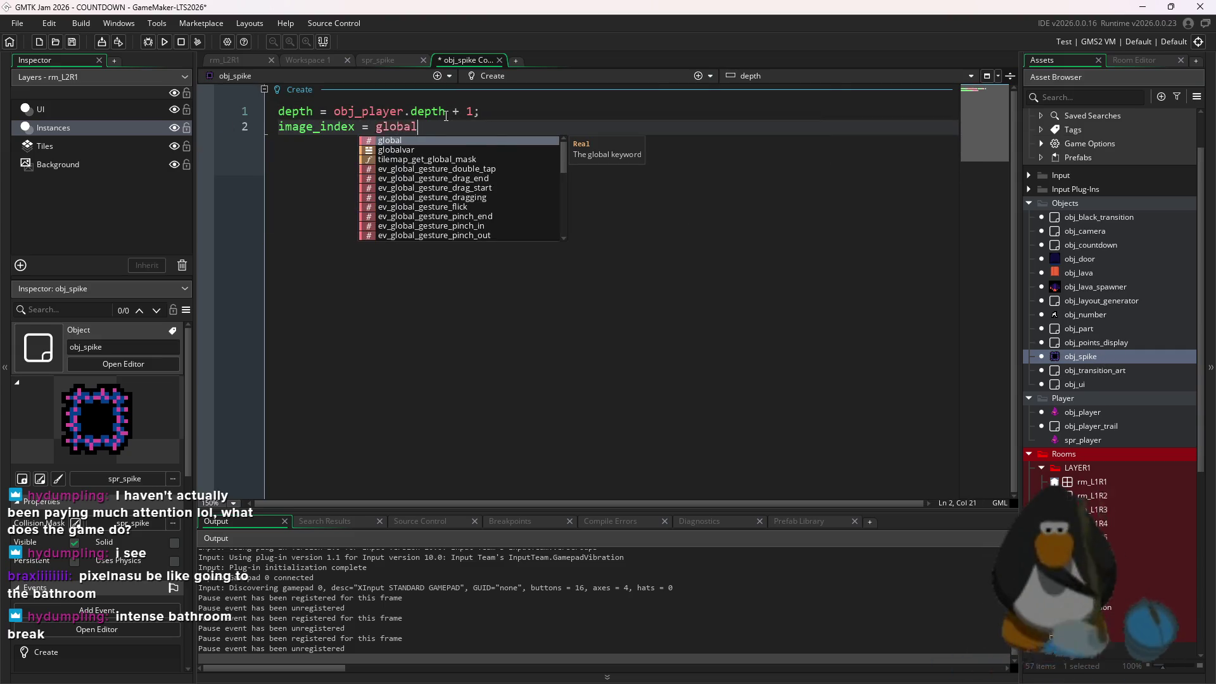
text(.game_er - 1;)
key(ctrl+s)
click(164, 41)
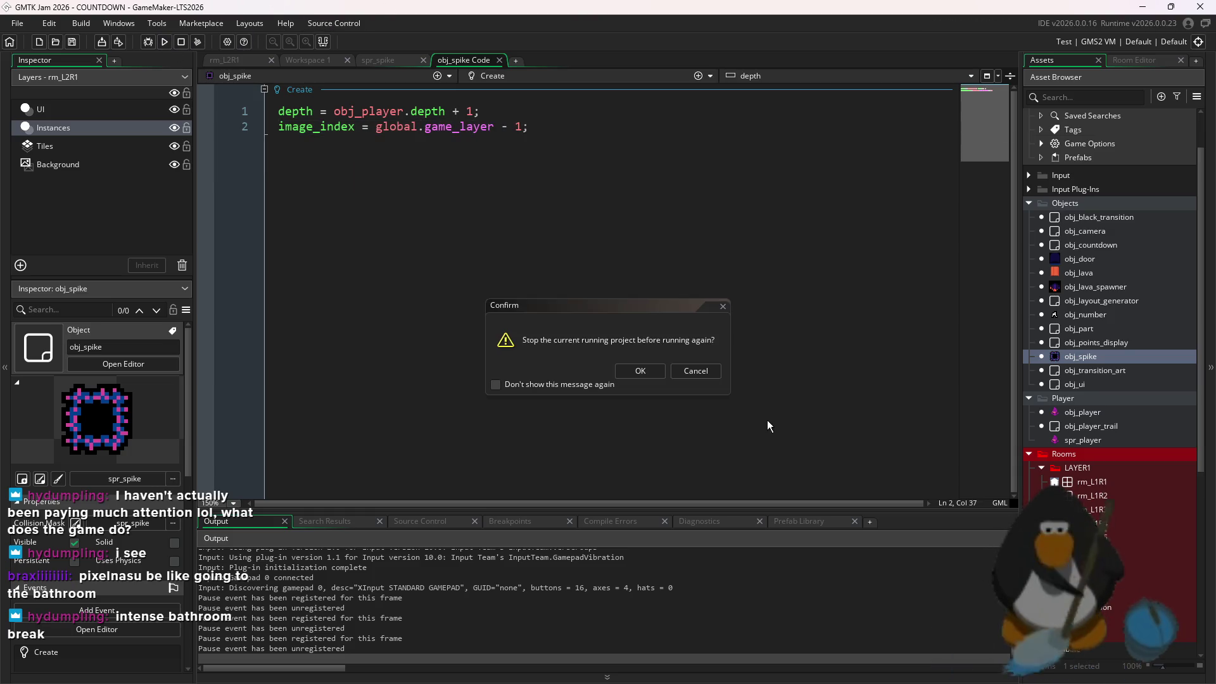
click(646, 370)
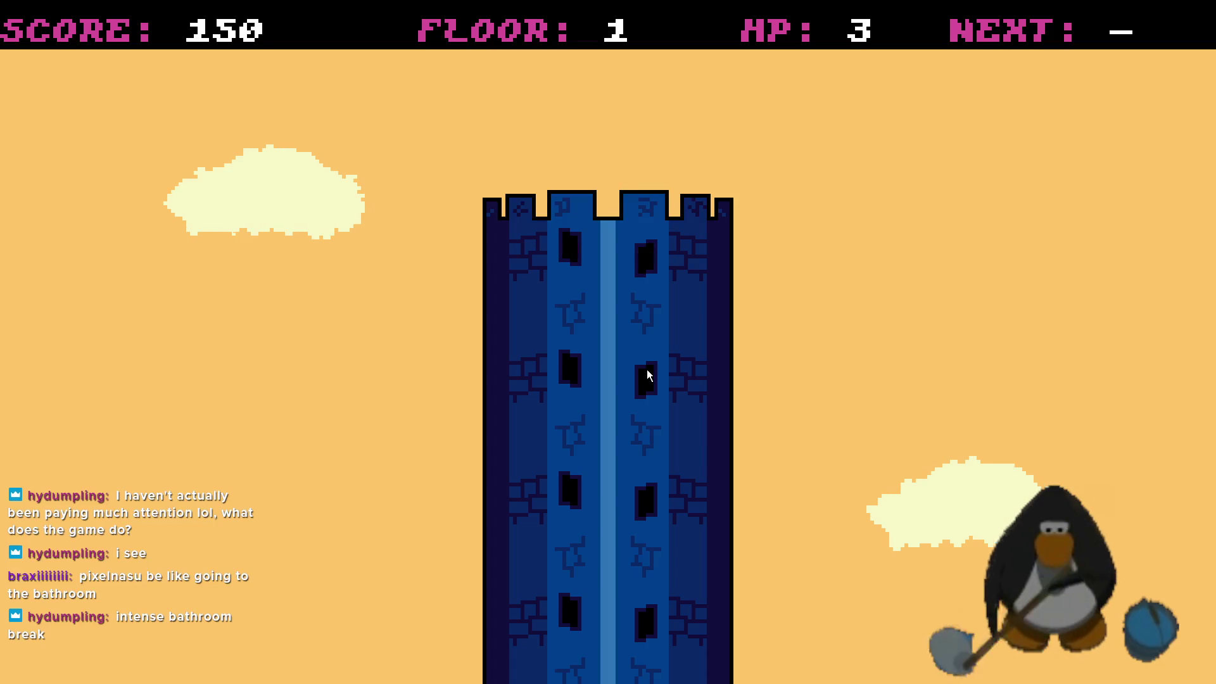
key(Up)
key(Right)
key(Down)
key(Up)
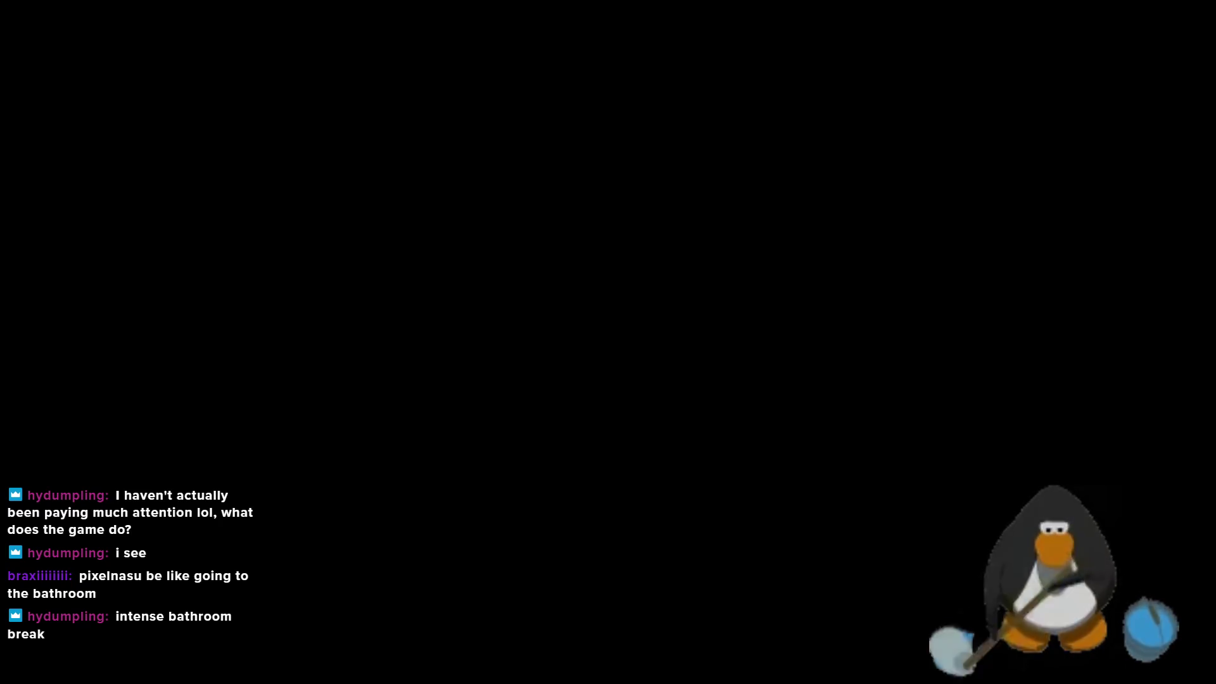
key(Escape)
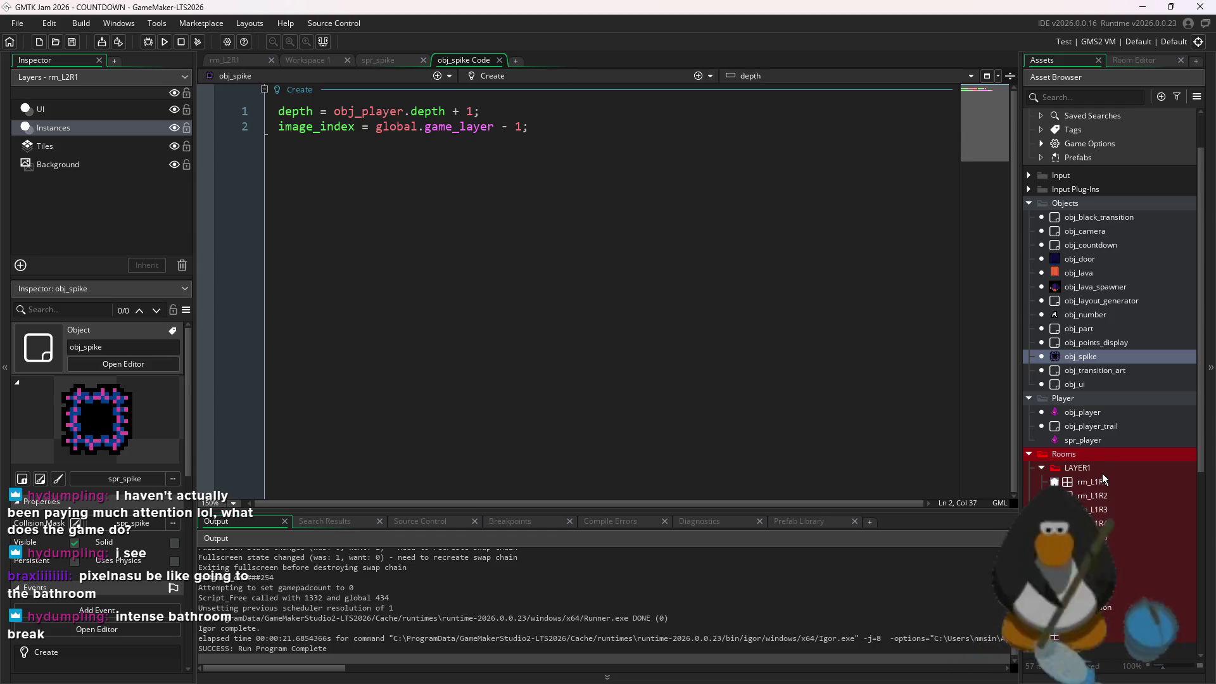
Duplicate obj_layout_generator's room_array_1 line as room_array_2 and replace its first-floor room names
double_click(1100, 413)
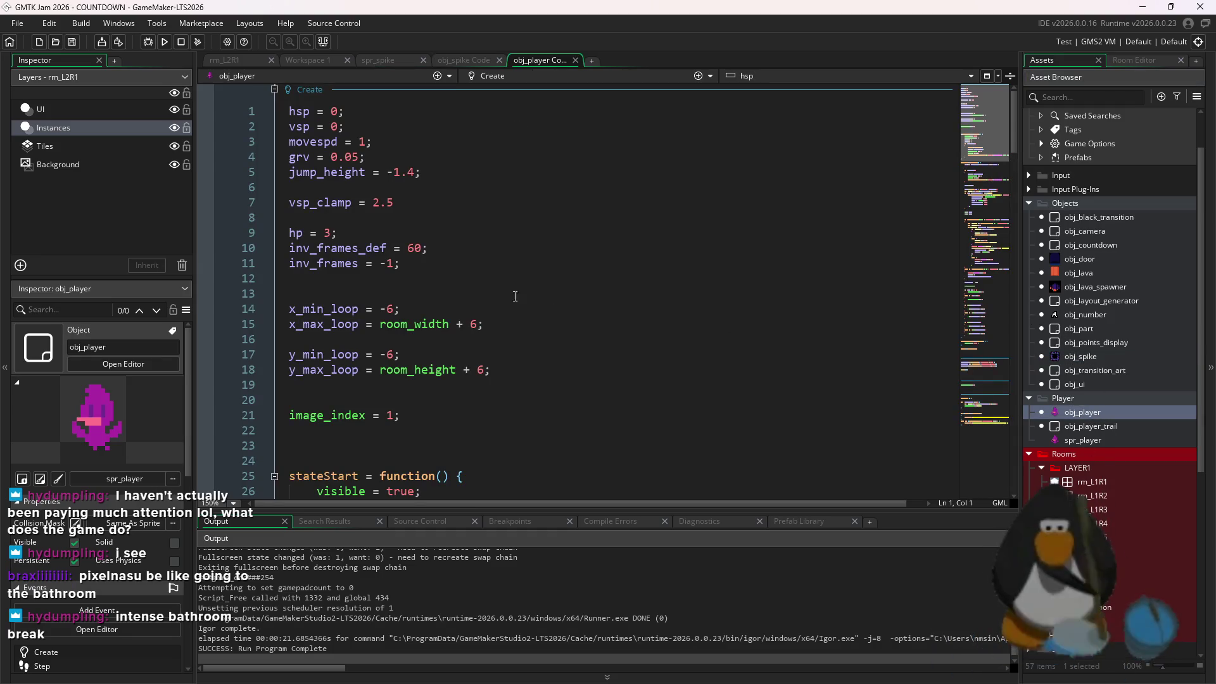
double_click(1103, 301)
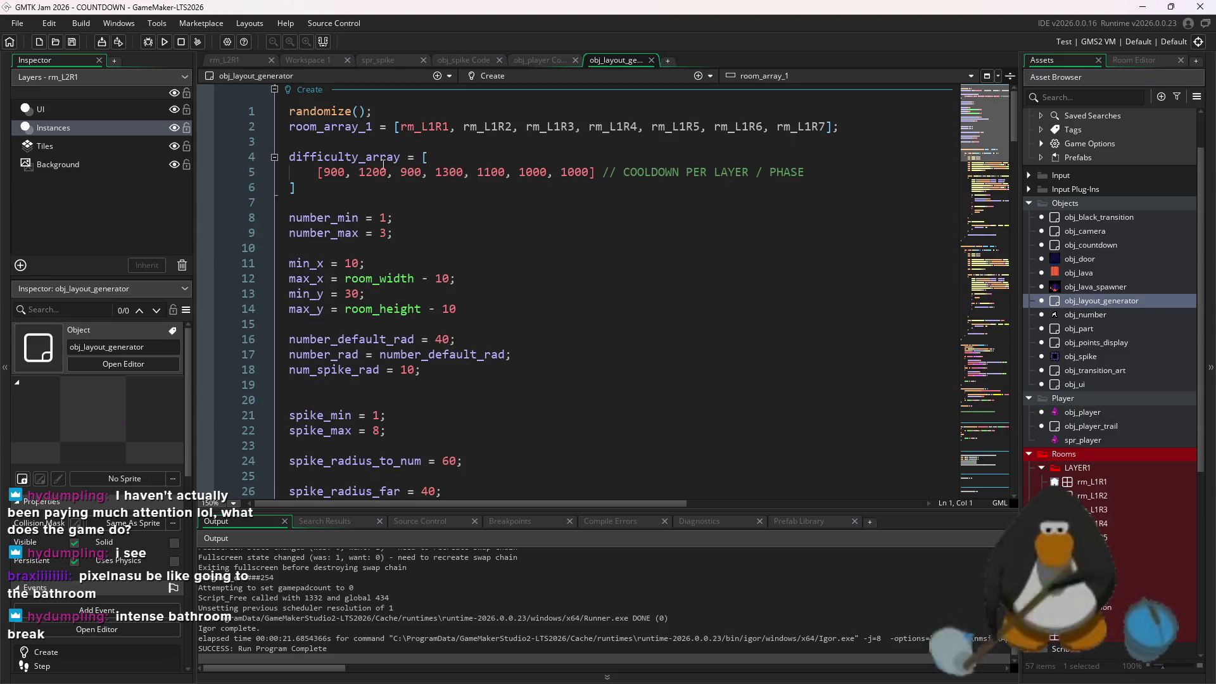
click(854, 127)
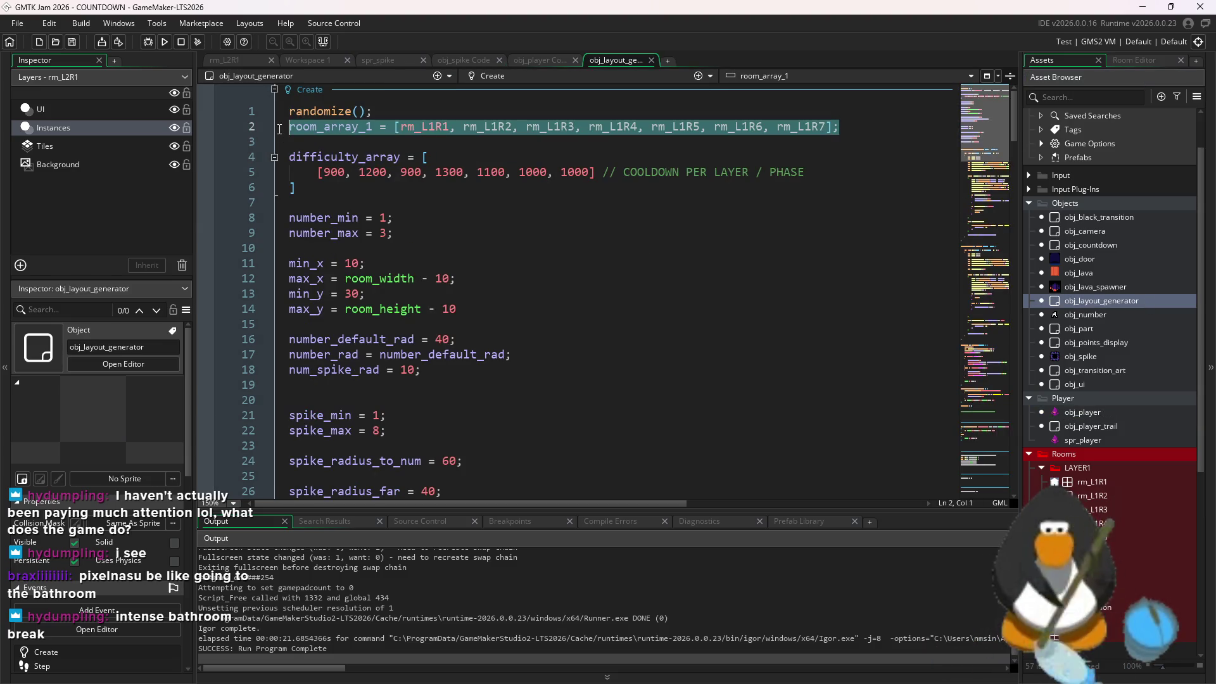
key(ctrl+d)
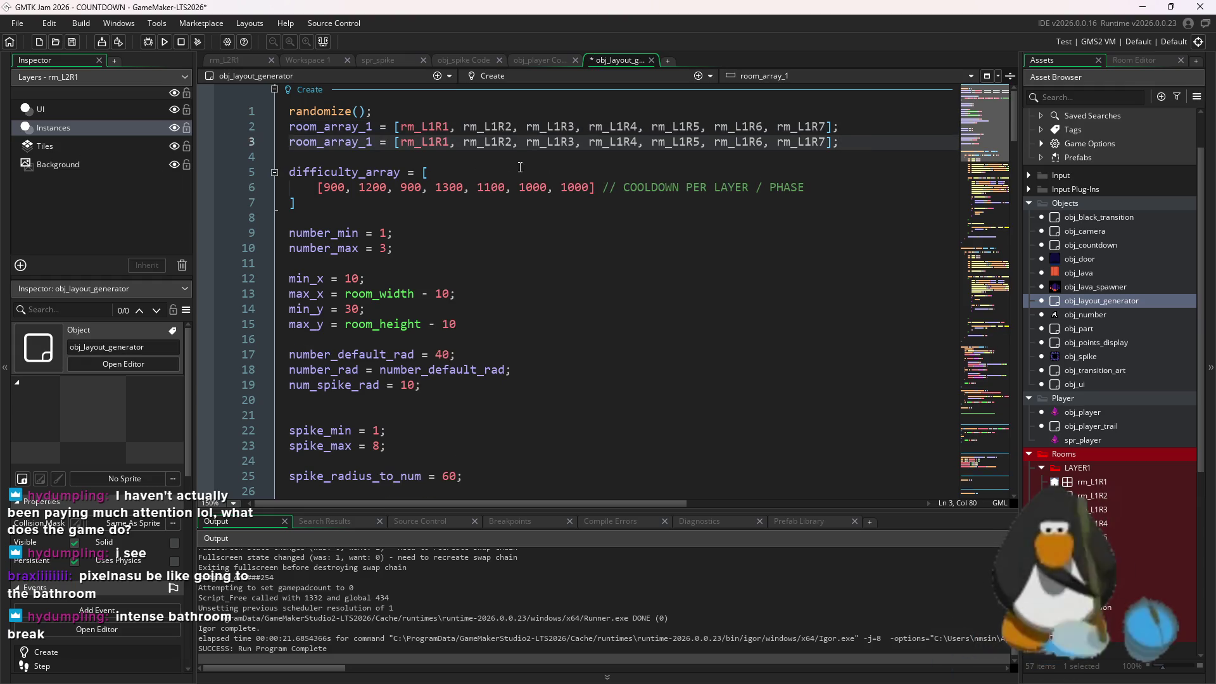
key(BackSpace)
text(2)
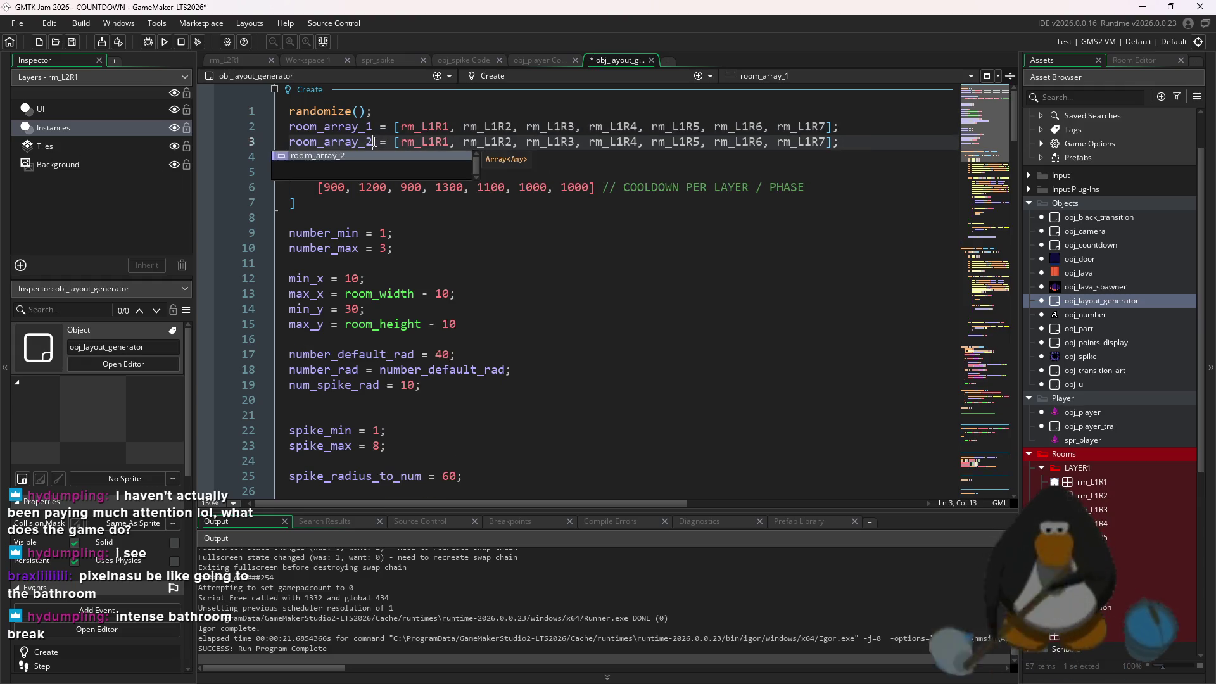
drag(828, 142, 437, 143)
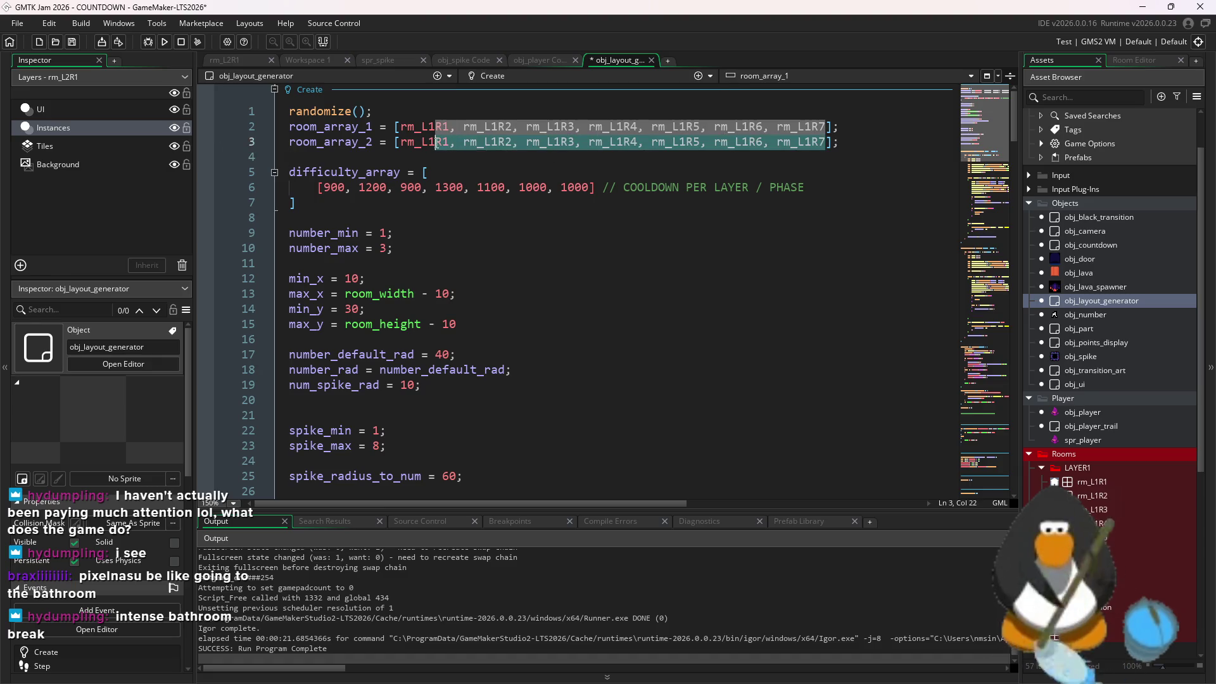
text(1)
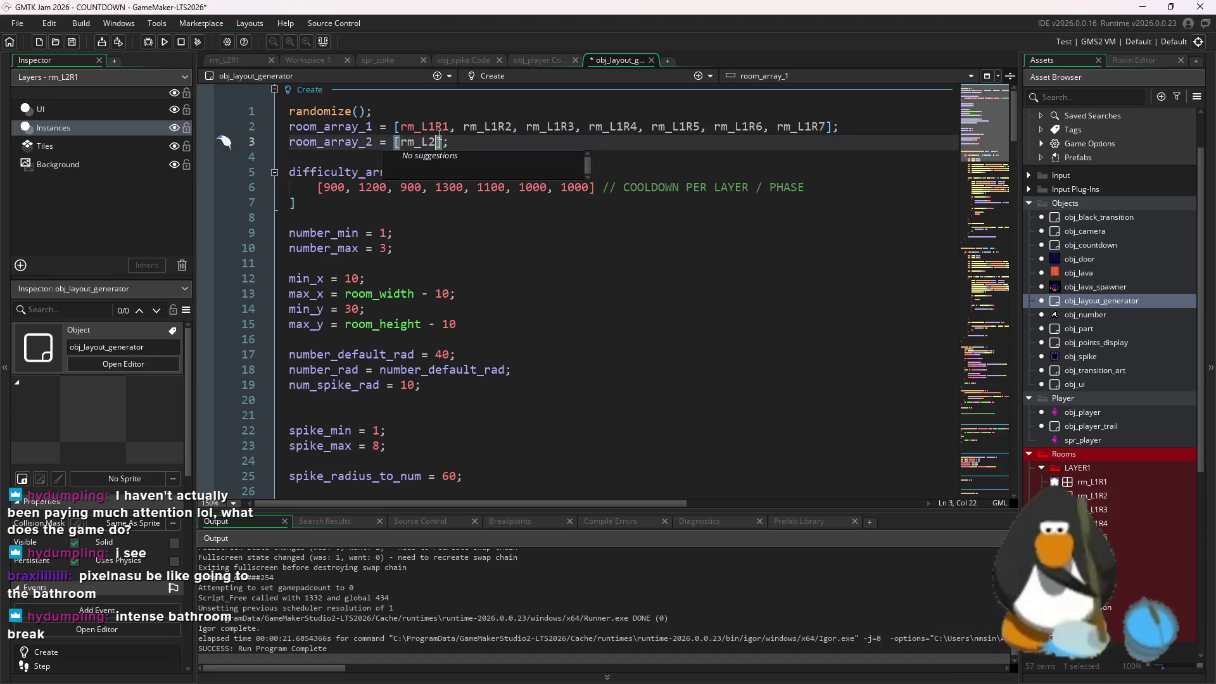
click(492, 285)
scroll(491, 298, down, 20)
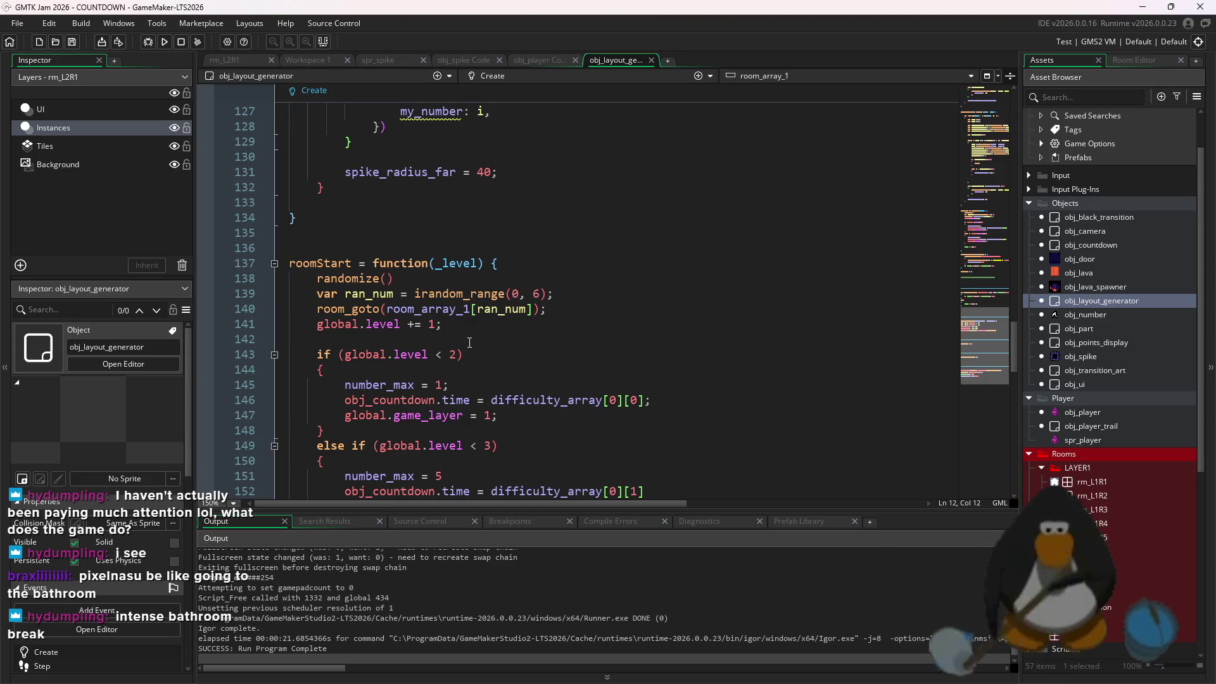
Move roomStart's room_goto call to below the floor checks
scroll(469, 341, down, 15)
click(423, 439)
scroll(492, 374, up, 20)
scroll(492, 374, down, 20)
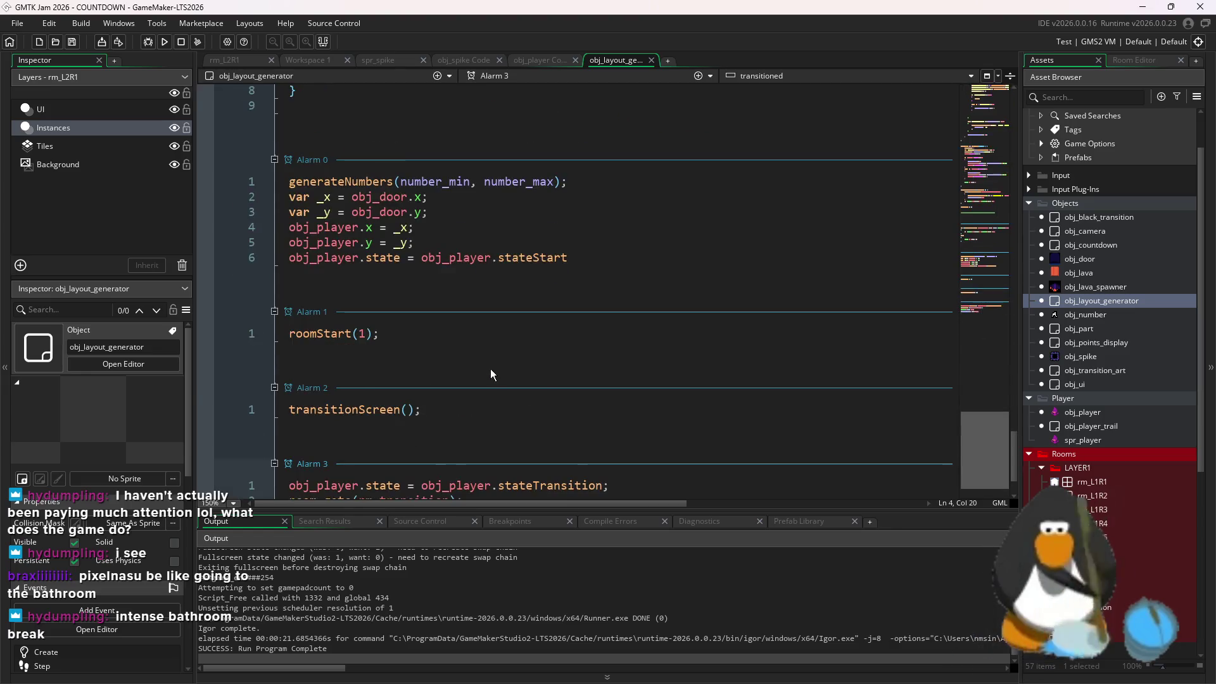
scroll(491, 373, down, 4)
scroll(531, 385, up, 15)
scroll(531, 386, up, 15)
scroll(531, 386, down, 20)
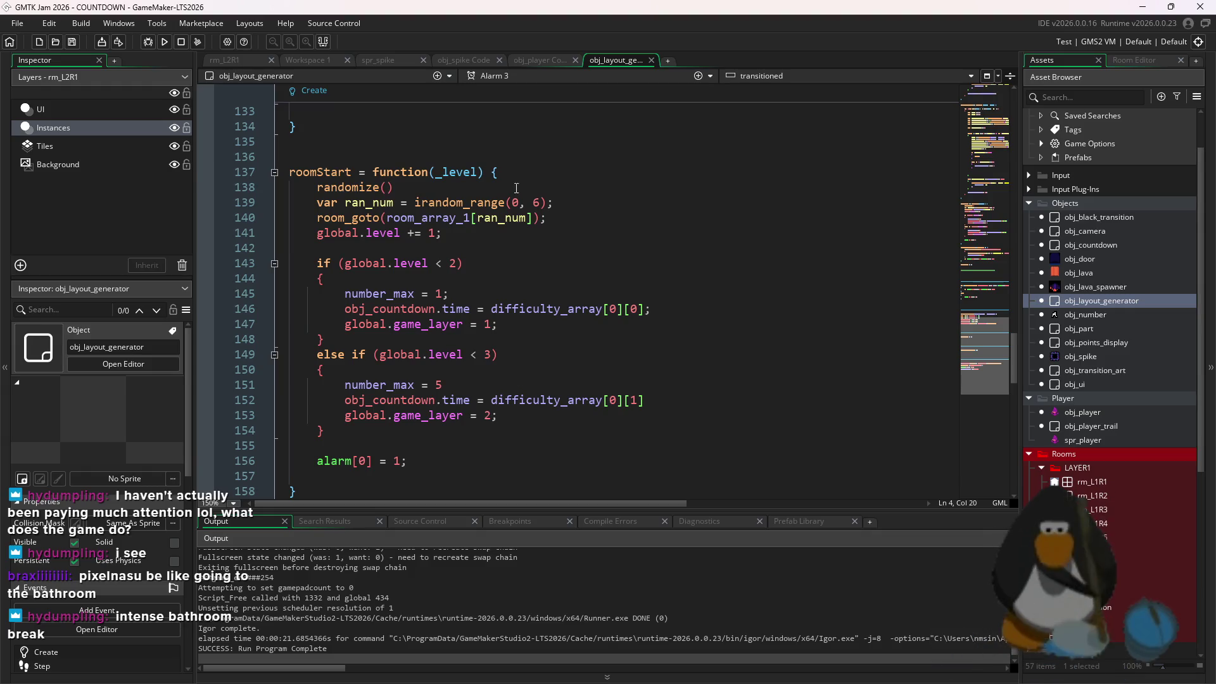
click(557, 202)
drag(546, 217, 327, 219)
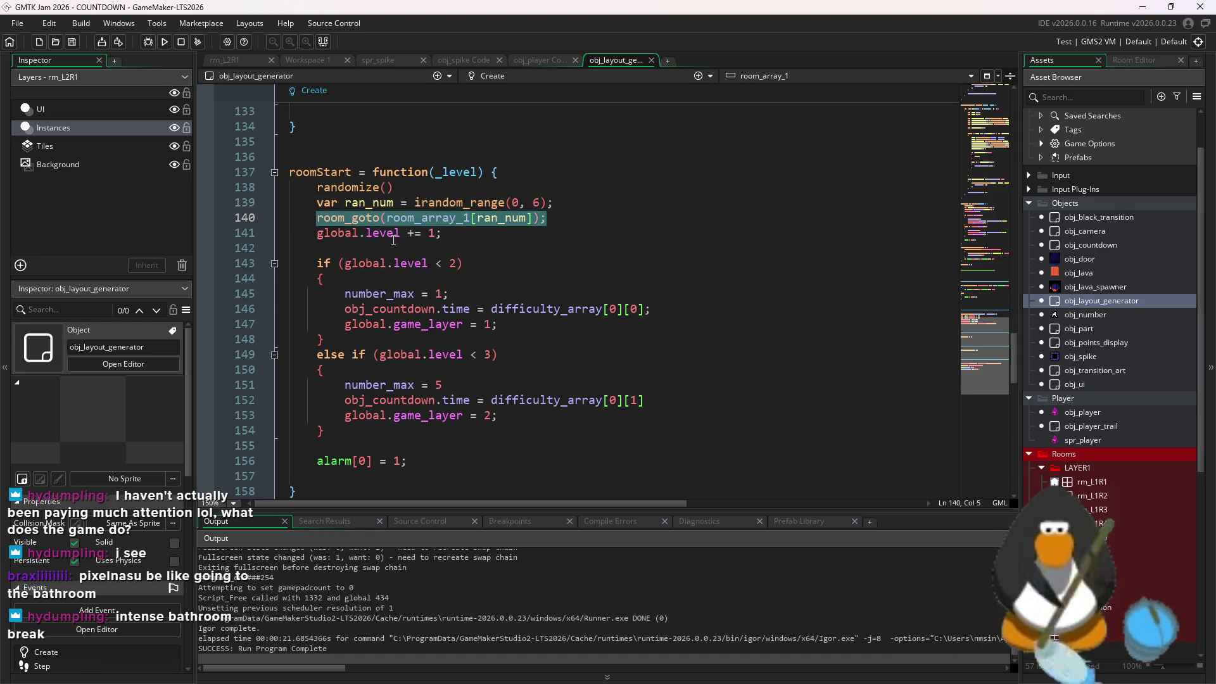
key(ctrl+x)
click(385, 441)
key(ctrl+v)
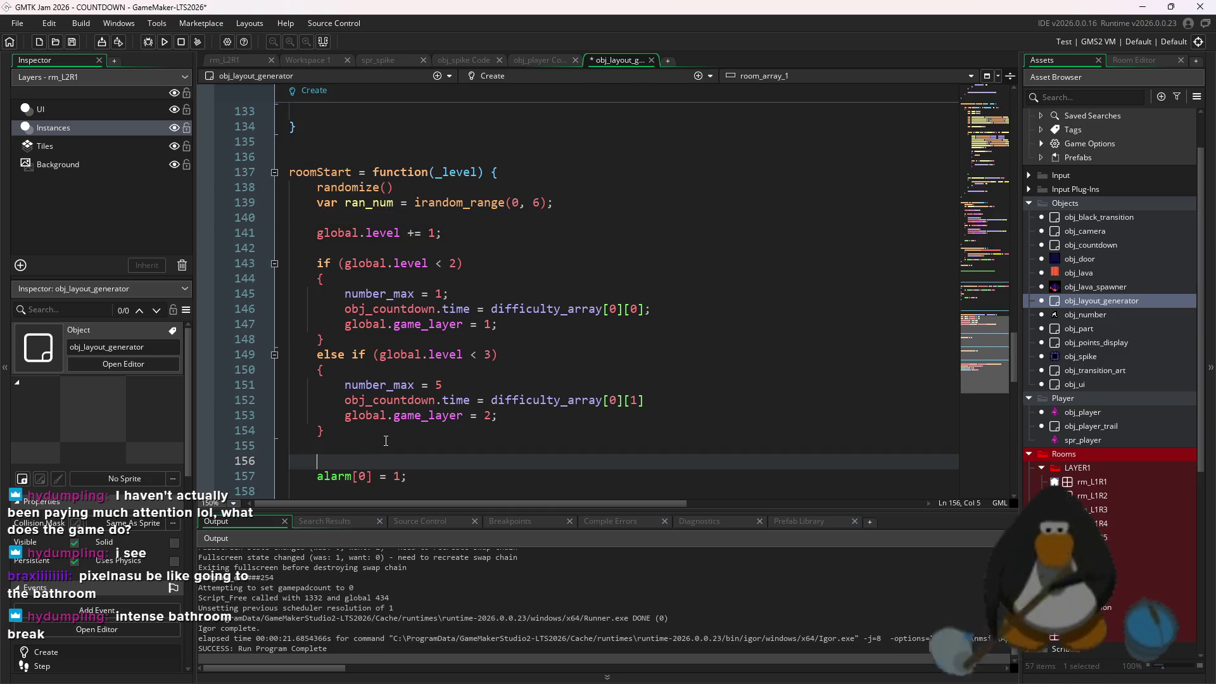
Add 'ran_num = irandom_range(0, 6);' to both the floor 1 and floor 2 branches
click(398, 203)
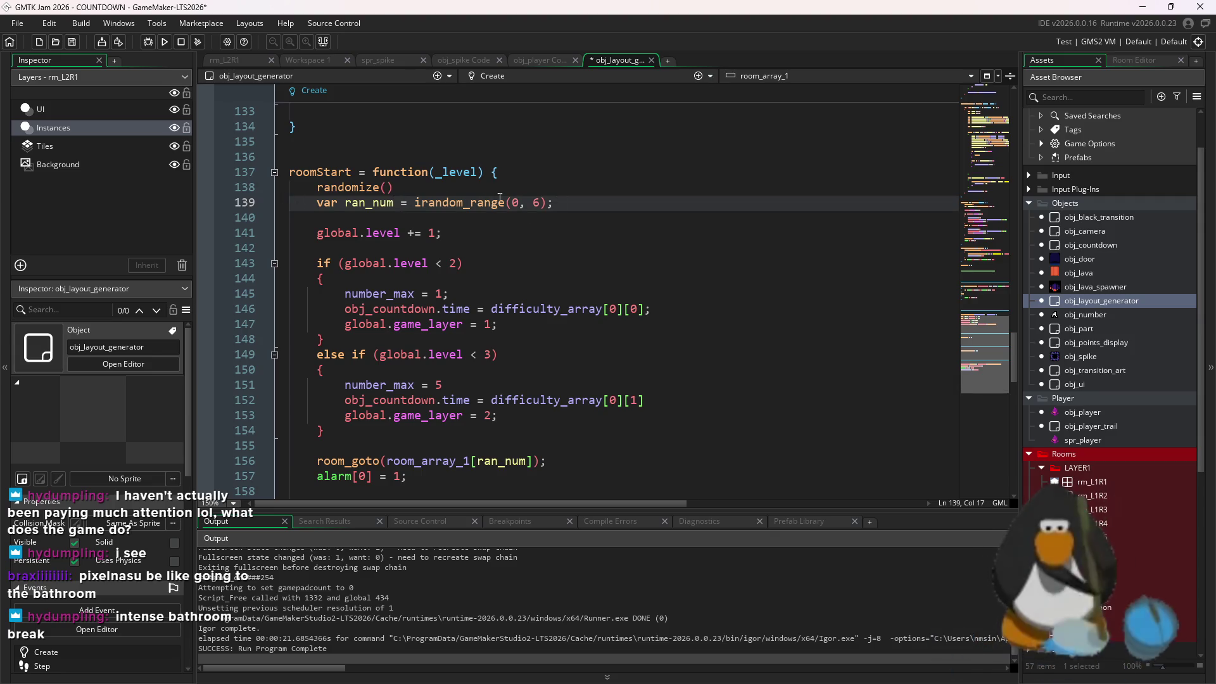
drag(555, 203, 311, 207)
mouse_move(553, 203)
mouse_down()
mouse_move(326, 203)
mouse_move(347, 204)
mouse_up()
click(517, 324)
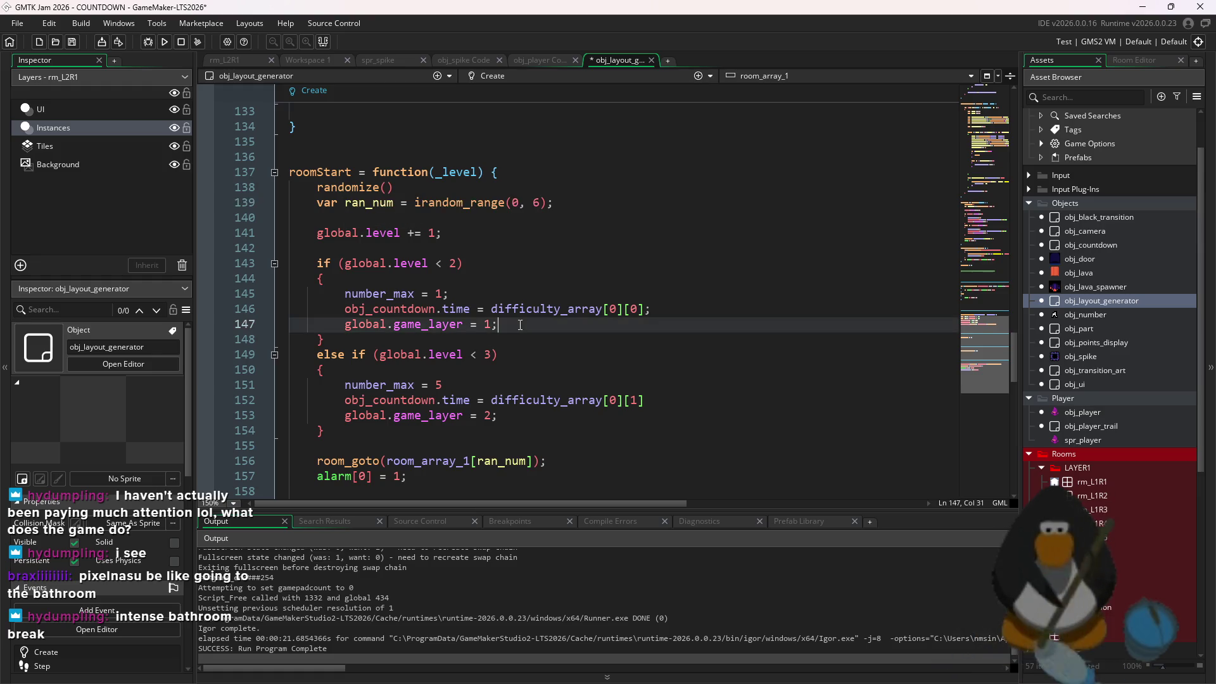
key(Return)
key(ctrl+v)
click(525, 425)
key(Return)
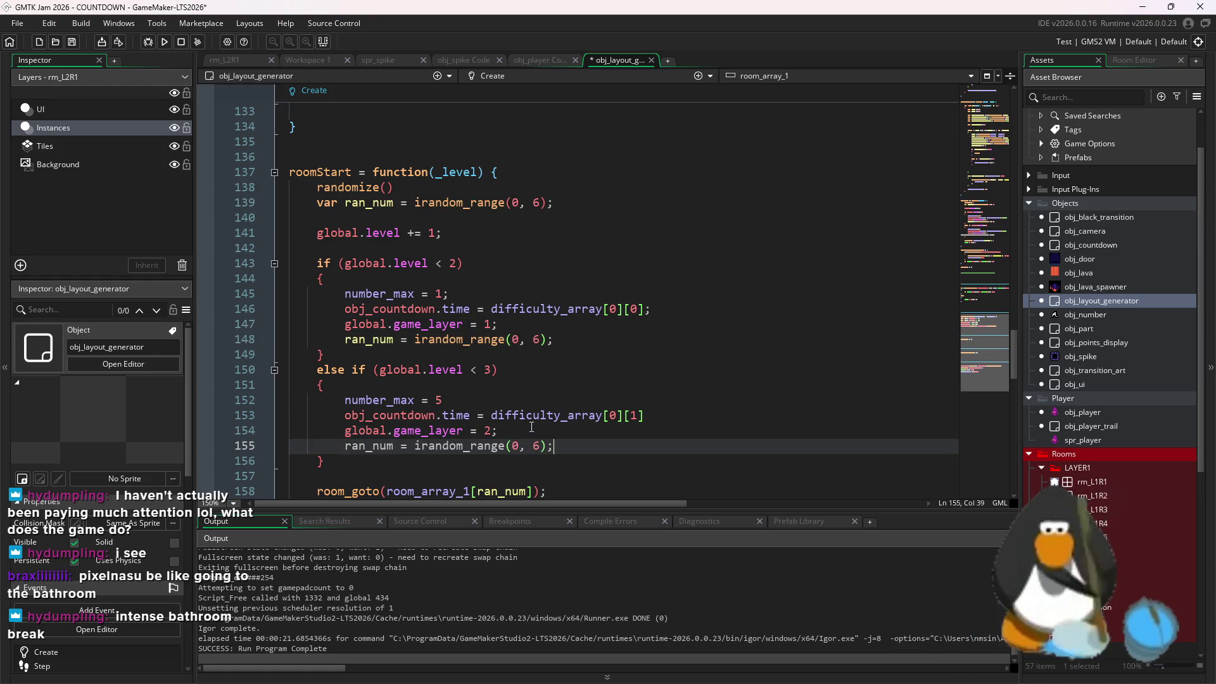
key(ctrl+v)
Change the declaration to 'var ran_num = 0;', save, and add 'var my_room = 0;' below it
mouse_move(553, 202)
mouse_down()
mouse_move(388, 203)
mouse_move(400, 209)
mouse_up()
text(;)
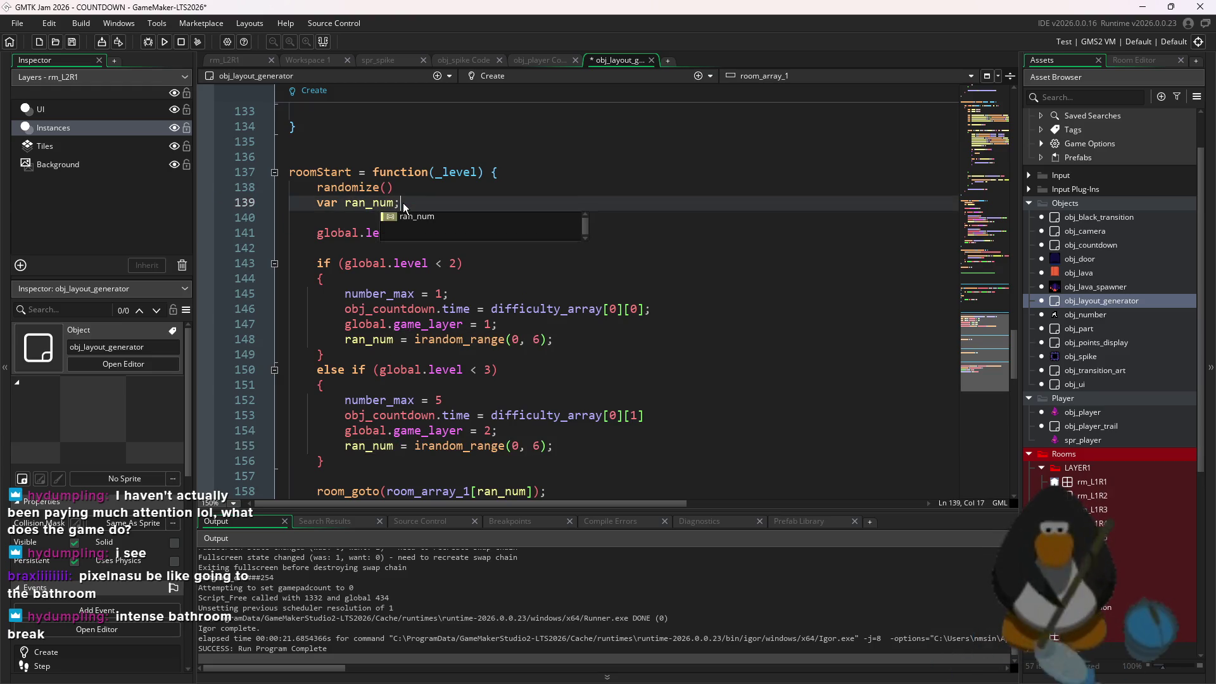
key(BackSpace)
text(= 0;)
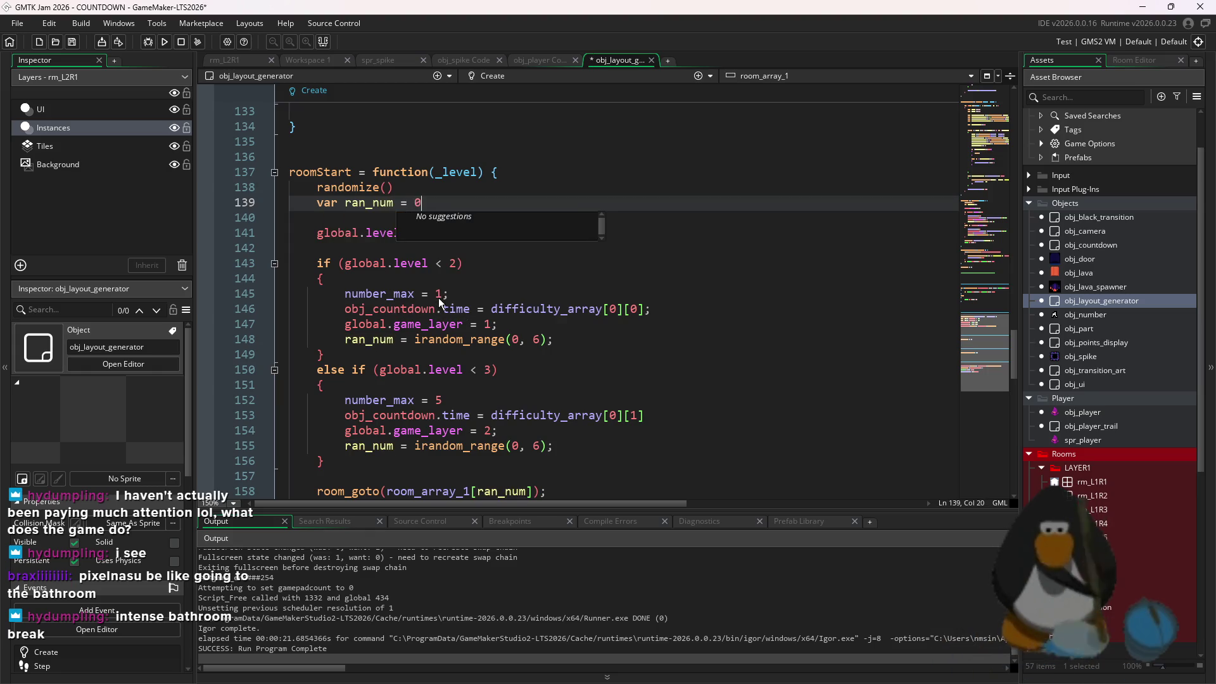
key(ctrl+s)
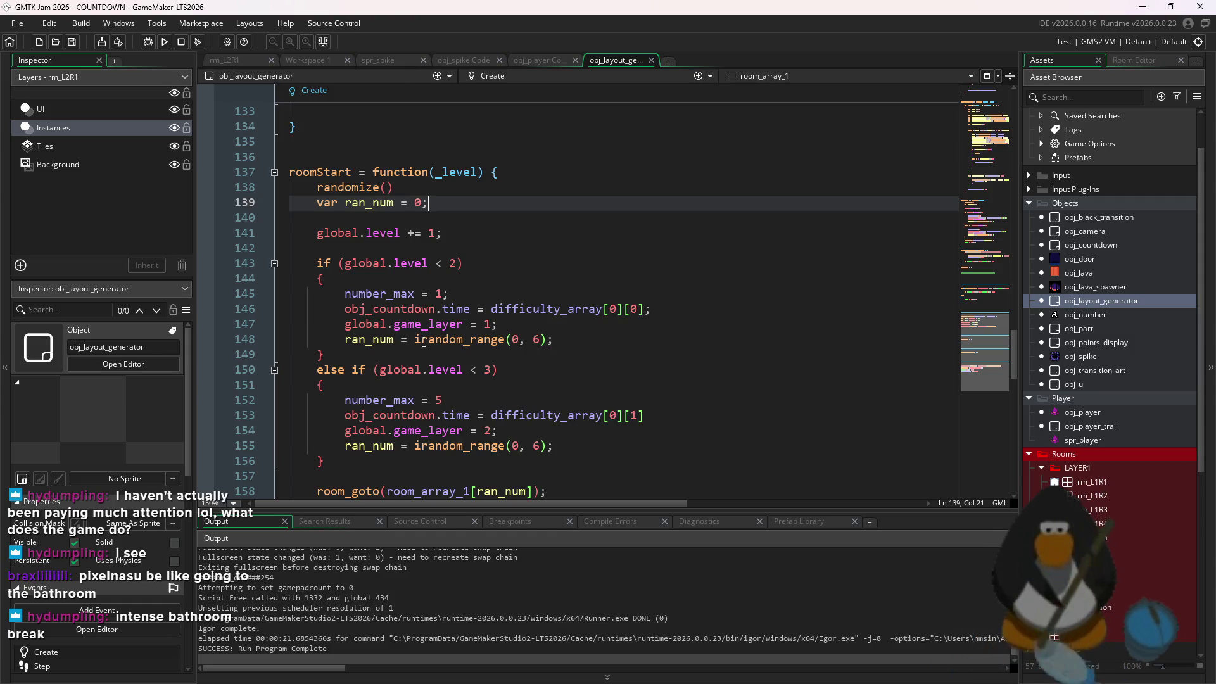
key(Return)
text(v)
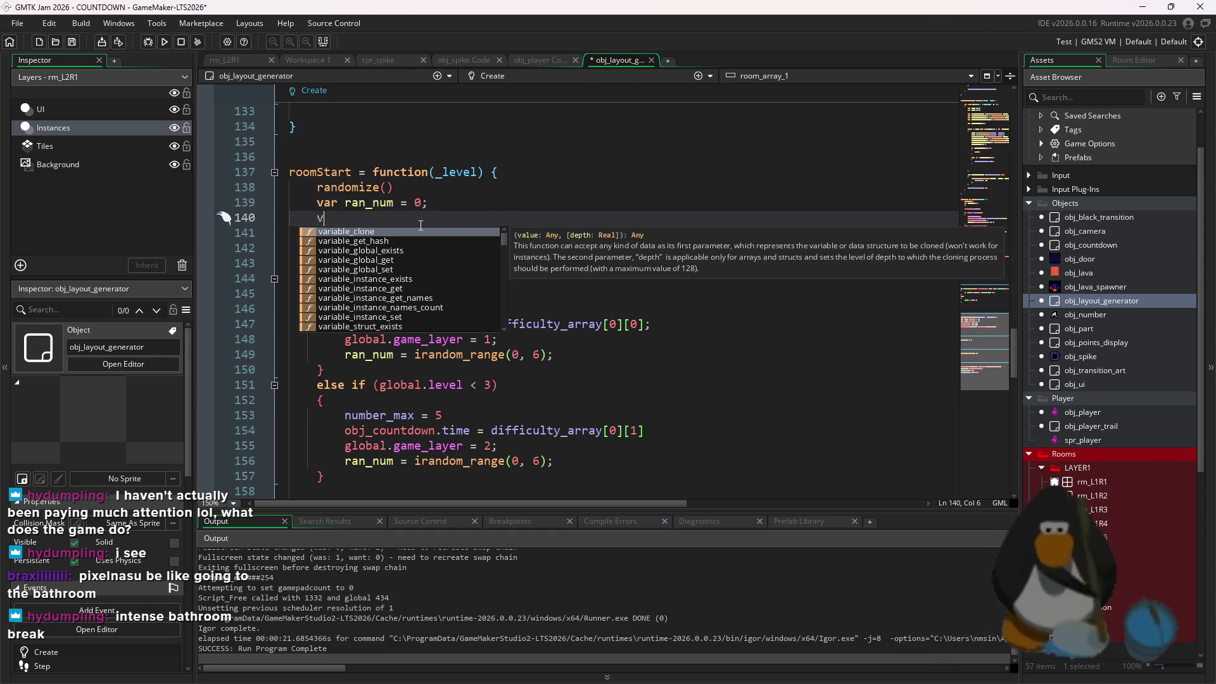
text(ar my_room = )
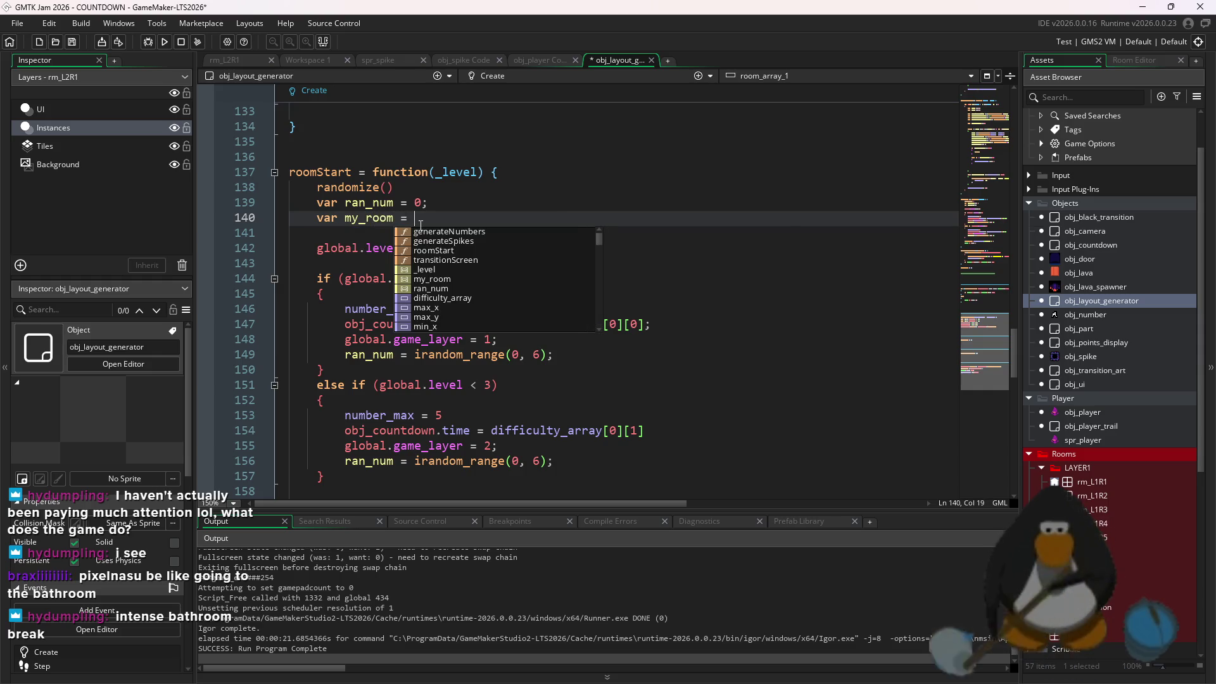
text(0;)
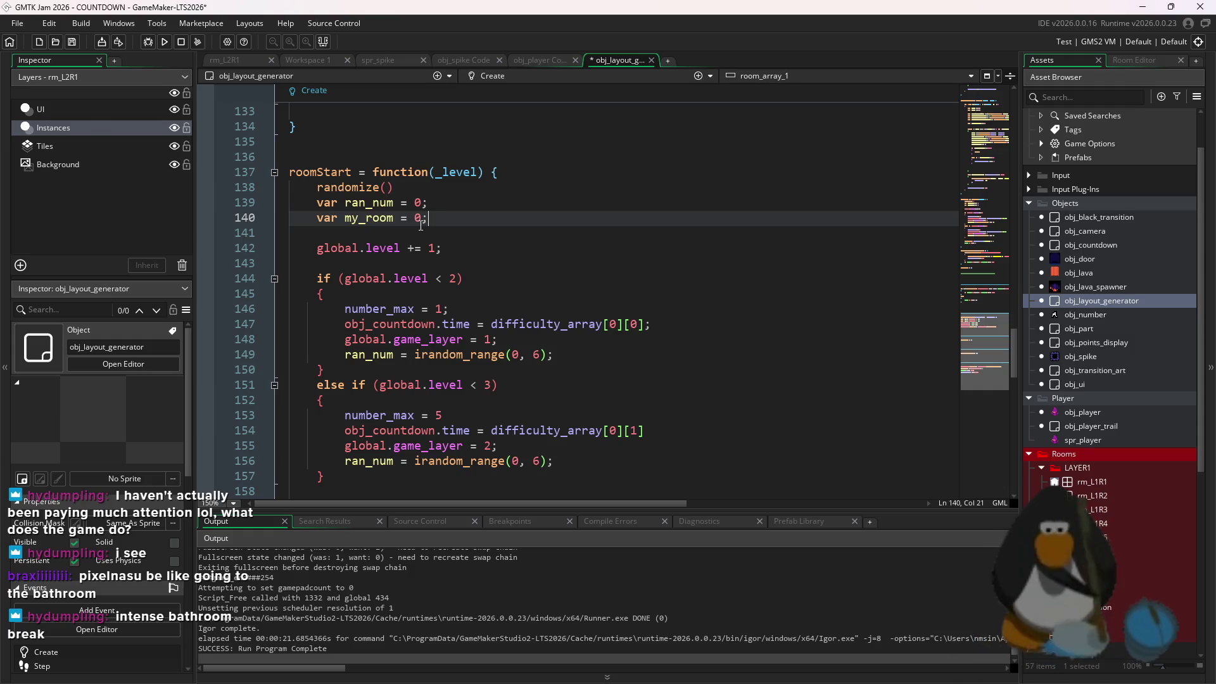
Add 'my_room = room_array_1[ran_num];' to the floor 1 branch
click(515, 324)
scroll(347, 271, down, 2)
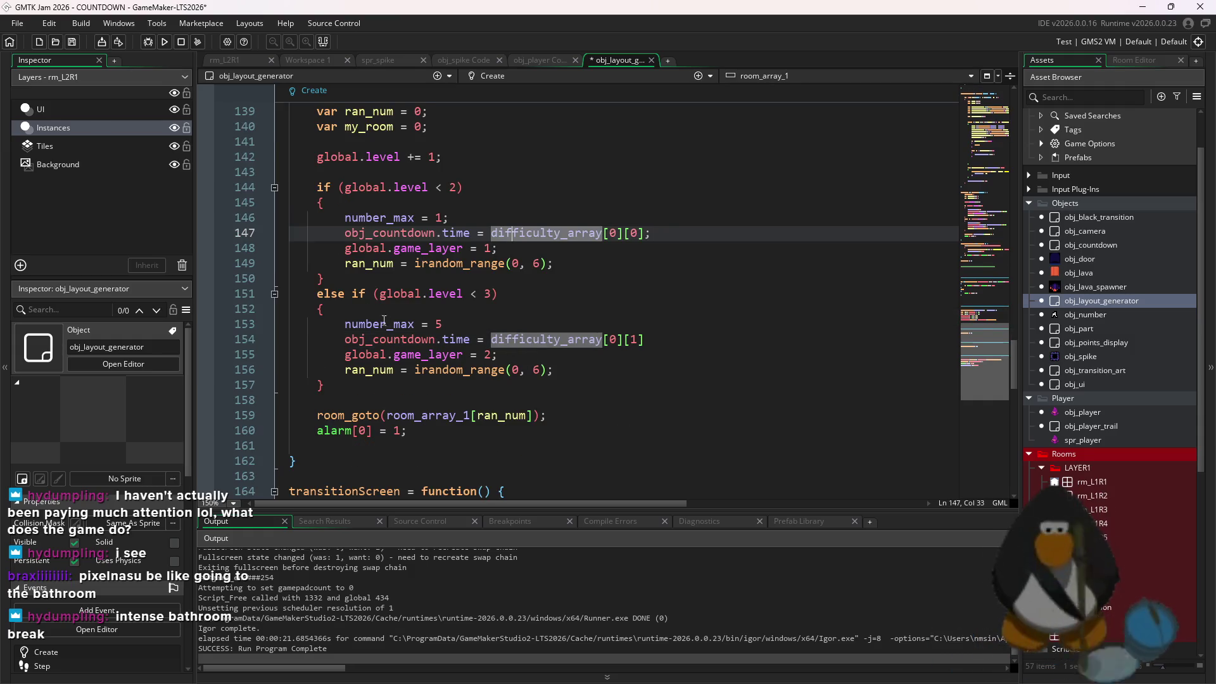
click(346, 264)
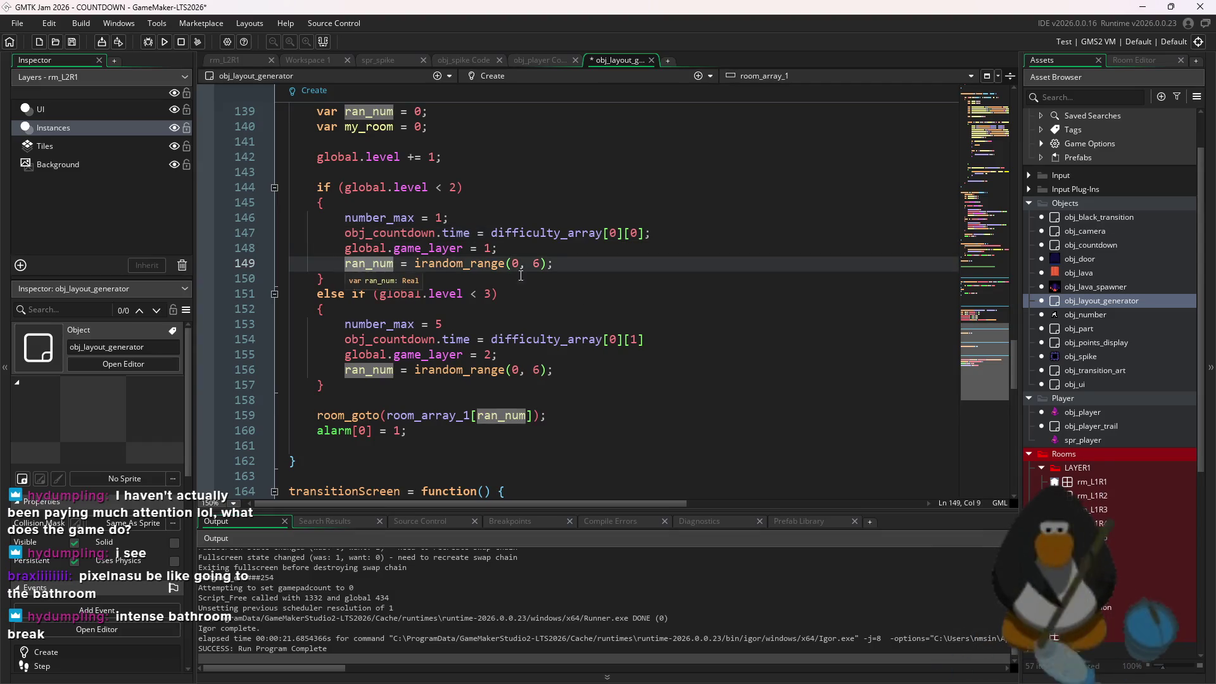
click(561, 265)
key(Return)
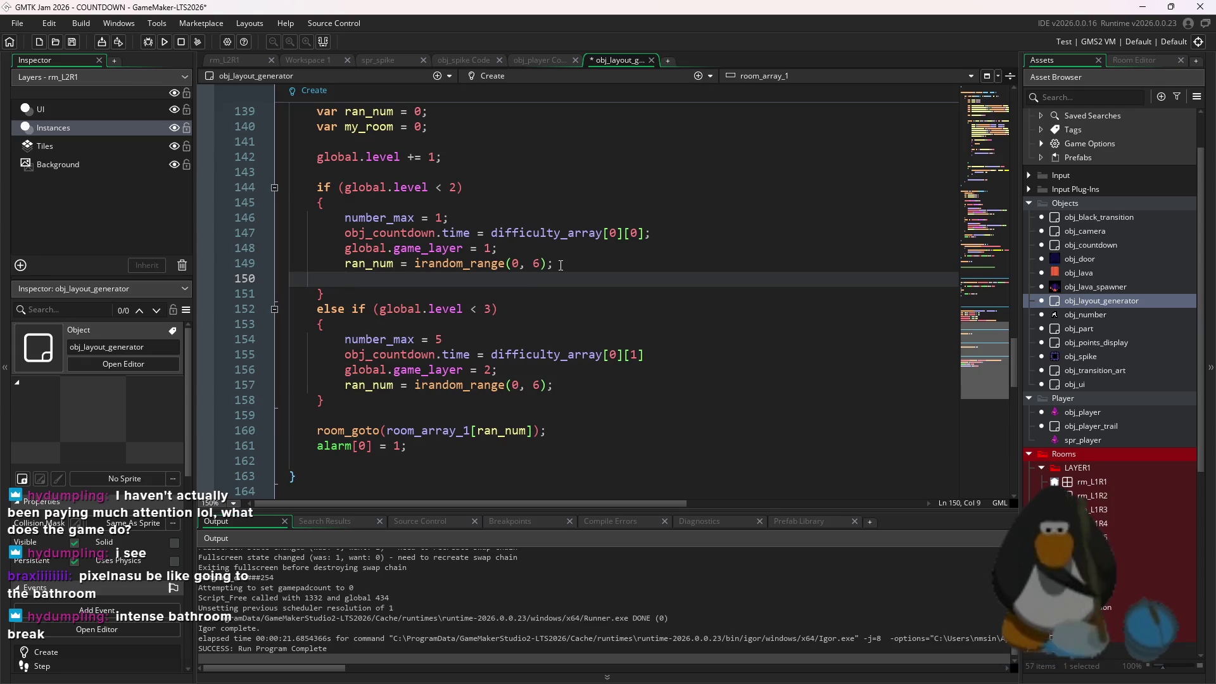
text(my)
key(Return)
text(my_room = )
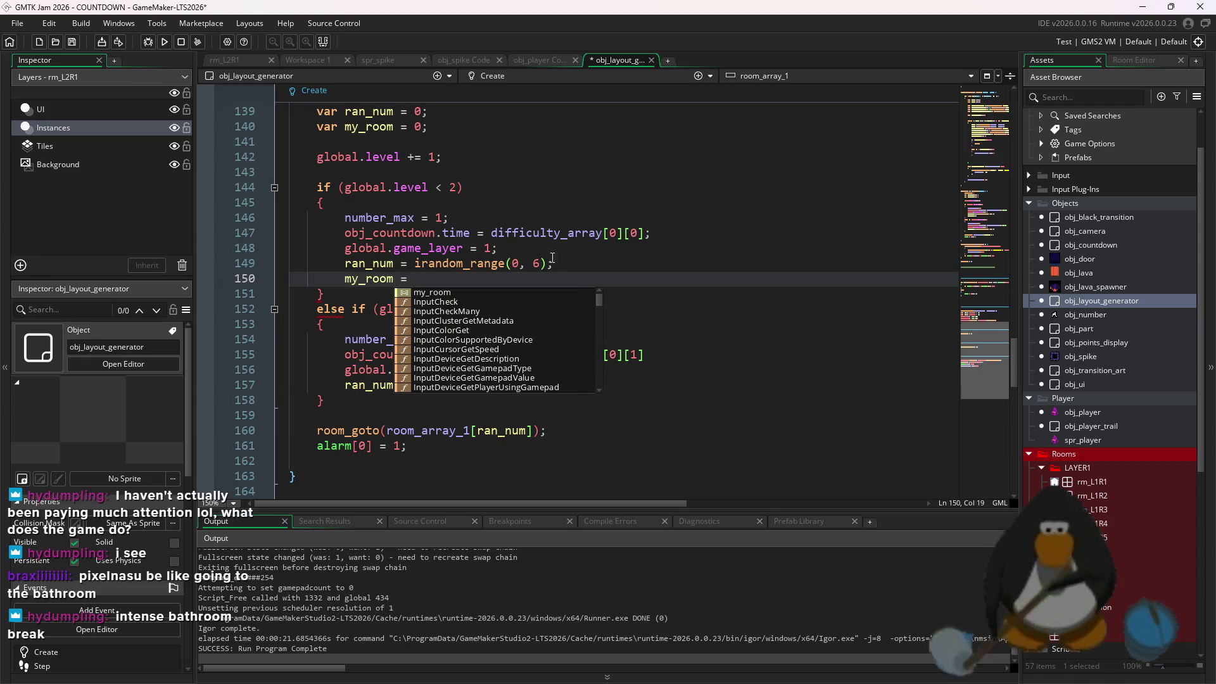
text(room_array_1)
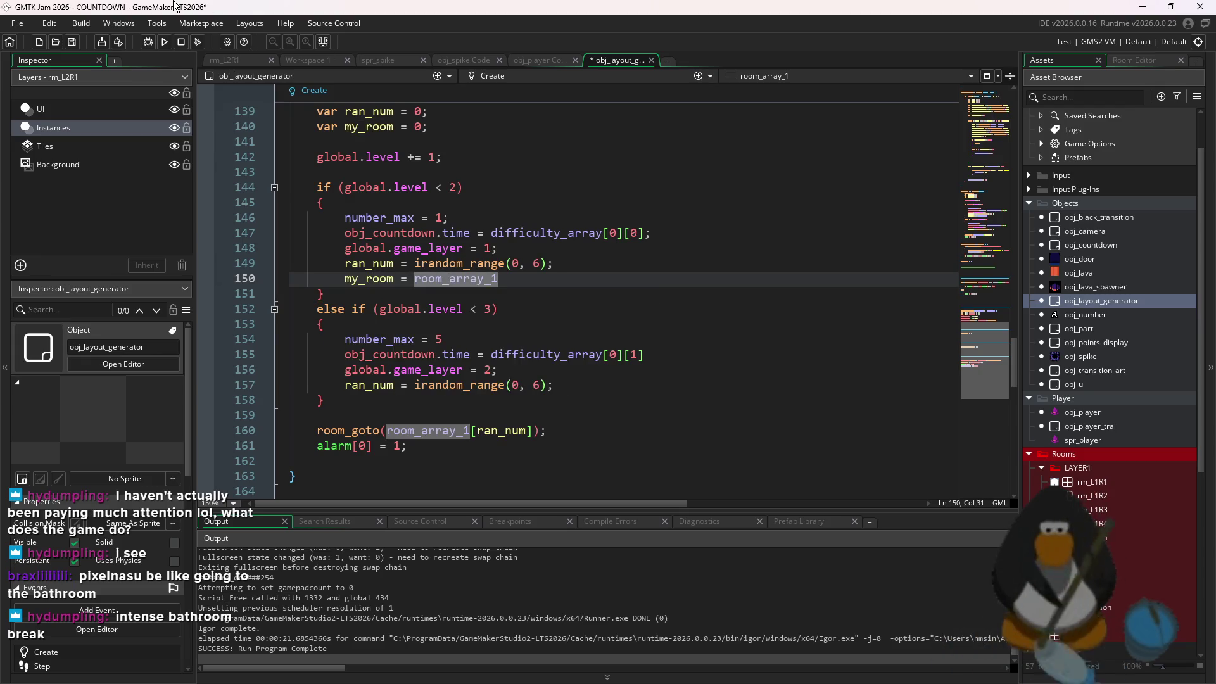
text([ran_num];)
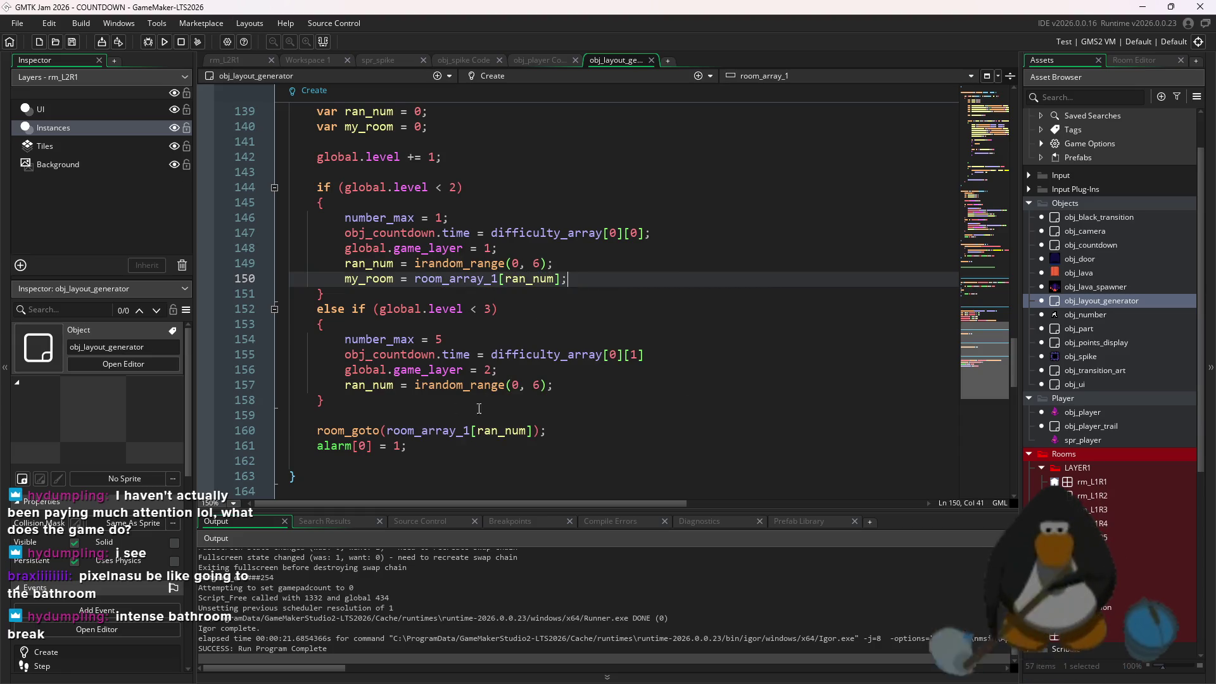
Add a my_room assignment from room_array_2 to the floor 2 branch
click(587, 378)
key(Return)
text(my_room = )
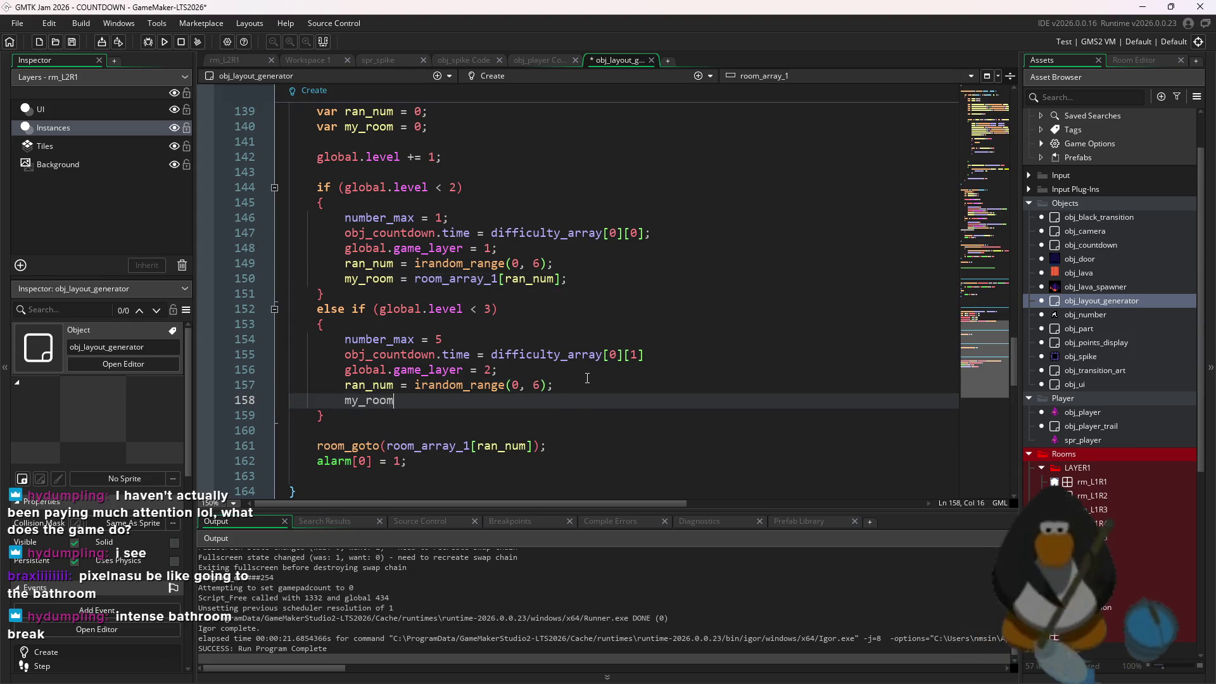
text(room_ar)
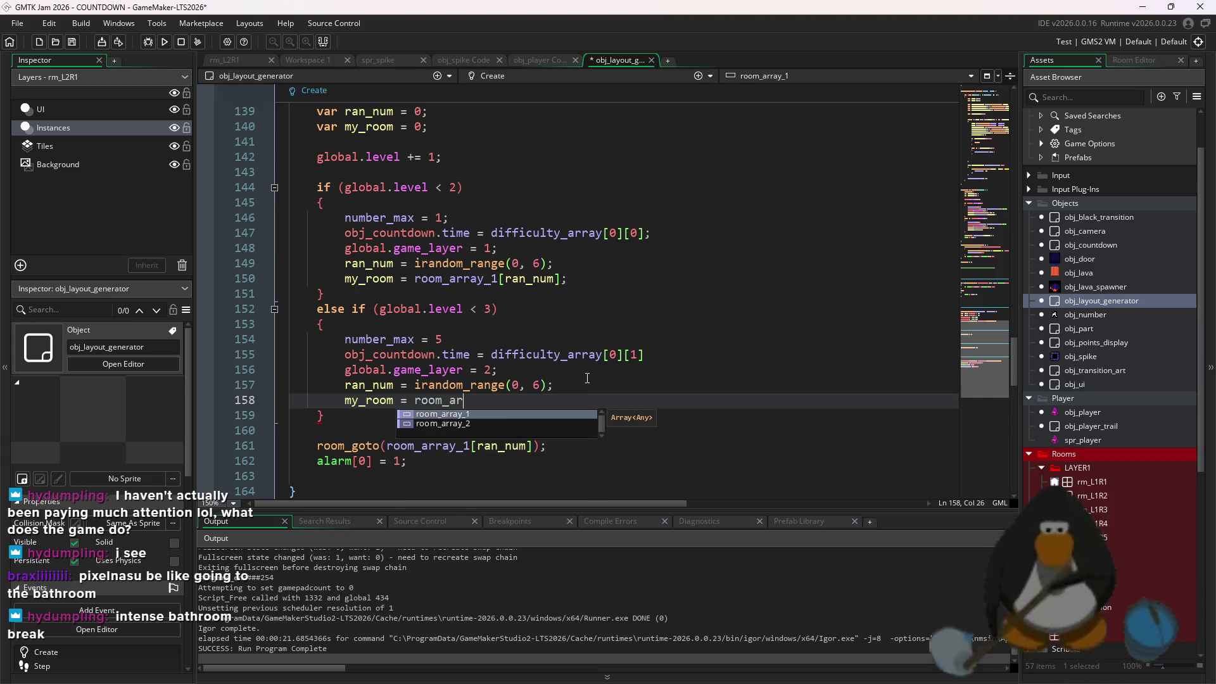
key(Down)
key(Return)
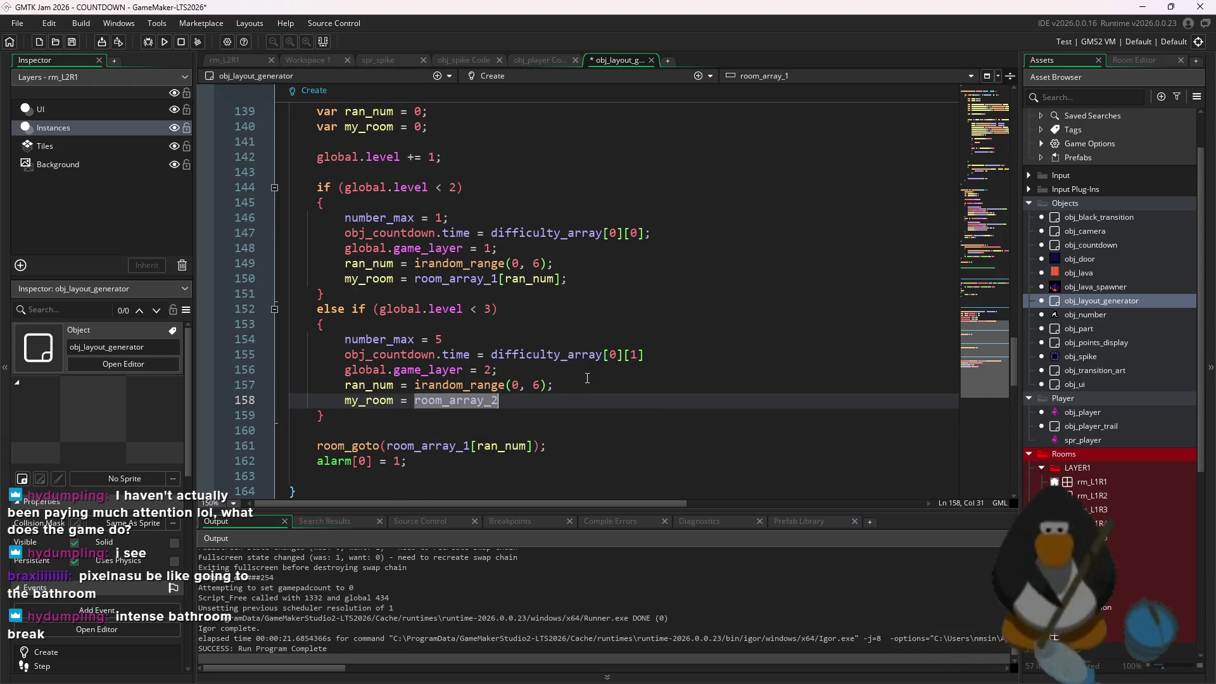
text([0)
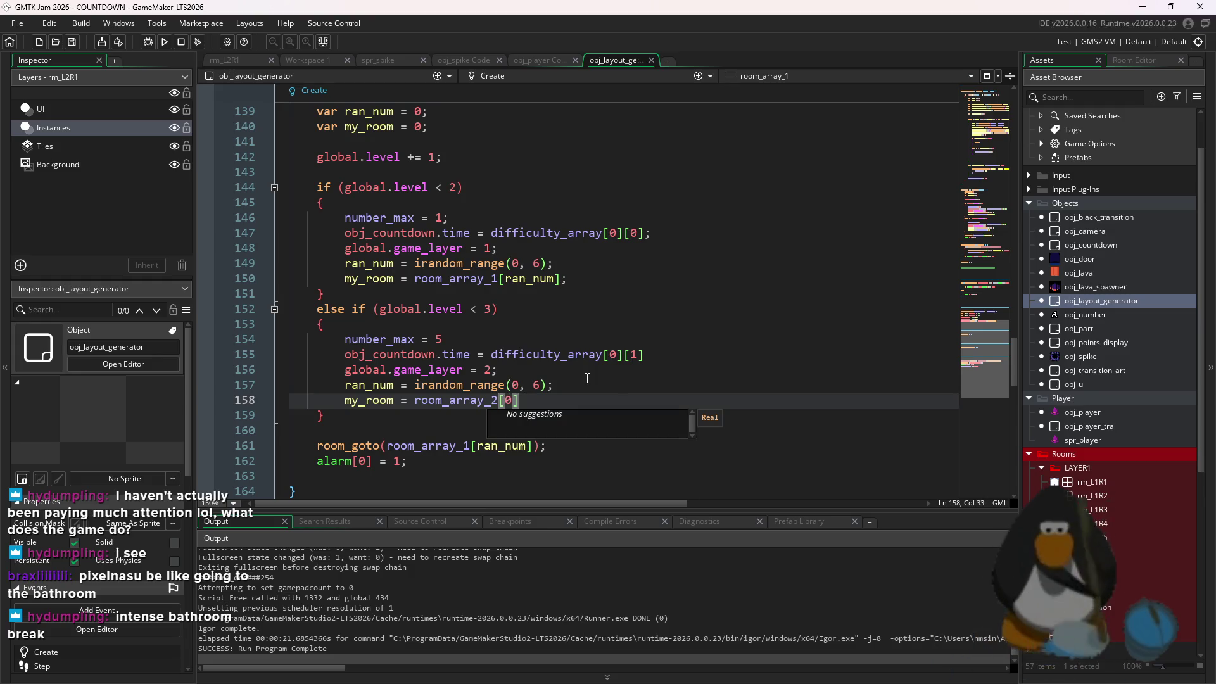
click(587, 372)
Change the room_goto argument to my_room and playtest the game
key(F5)
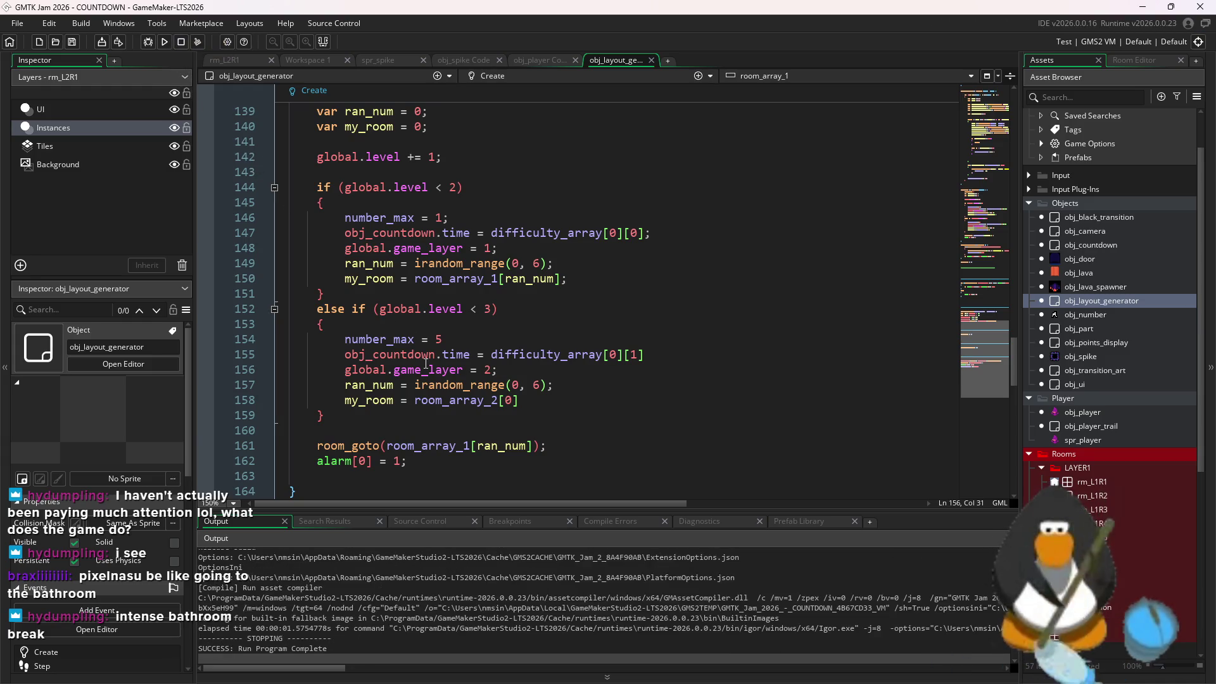
drag(539, 447, 386, 447)
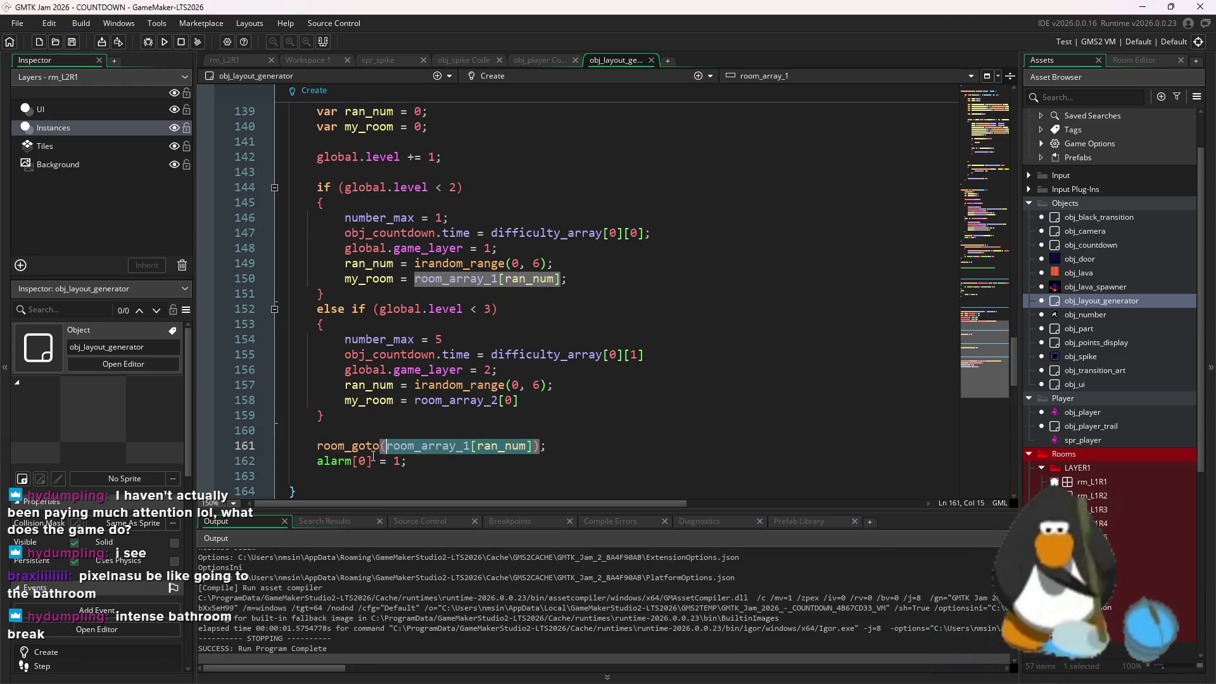
text(my_room)
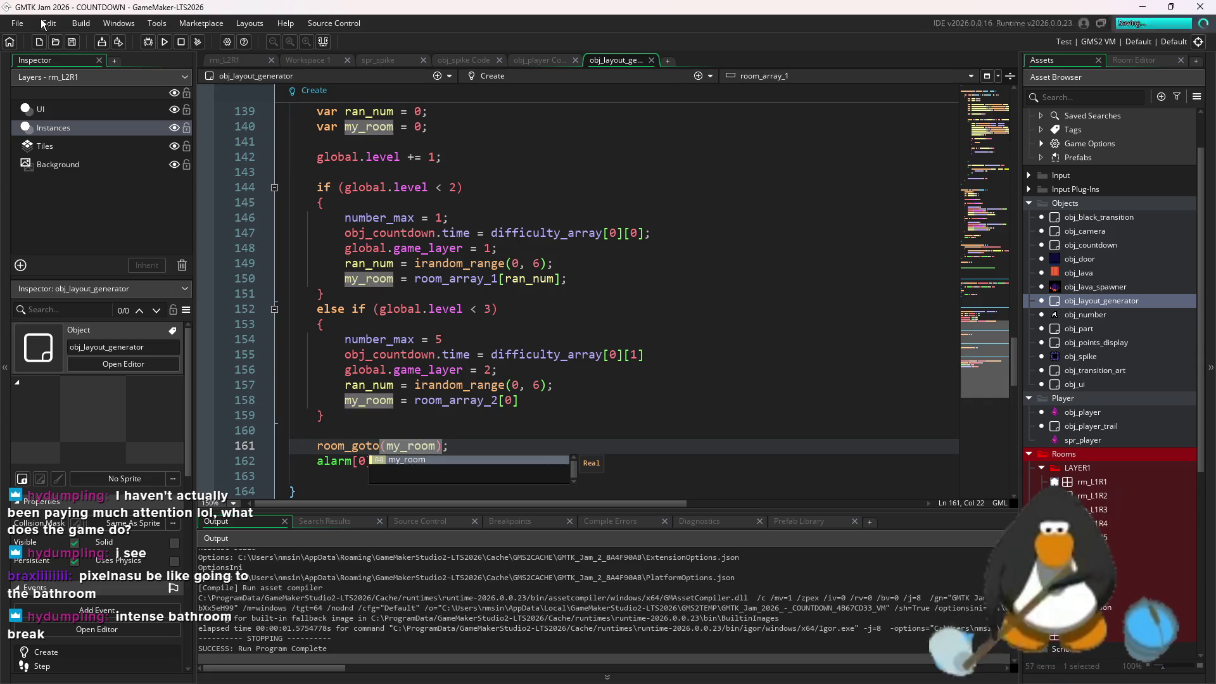
click(164, 42)
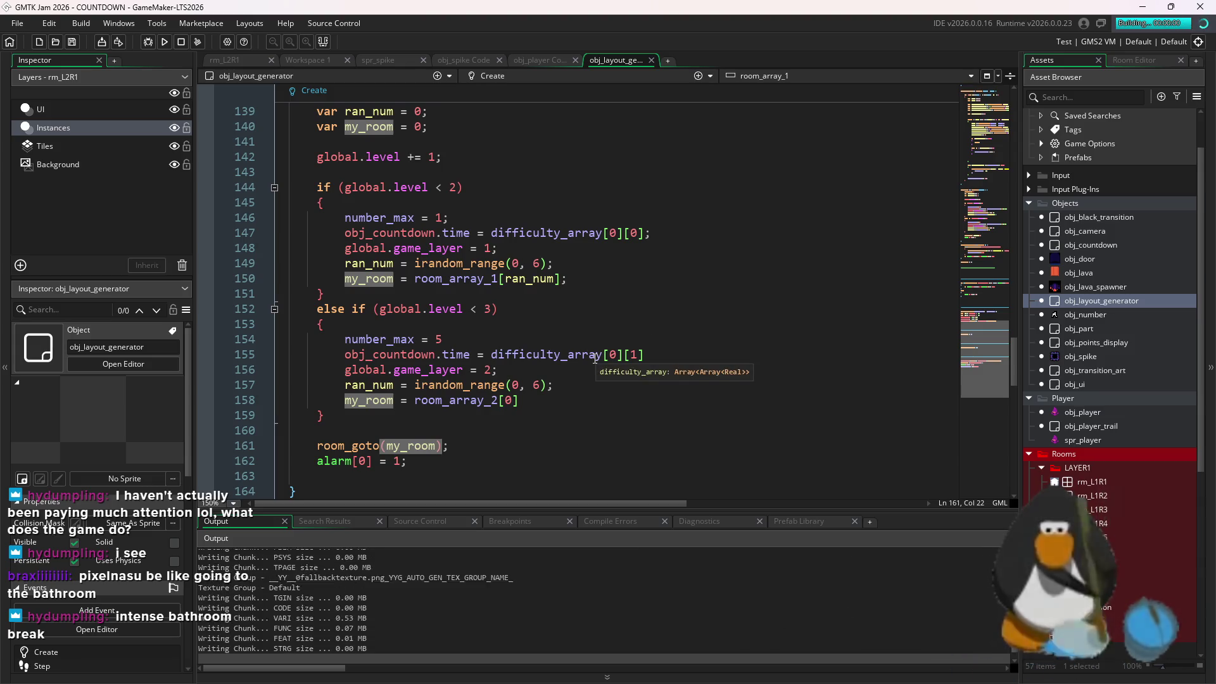
key(Up)
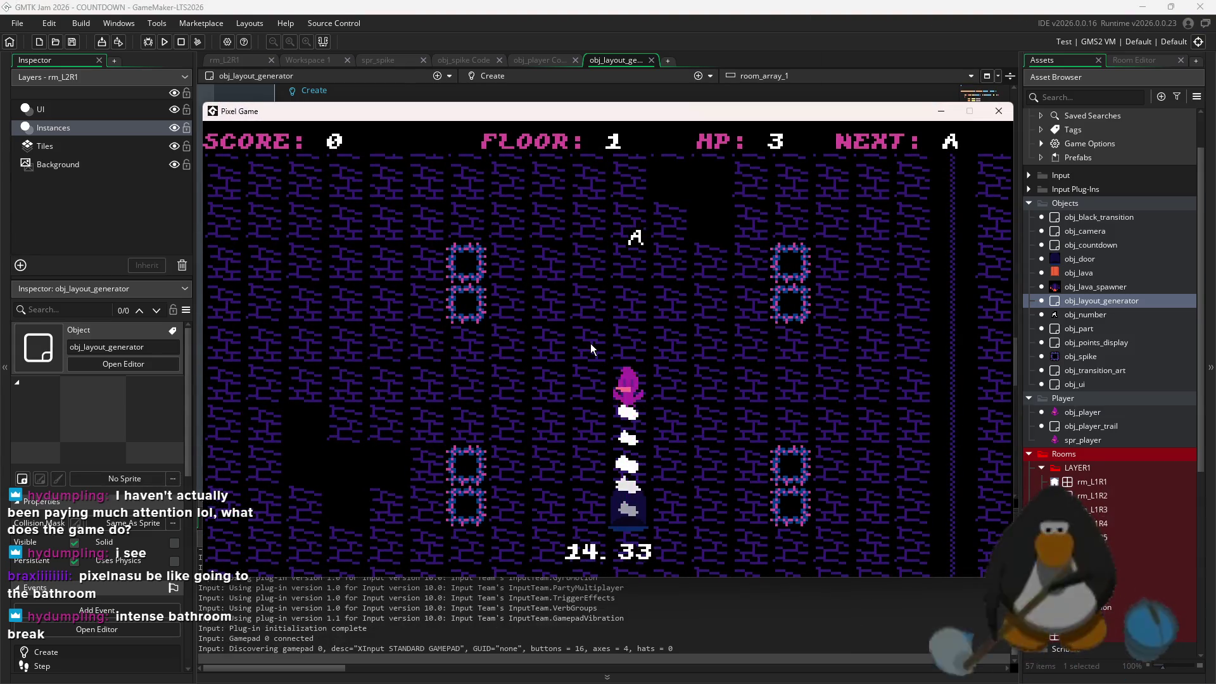
key(Right)
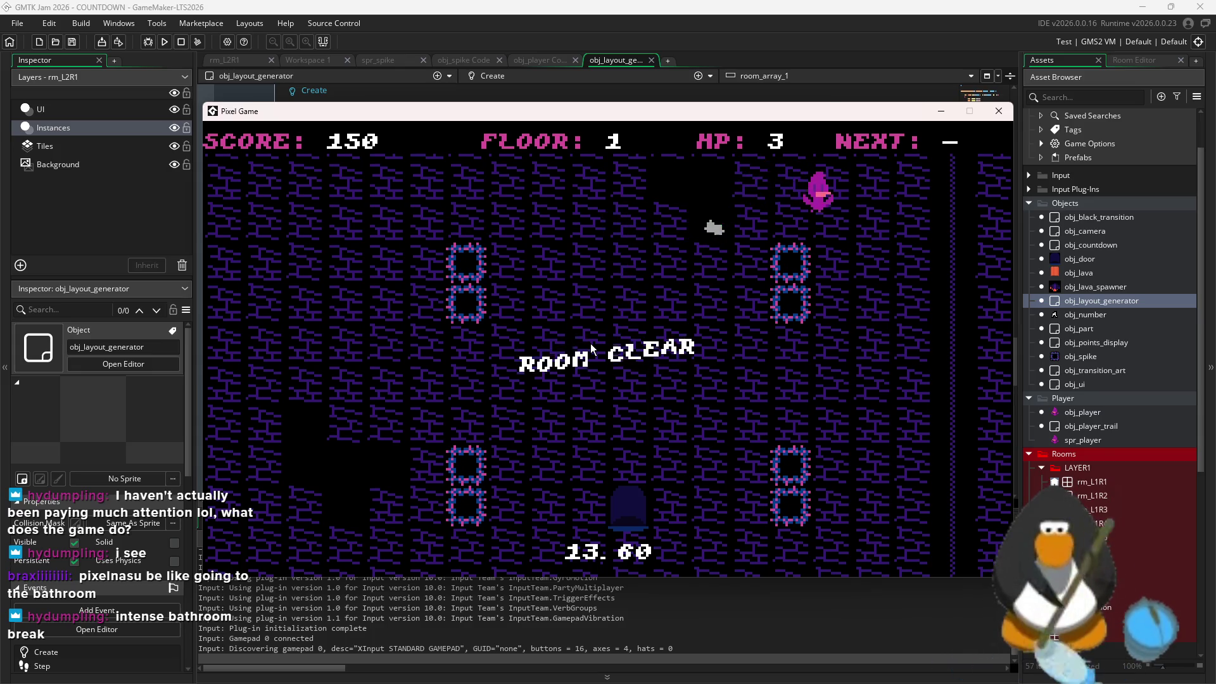
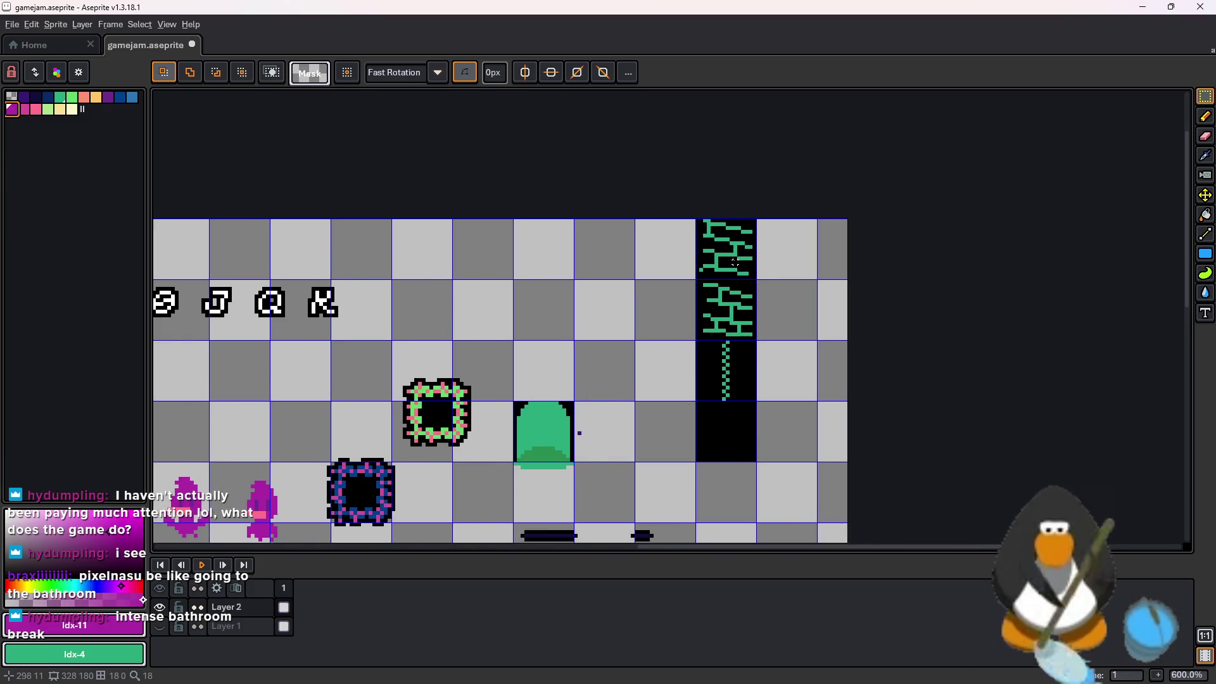
Fill a brick tile with the magenta pattern, undo the mistaken stamps, and shift it up one tile
scroll(731, 292, up, 2)
scroll(732, 293, up, 2)
key(g)
click(712, 407)
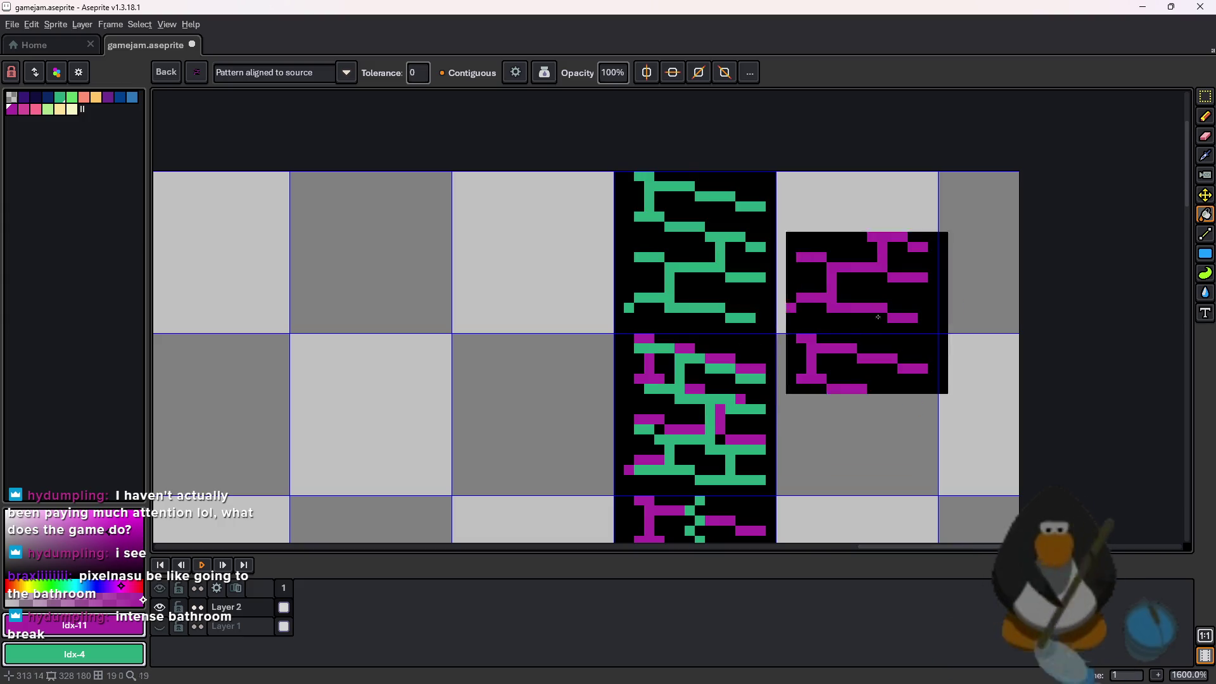
click(902, 389)
key(ctrl+z)
key(l)
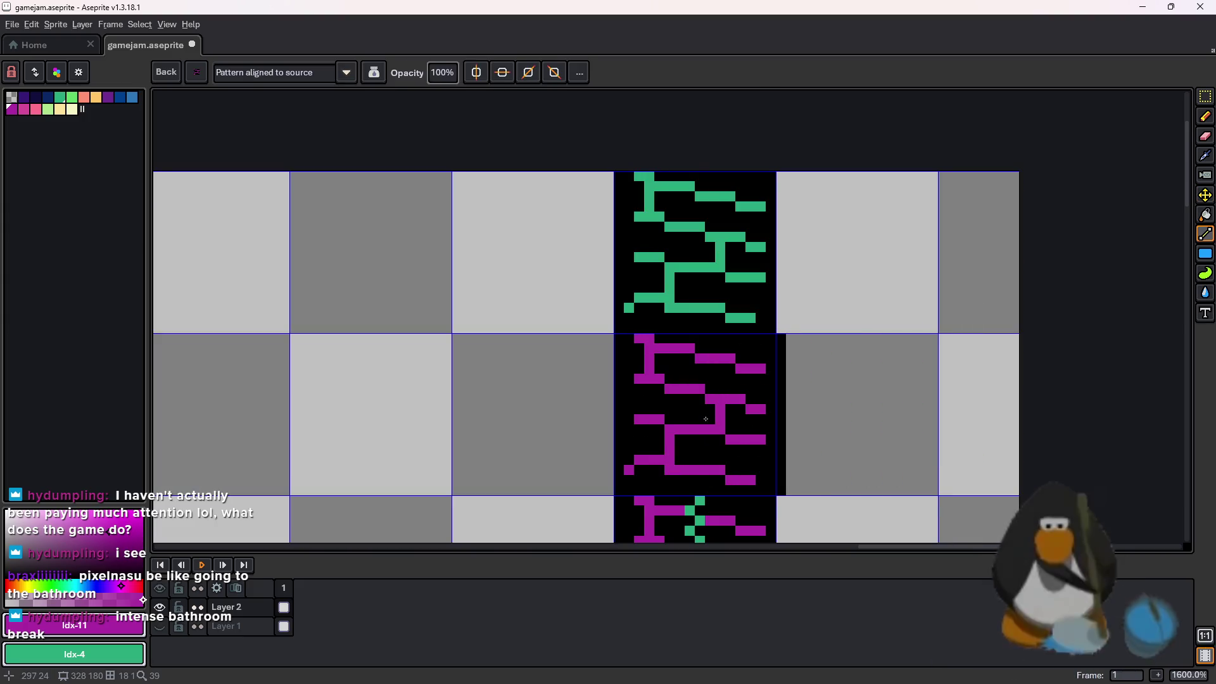
scroll(704, 290, down, 3)
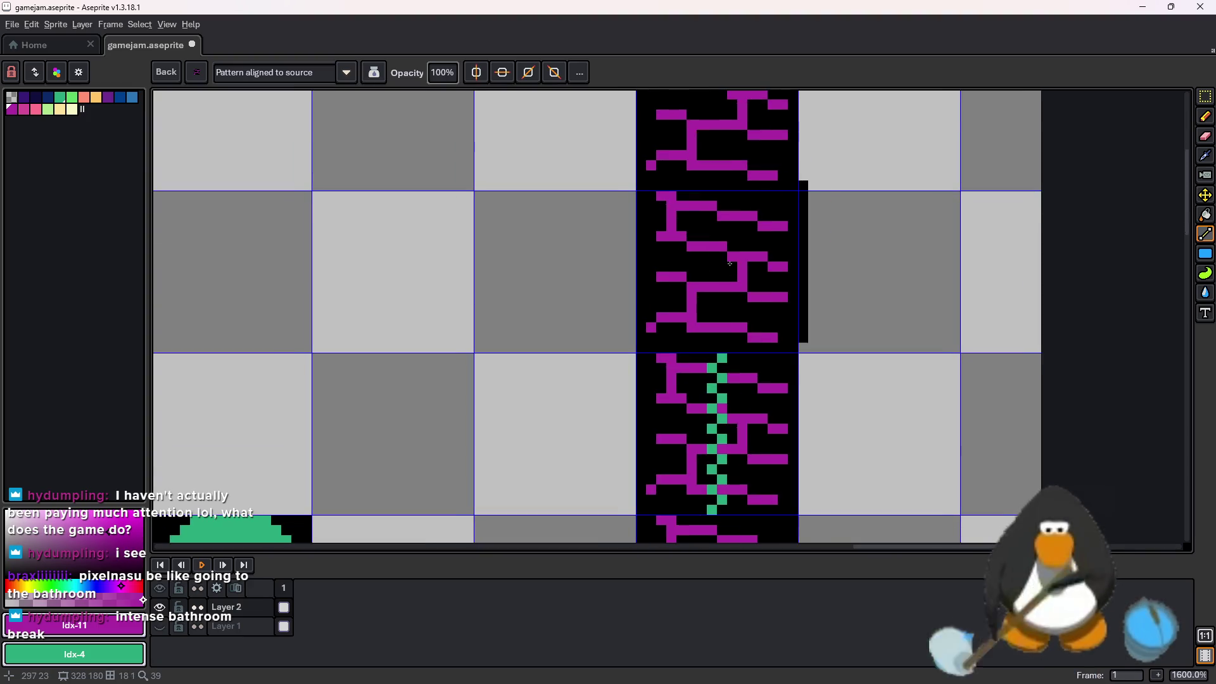
key(v)
key(ctrl+z)
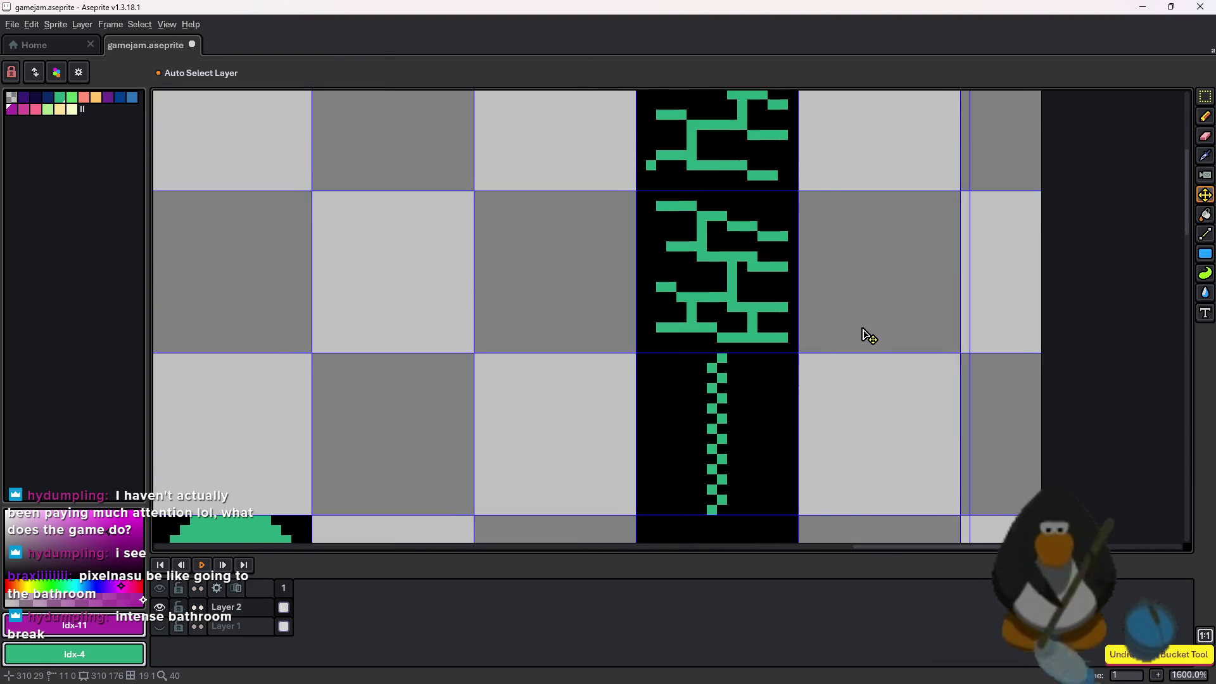
scroll(866, 331, down, 3)
key(ctrl+z)
key(ctrl+z)
mouse_move(818, 312)
mouse_down()
mouse_move(803, 310)
mouse_move(793, 241)
mouse_move(754, 278)
mouse_move(768, 243)
mouse_move(806, 243)
mouse_move(869, 214)
mouse_up()
Select the whole four-tile brick column and apply the magenta outline effect to it
click(1206, 96)
click(492, 465)
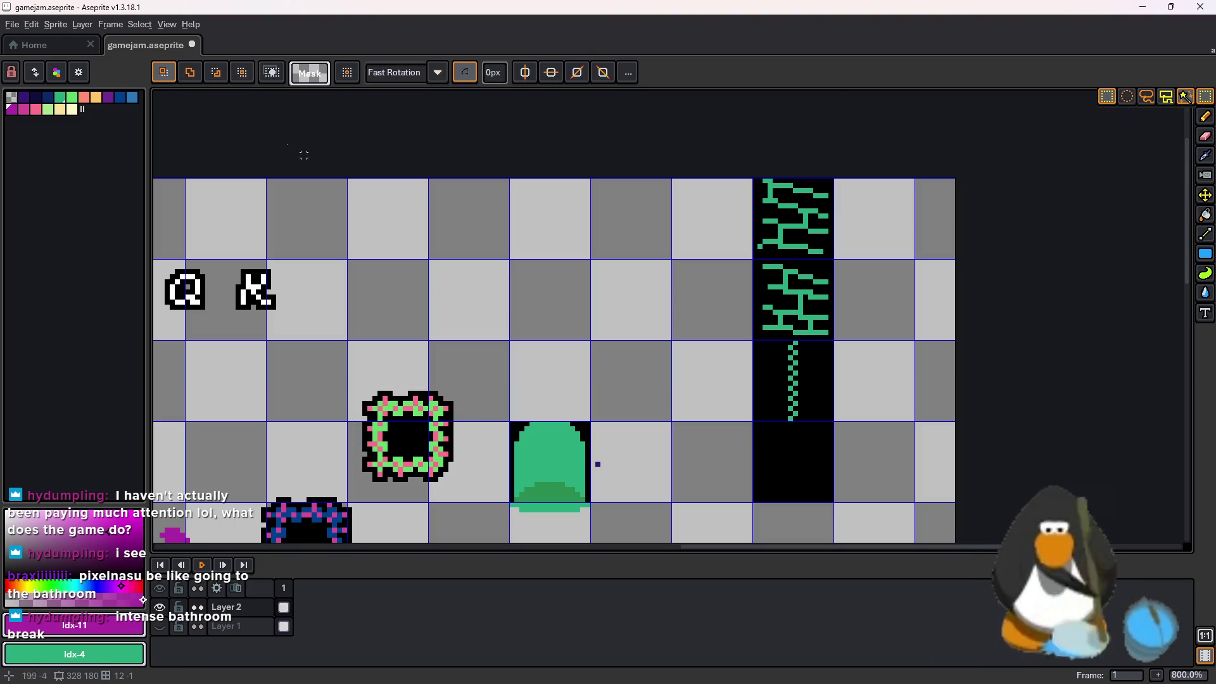
scroll(821, 237, up, 2)
drag(782, 373, 722, 158)
key(shift+o)
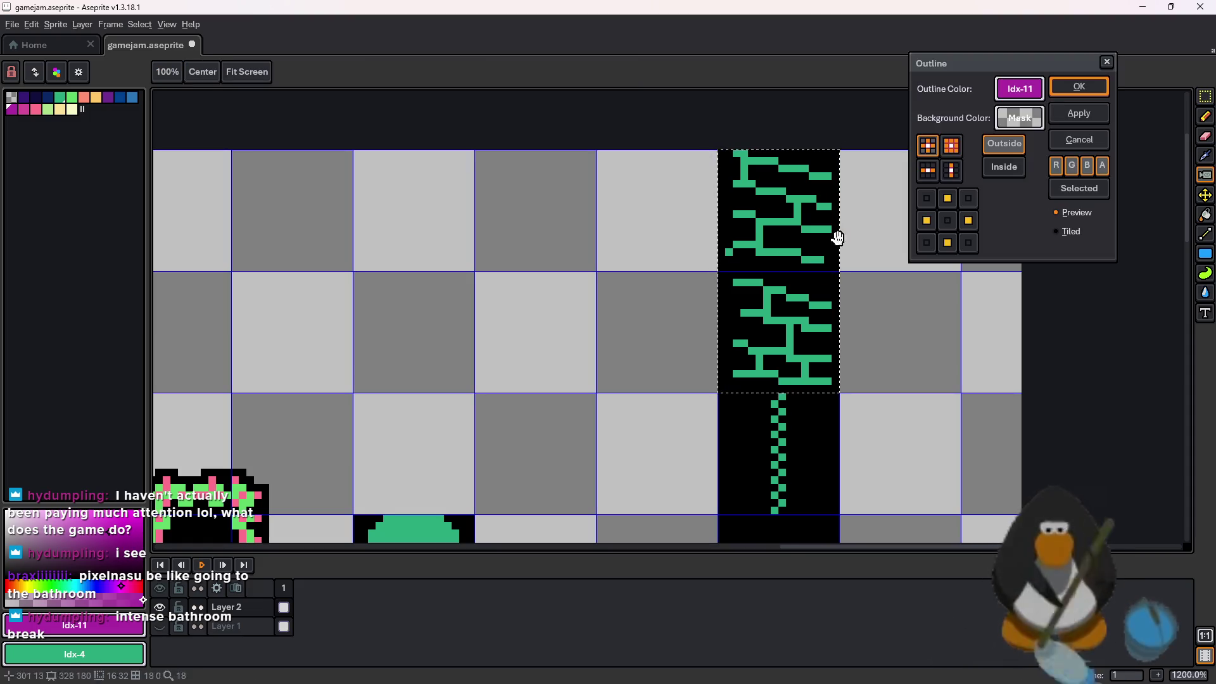
click(1107, 62)
scroll(911, 209, down, 3)
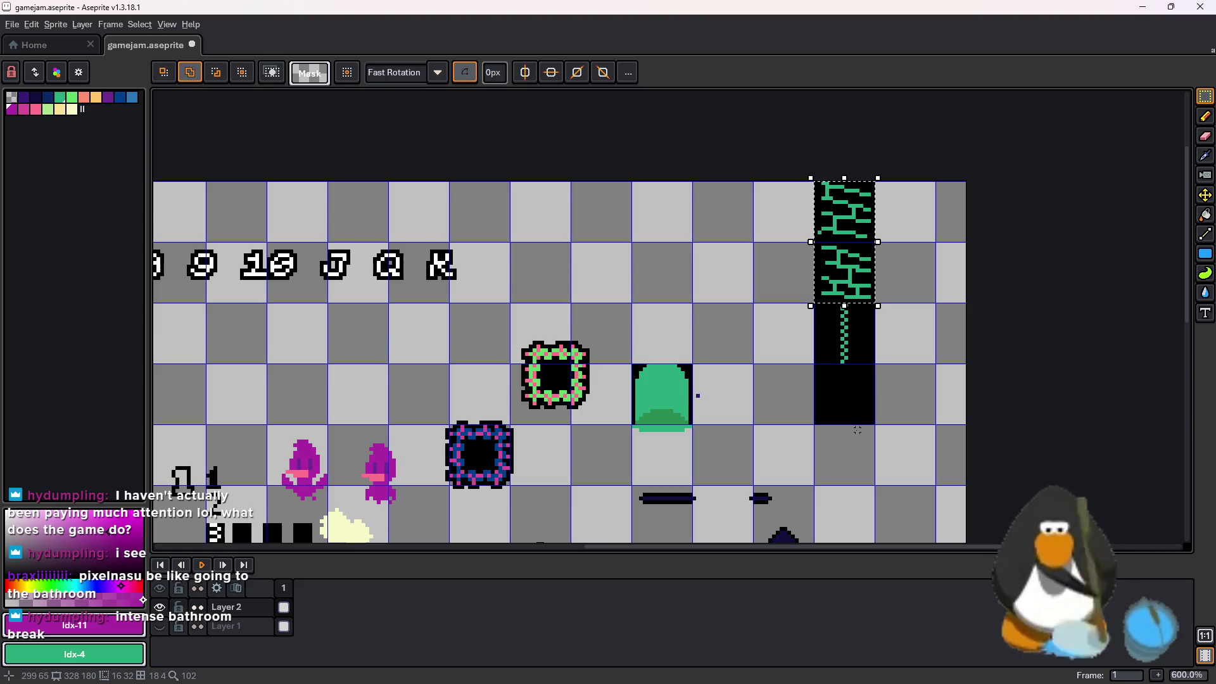
drag(858, 415, 858, 196)
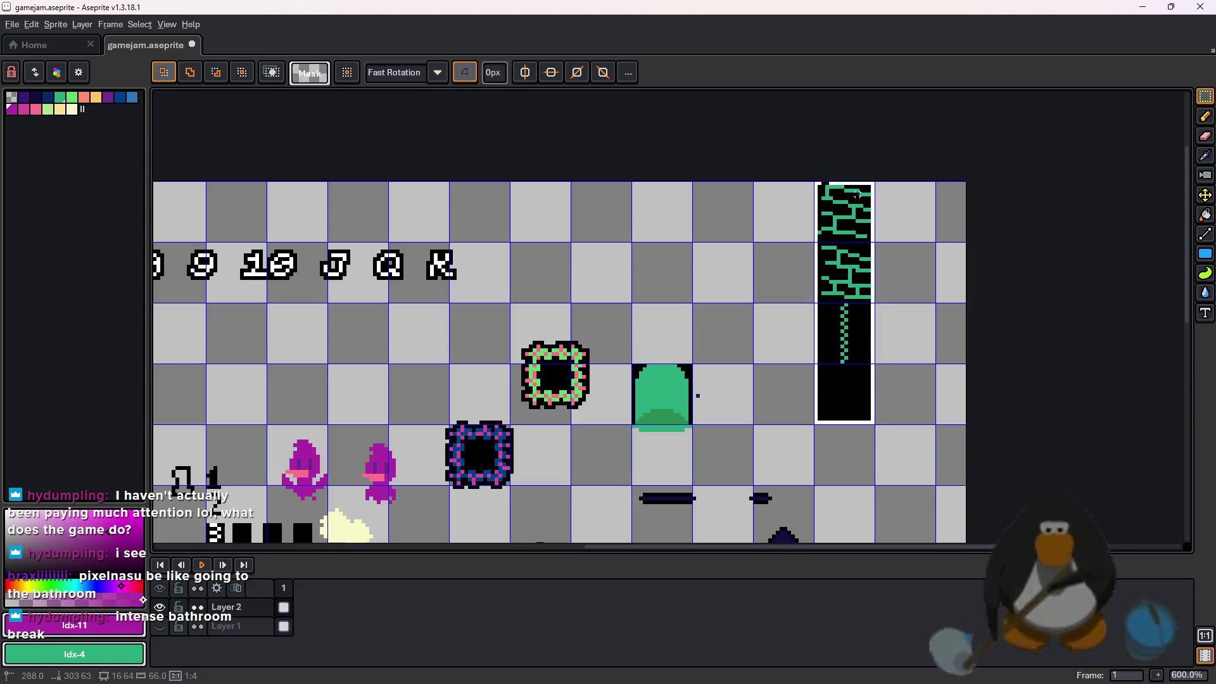
key(shift+o)
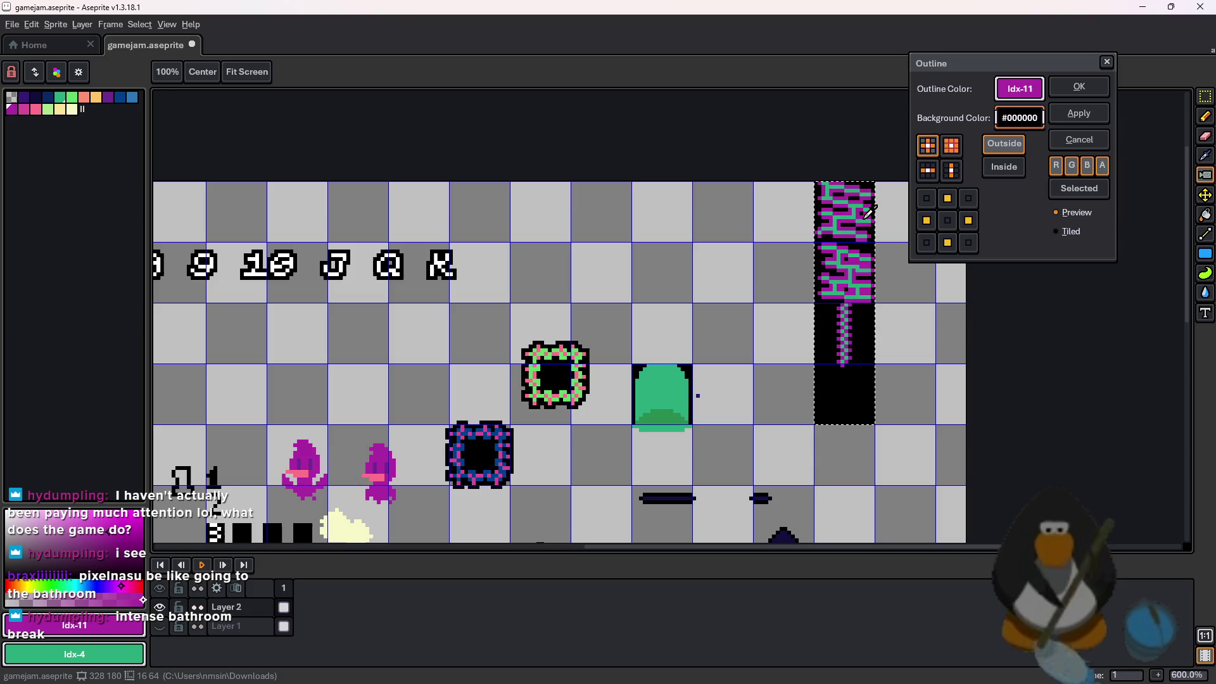
click(1079, 86)
scroll(743, 320, up, 4)
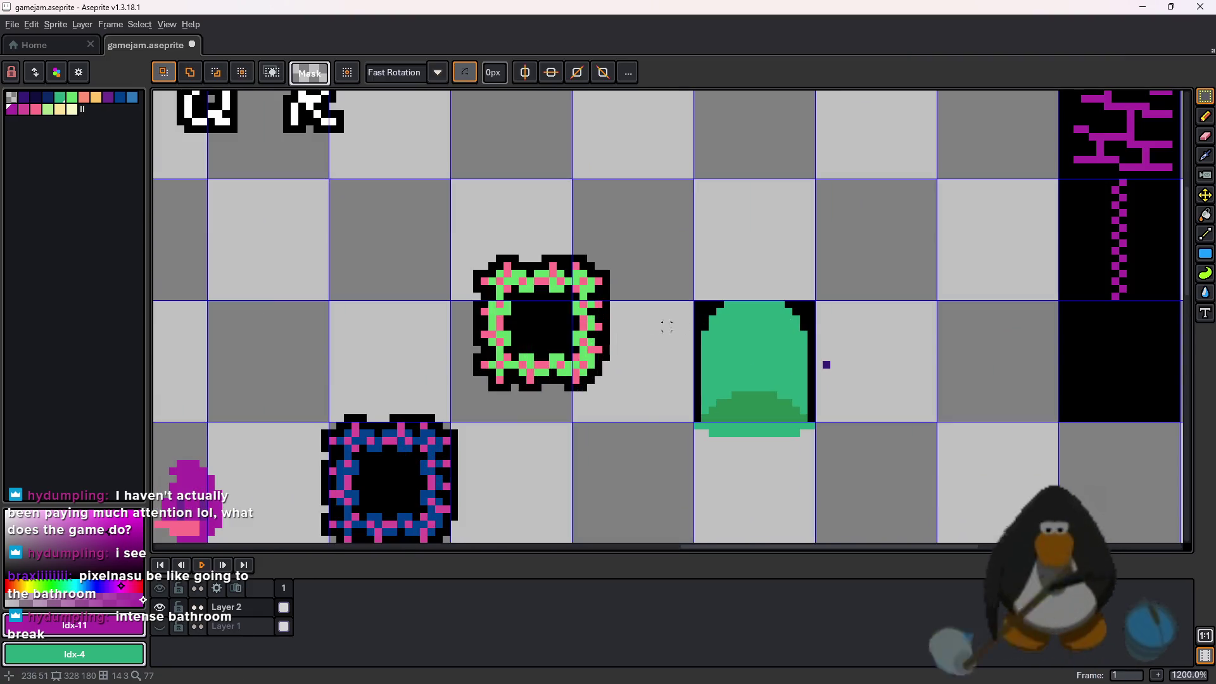
scroll(751, 370, down, 1)
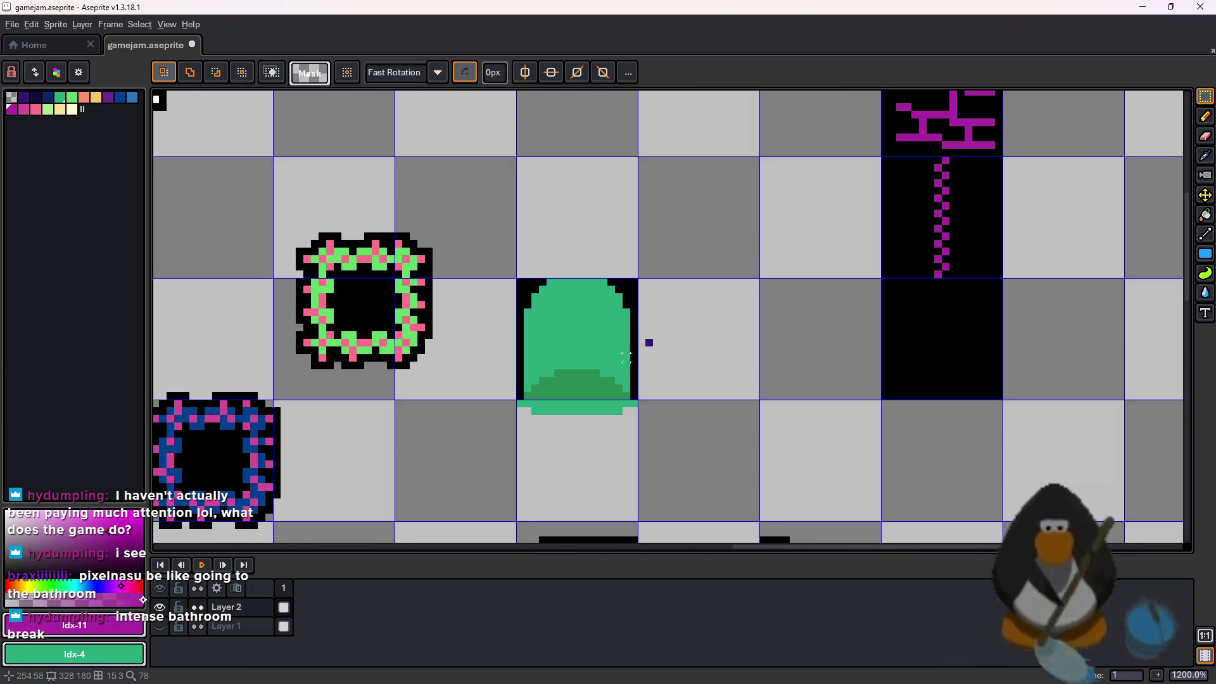
scroll(455, 230, up, 1)
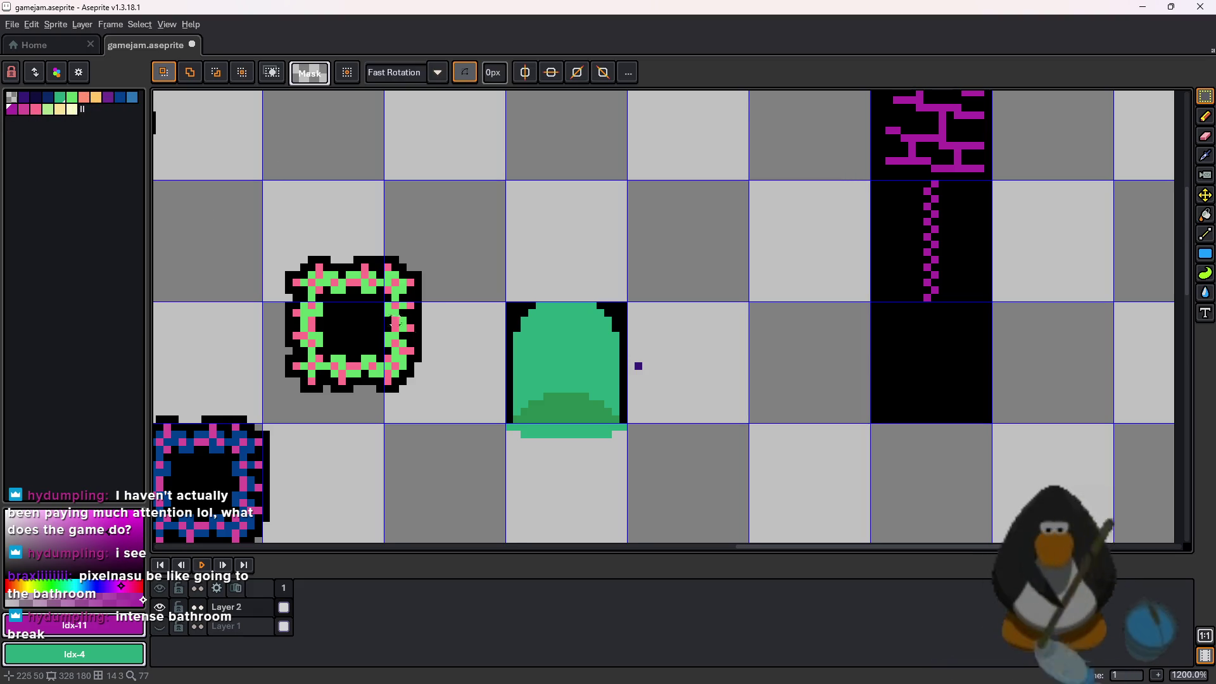
Fill the green arch and its bottom strip magenta, with a dark purple lower band
key(g)
click(573, 364)
click(563, 434)
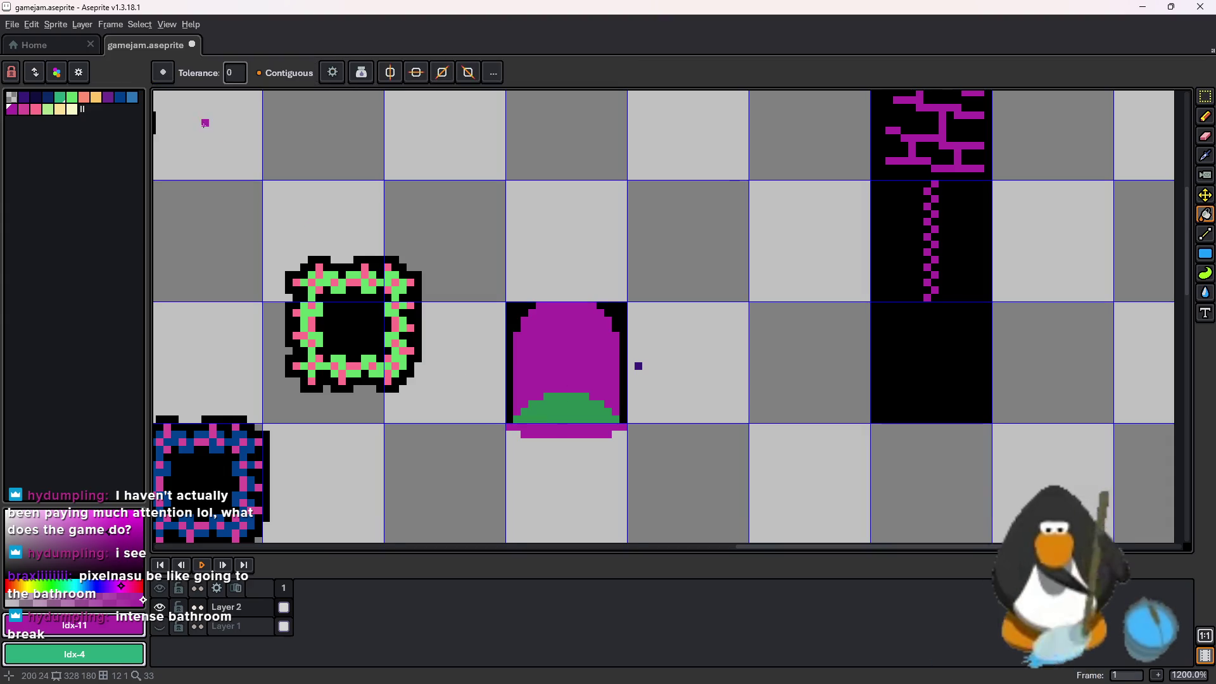
click(113, 102)
click(601, 411)
scroll(636, 418, down, 2)
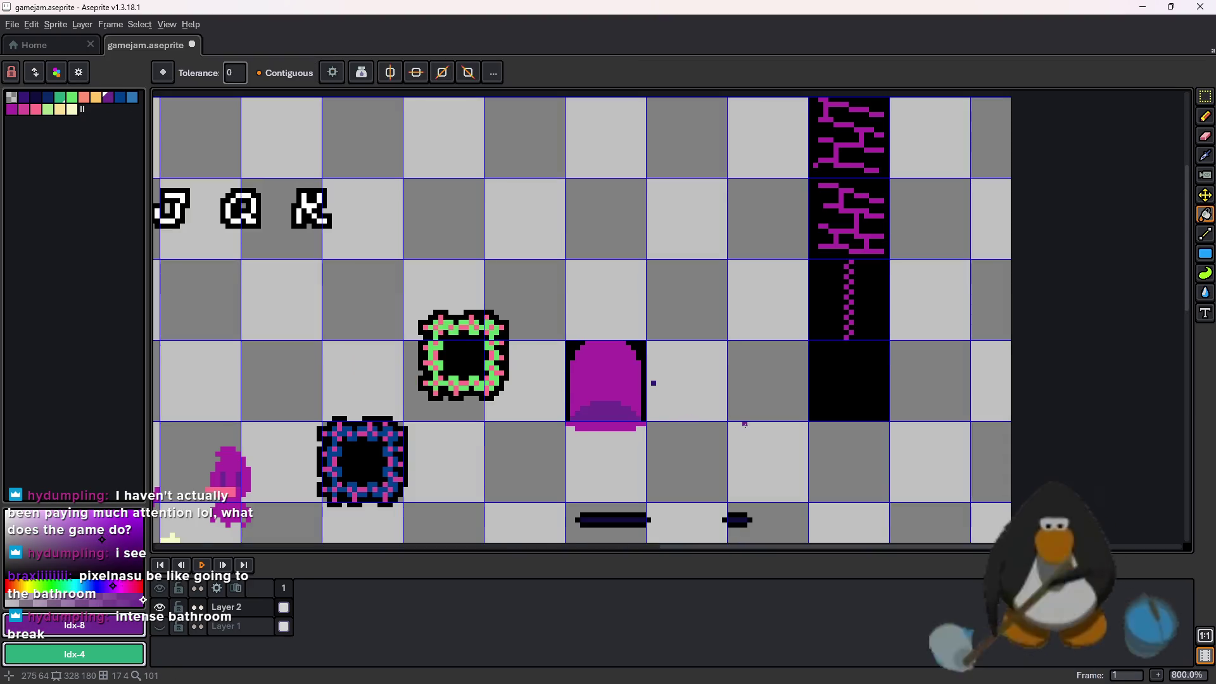
scroll(744, 424, up, 2)
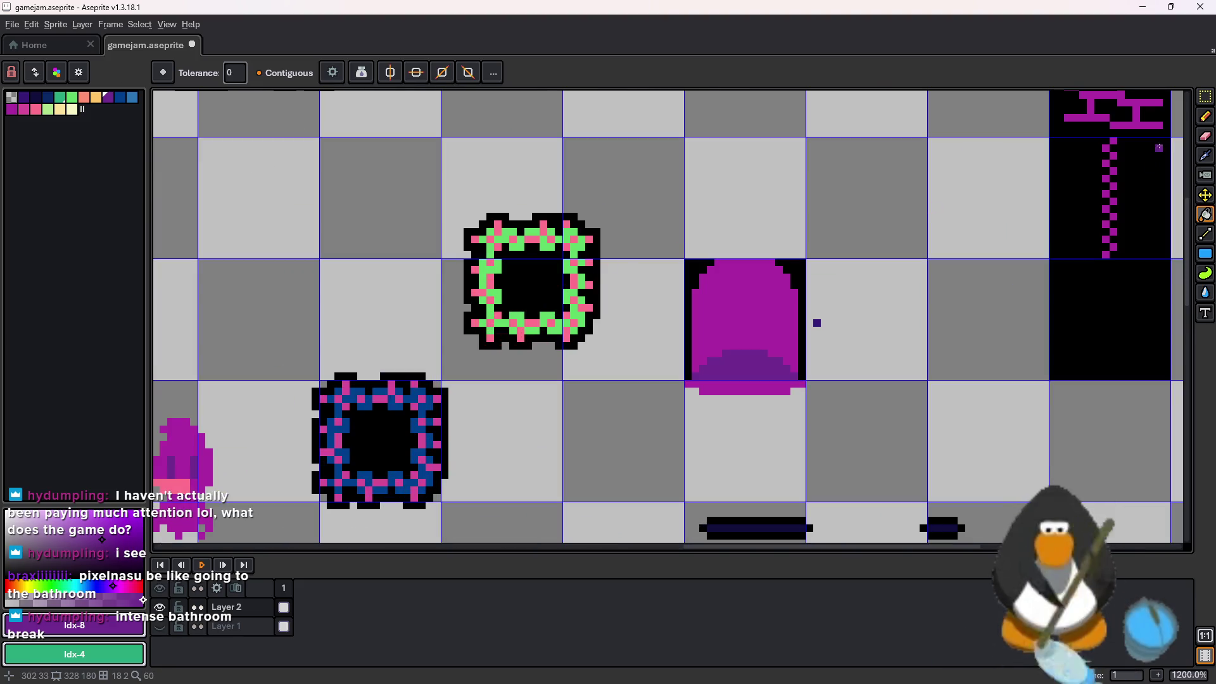
Select the green-and-pink spike frame and replace its green with magenta
click(1206, 101)
drag(632, 160, 441, 365)
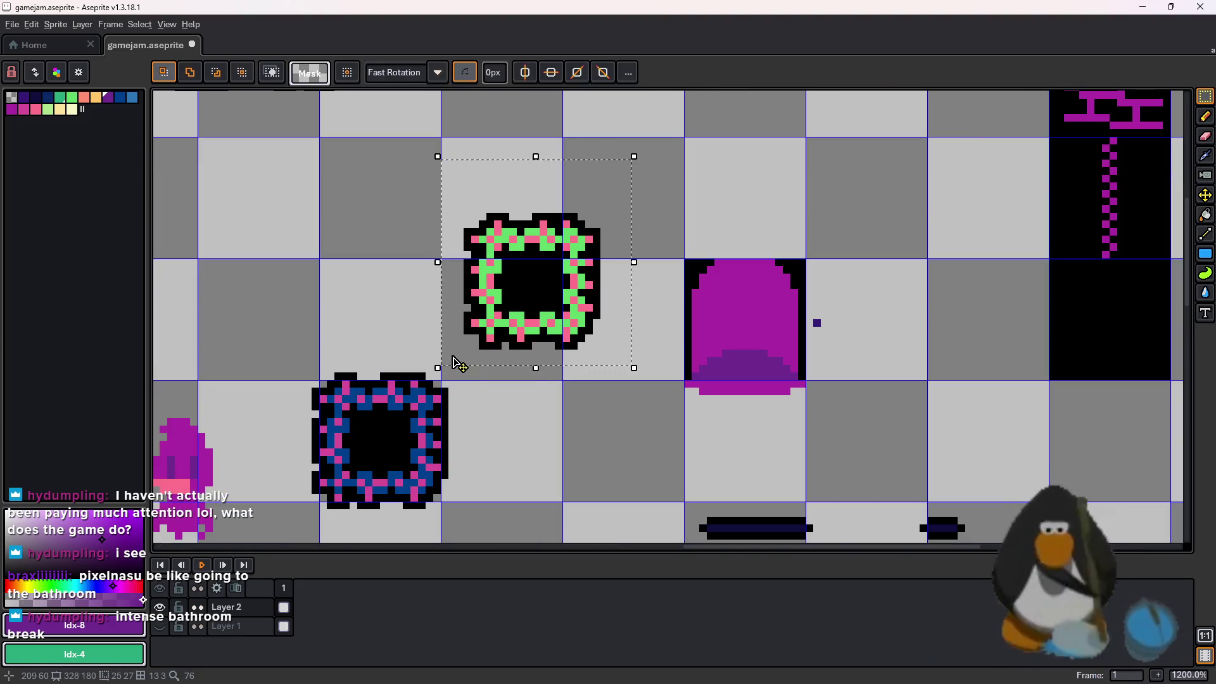
key(shift+o)
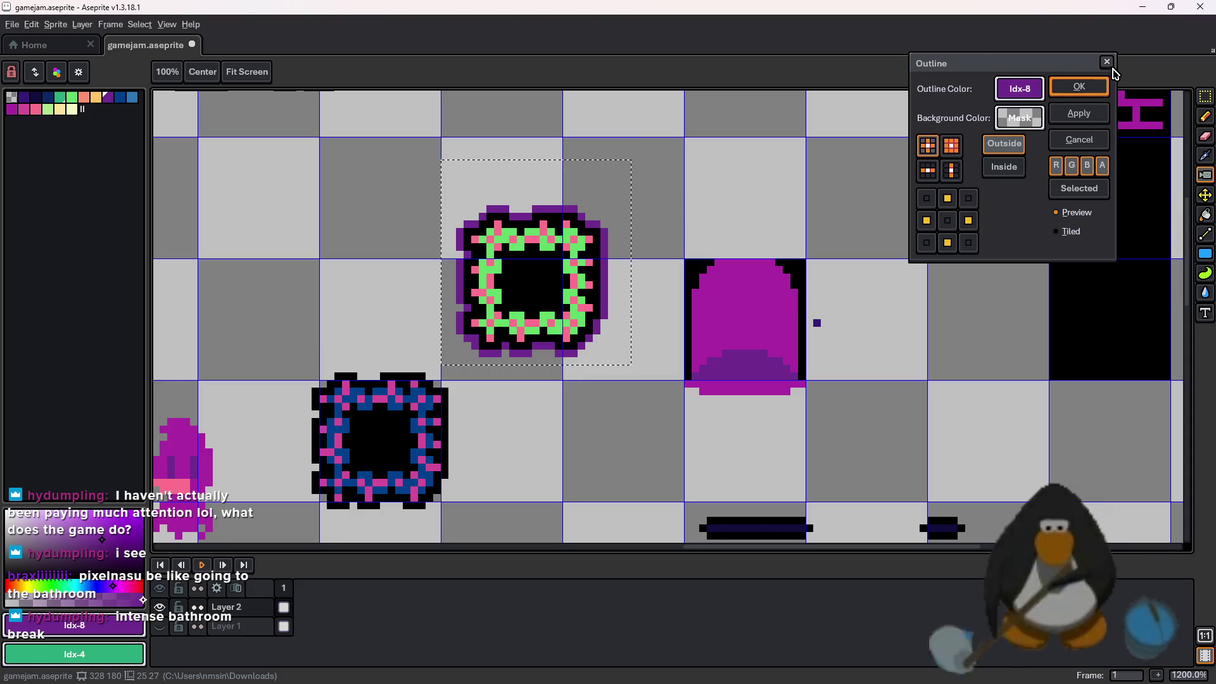
click(1113, 70)
key(shift+r)
mouse_move(443, 240)
mouse_down()
mouse_move(656, 187)
mouse_move(572, 228)
mouse_up()
drag(671, 241, 14, 107)
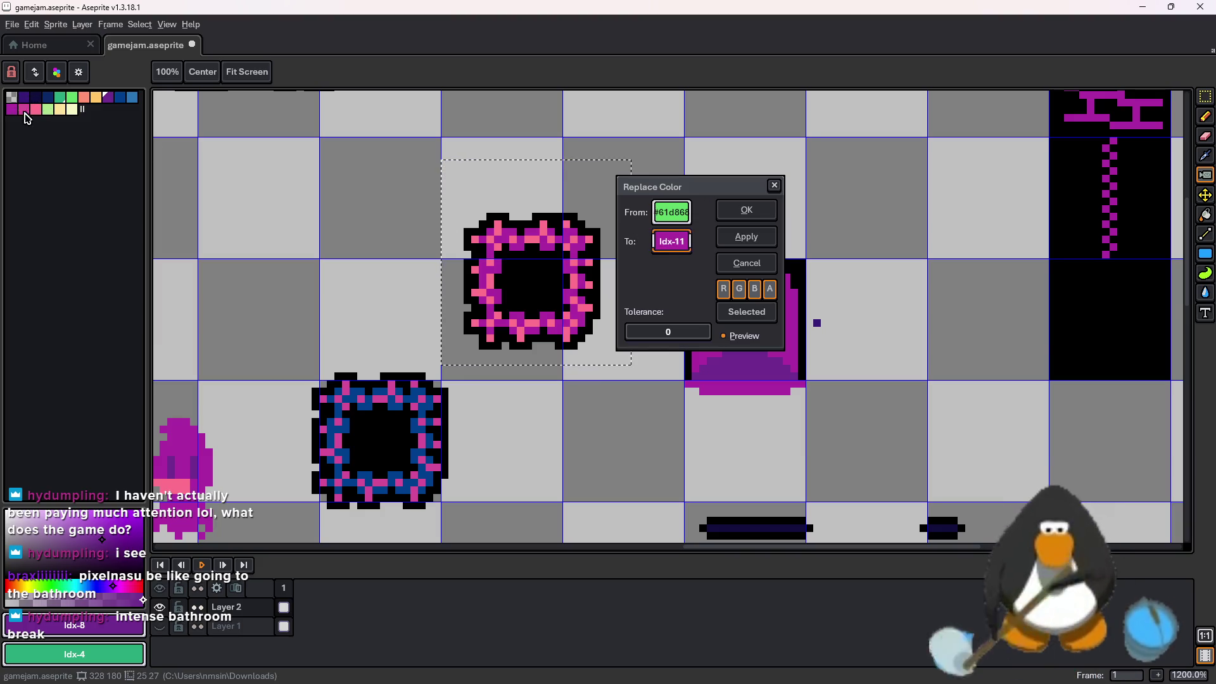
drag(671, 241, 28, 111)
click(747, 210)
Replace the spike frame's pink with purple, then go back to GameMaker
key(shift+r)
mouse_move(671, 212)
mouse_down()
mouse_move(578, 212)
mouse_move(569, 226)
mouse_up()
mouse_move(671, 242)
mouse_down()
mouse_move(38, 100)
mouse_move(62, 108)
mouse_move(72, 98)
mouse_up()
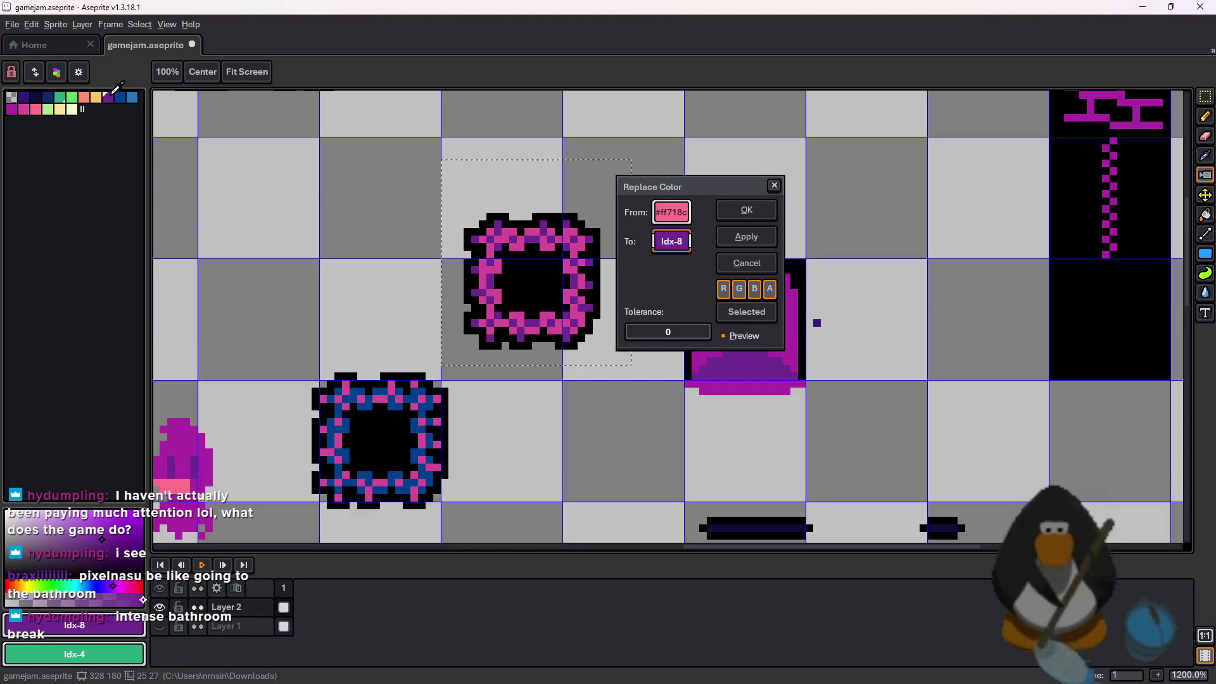
click(742, 236)
scroll(756, 253, down, 1)
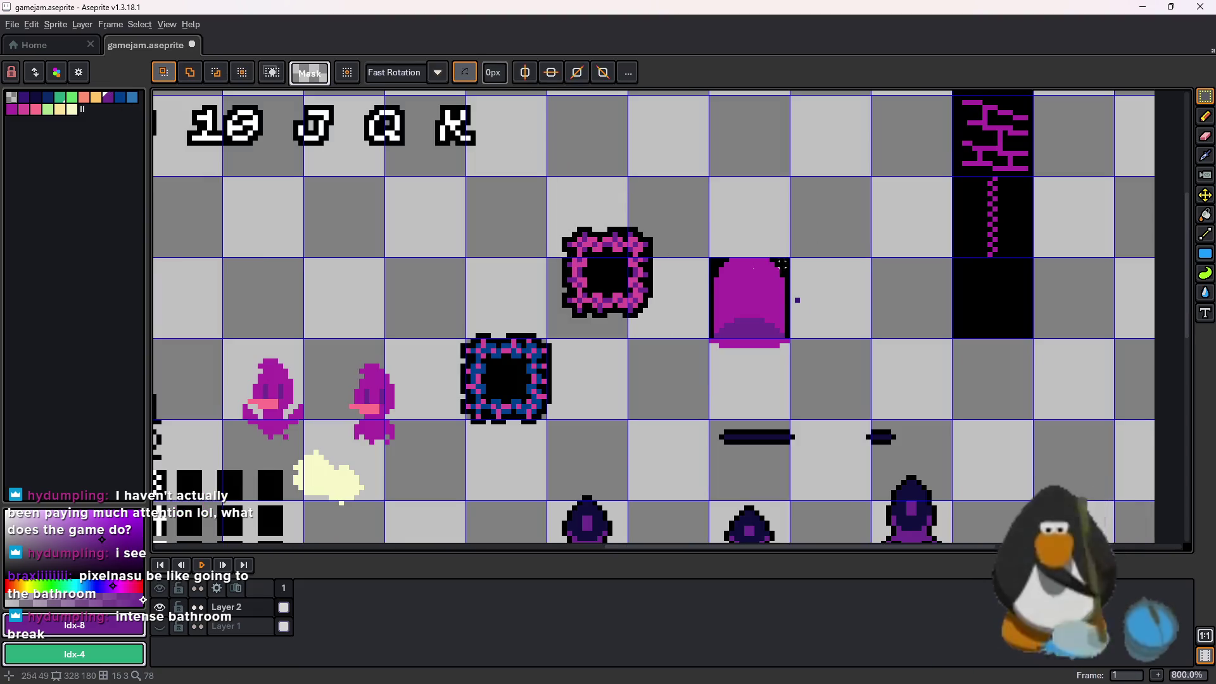
scroll(756, 253, down, 1)
scroll(756, 253, up, 1)
drag(672, 226, 574, 322)
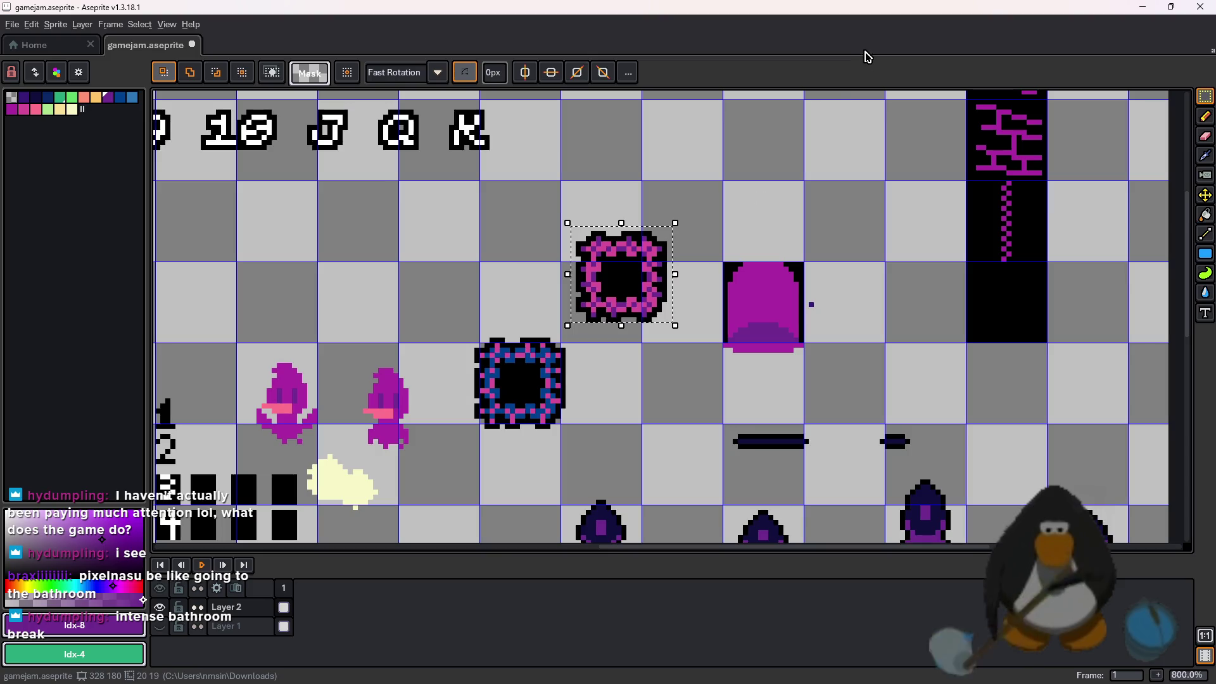
click(1142, 7)
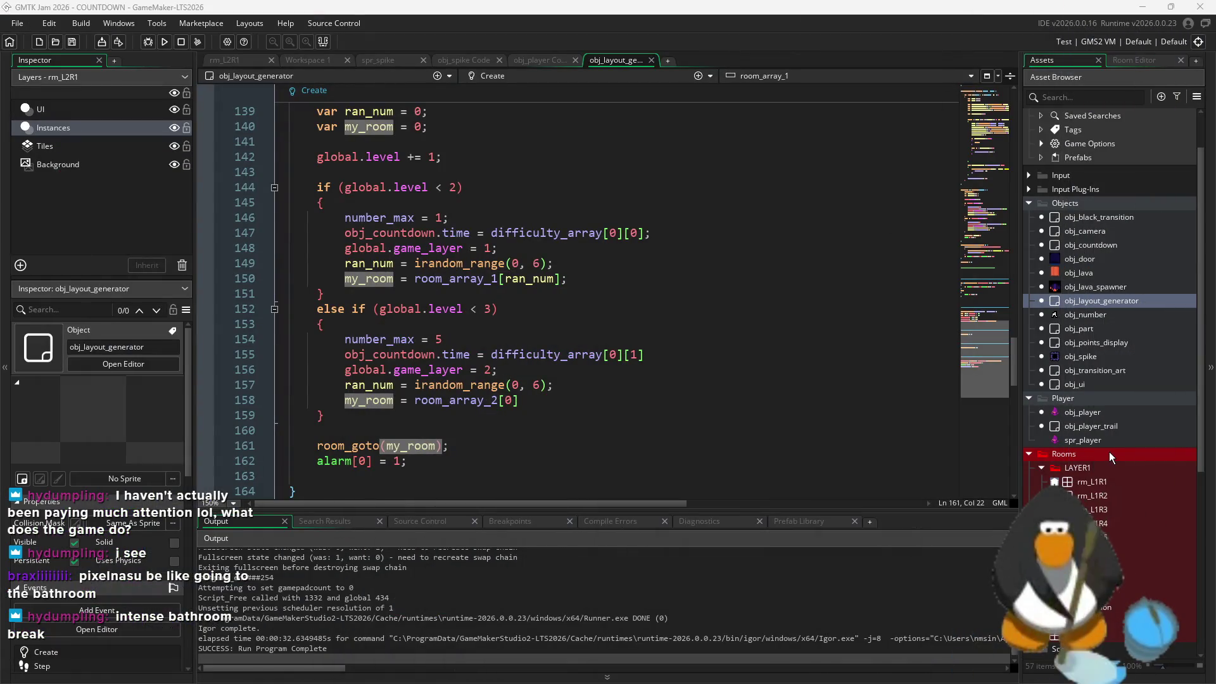
Open spr_tile2 from tl_tiles2 and paste the magenta bricks over its green brick-and-ladder tiles
scroll(1108, 451, down, 3)
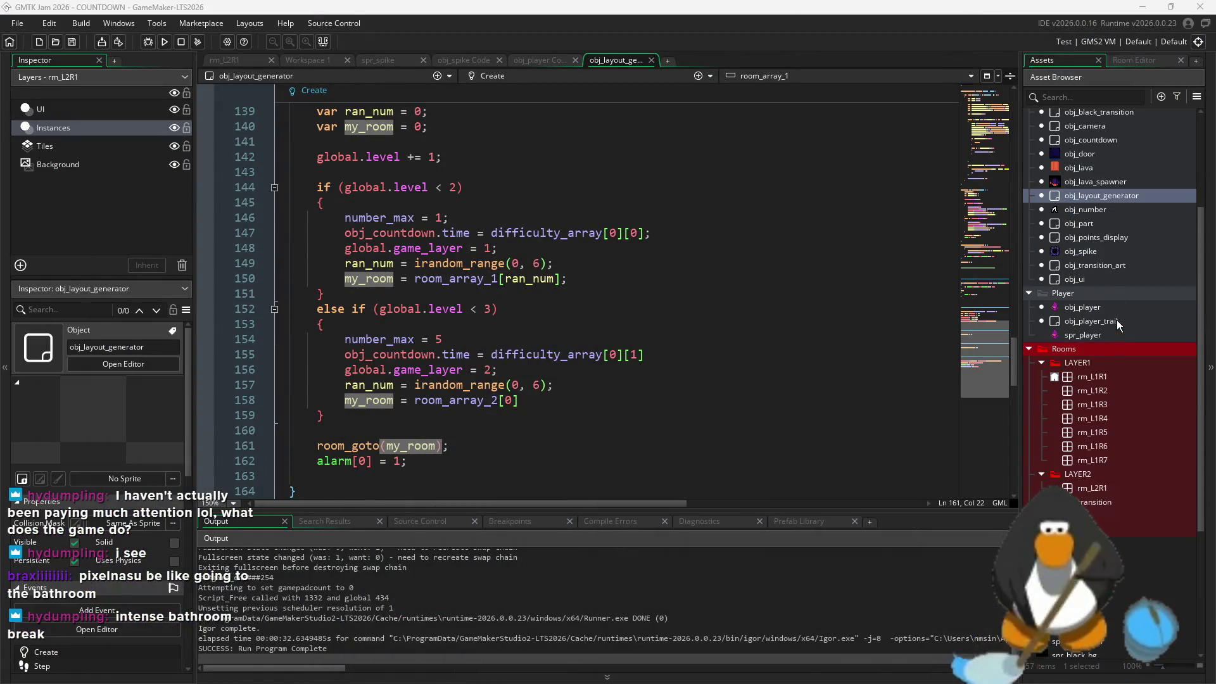
scroll(1108, 443, down, 3)
click(1109, 609)
scroll(1083, 653, down, 3)
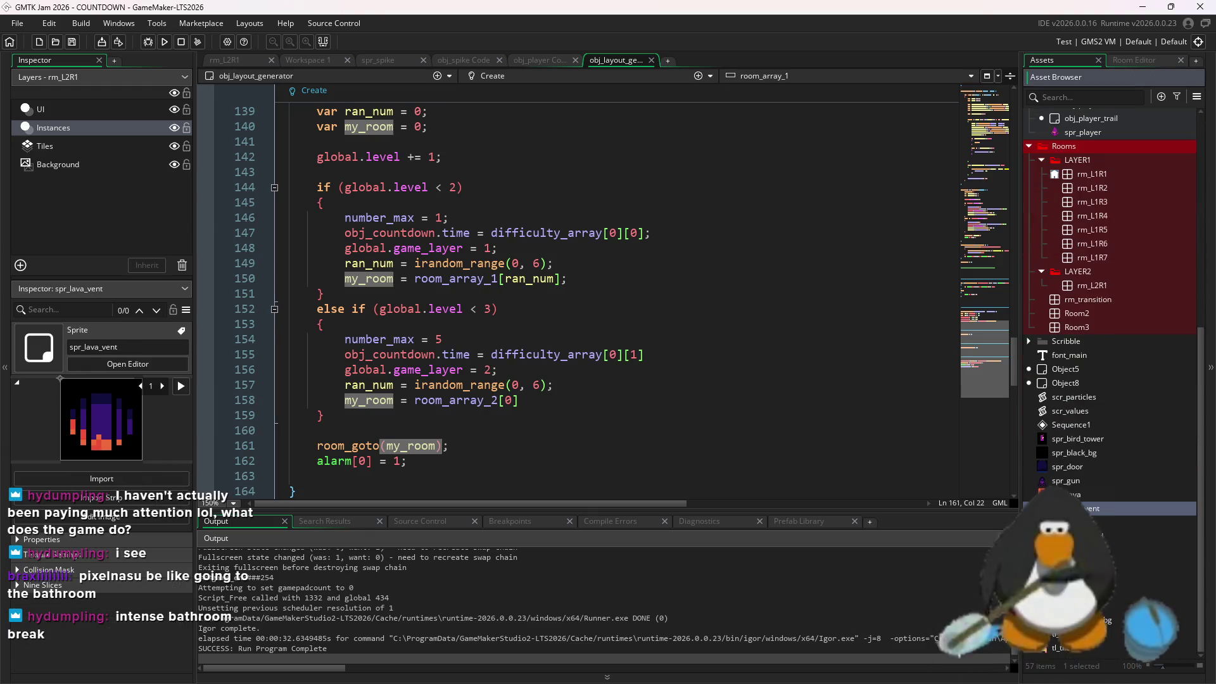
double_click(1082, 653)
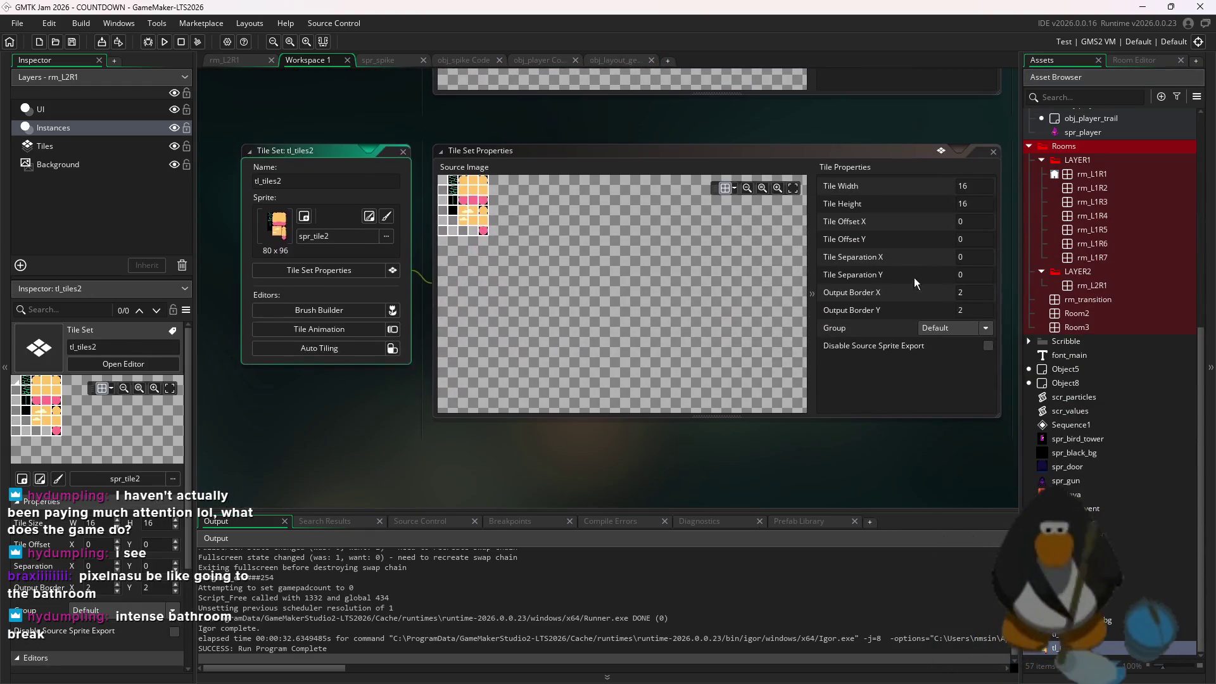
click(1077, 577)
double_click(1077, 577)
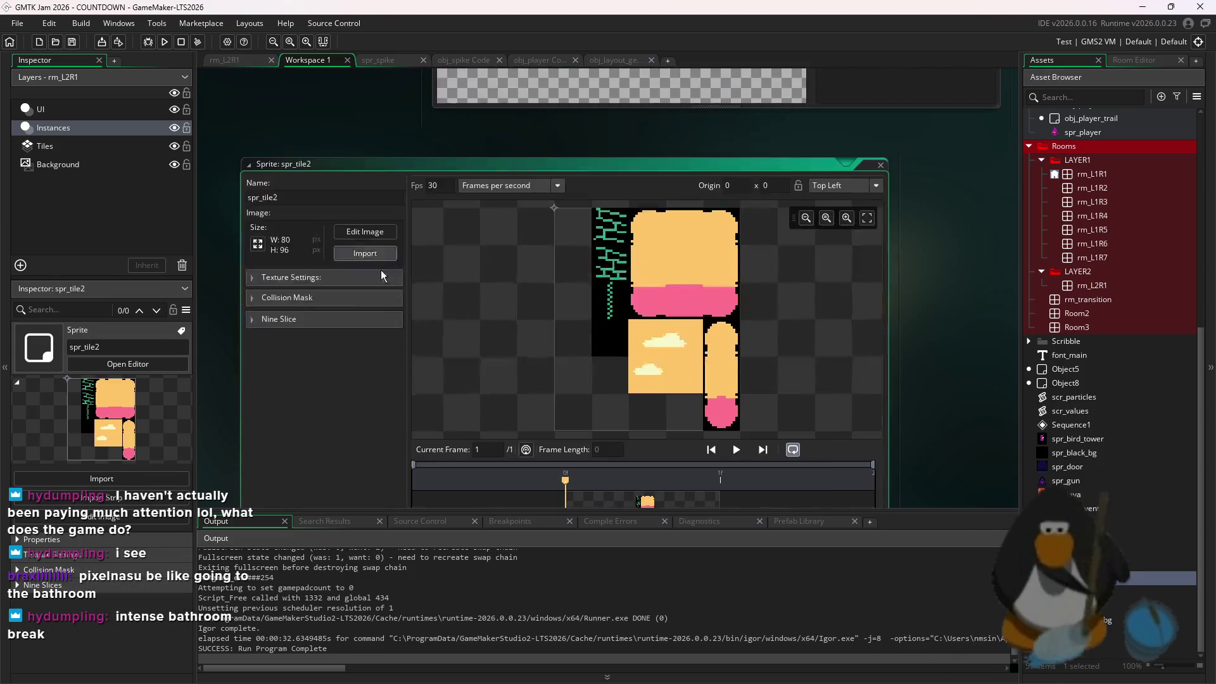
click(365, 168)
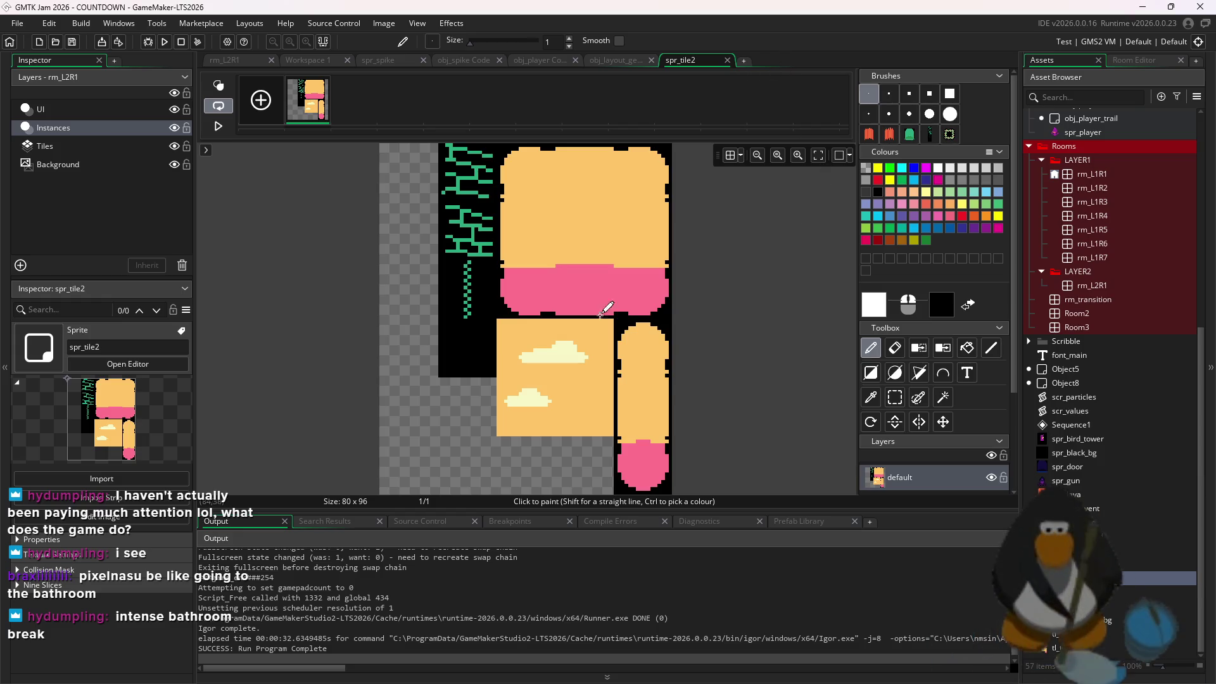
key(ctrl+v)
click(473, 257)
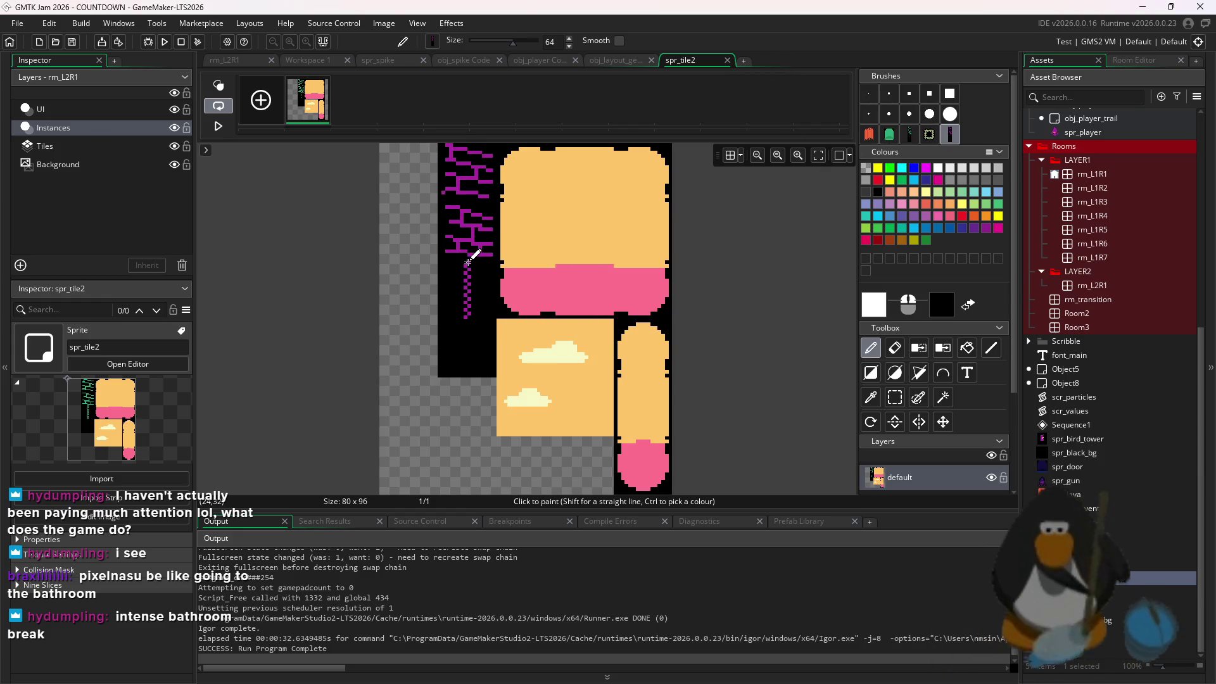
click(308, 60)
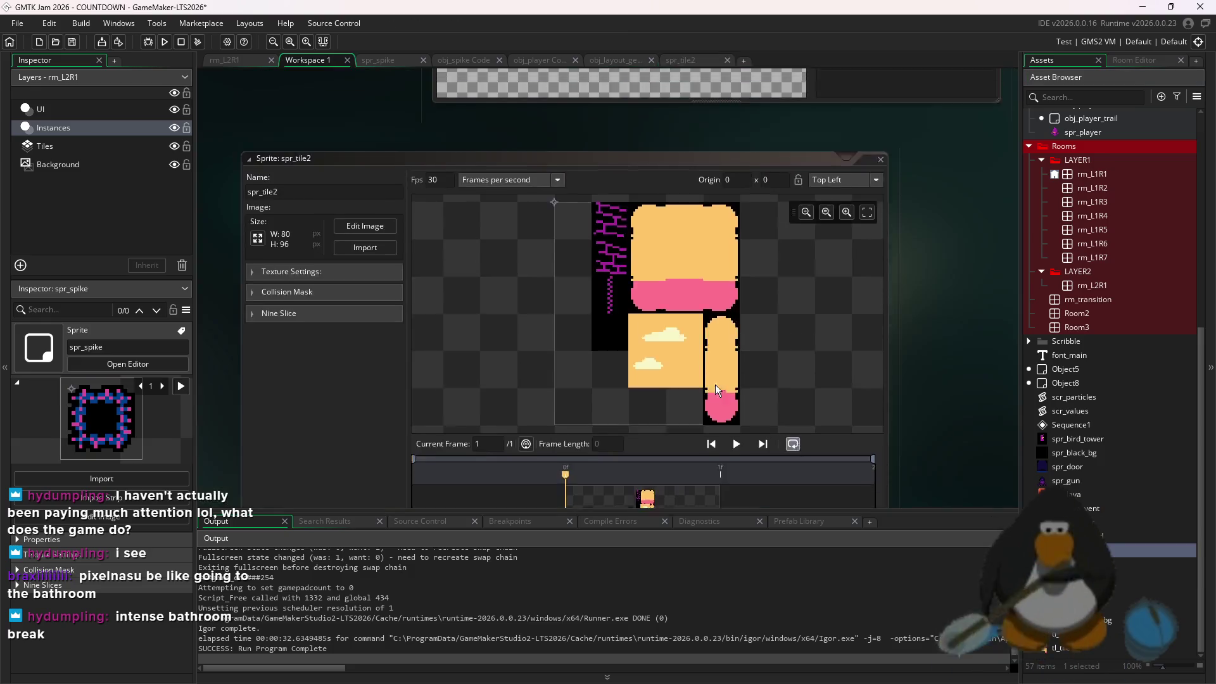
Paste the recoloured spike into spr_spike's frame, keeping the canvas at 22x22
click(367, 166)
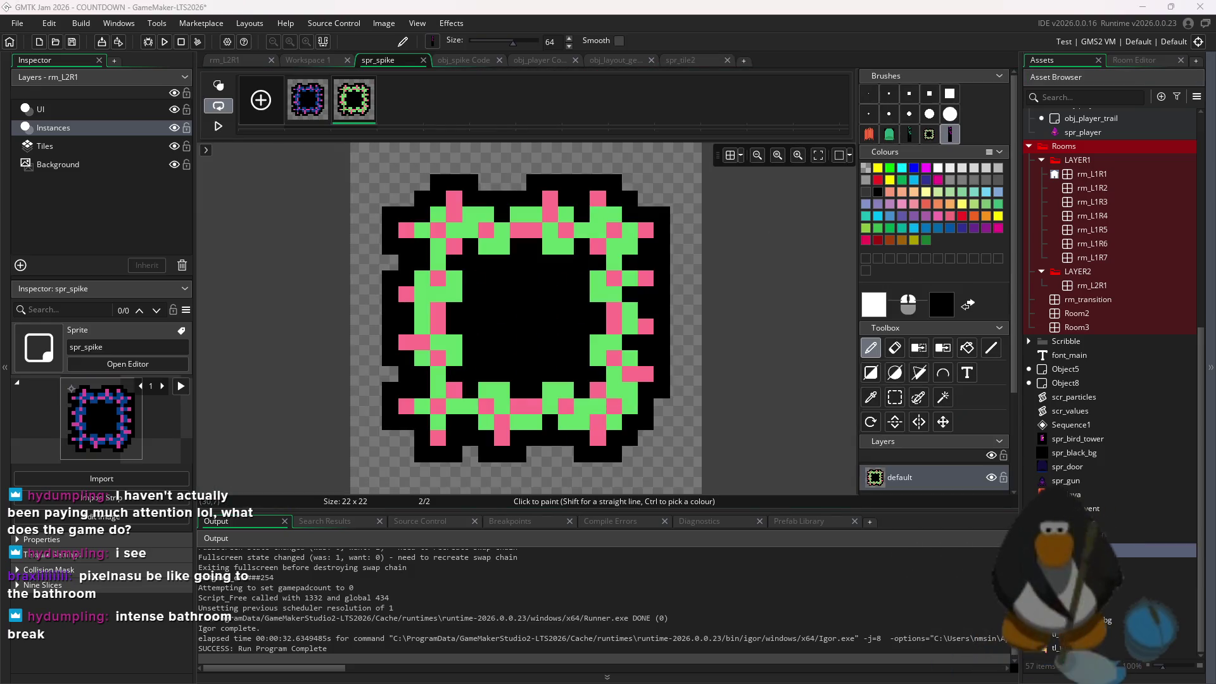
mouse_move(347, 114)
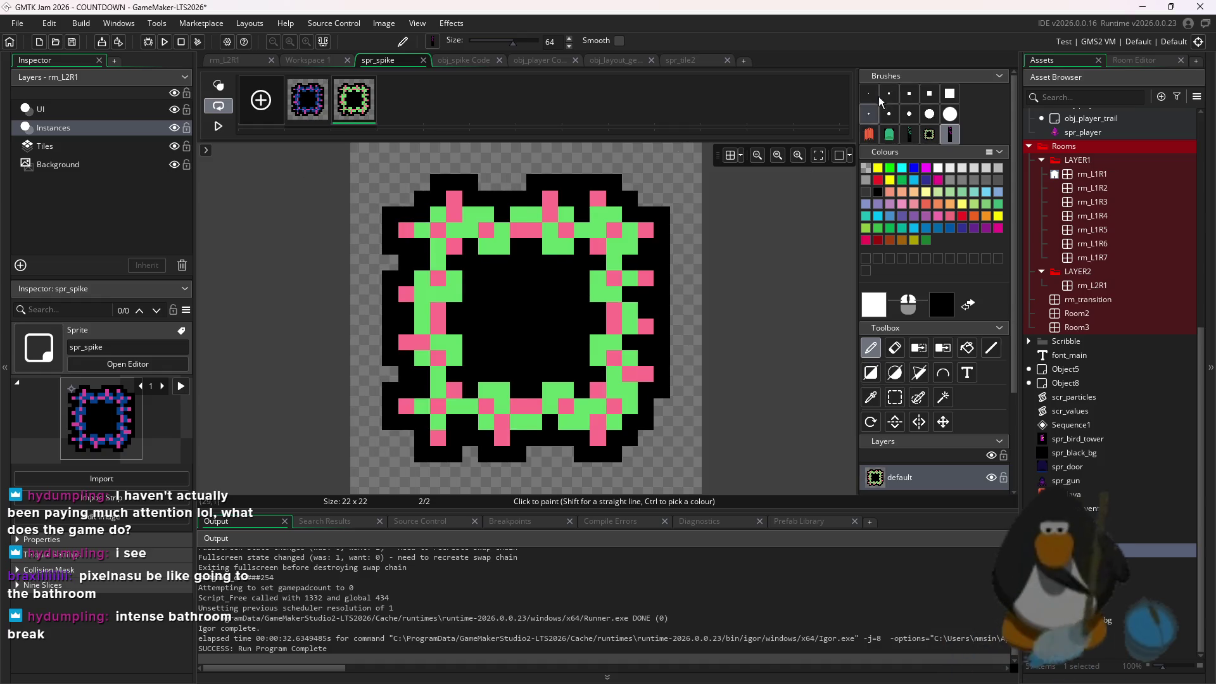
key(ctrl+v)
click(545, 271)
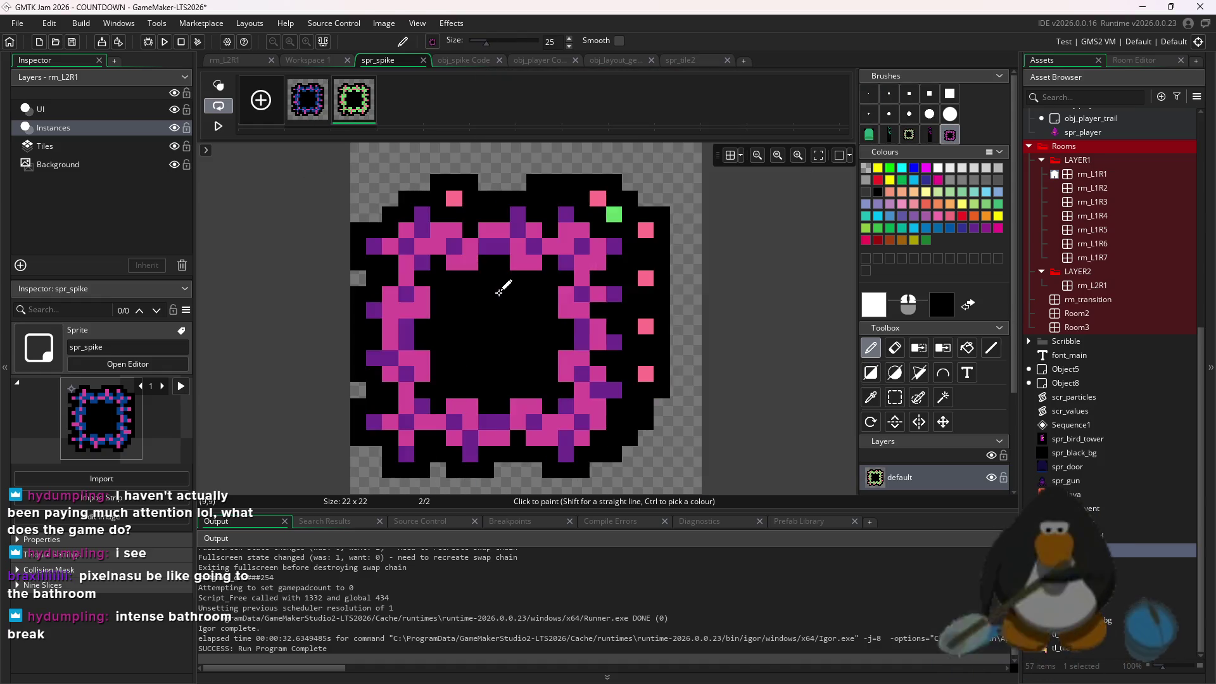
key(ctrl+z)
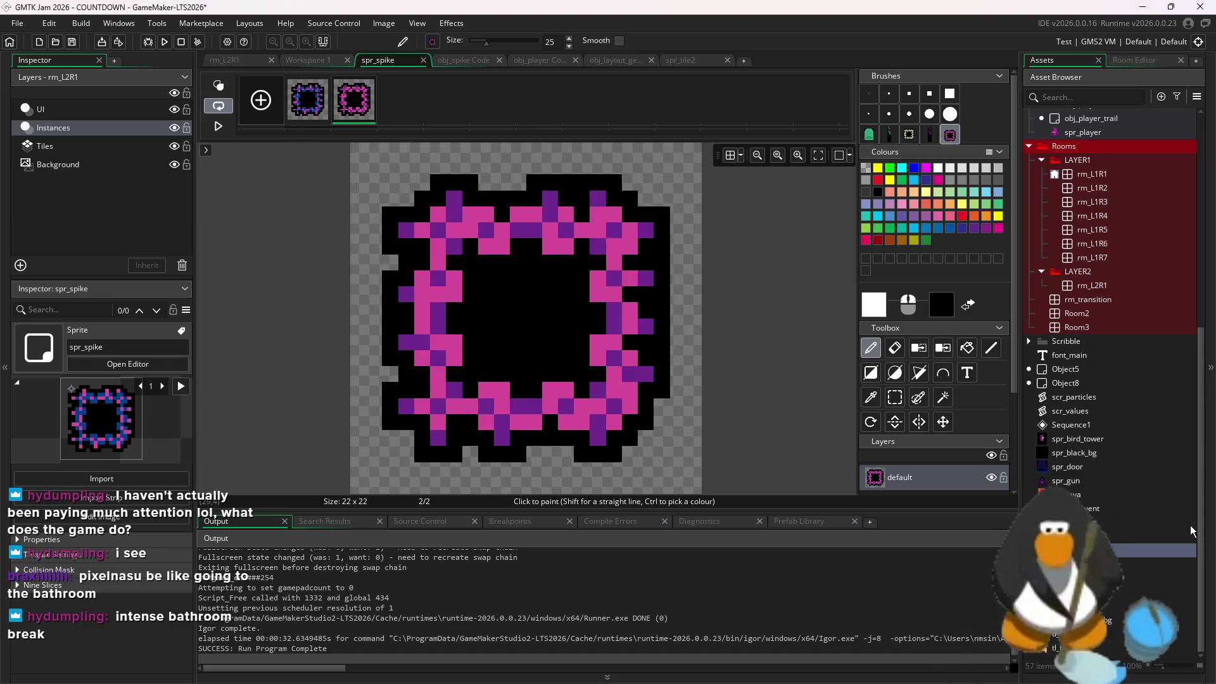
Stamp the magenta door over spr_door's green second frame and run the game
double_click(1077, 467)
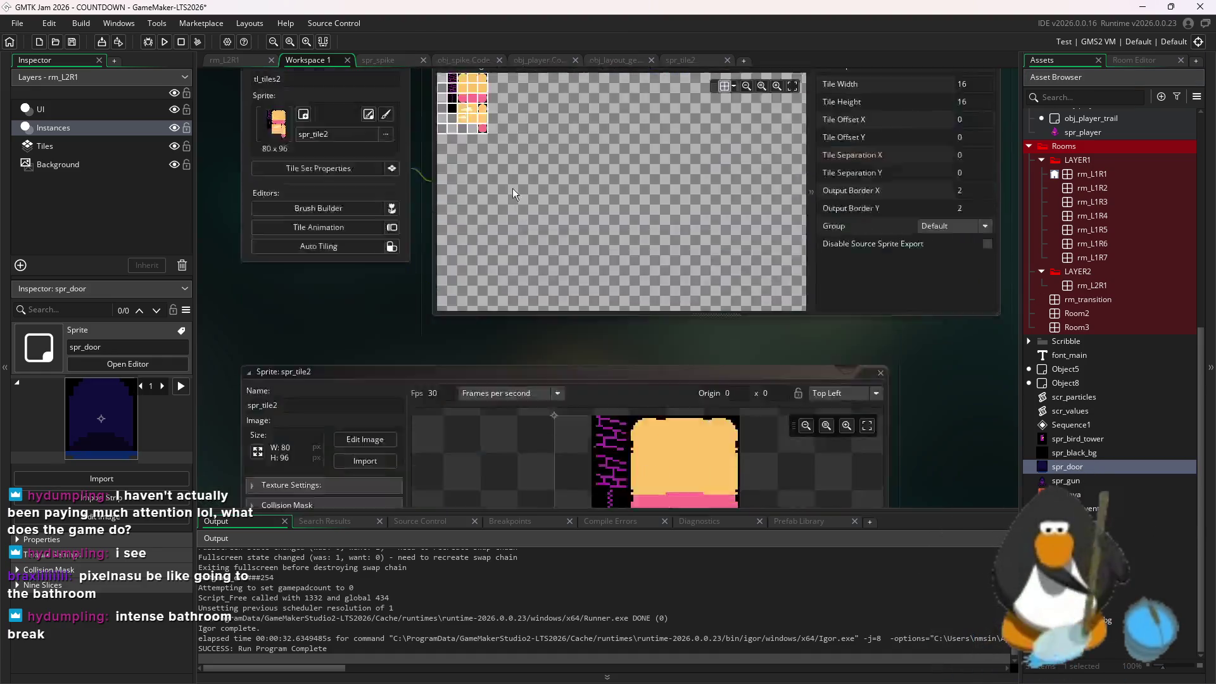
click(361, 165)
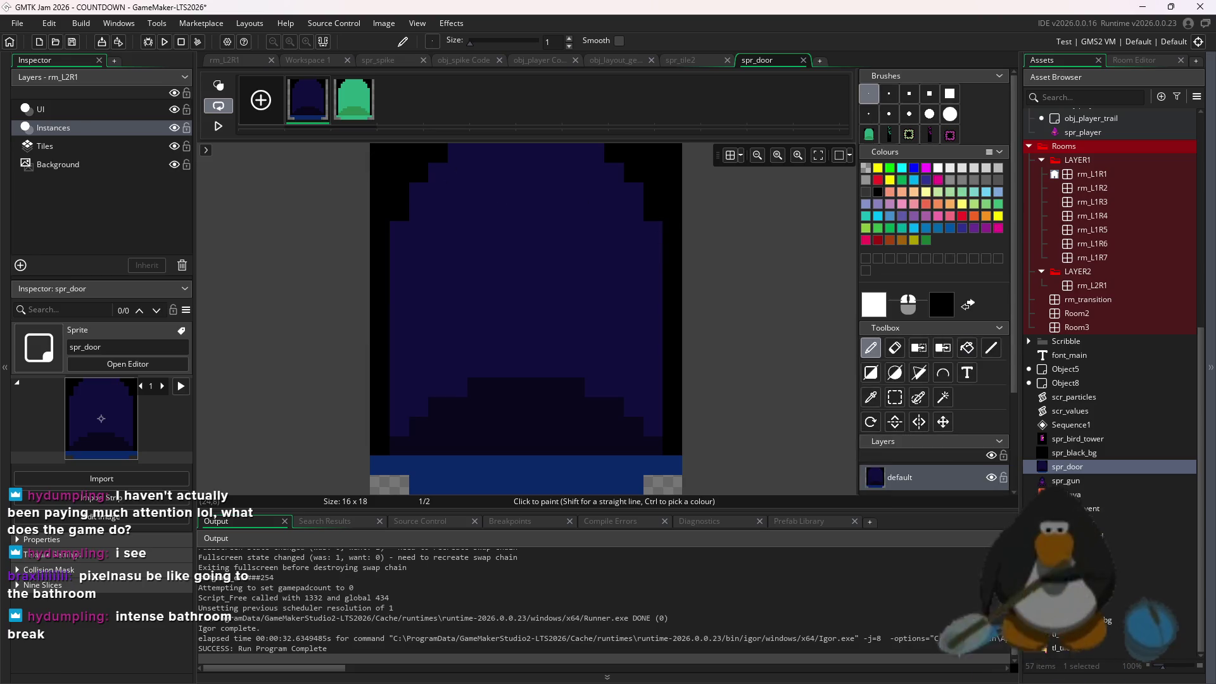
click(340, 112)
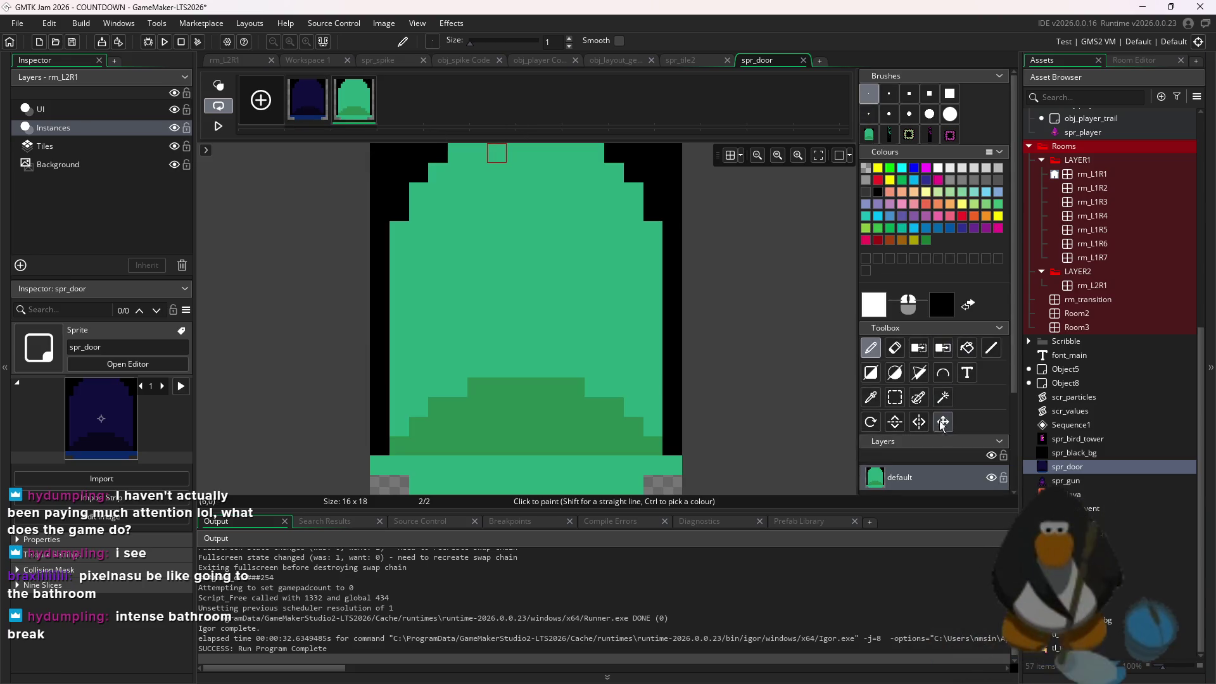
click(895, 397)
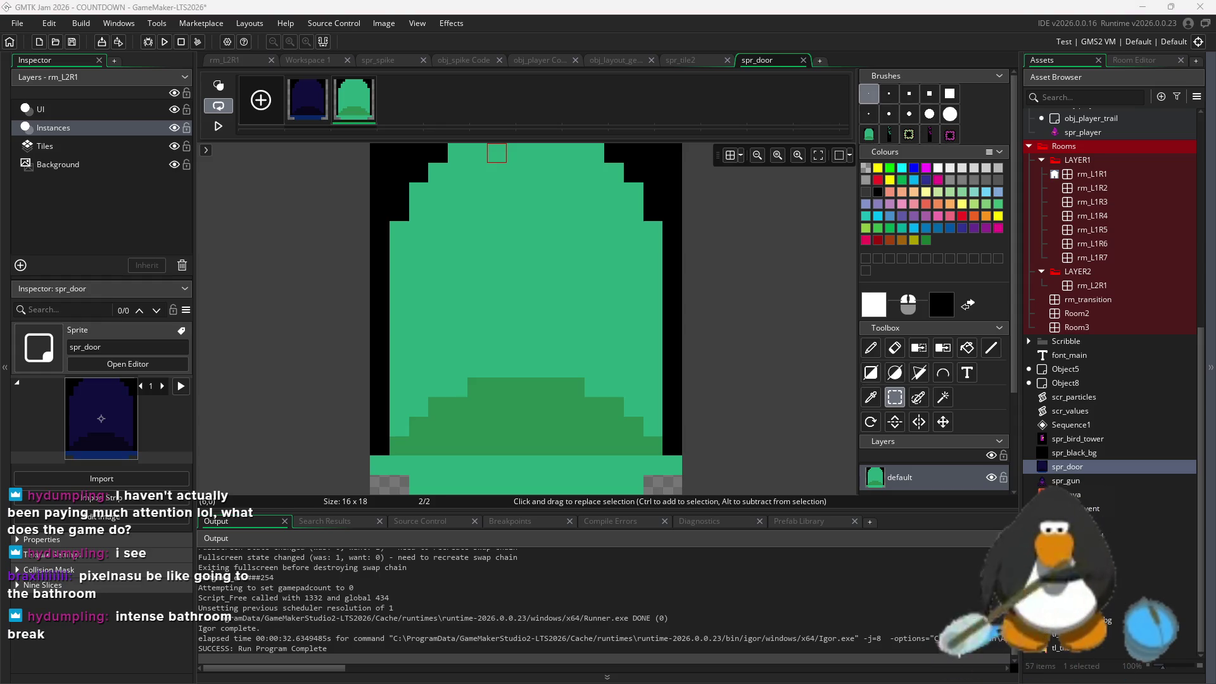
key(ctrl+v)
click(523, 265)
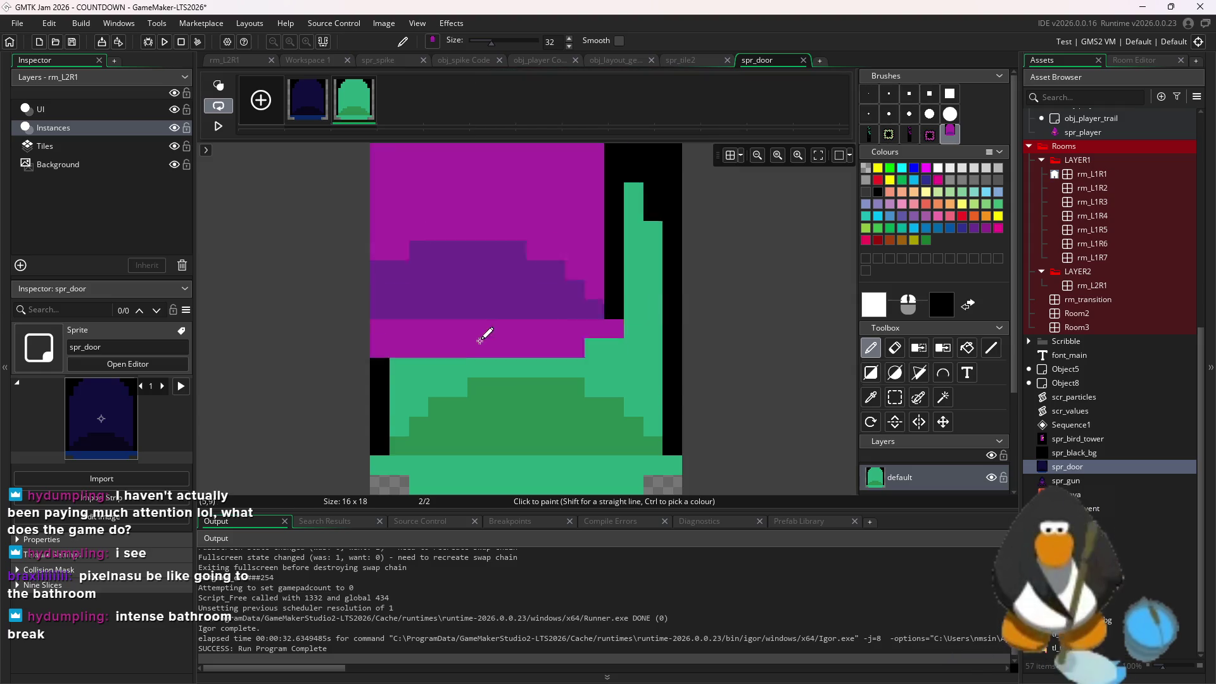
click(539, 463)
click(166, 42)
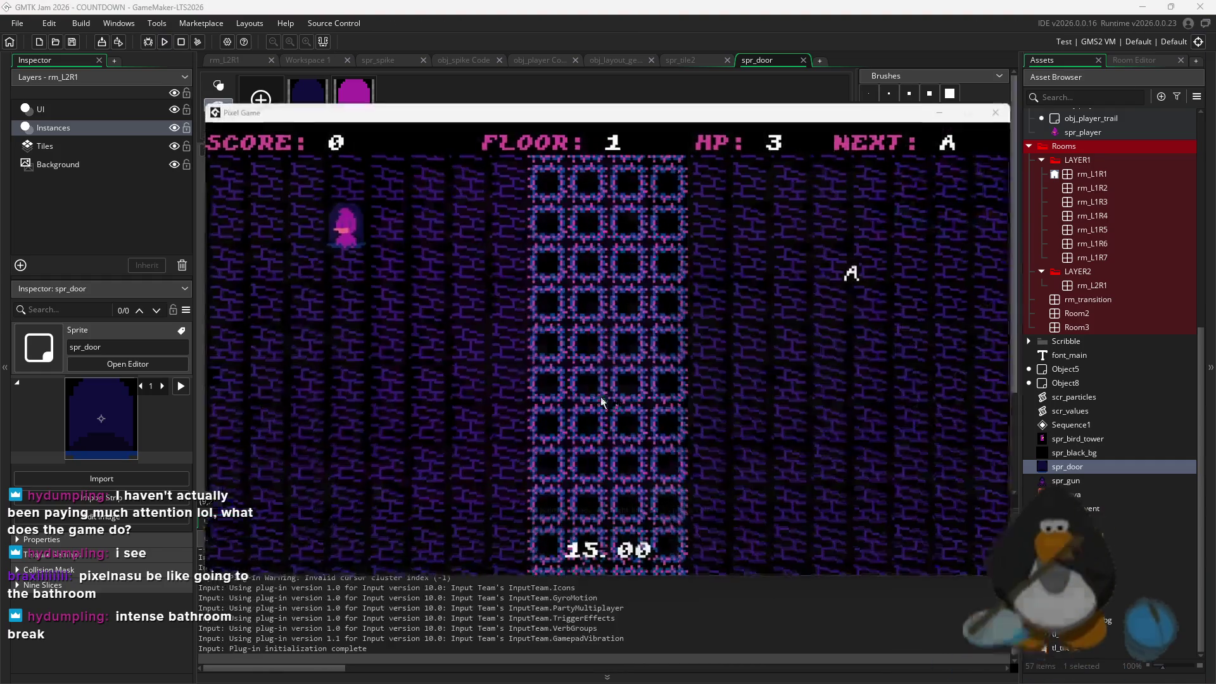
click(588, 383)
Play through floor 2 with the arrow keys, dashing left and moving up, down and right
key(Left)
key(Left)
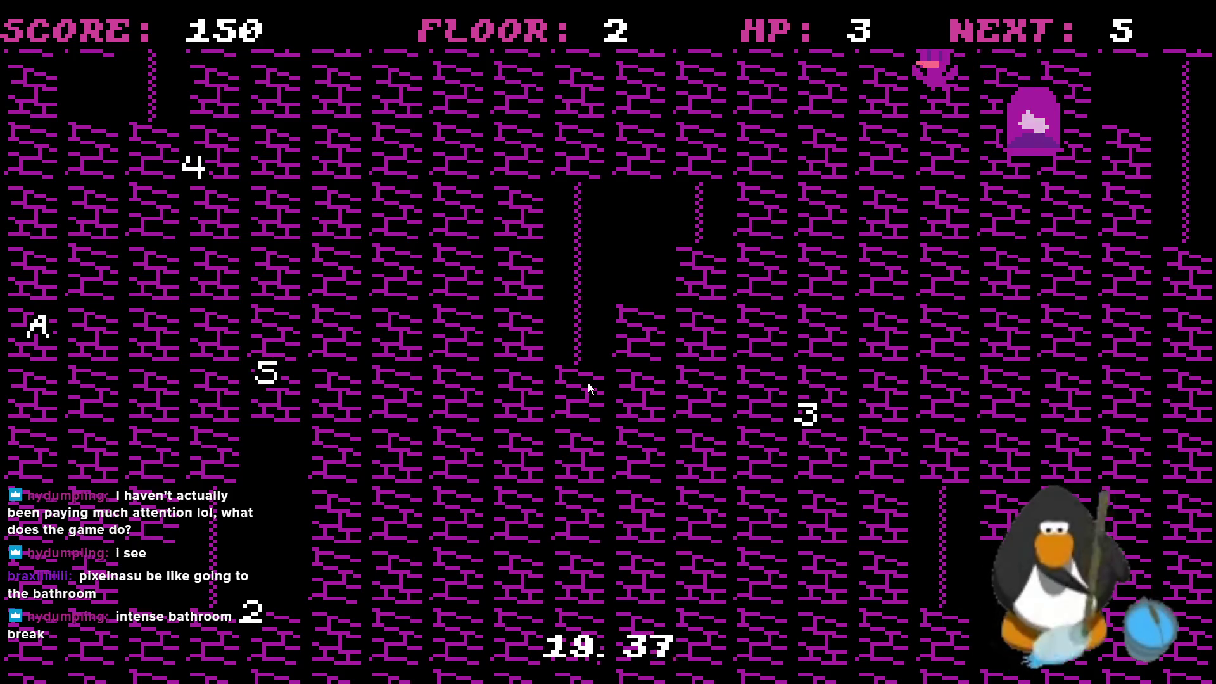
key(Left)
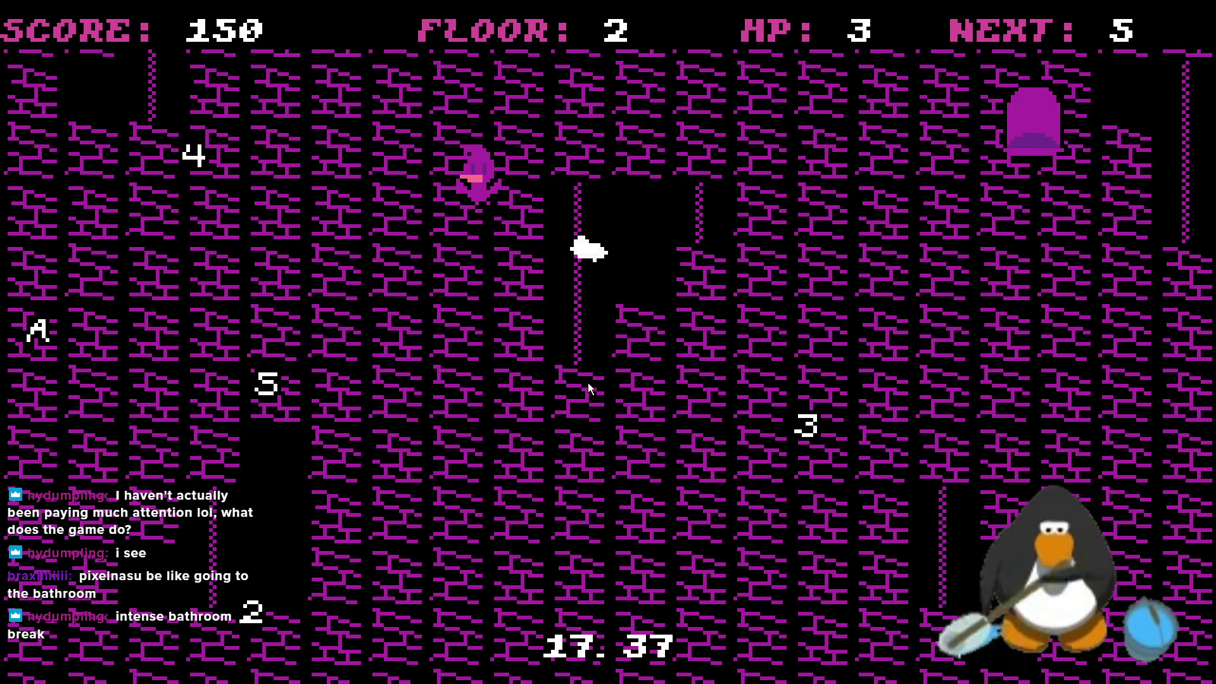
key(Down)
key(Left)
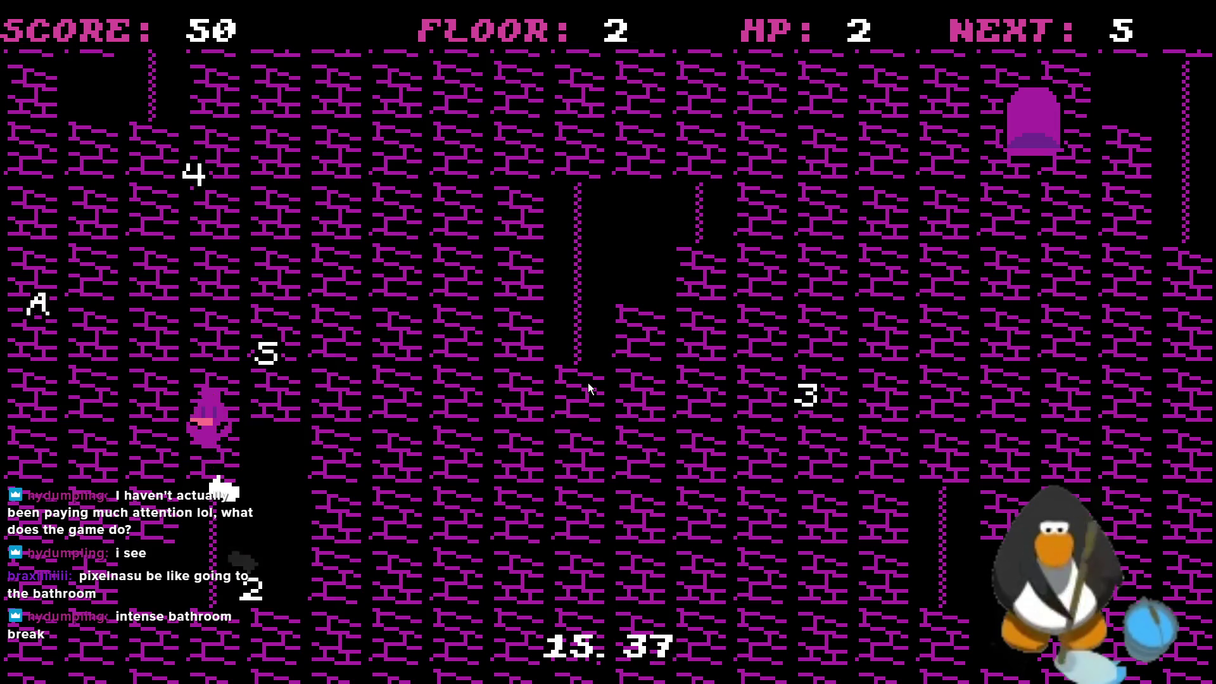
key(Up)
key(Down)
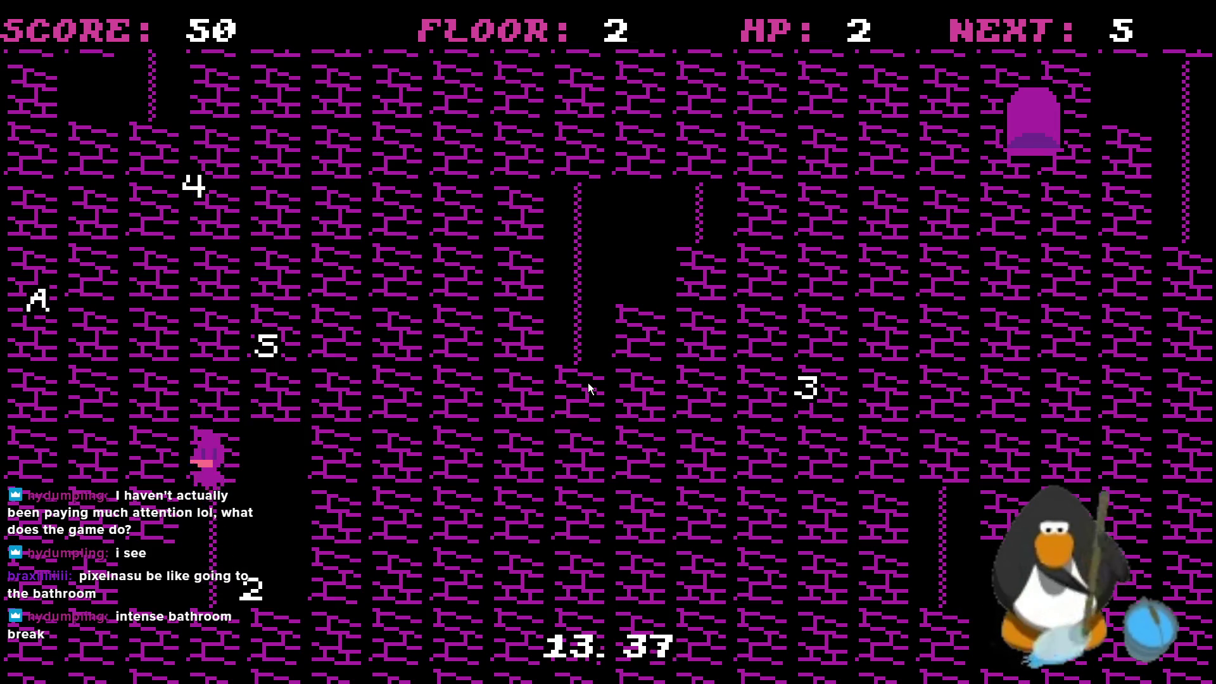
key(Up)
key(Right)
key(Down)
key(Up)
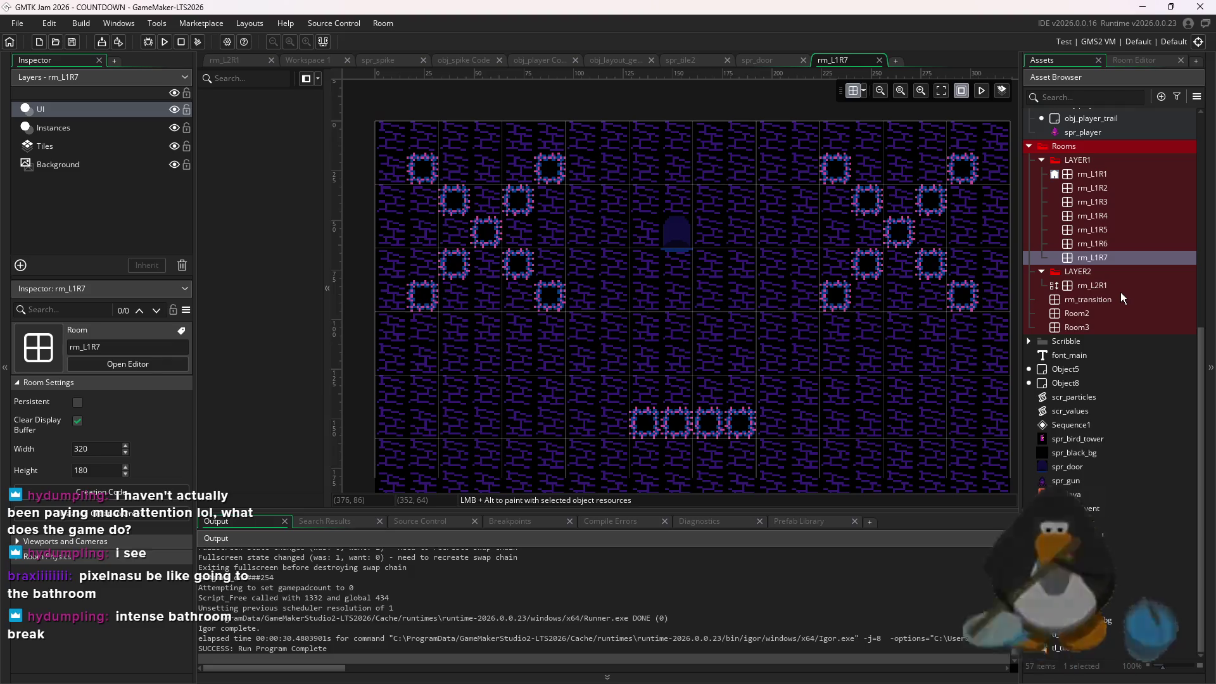
Open rm_L2R1's Tiles layer and erase most wall tiles using a size-21 brush
double_click(1118, 285)
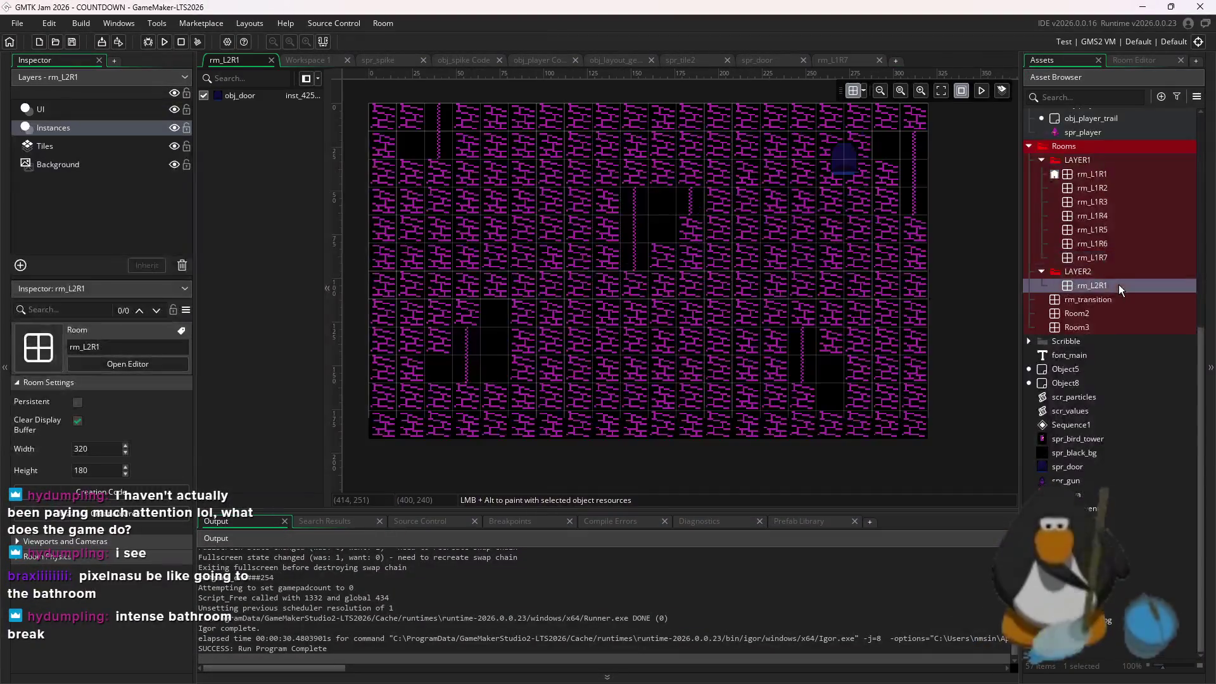
click(79, 147)
click(878, 219)
mouse_move(887, 158)
mouse_down()
mouse_move(864, 130)
mouse_move(482, 150)
mouse_move(747, 145)
mouse_up()
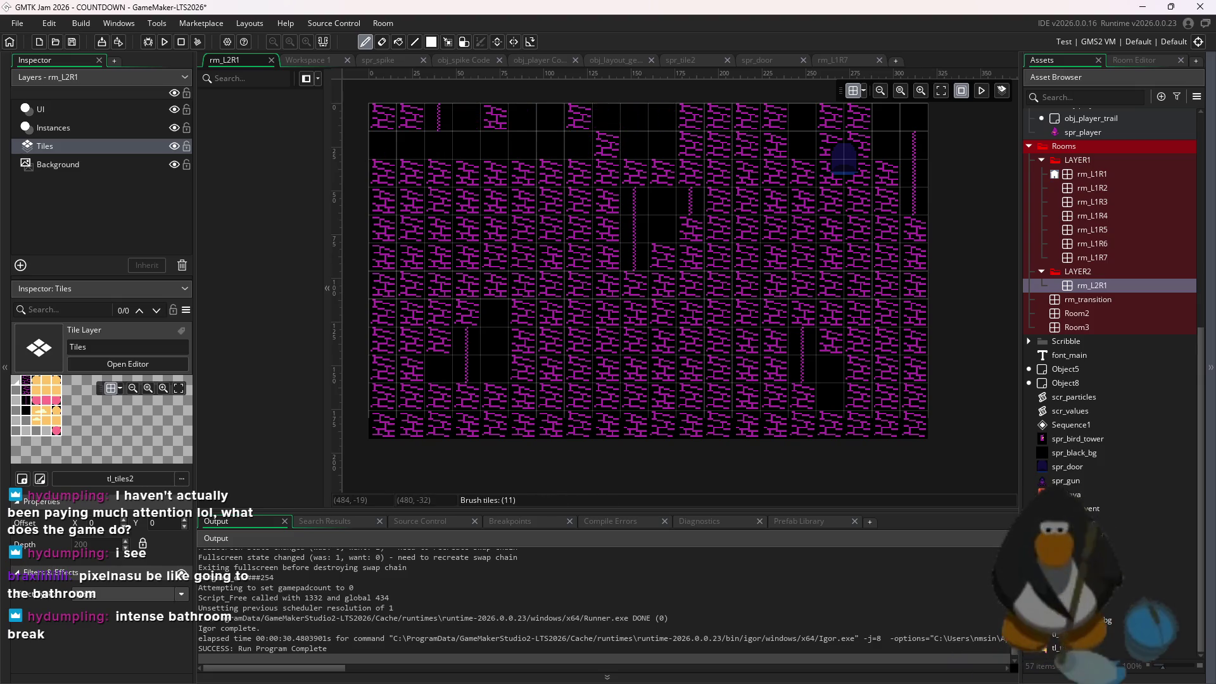
click(1150, 61)
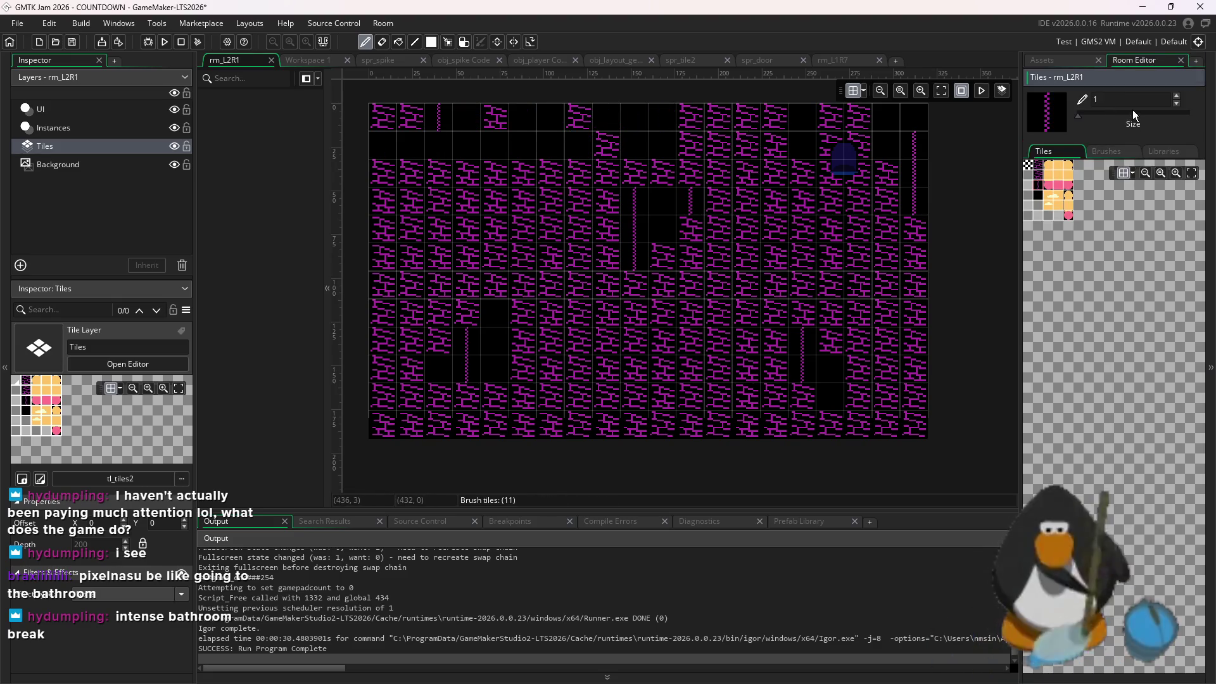
click(1134, 114)
click(1040, 198)
With a size-1 brush, paint a brick column, a tall dotted pillar, and two bricks beneath it
click(1038, 174)
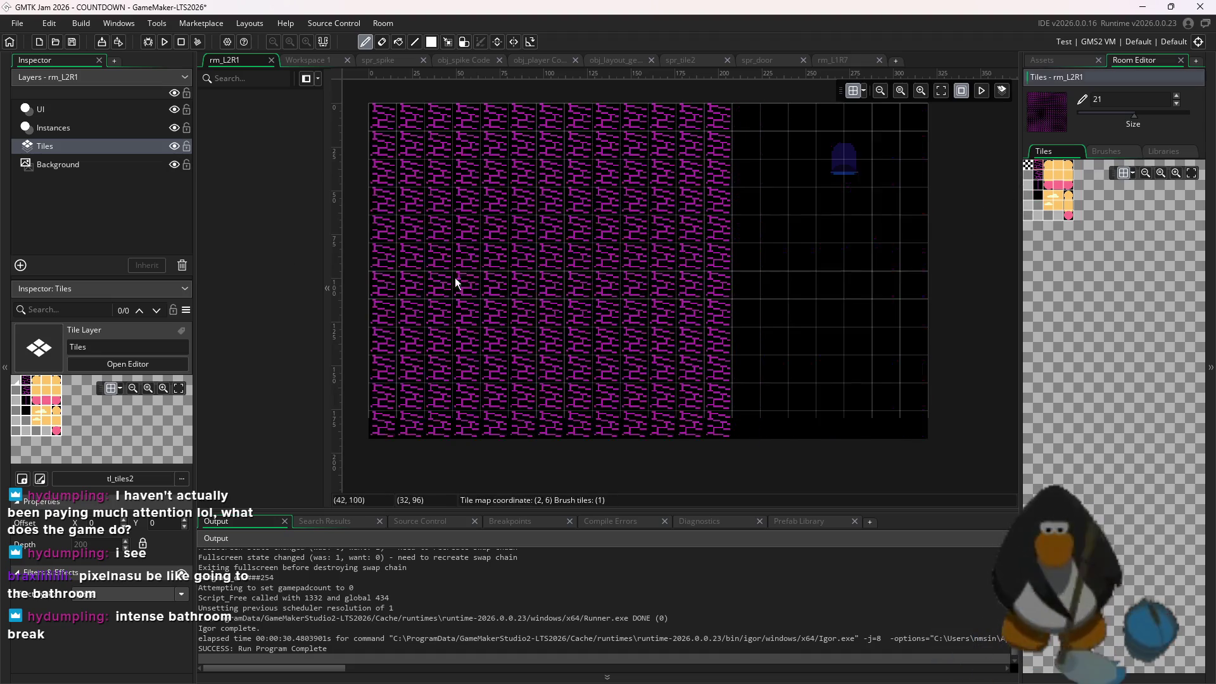
click(1075, 115)
drag(497, 256, 499, 231)
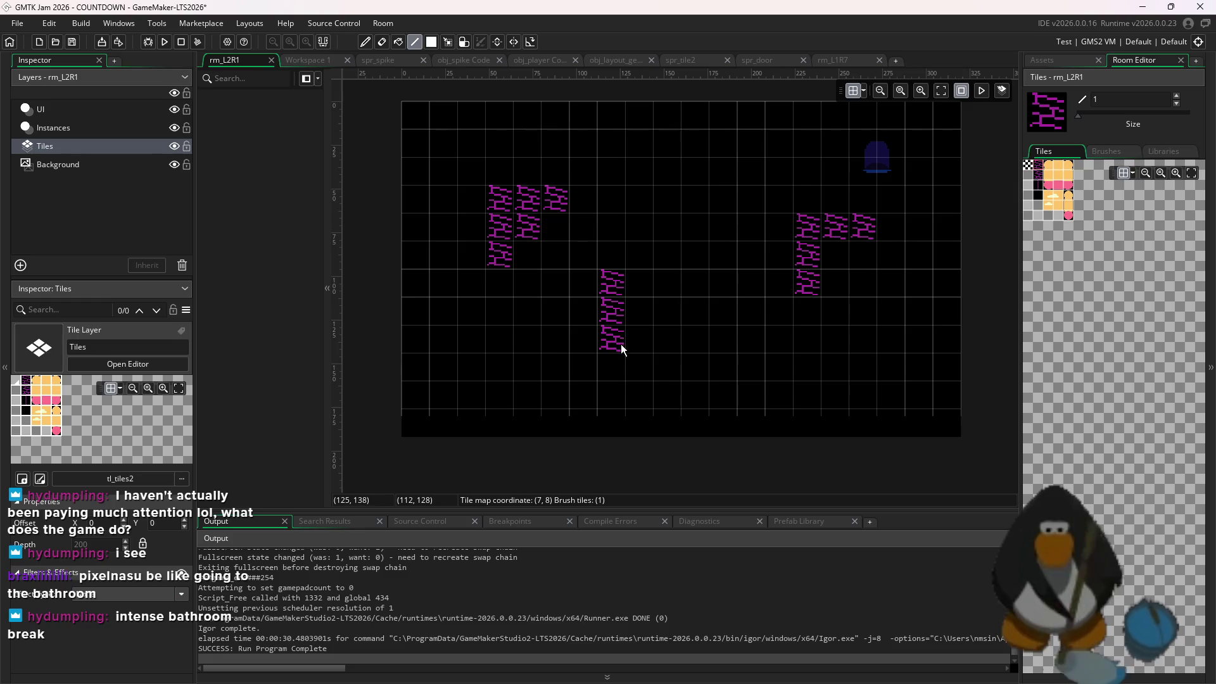
key(ctrl+z)
key(ctrl+z)
key(ctrl+z)
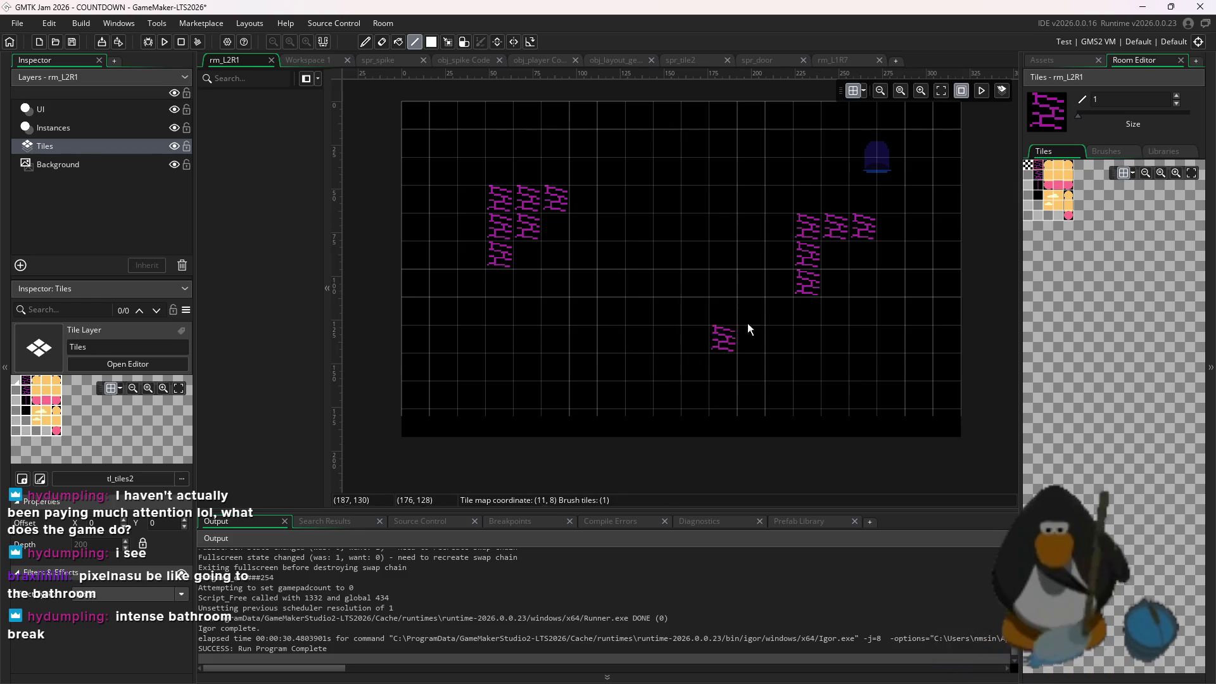
key(ctrl+z)
key(ctrl+z)
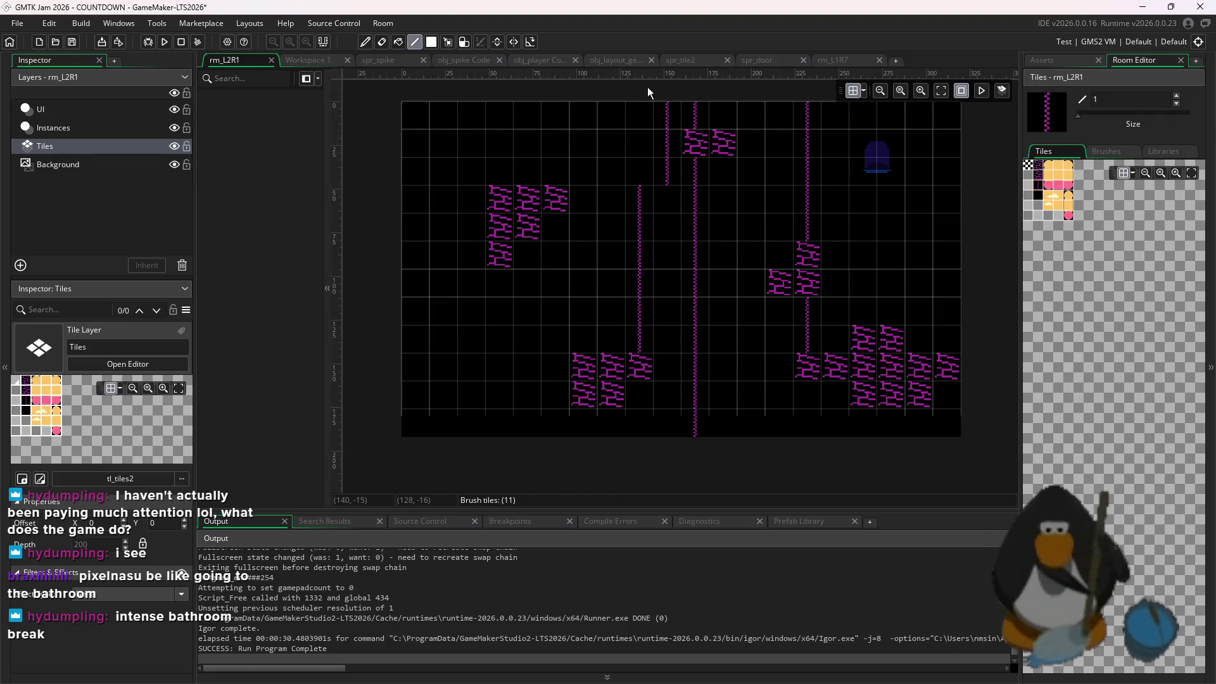
click(585, 227)
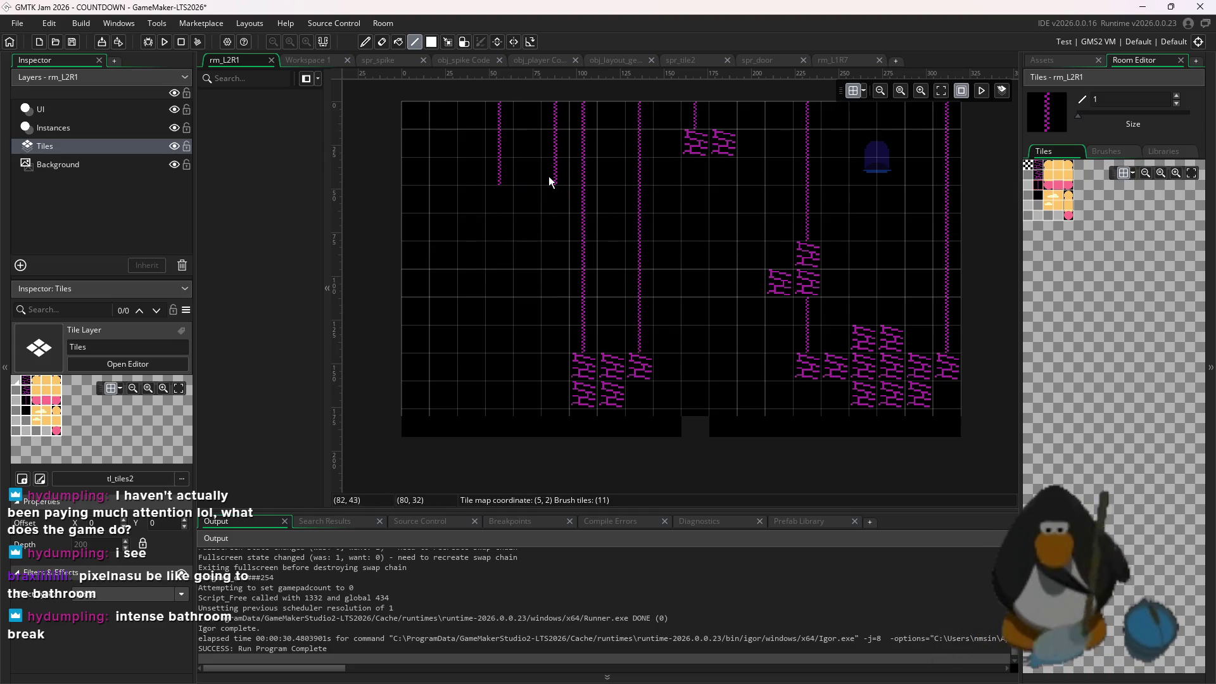
click(1029, 176)
drag(454, 239, 459, 252)
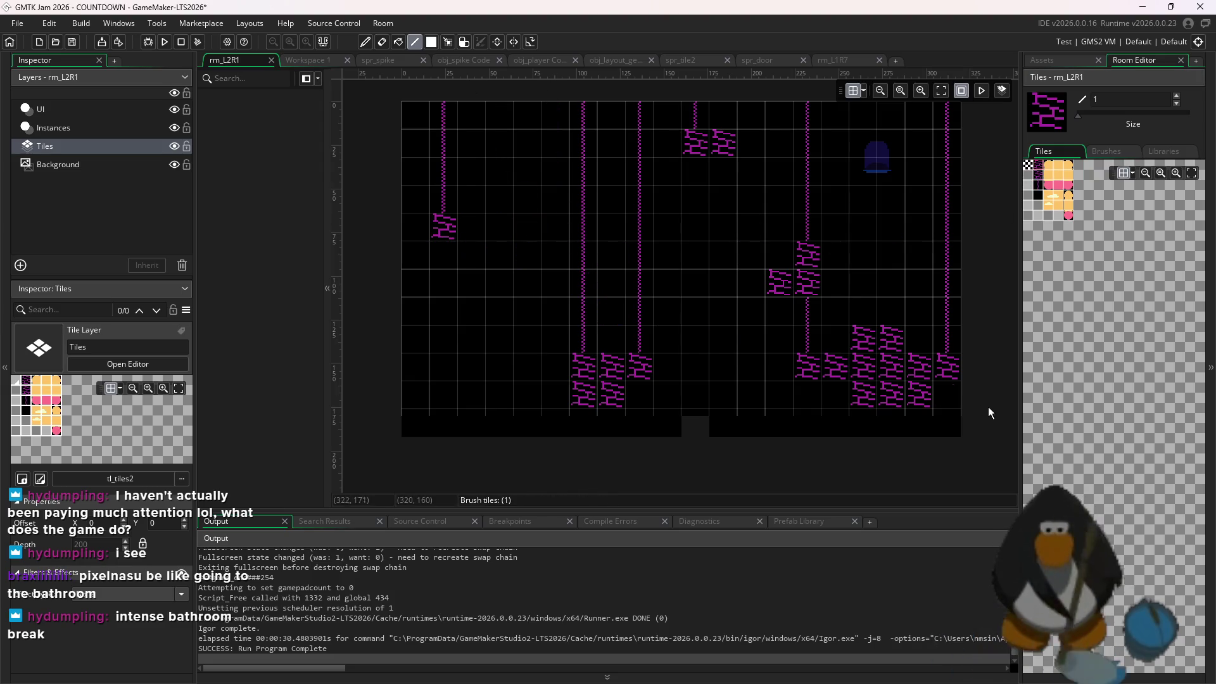
Fill the bottom floor gap with black tiles and add two tall pillars on the right side
drag(1030, 212, 1037, 202)
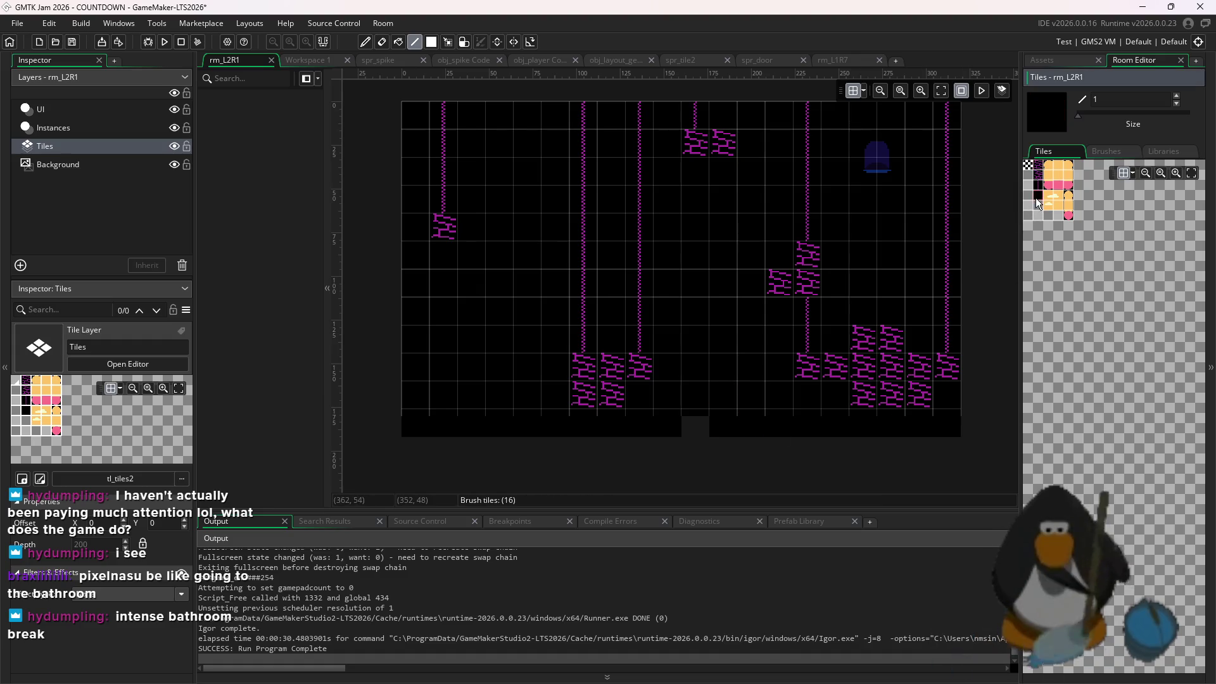
click(701, 429)
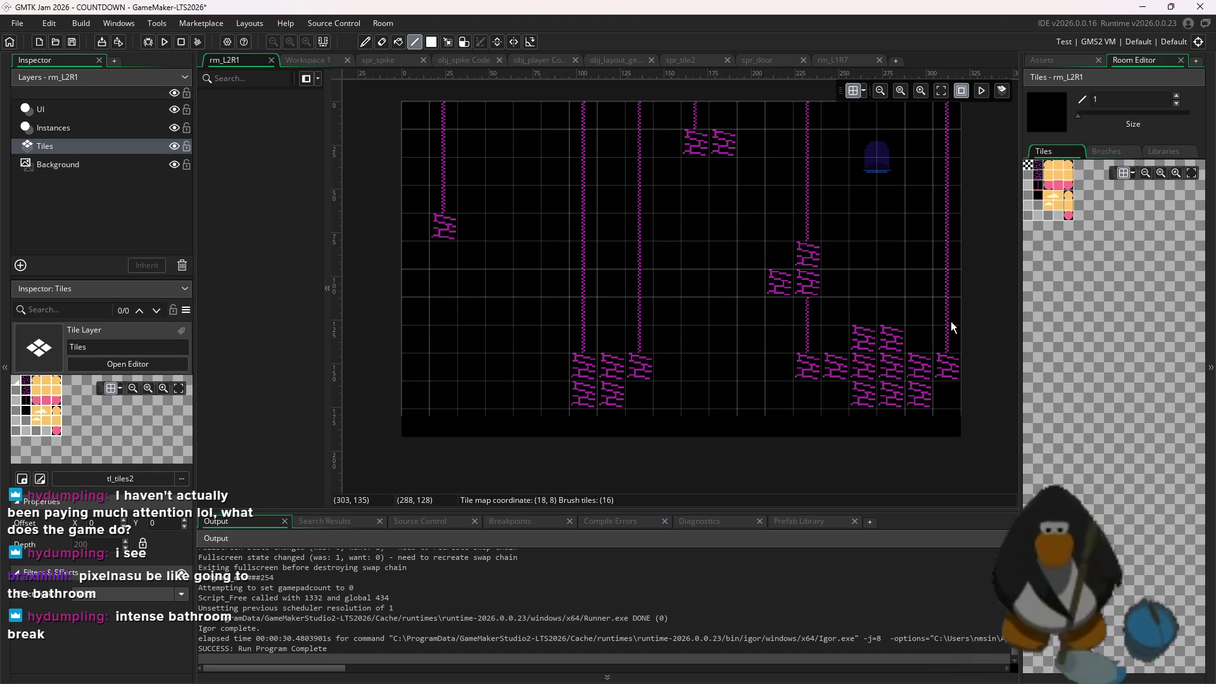
drag(1042, 192, 1039, 163)
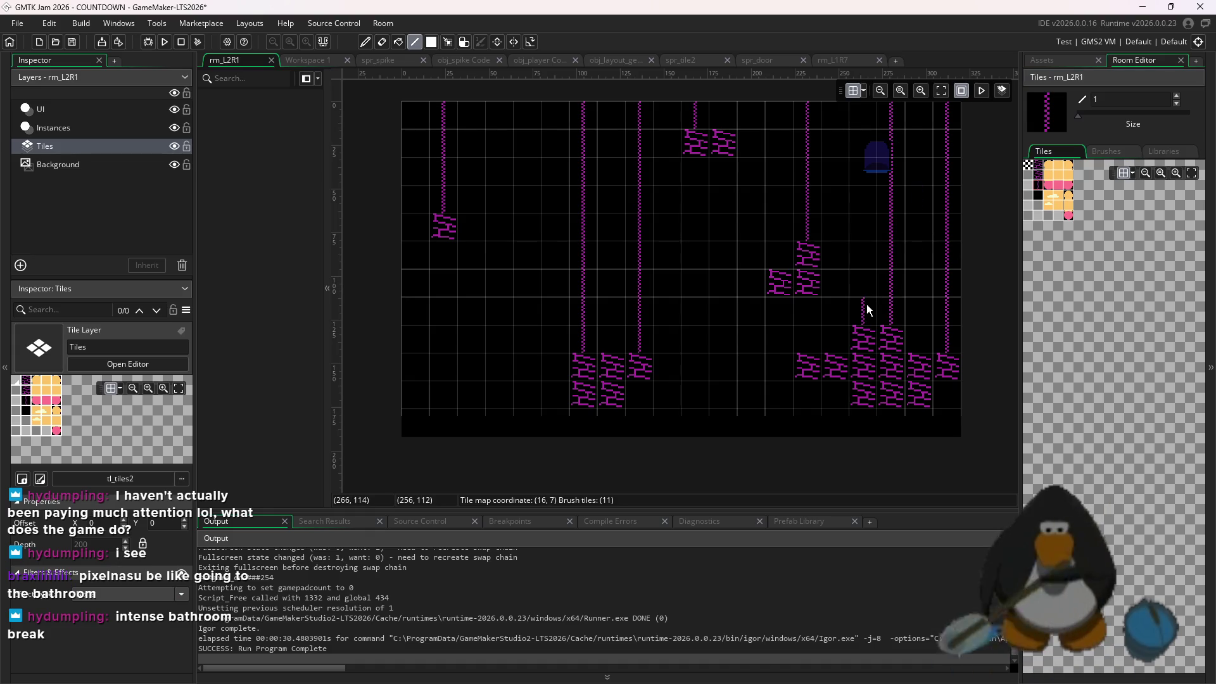
key(ctrl+z)
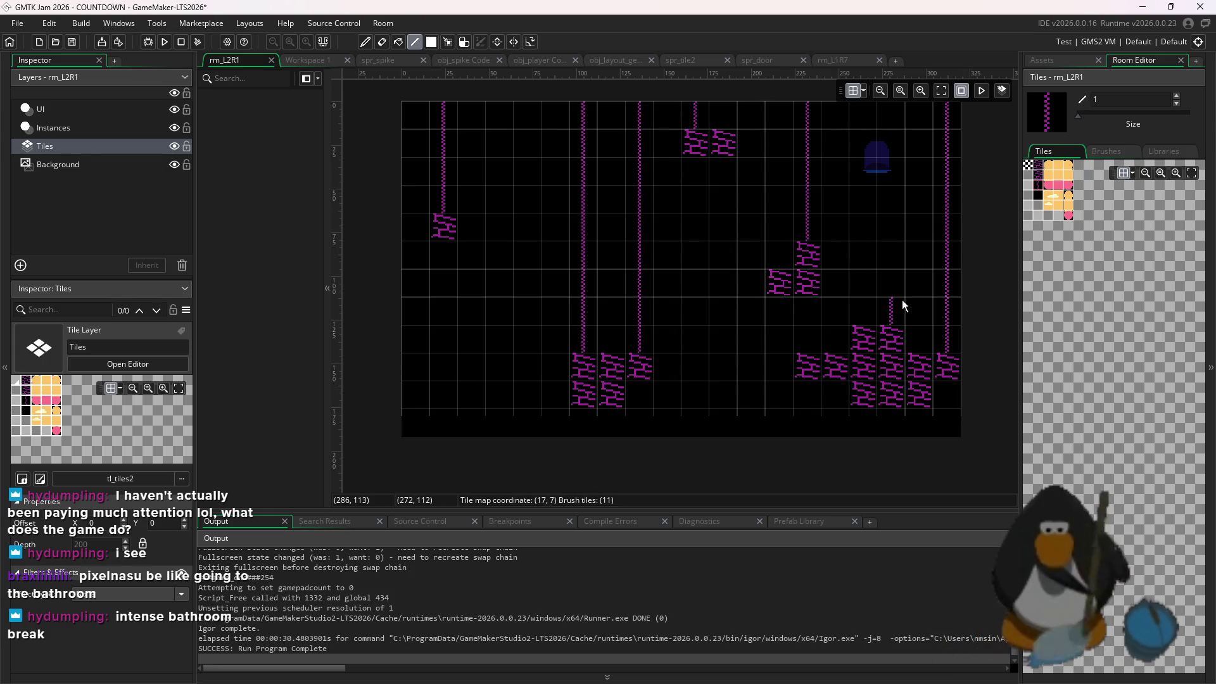
click(847, 334)
click(775, 253)
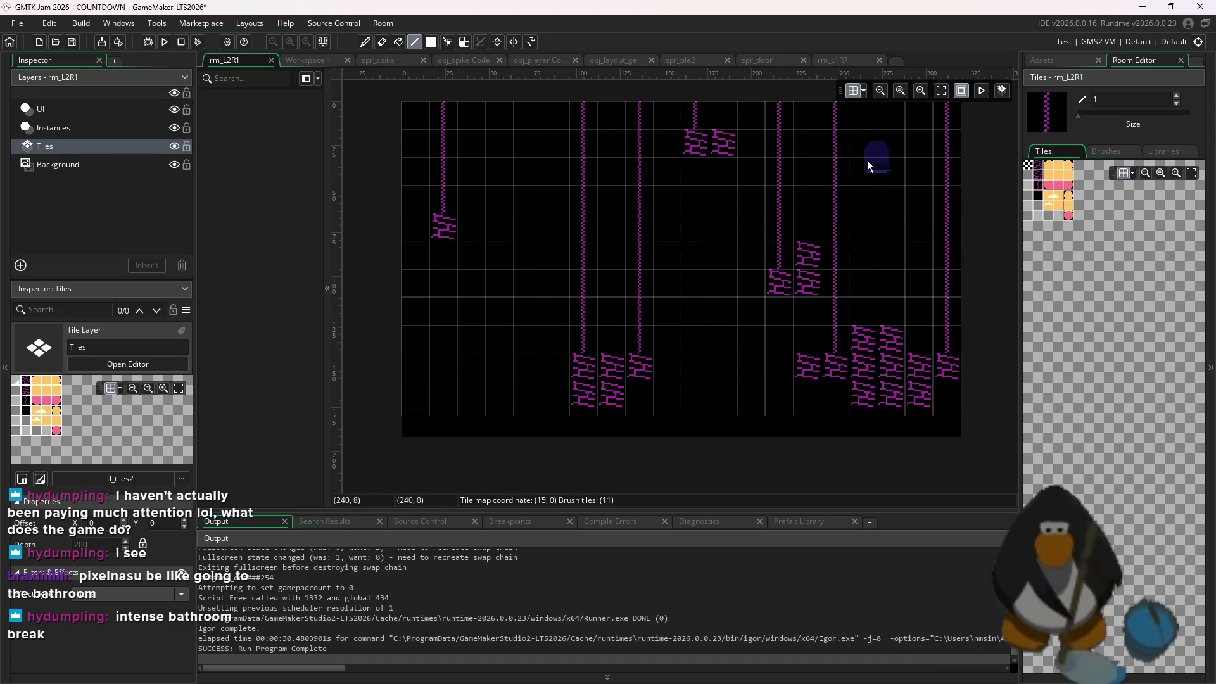
click(1048, 58)
On the Instances layer, drop an obj_spike left of centre, undoing the extra spikes
click(54, 127)
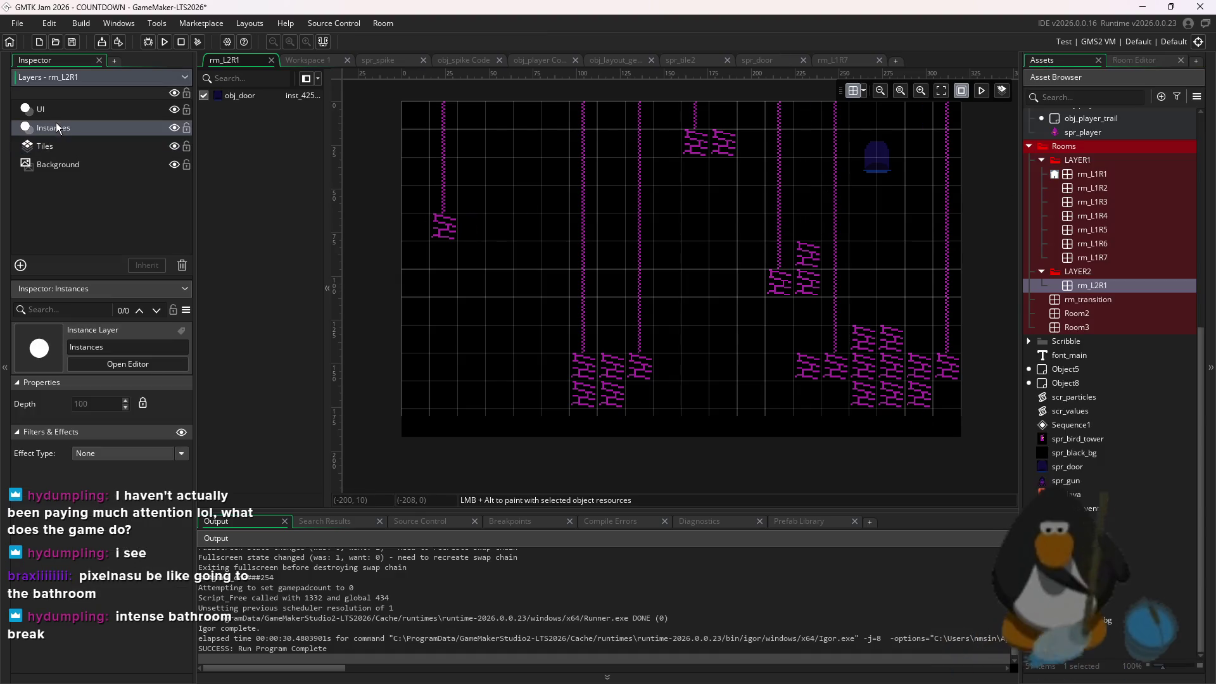
scroll(1108, 317, up, 4)
drag(1092, 150, 546, 317)
drag(525, 249, 527, 255)
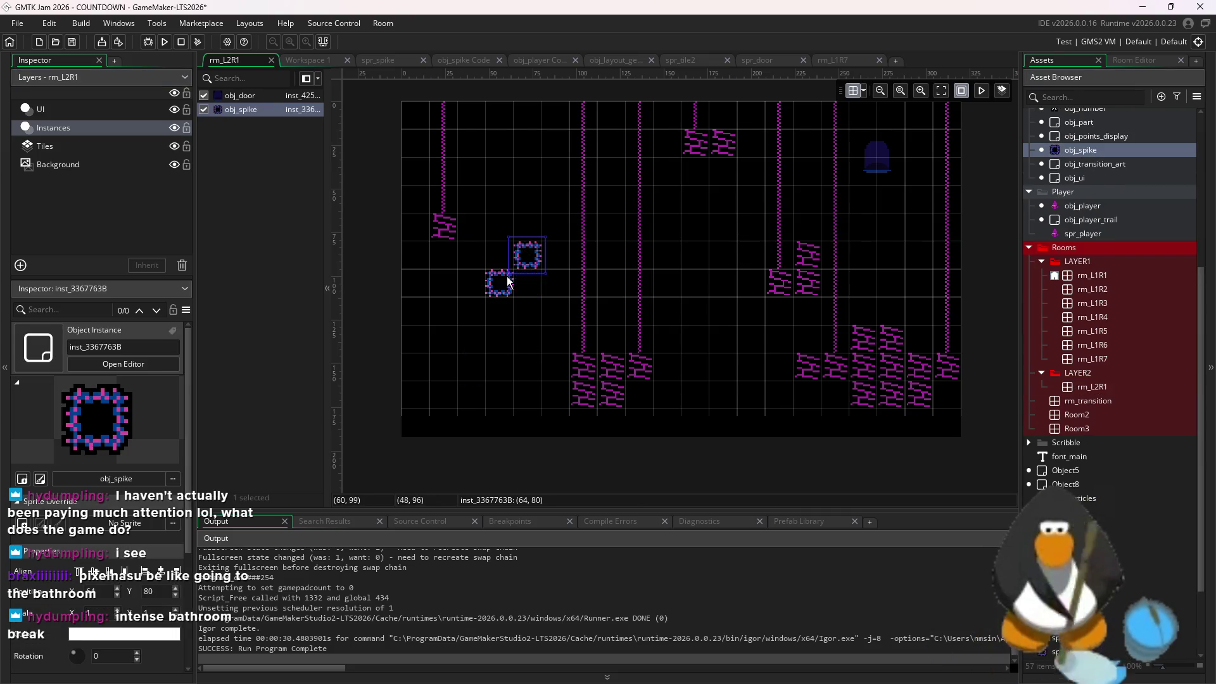
alt+click(499, 283)
alt+click(527, 283)
click(522, 252)
key(ctrl+z)
key(ctrl+z)
key(ctrl+z)
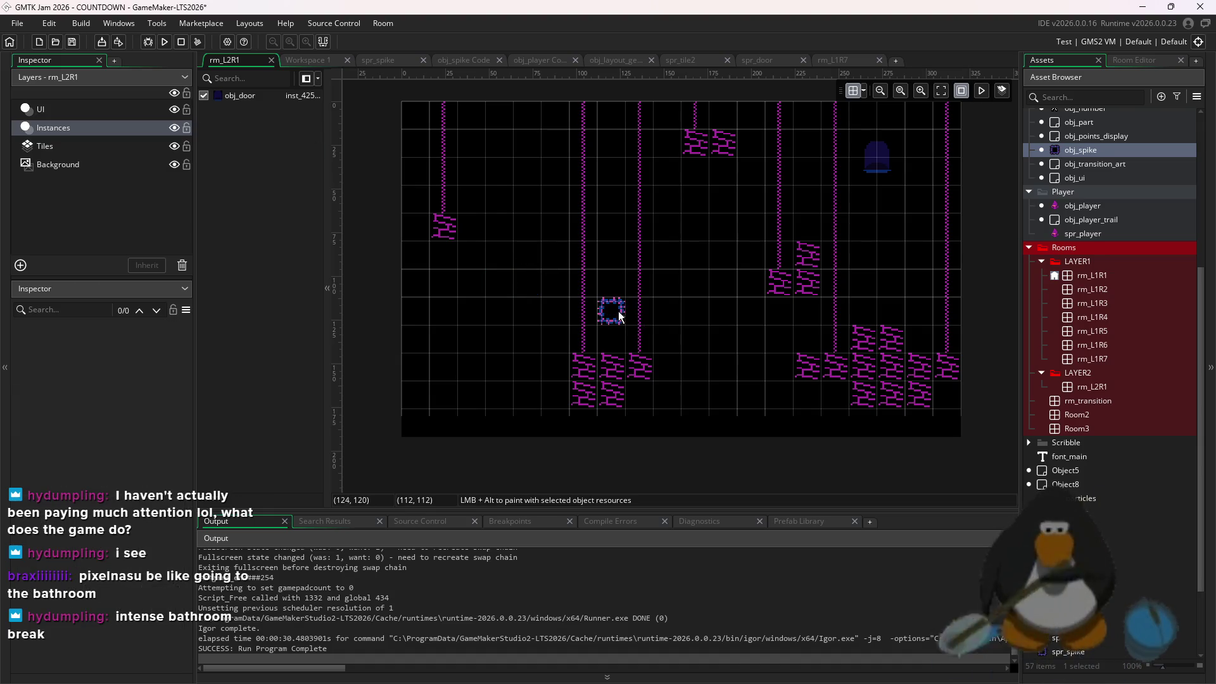
Place obj_spike instances over the lower left ledge spikes and the centre-right spikes
alt+click(583, 367)
alt+click(611, 367)
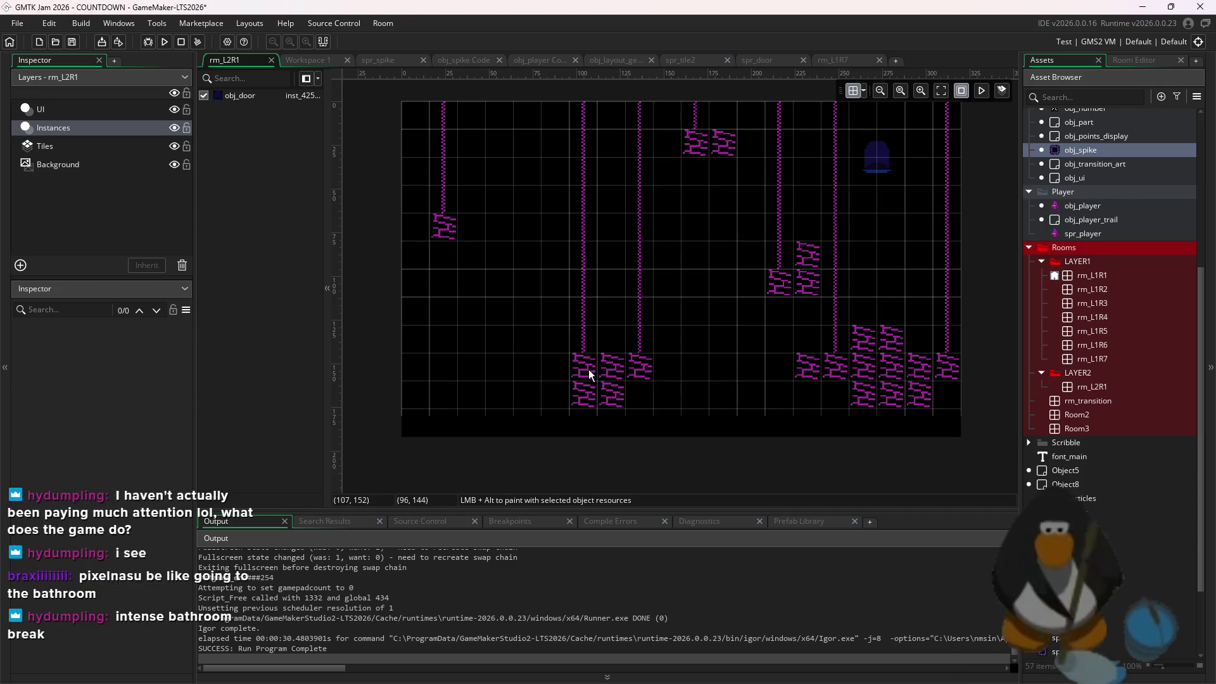
alt+click(640, 367)
alt+click(611, 395)
alt+click(583, 395)
alt+click(779, 283)
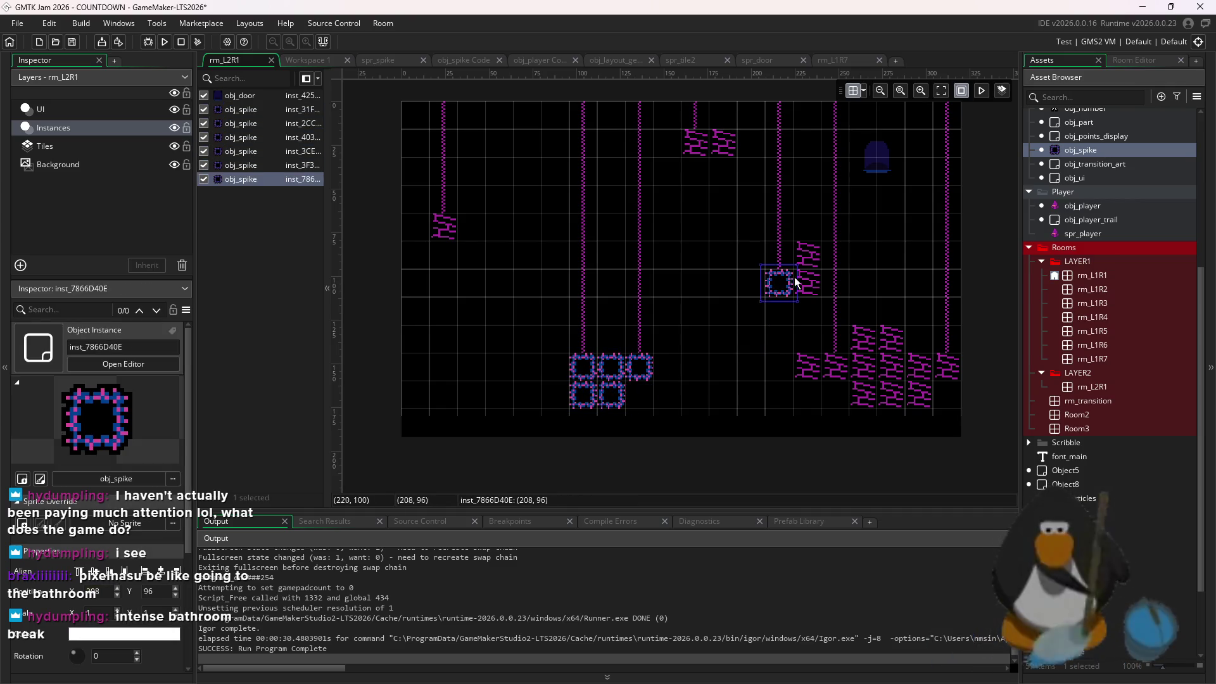
alt+click(808, 283)
alt+click(808, 255)
alt+click(808, 366)
Fill the lower right floor's spike spots with obj_spike instances
alt+click(836, 366)
alt+click(865, 366)
alt+click(864, 339)
alt+click(893, 339)
alt+click(893, 366)
alt+click(864, 394)
alt+click(893, 394)
Add spikes to the remaining right, top and hanging left chain spots
alt+click(922, 394)
alt+click(922, 366)
alt+click(948, 366)
alt+click(724, 142)
alt+click(697, 143)
alt+click(444, 227)
alt+click(452, 226)
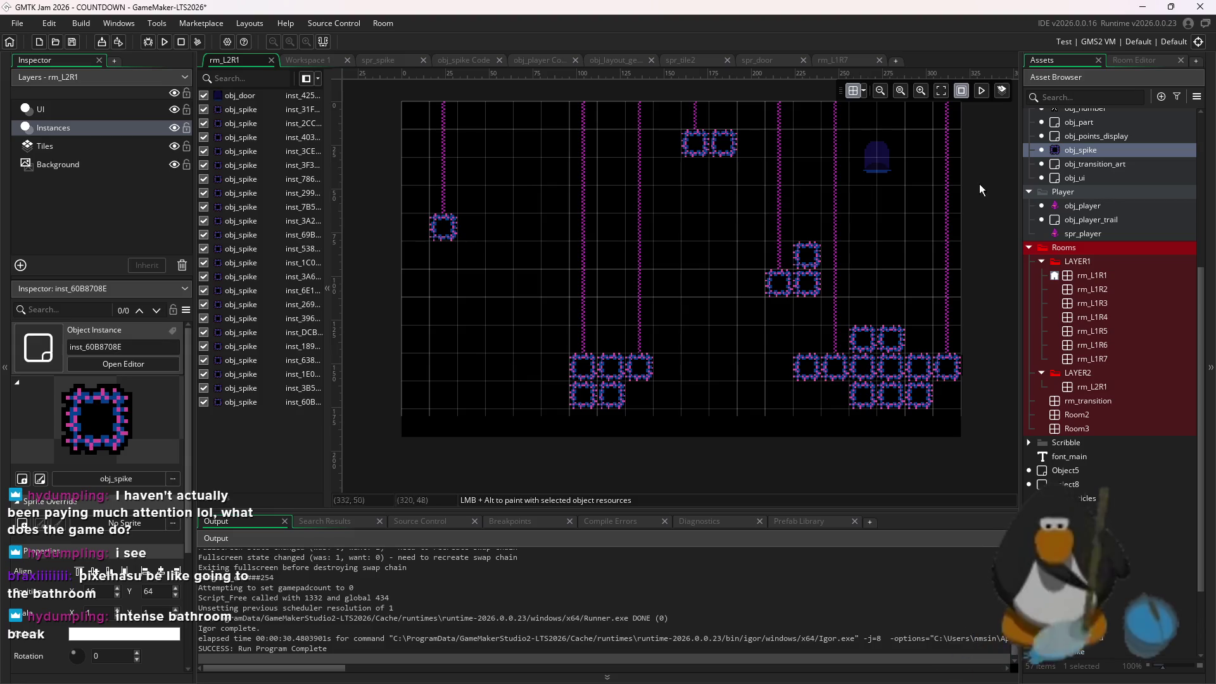
Select the Tiles layer in the Layers panel
click(1132, 62)
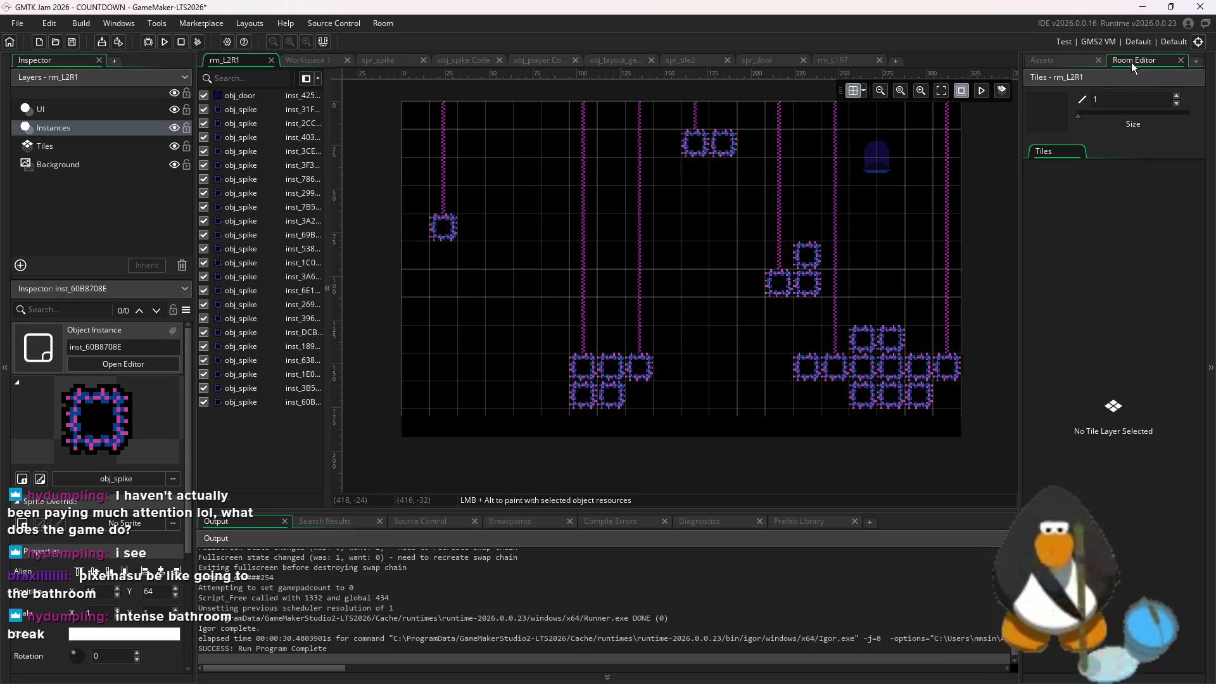
click(1055, 61)
click(74, 151)
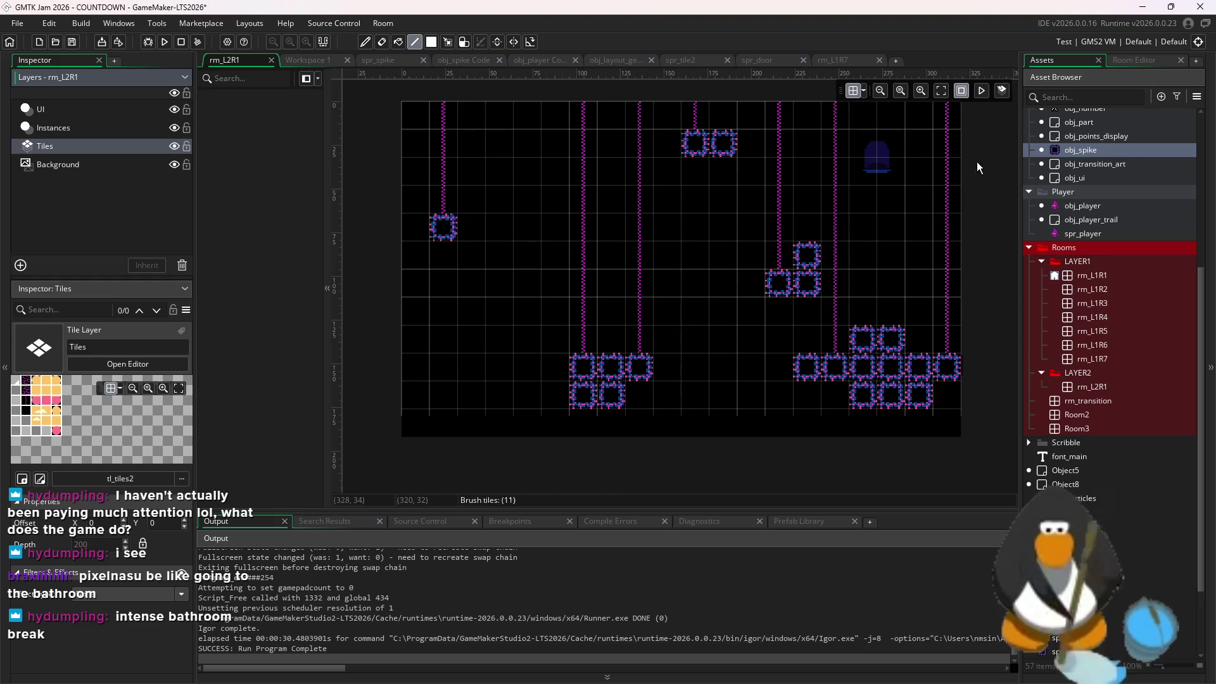
Show the tileset and choose the purple zigzag tile as the brush
click(1134, 60)
click(1032, 179)
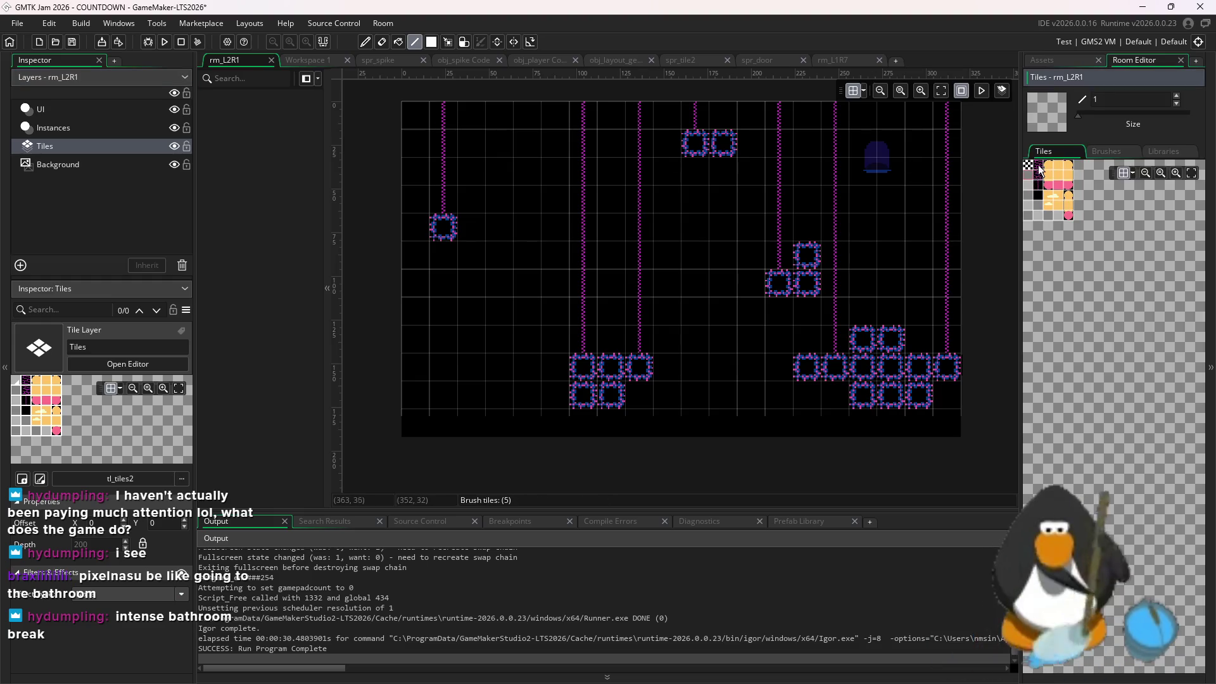
click(1039, 169)
Paint purple tiles left of centre and lower right, undo mistakes, and run the game
drag(524, 252, 507, 288)
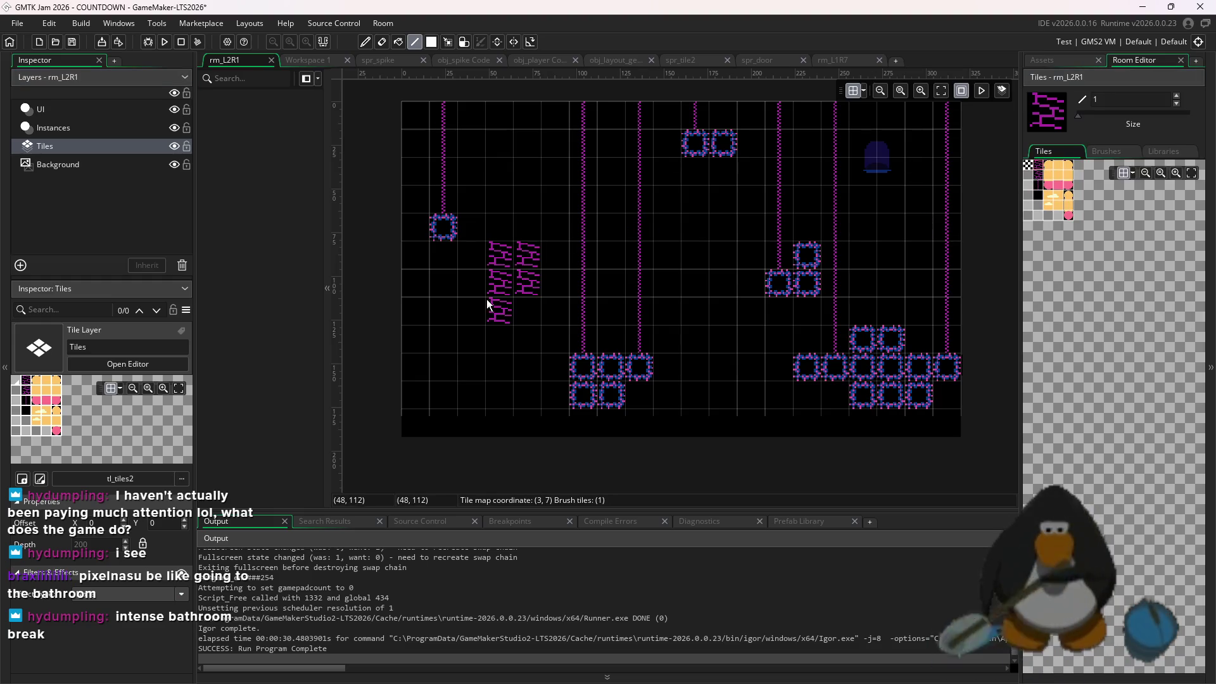
click(715, 315)
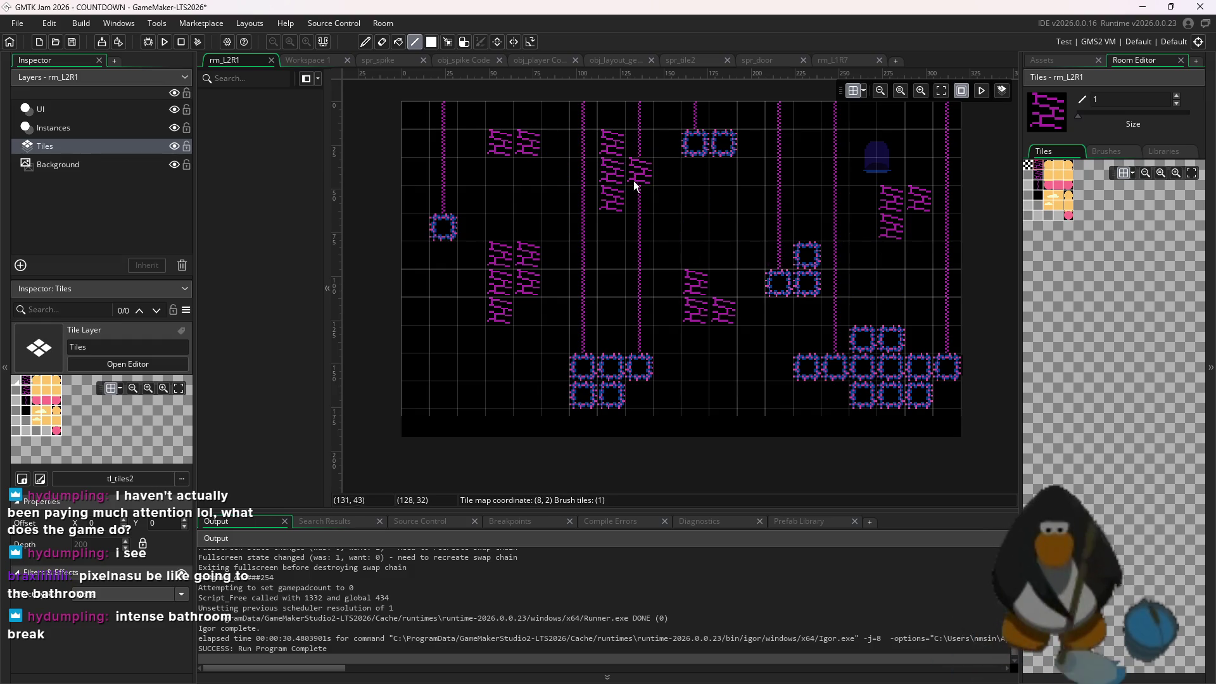
key(ctrl+z)
key(ctrl+z)
key(ctrl+z)
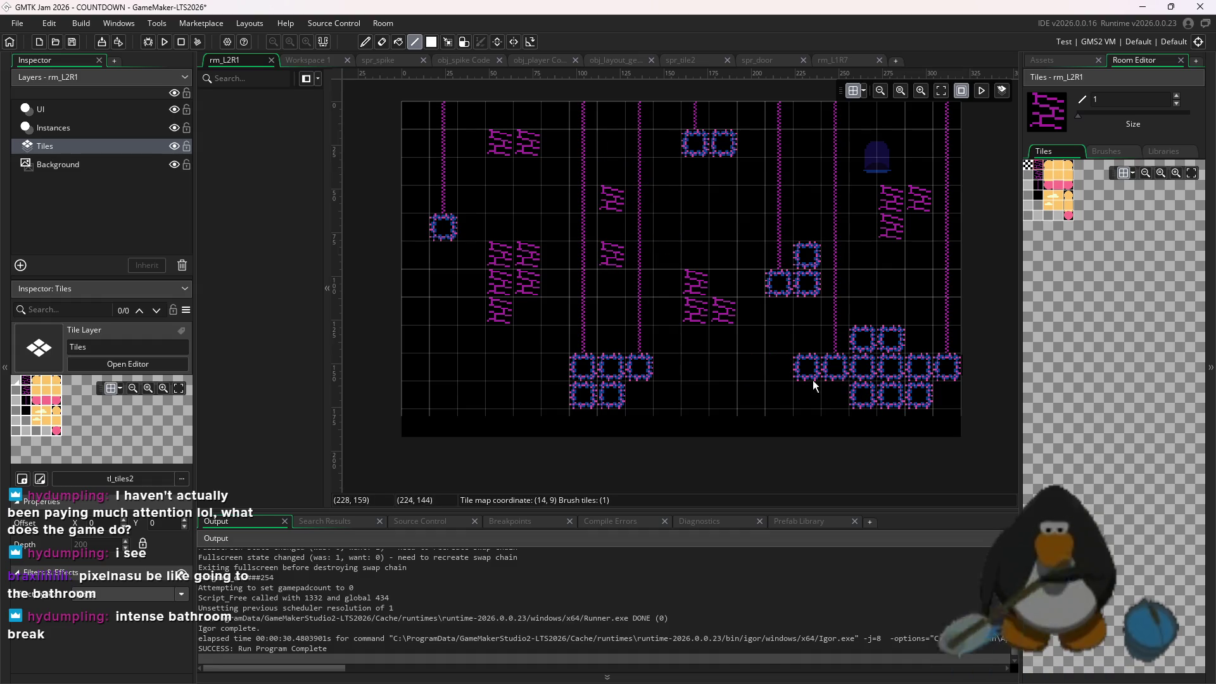
click(778, 359)
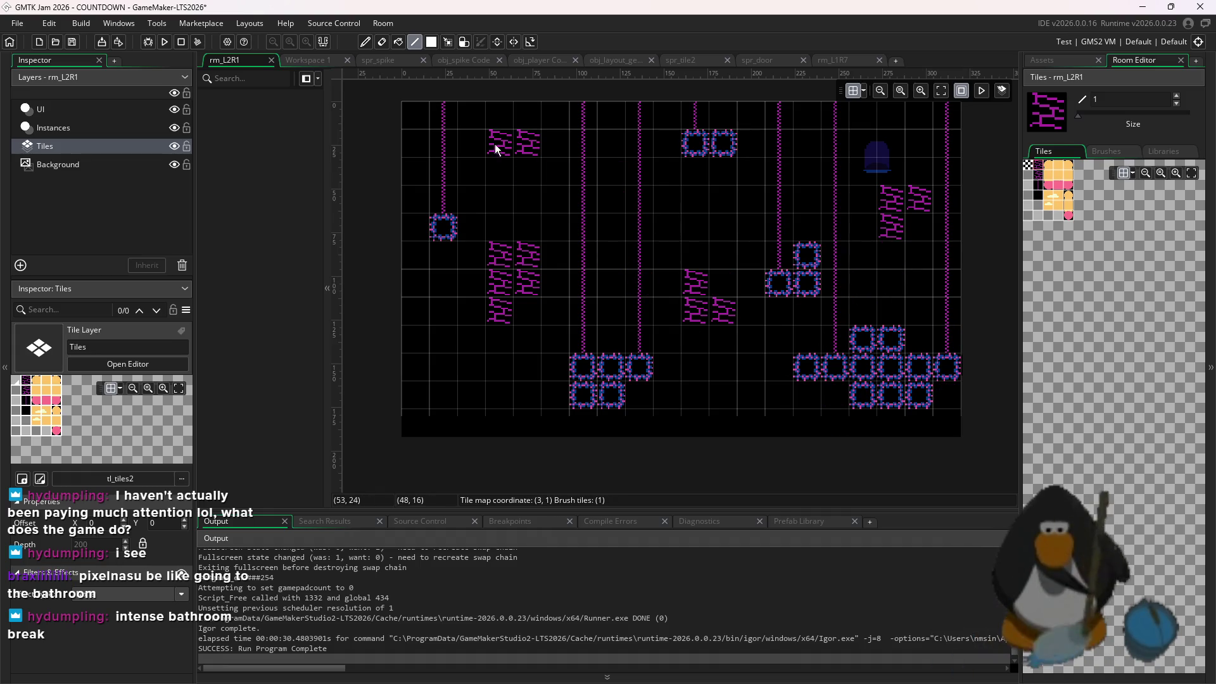
click(165, 43)
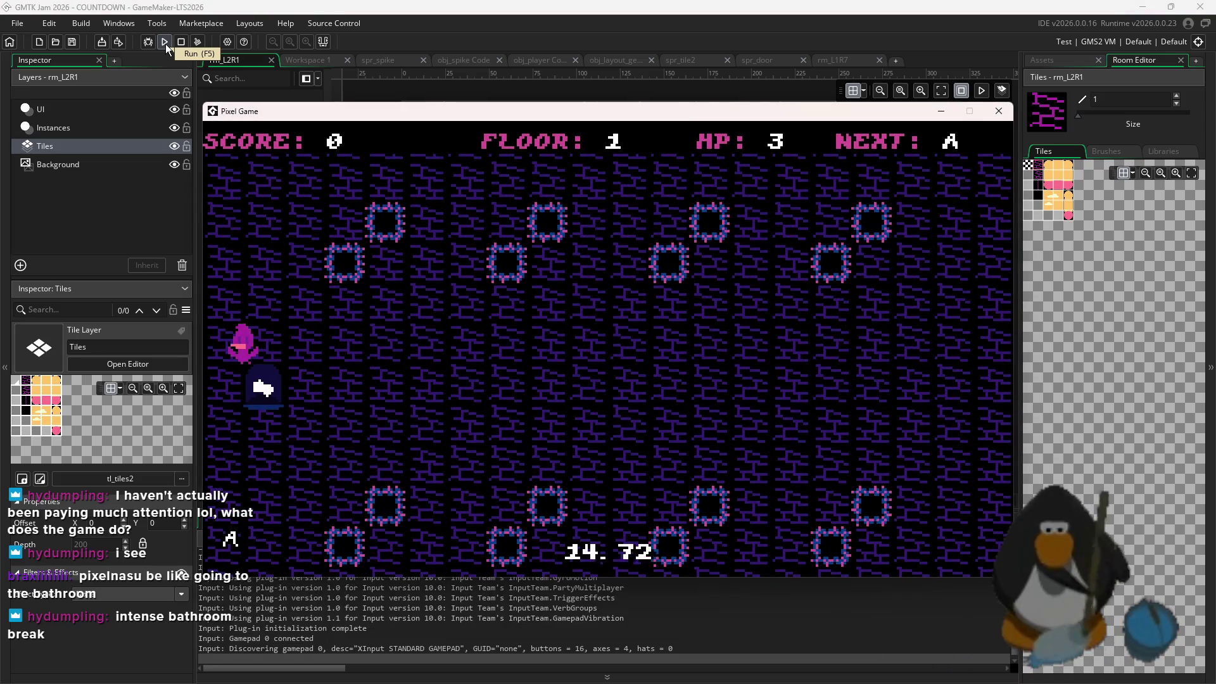
Steer the player with the arrow keys into the number targets to clear floors 1 and 2
key(a)
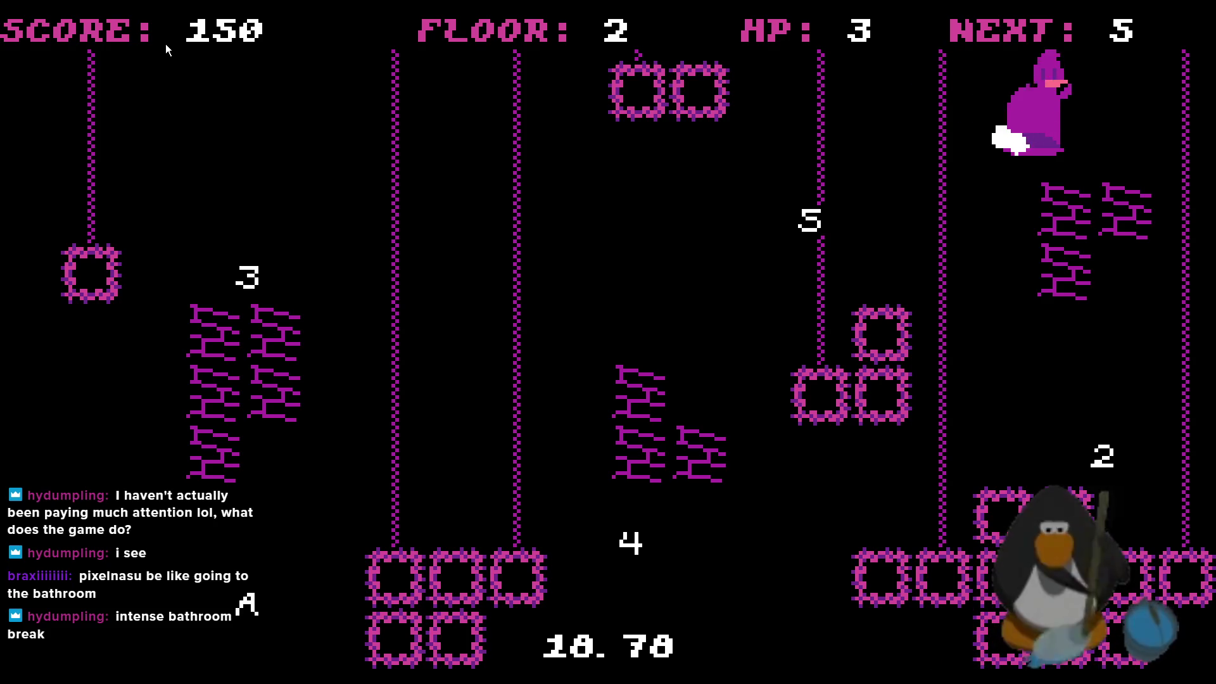
key(Left)
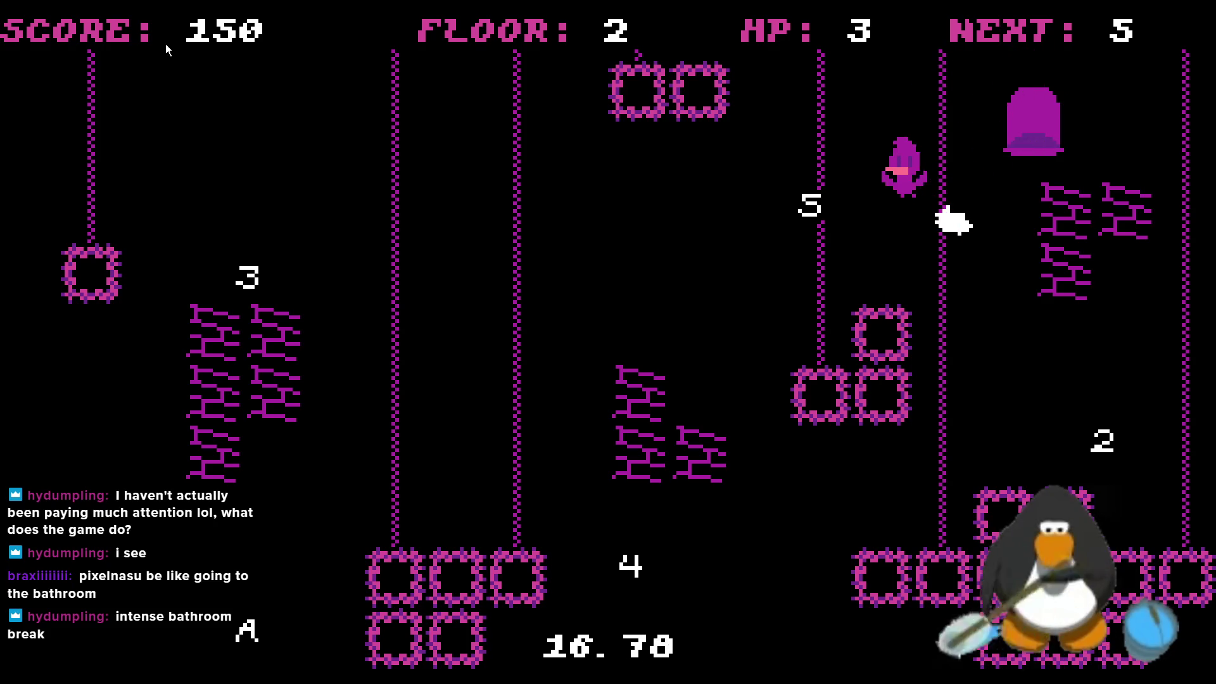
key(Left)
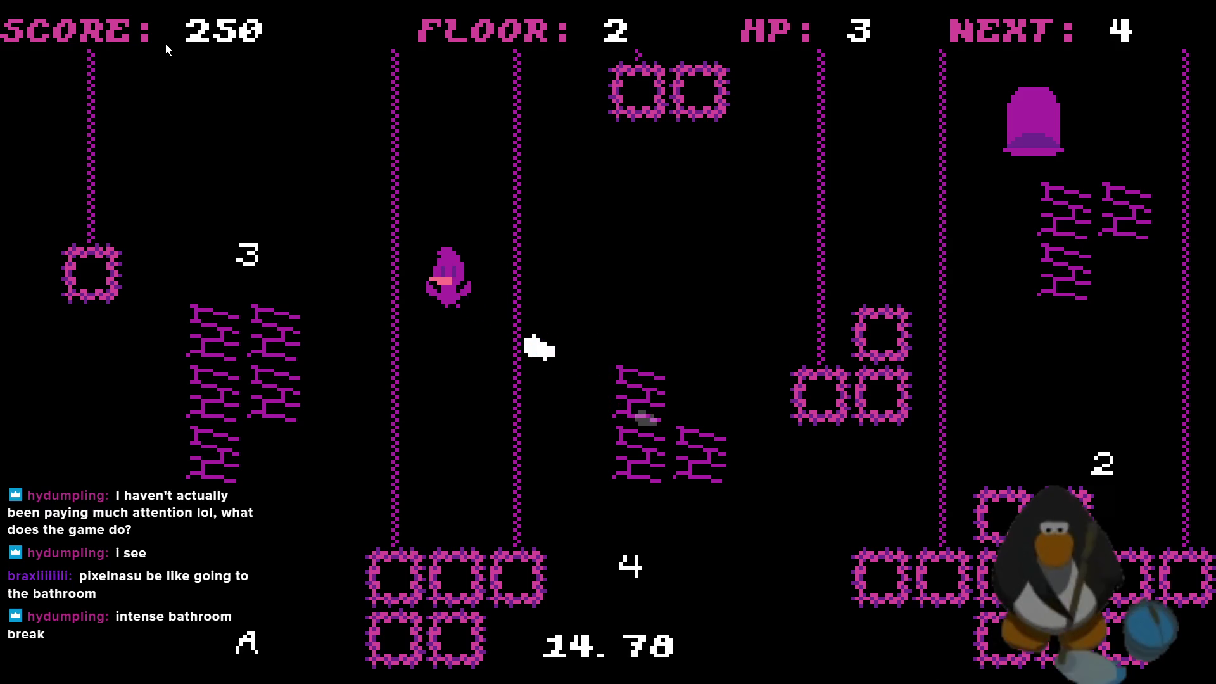
key(Down)
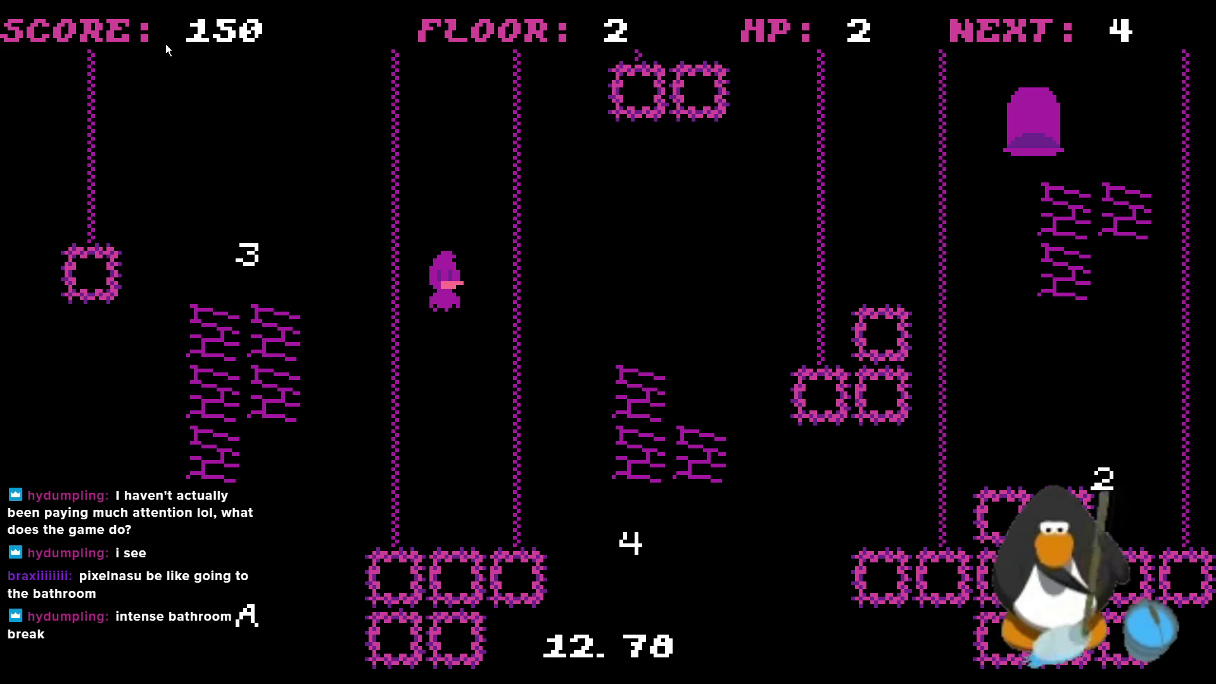
key(Left)
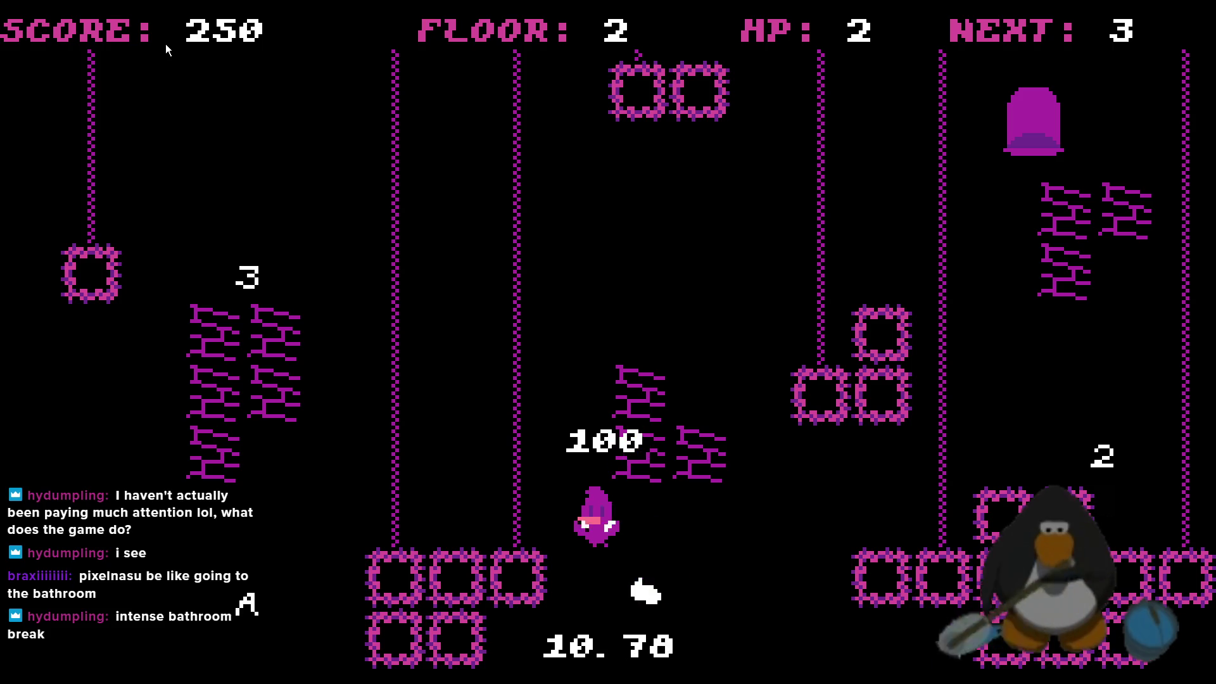
key(Down)
key(Left)
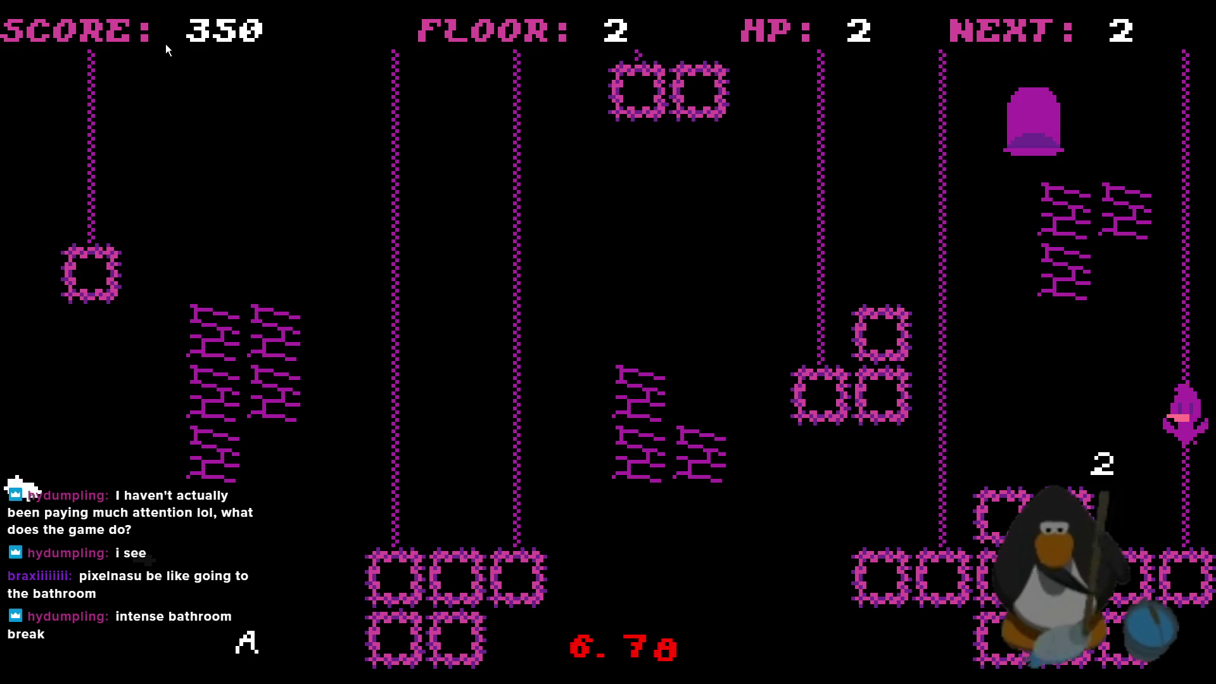
key(Right)
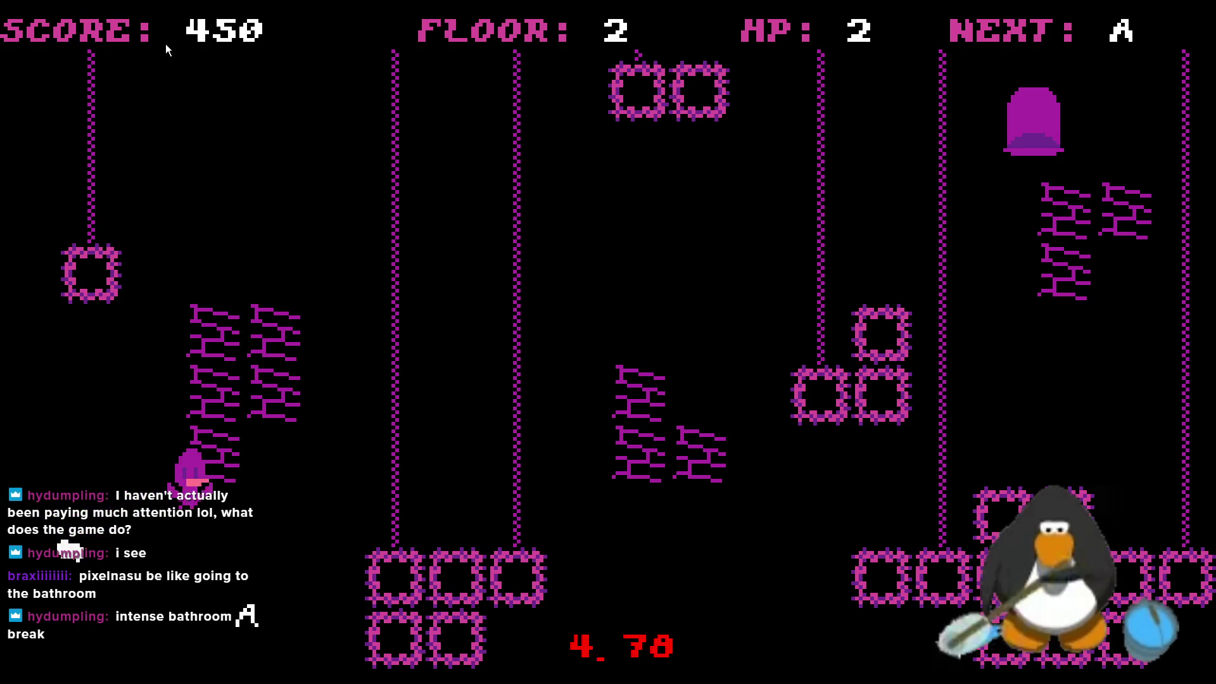
key(Up)
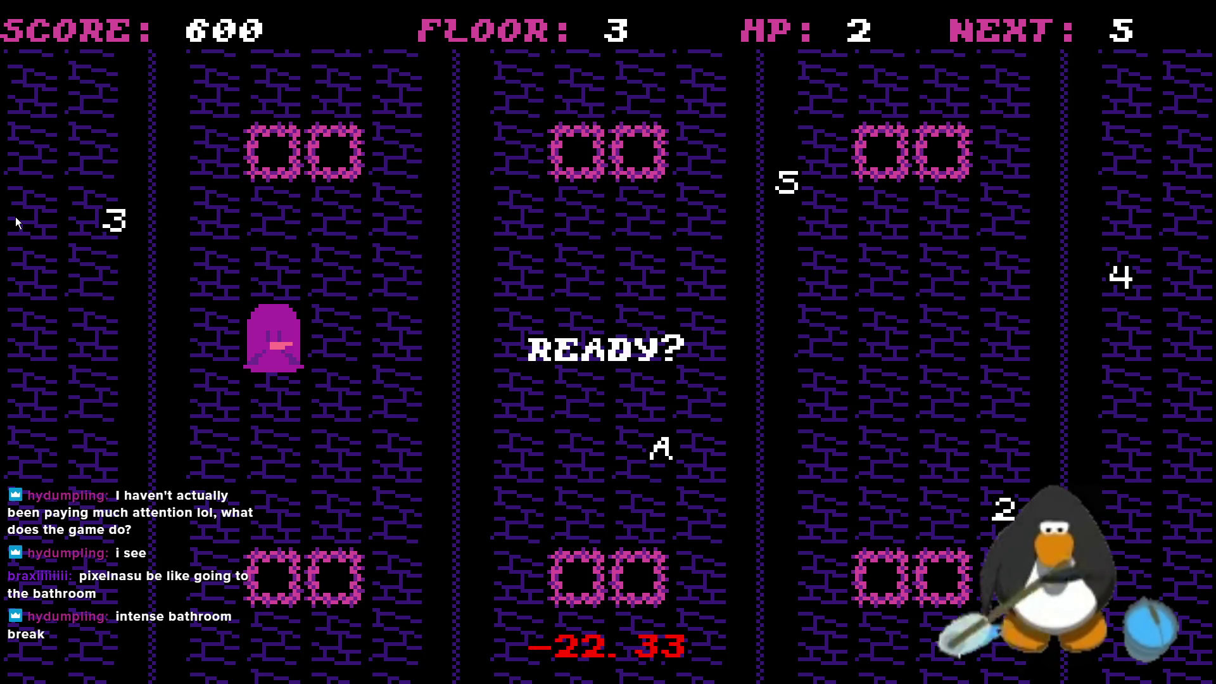
Start floor 3, then open obj_layout_generator's Create code after the test run ends
click(349, 311)
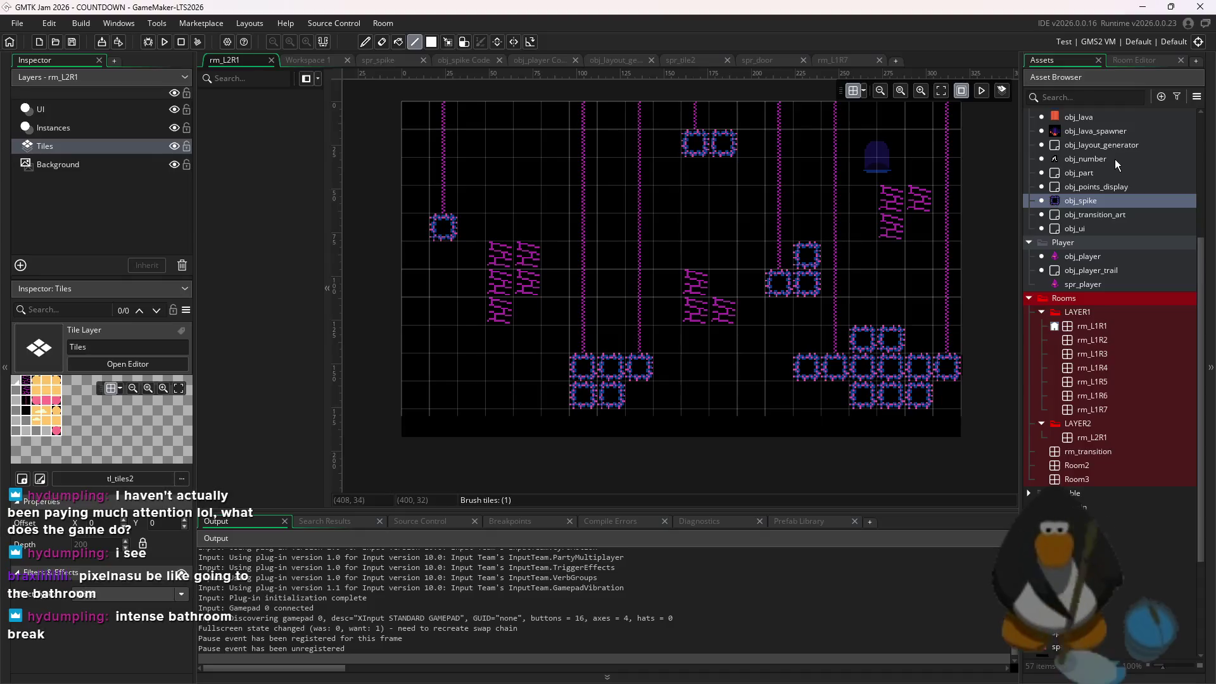
double_click(1119, 148)
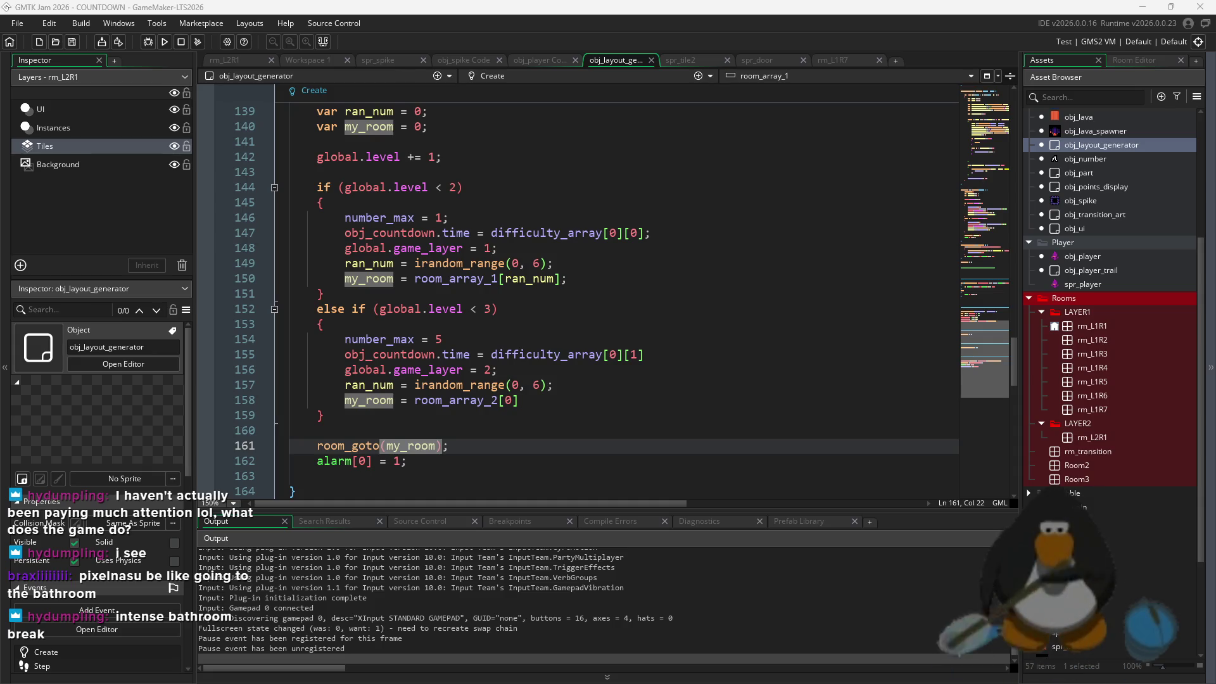
Review roomStart's level 1 and level 2 branches and the room_array_2 index line
scroll(760, 421, down, 10)
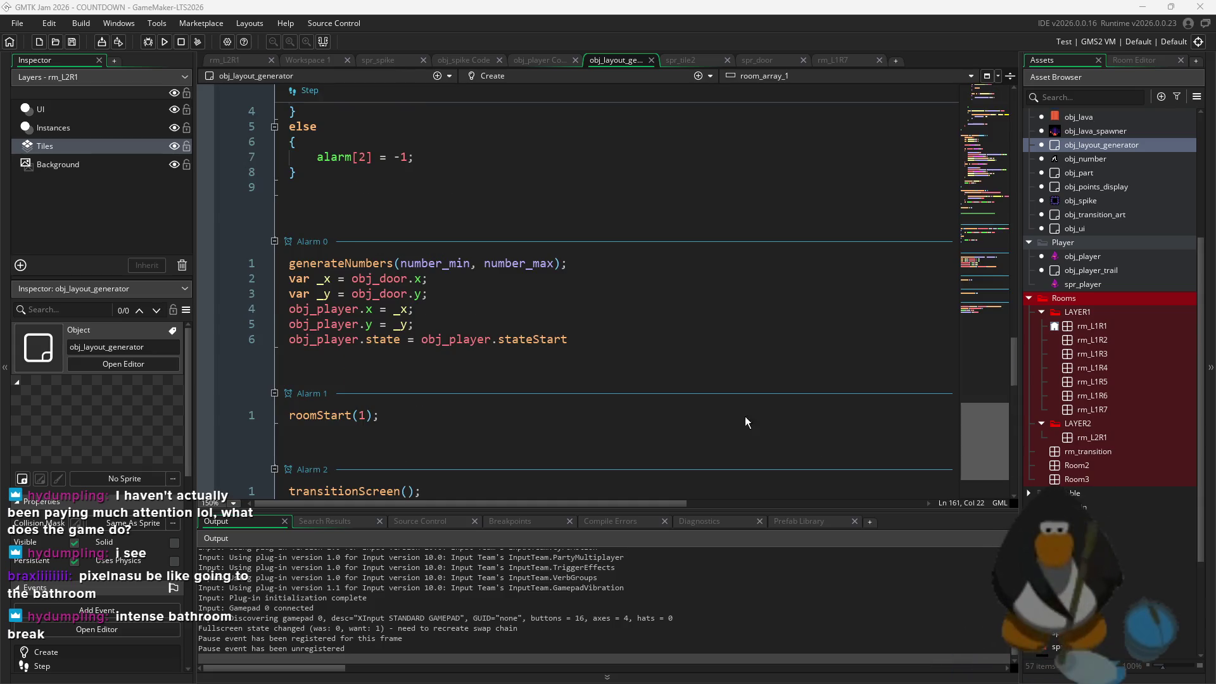
click(760, 418)
scroll(760, 421, down, 3)
scroll(535, 354, up, 5)
scroll(535, 353, up, 10)
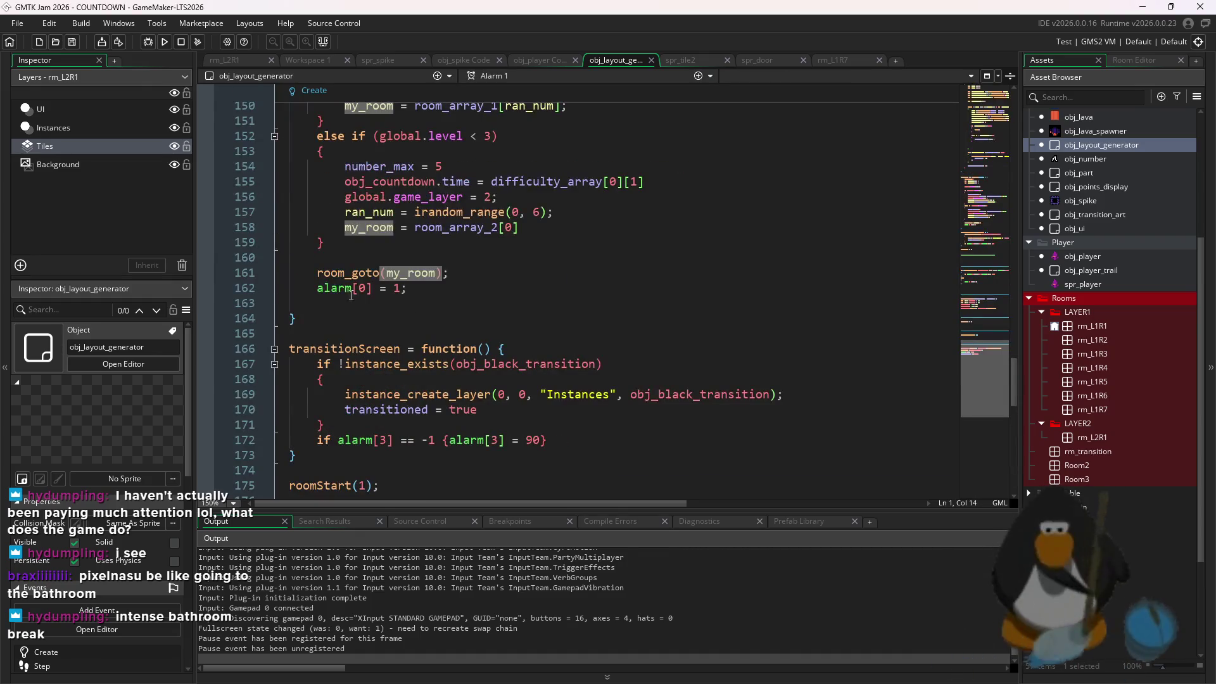
click(405, 260)
click(507, 309)
scroll(505, 313, up, 4)
click(505, 312)
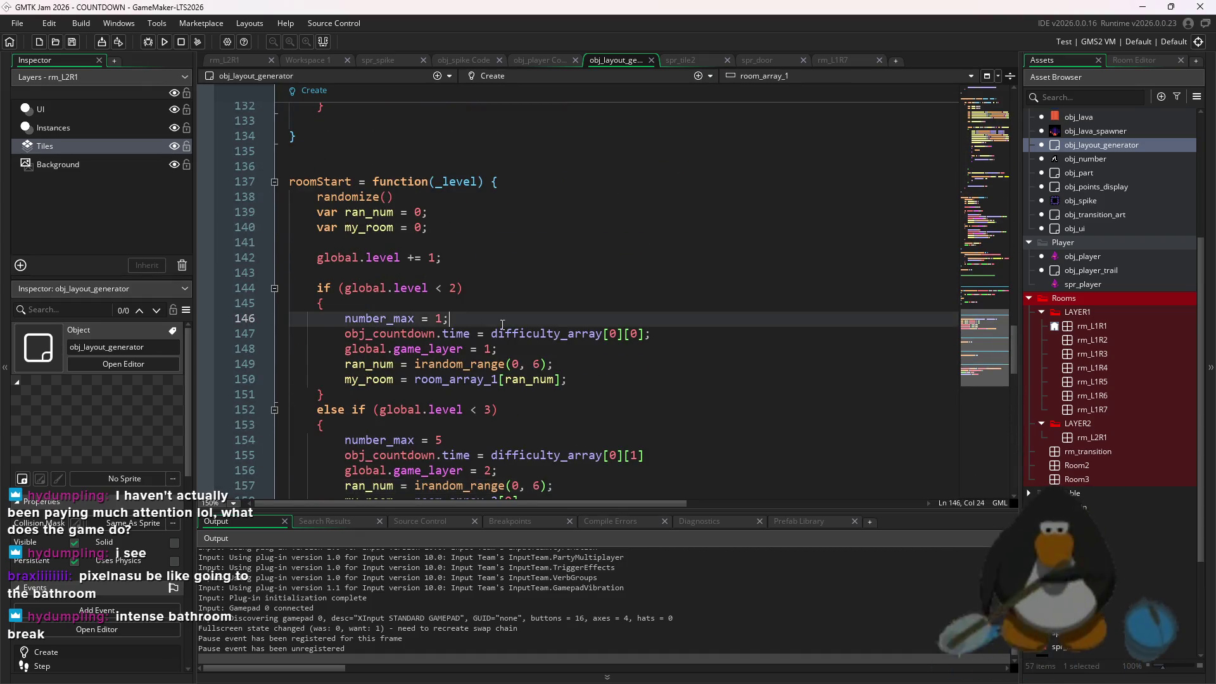
scroll(532, 313, down, 2)
click(556, 311)
click(547, 395)
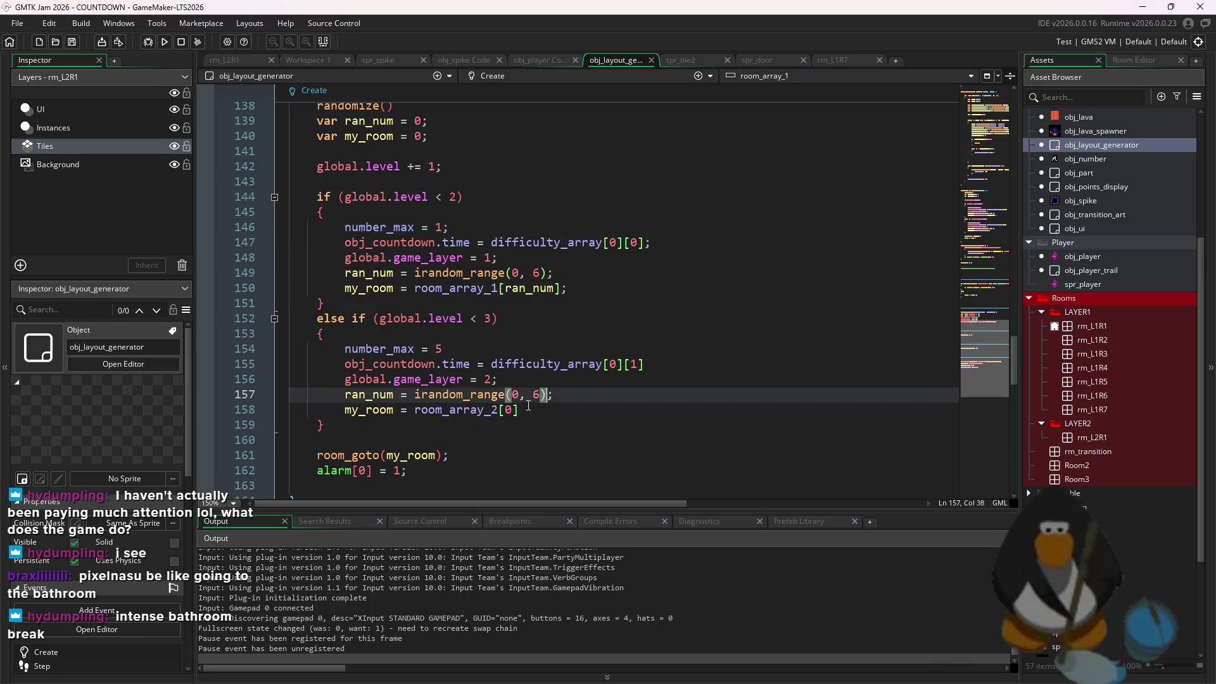
click(506, 411)
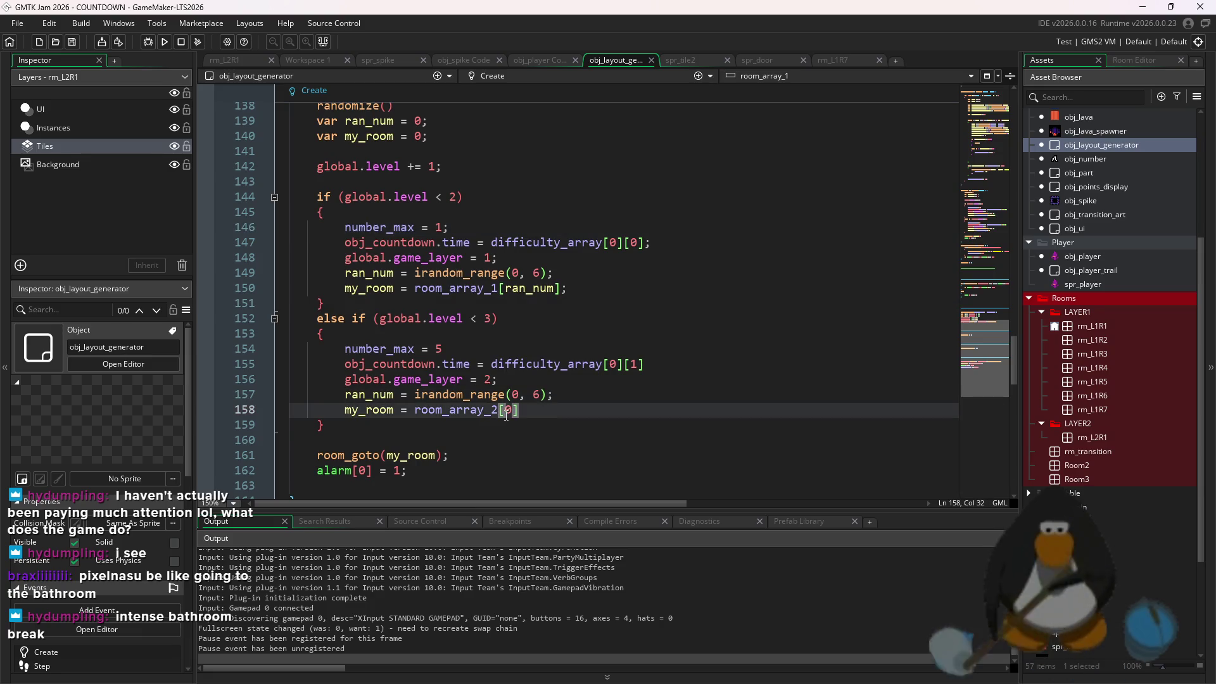
Review the level 3 threshold condition and the Alarm 0 code
click(447, 198)
click(483, 318)
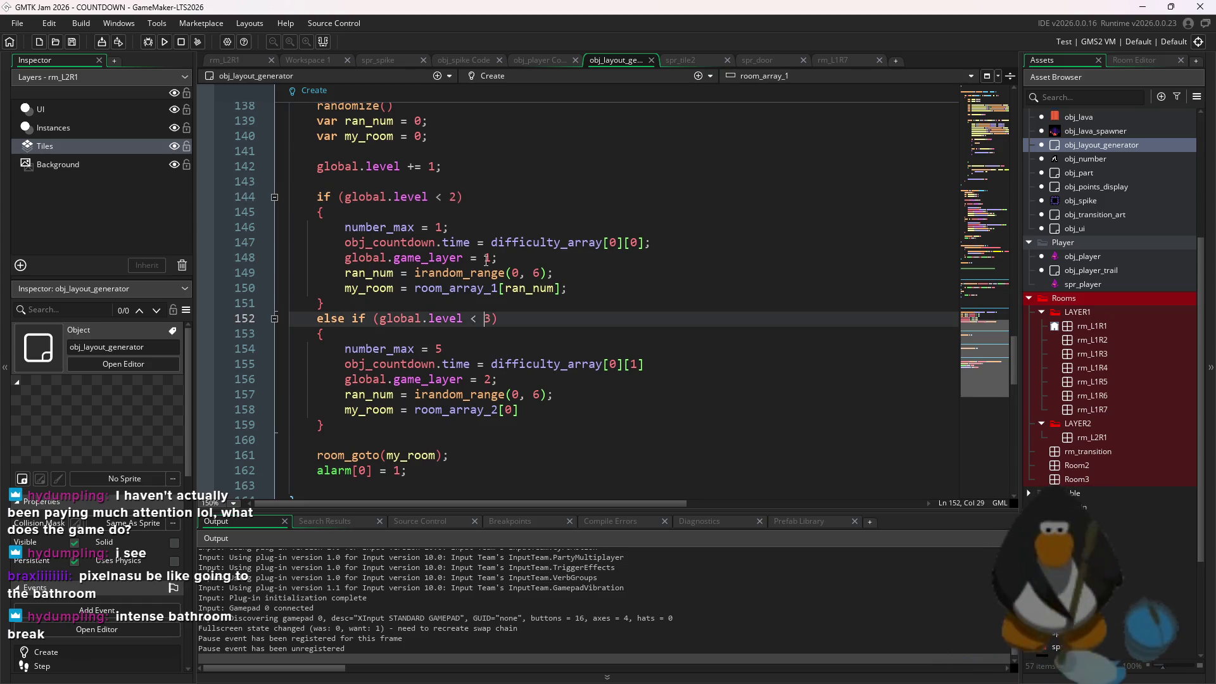
click(421, 125)
scroll(421, 190, down, 15)
click(380, 105)
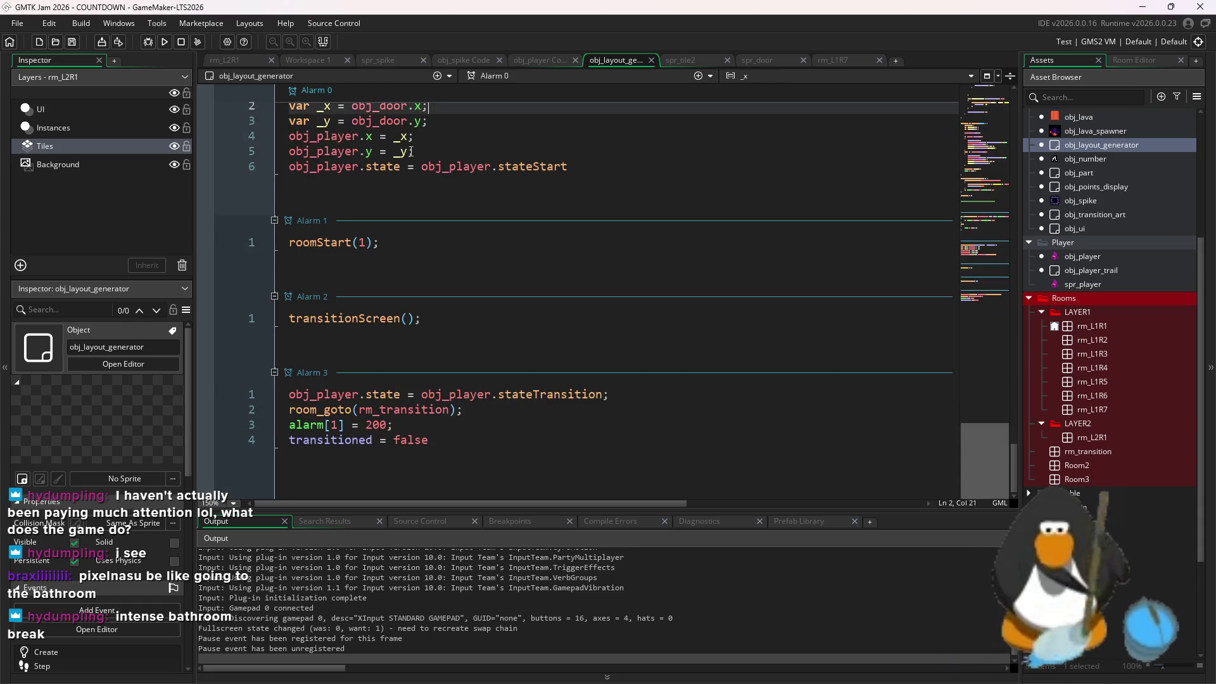
scroll(429, 251, up, 10)
scroll(429, 251, down, 5)
scroll(462, 289, up, 20)
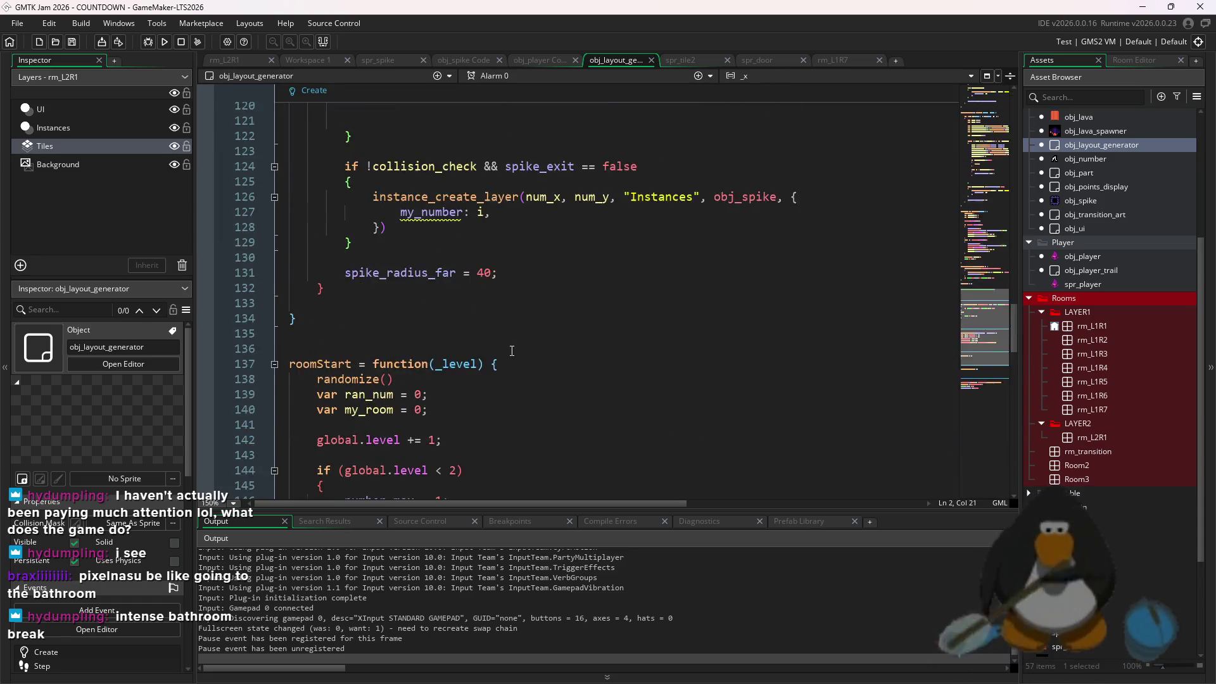
Close the on-screen keyboard and Alt+Tab over to gamejam.aseprite in Aseprite
click(846, 670)
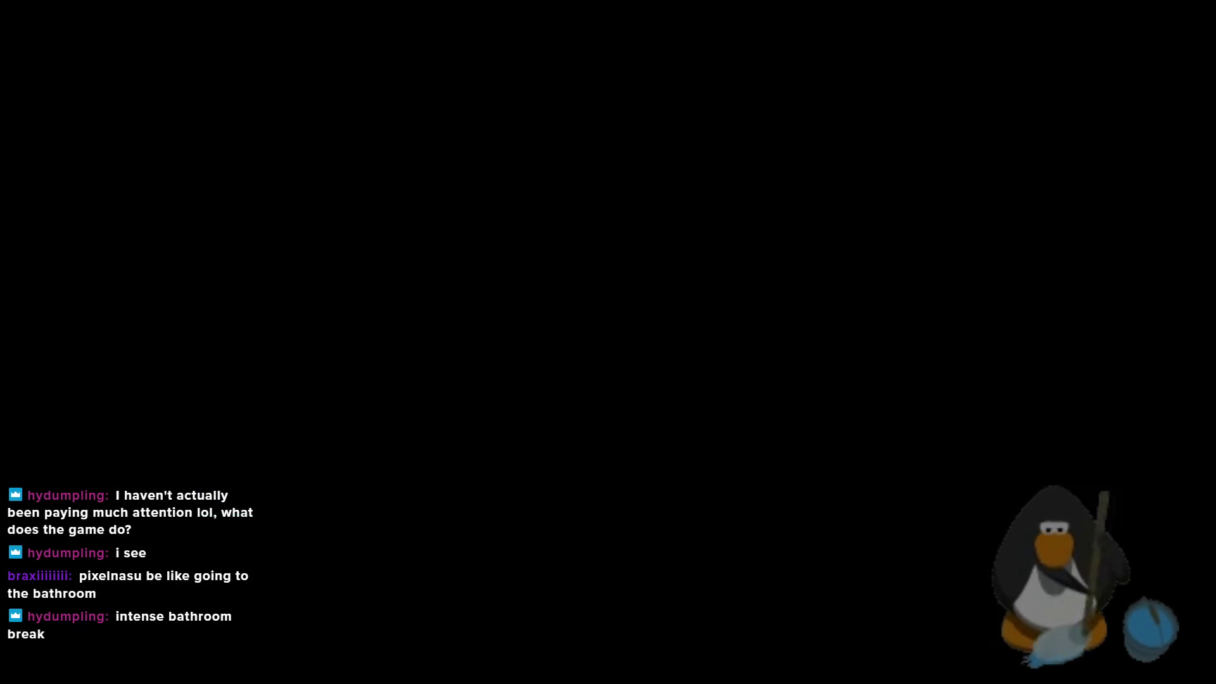
key(super)
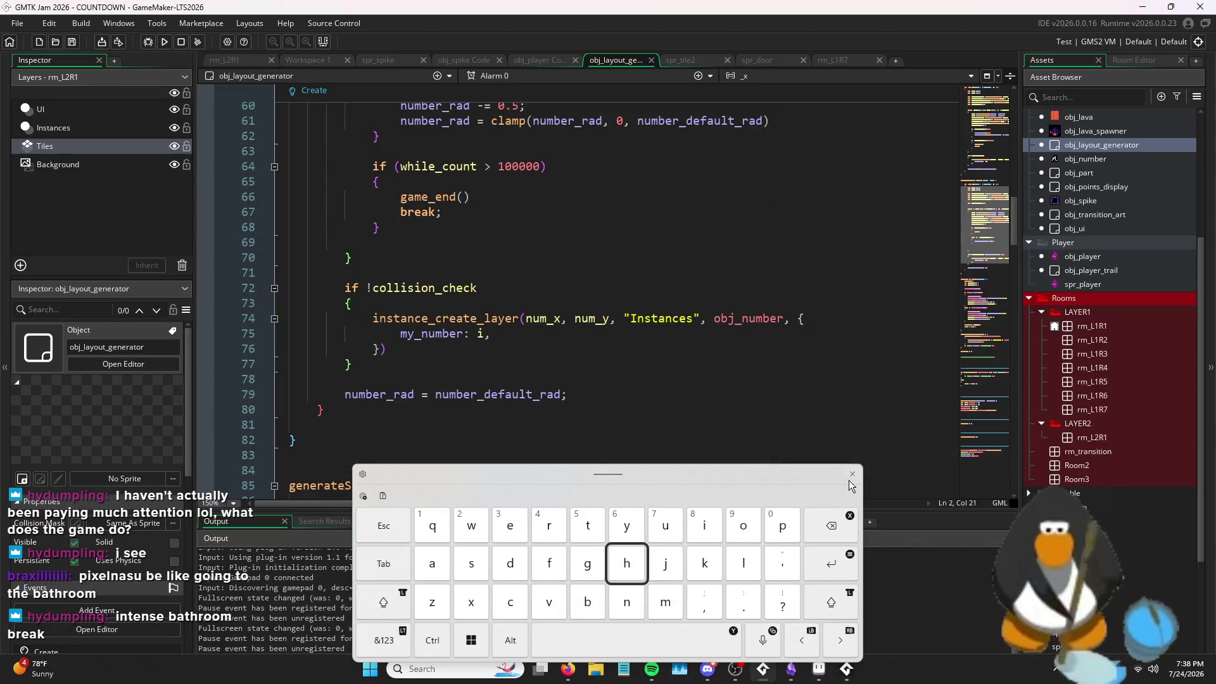
click(852, 474)
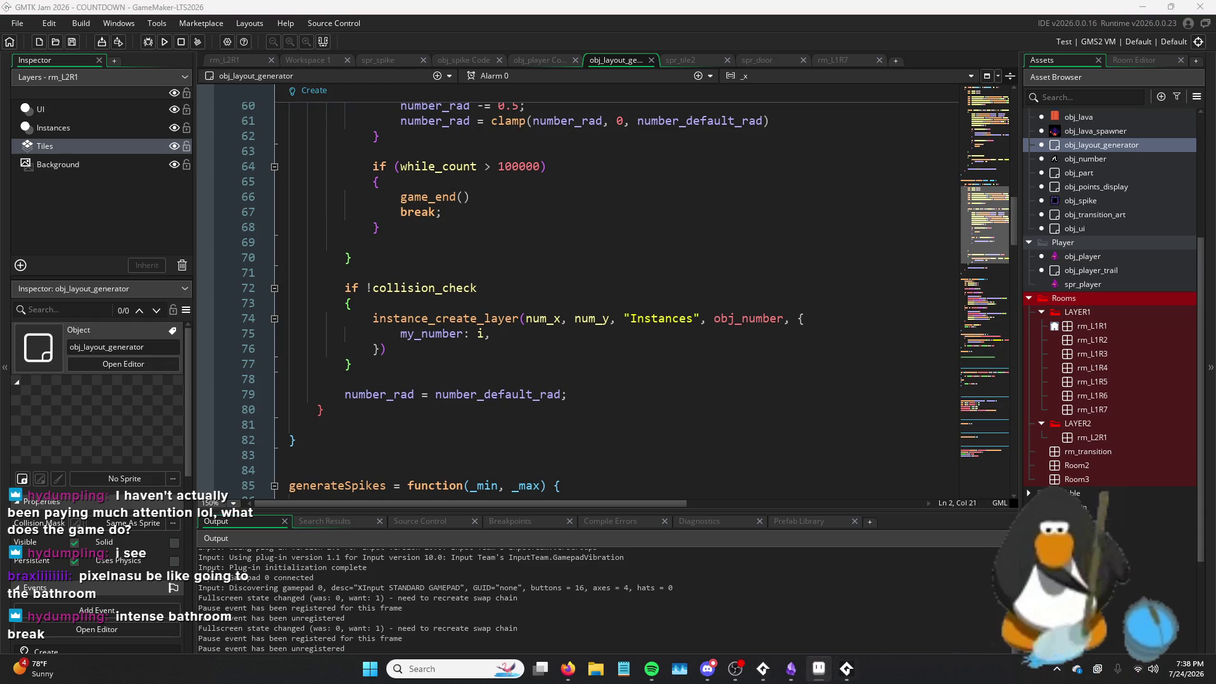
key(alt+Tab)
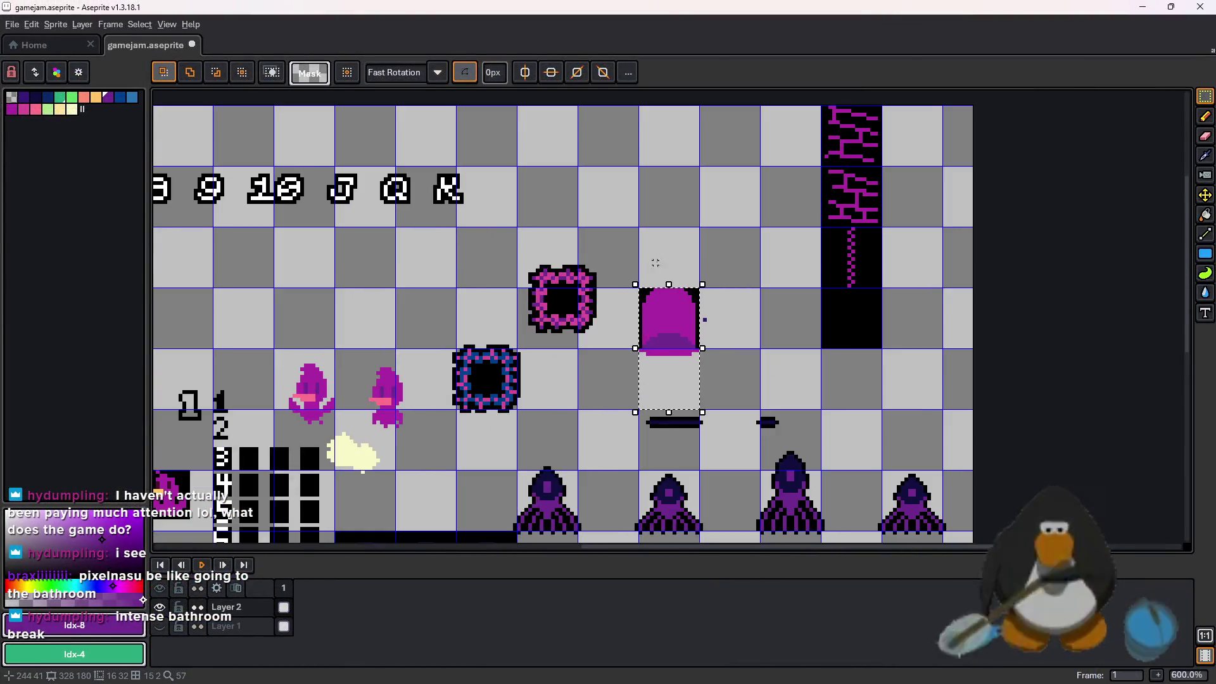
Choose palette colour 1 as the drawing colour
scroll(656, 263, up, 1)
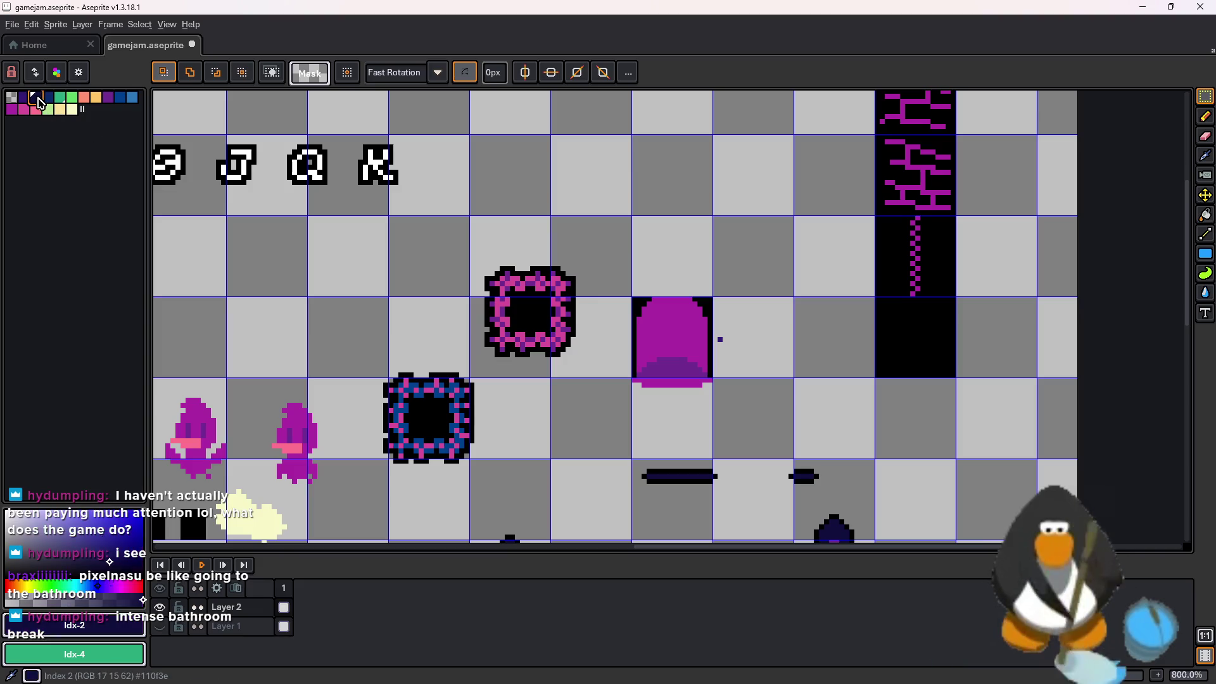
click(24, 99)
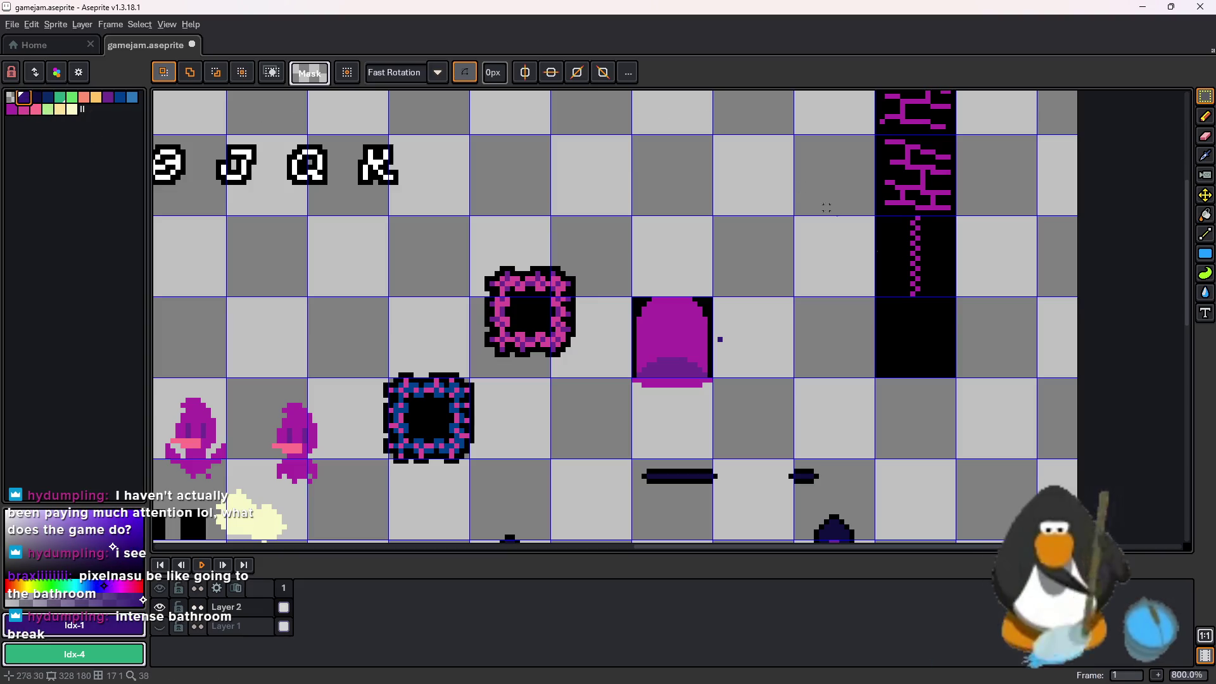
scroll(657, 307, up, 2)
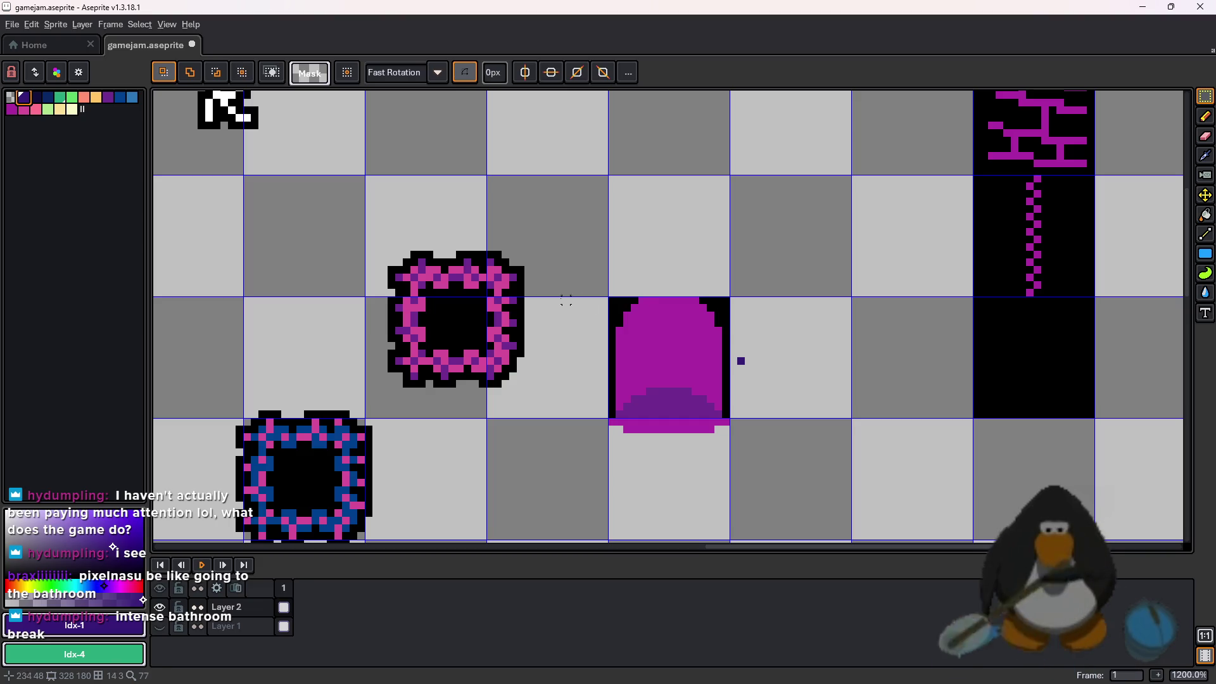
scroll(673, 262, down, 2)
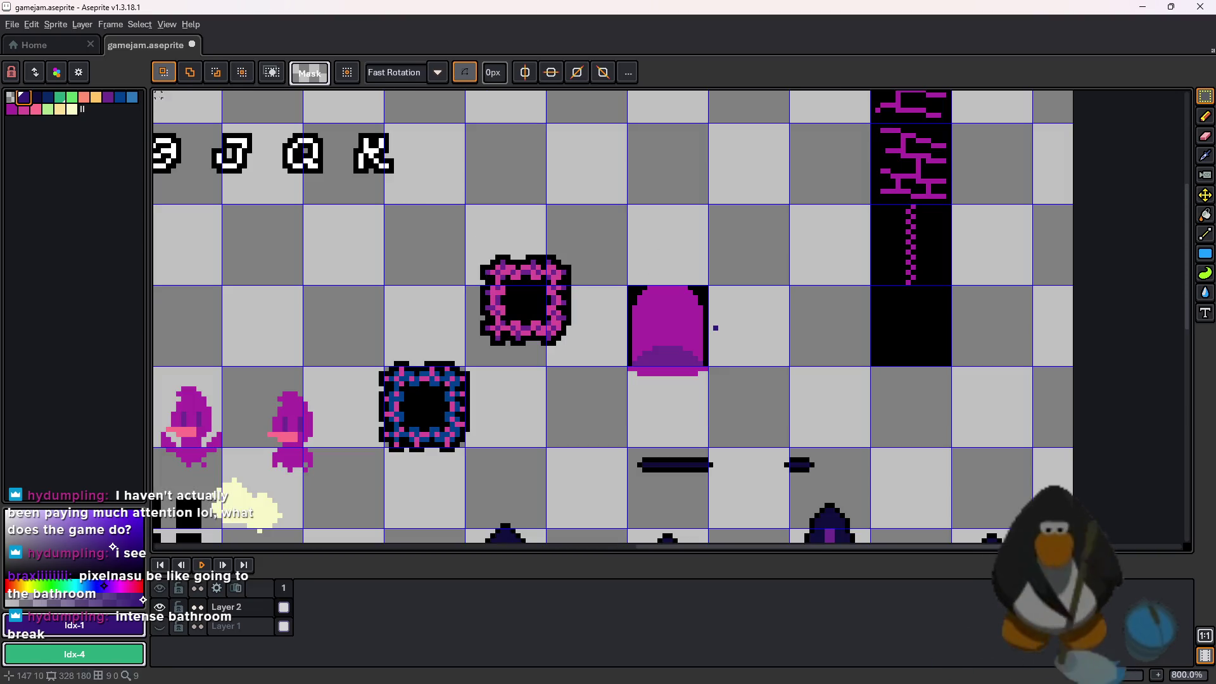
scroll(573, 276, up, 2)
scroll(574, 276, down, 3)
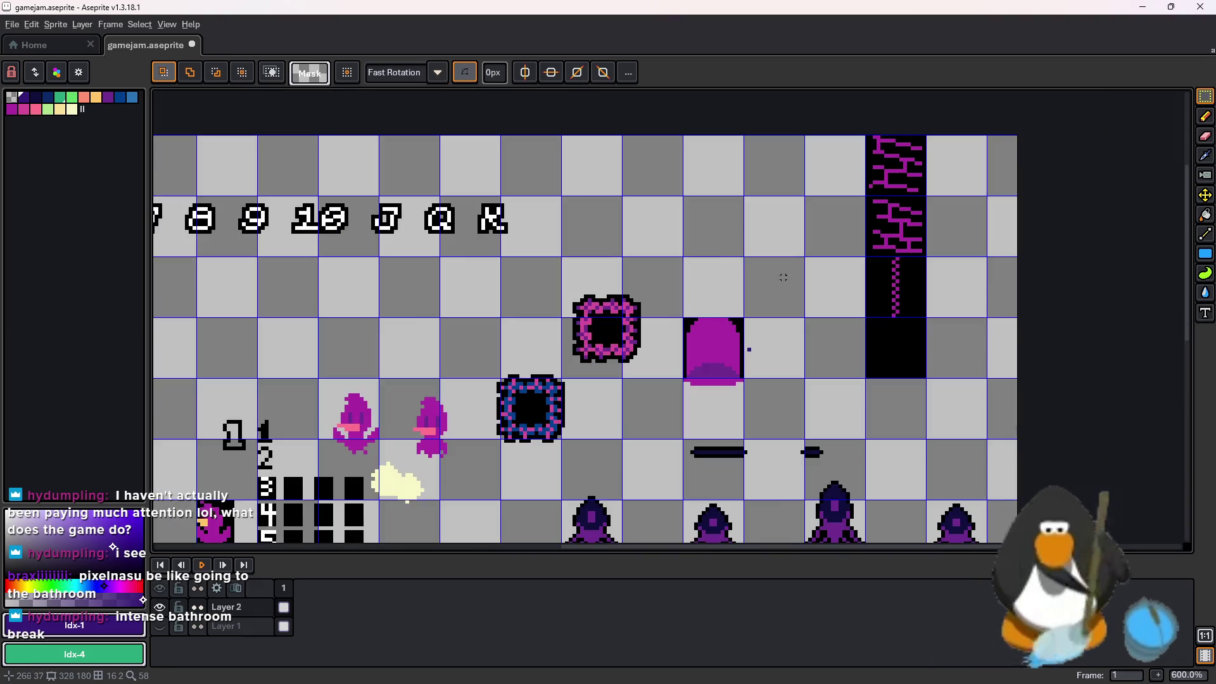
scroll(953, 209, up, 2)
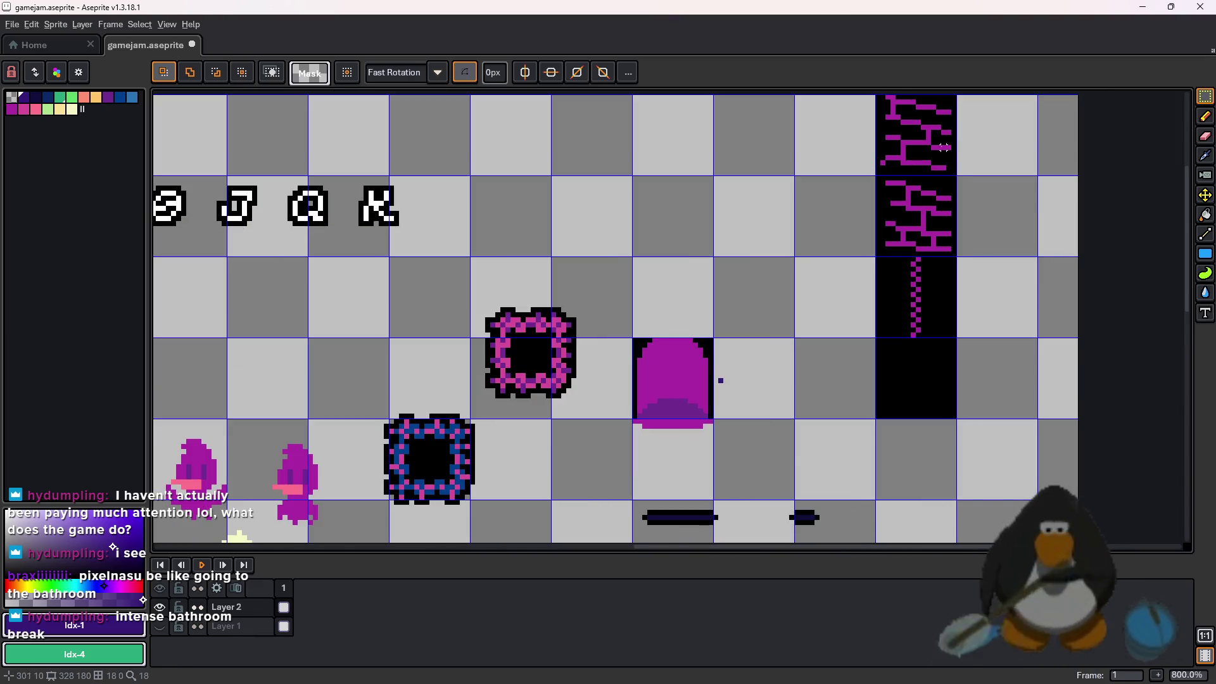
scroll(928, 336, down, 7)
scroll(924, 353, up, 5)
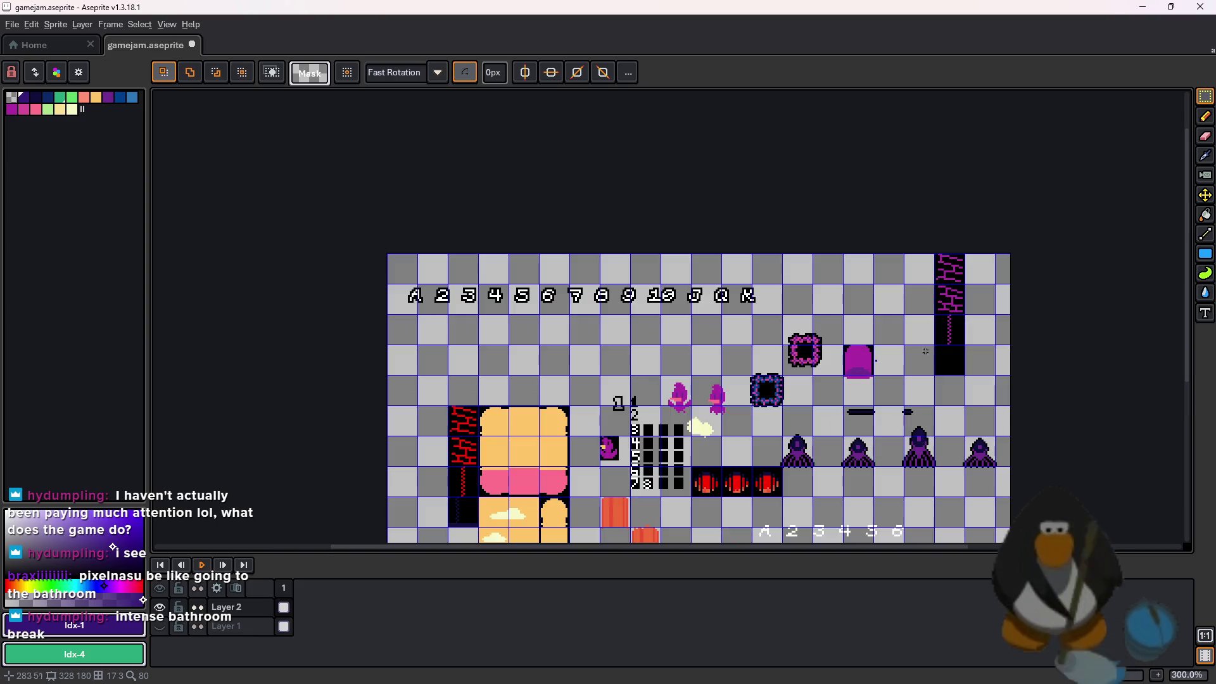
Copy the magenta brick column one tile to the left
drag(943, 273, 916, 296)
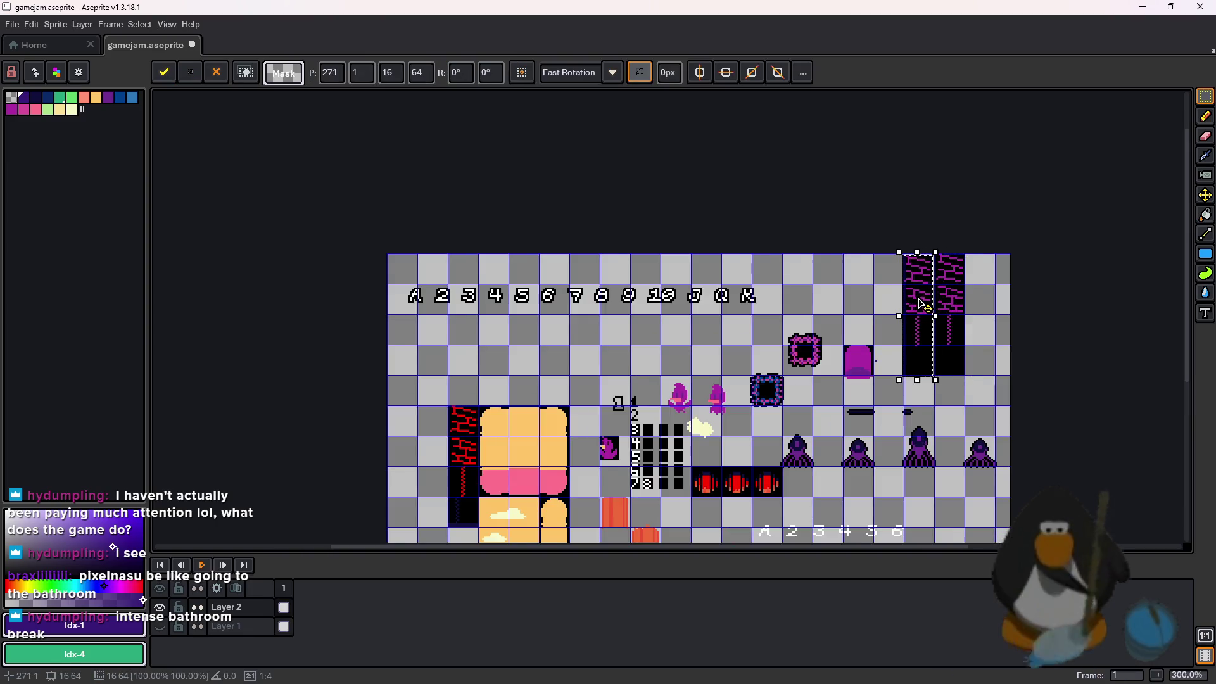
scroll(920, 297, up, 4)
click(745, 433)
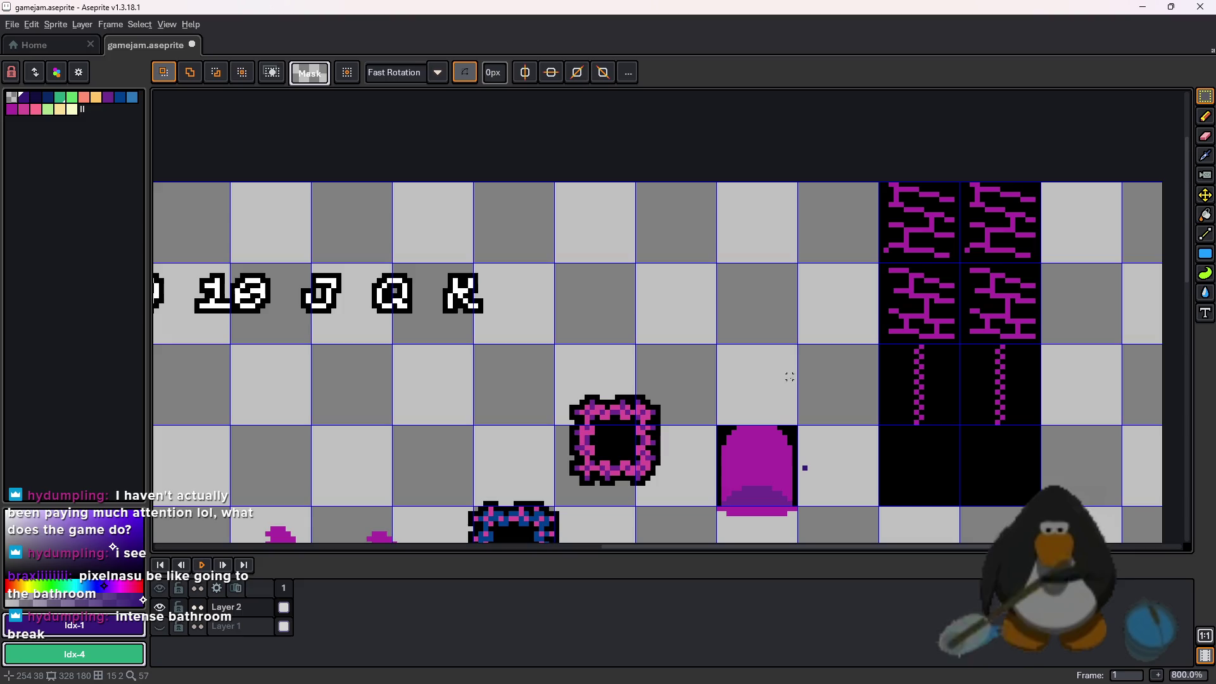
Copy the purple door arch tile up one tile and drop it
drag(780, 453, 780, 453)
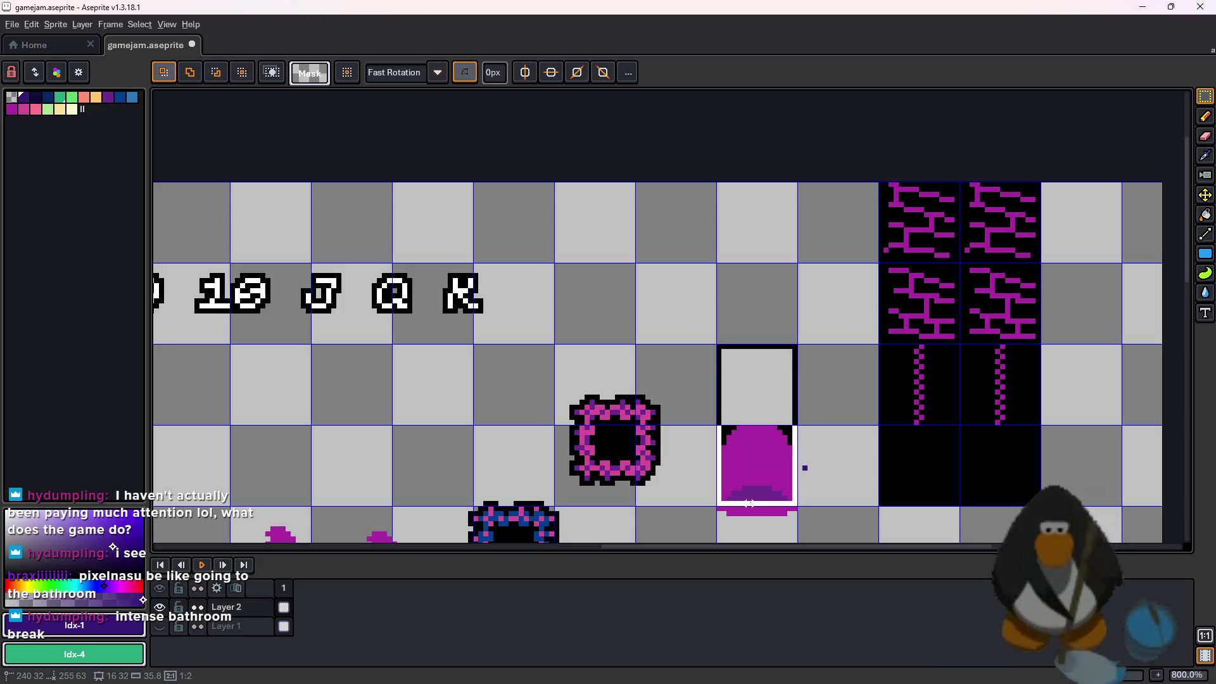
scroll(750, 503, down, 3)
drag(734, 317, 815, 479)
mouse_move(786, 393)
mouse_down()
mouse_move(780, 217)
mouse_move(783, 230)
mouse_up()
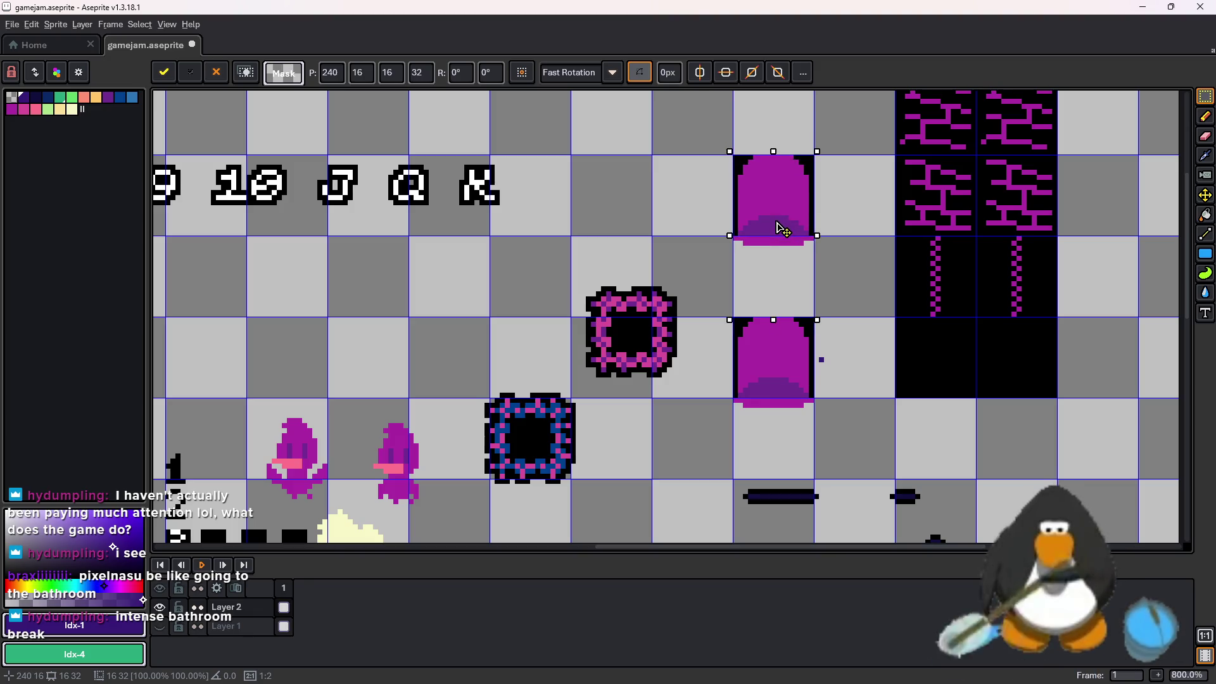
key(ctrl+d)
Copy the pink-framed block up one tile and drop it
scroll(625, 418, up, 2)
scroll(625, 418, right, 2)
drag(492, 372, 593, 494)
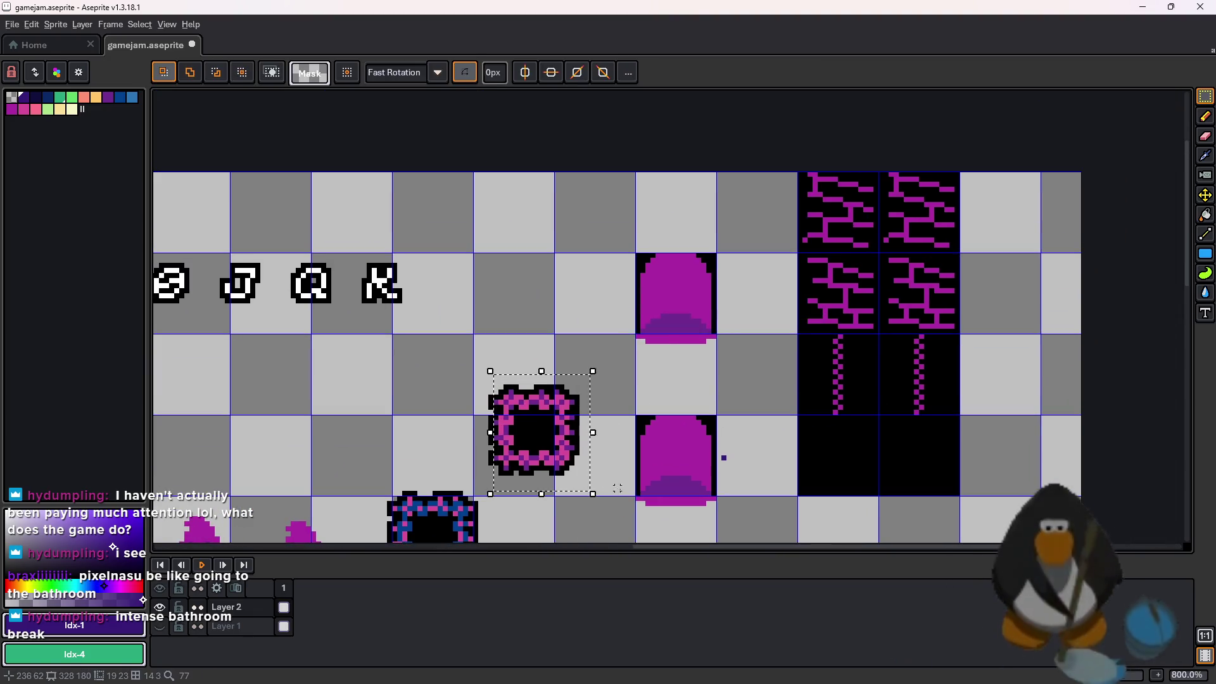
drag(497, 386, 482, 258)
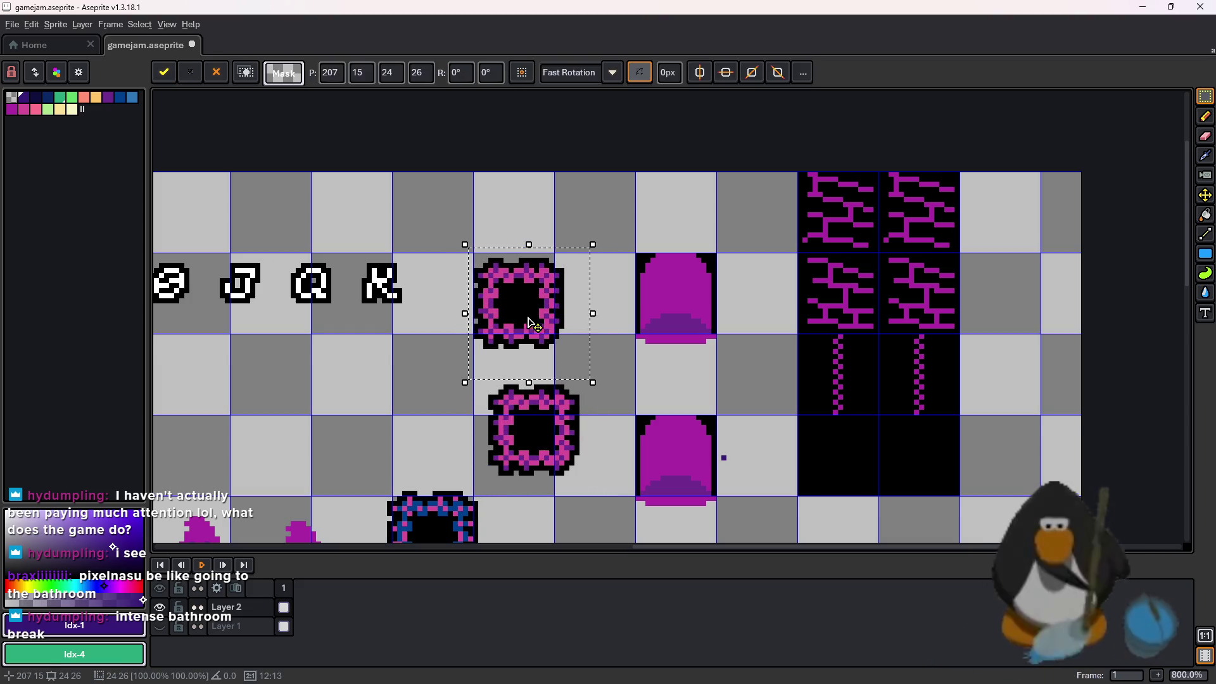
key(ctrl+d)
Bring up Replace Color for the selected brick column
scroll(830, 296, up, 1)
scroll(816, 348, right, 1)
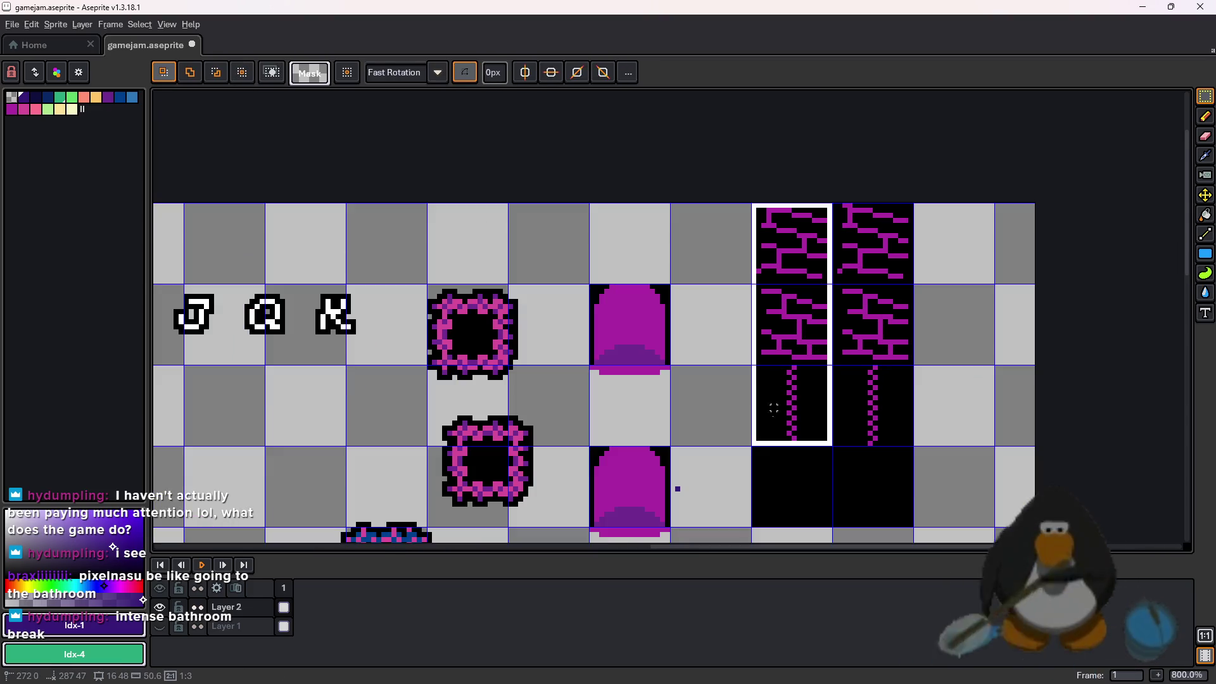
key(shift+r)
Replace the copied column's magenta #ab2aa3 bricks with a dark navy palette colour
click(800, 218)
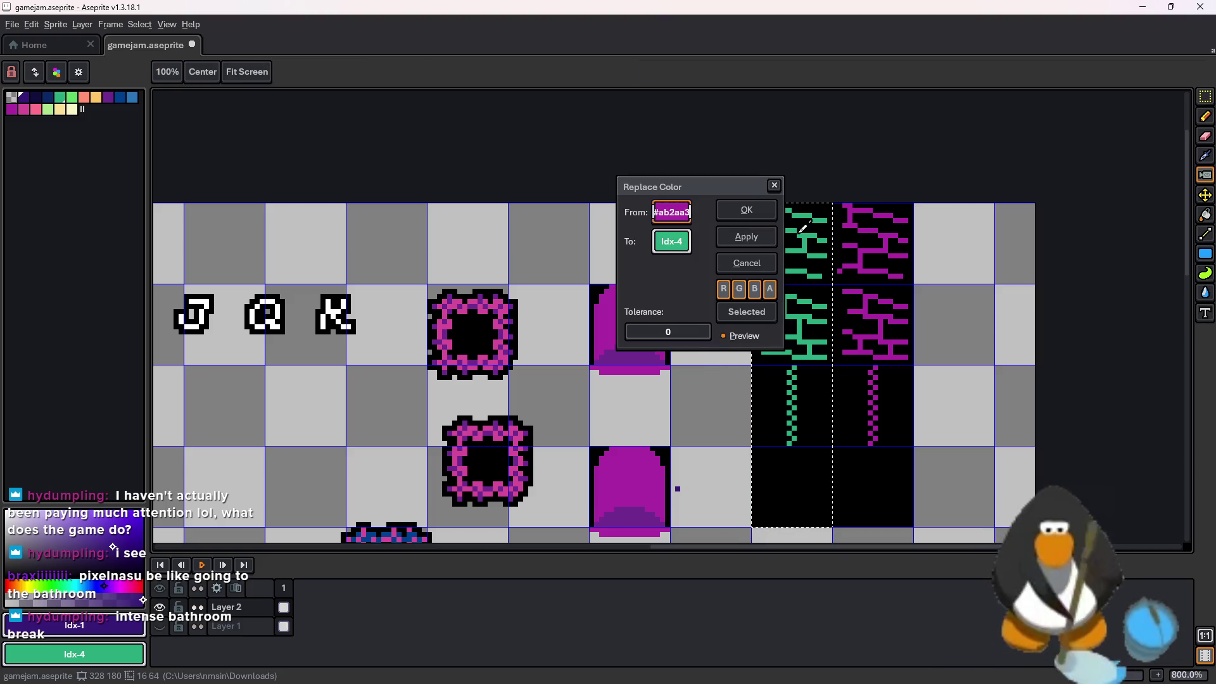
click(36, 95)
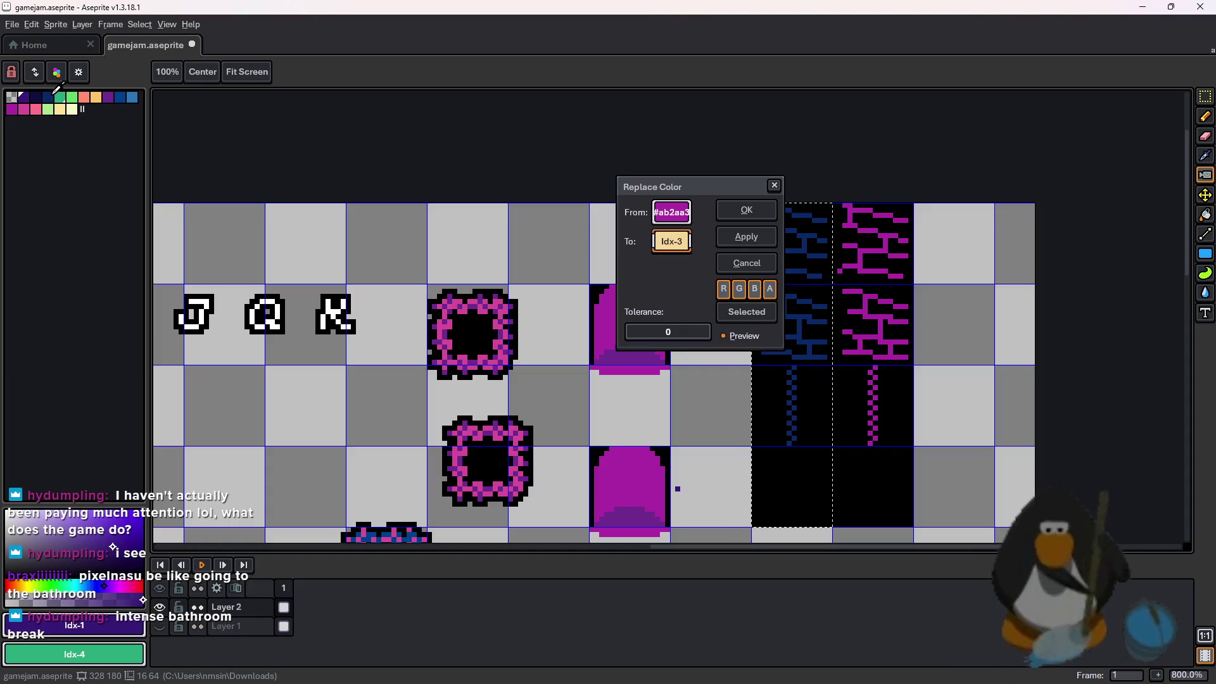
click(24, 97)
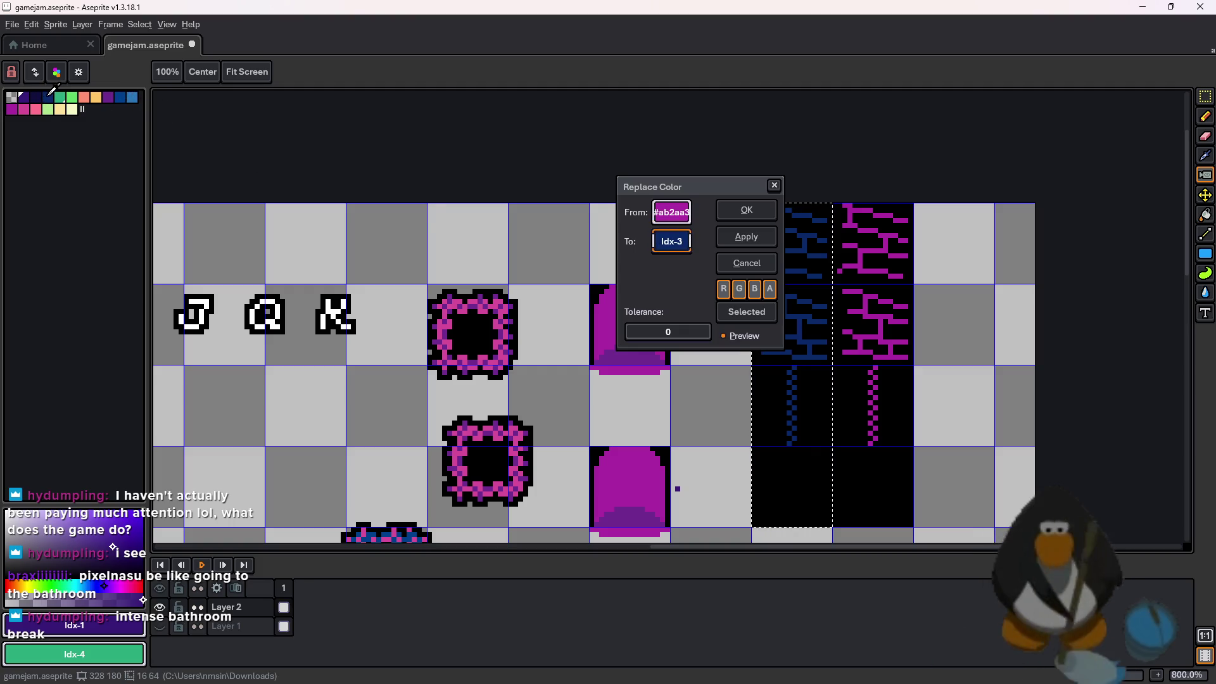
click(751, 236)
scroll(751, 277, left, 3)
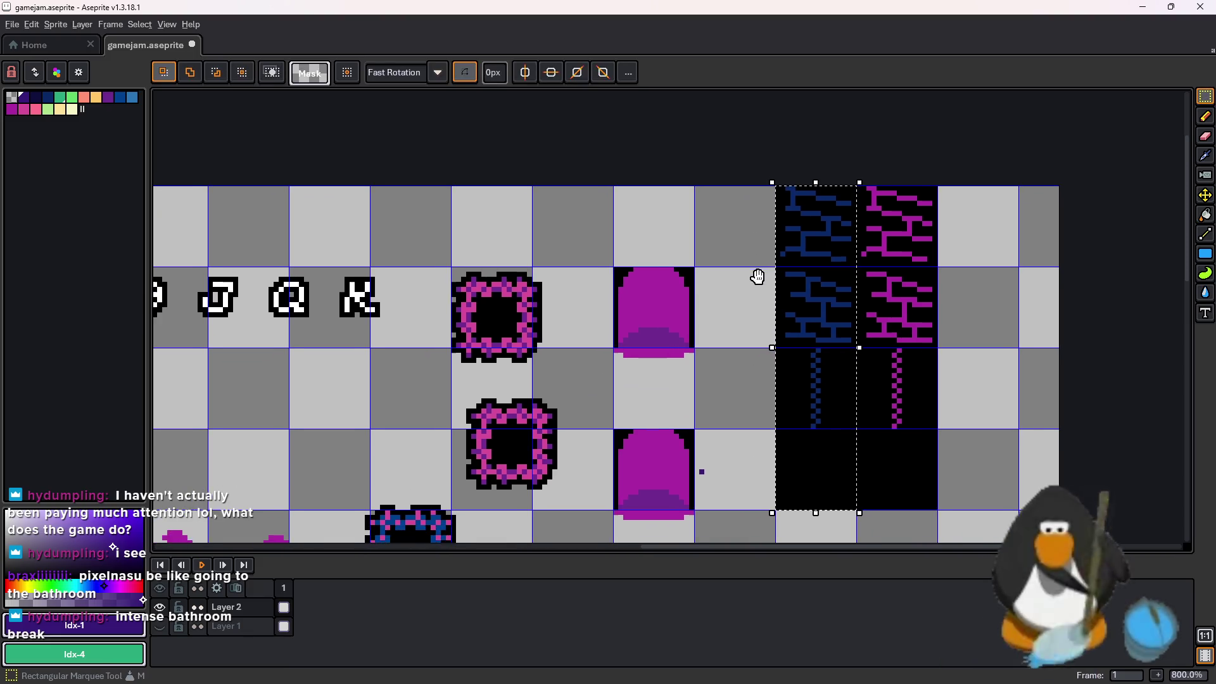
Replace the pink shade in the copied block's frame with purple
scroll(707, 272, down, 1)
scroll(709, 301, up, 3)
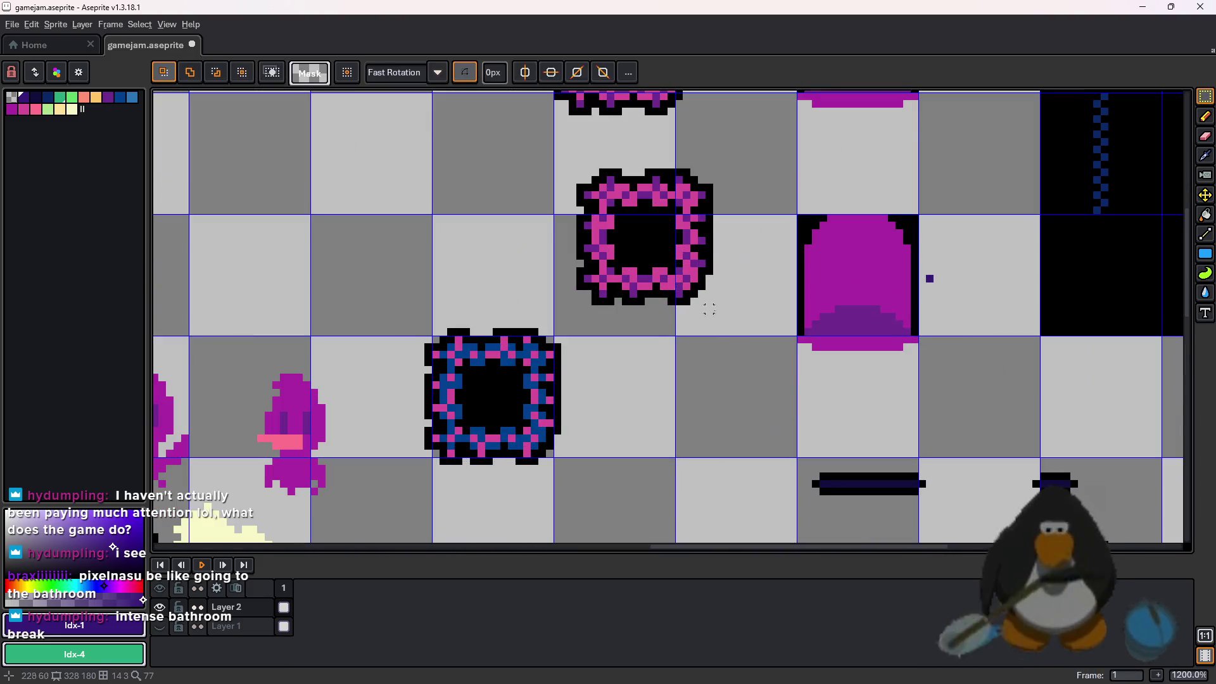
key(shift+r)
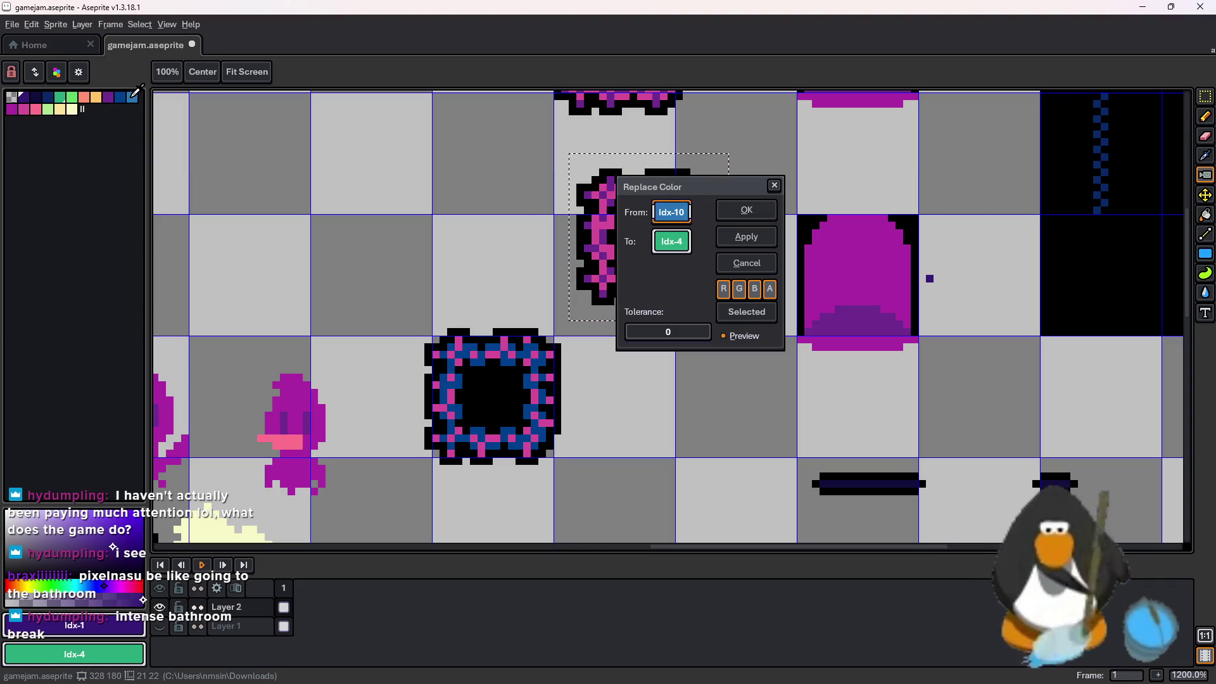
drag(678, 196, 847, 193)
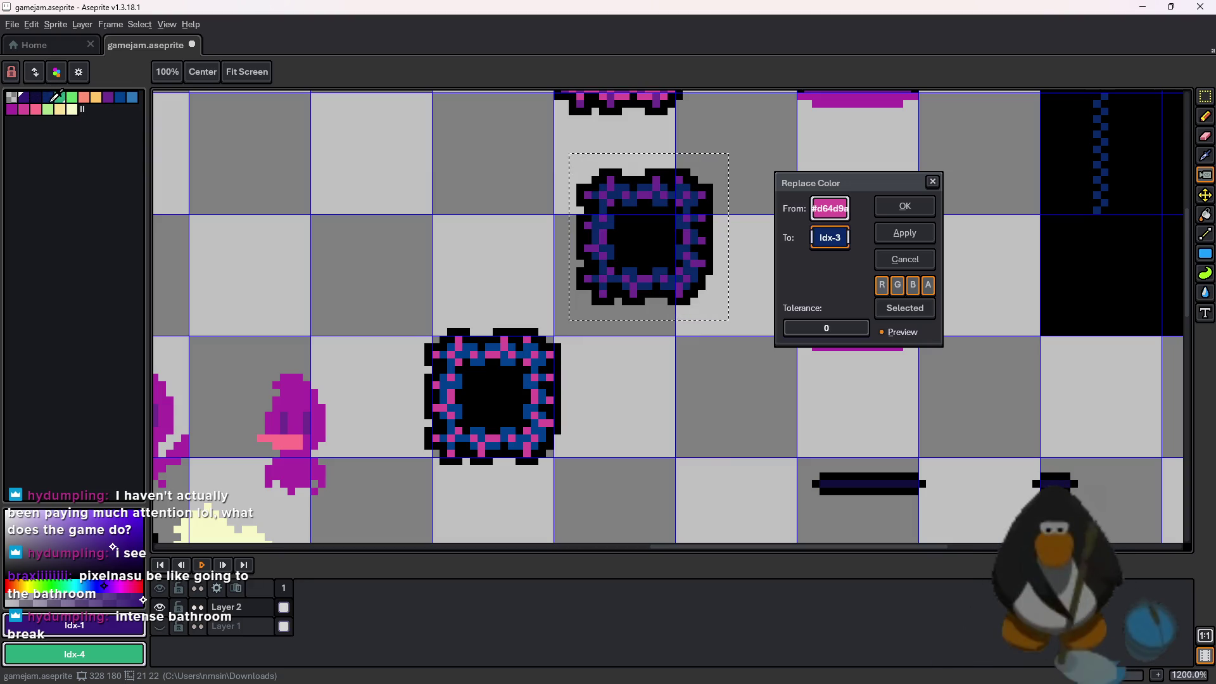
click(921, 214)
Replace the block's #6f2a8f shade with Idx-11, then select blue in the palette
key(shift+r)
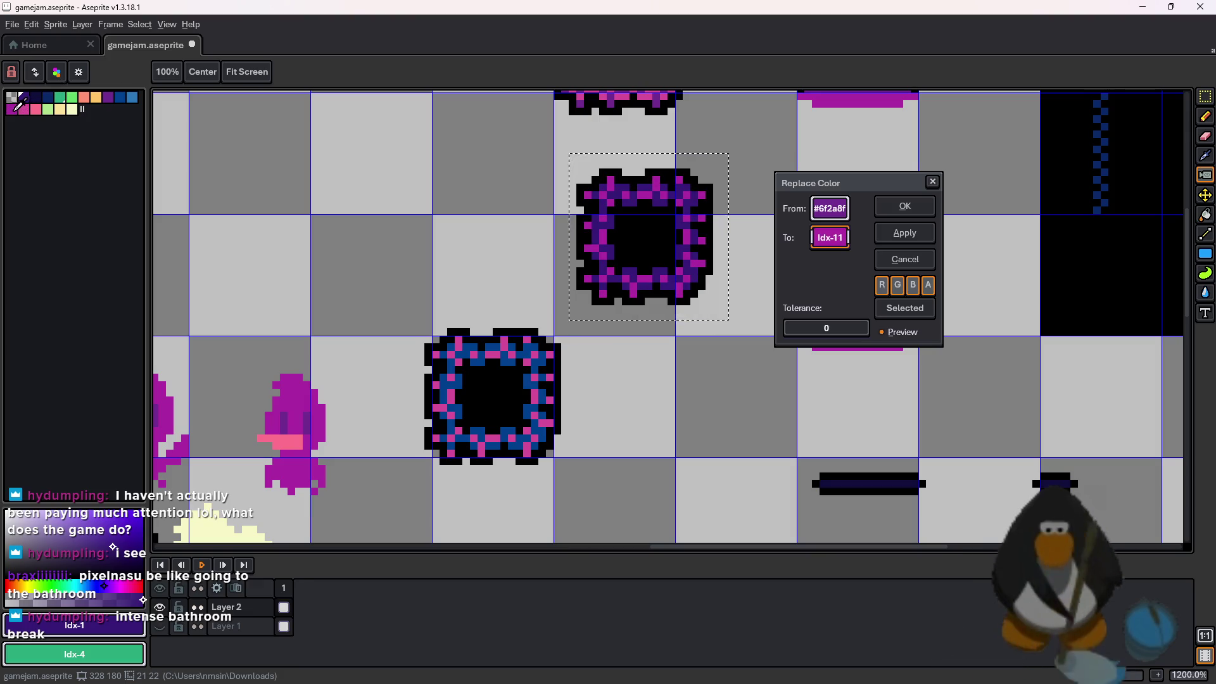
click(893, 217)
scroll(762, 248, down, 3)
scroll(799, 339, up, 3)
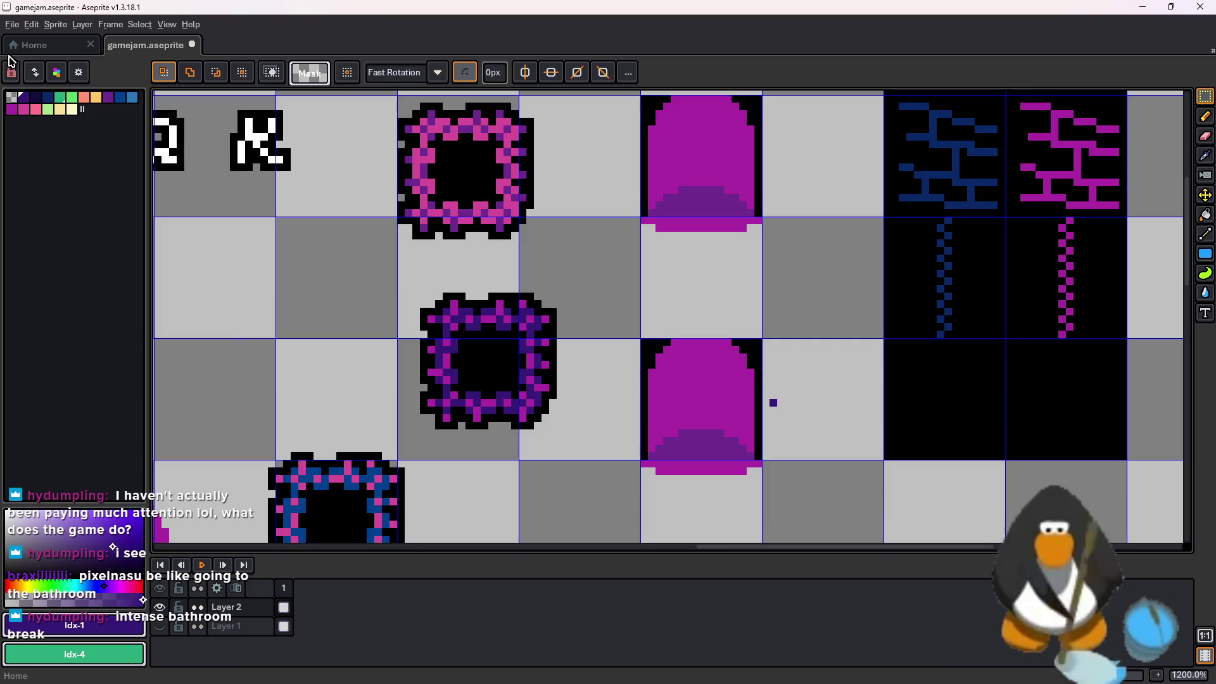
click(124, 99)
Try a blue flood fill on the lower door arch, then undo it
key(g)
click(697, 388)
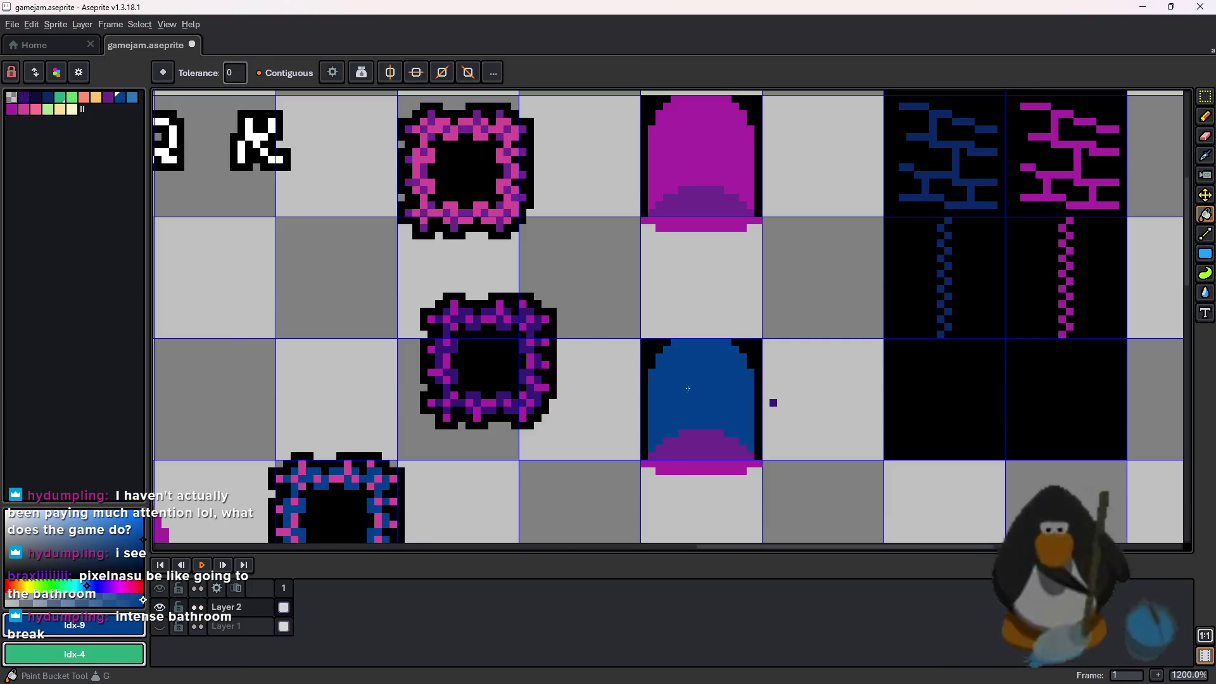
scroll(772, 362, down, 6)
scroll(882, 253, up, 3)
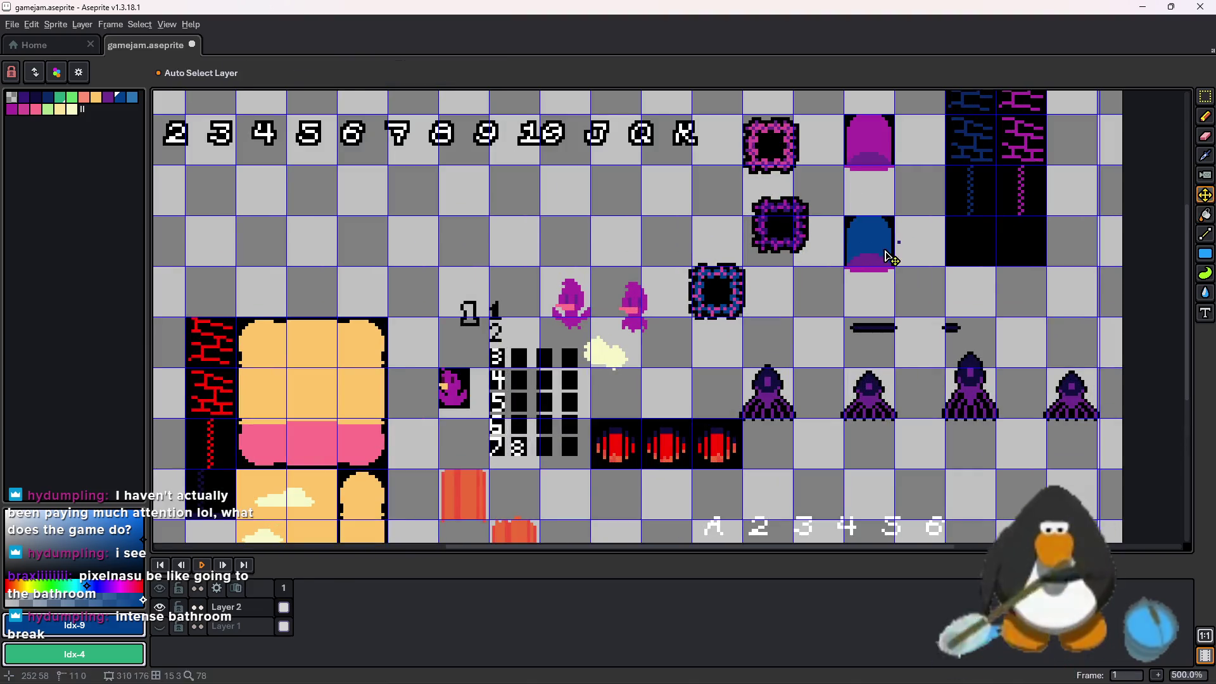
key(ctrl+z)
key(super+x)
click(944, 207)
key(m)
key(ctrl+z)
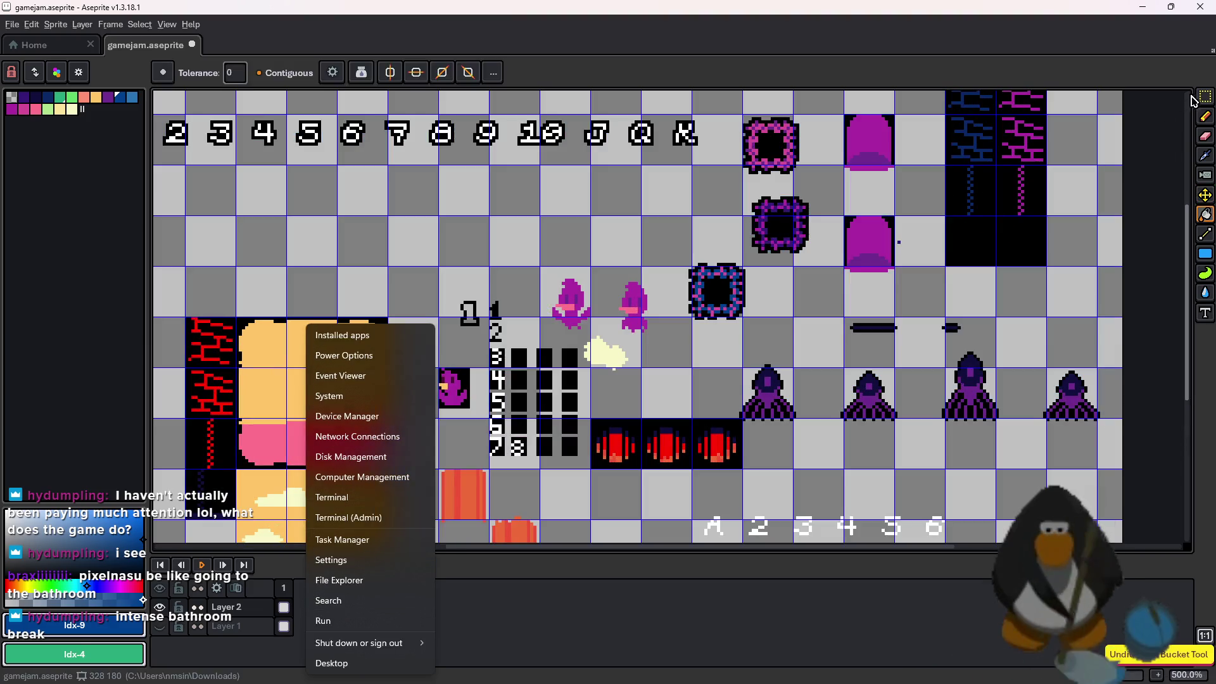
Check the door sprite in GameMaker, then return to the Aseprite sprite sheet
scroll(1032, 240, down, 3)
scroll(996, 253, left, 2)
mouse_move(696, 670)
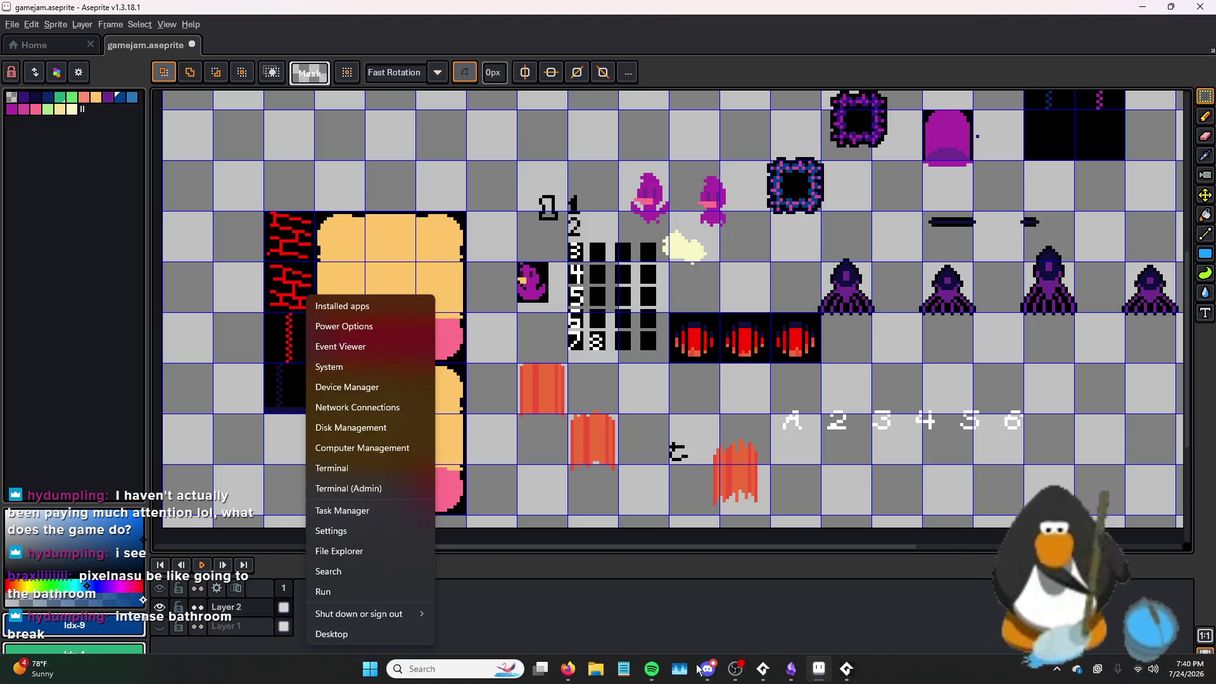
click(798, 679)
click(763, 669)
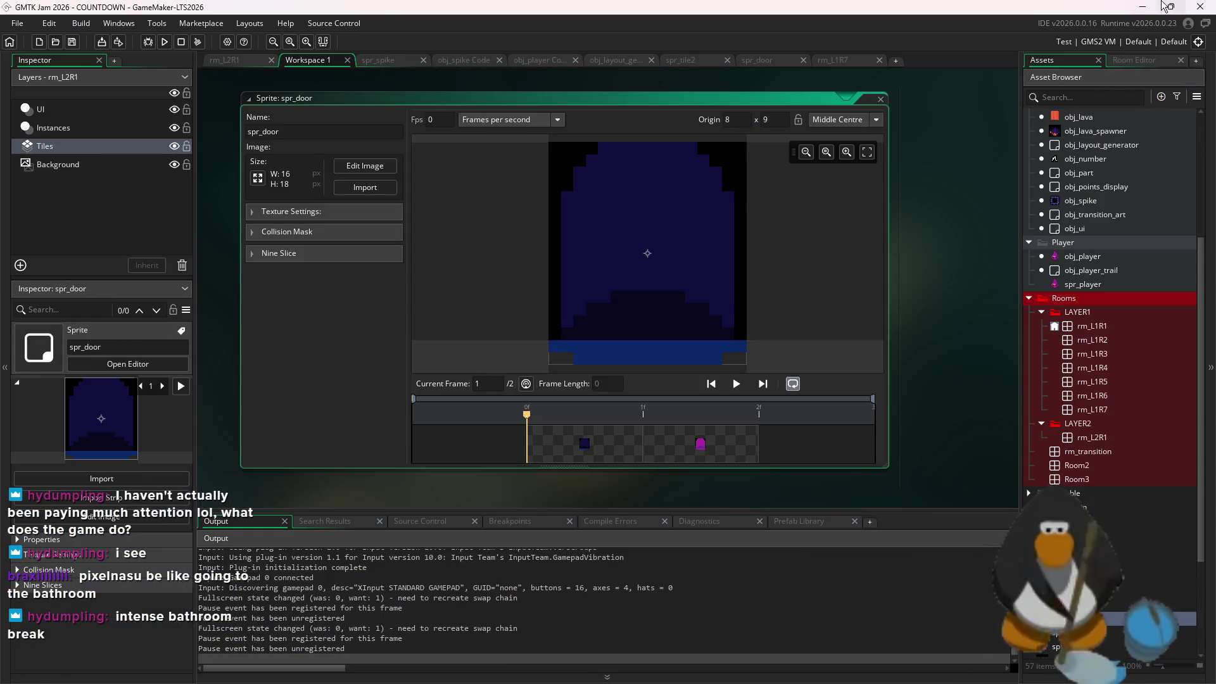
click(1142, 7)
scroll(844, 218, up, 3)
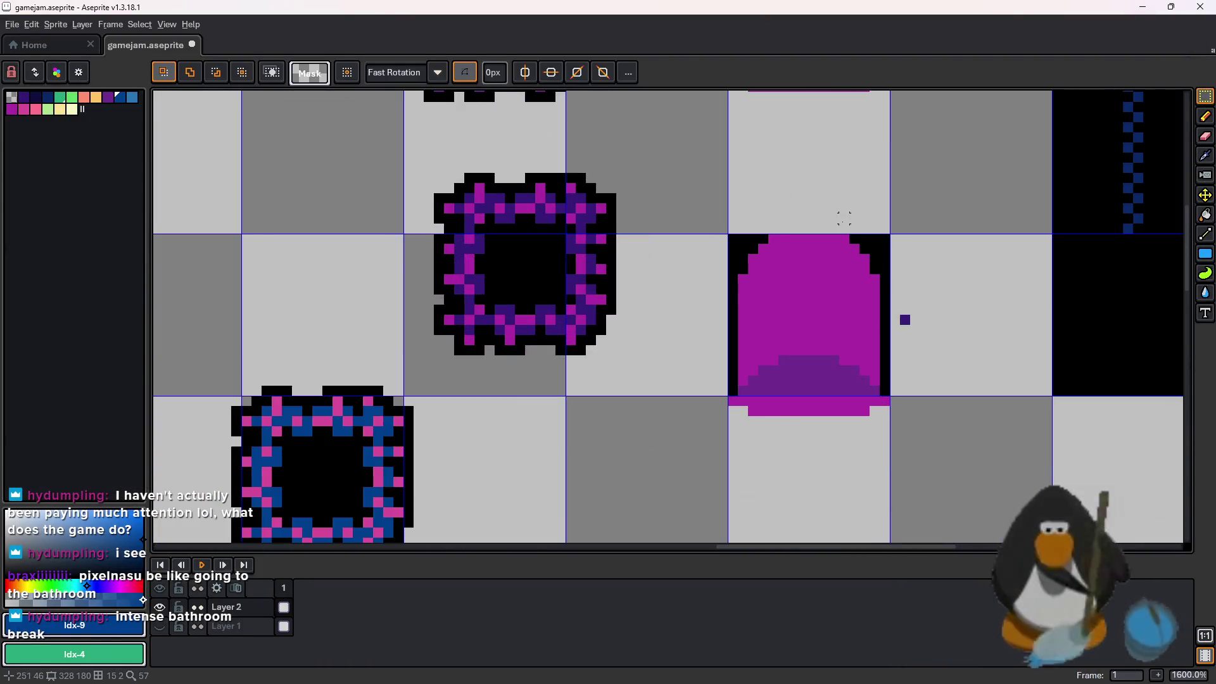
scroll(843, 219, down, 1)
scroll(693, 263, up, 1)
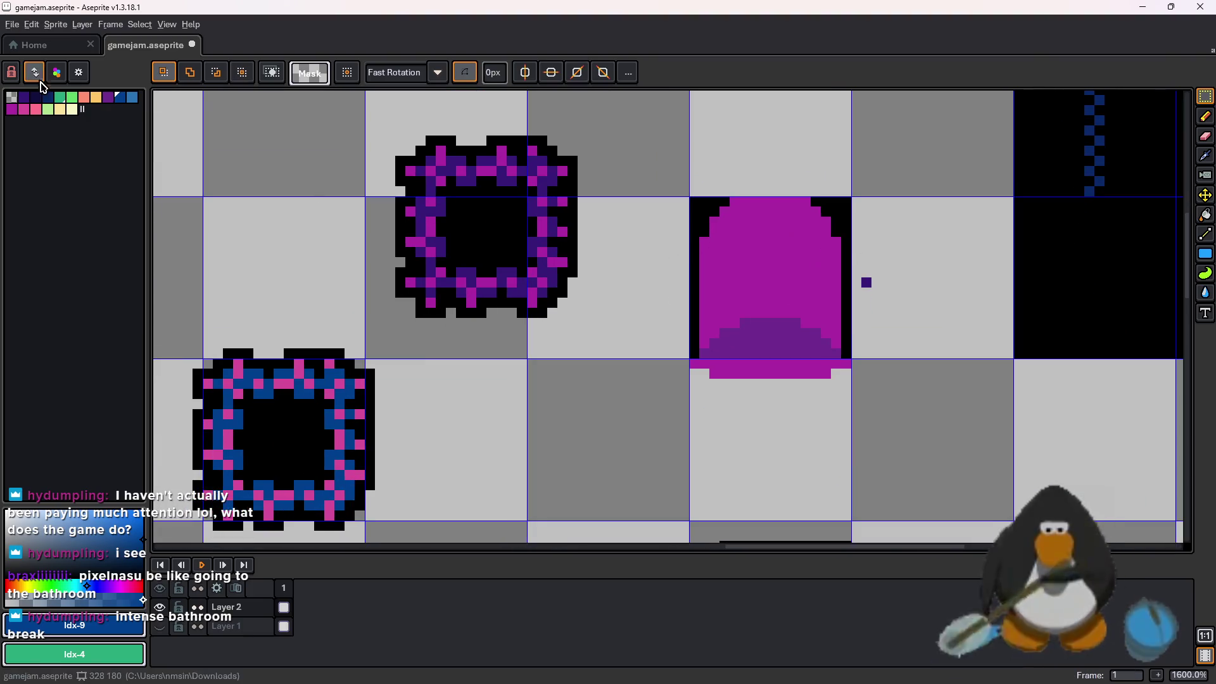
Fill the door's lower steps dark navy, trying and undoing purple fills on the body
click(34, 97)
key(g)
click(792, 282)
scroll(798, 295, up, 1)
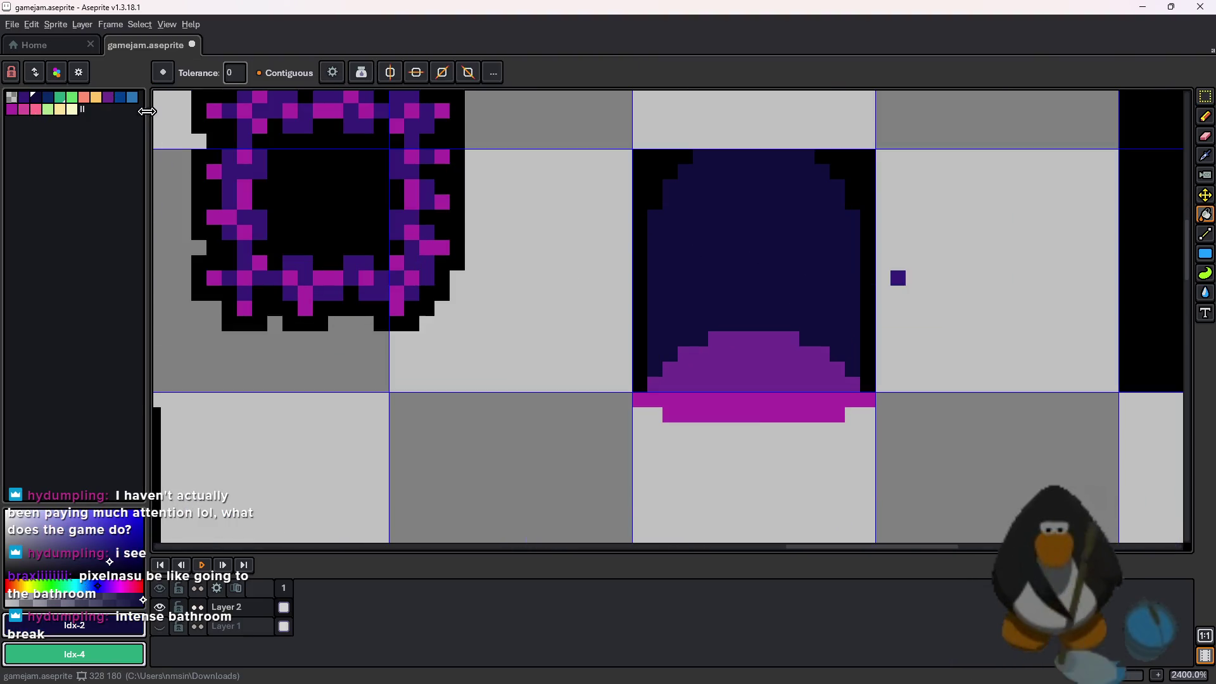
click(22, 100)
click(722, 258)
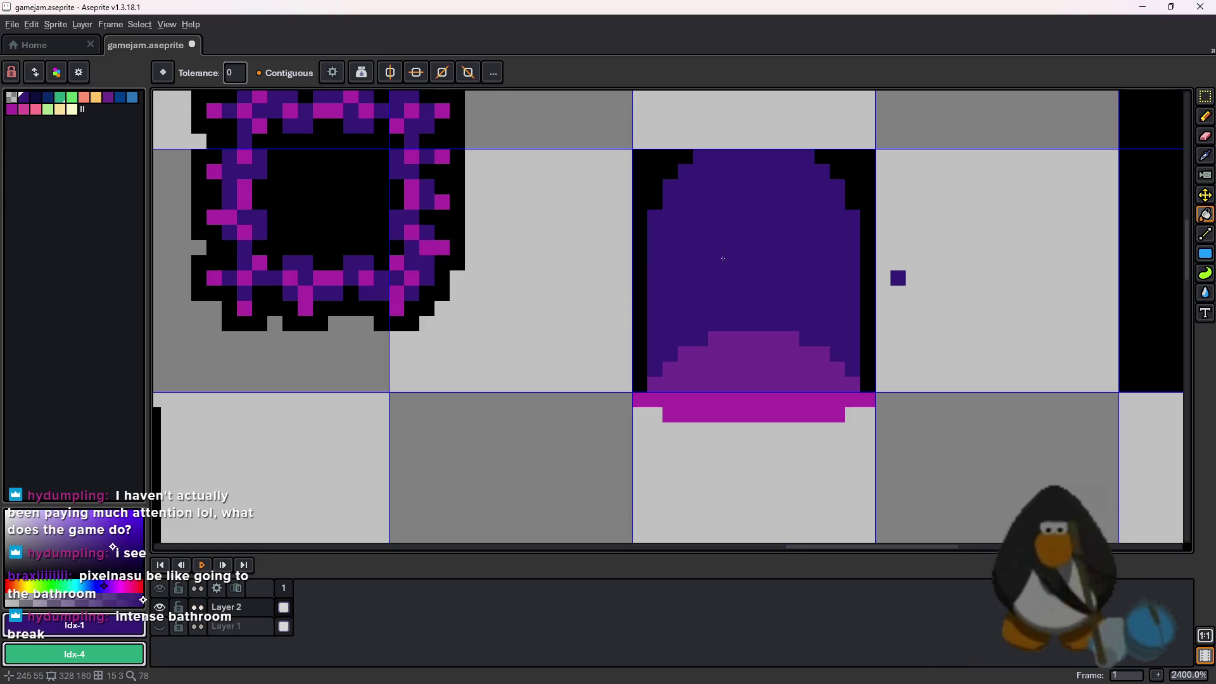
click(35, 103)
click(701, 357)
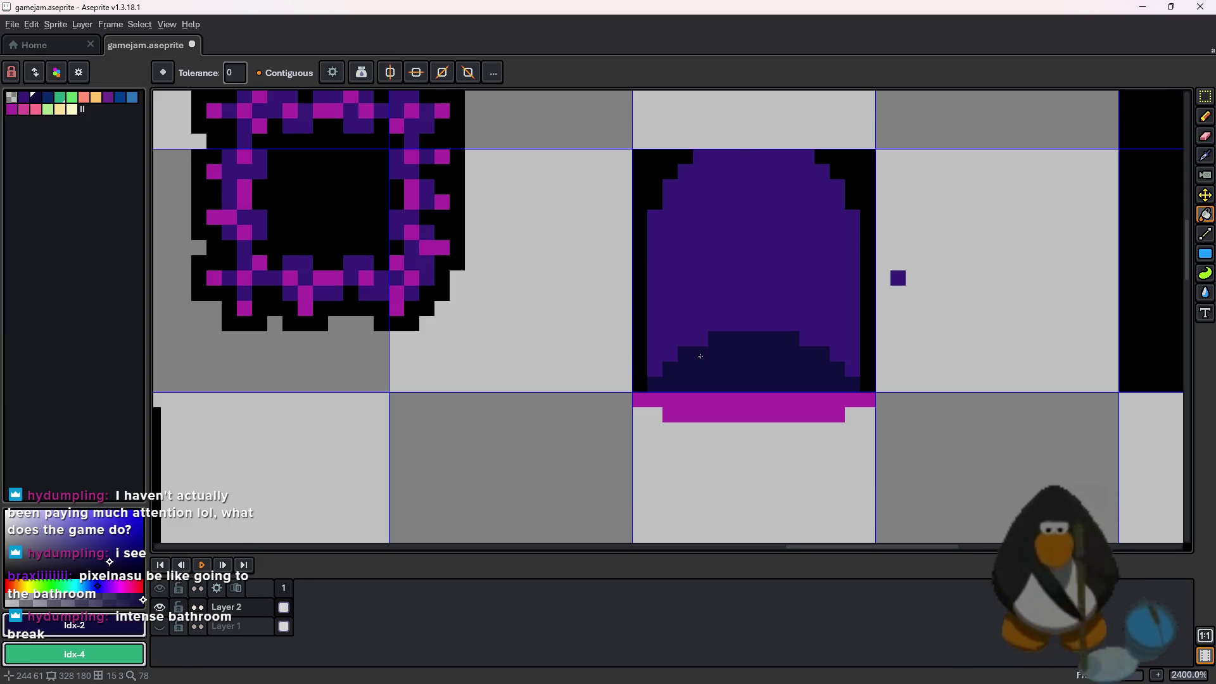
click(113, 100)
click(805, 380)
key(ctrl+z)
click(727, 260)
key(ctrl+z)
Fill the door body and magenta bottom strip purple, then marquee-select the lower door cell
click(35, 98)
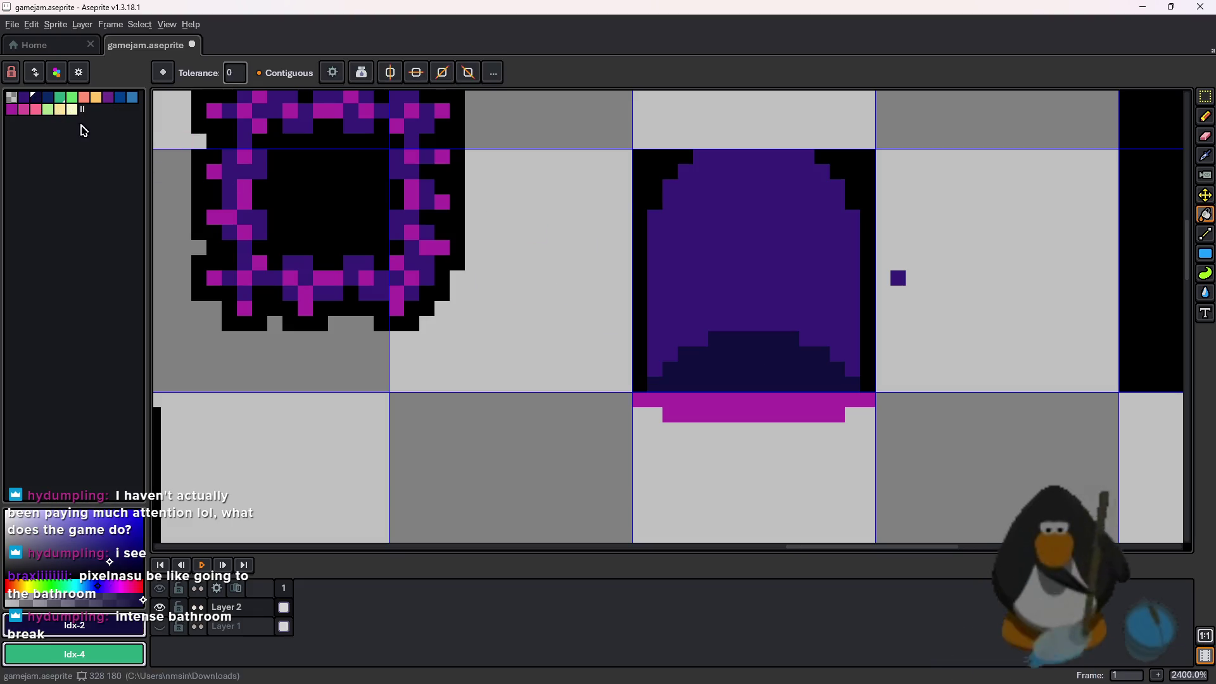
click(111, 101)
click(823, 254)
click(824, 409)
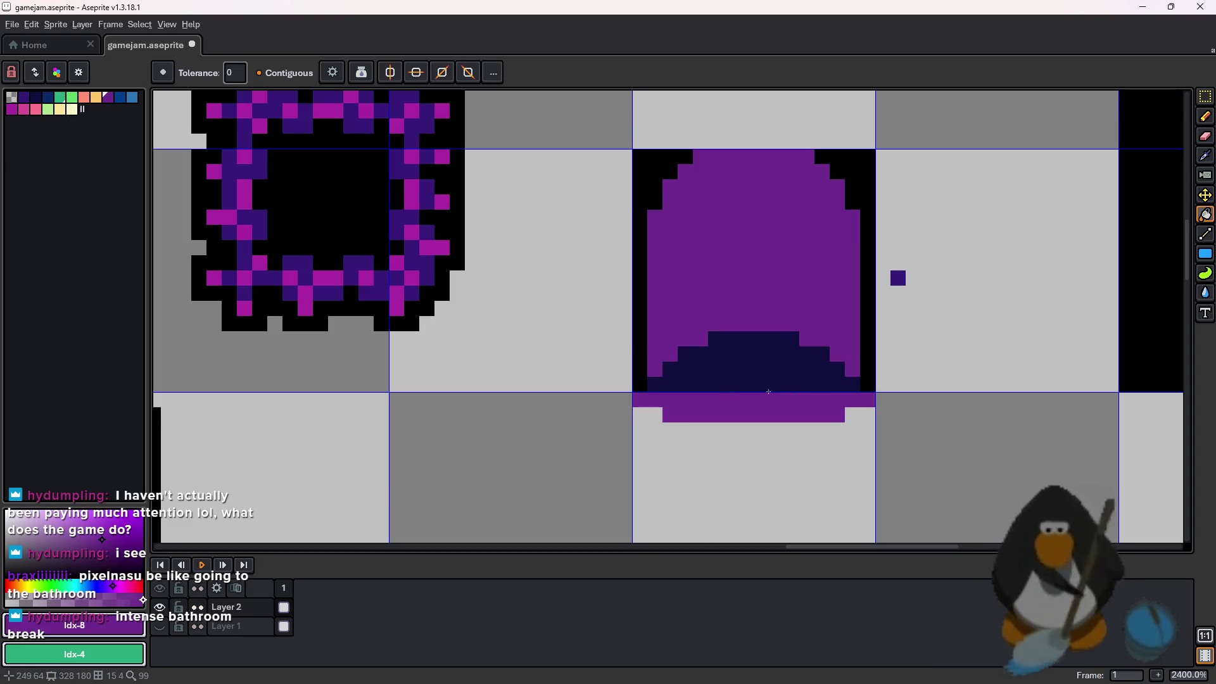
click(23, 97)
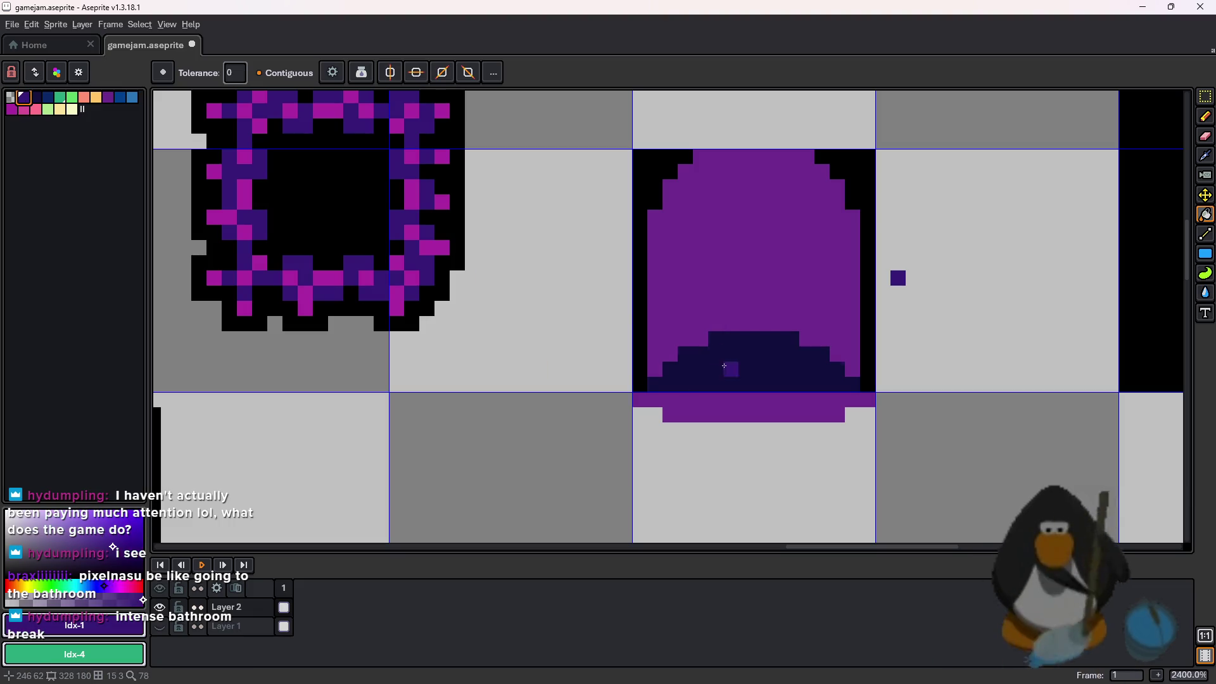
click(727, 364)
scroll(847, 370, down, 6)
click(1205, 96)
drag(796, 319, 850, 372)
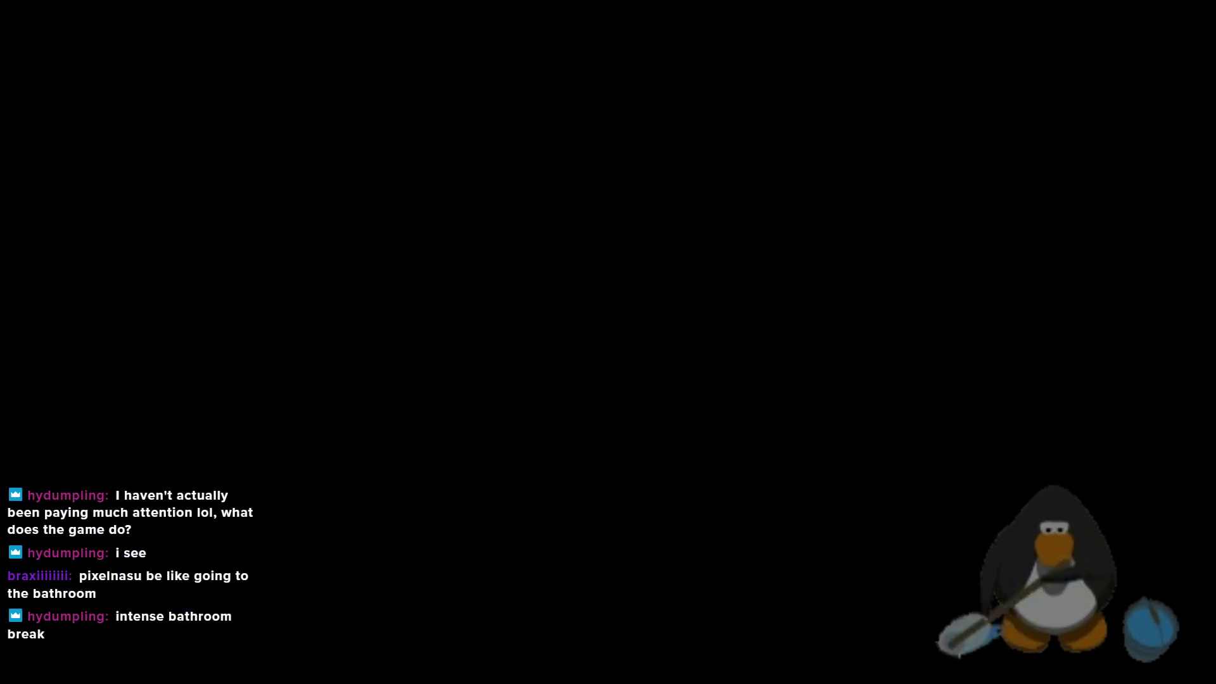
Rename the tile set tl_tiles2 to tl_tiles3
scroll(1108, 633, down, 4)
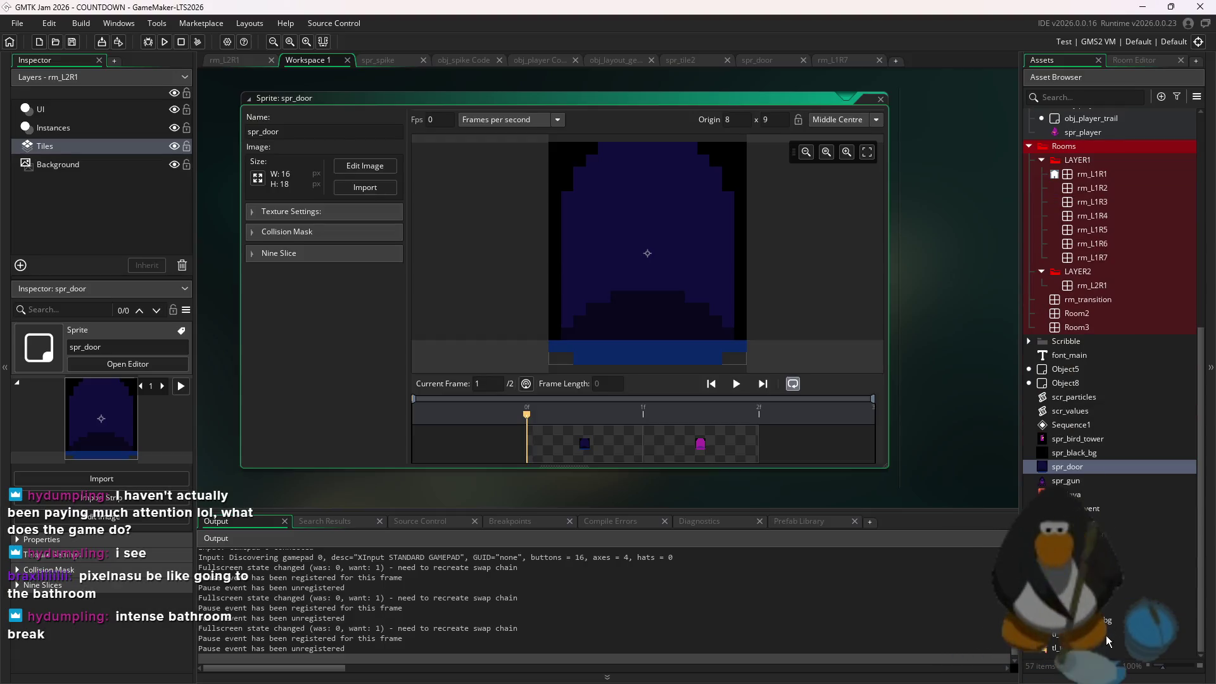
double_click(1104, 648)
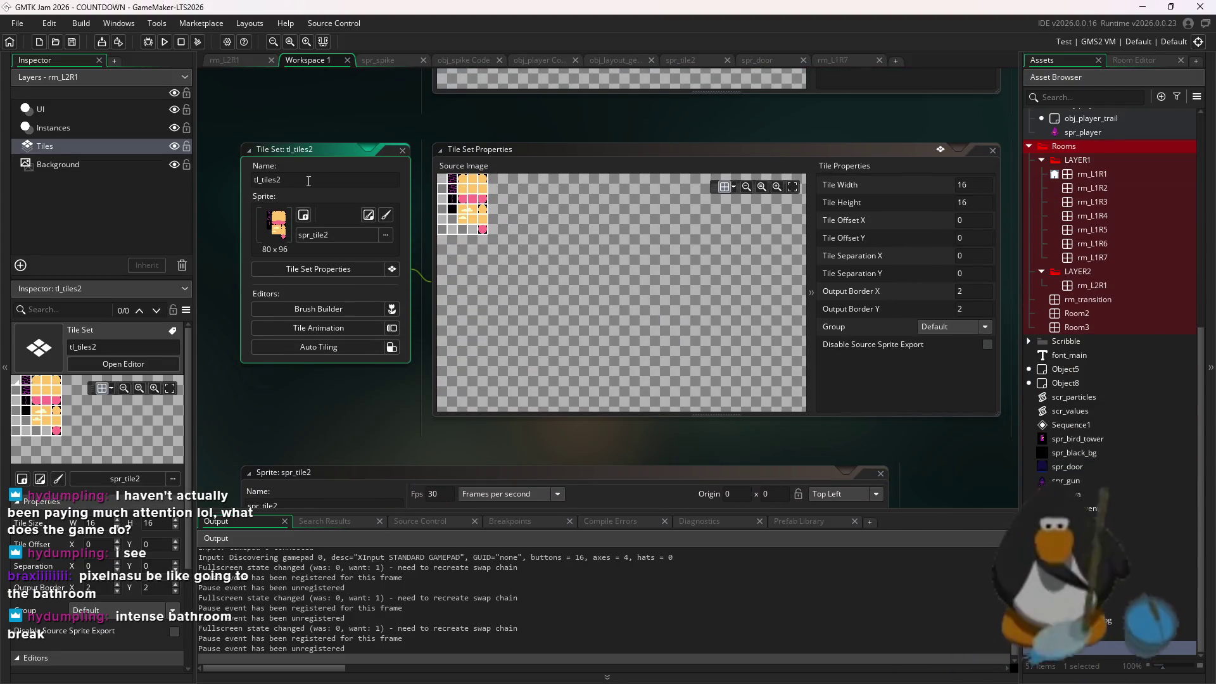
key(BackSpace)
text(3)
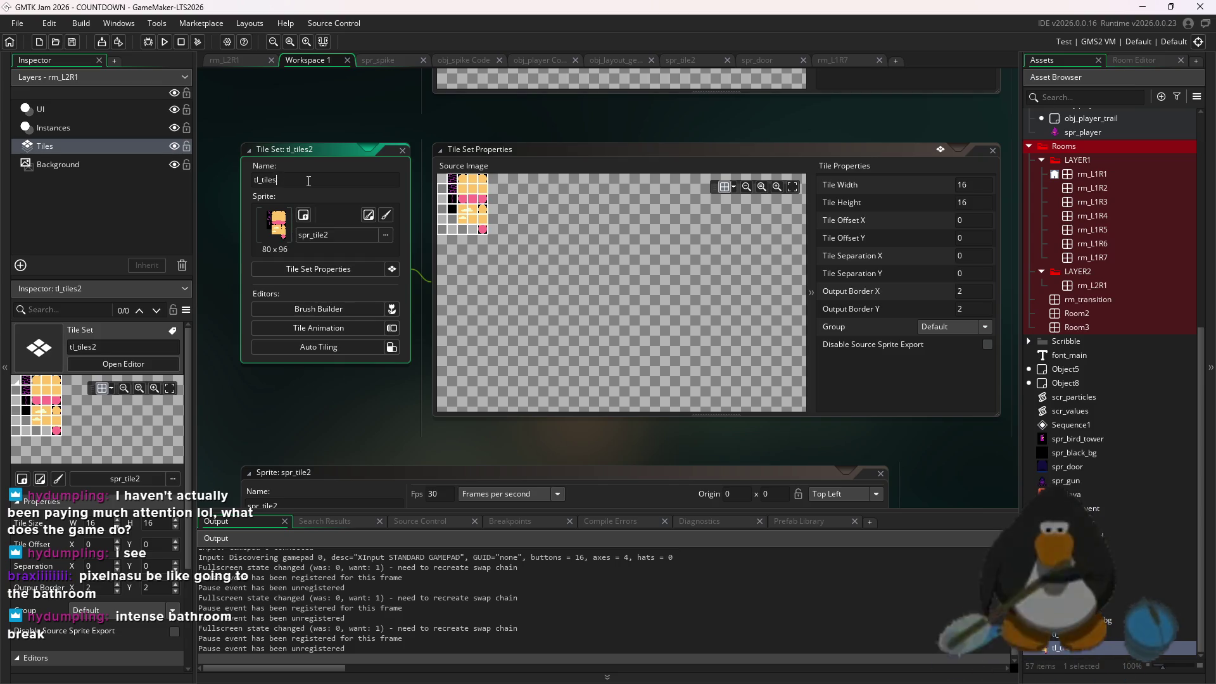
Paste the purple door into spr_door as its second frame, moving the magenta frame to third
click(1185, 468)
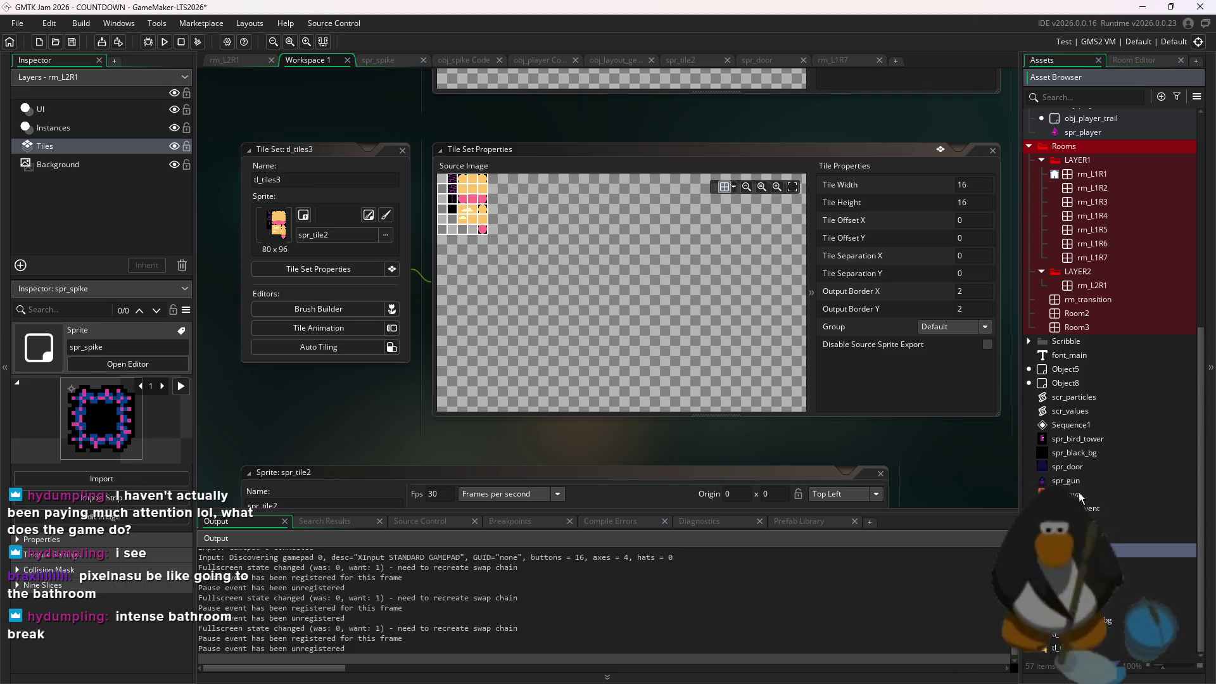
scroll(873, 439, down, 1)
click(128, 363)
click(366, 170)
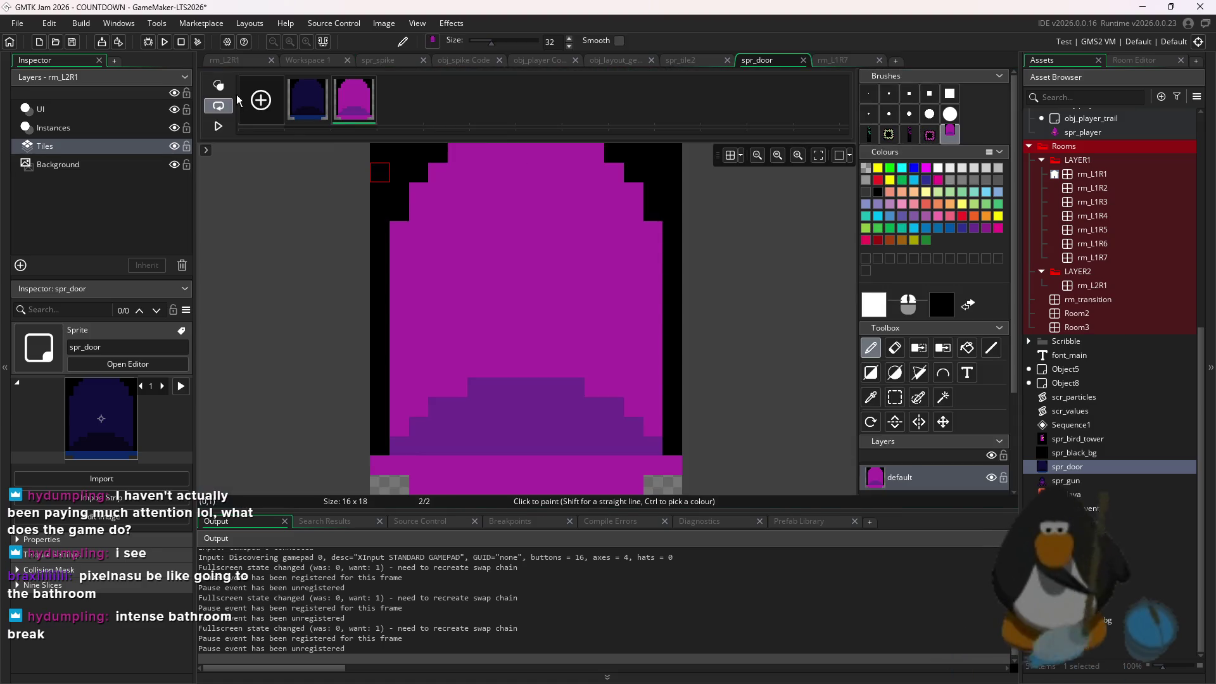
drag(354, 100, 406, 100)
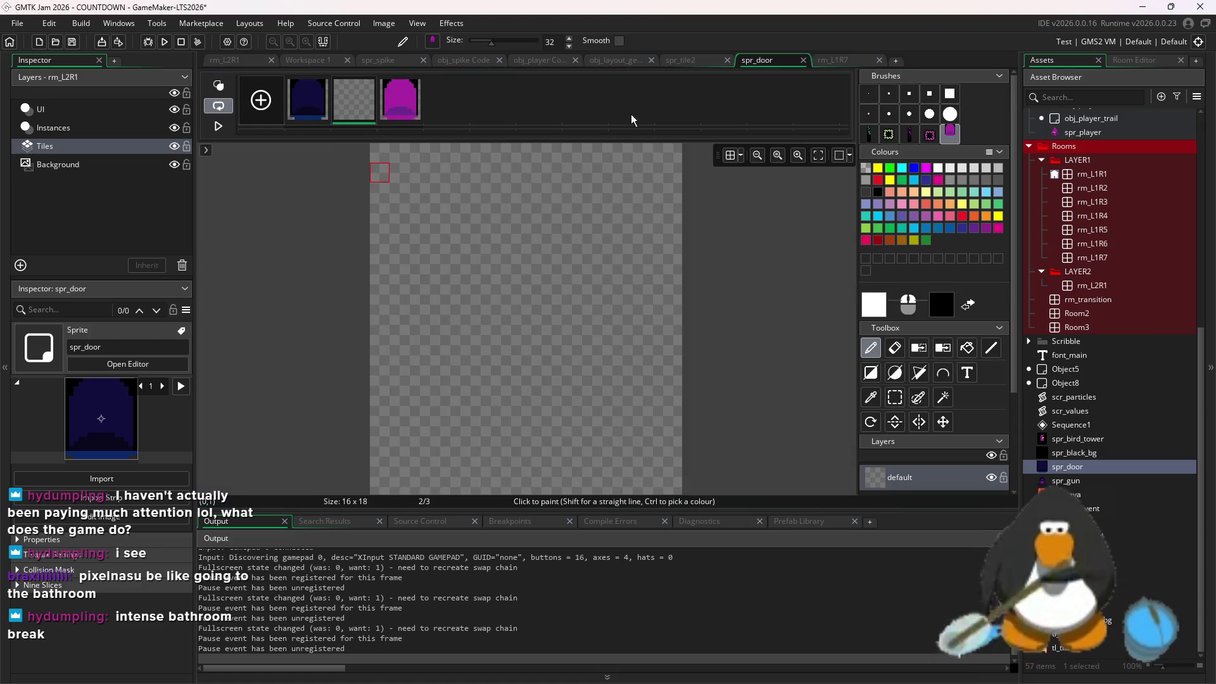
key(ctrl+v)
click(515, 264)
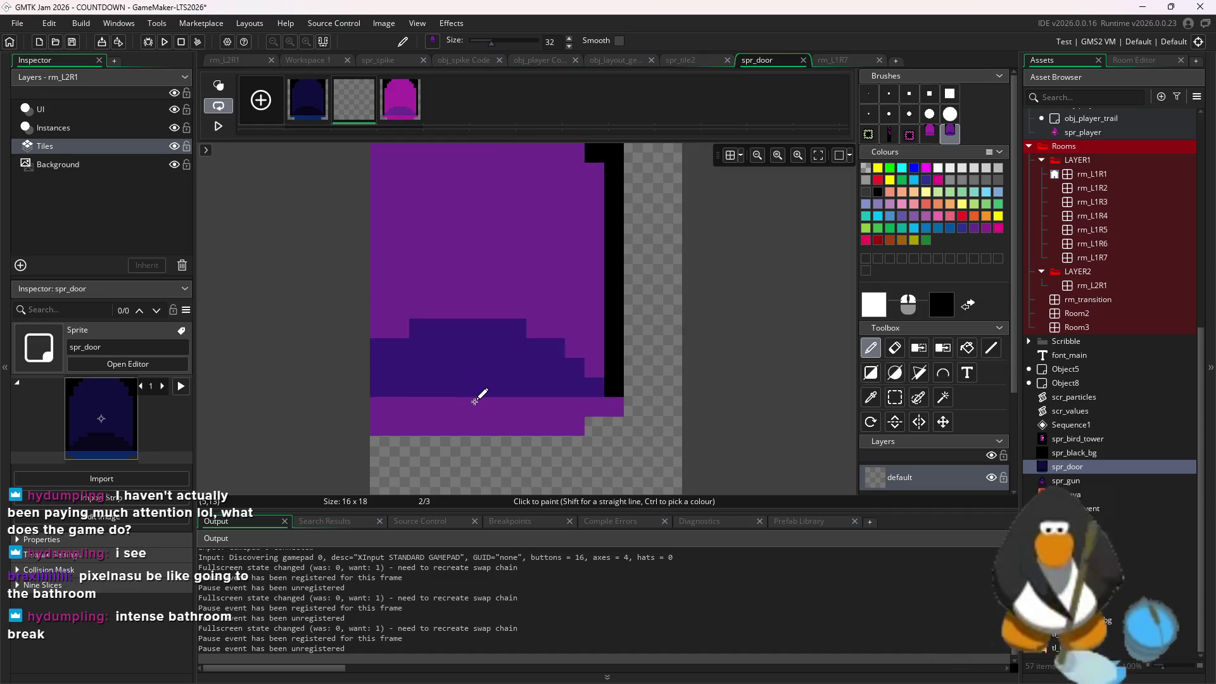
click(535, 467)
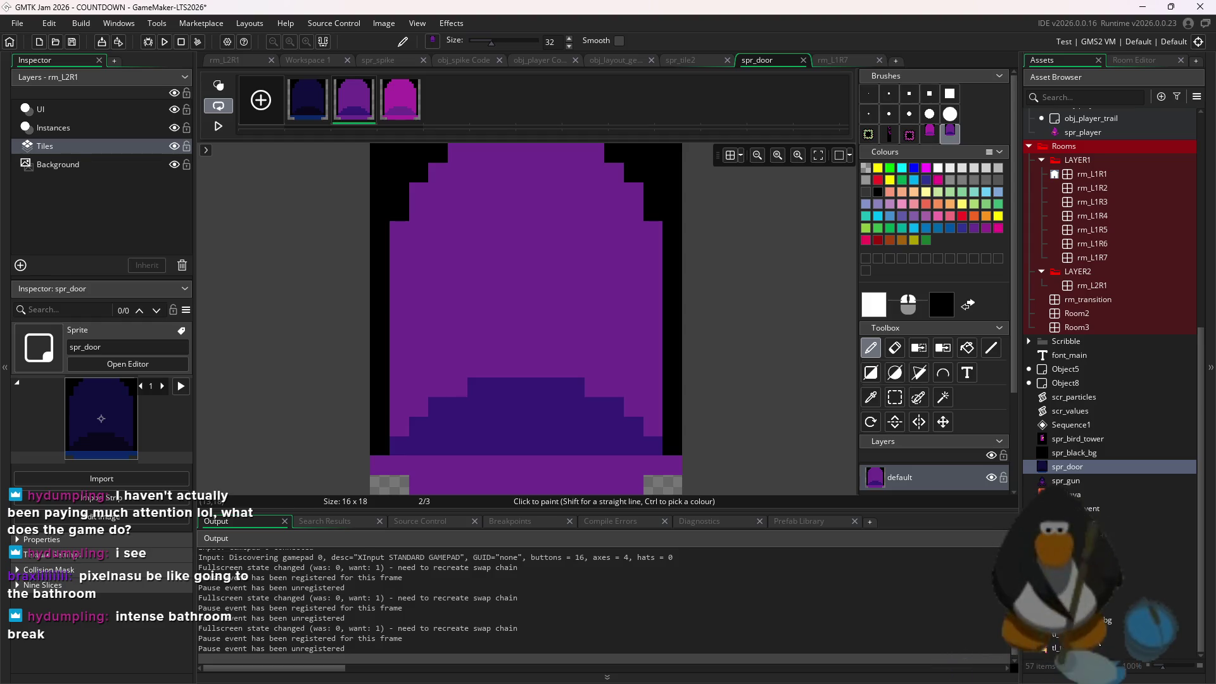
Paste the purple spike into spr_spike's second frame and delete the extra empty frame
click(307, 59)
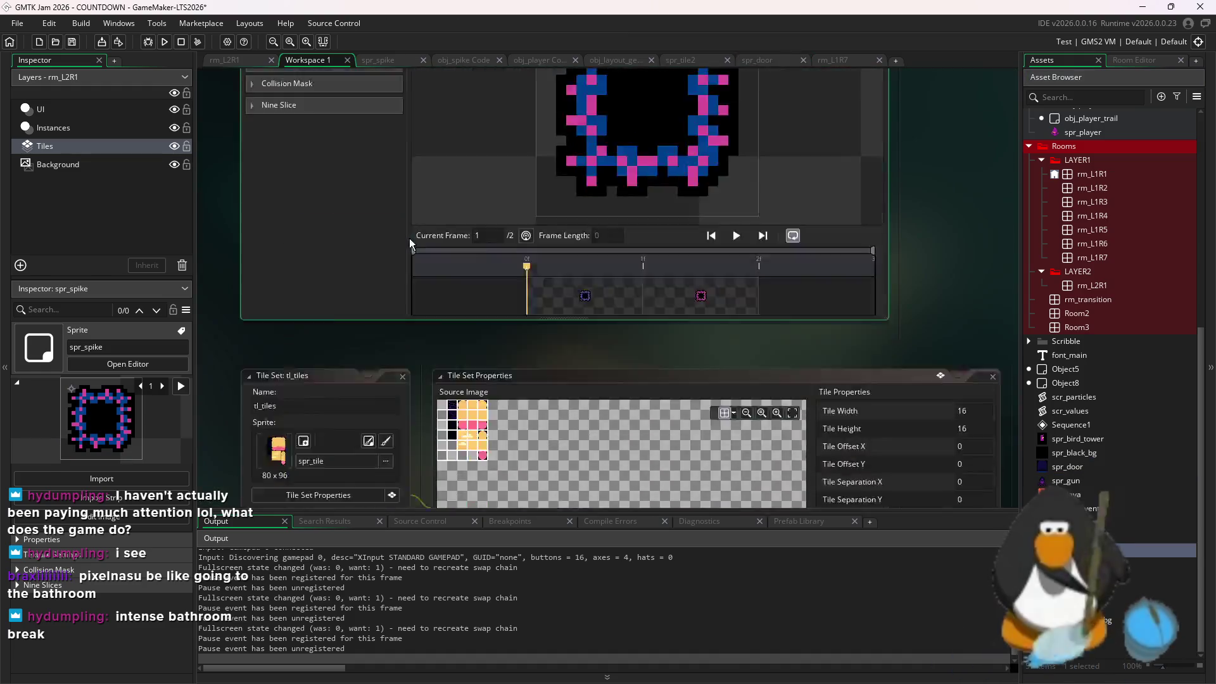
click(365, 166)
click(342, 117)
drag(342, 116, 400, 99)
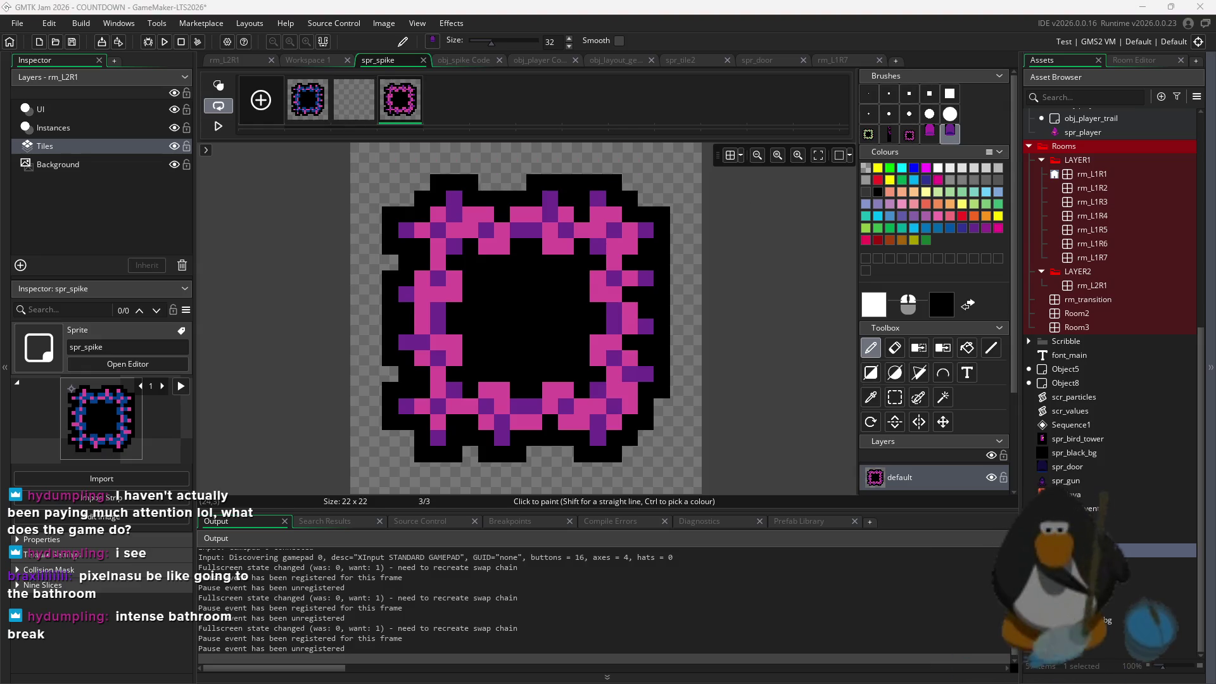
click(868, 94)
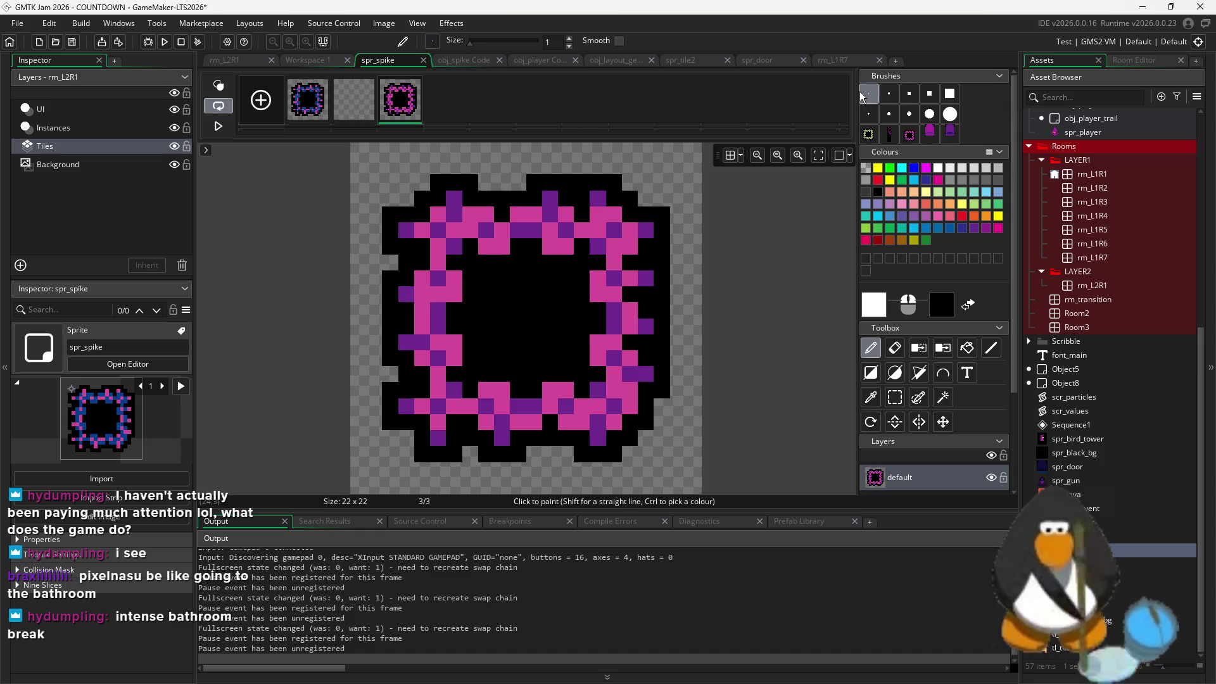
click(354, 99)
key(ctrl+v)
click(525, 320)
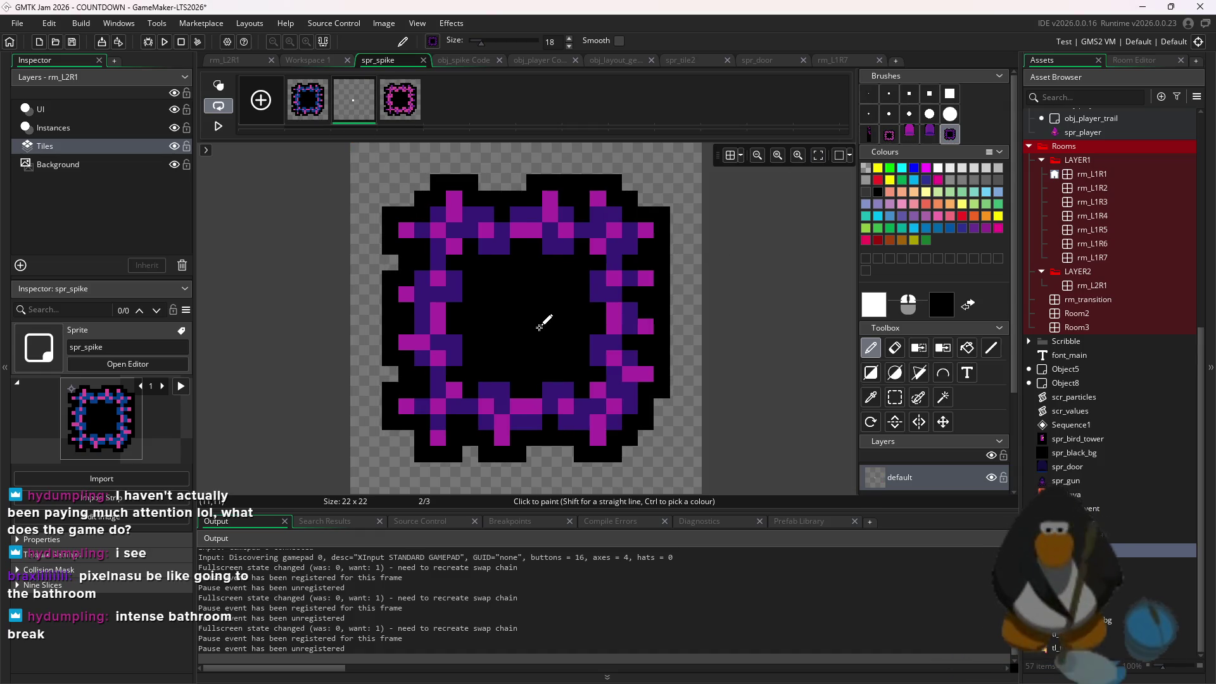
click(399, 99)
click(353, 106)
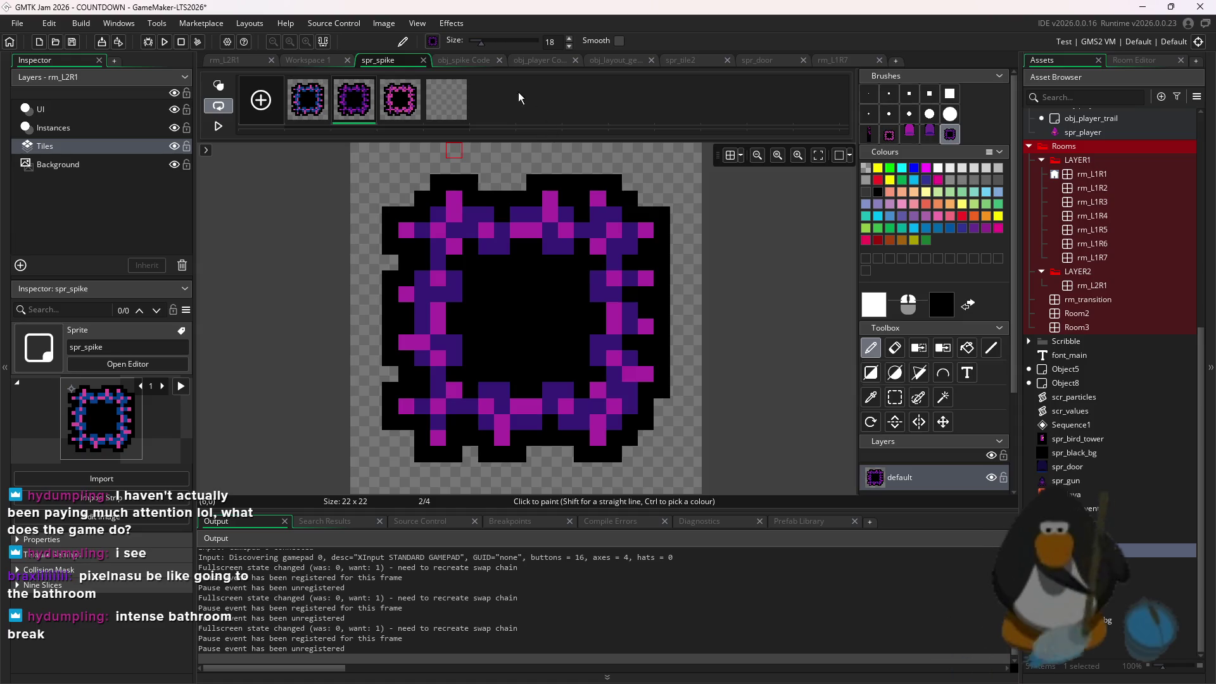
key(Delete)
click(640, 303)
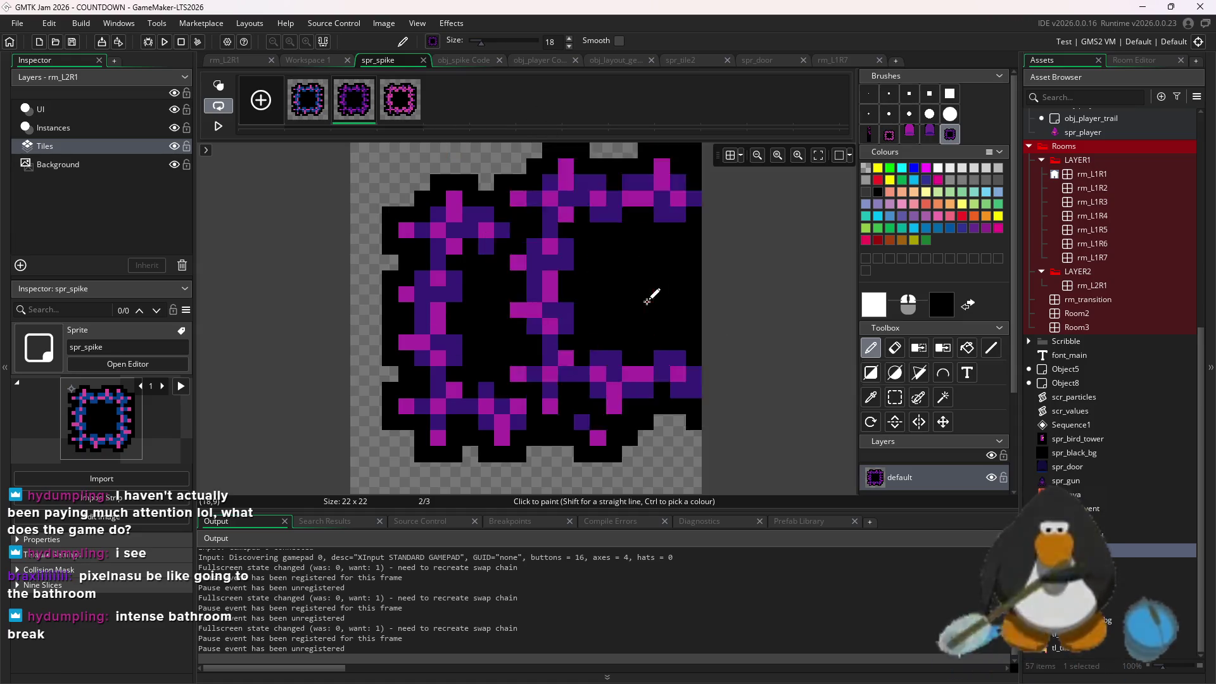
double_click(1099, 650)
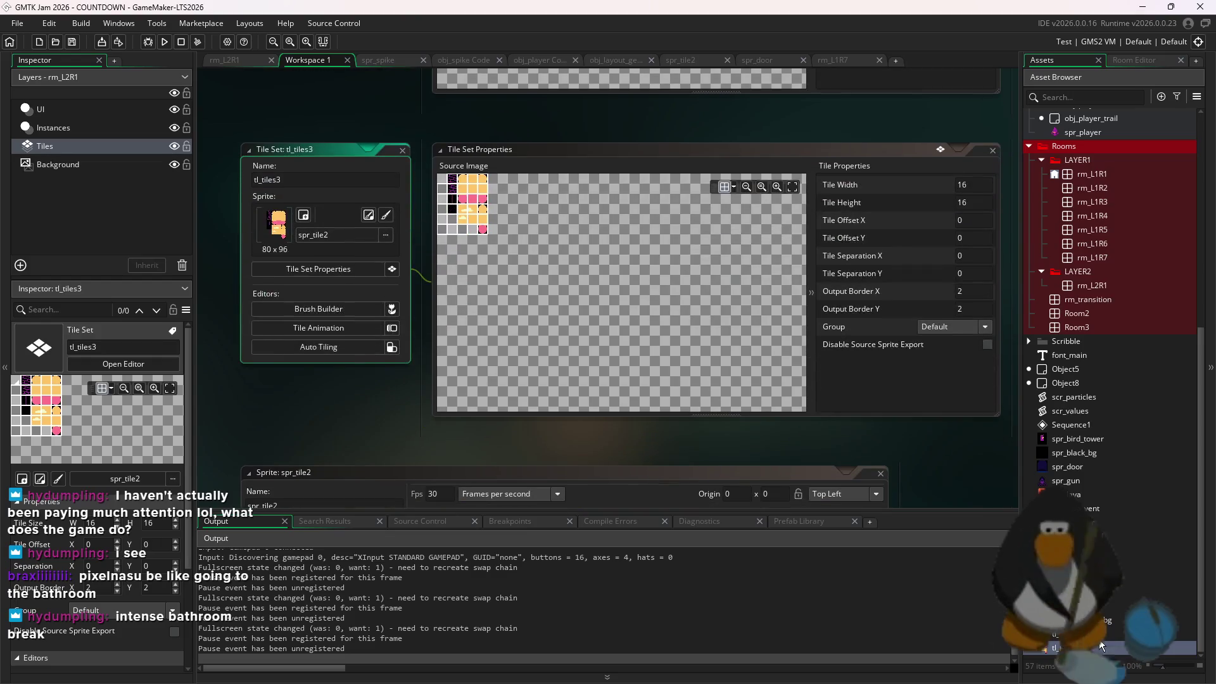
Rename the tile sprite spr_tile2 to spr_tile3
click(303, 505)
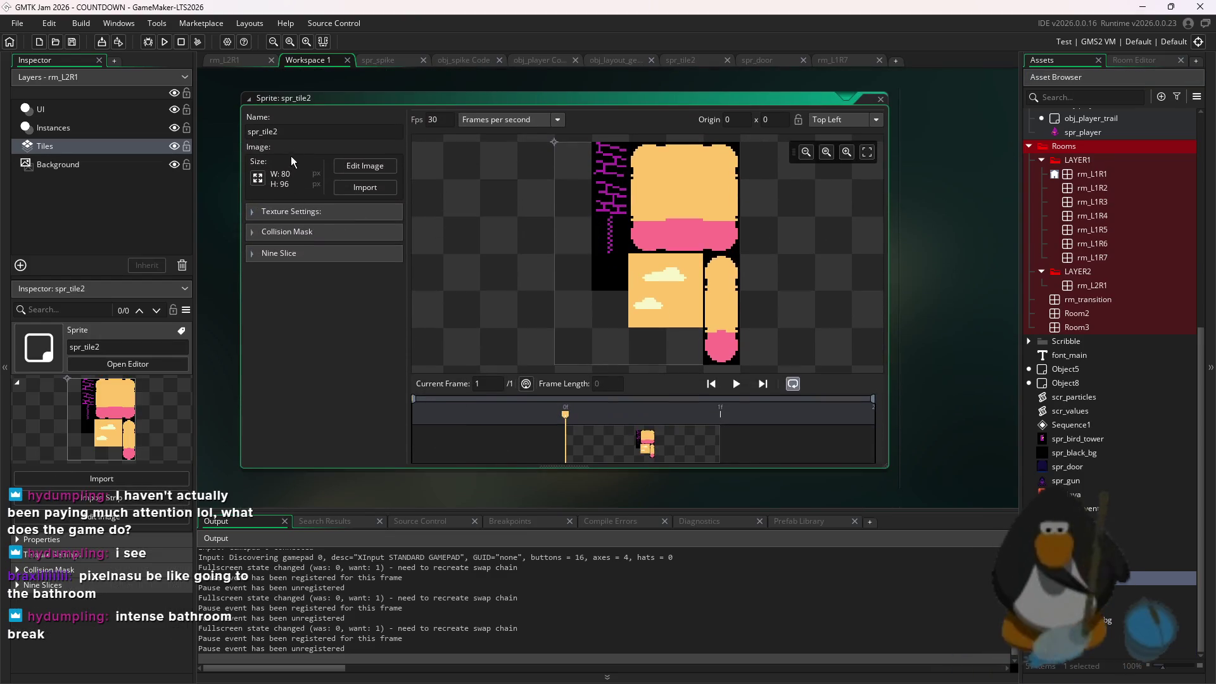
key(BackSpace)
text(3)
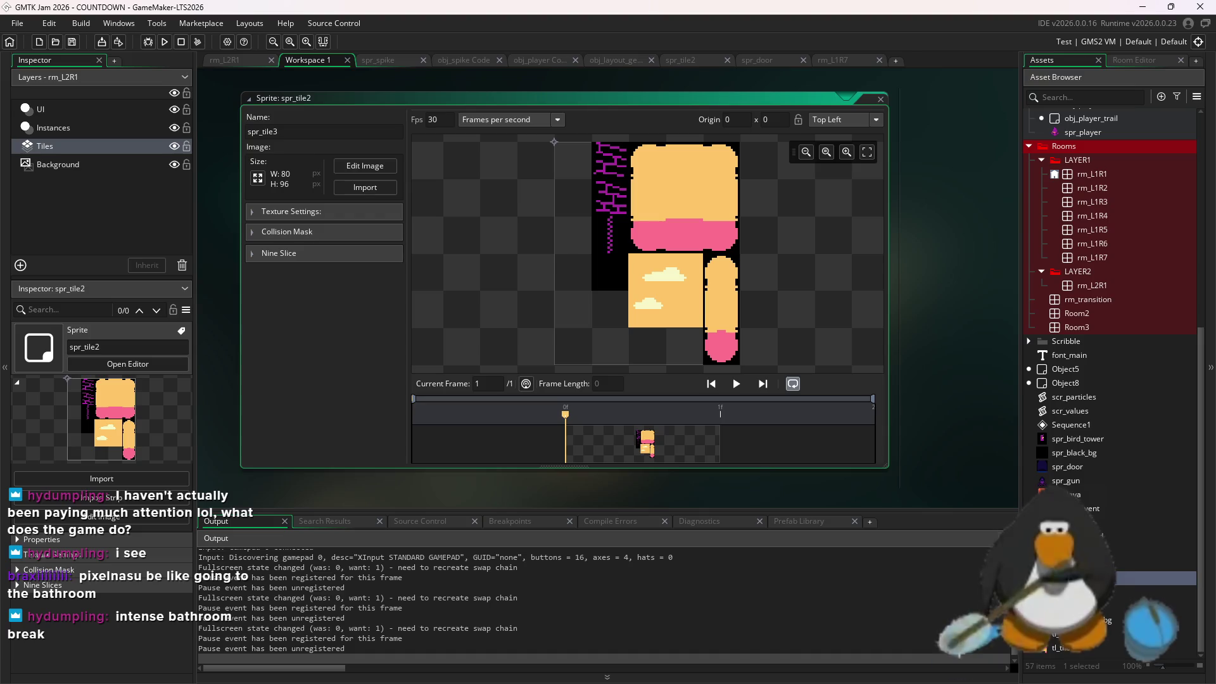
key(Return)
Duplicate spr_tile3, name the copy spr_tile2, and open its image in the editor
right_click(1077, 578)
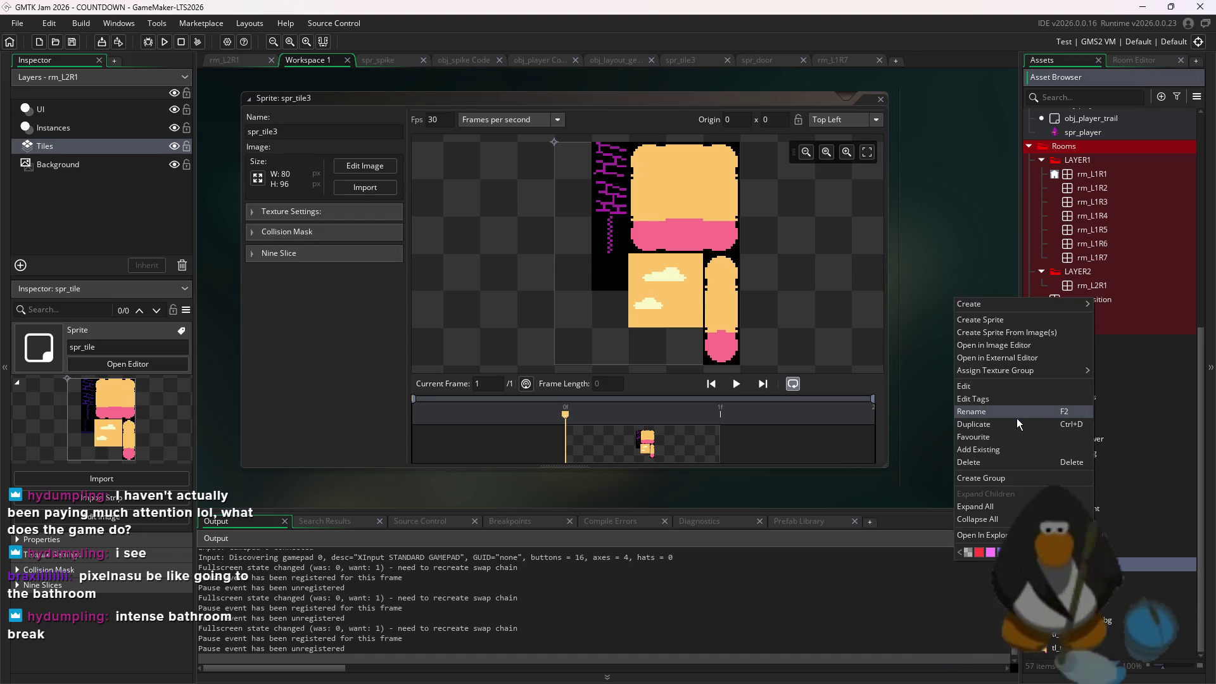
click(1016, 418)
click(1077, 593)
click(1077, 606)
double_click(1077, 606)
click(350, 131)
key(BackSpace)
key(BackSpace)
text(2)
key(super)
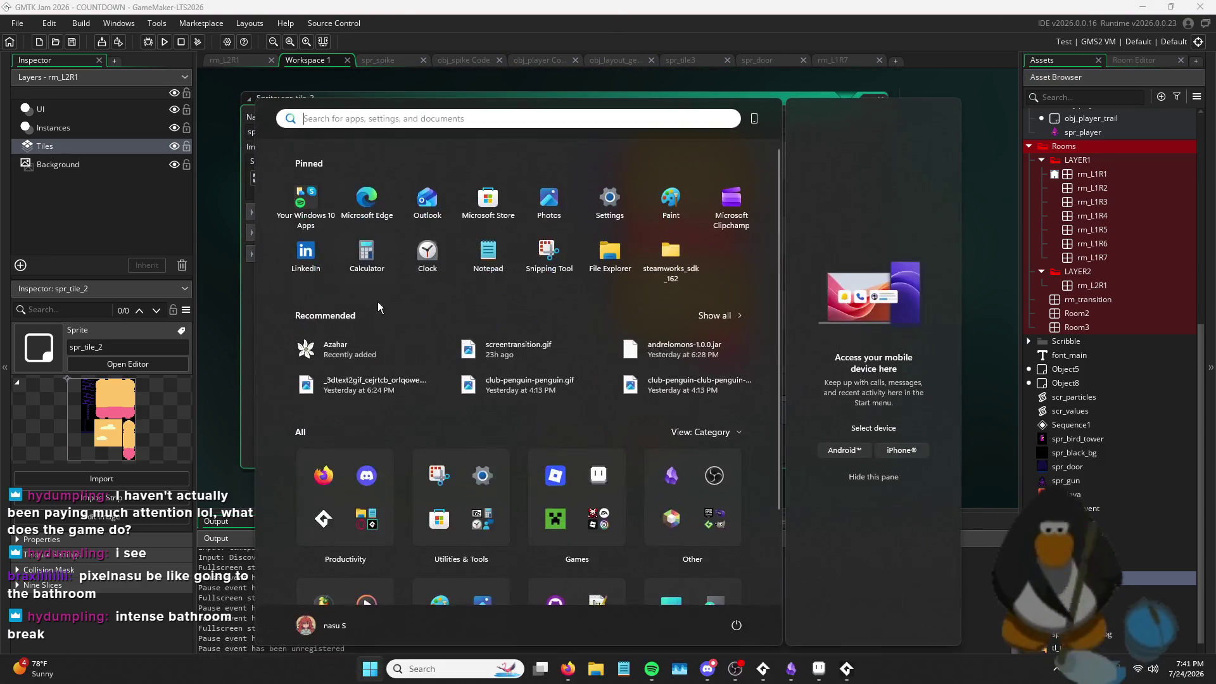
click(710, 681)
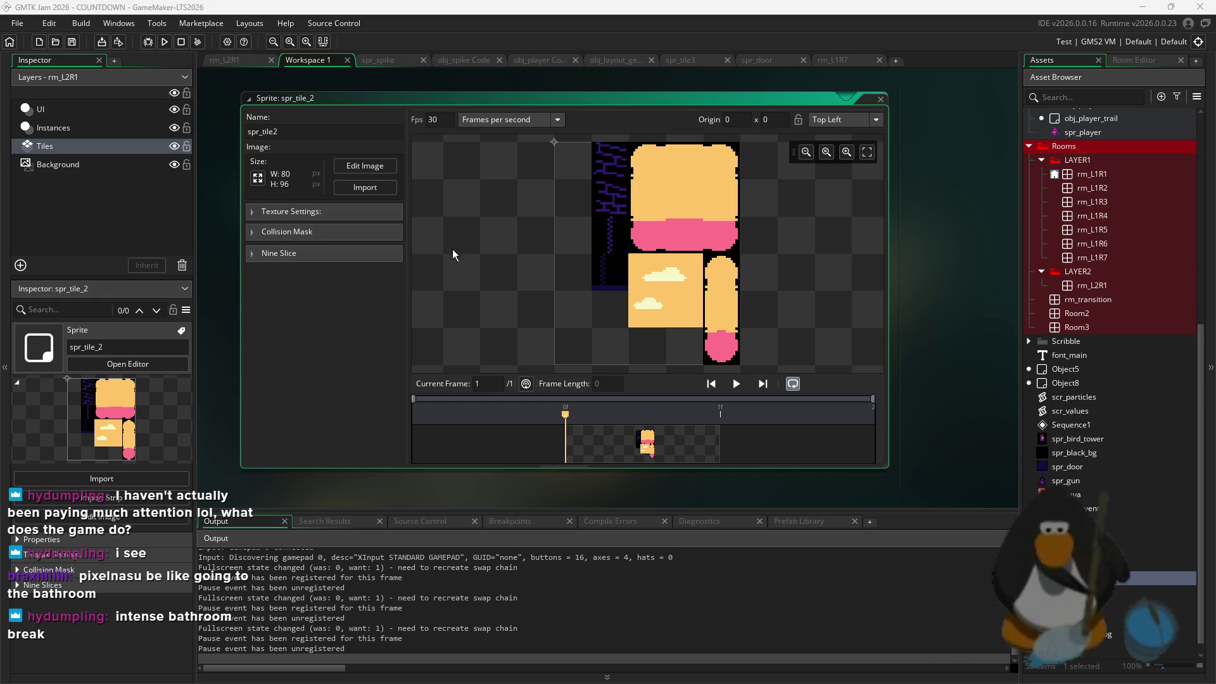
click(366, 166)
click(950, 134)
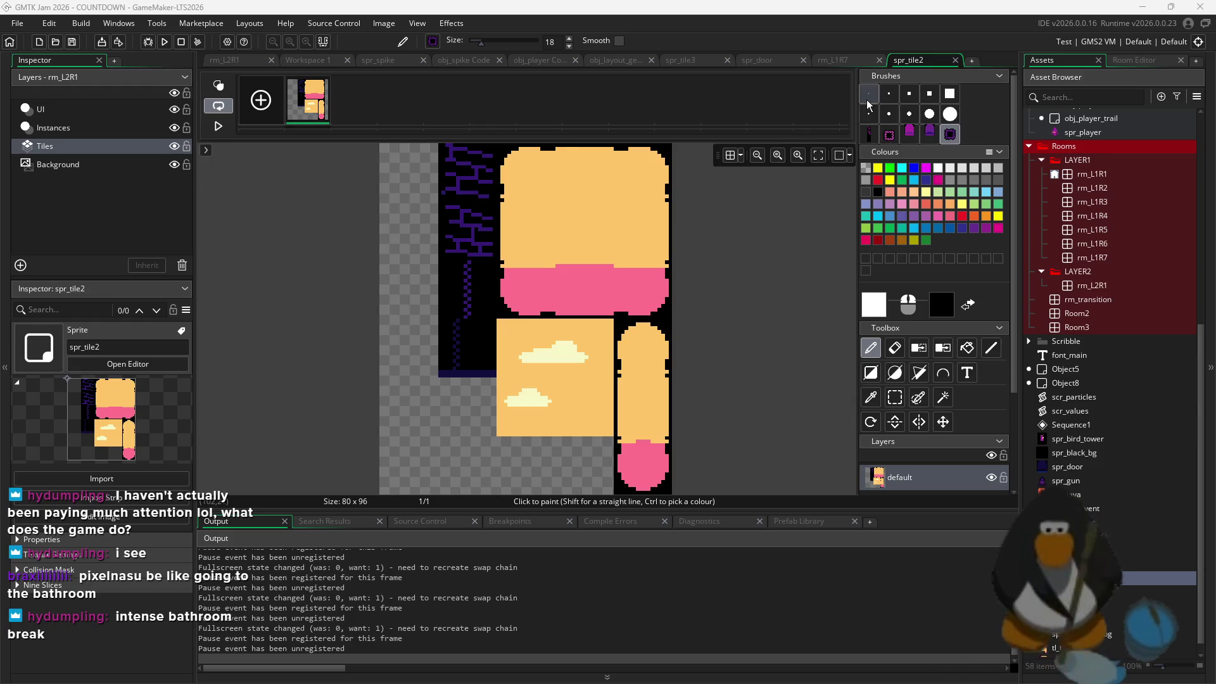
Stamp the blue brick column onto spr_tile2, then run the game briefly and quit
key(ctrl+v)
click(469, 260)
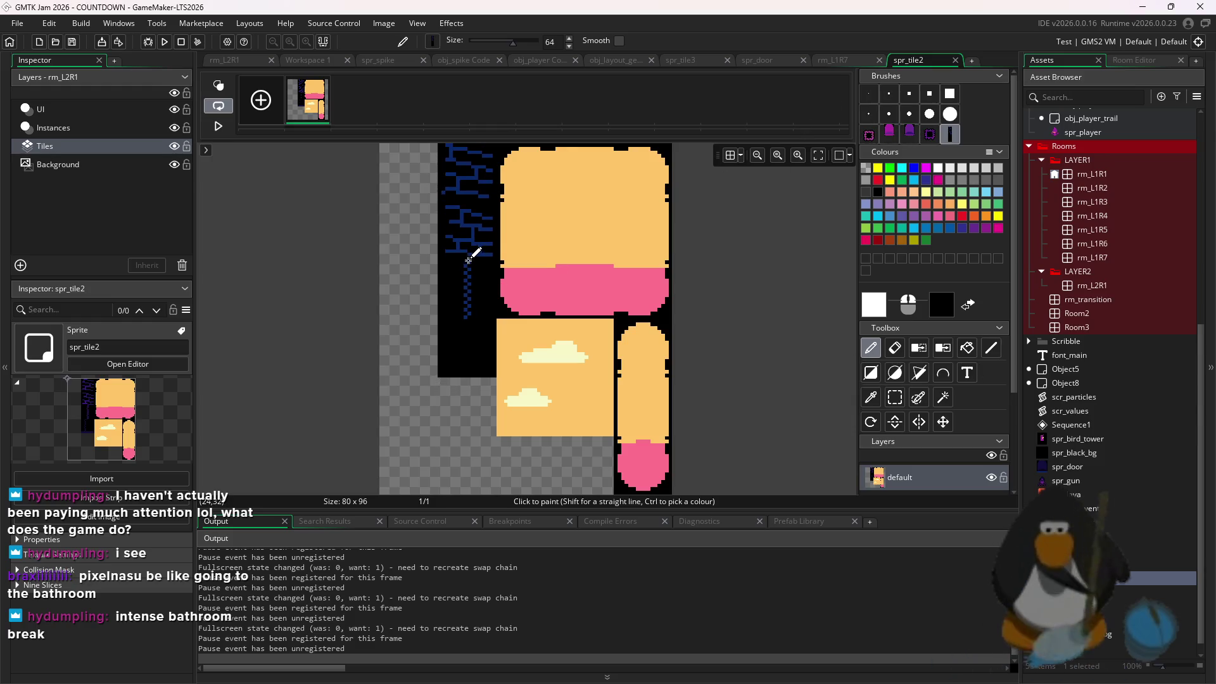
click(165, 42)
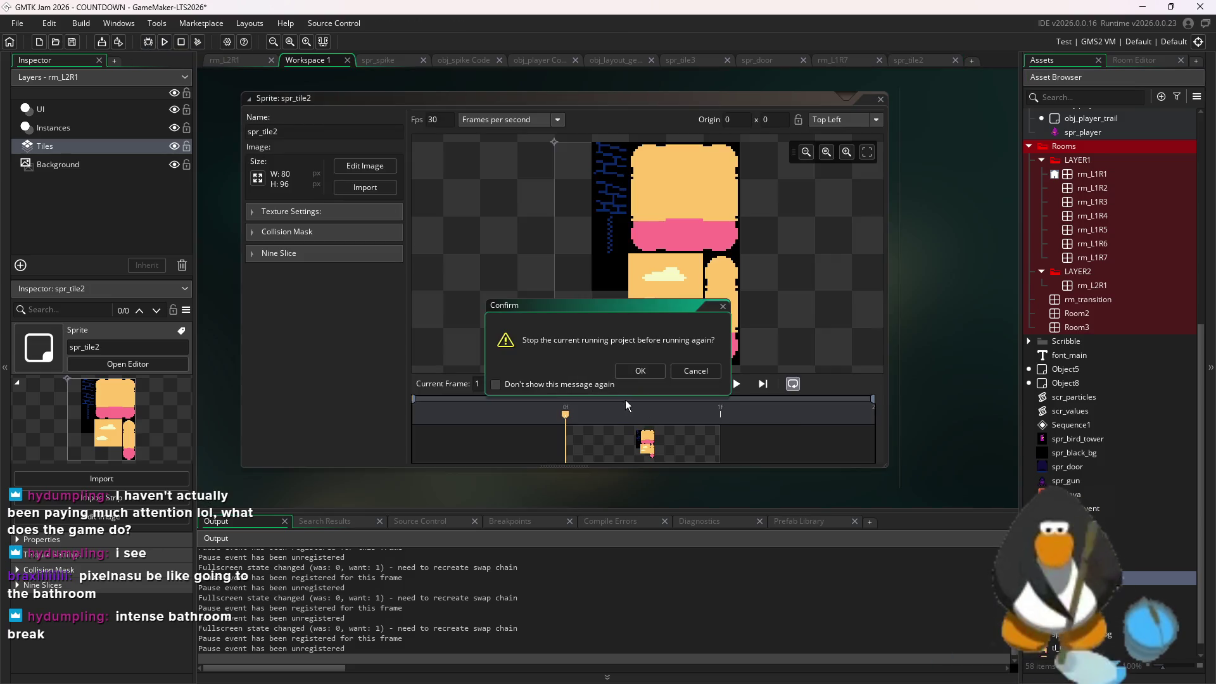
click(640, 371)
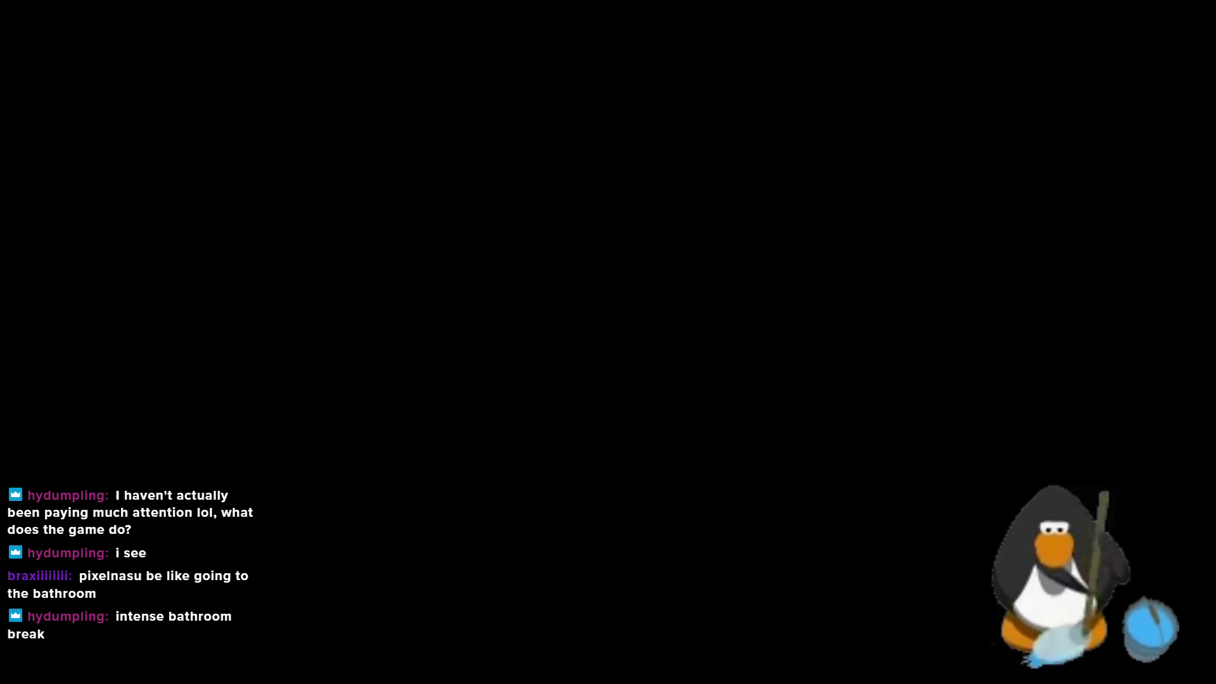
key(alt+F4)
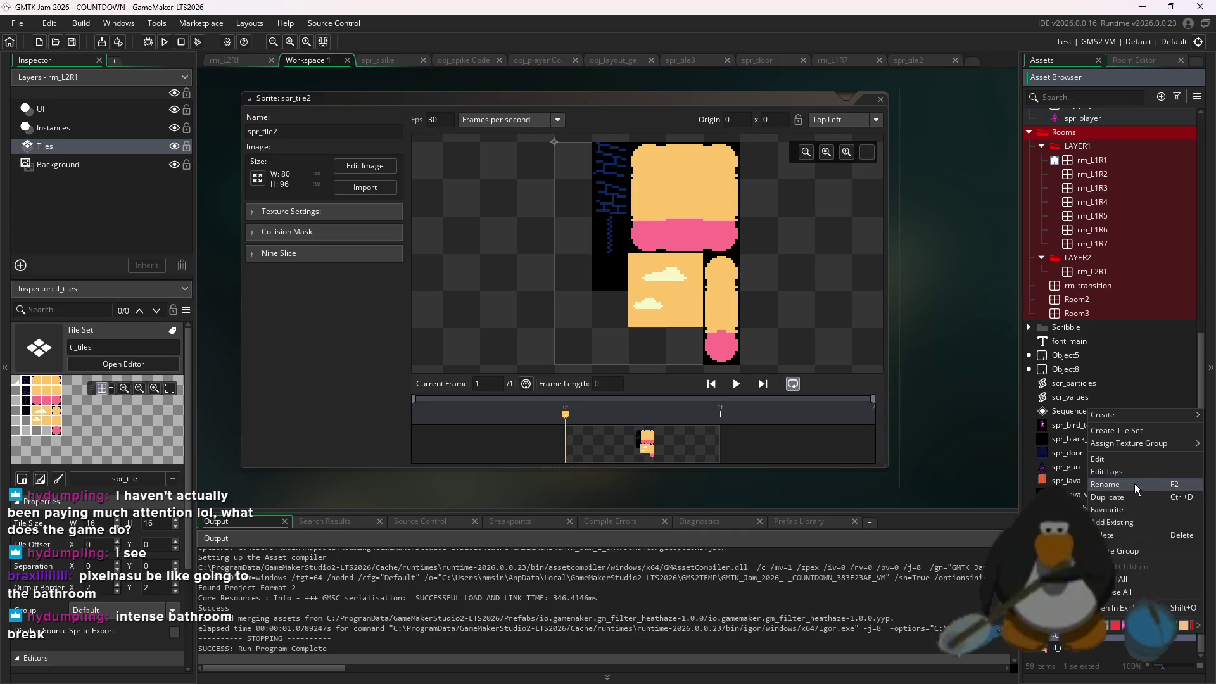
Set the tl_tiles2 tile set's sprite to spr_tile2 and open room rm_L2R1
click(1116, 649)
double_click(1116, 652)
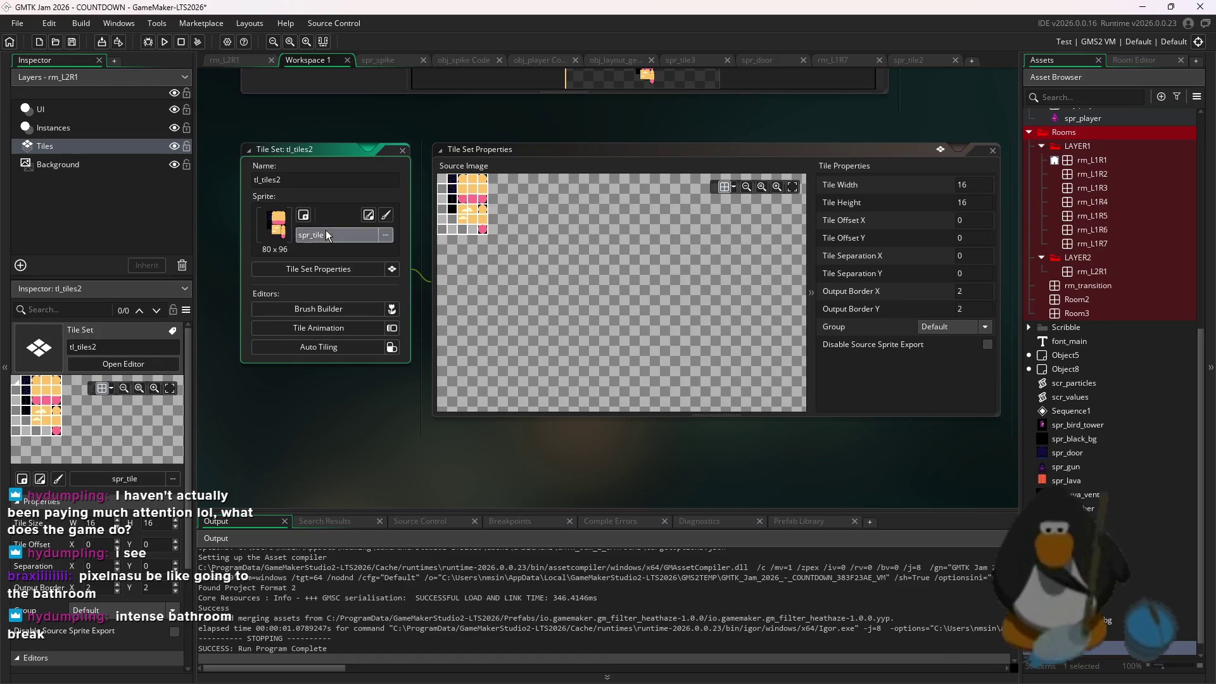
click(304, 216)
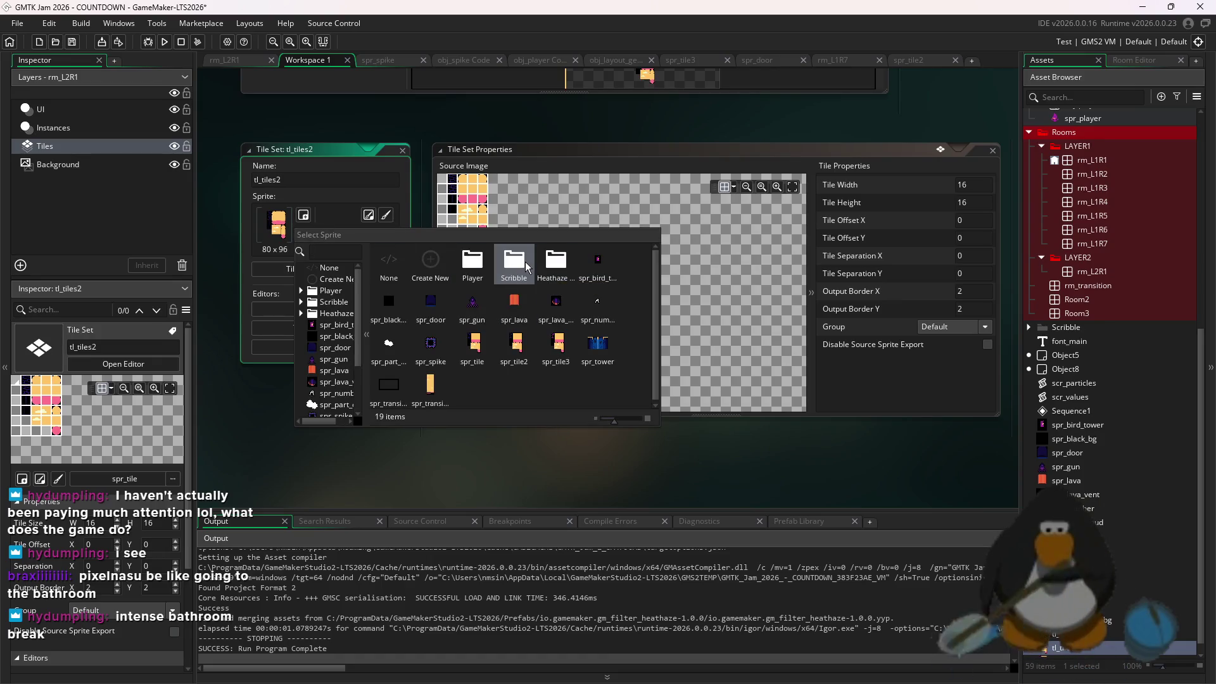
click(514, 345)
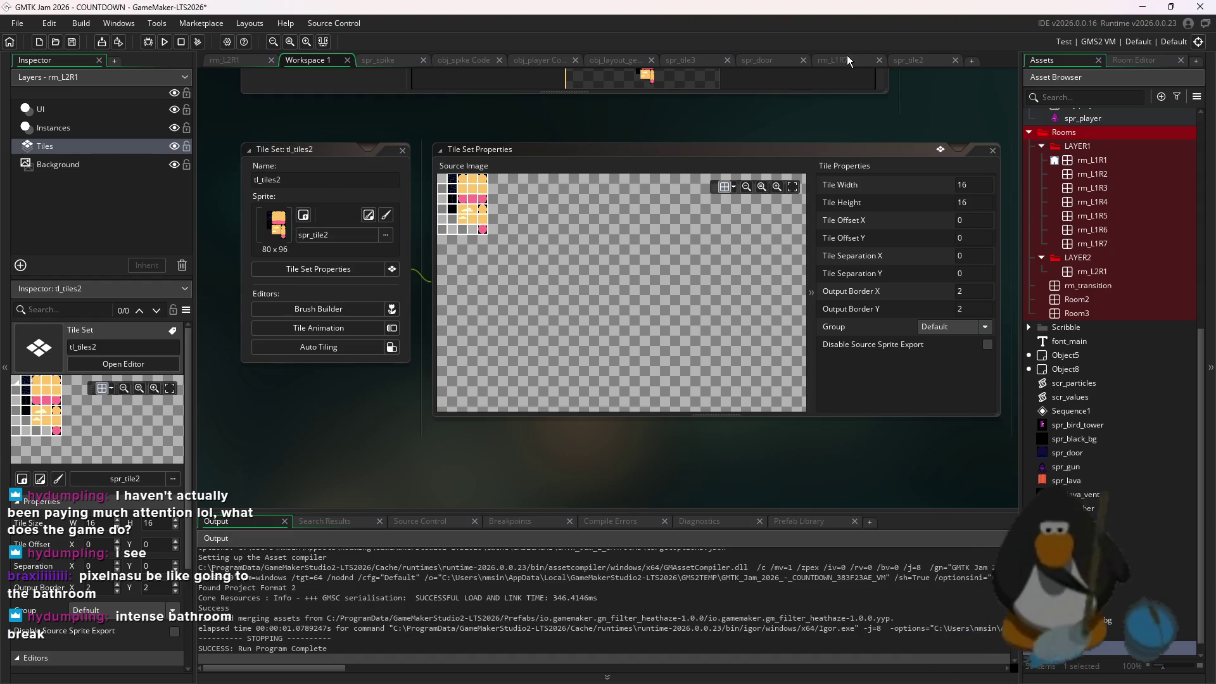
click(847, 57)
click(214, 58)
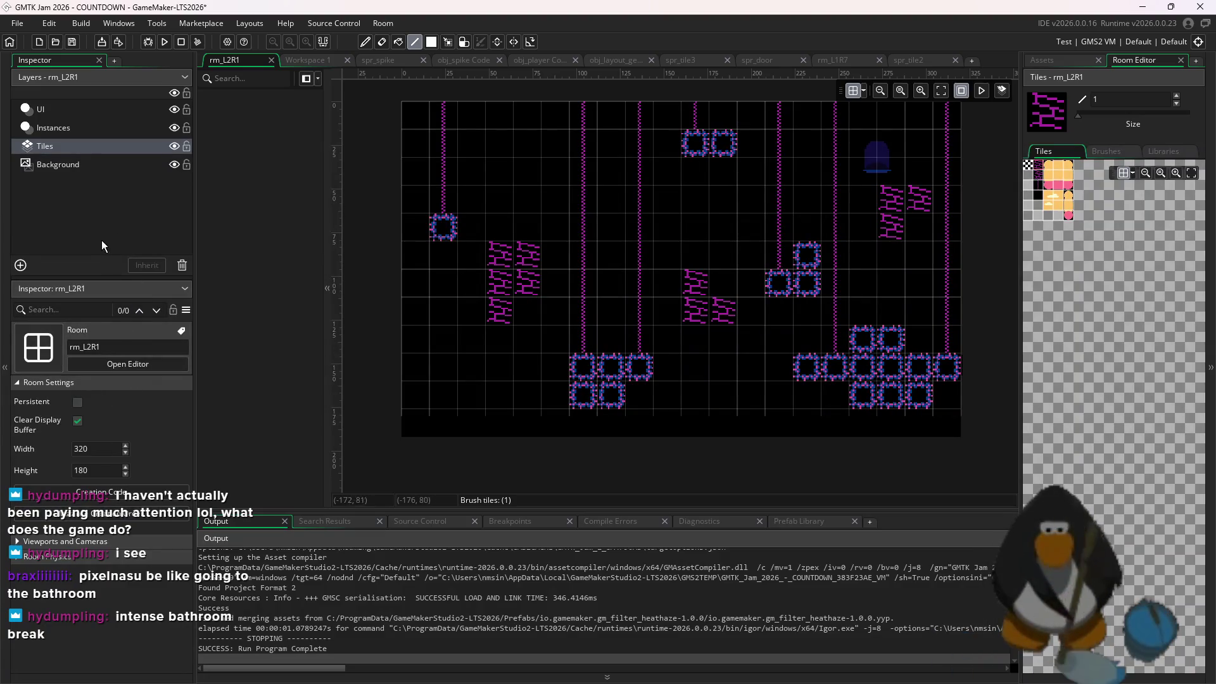
Assign tl_tiles2 to rm_L2R1's Tiles layer and paint blue bricks with a size-13 brush
click(52, 147)
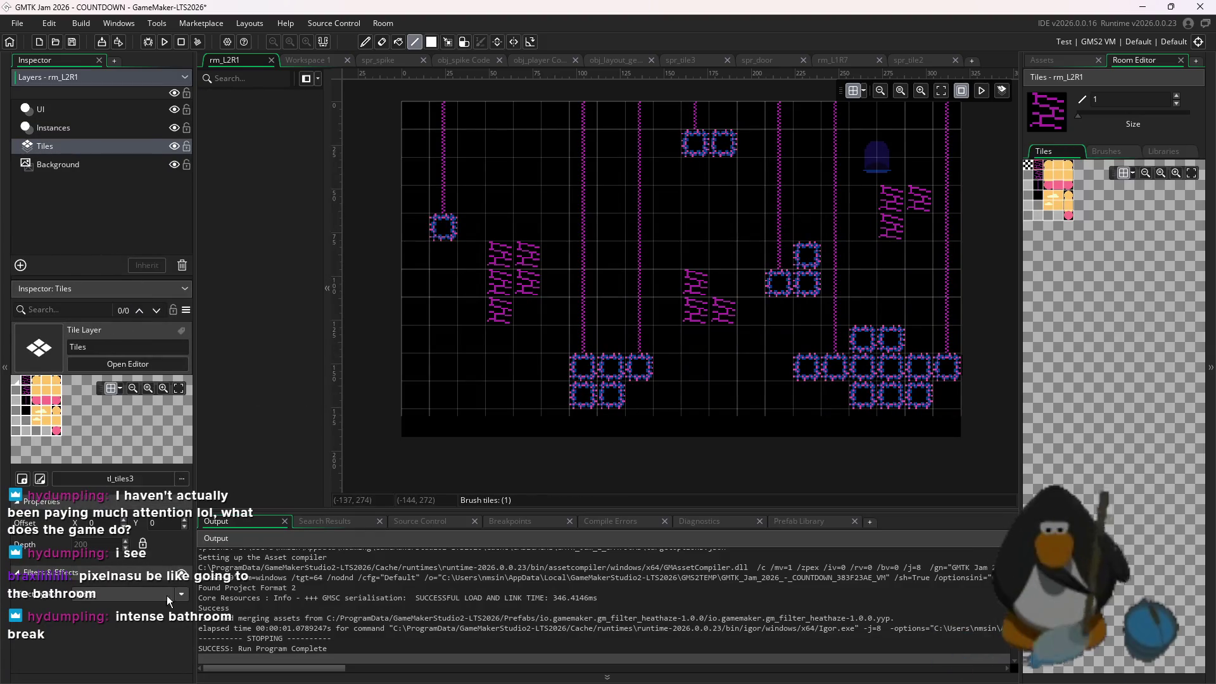
click(120, 478)
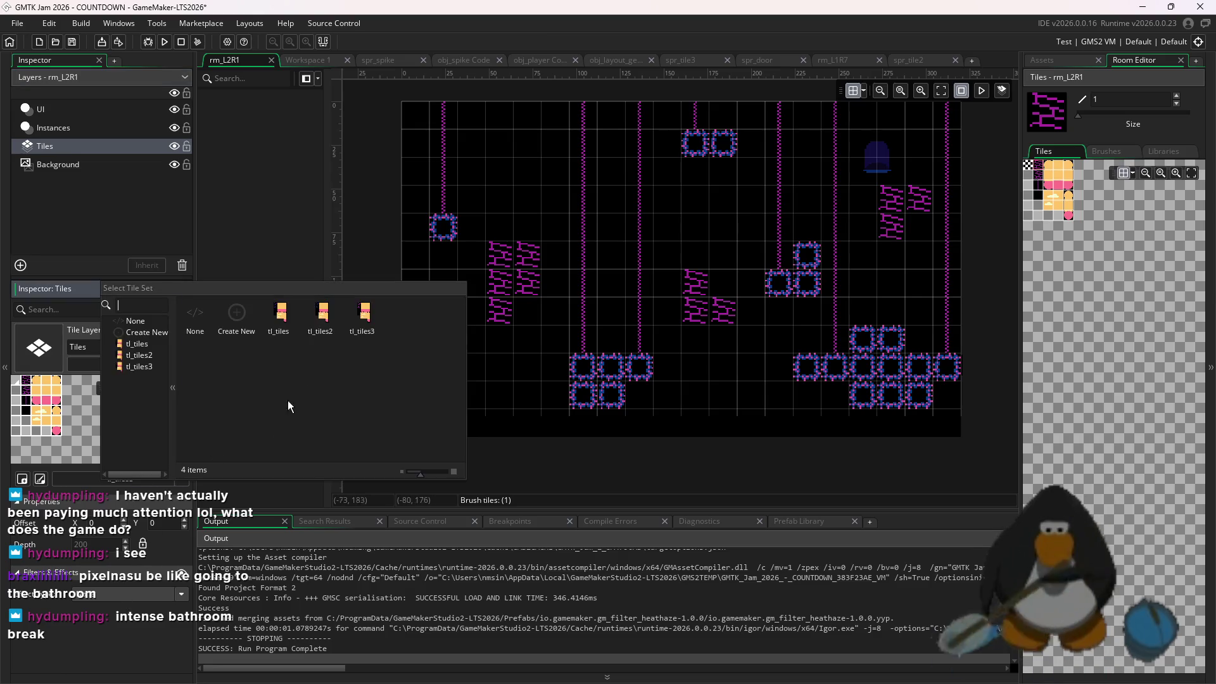
click(354, 320)
click(1059, 60)
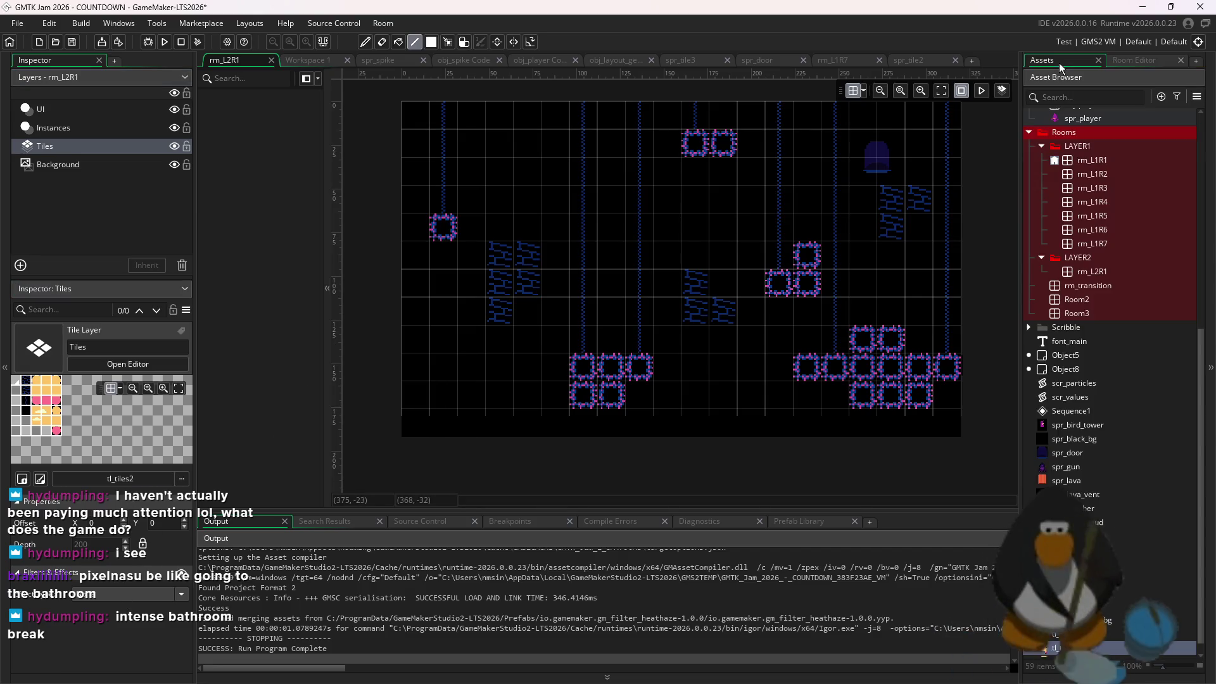
click(1134, 63)
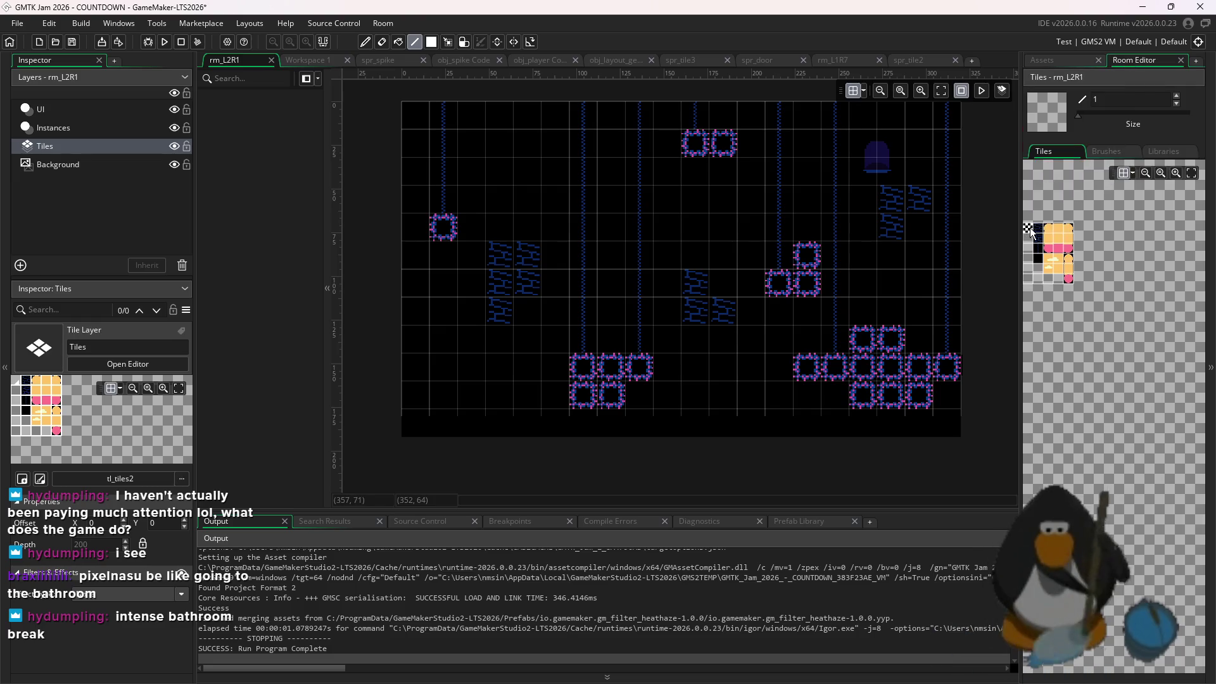
click(1106, 115)
mouse_move(836, 190)
mouse_down()
mouse_move(747, 142)
mouse_move(557, 185)
mouse_move(757, 274)
mouse_up()
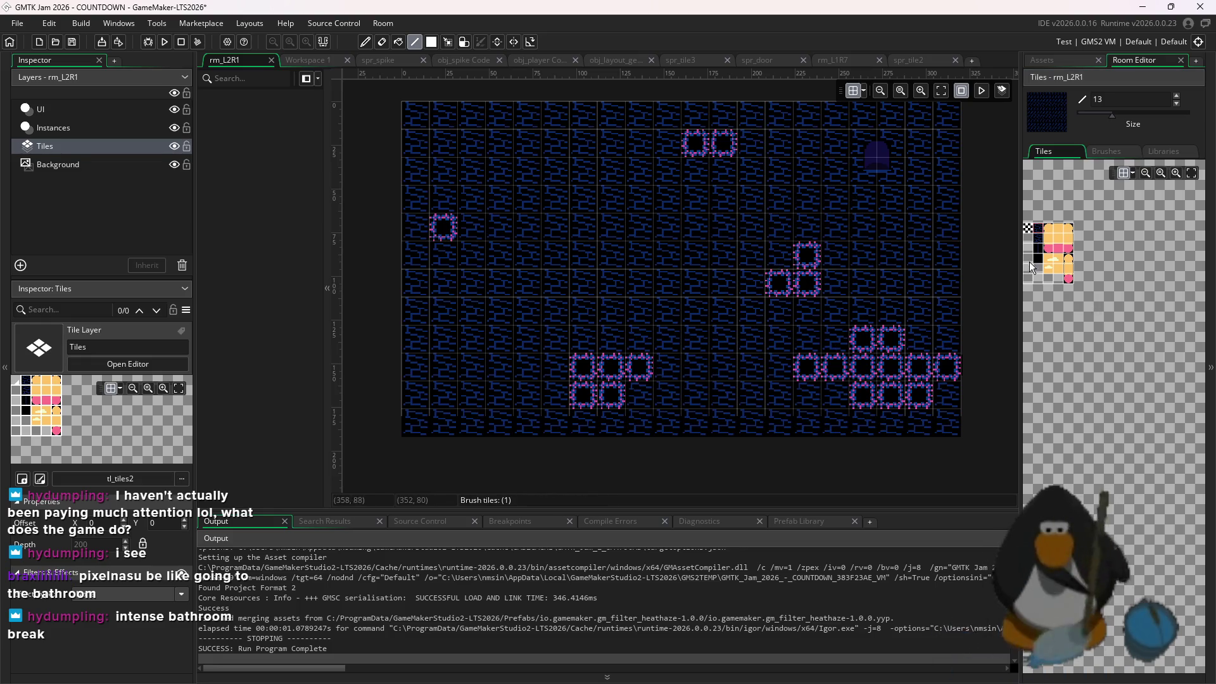
Paint a few black tile blocks into the brick background and launch a test run
drag(1031, 266, 1043, 256)
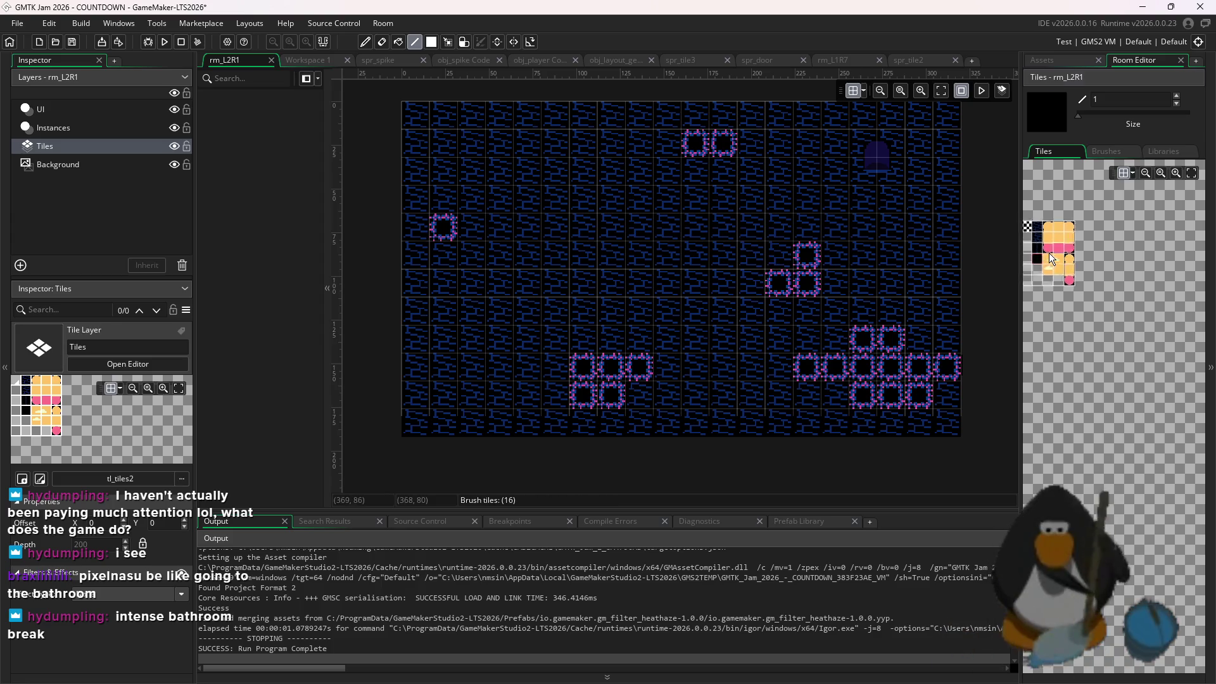
scroll(1127, 293, up, 2)
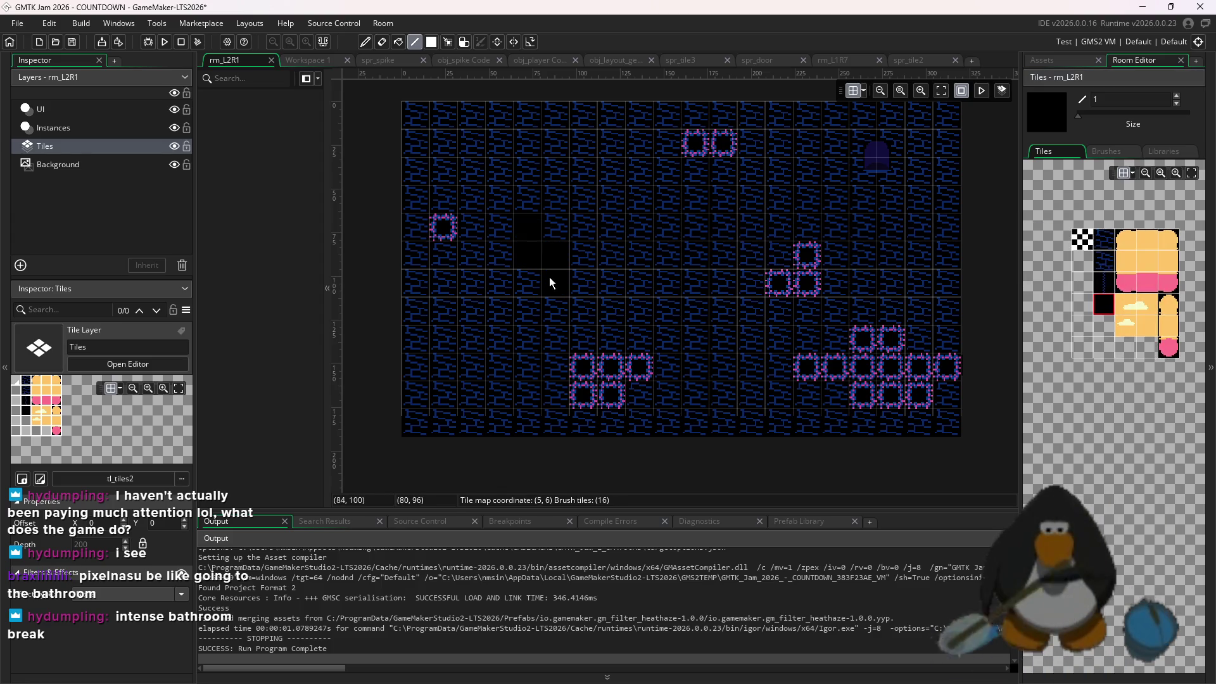
drag(716, 390, 727, 344)
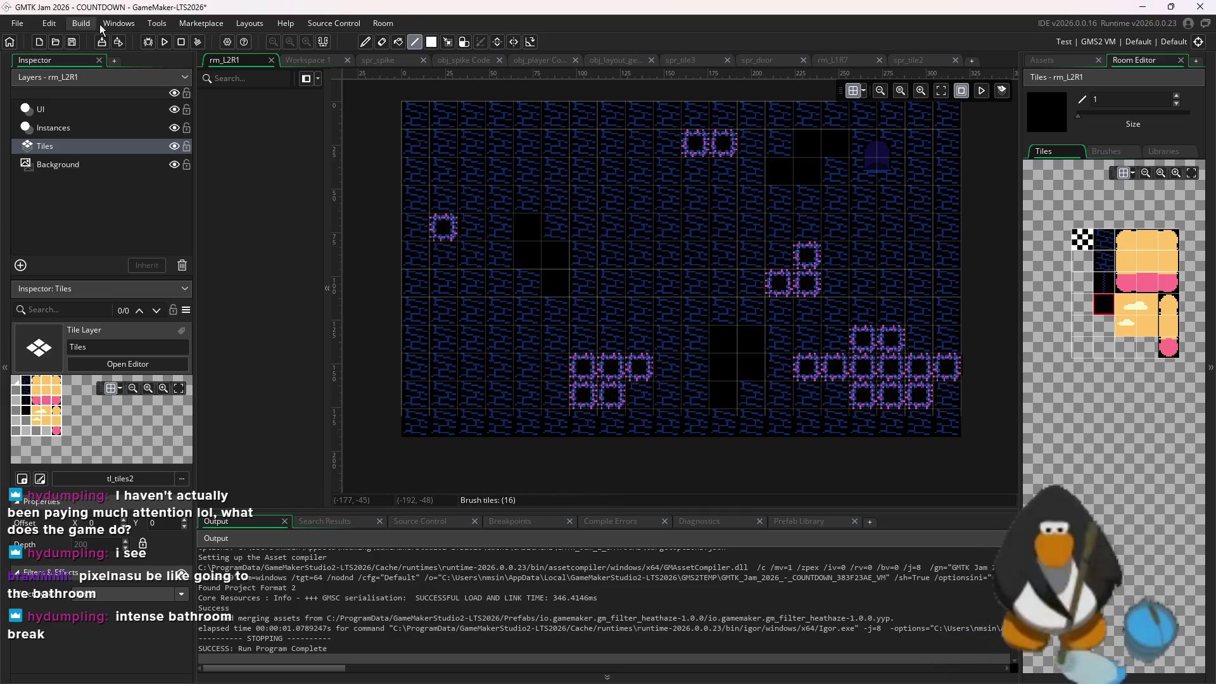
key(F5)
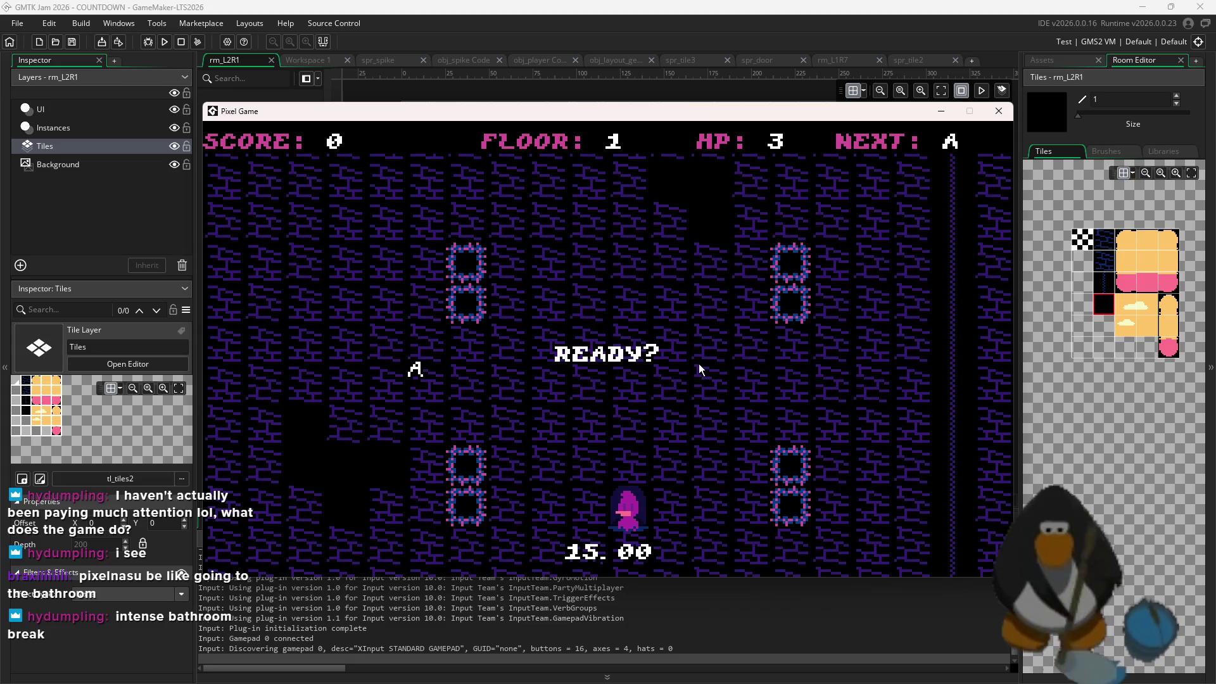
Fly the character across floor 2's maze, wrapping around the screen edges
key(a)
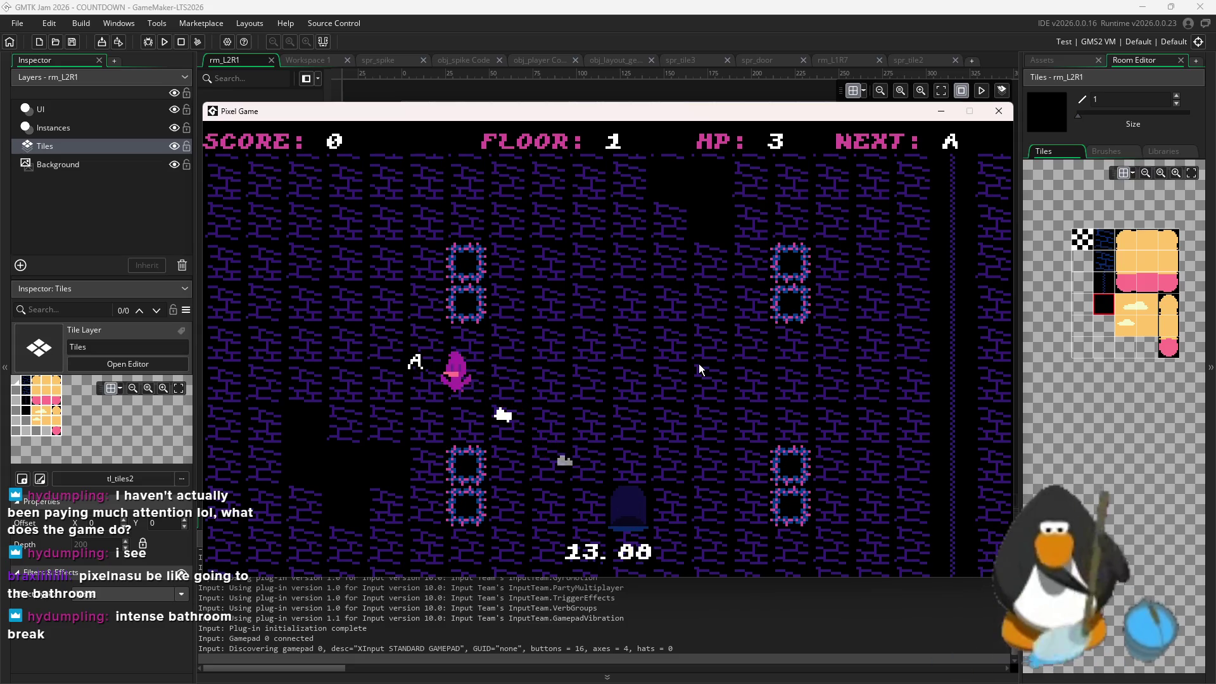
key(s)
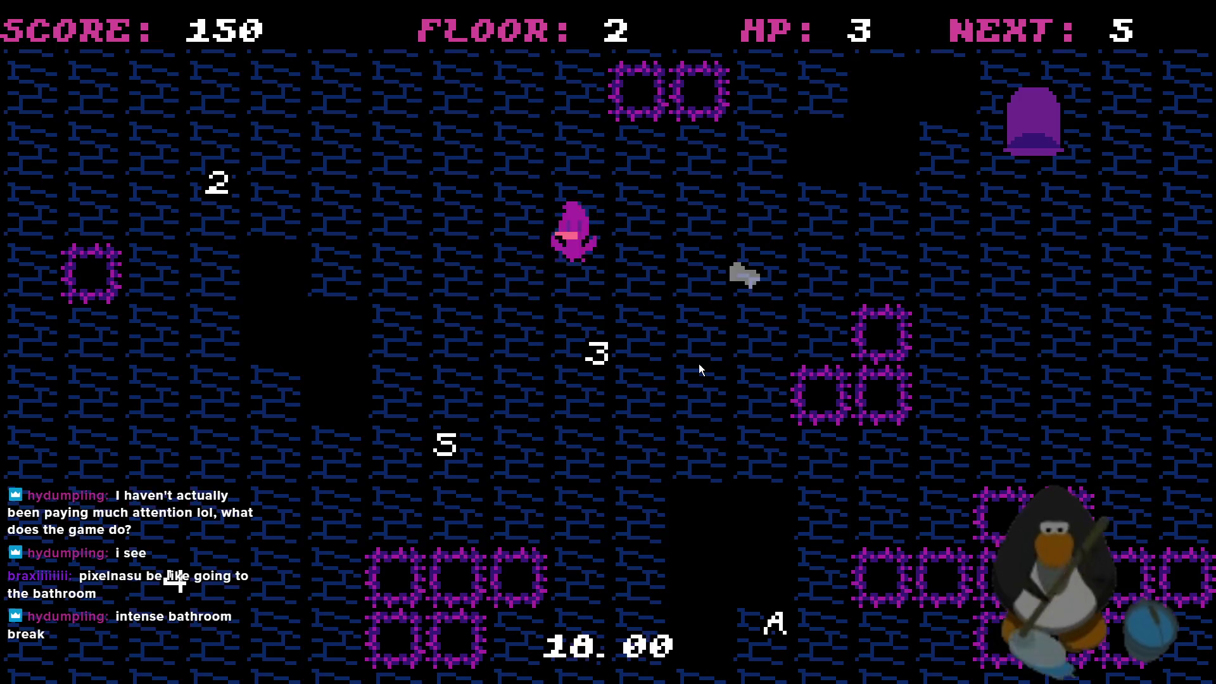
key(Left)
key(Up)
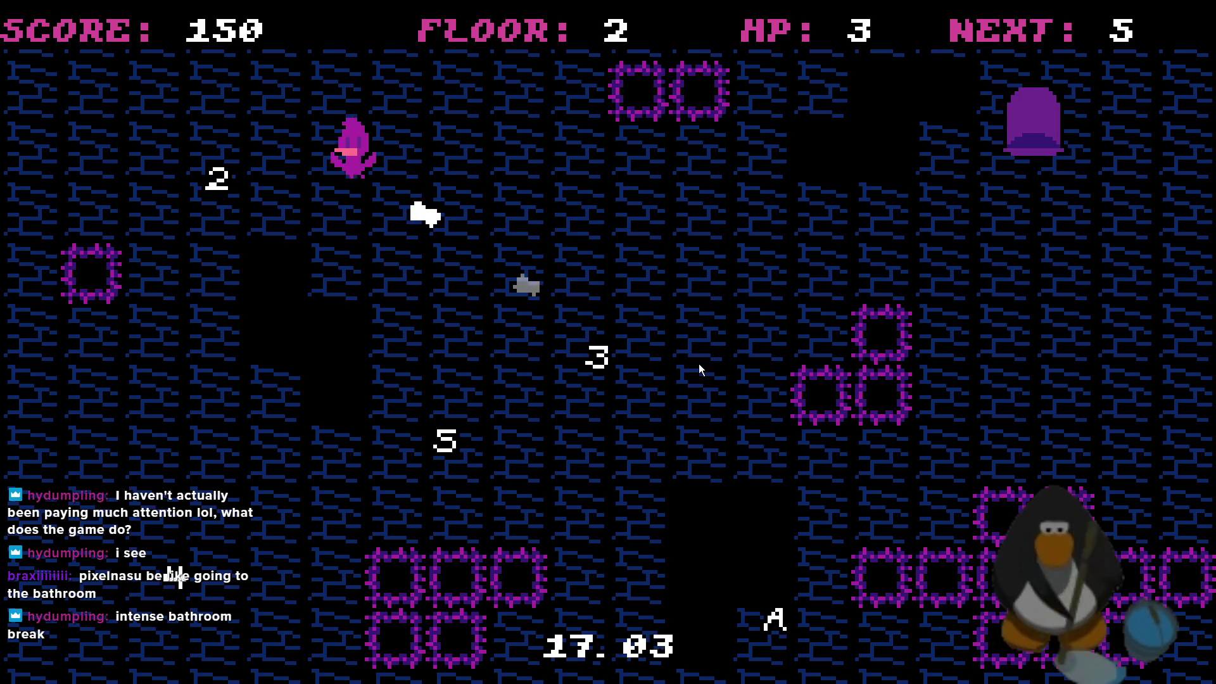
key(Left)
key(Down)
key(Left)
key(Down)
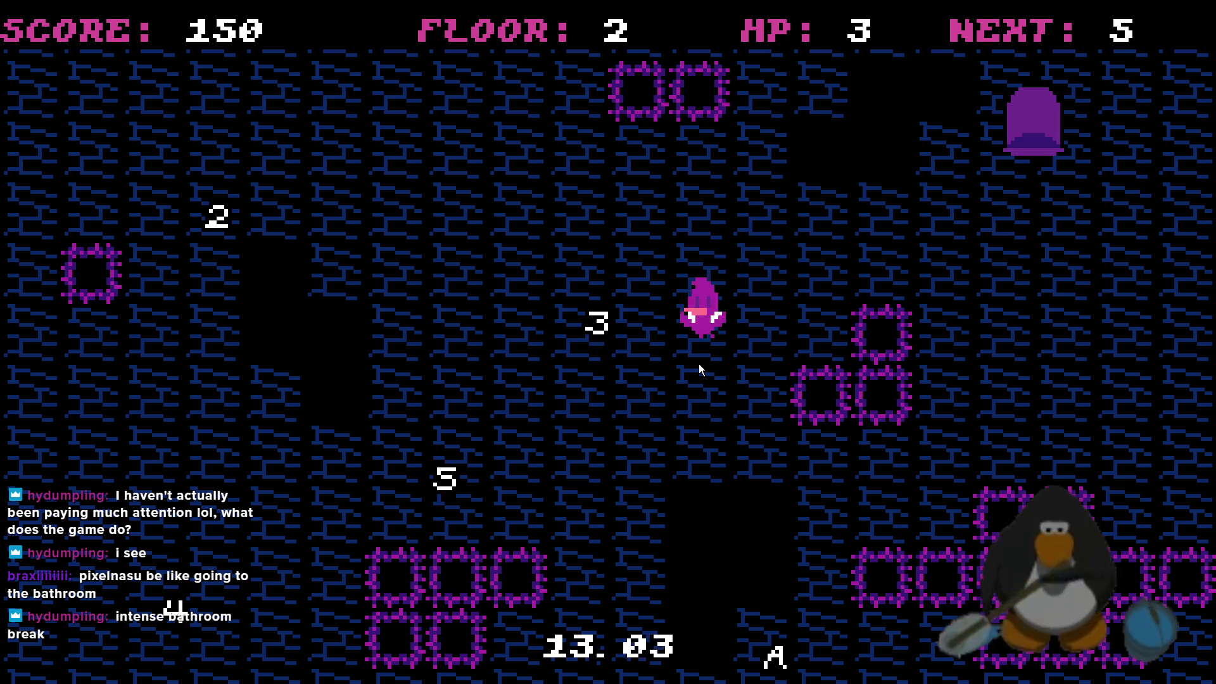
key(Down)
key(Up)
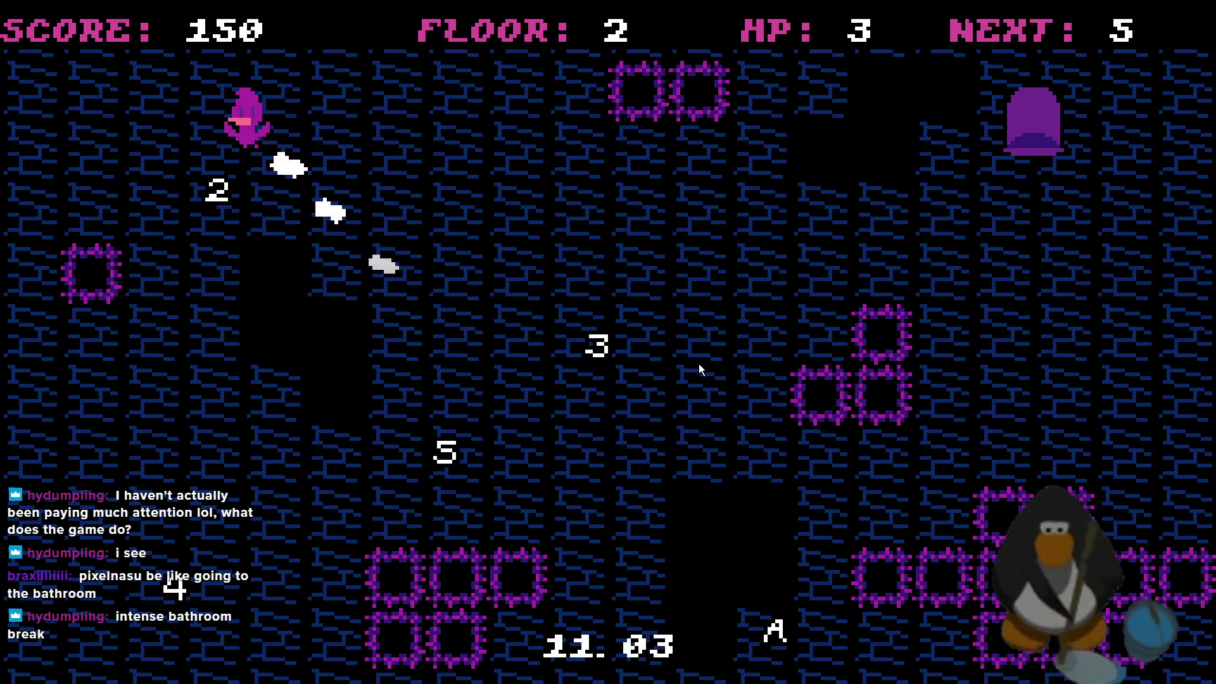
key(Left)
key(Down)
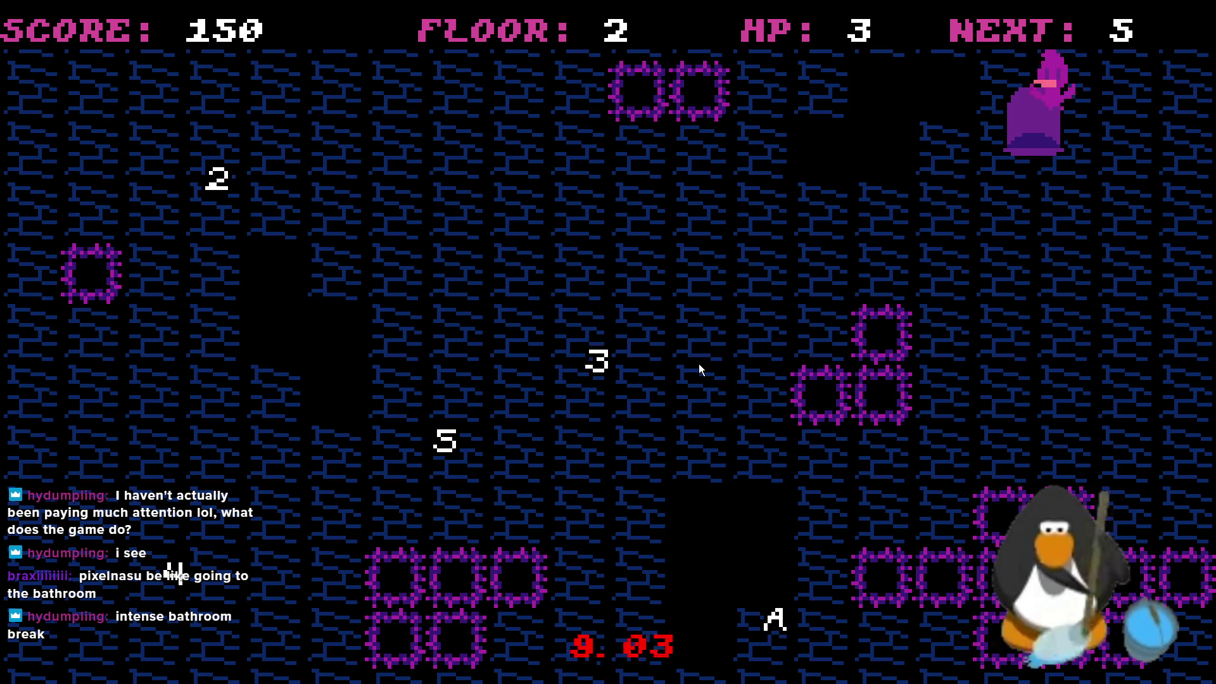
key(Up)
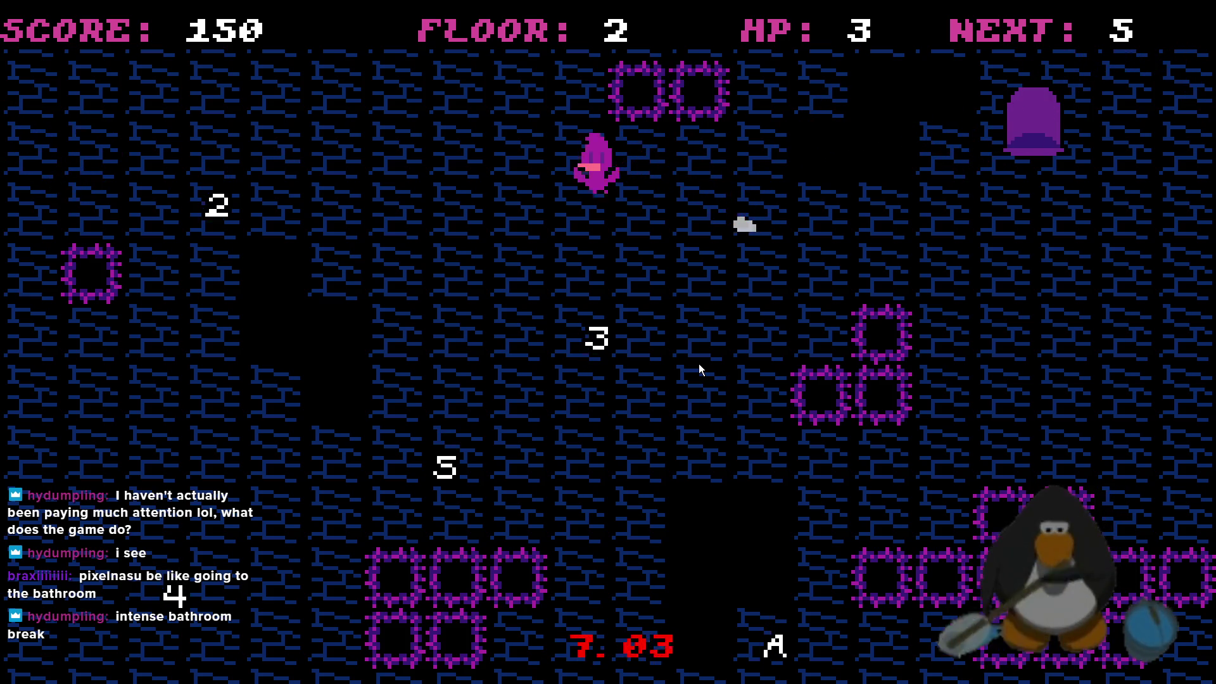
Collect the numbered 3 and 2 pickups and the A pickup near the bottom-left
key(Right)
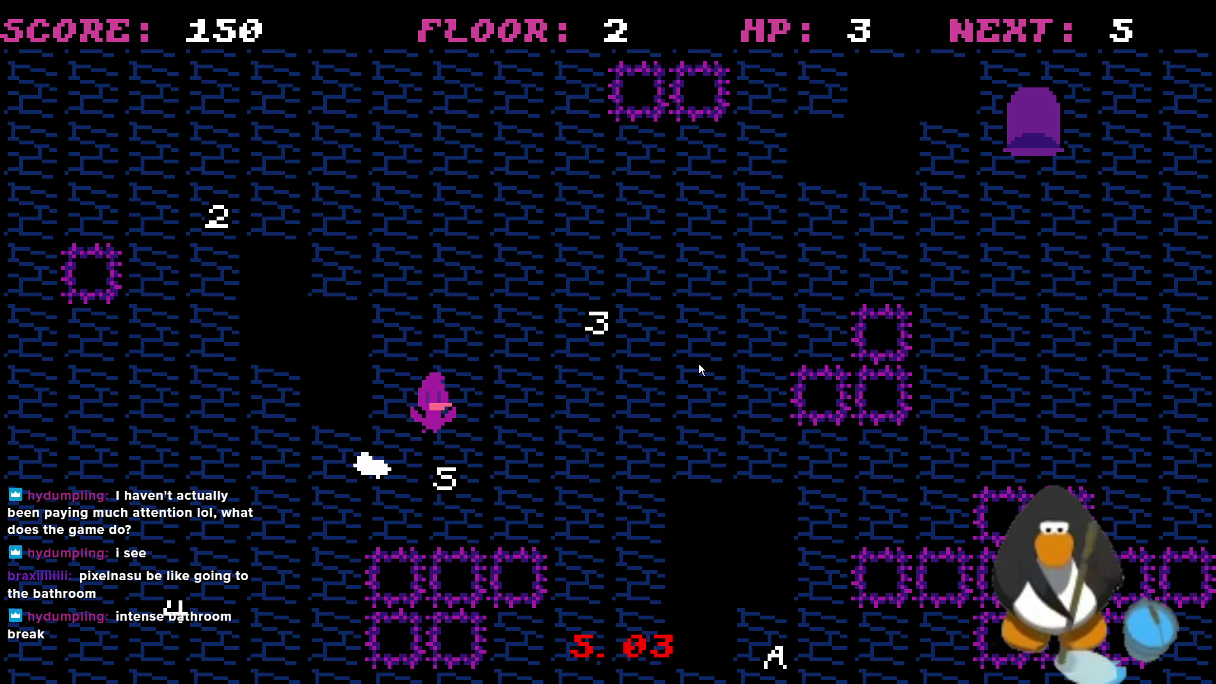
key(Left)
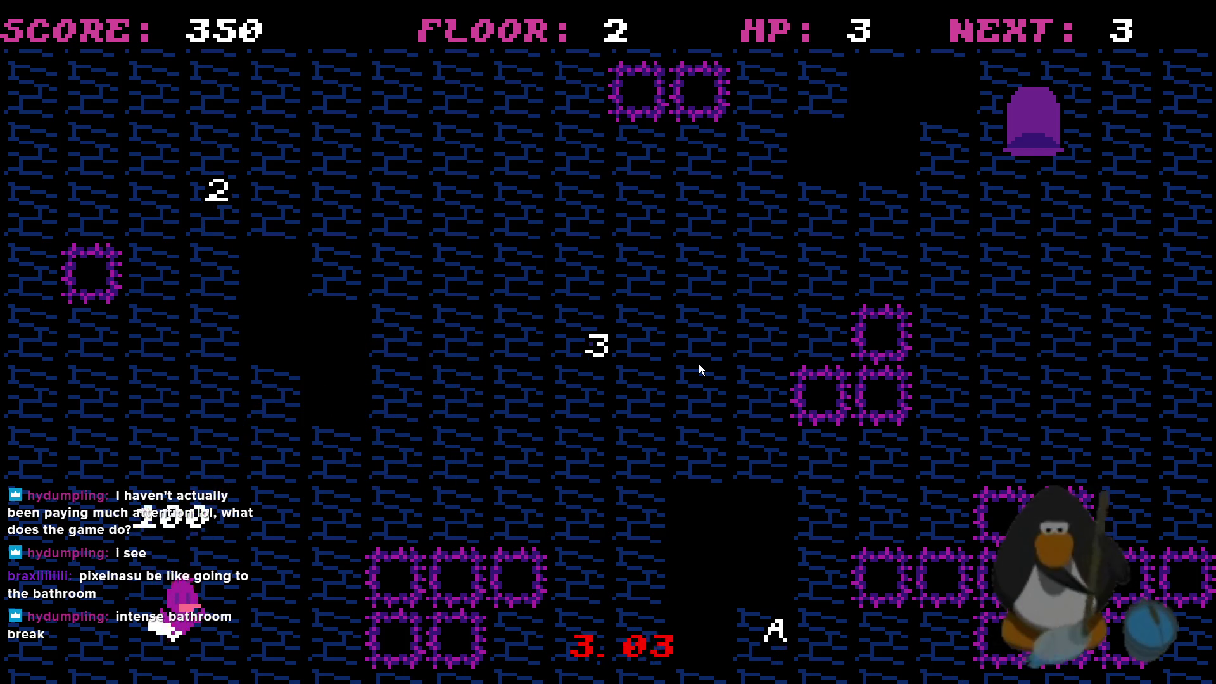
key(Right)
key(Left)
key(Right)
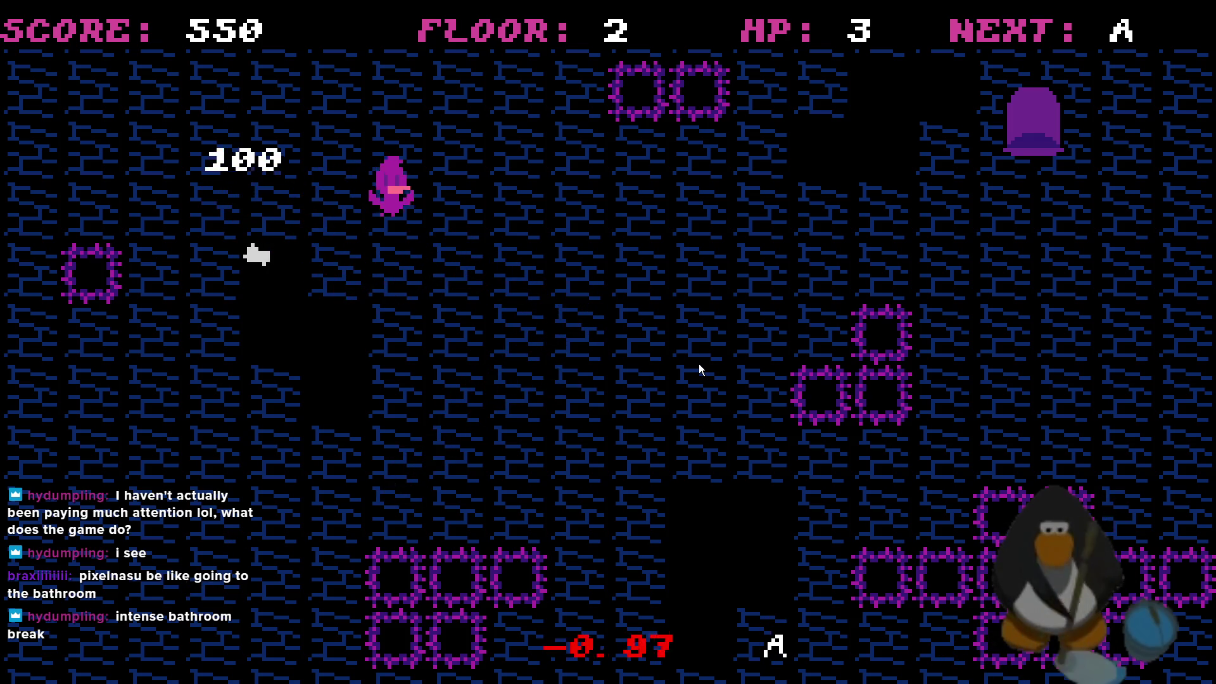
key(Down)
key(Up)
key(Left)
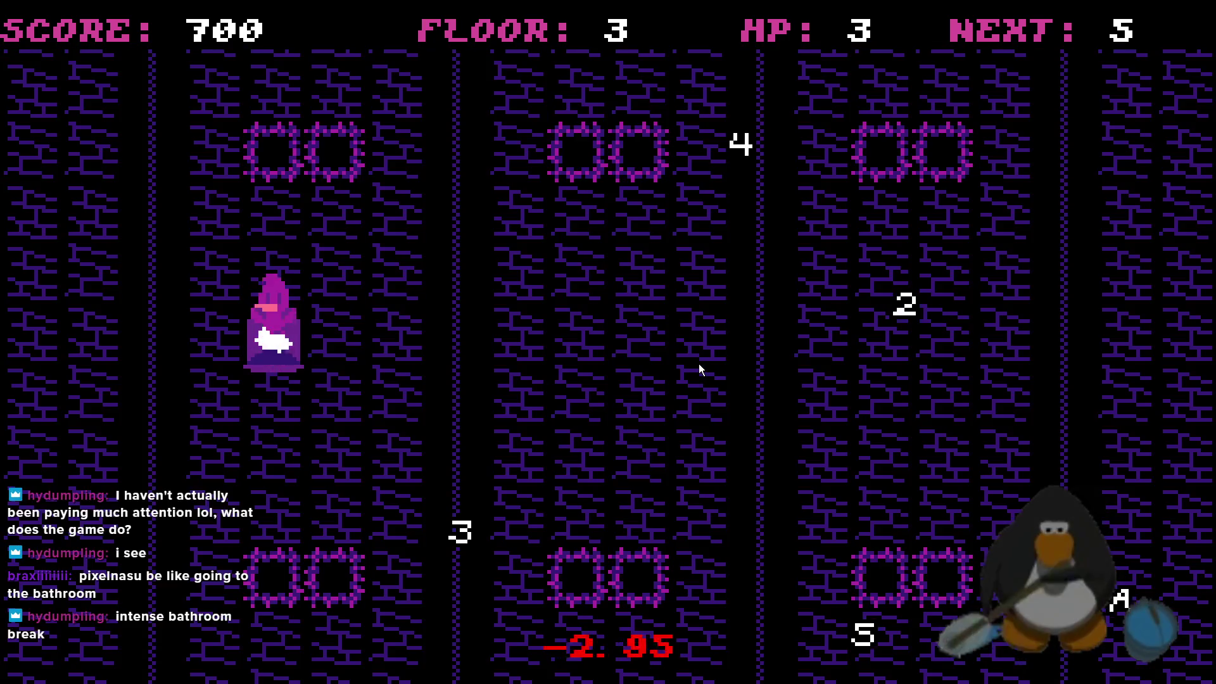
Exit through the door to floor 3 and steer around it
key(Right)
key(Right)
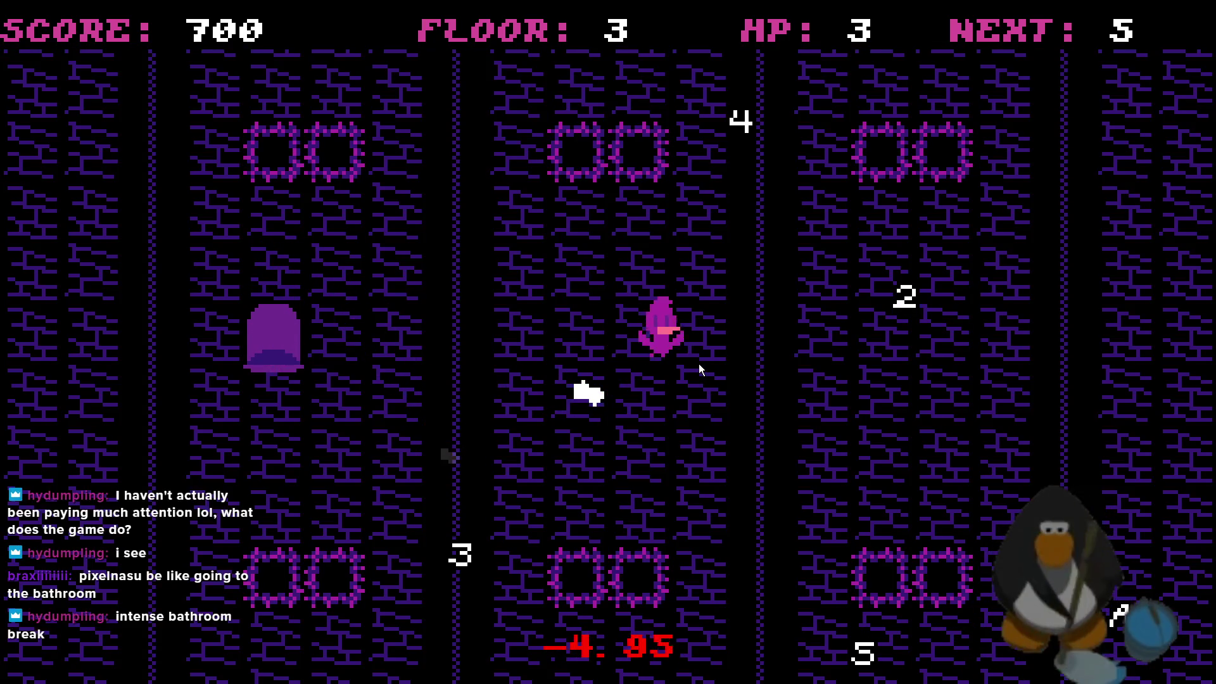
key(Up)
key(Left)
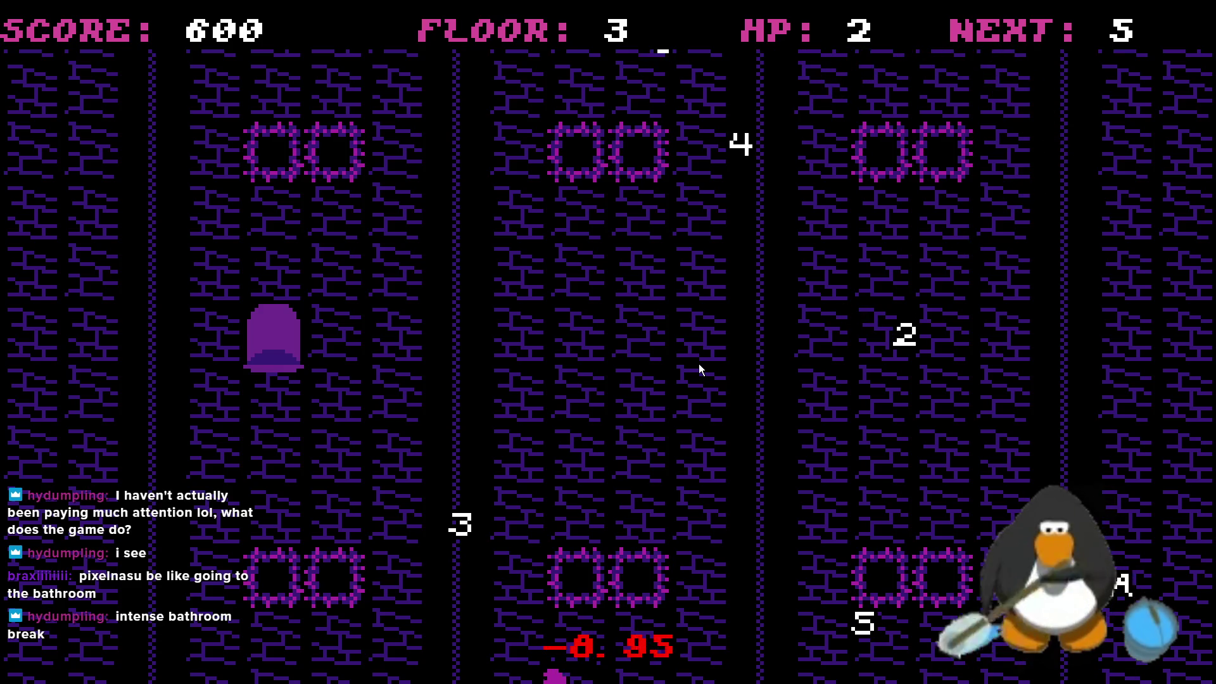
key(Down)
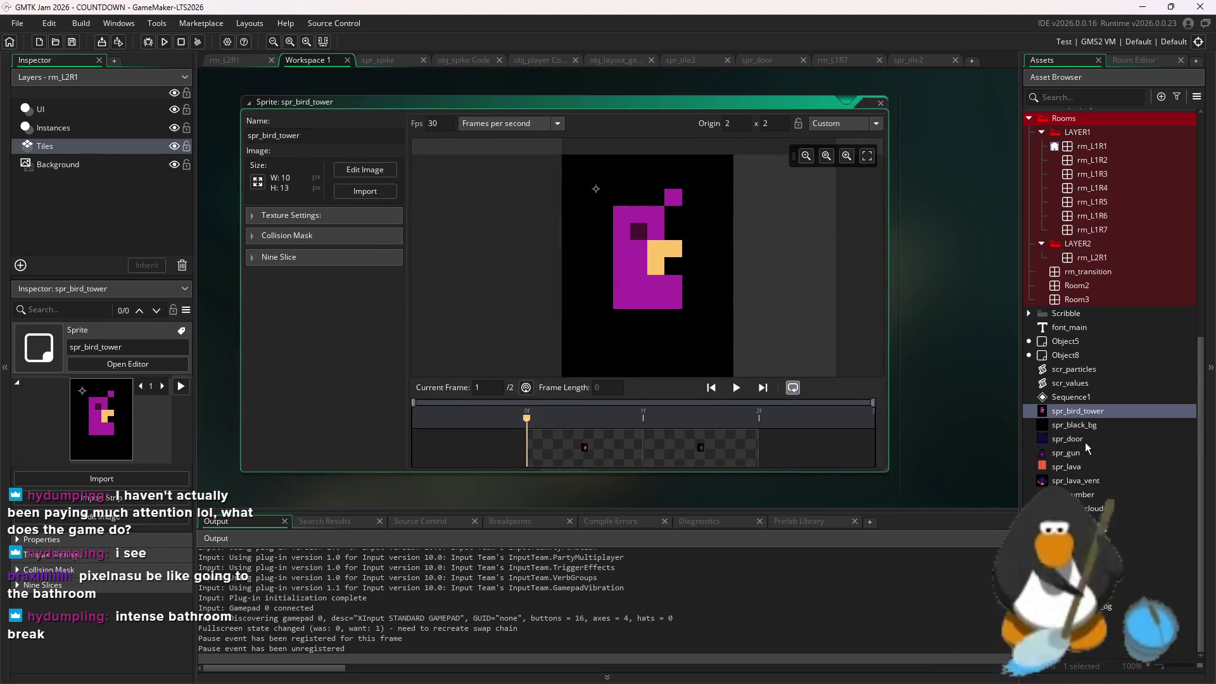
Open spr_door's image for editing and reset the brush to a plain brush
double_click(1085, 439)
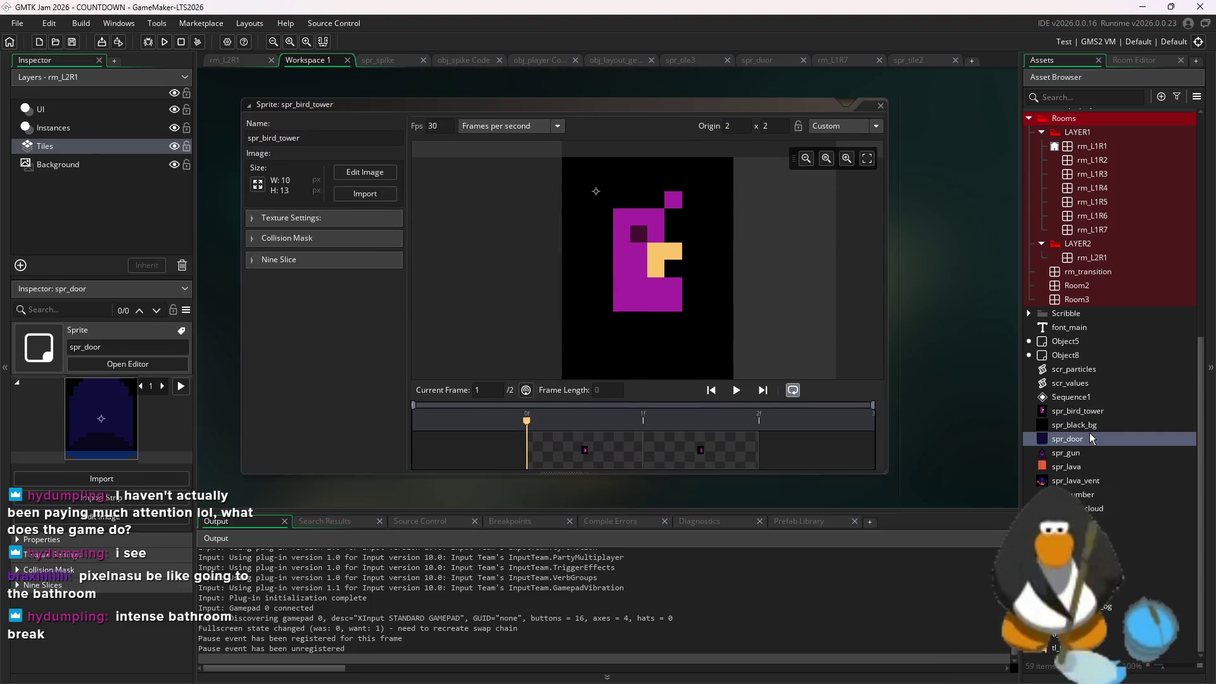
click(365, 143)
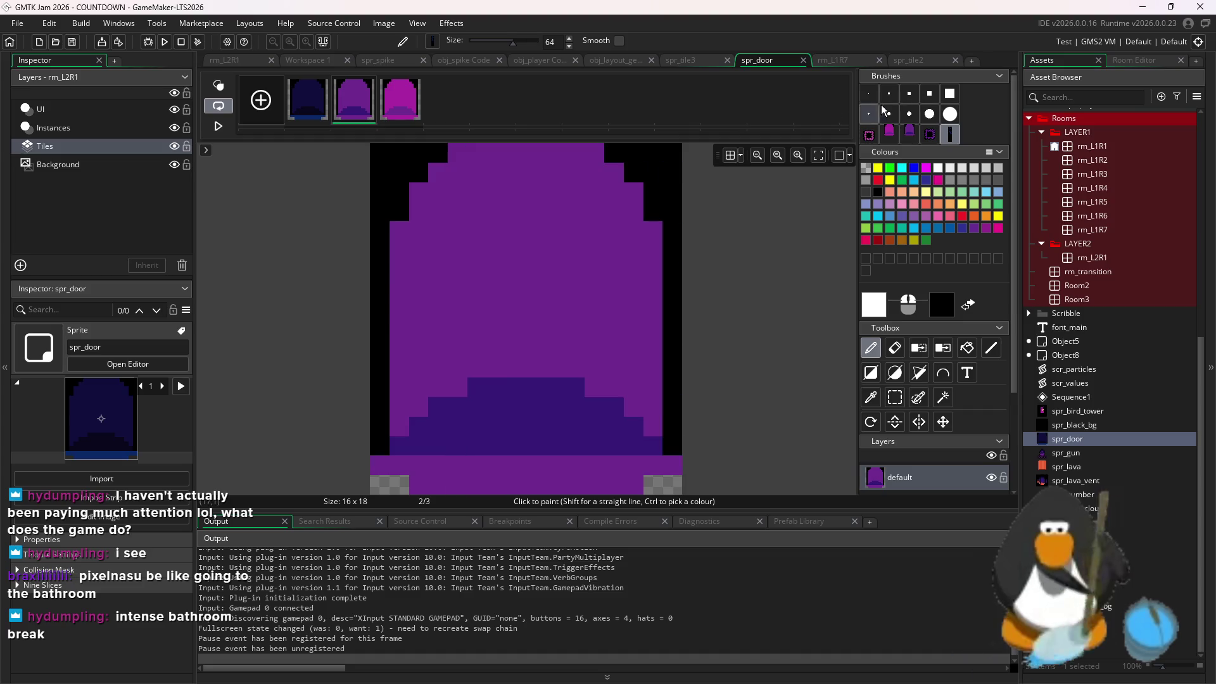
key(ctrl+v)
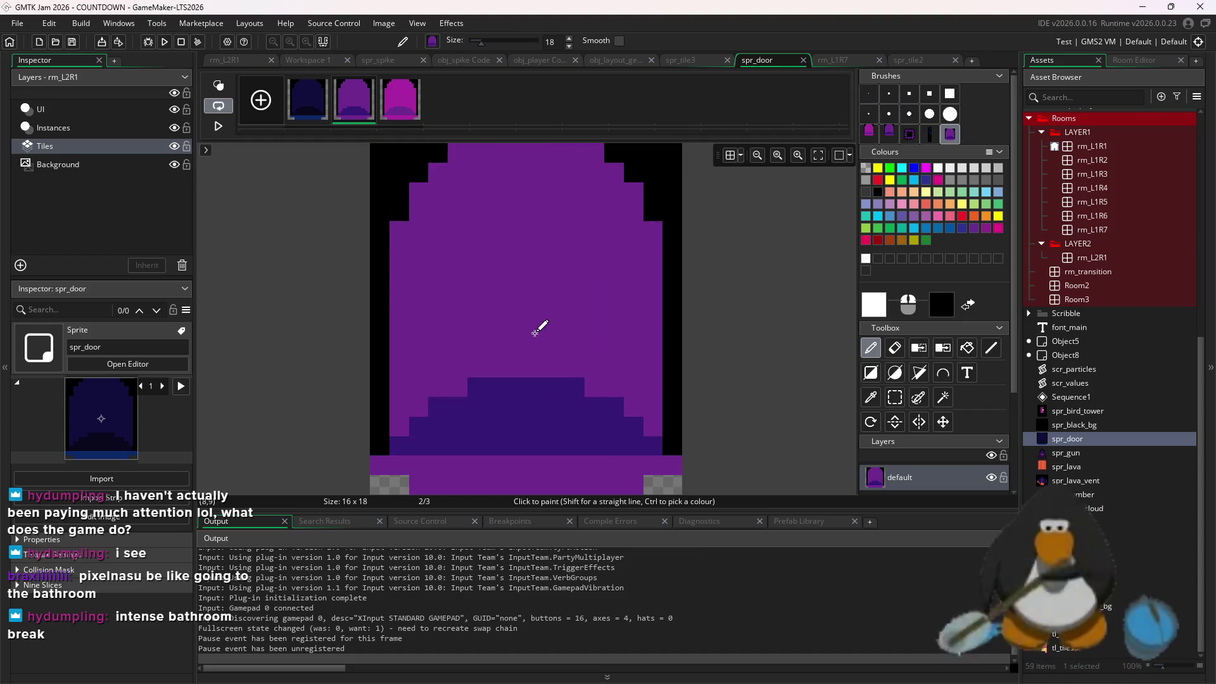
click(868, 94)
Copy the dark blue door from frame 1 and stamp it onto frame 2
click(307, 100)
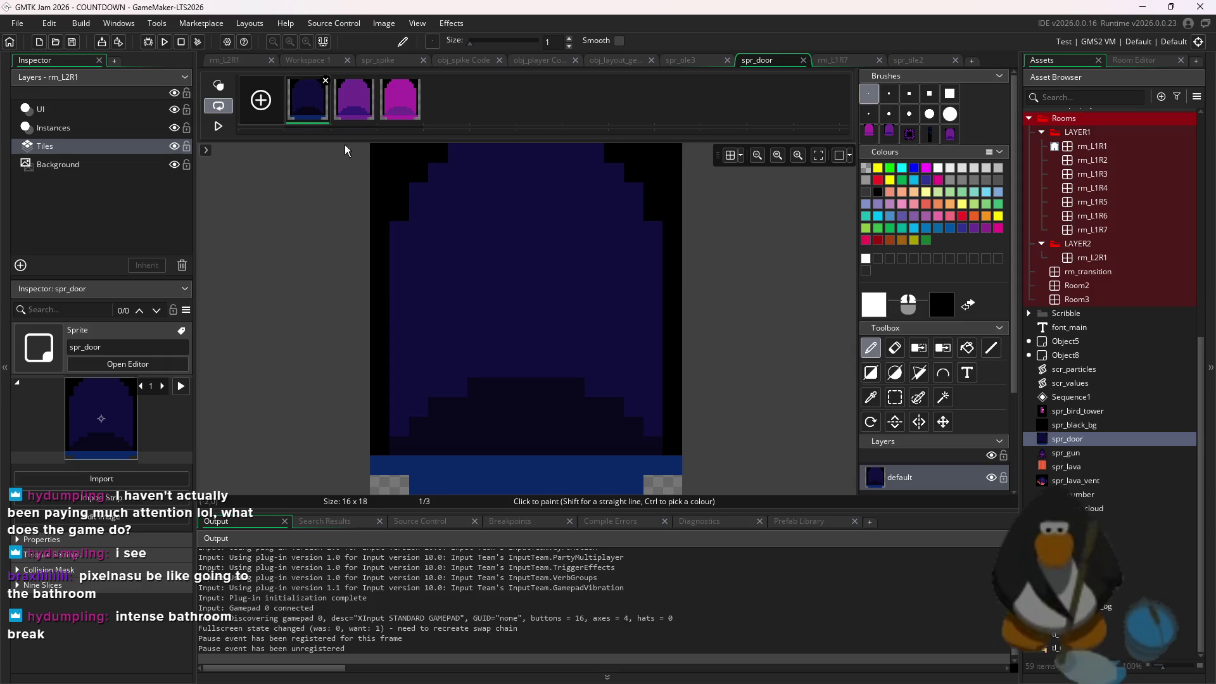
key(ctrl+c)
click(353, 99)
key(ctrl+v)
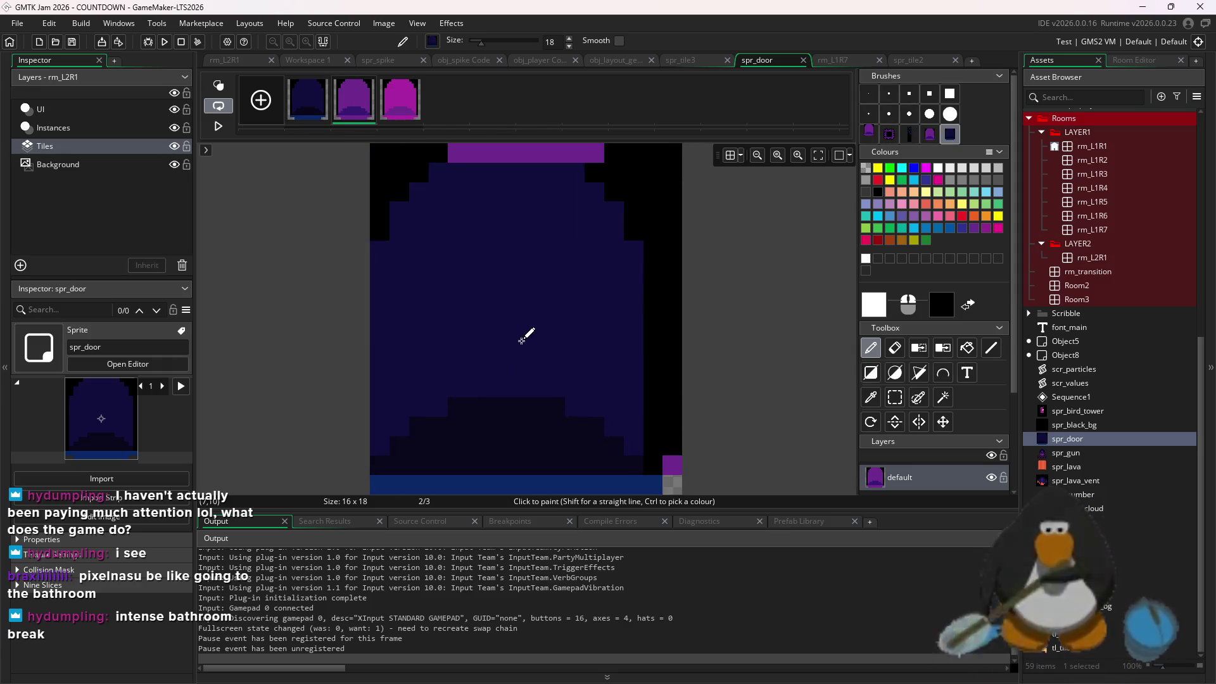
click(529, 329)
Stamp the purple door brush onto frame 1
click(929, 133)
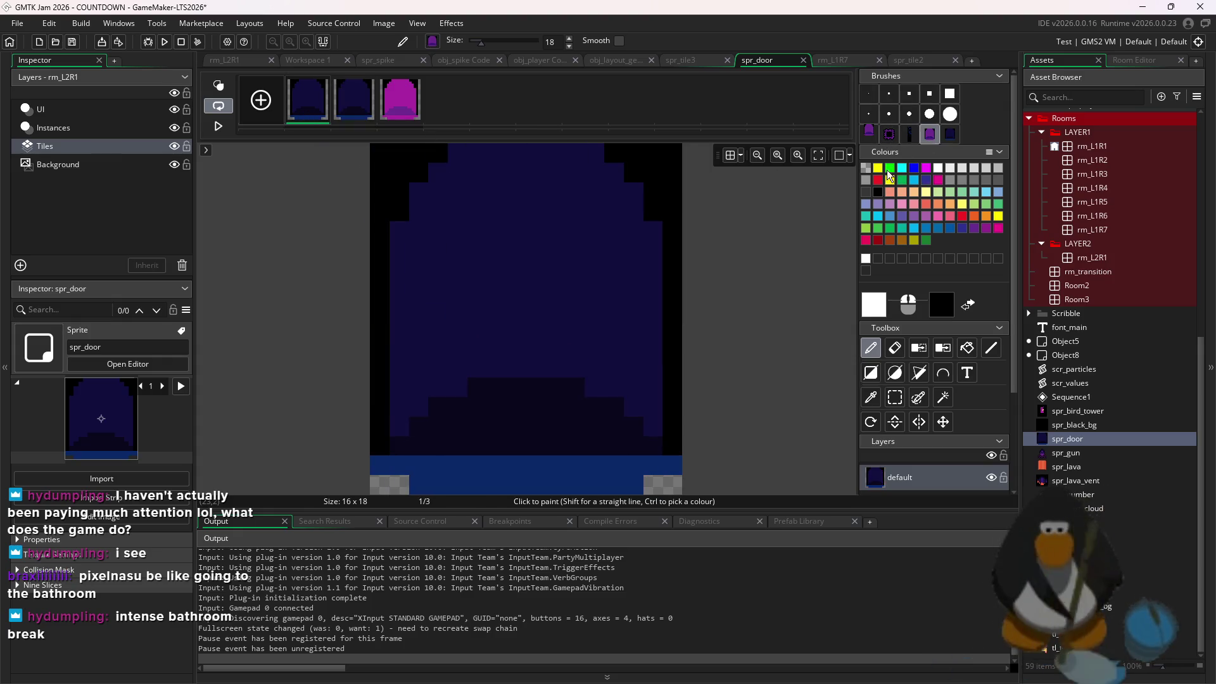
click(308, 100)
click(539, 325)
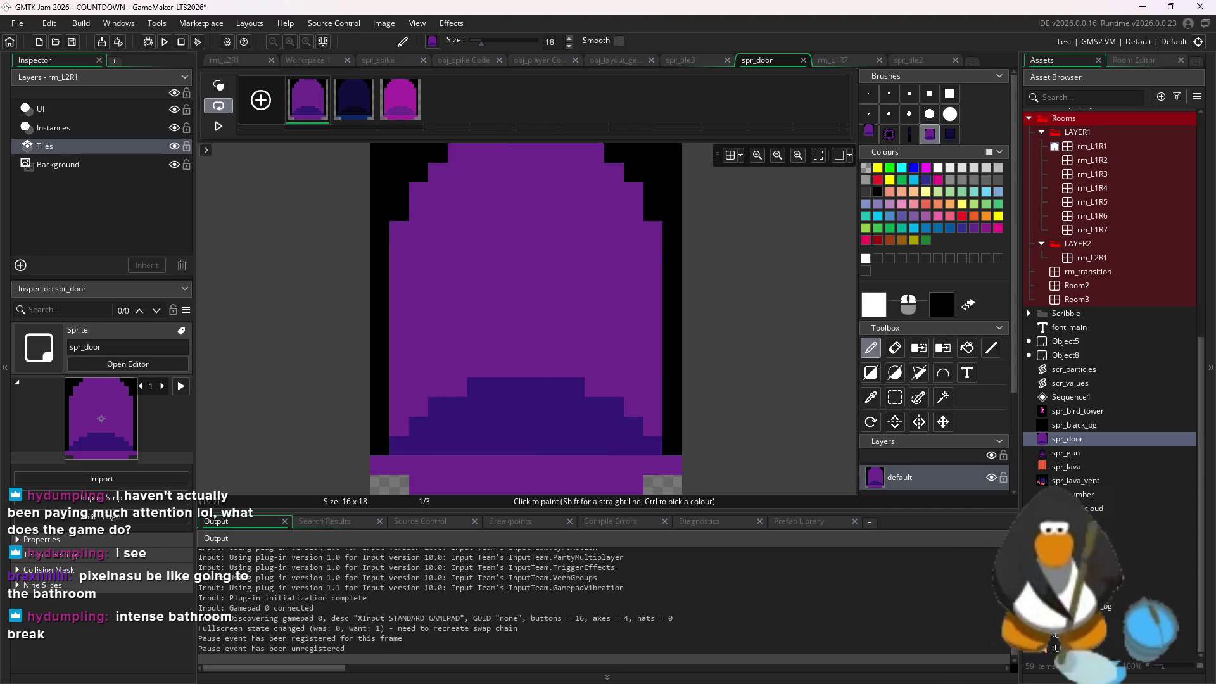
click(1083, 522)
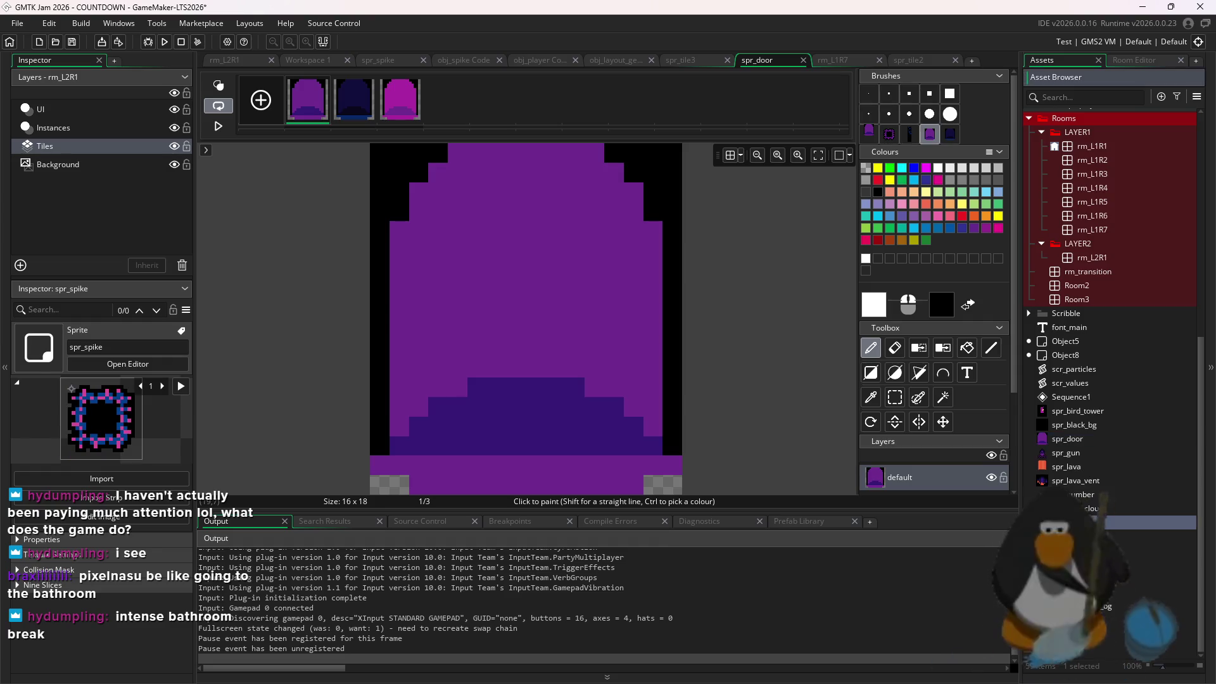
Open spr_spike's image and drag its second frame earlier in the frame strip
double_click(1083, 522)
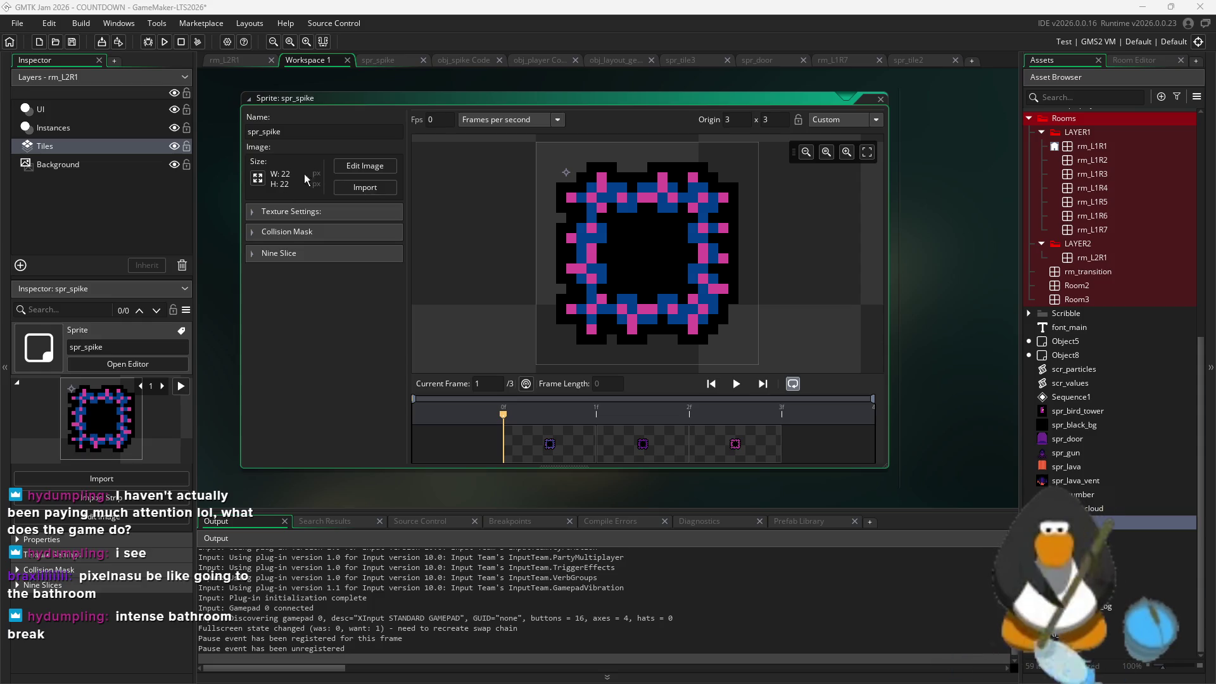
click(364, 166)
click(353, 100)
drag(354, 100, 302, 115)
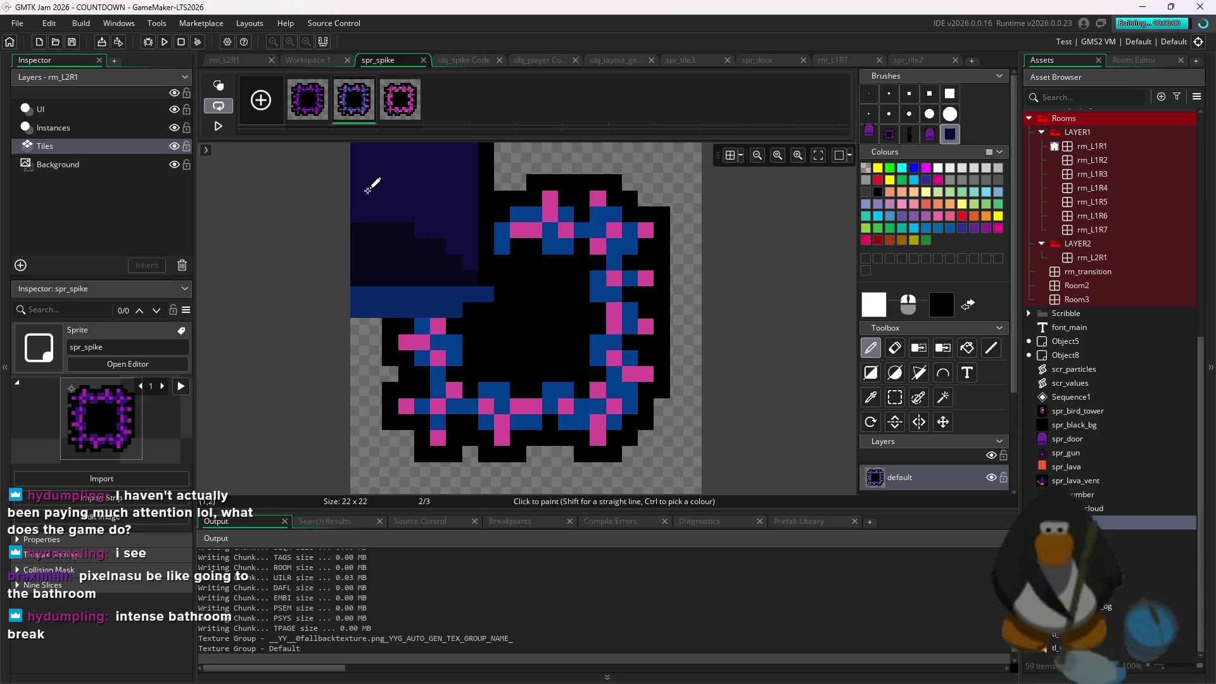
mouse_move(372, 176)
mouse_down()
mouse_move(420, 231)
mouse_move(518, 263)
mouse_up()
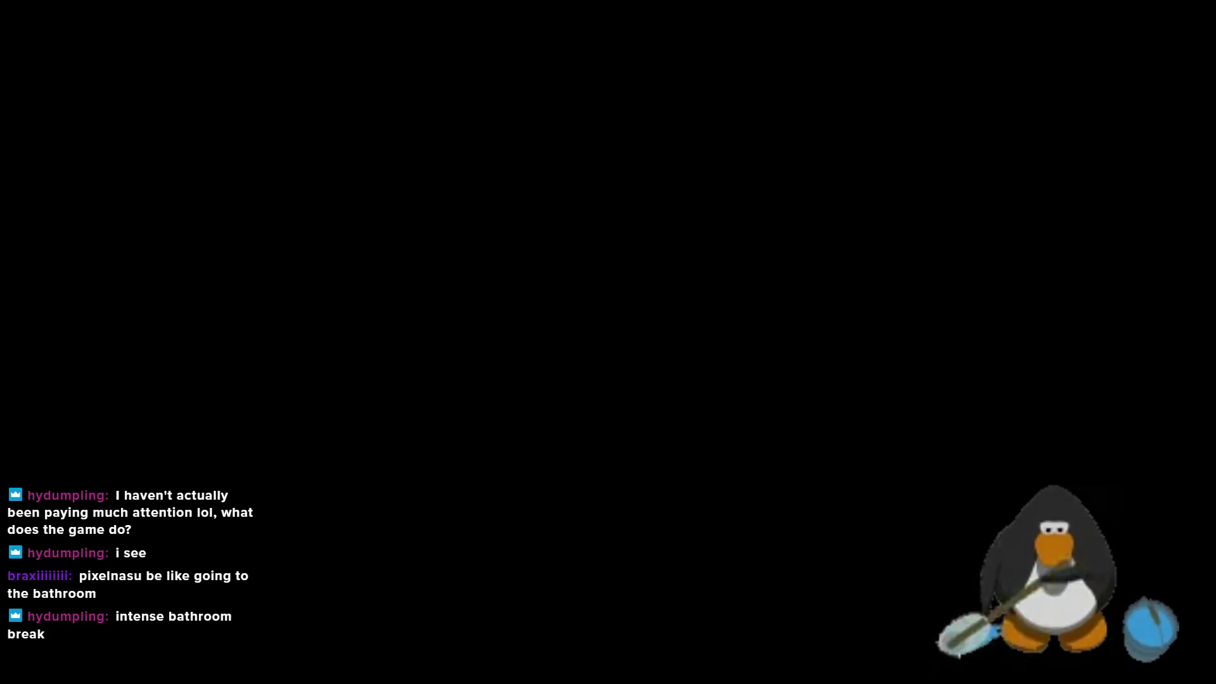
Clear the first room on floor 1 and head out the exit
key(a)
key(Down)
key(Right)
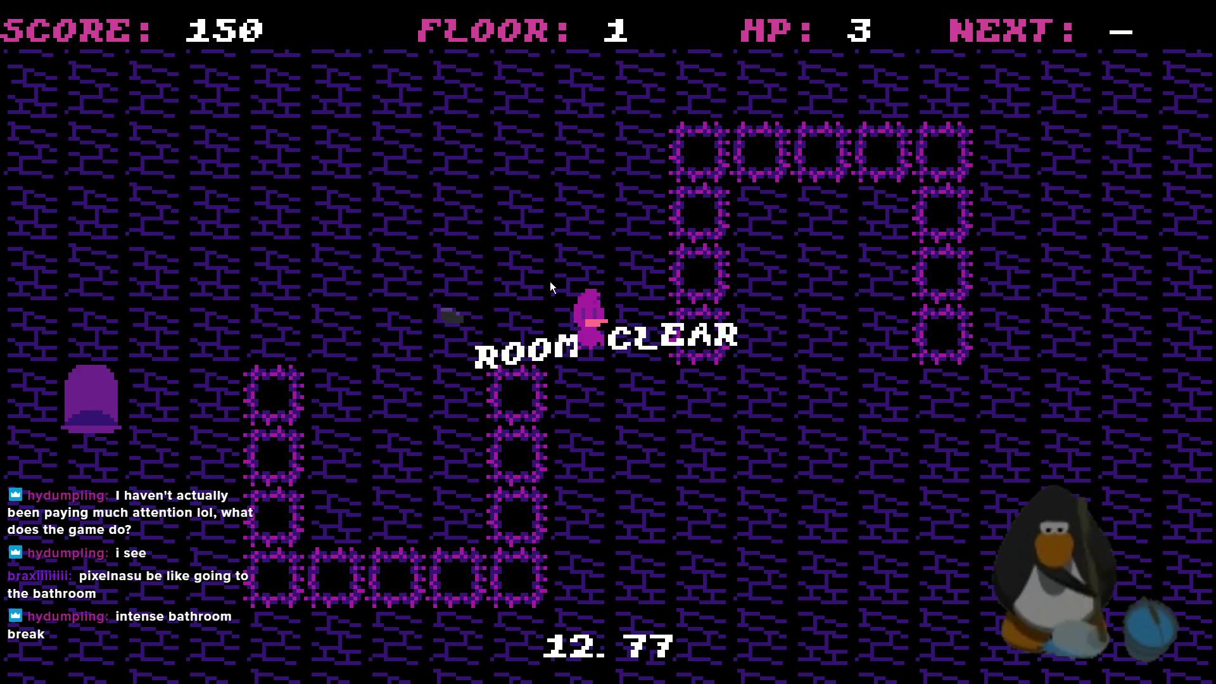
key(Right)
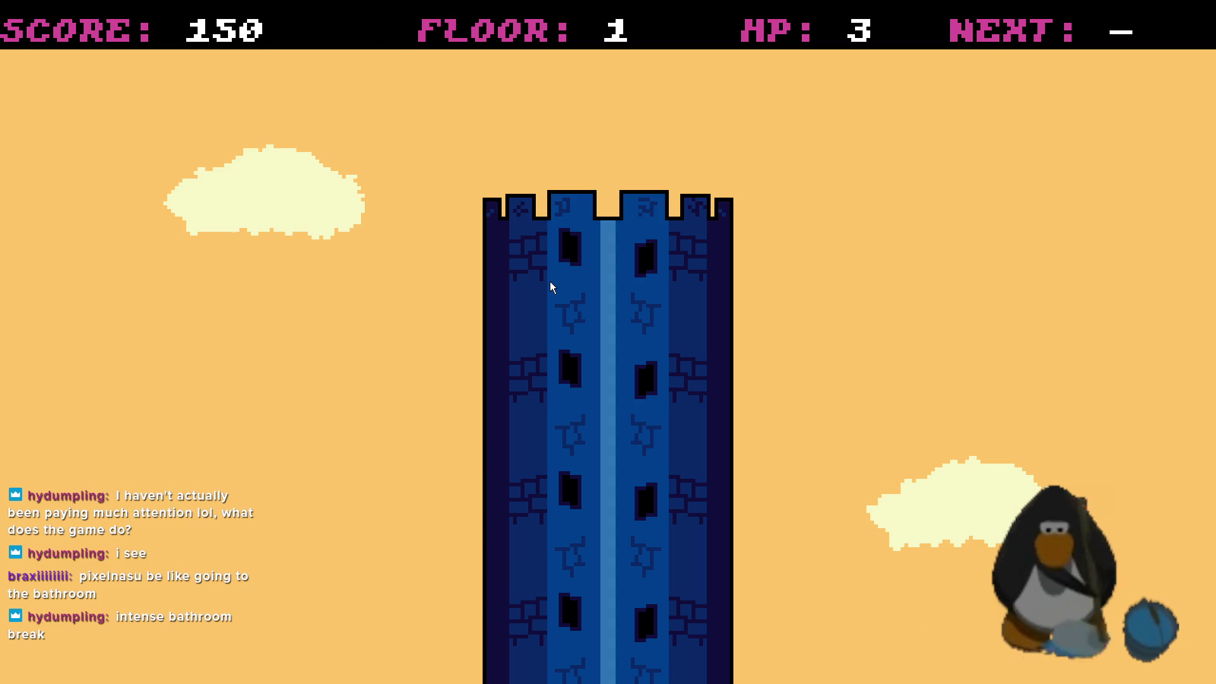
Play floor 2, collecting the numbered targets and the A, then exit to floor 3
key(Left)
key(Down)
key(Up)
key(Down)
key(Up)
key(Right)
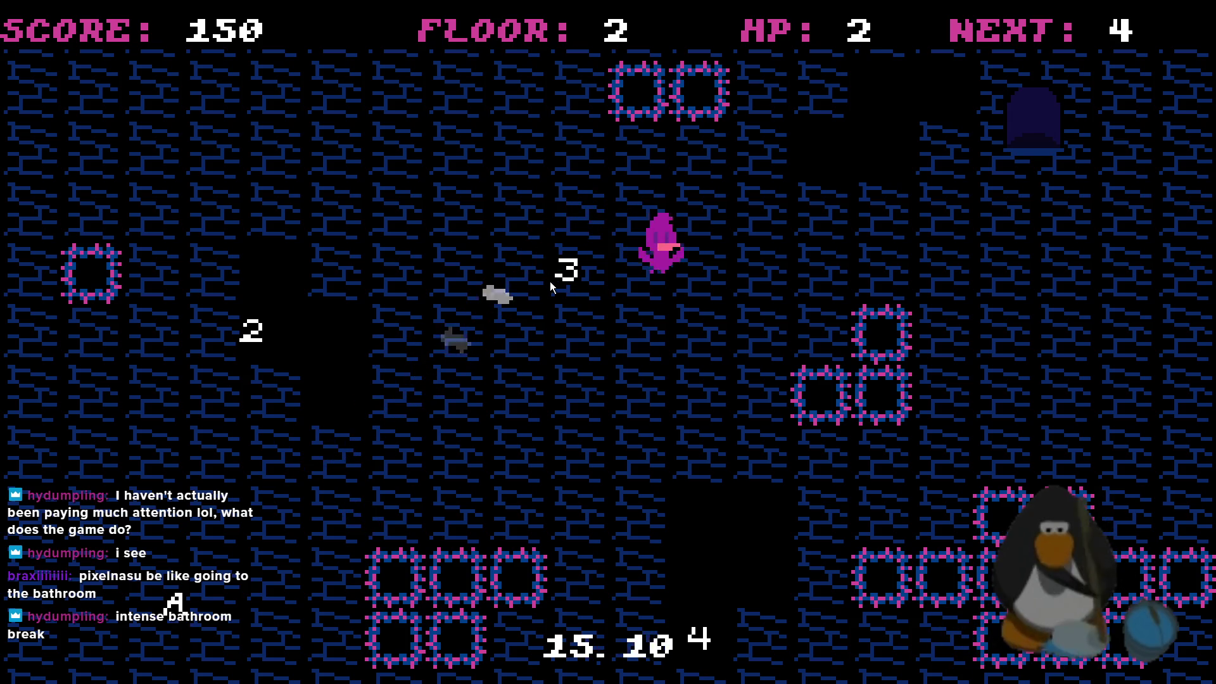
key(Up)
key(Left)
key(Down)
key(Up)
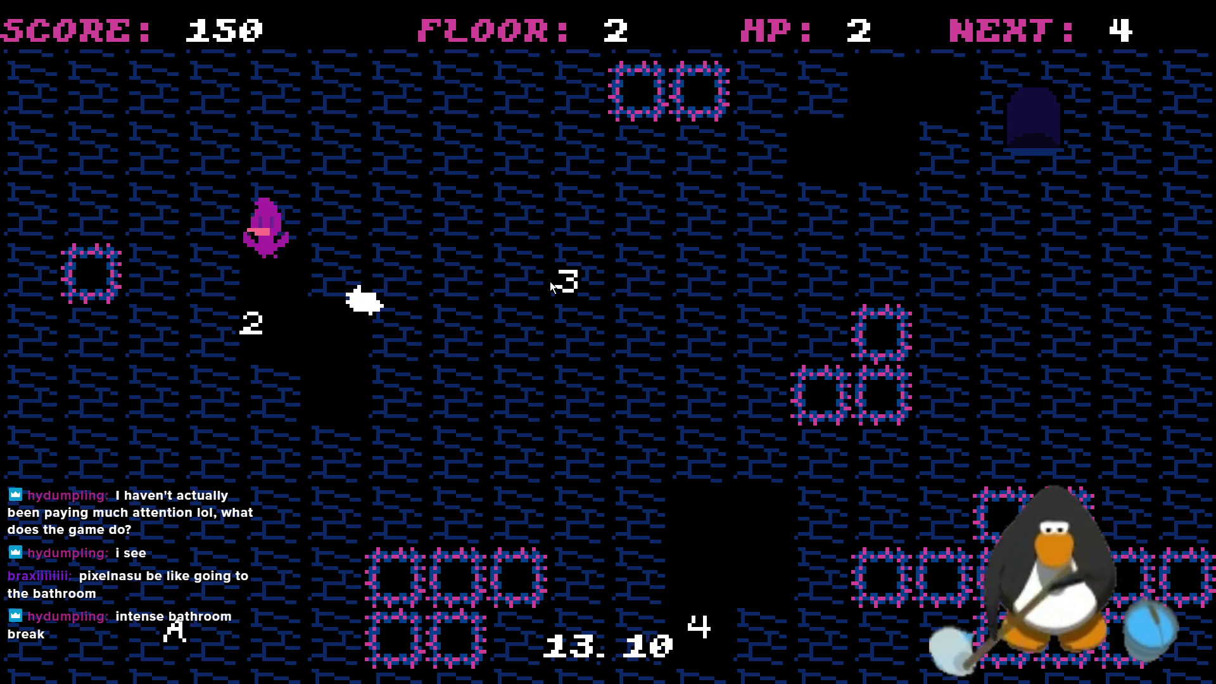
key(Down)
key(Right)
key(Up)
key(Down)
key(Left)
key(Right)
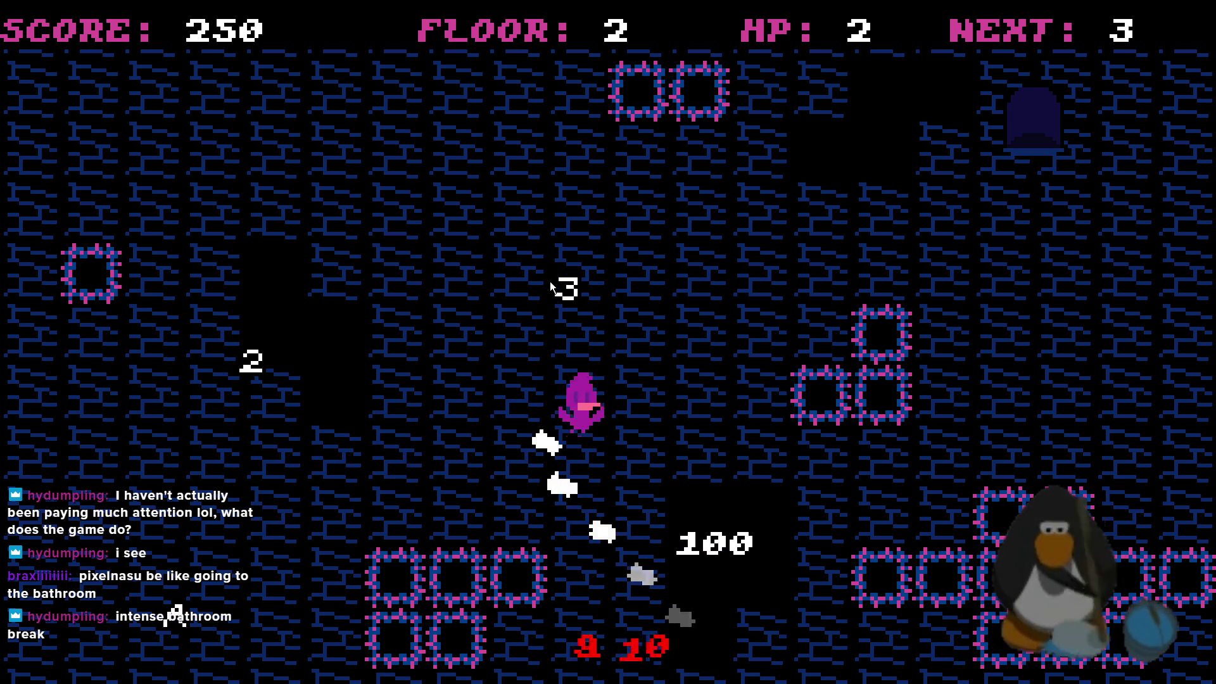
key(Up)
key(Left)
key(Down)
key(Up)
key(Down)
key(Down)
key(Right)
key(Up)
key(Up)
key(Right)
key(Up)
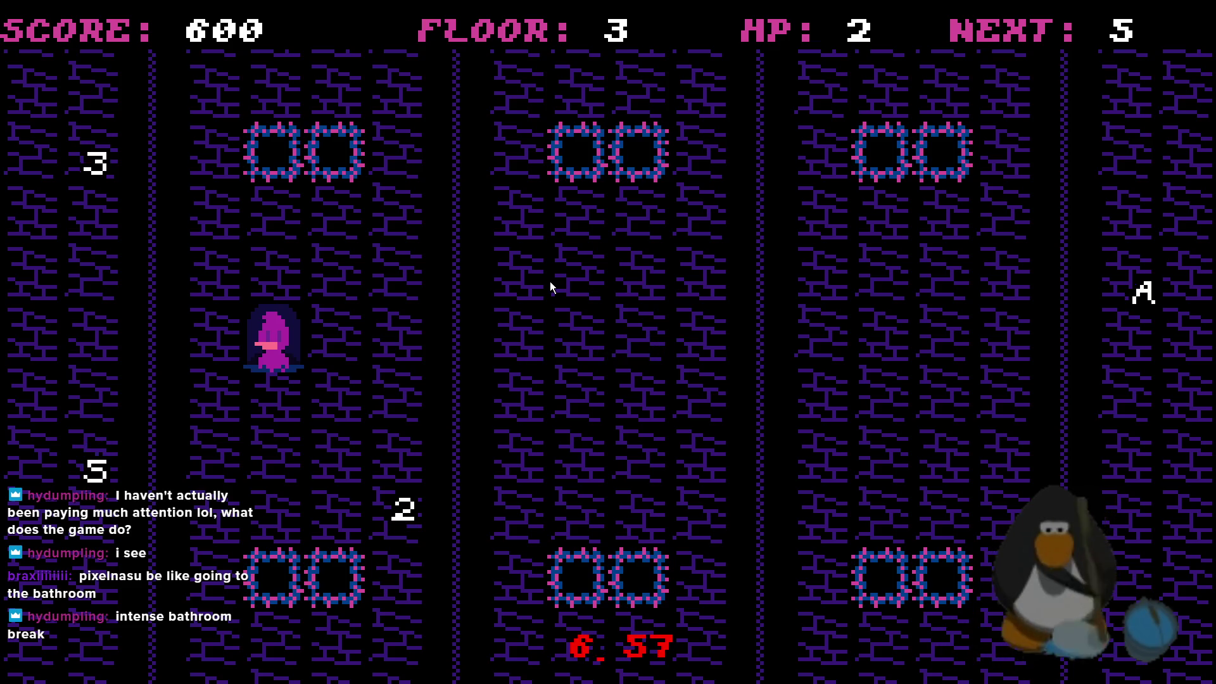
Leave the doorway on floor 3 and score its targets
key(Left)
key(Down)
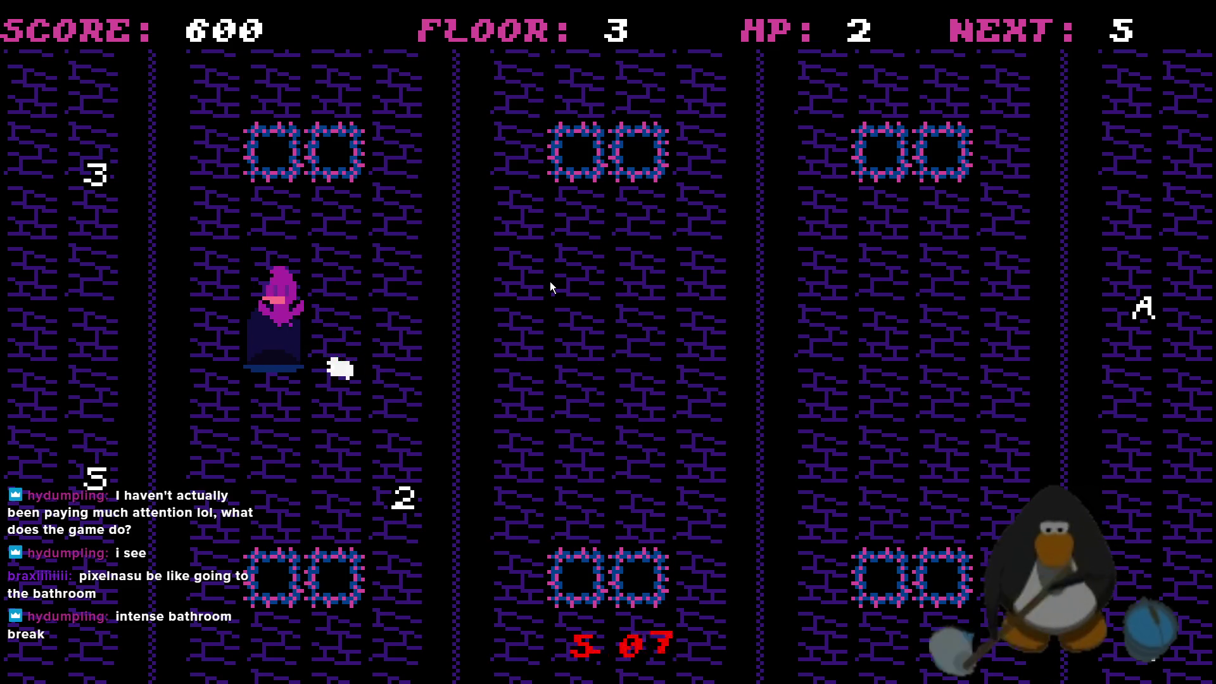
key(Left)
key(Down)
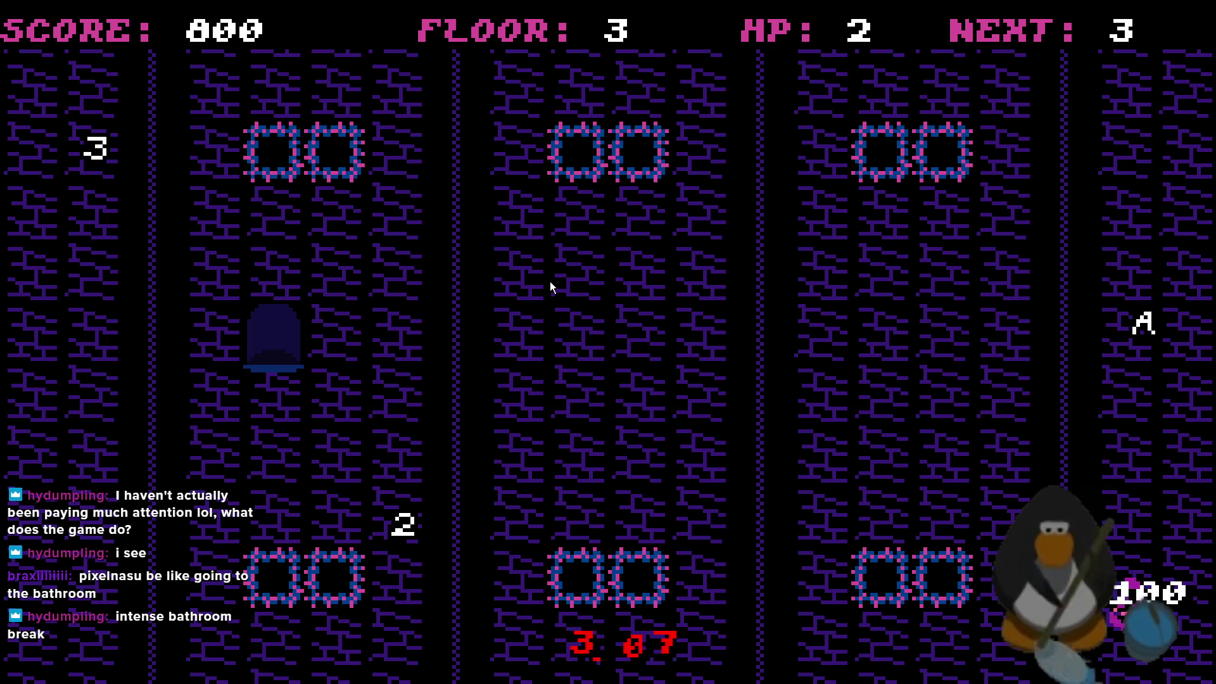
click(550, 281)
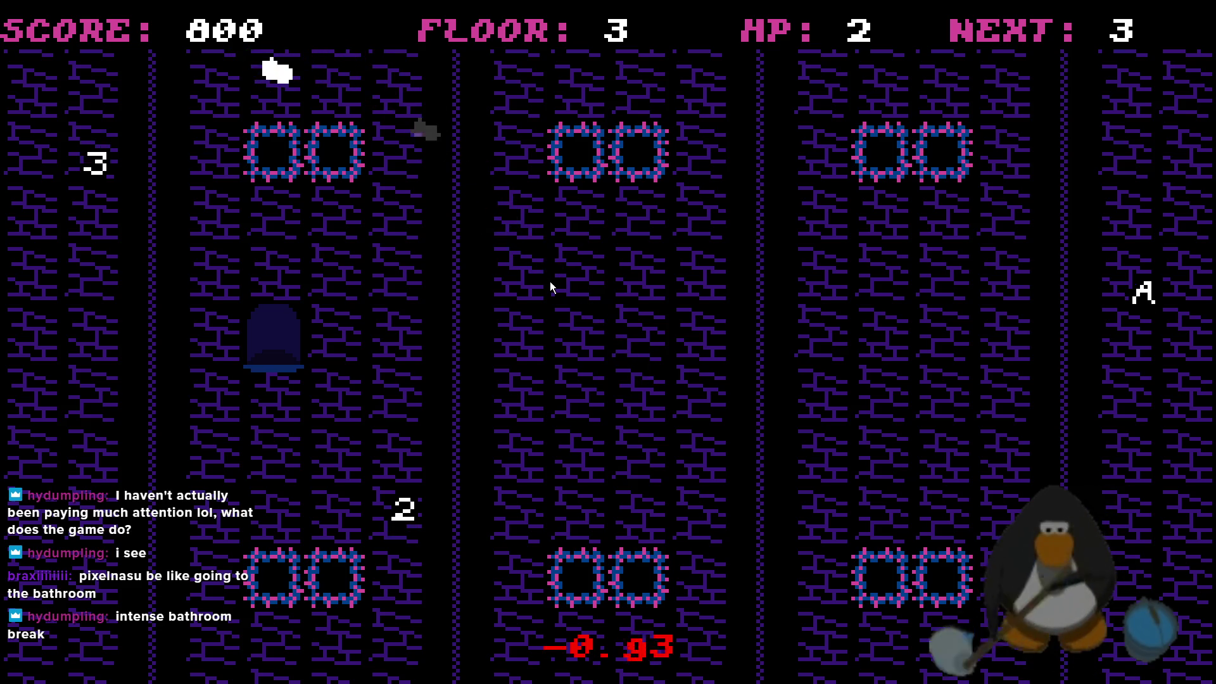
click(550, 281)
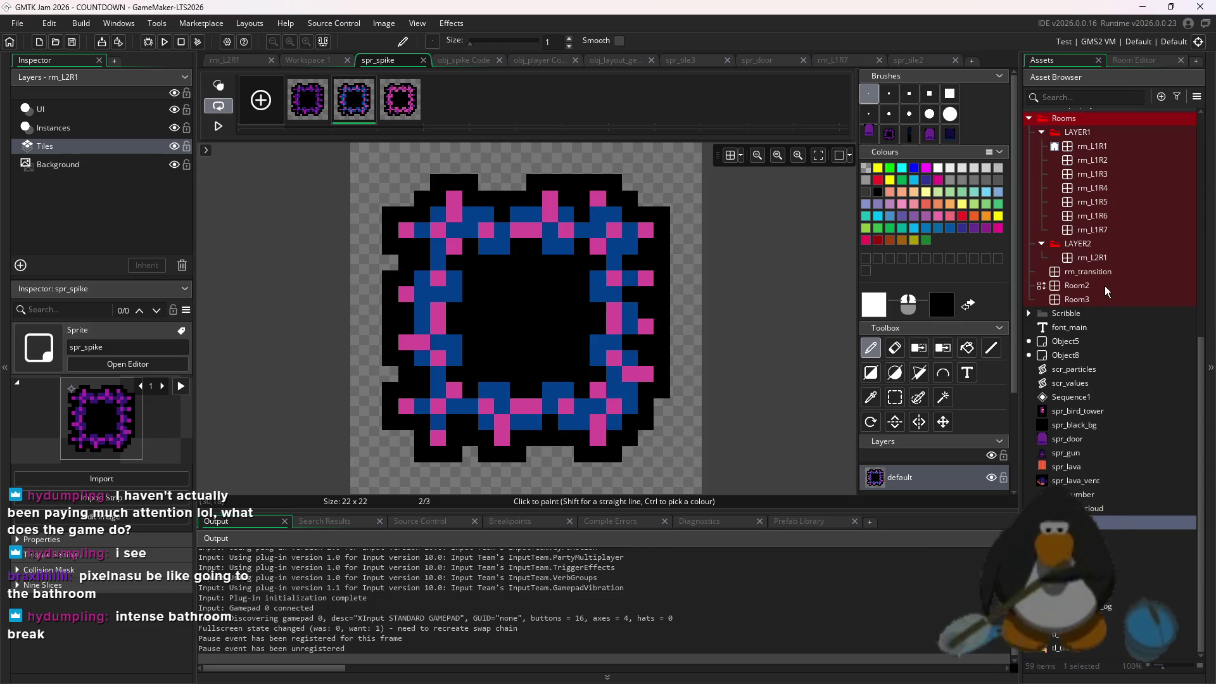
Open room rm_L2R1 from the Asset Browser
double_click(1115, 231)
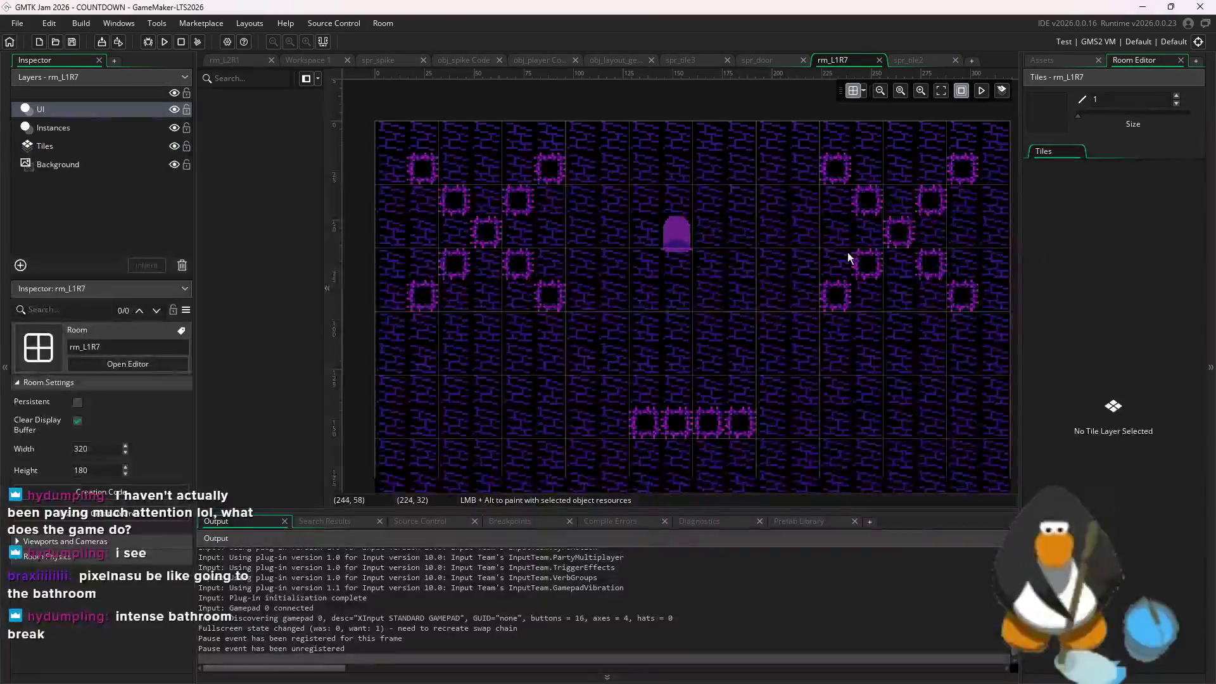
click(1039, 62)
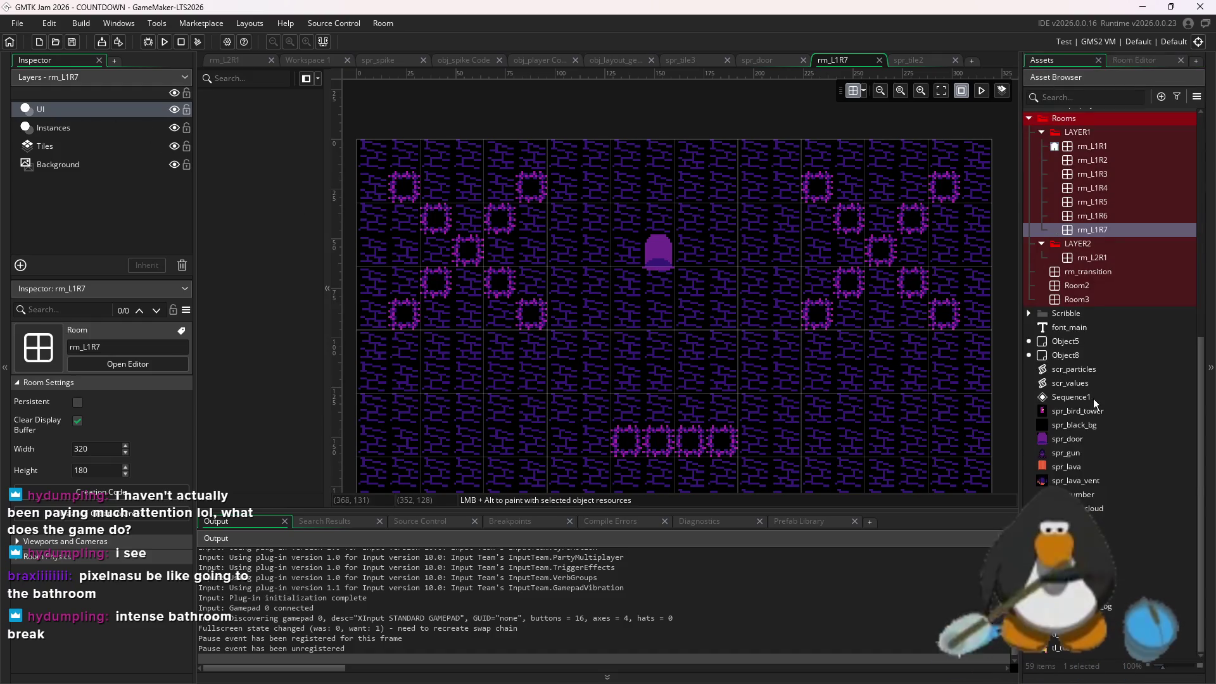
double_click(1124, 256)
On the Instances layer, move the door one grid cell right and down
scroll(880, 166, up, 6)
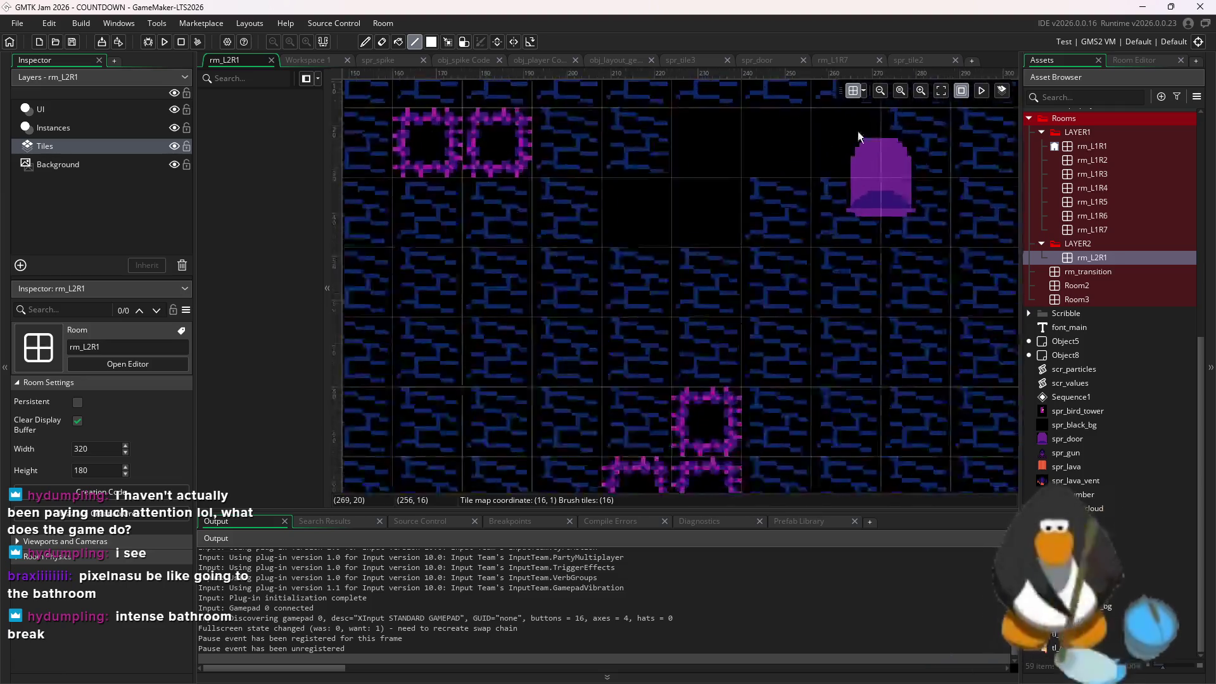
click(74, 129)
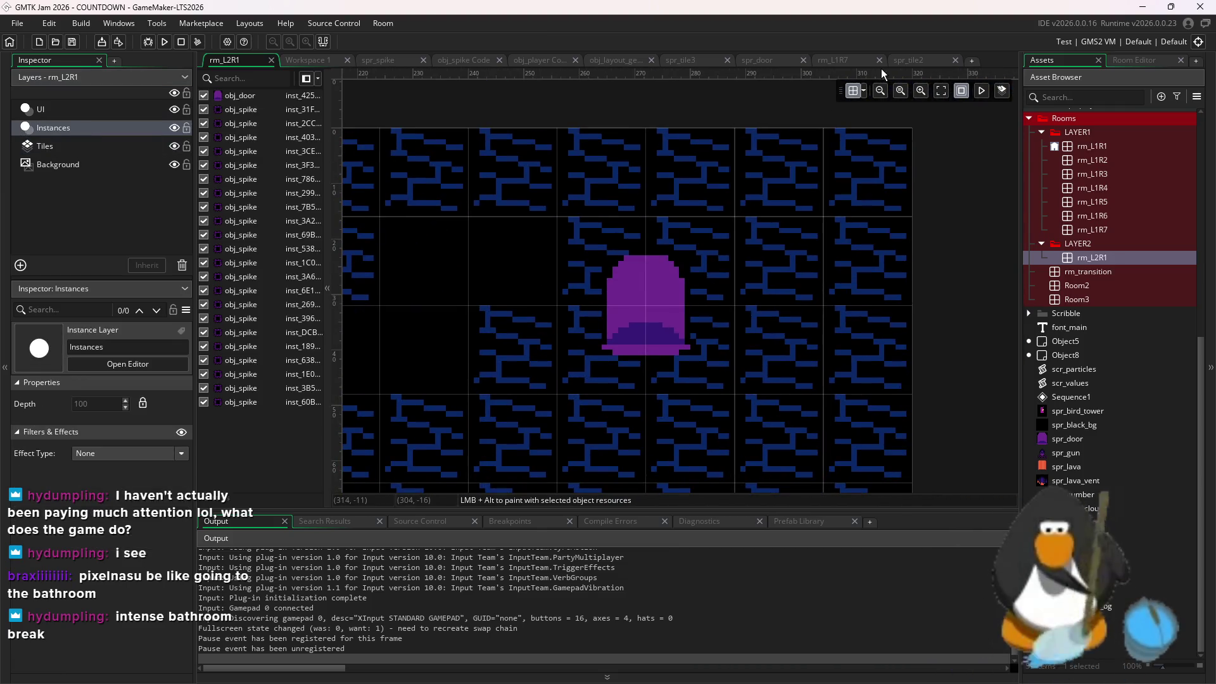
click(864, 91)
drag(617, 321, 662, 372)
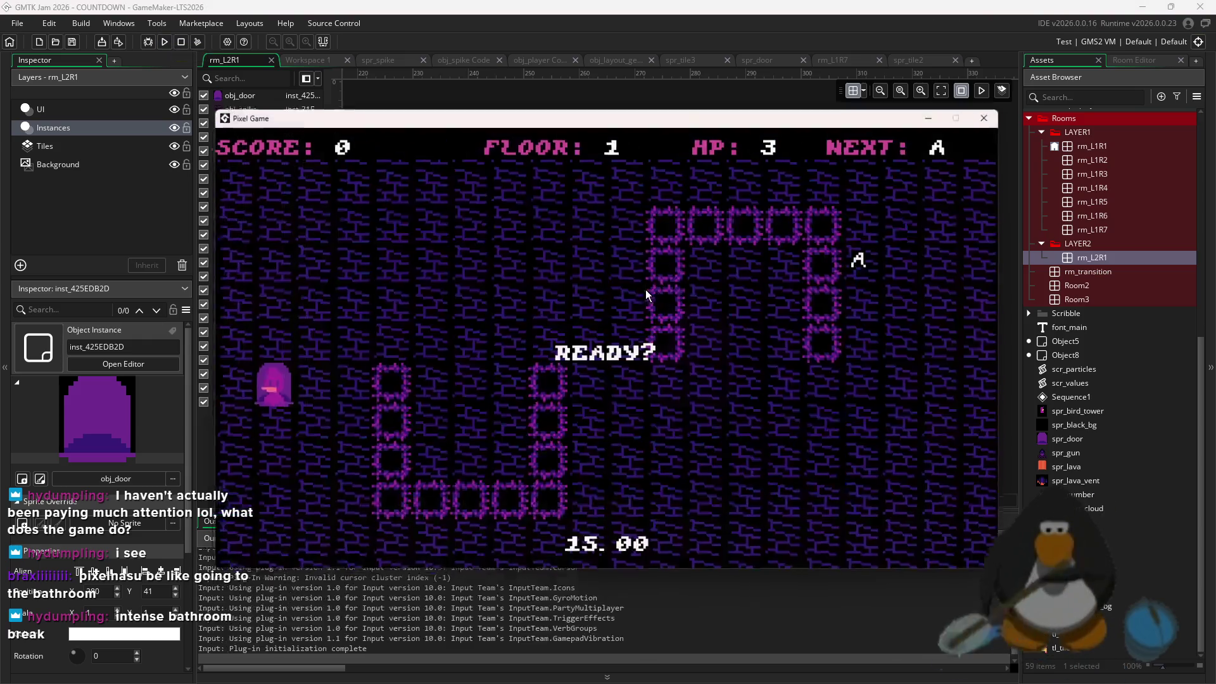
Collect the A to clear the first room on floor 1
key(Left)
key(Left)
key(Up)
key(Left)
key(Up)
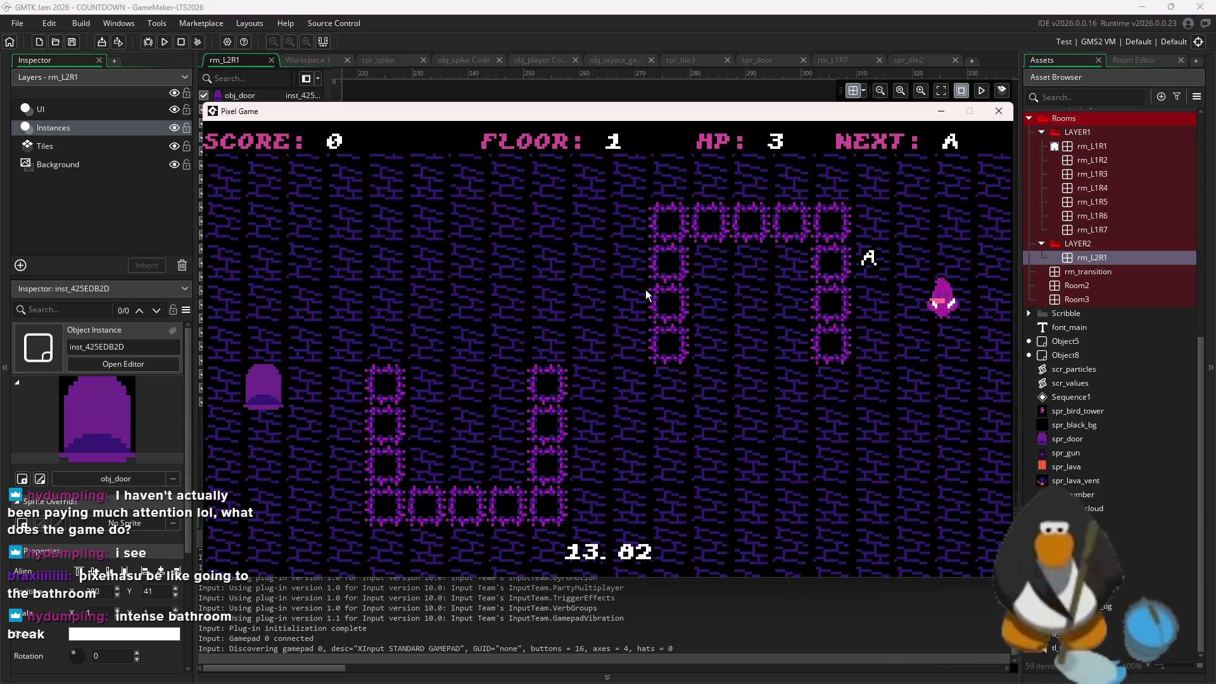
key(Right)
key(Right)
key(Right)
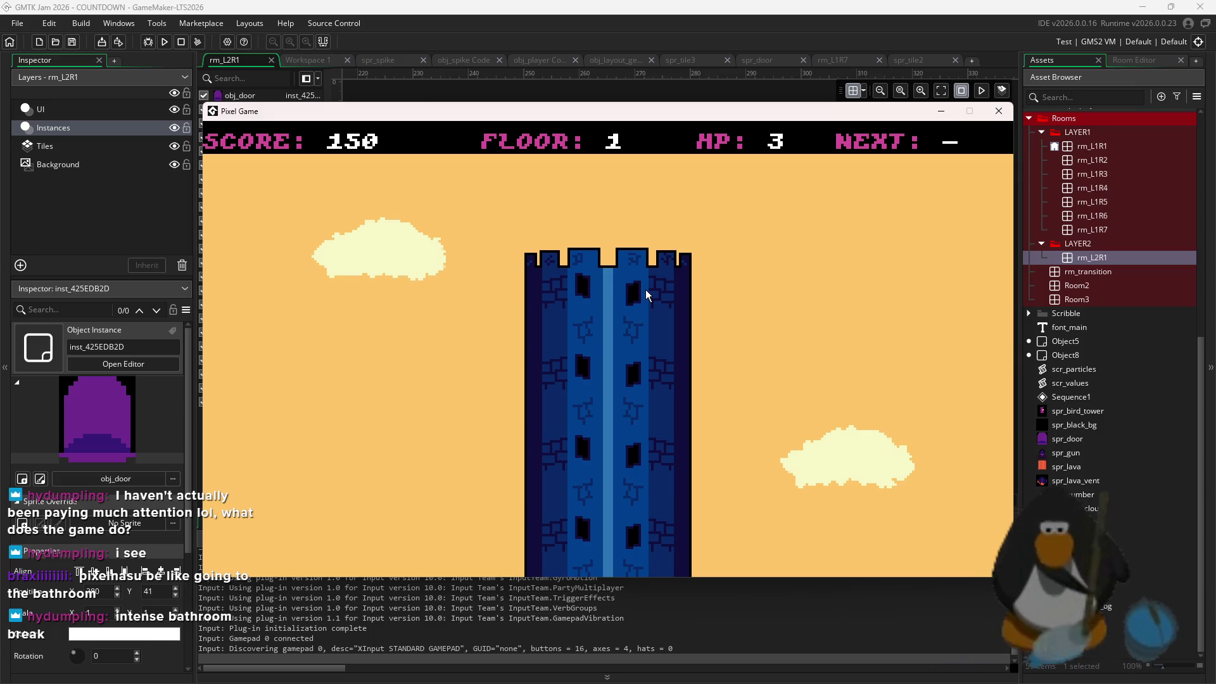
Play floor 2, collecting the 3, the 2 and the A pickups to clear it
key(Left)
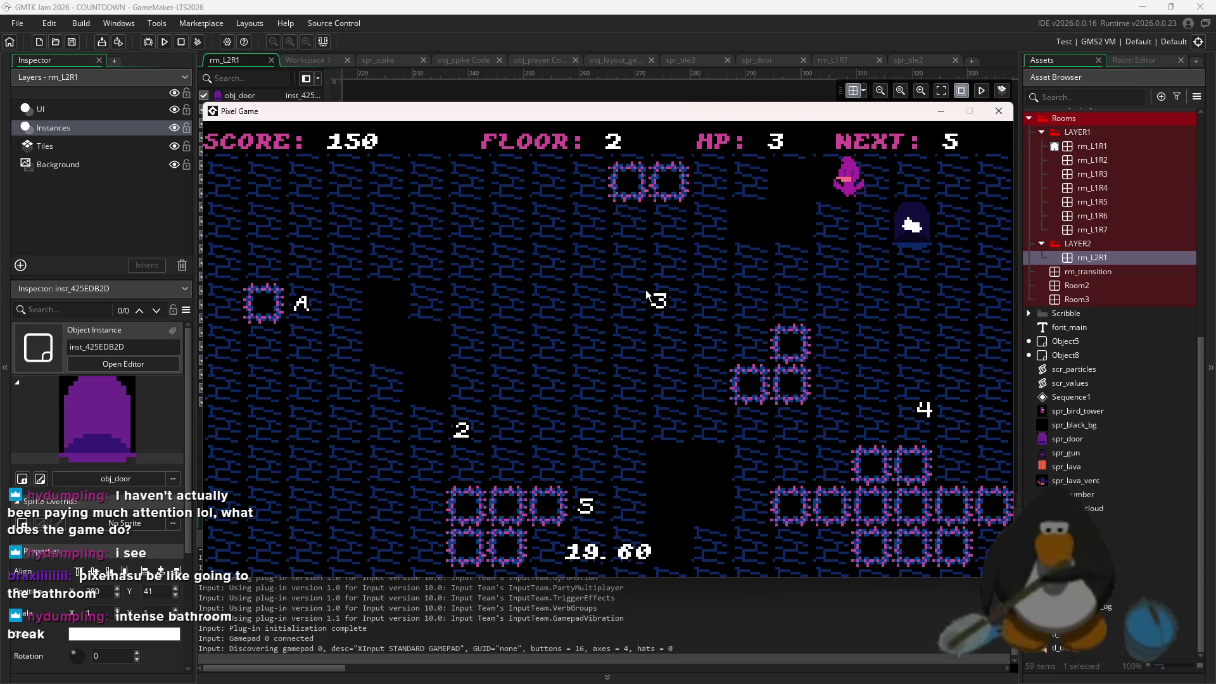
key(Left)
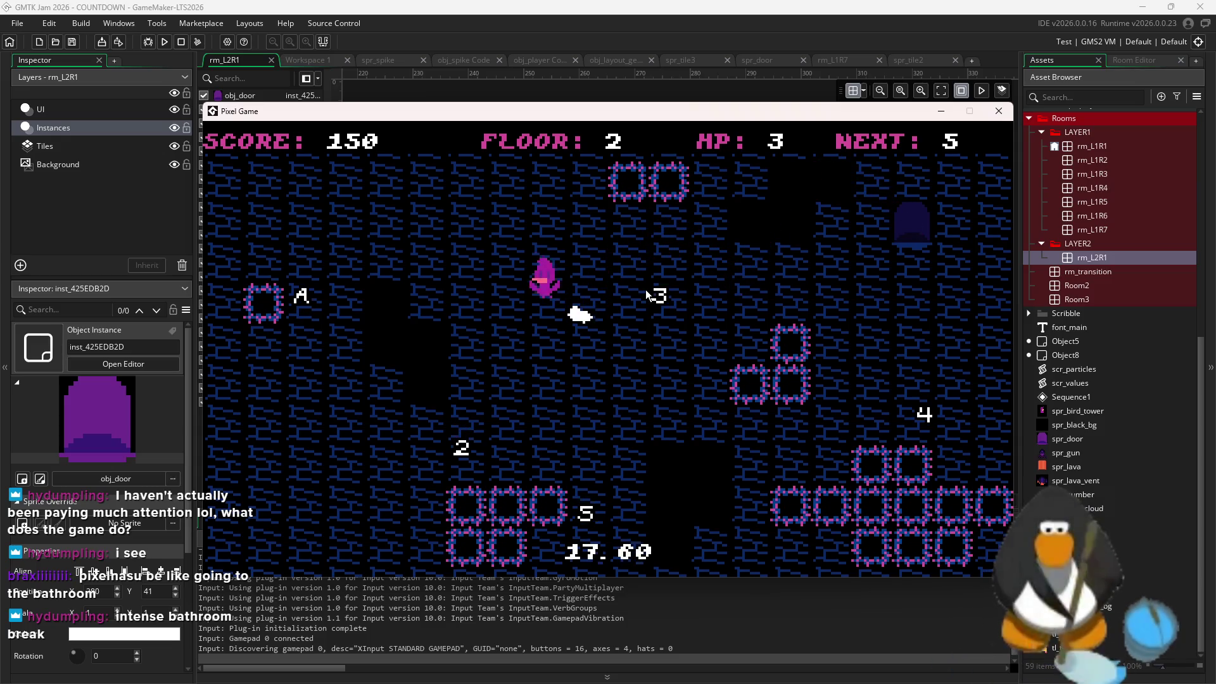
key(Left)
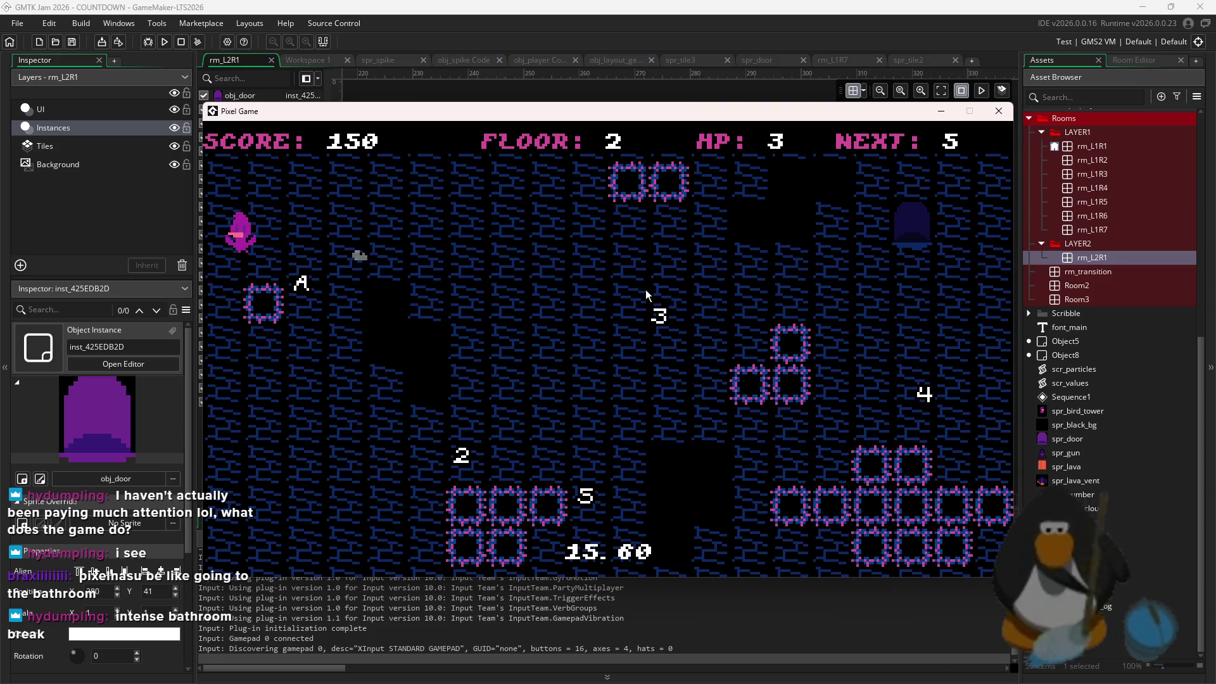
key(Left)
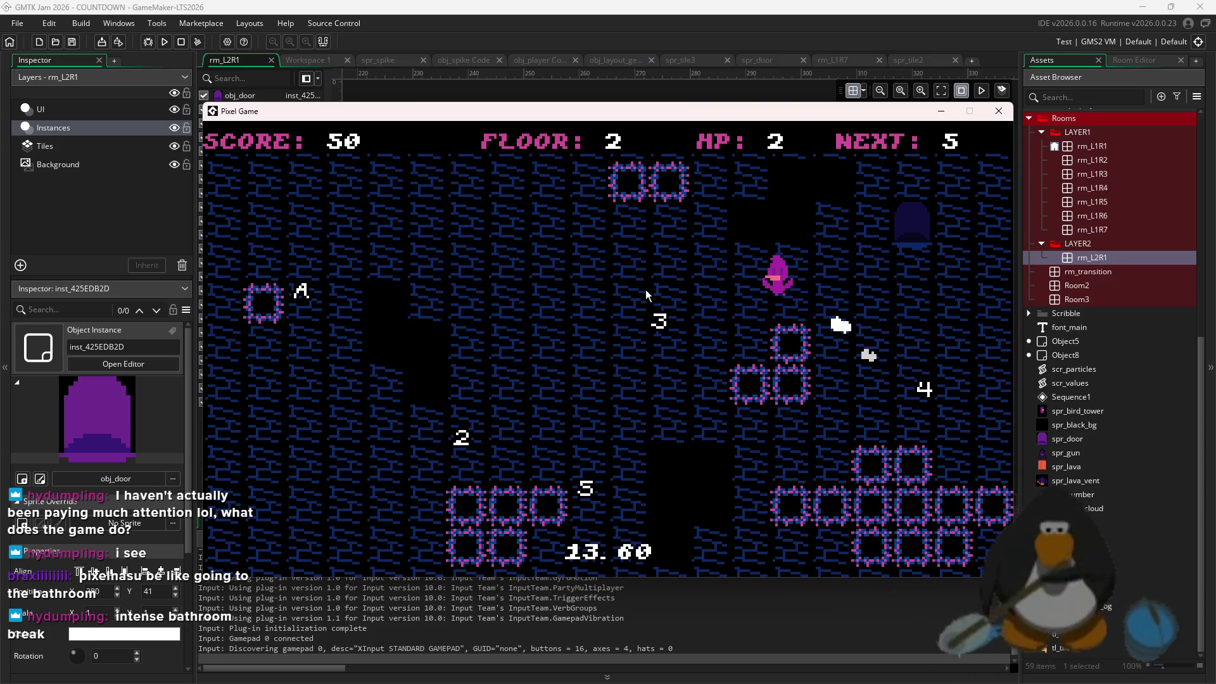
key(Left)
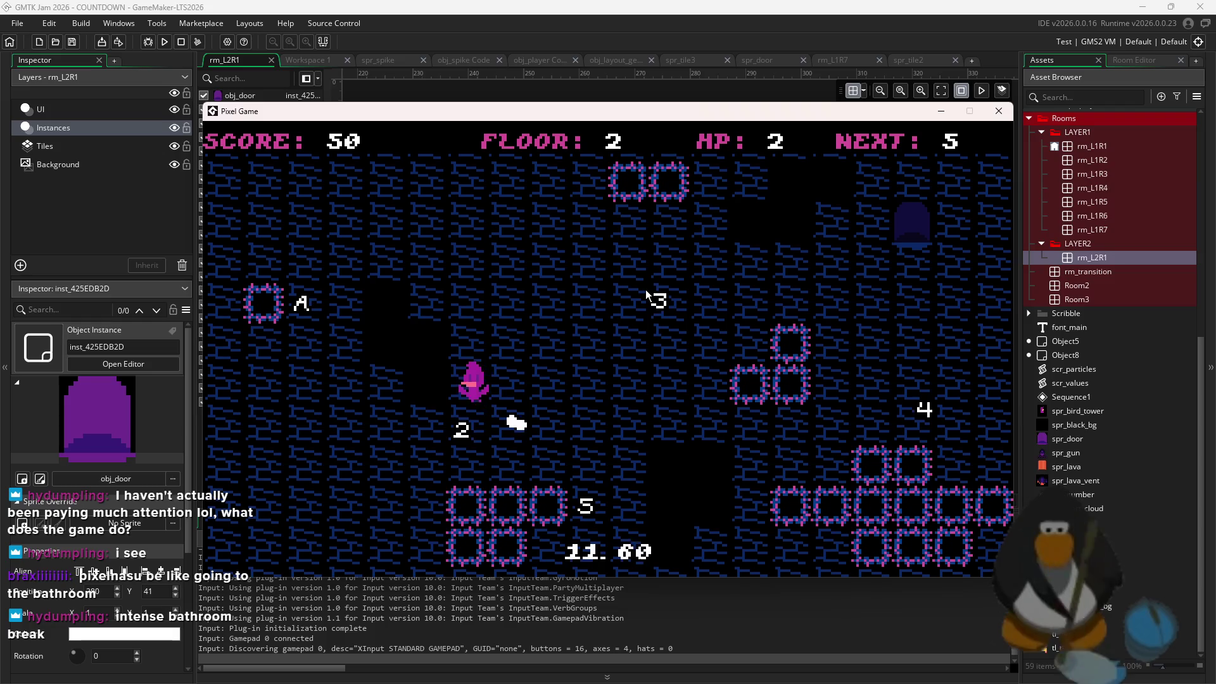
key(Right)
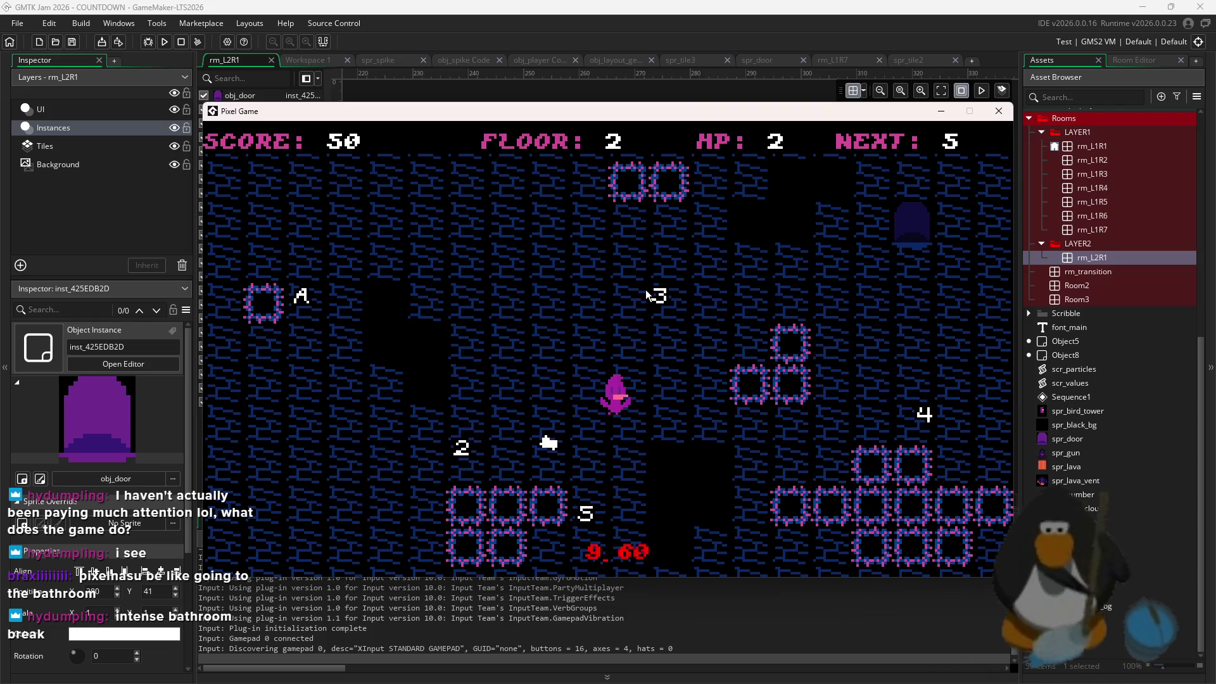
key(Left)
key(Up)
key(Right)
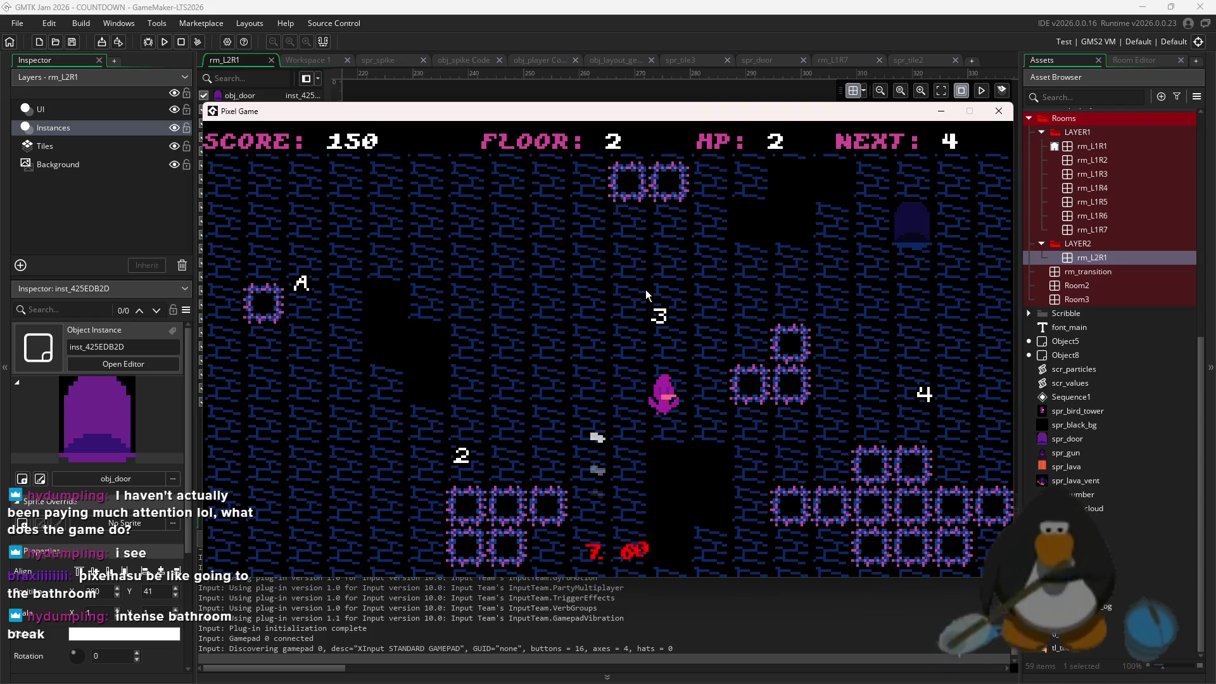
key(Up)
key(Right)
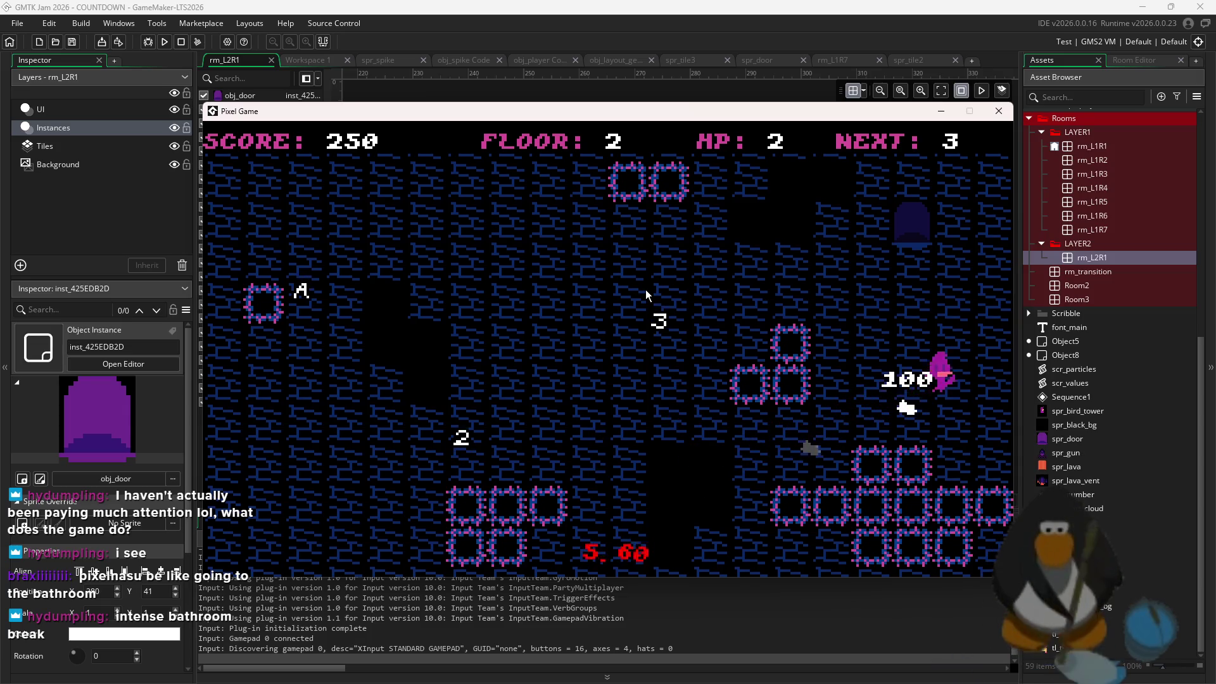
key(Up)
key(Left)
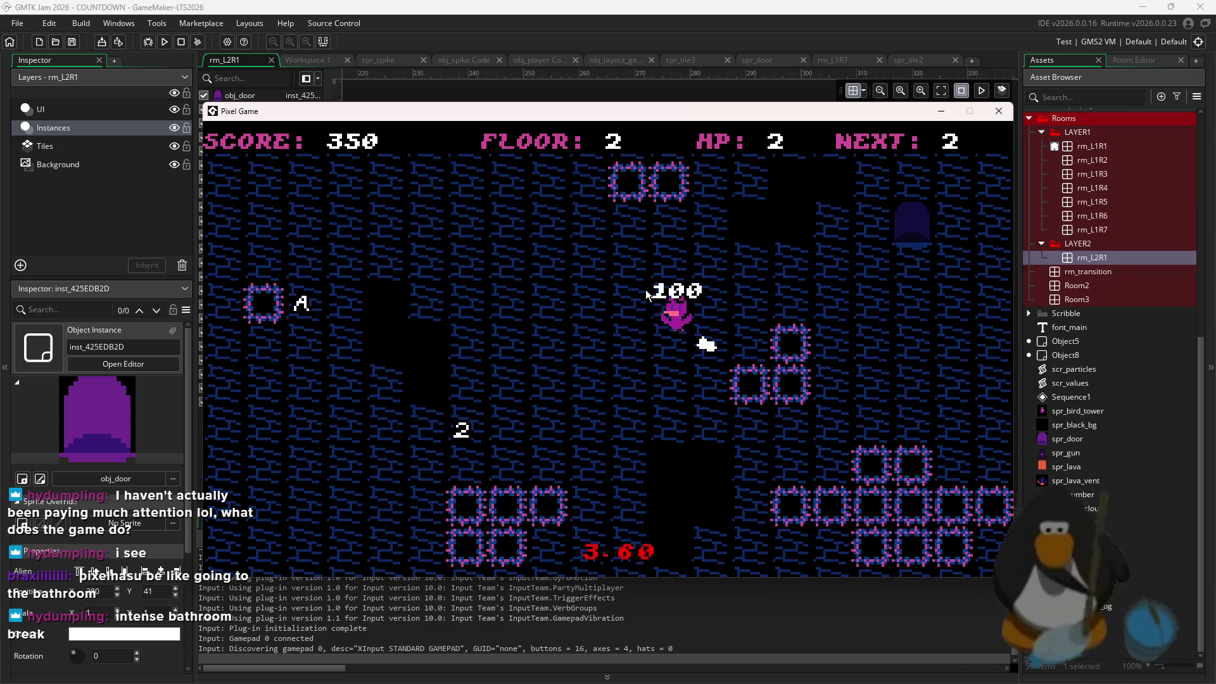
key(Left)
key(Up)
key(Right)
key(Left)
key(Up)
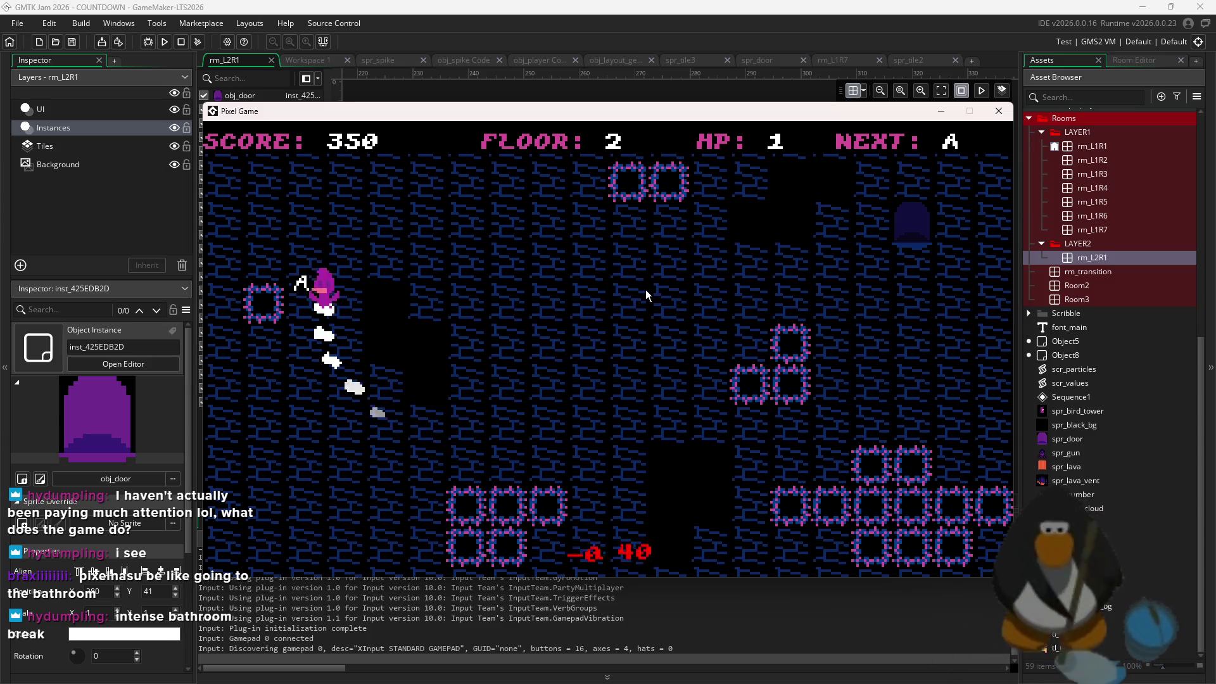
key(Left)
key(Right)
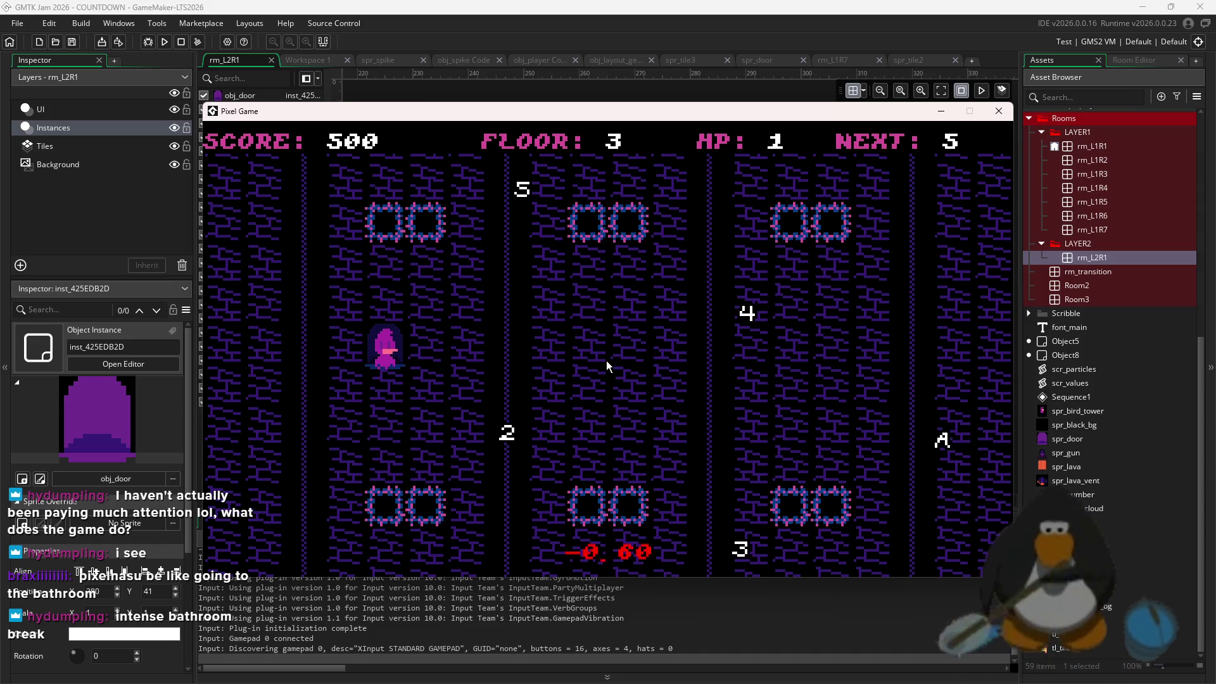
Wall-jump through floor 3, collecting the 4, 3, 2 and A pickups
key(space)
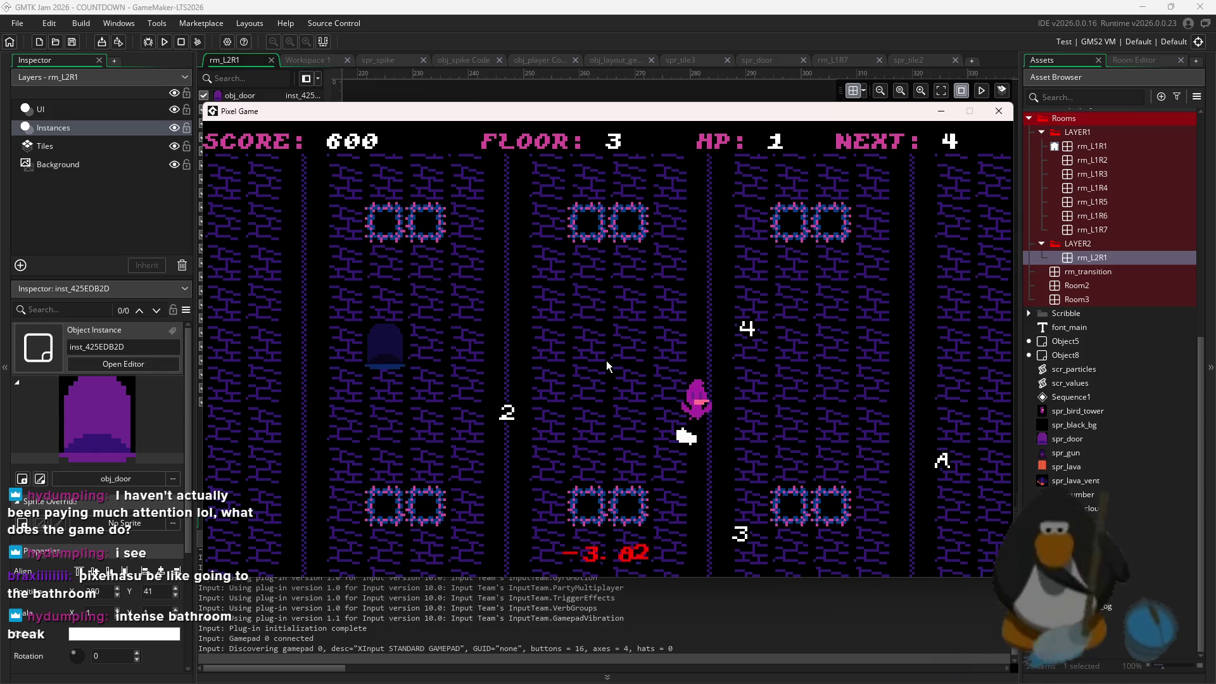
key(space)
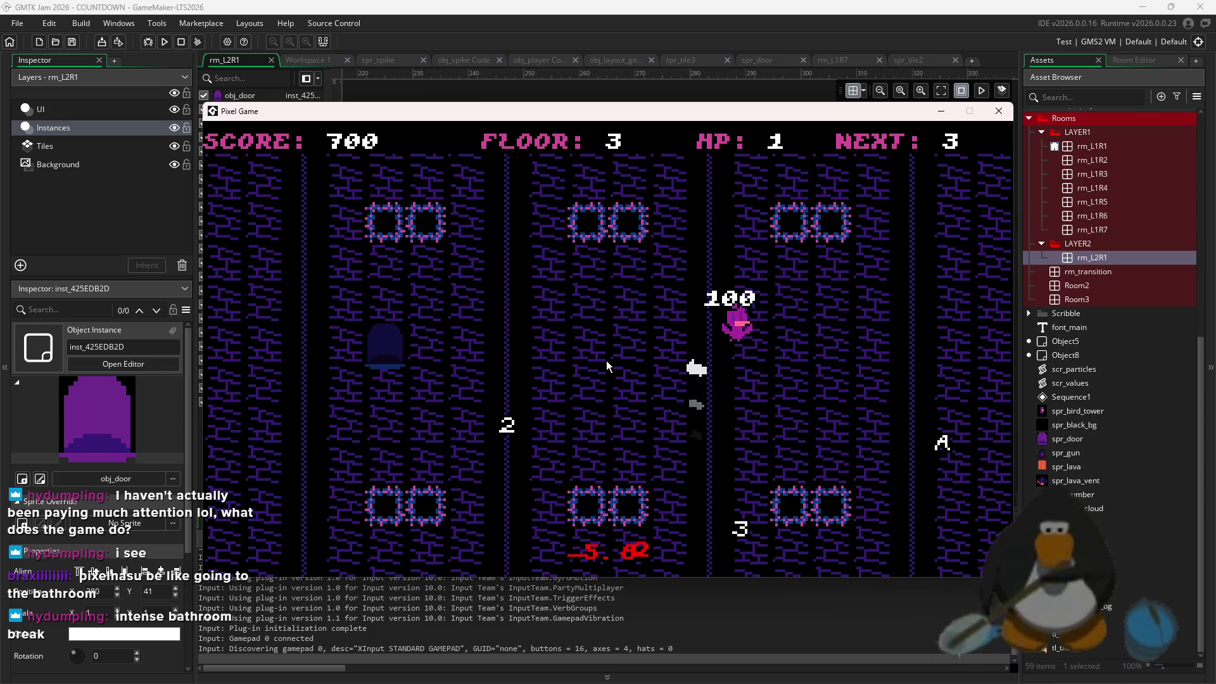
key(space)
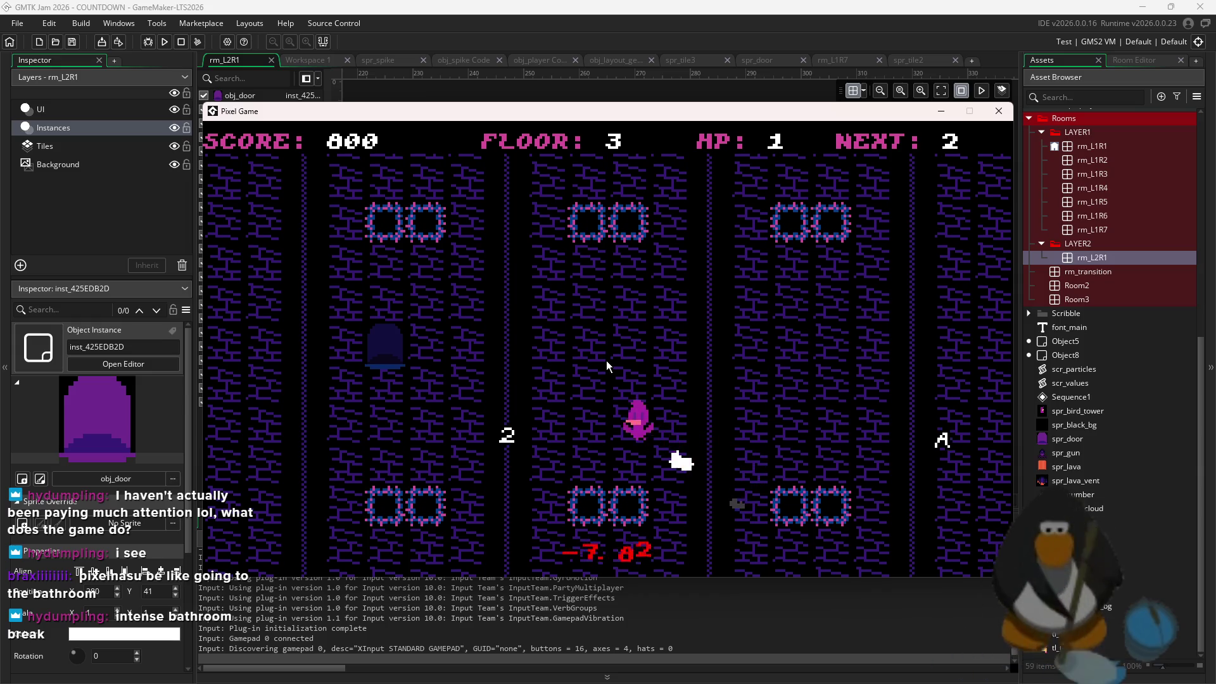
key(space)
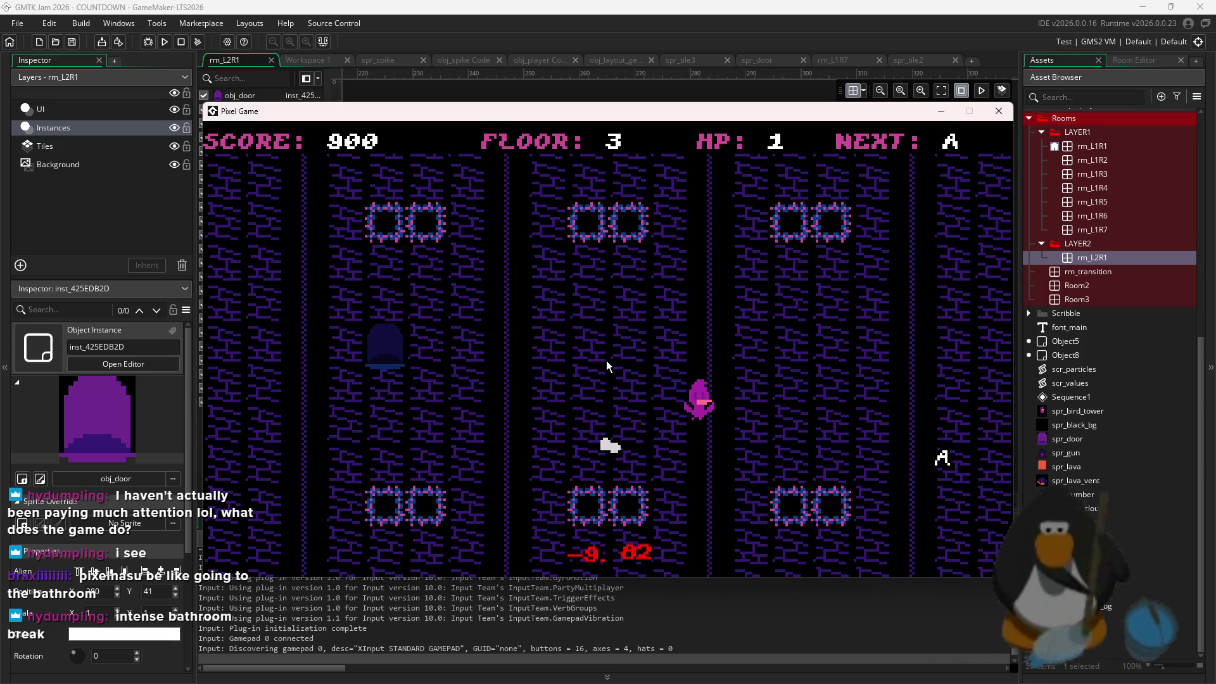
key(space)
key(space)
key(space)
key(space)
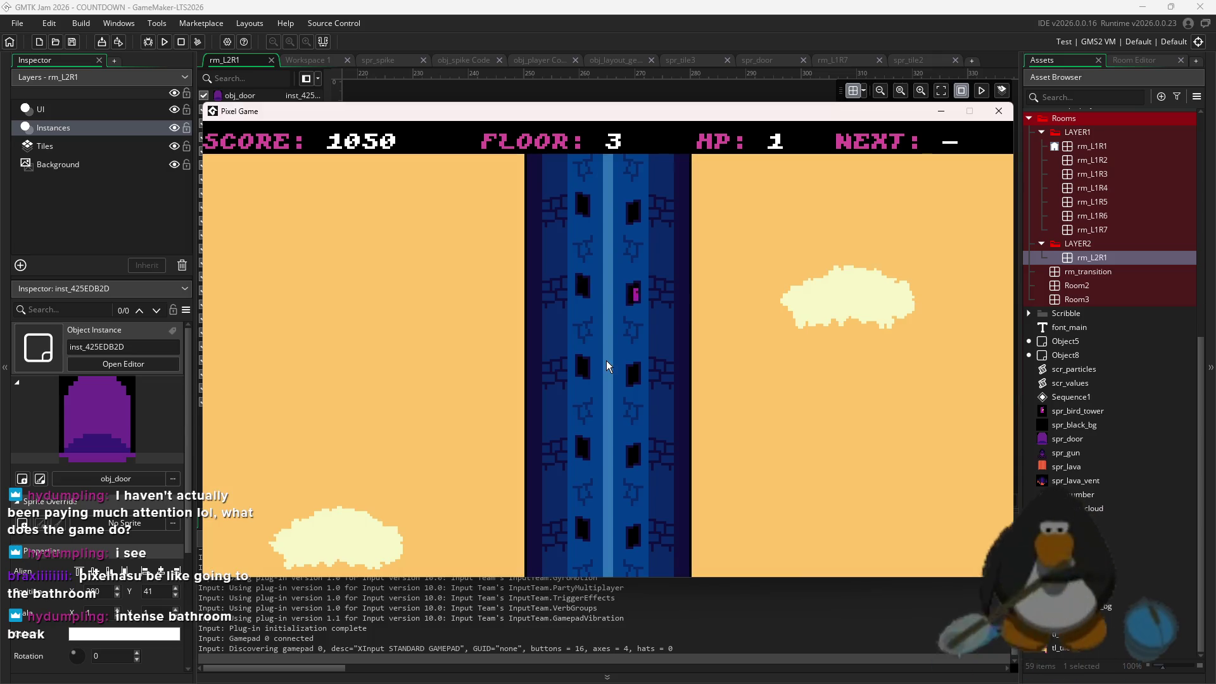
Start floor 4, then close the game to return to rm_L2R1
key(space)
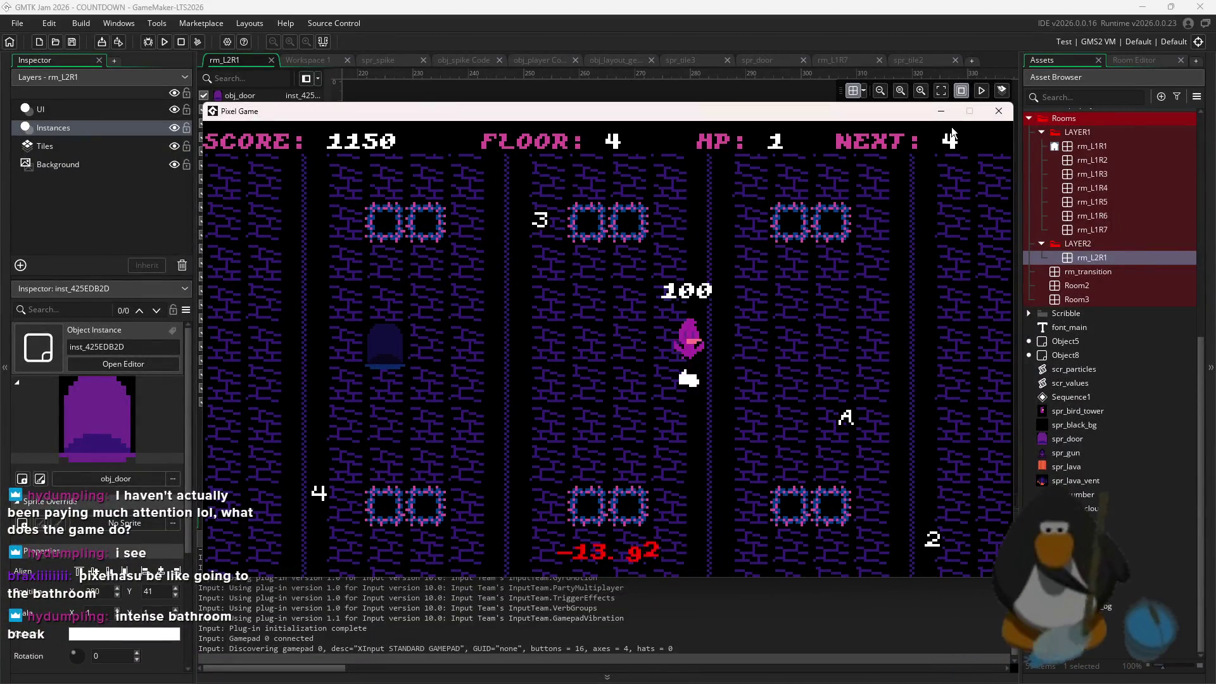
click(999, 111)
scroll(877, 278, down, 5)
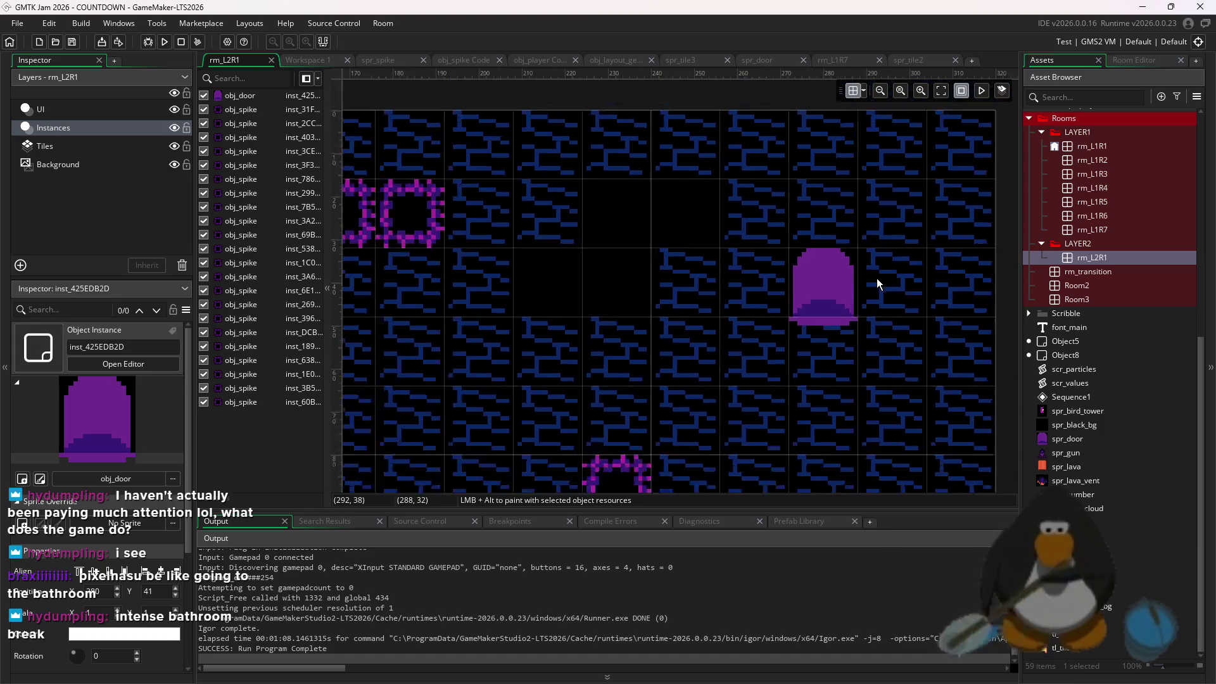
Delete all the old spikes from rm_L2R1
mouse_move(929, 431)
mouse_down()
mouse_move(808, 347)
mouse_move(777, 295)
mouse_up()
key(Delete)
drag(768, 218, 546, 426)
key(Delete)
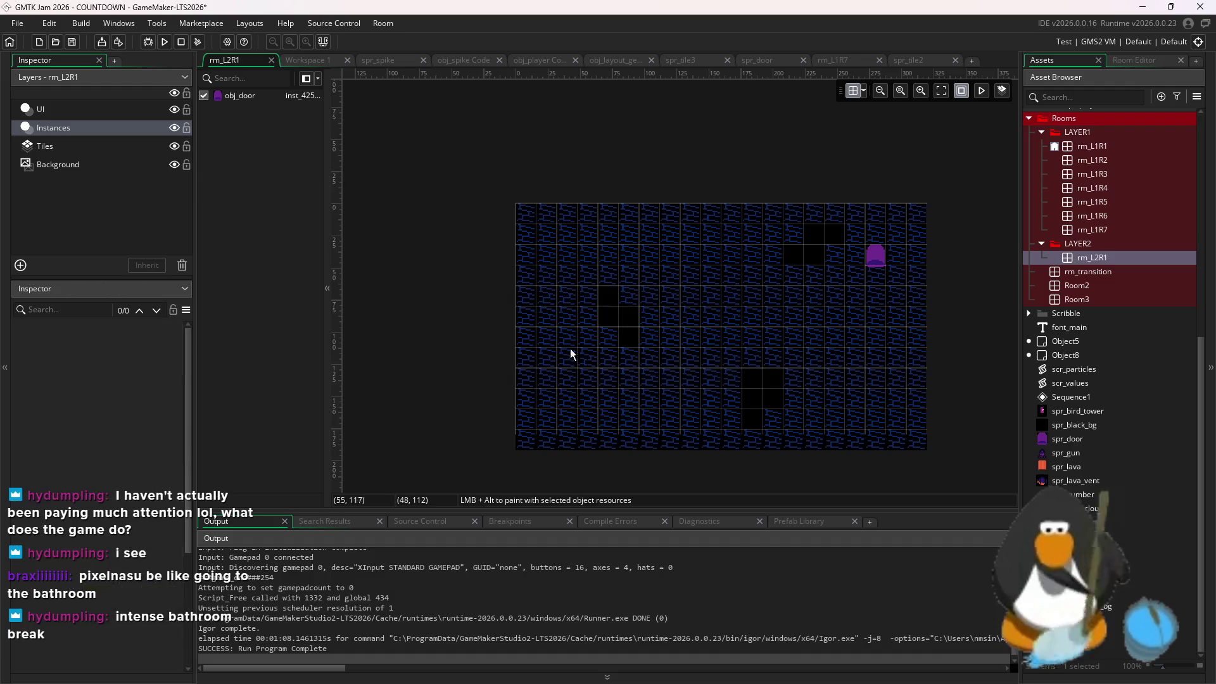
Pick obj_spike and the Instances layer, checking the grid spacing for placement
click(1077, 522)
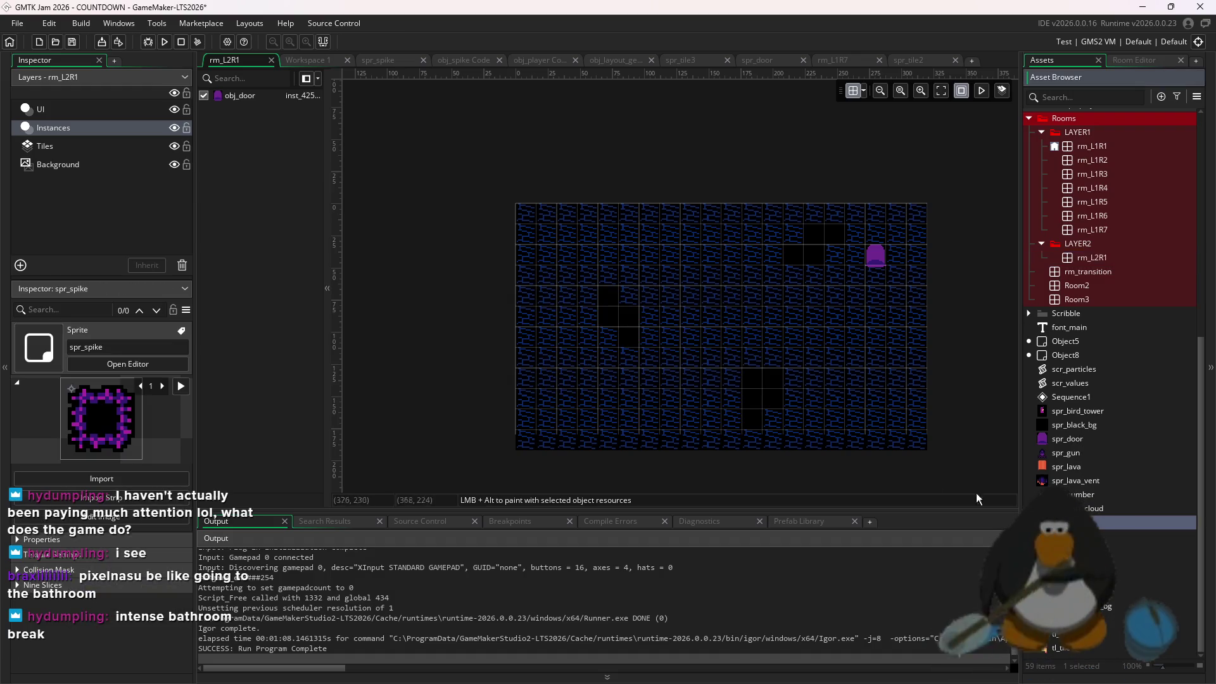
scroll(541, 251, up, 2)
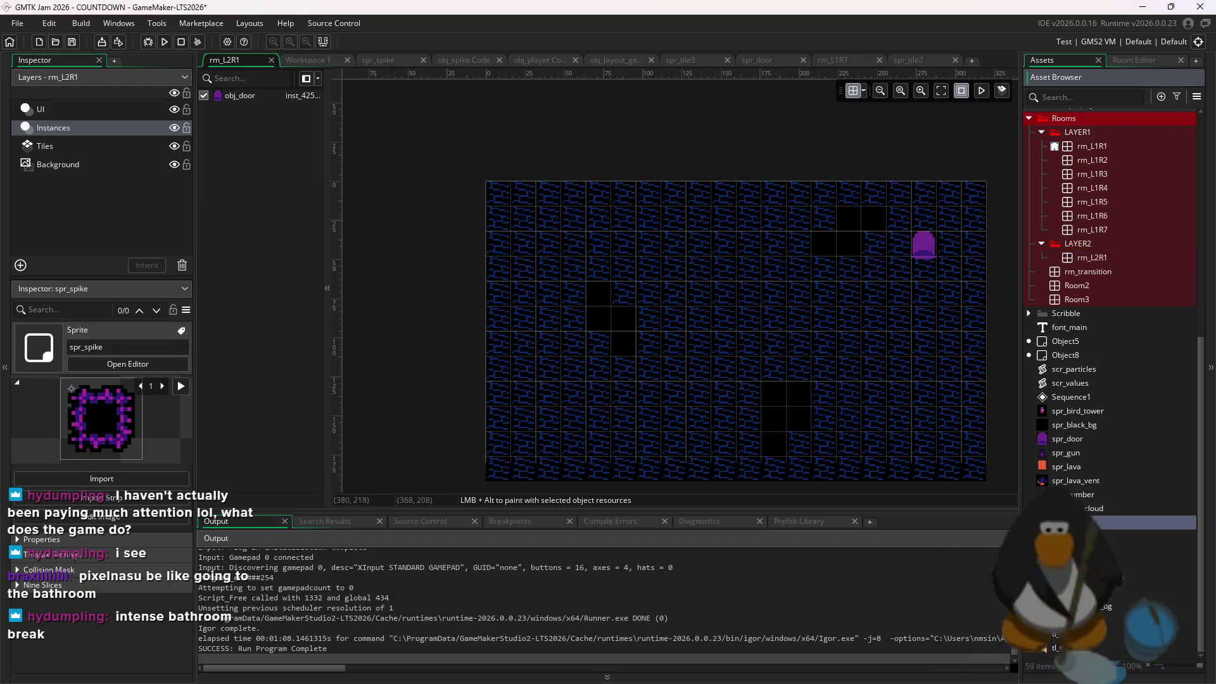
click(66, 169)
scroll(1078, 370, up, 5)
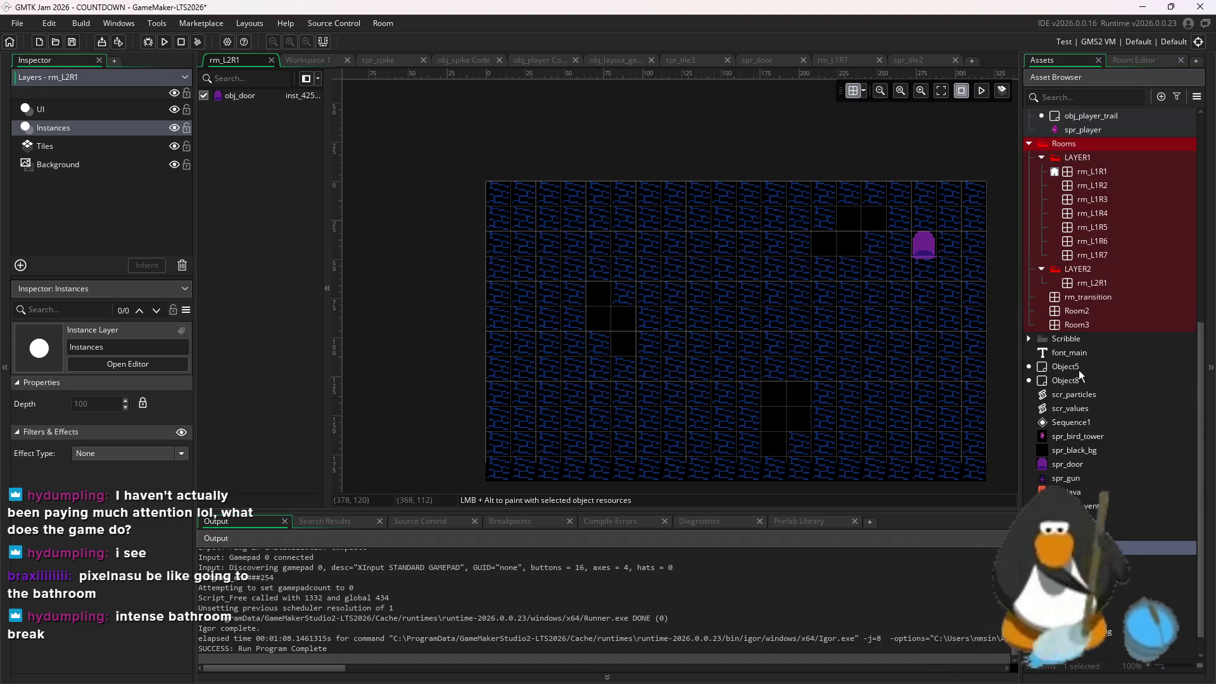
drag(1098, 225, 717, 277)
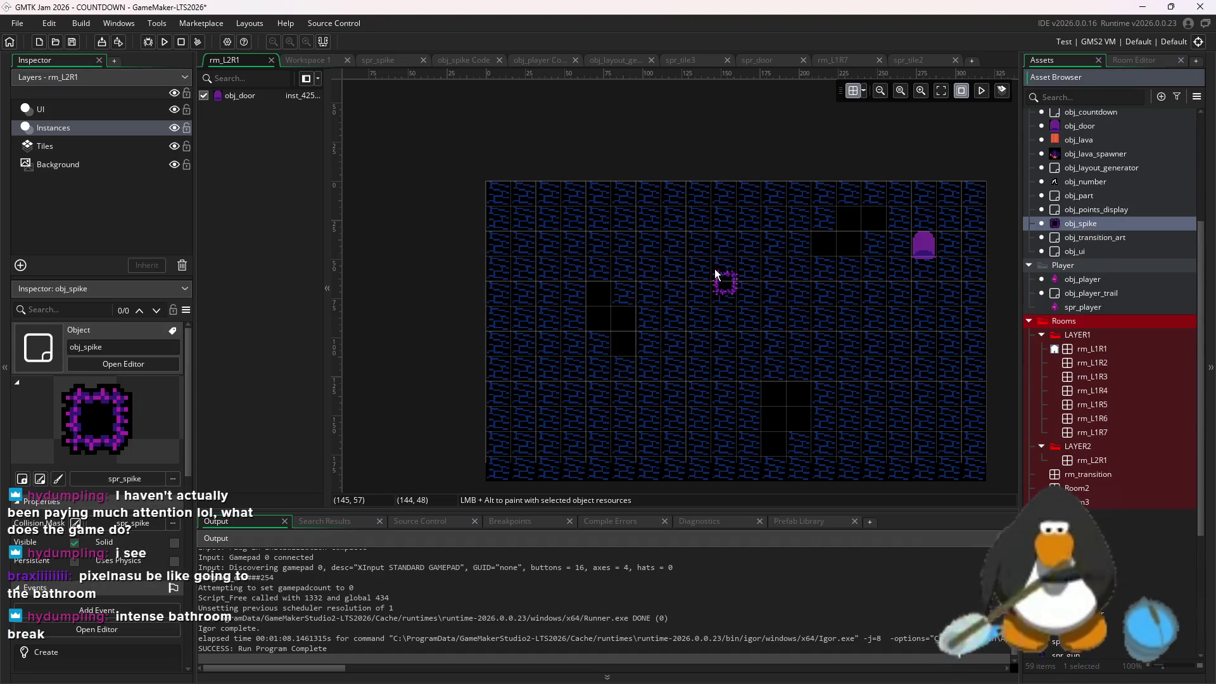
drag(252, 186, 1042, 194)
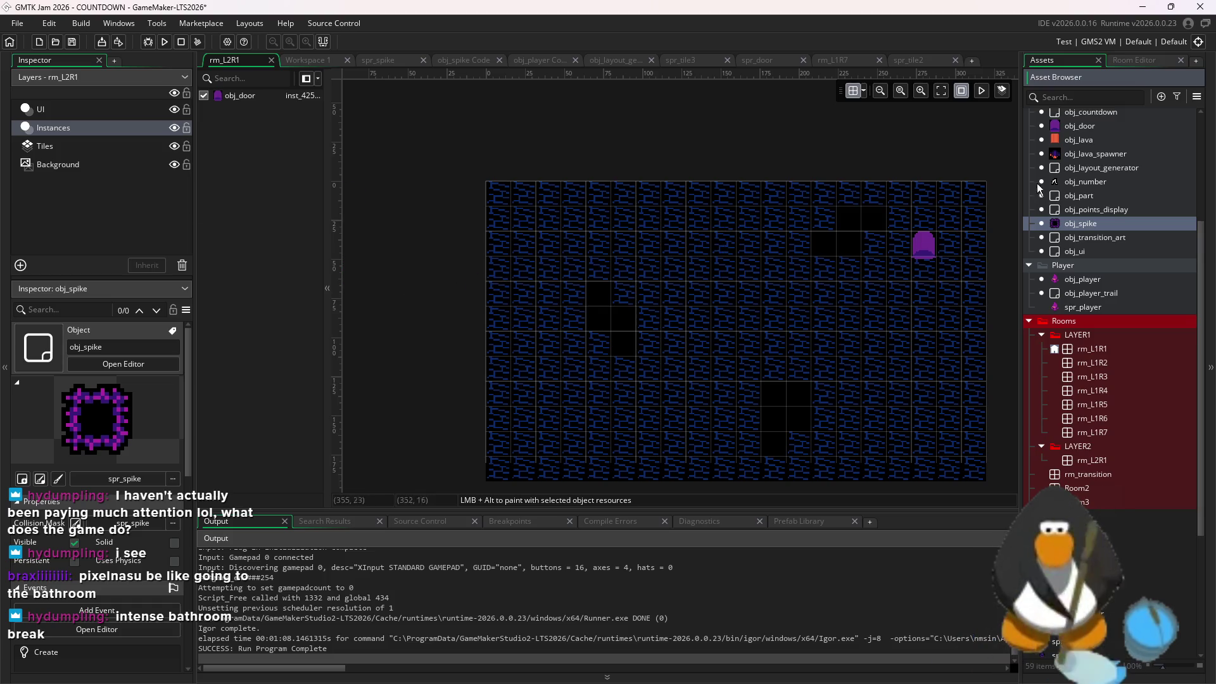
click(863, 92)
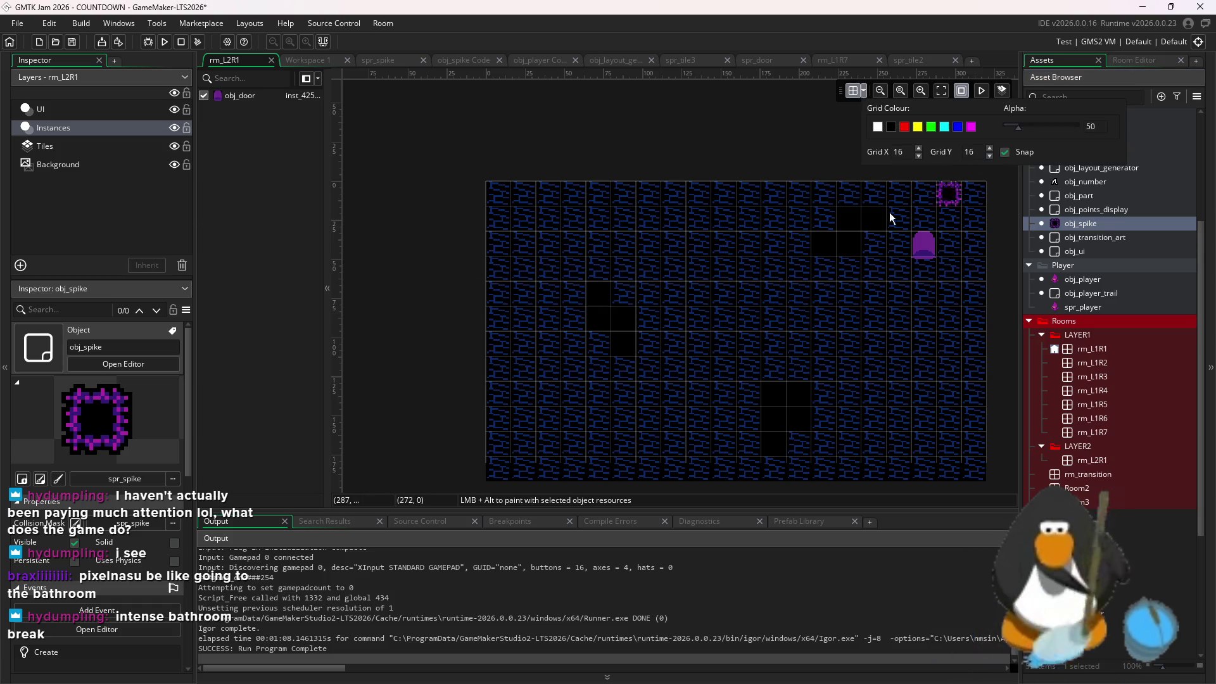
Paint a 4x4 block of spikes above the centre and shift it one cell left
alt+click(724, 219)
alt+click(748, 219)
alt+click(774, 219)
alt+click(798, 219)
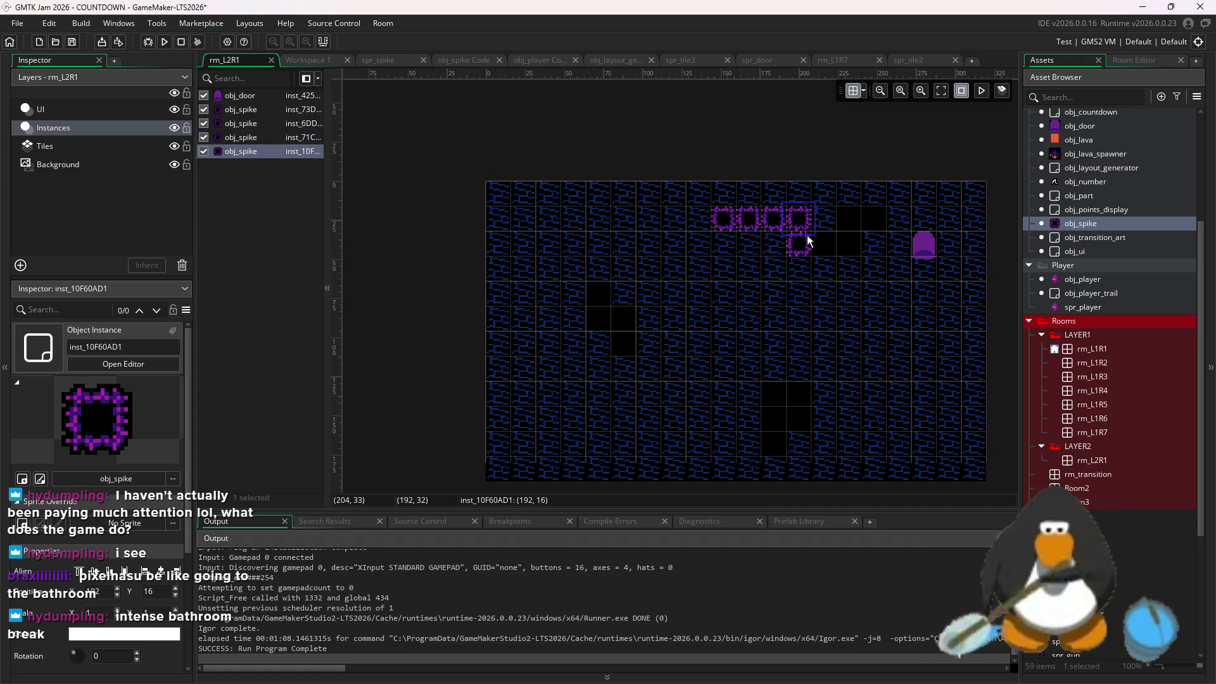
alt+click(799, 243)
alt+click(799, 268)
alt+click(799, 293)
alt+click(773, 293)
alt+click(748, 293)
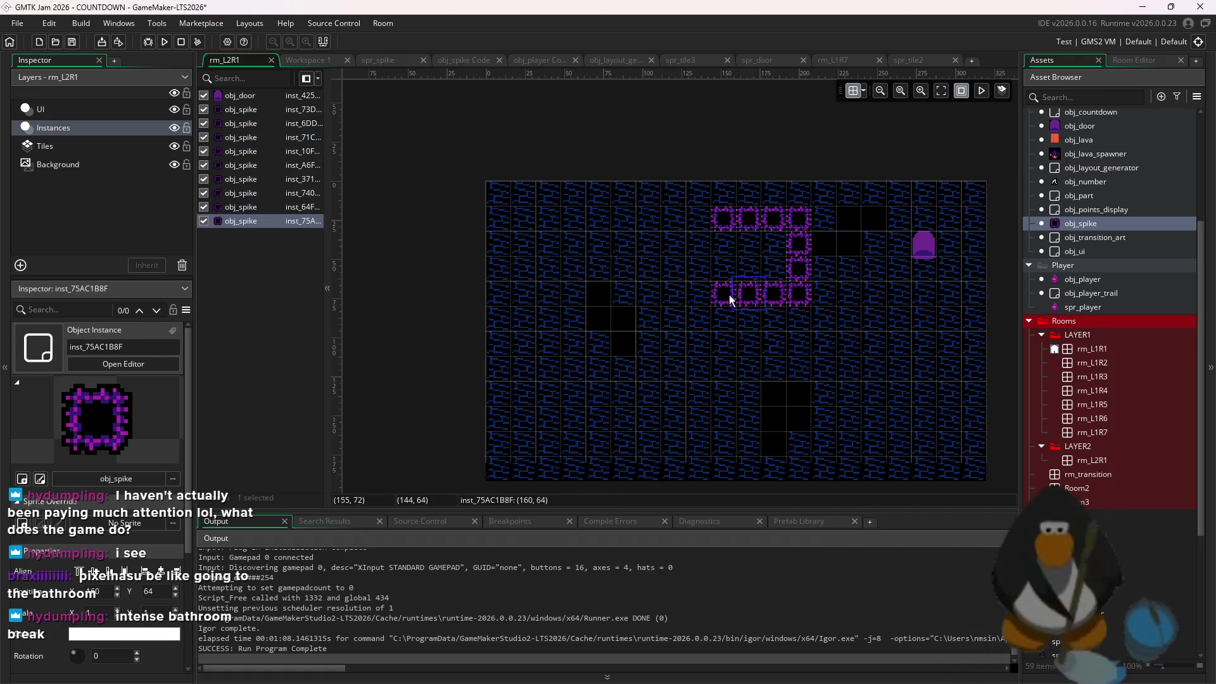
alt+click(724, 294)
alt+click(724, 268)
alt+click(724, 243)
alt+click(749, 243)
alt+click(774, 243)
alt+click(774, 268)
alt+click(749, 268)
drag(836, 321, 697, 213)
drag(776, 265, 749, 266)
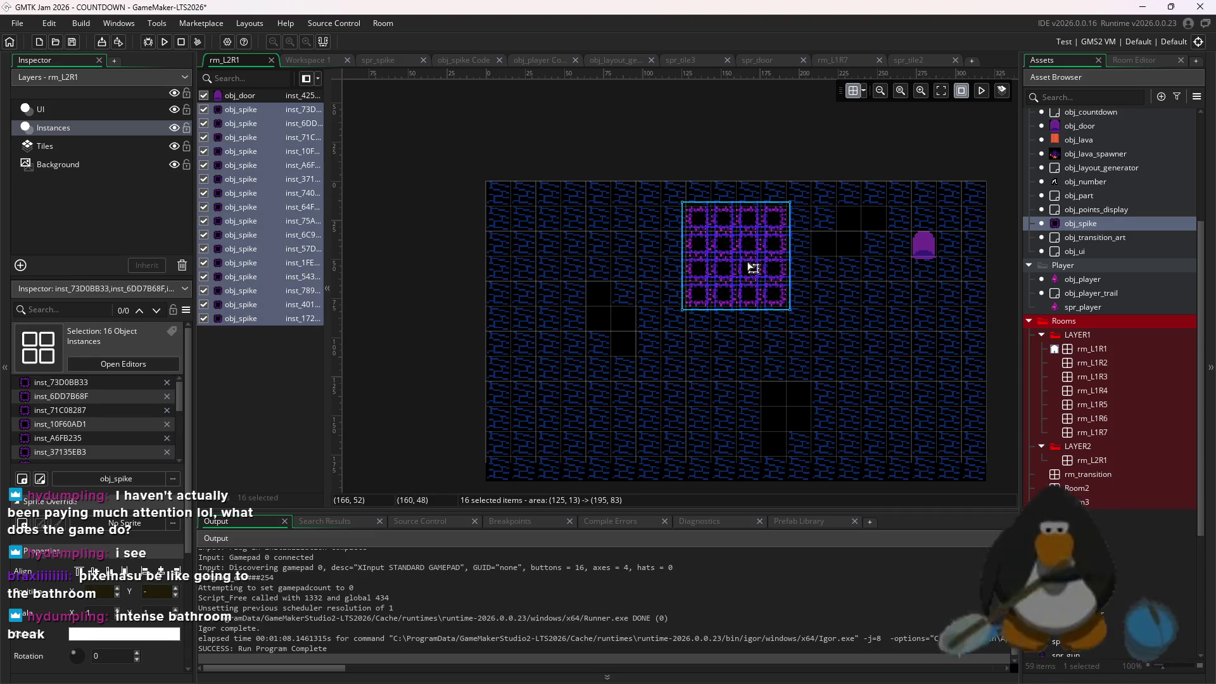
Paste a second copy of the spike block below the centre
scroll(743, 294, right, 3)
click(755, 203)
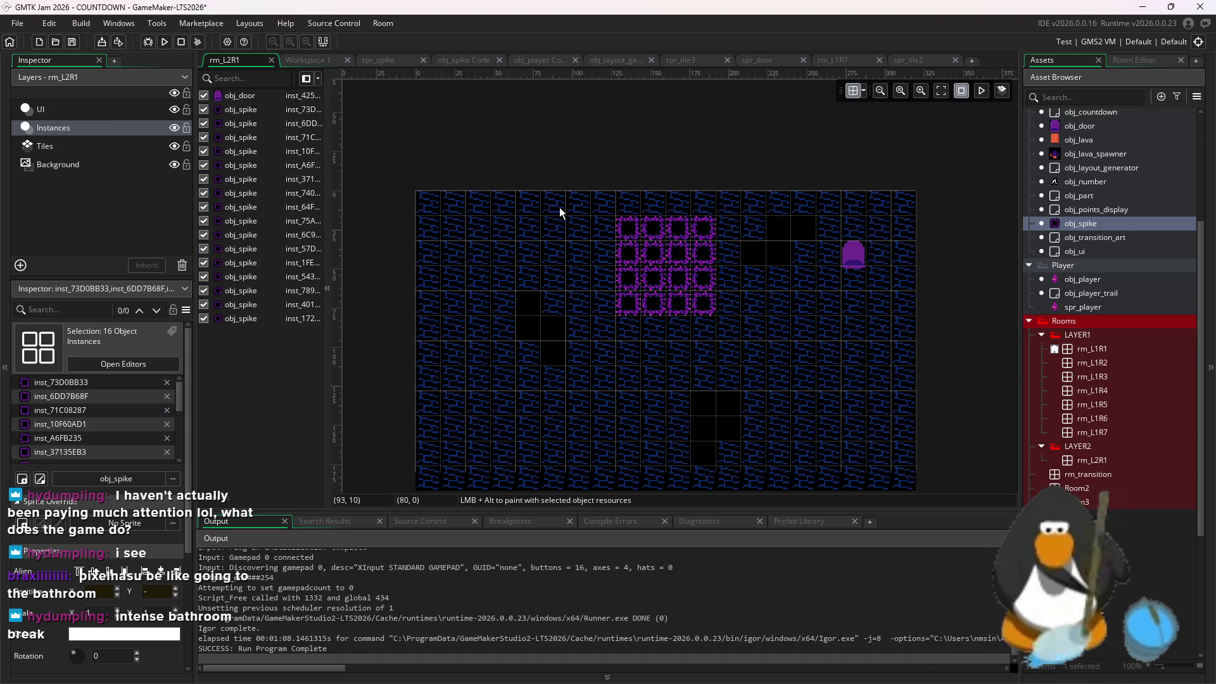
scroll(888, 260, down, 3)
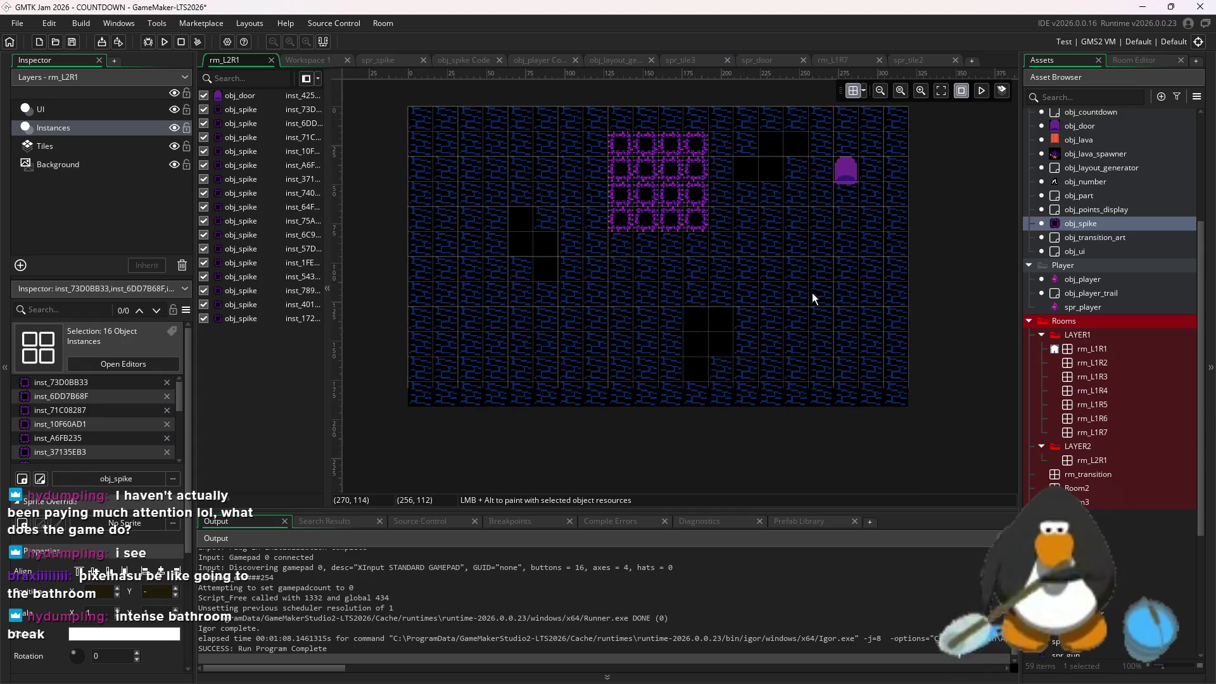
key(ctrl+v)
drag(725, 258, 674, 369)
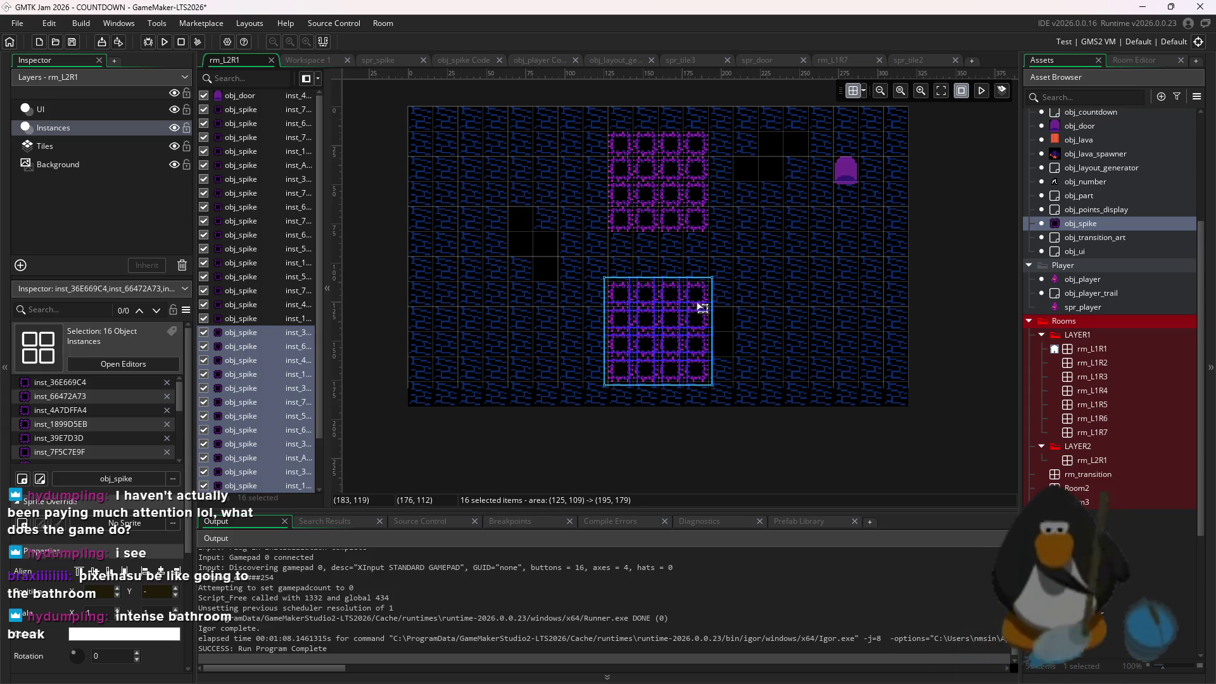
Trim the upper and lower spike blocks down to 4x3
drag(763, 264, 602, 203)
key(Delete)
drag(700, 222, 681, 126)
key(Delete)
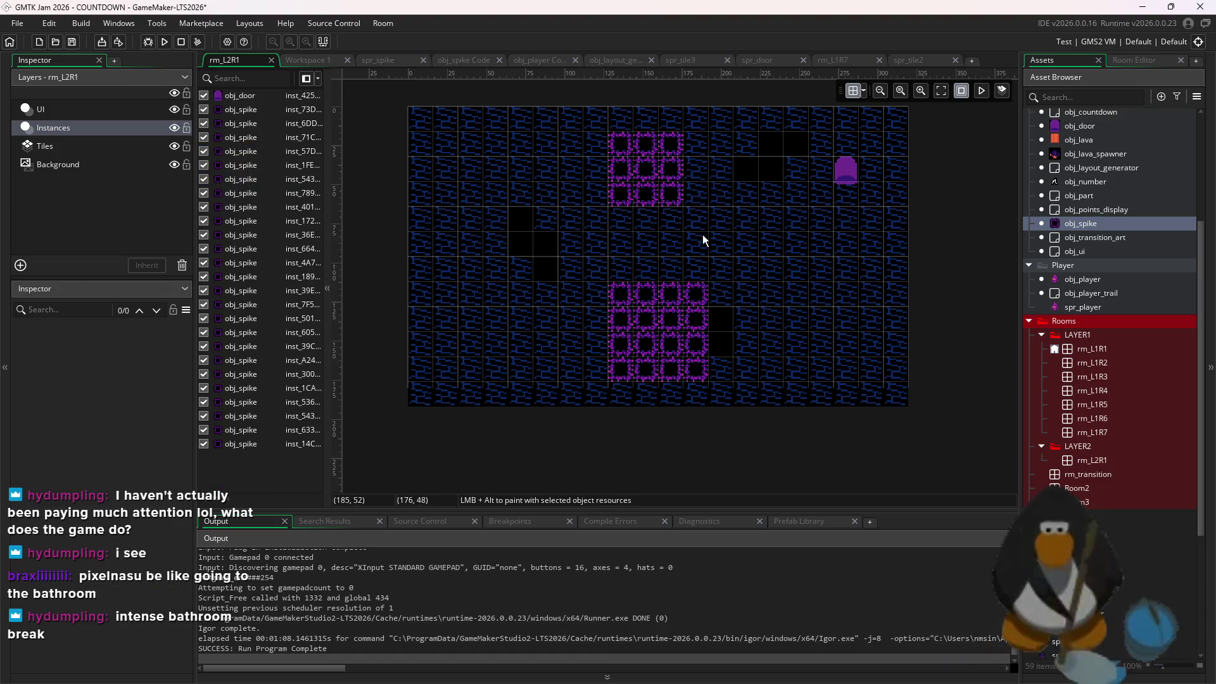
click(703, 383)
mouse_move(703, 278)
mouse_down()
mouse_move(686, 375)
mouse_move(599, 369)
mouse_up()
key(Delete)
key(Delete)
mouse_move(684, 350)
mouse_down()
mouse_move(673, 299)
mouse_move(700, 345)
mouse_move(700, 298)
mouse_move(719, 258)
mouse_move(698, 146)
mouse_up()
drag(762, 274, 616, 360)
click(641, 279)
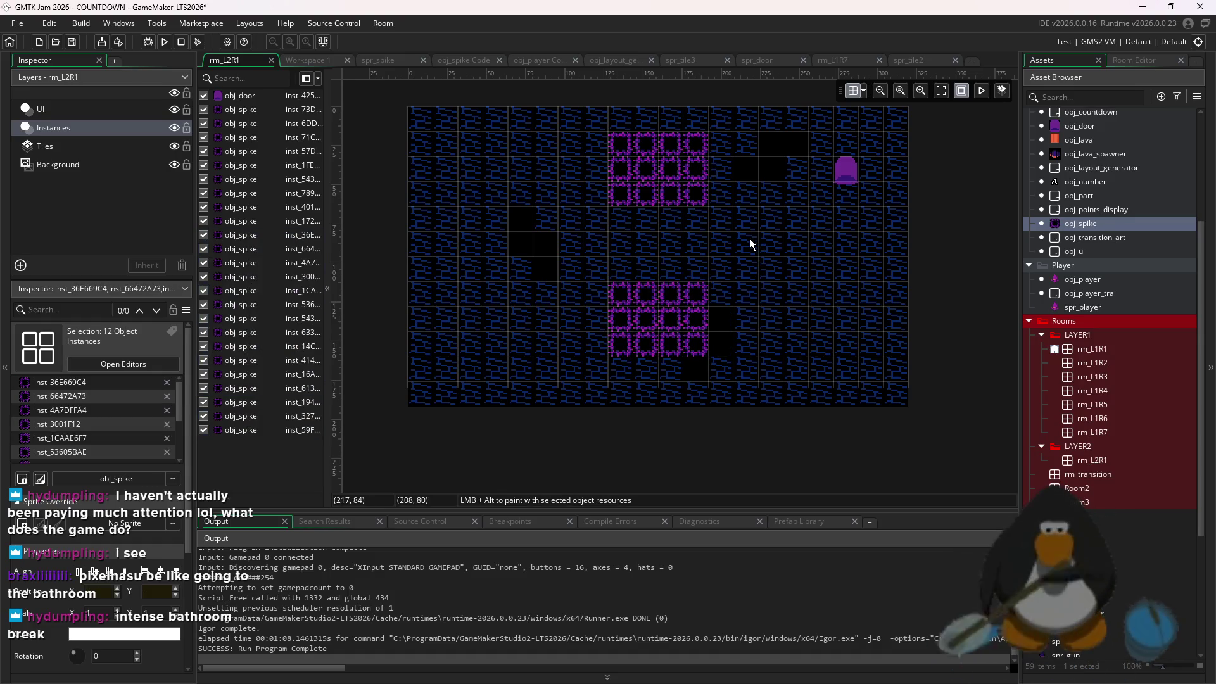
Copy the 4x3 spike block to the right and left sides of the centre
mouse_move(653, 301)
mouse_down()
mouse_move(757, 274)
mouse_move(832, 228)
mouse_move(804, 227)
mouse_move(824, 229)
mouse_up()
drag(743, 372, 603, 284)
mouse_move(676, 323)
mouse_down()
mouse_move(429, 244)
mouse_move(475, 256)
mouse_up()
click(501, 151)
mouse_move(560, 335)
mouse_down()
mouse_move(428, 252)
mouse_move(489, 247)
mouse_up()
click(534, 169)
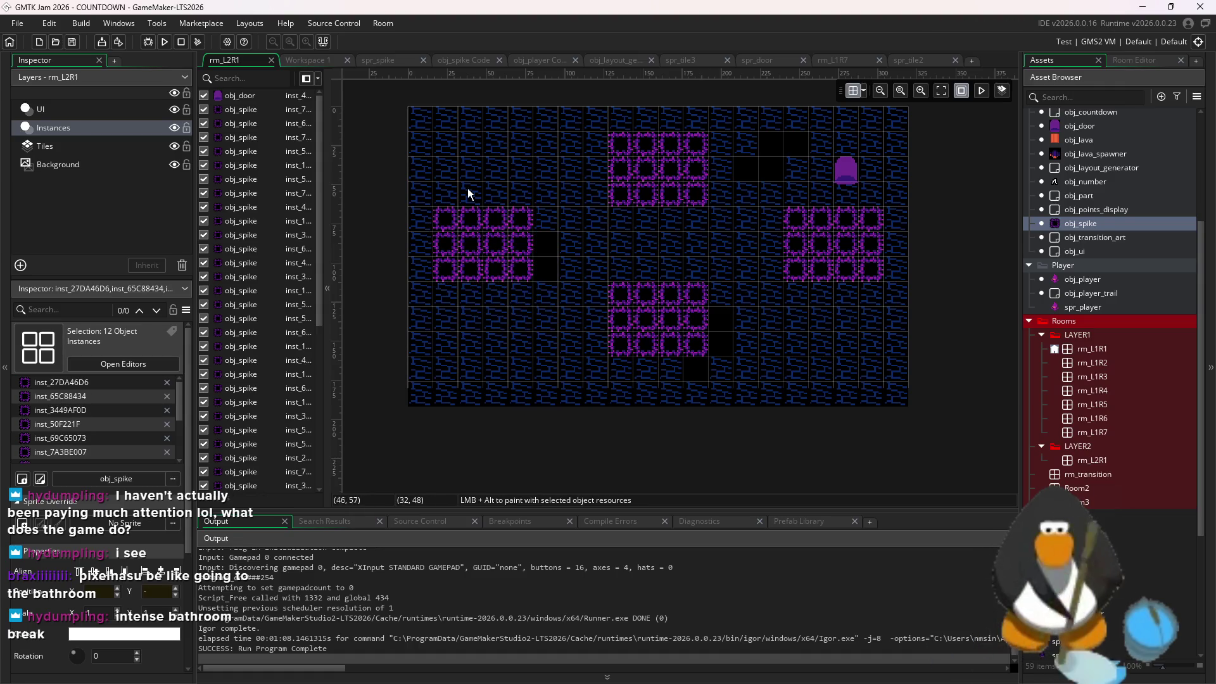
scroll(641, 248, up, 3)
scroll(618, 279, down, 4)
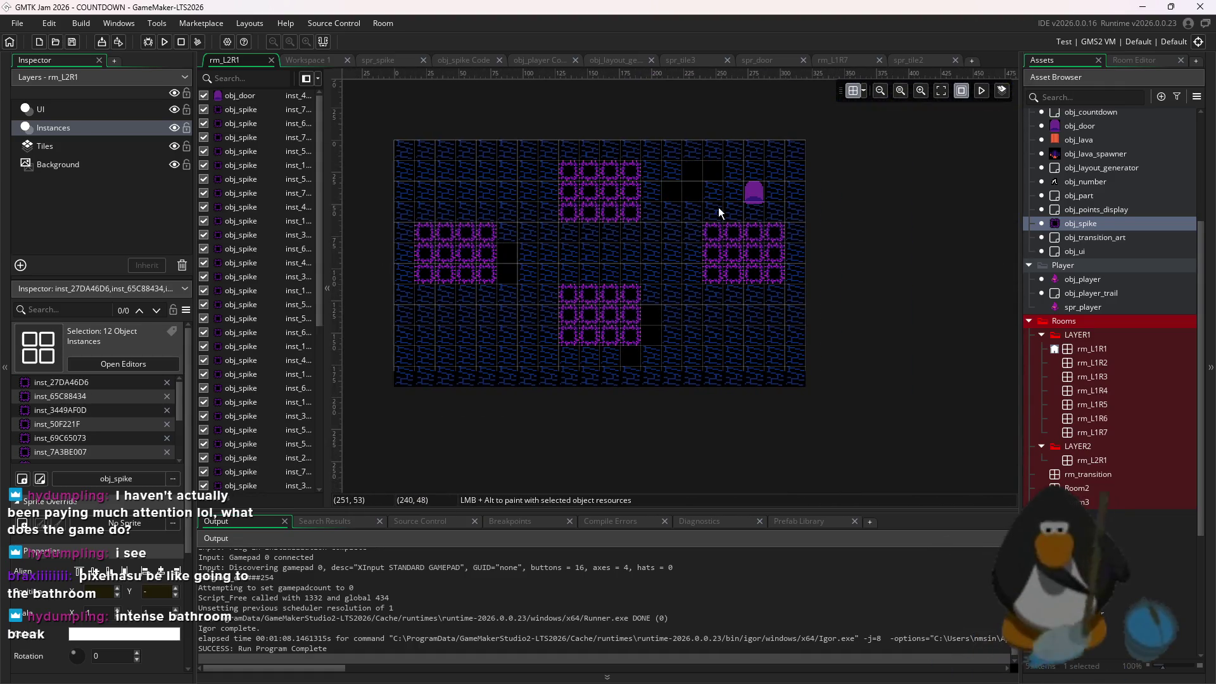
Run the game and clear floor 1 by collecting the A and entering the door
click(164, 41)
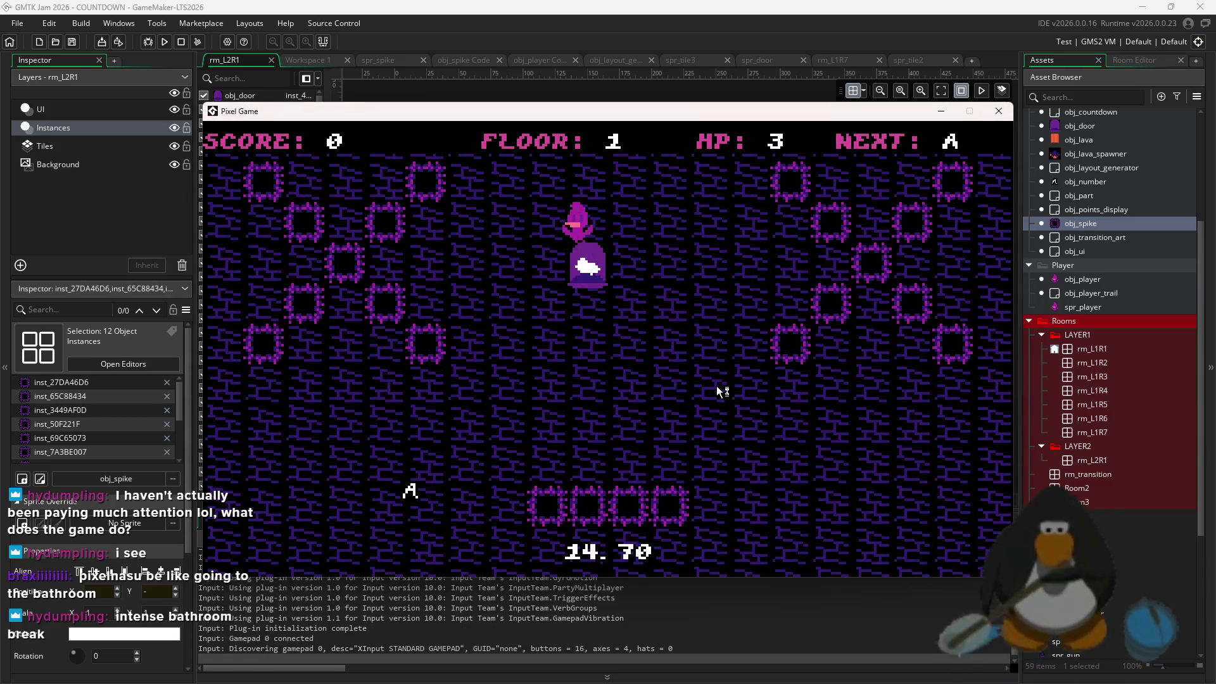
key(Left)
key(Down)
key(Up)
key(Right)
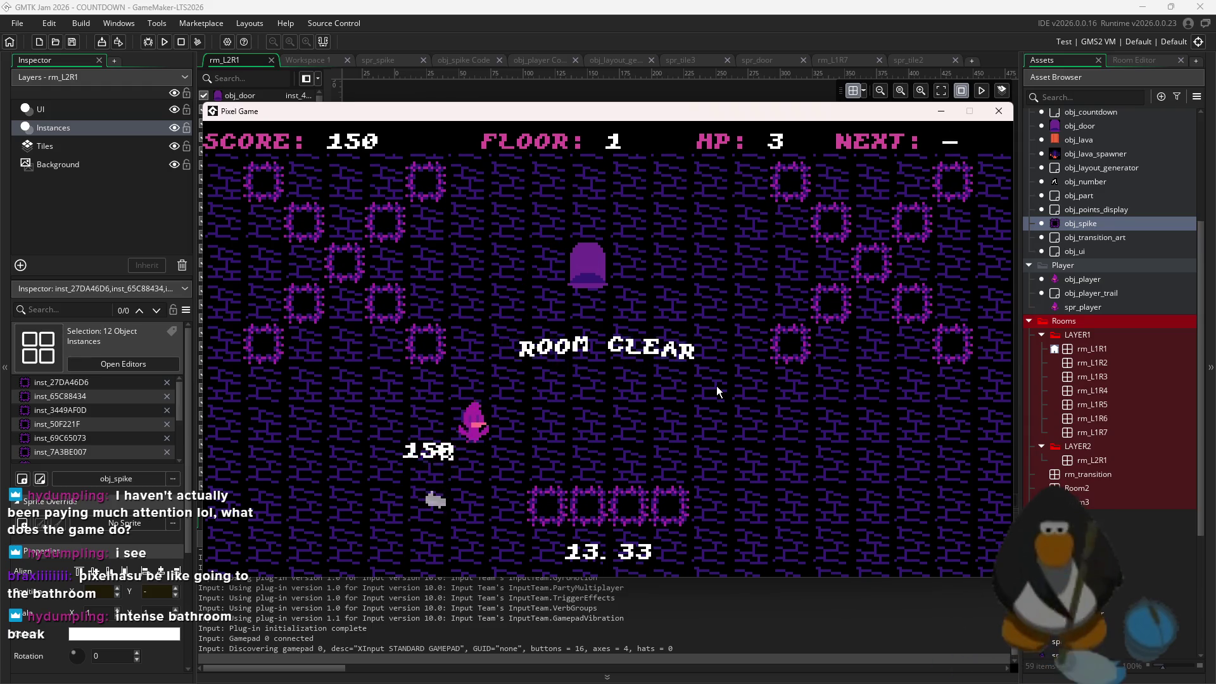
key(Up)
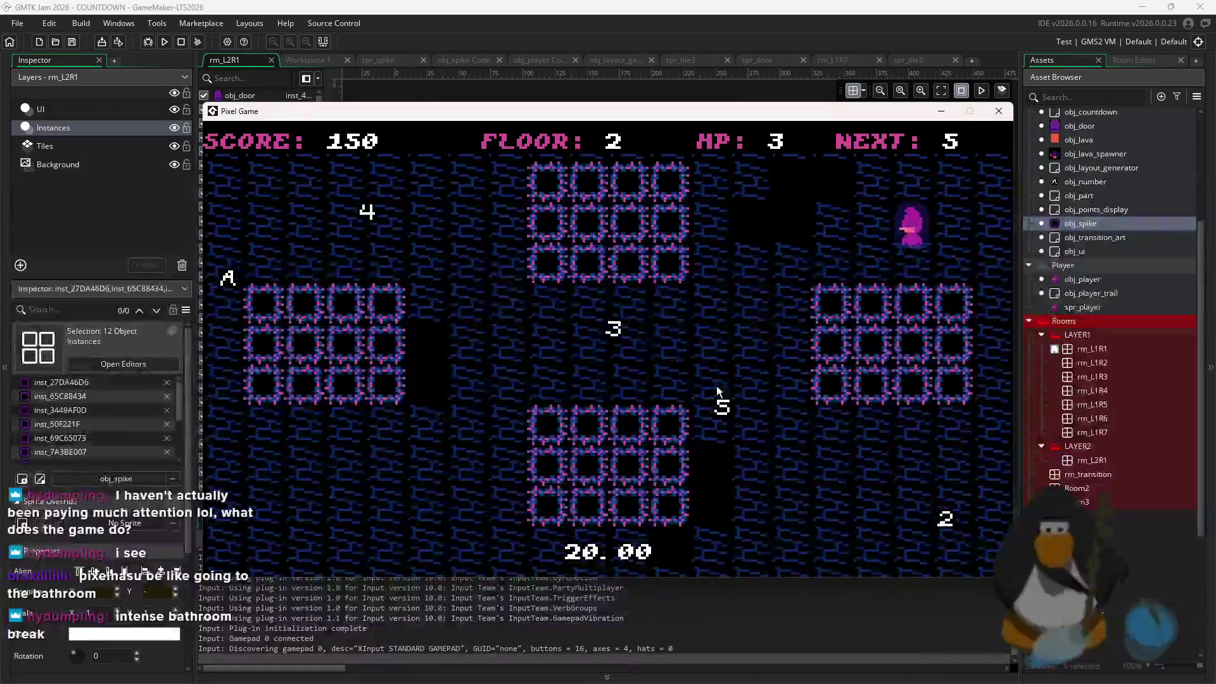
Clear floor 2 by collecting 5, 4, 3, 2 and A, then close the test game
key(Left)
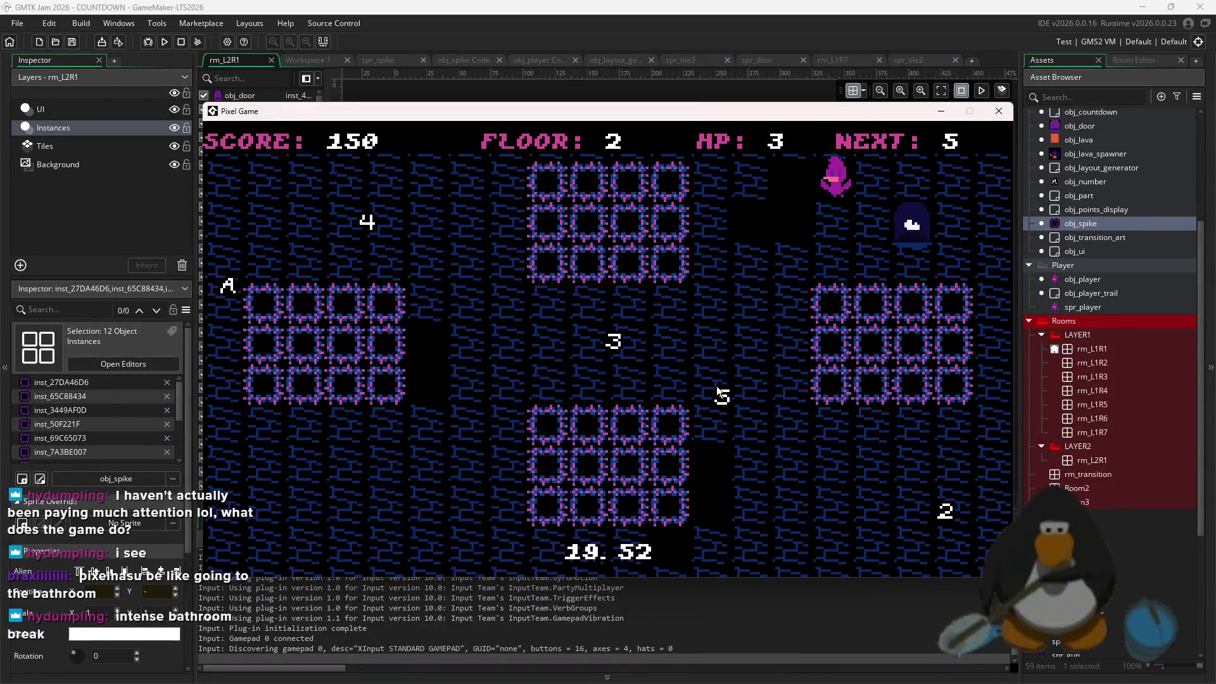
key(Down)
key(Up)
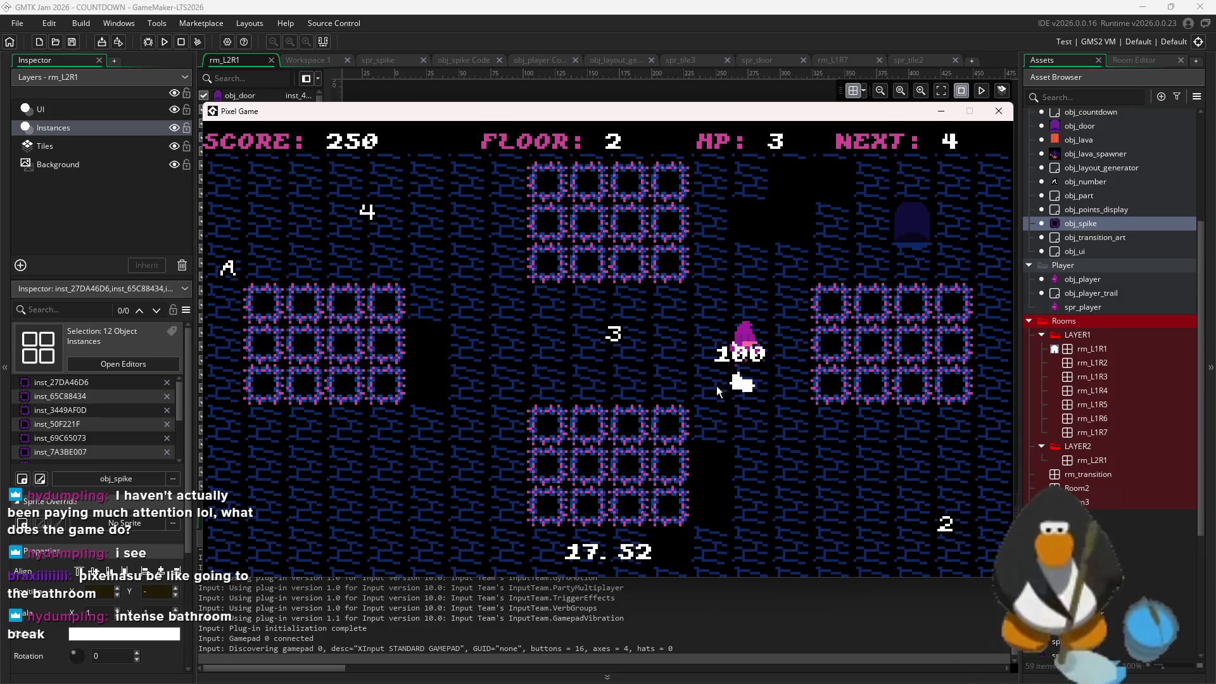
key(Right)
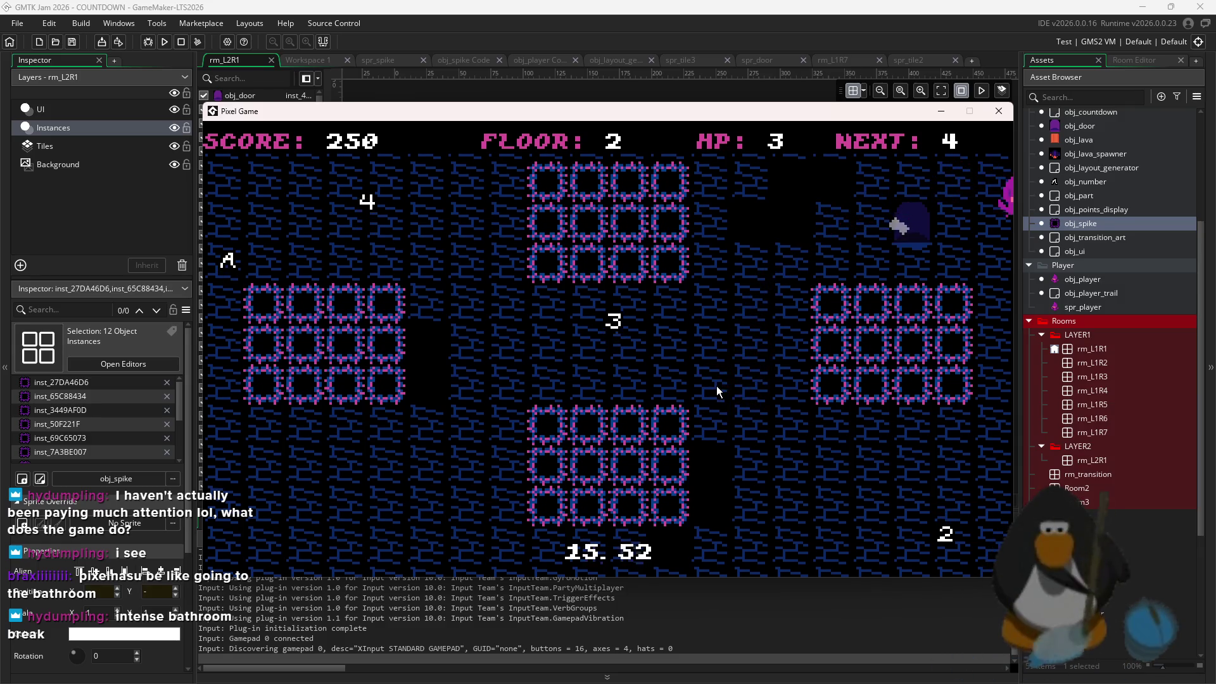
key(Left)
key(Down)
key(Right)
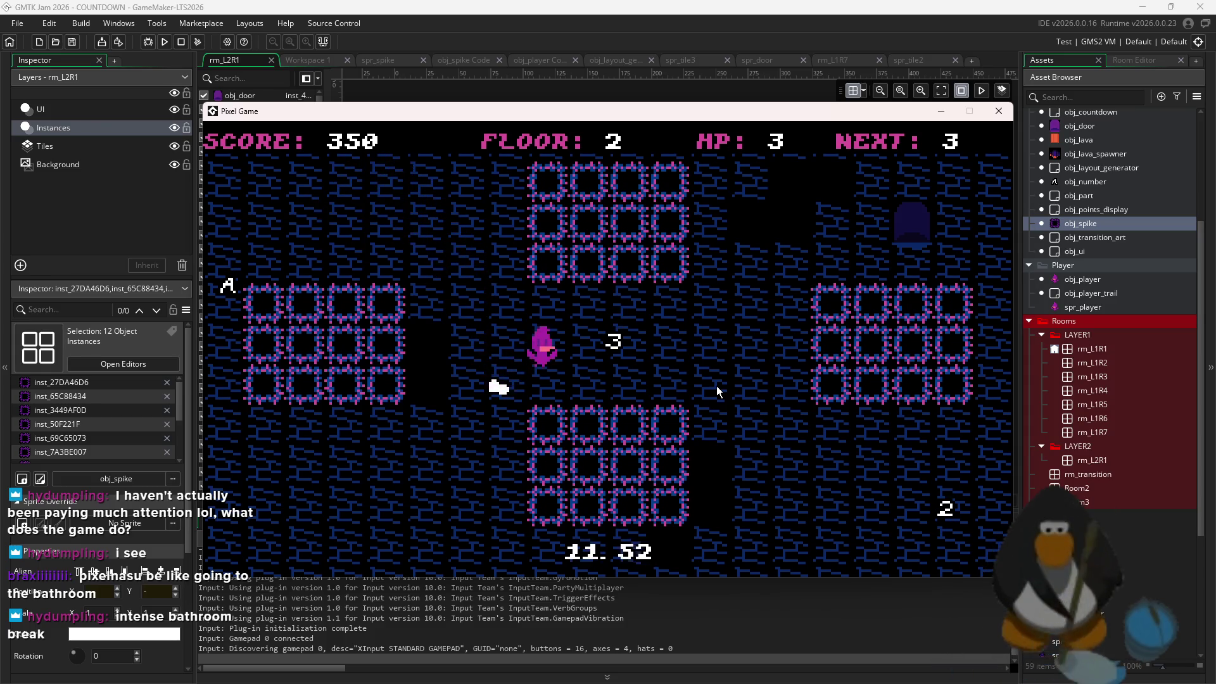
key(Left)
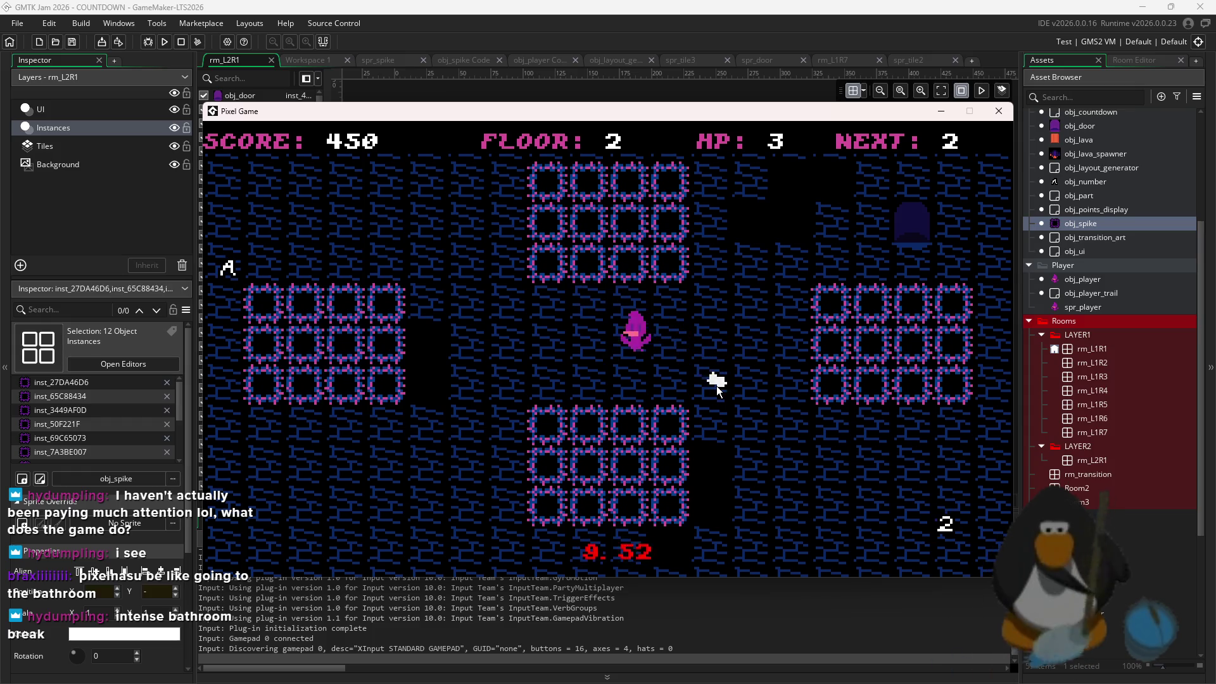
key(Down)
key(Right)
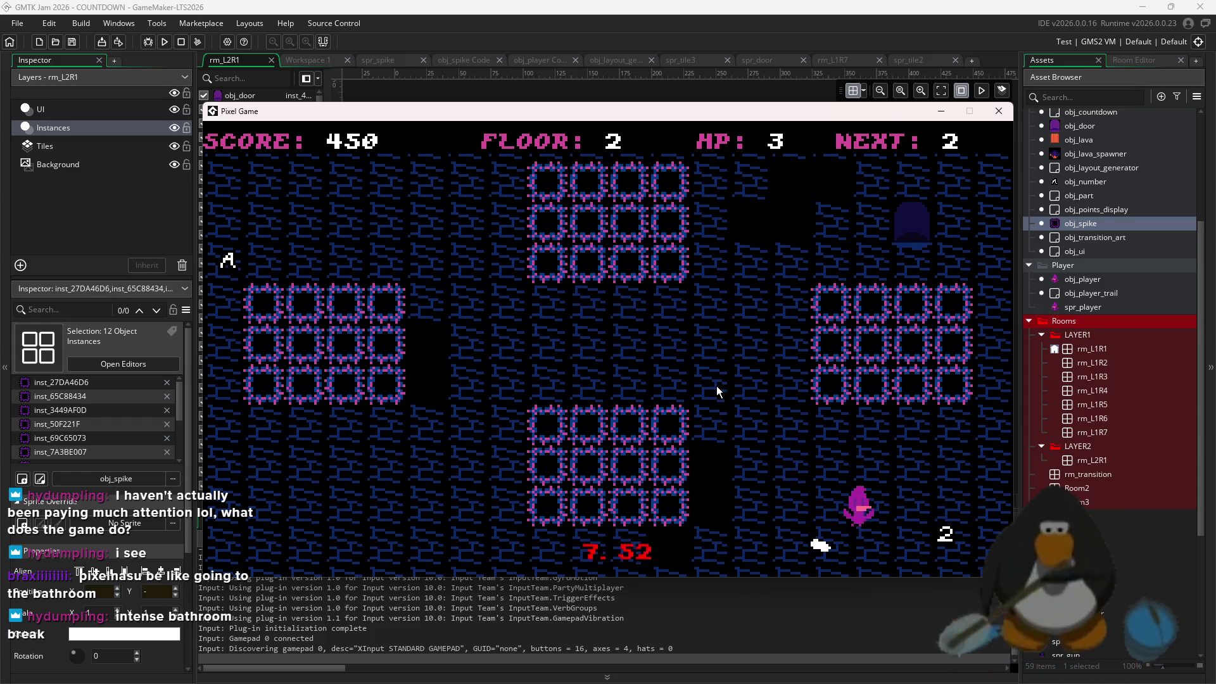
key(Up)
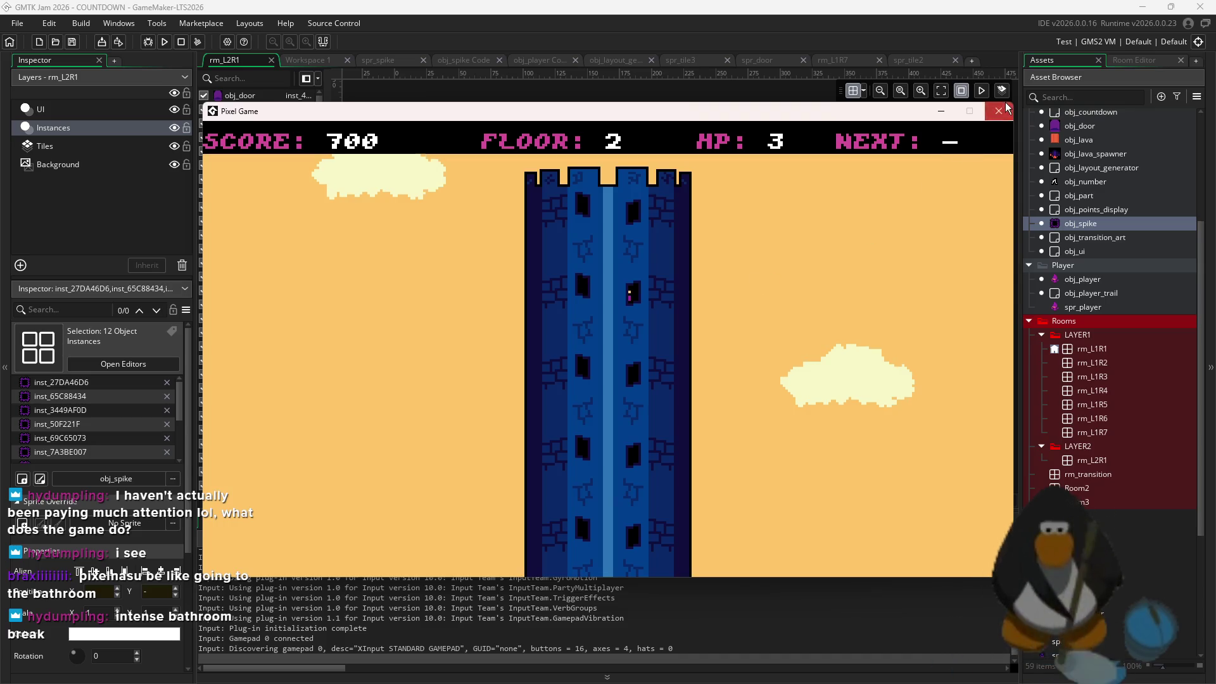
click(1004, 109)
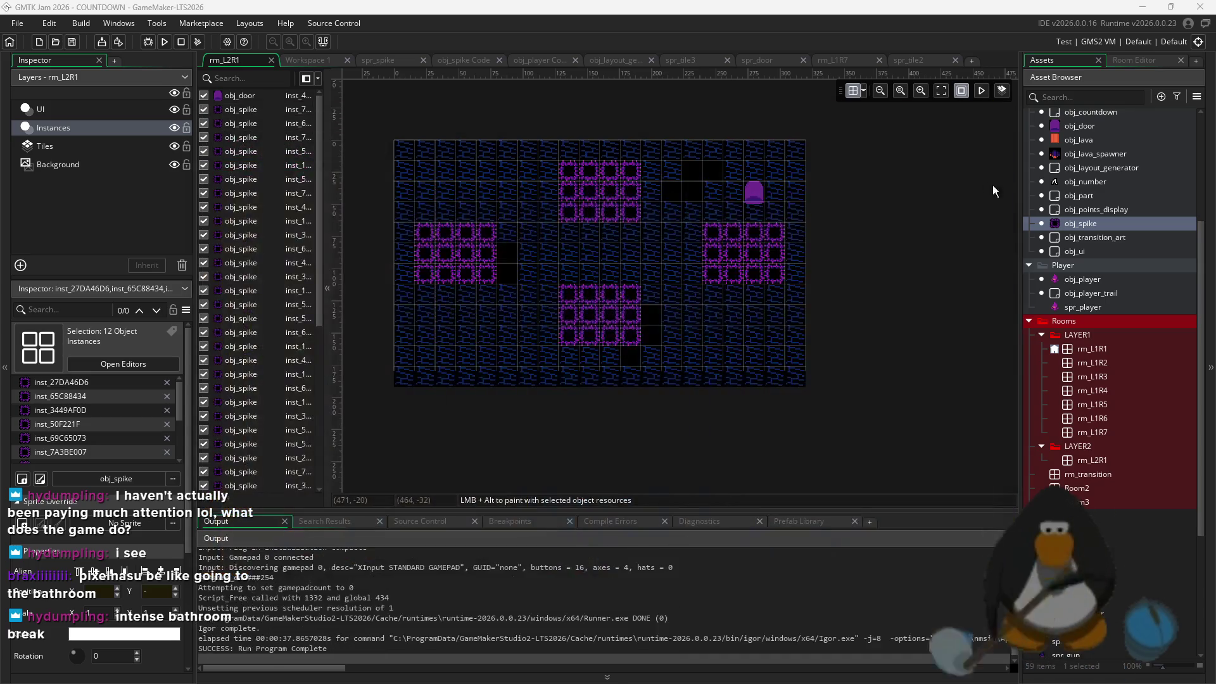
Duplicate rm_L2R1 and name the copy rm_L2R2
click(1108, 462)
right_click(1108, 463)
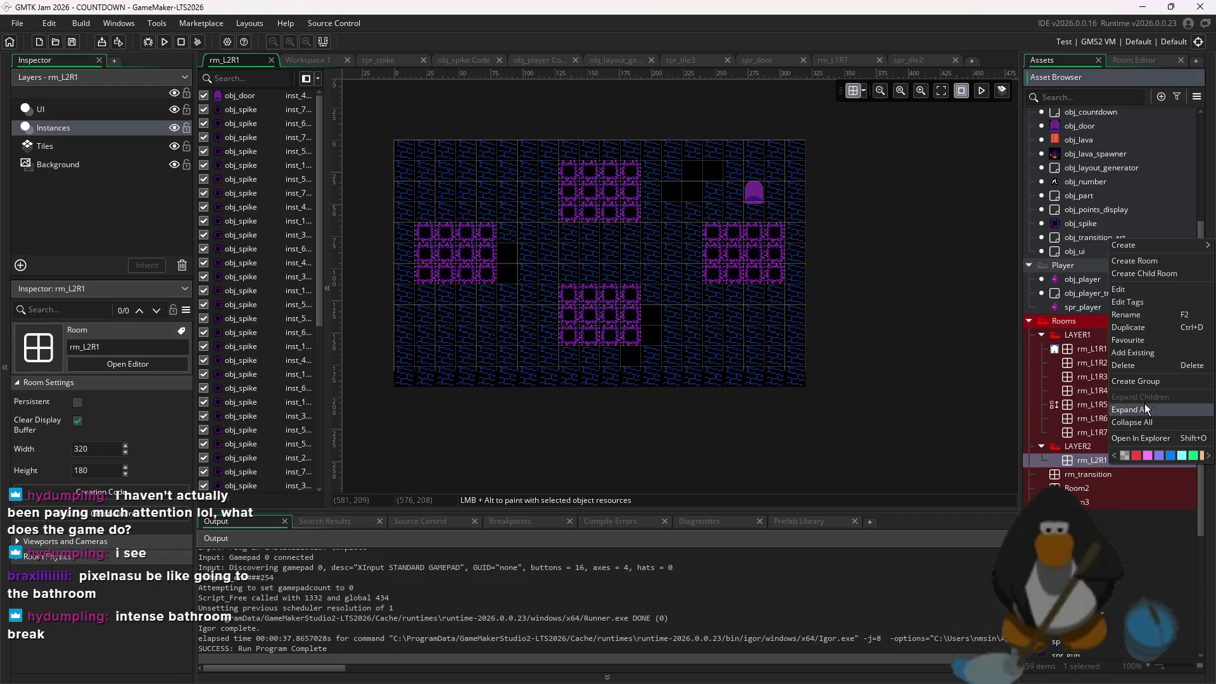
click(1139, 328)
text(rm_L2R2)
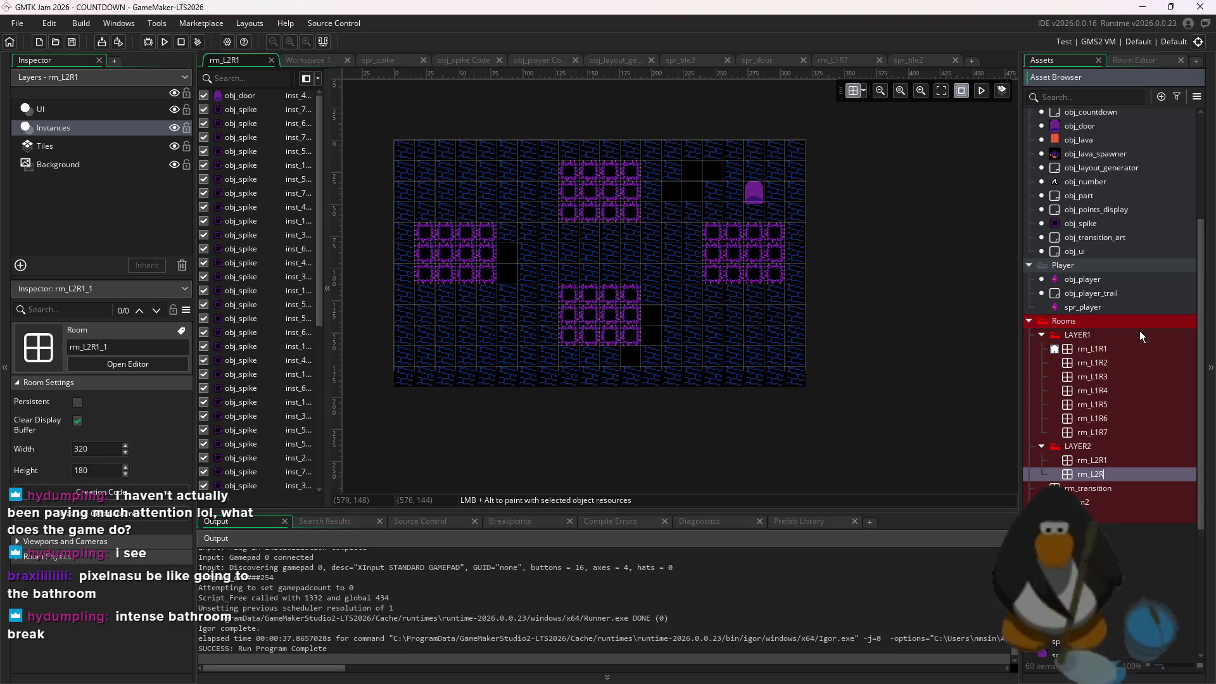
click(1109, 403)
Open rm_L2R2 and delete every spike on its Instances layer, leaving the door
double_click(1107, 470)
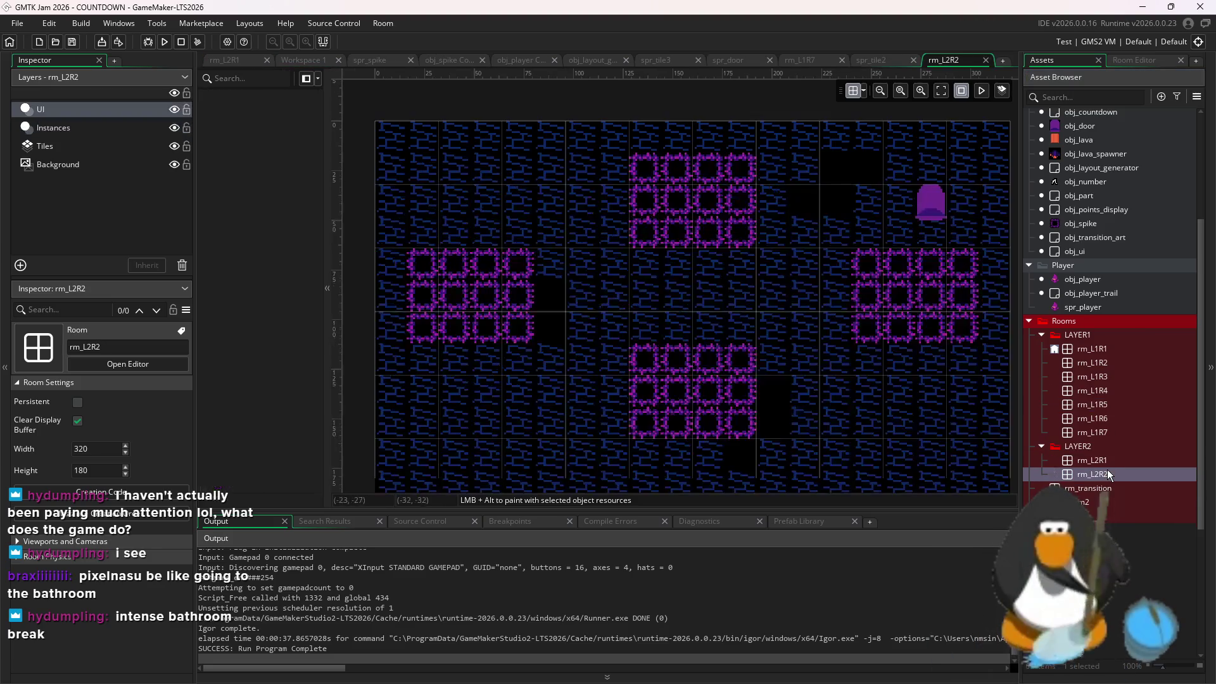
click(53, 128)
mouse_move(918, 456)
mouse_down()
mouse_move(529, 238)
mouse_move(529, 279)
mouse_up()
key(Delete)
drag(622, 228, 793, 310)
key(Delete)
scroll(1099, 362, up, 2)
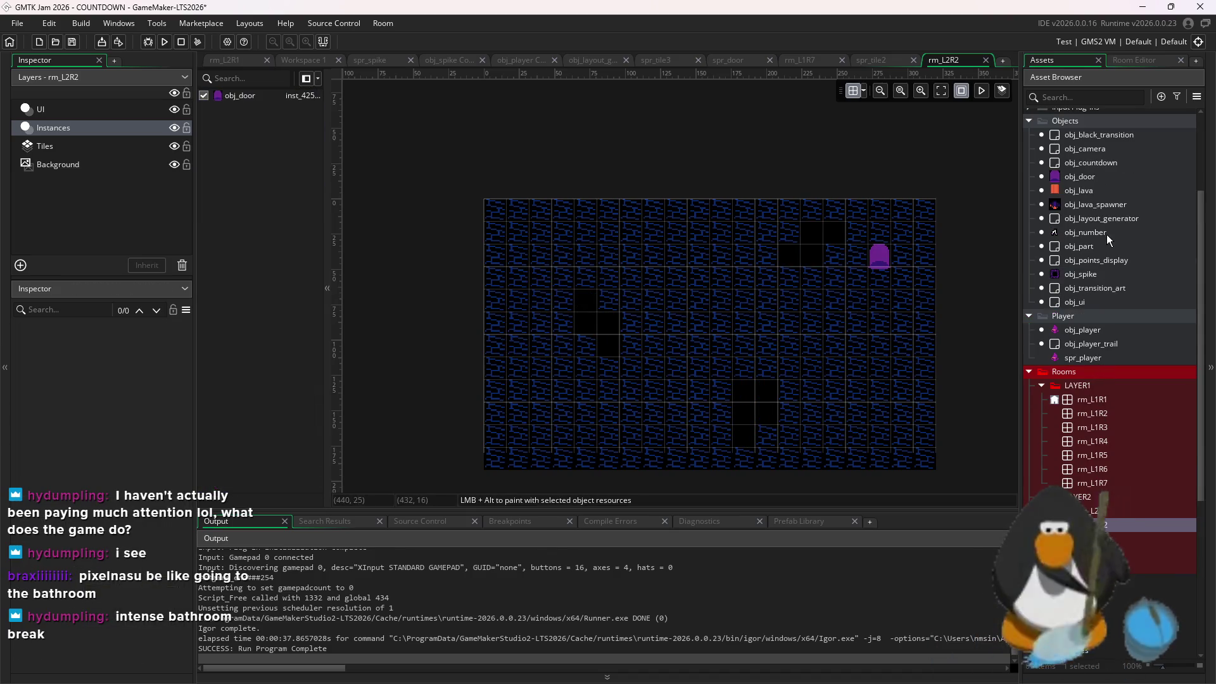
click(1136, 269)
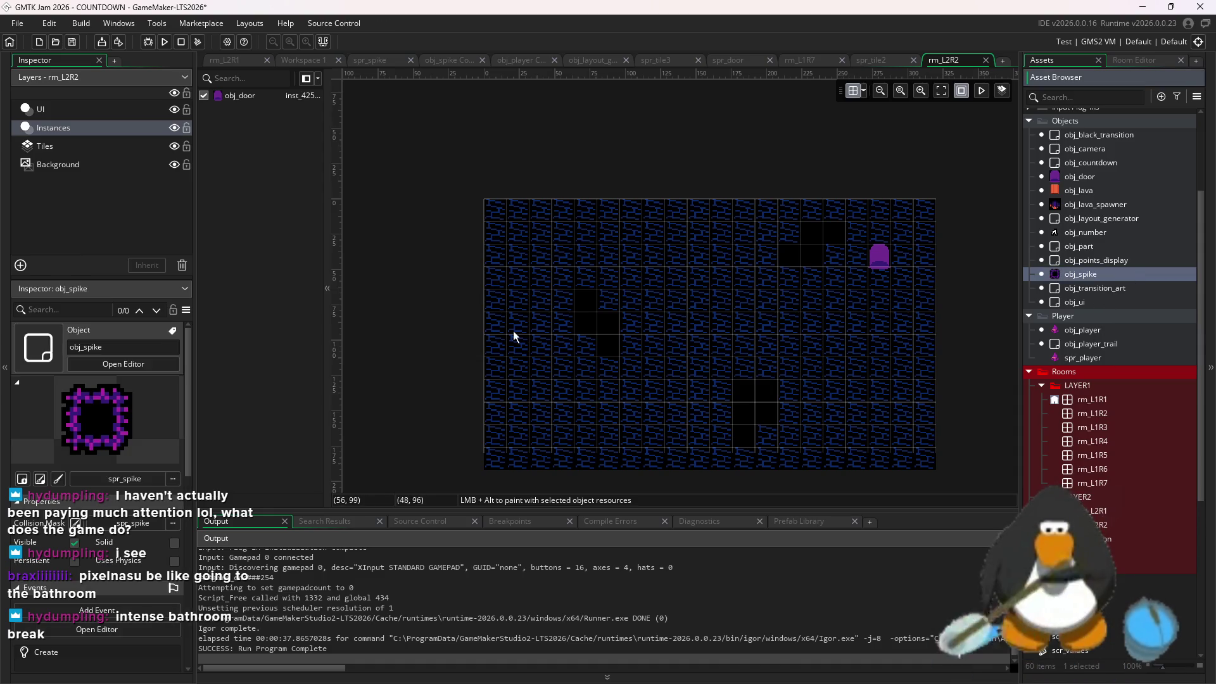
Paint a column of seven spikes at x=112 and shift it up about 120 px
scroll(574, 333, up, 1)
alt+click(665, 272)
alt+click(656, 319)
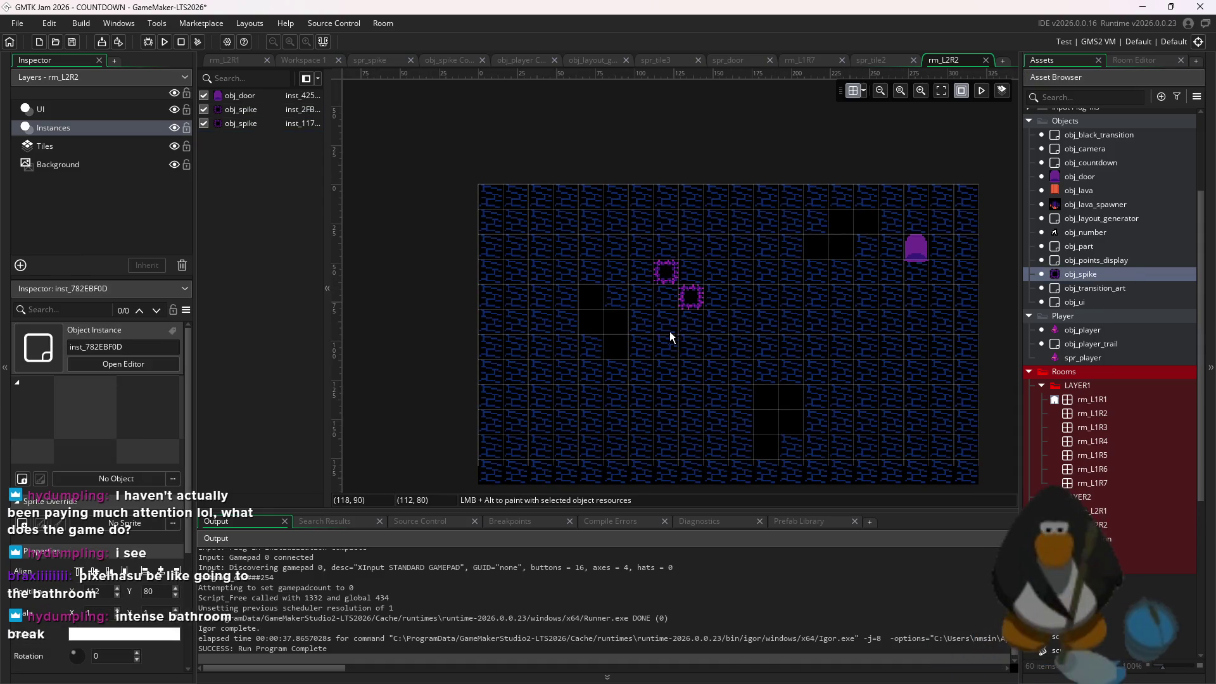
key(Delete)
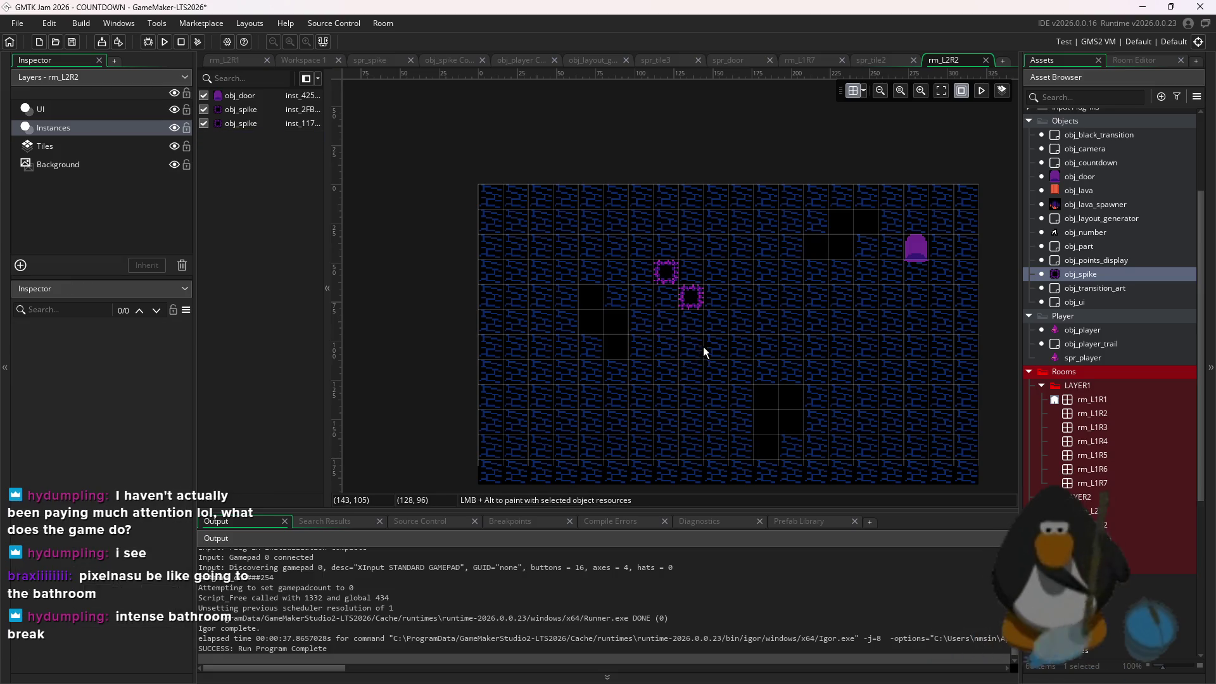
alt+click(693, 323)
alt+click(689, 347)
alt+click(675, 375)
alt+click(670, 399)
alt+click(671, 423)
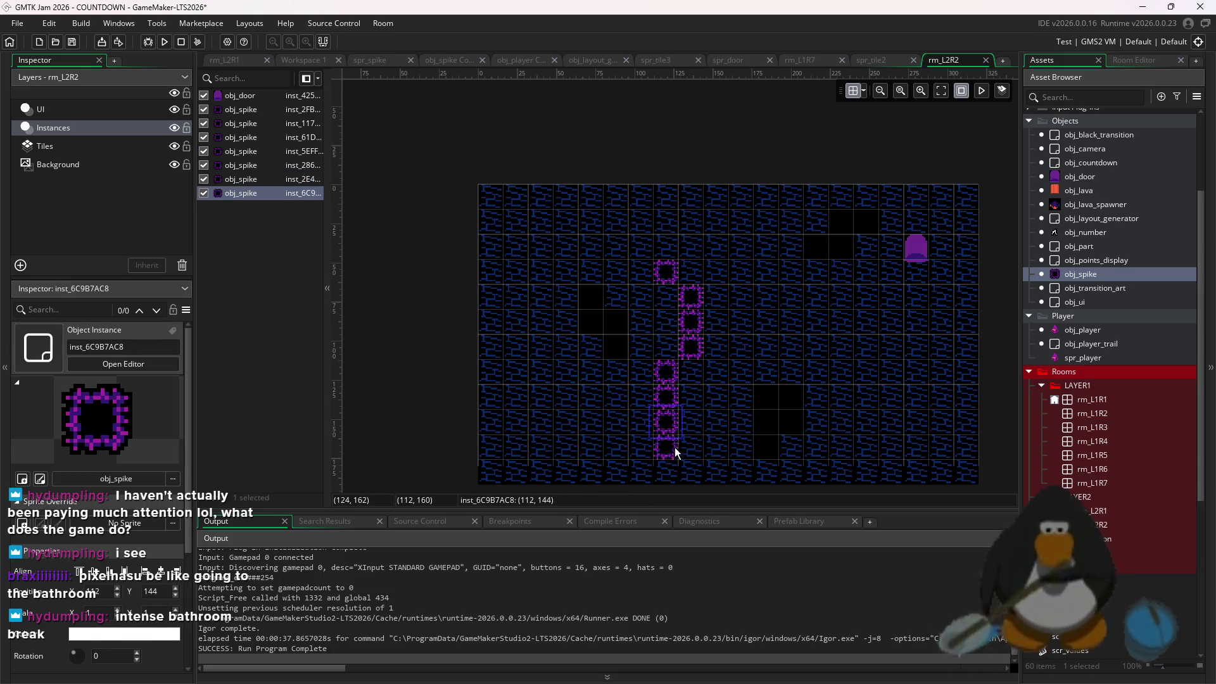
drag(700, 447, 657, 272)
drag(675, 329, 675, 254)
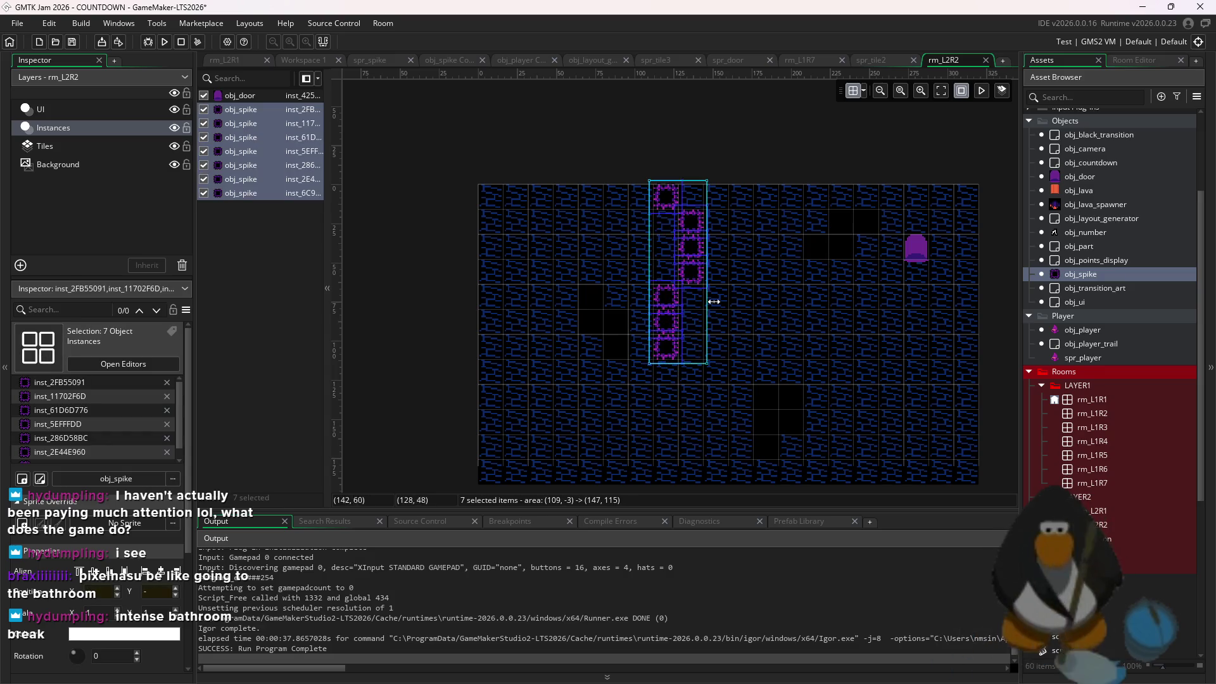
Extend the column to twelve spikes, duplicate it as a second column, and trim three from each
alt+click(703, 377)
alt+click(696, 399)
alt+click(689, 424)
alt+click(670, 451)
alt+click(670, 462)
mouse_move(750, 497)
mouse_down()
mouse_move(658, 194)
mouse_move(794, 278)
mouse_move(821, 279)
mouse_up()
click(831, 360)
drag(835, 431, 799, 375)
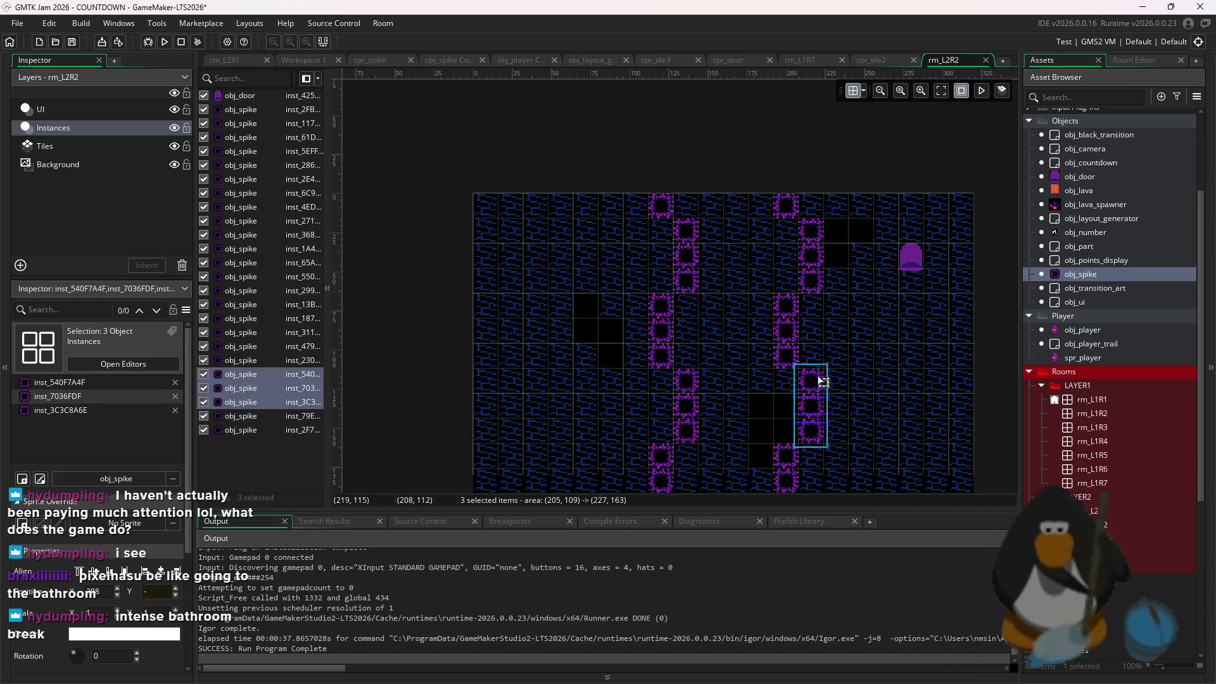
key(Delete)
drag(703, 292, 693, 237)
key(Delete)
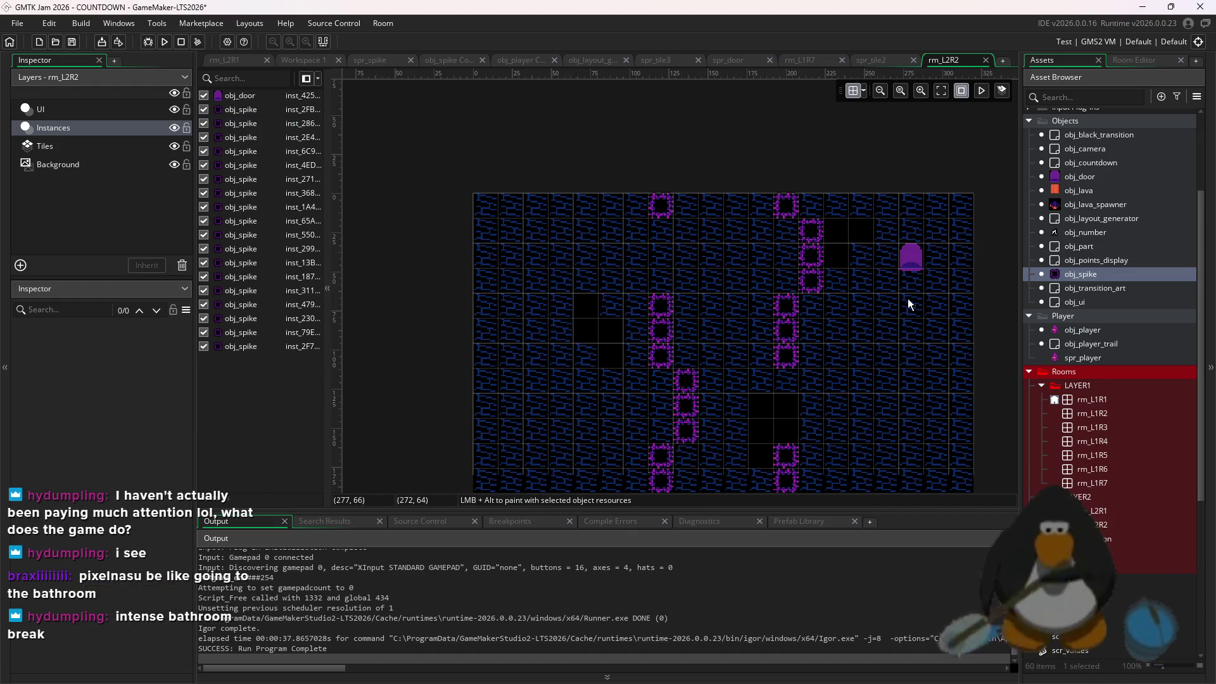
drag(828, 481, 797, 194)
click(843, 309)
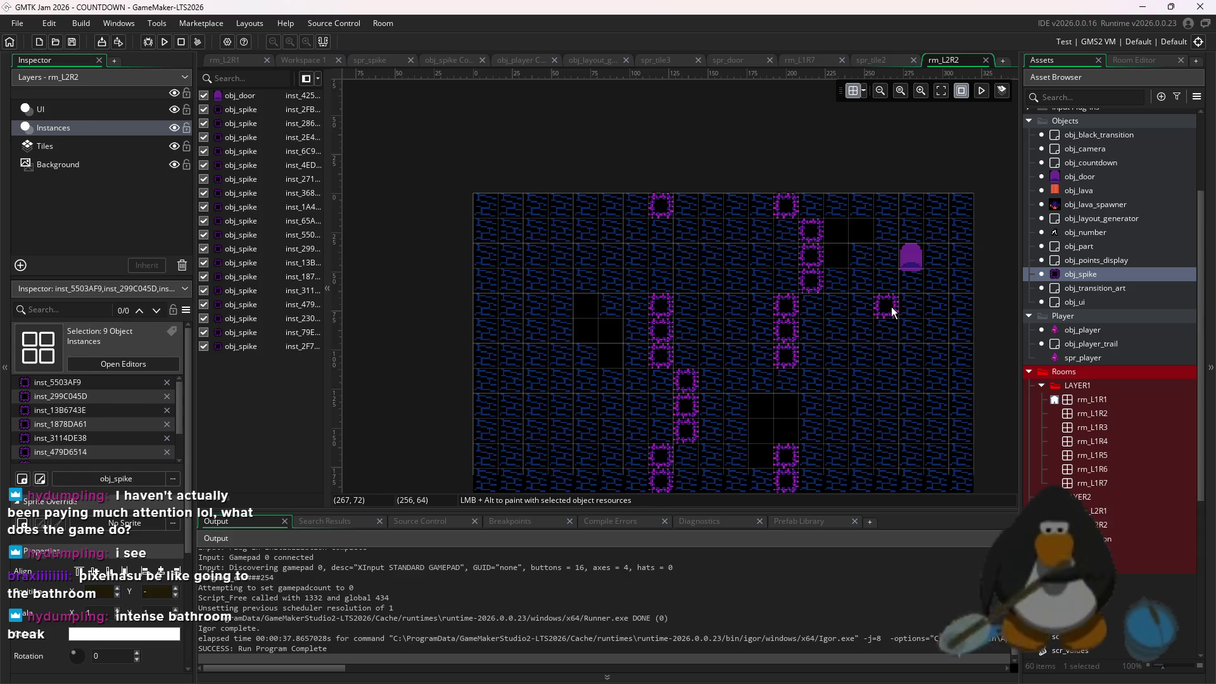
Add spike clusters on the right side and around the left black block
alt+click(911, 331)
alt+click(913, 355)
alt+click(887, 405)
alt+click(912, 431)
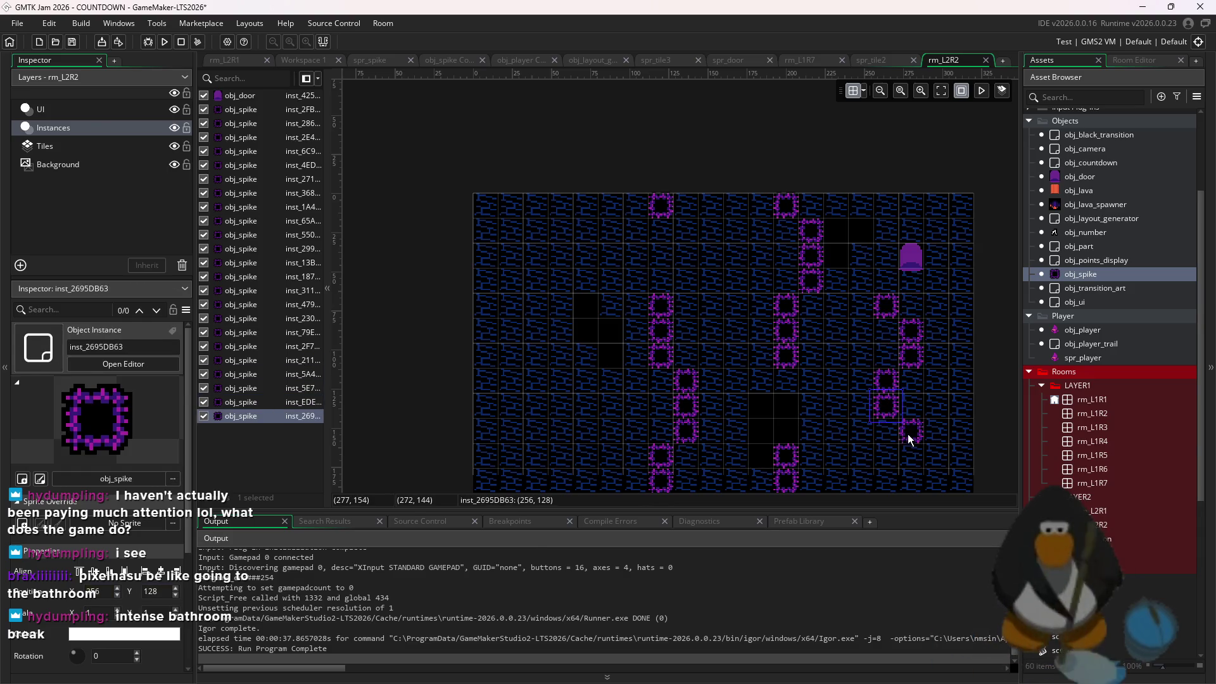
drag(928, 448, 869, 289)
key(Delete)
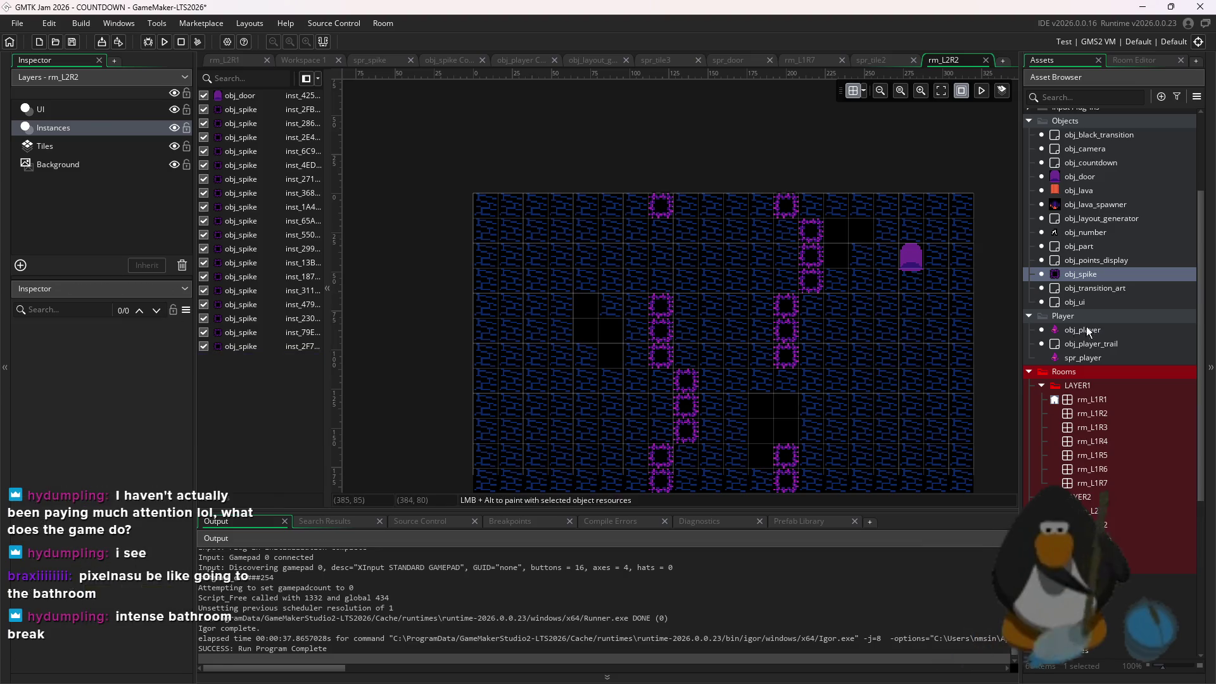
alt+click(872, 330)
alt+click(884, 353)
alt+click(710, 482)
alt+click(618, 314)
alt+click(580, 328)
alt+click(557, 309)
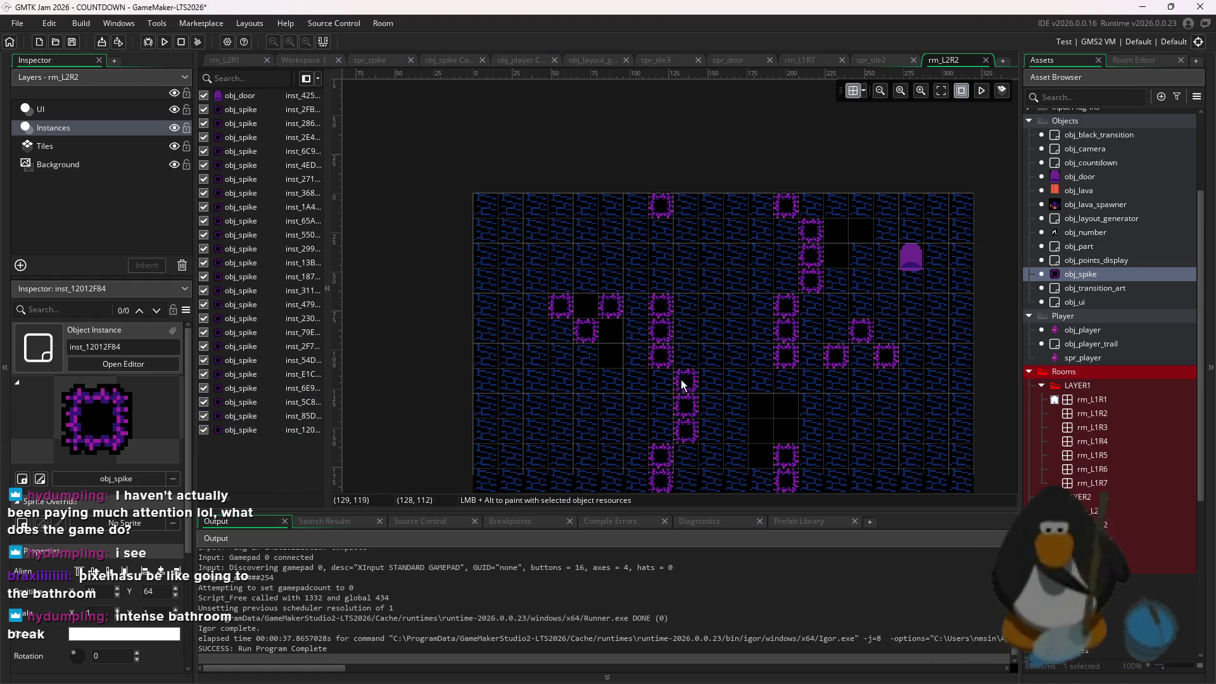
Save the project and move the door to the bottom-left of the room
key(ctrl+s)
drag(909, 426, 874, 375)
mouse_move(914, 264)
mouse_down()
mouse_move(619, 342)
mouse_move(548, 472)
mouse_move(528, 451)
mouse_move(523, 411)
mouse_up()
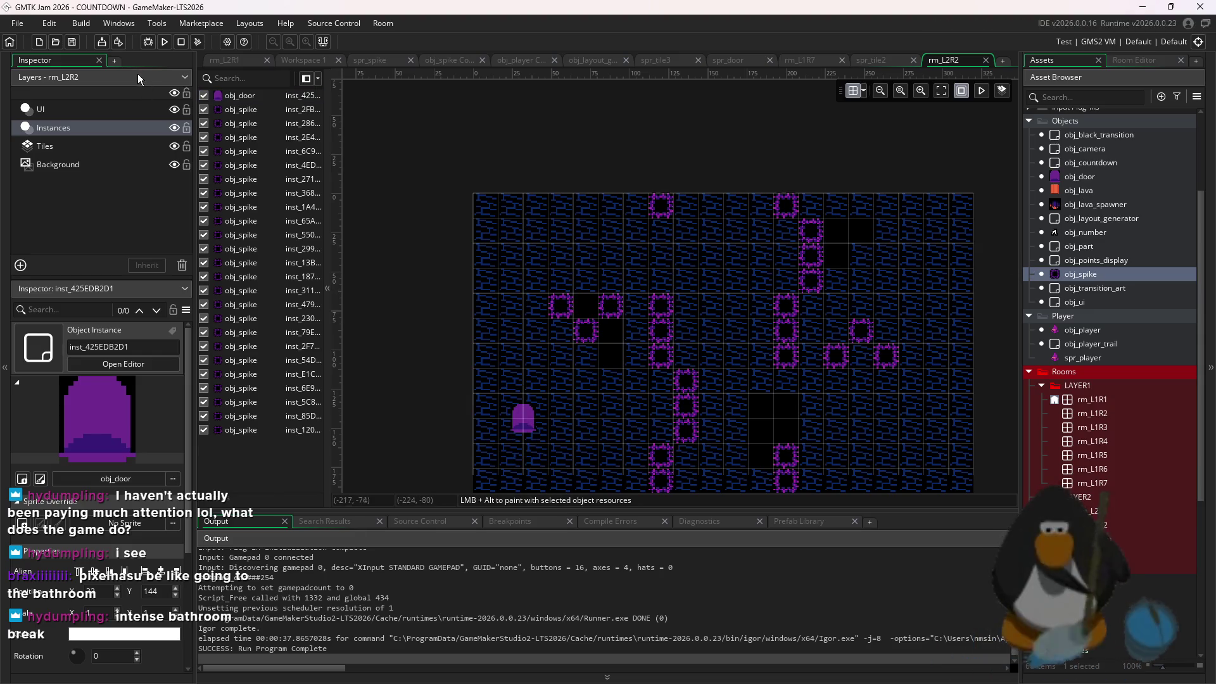
click(297, 62)
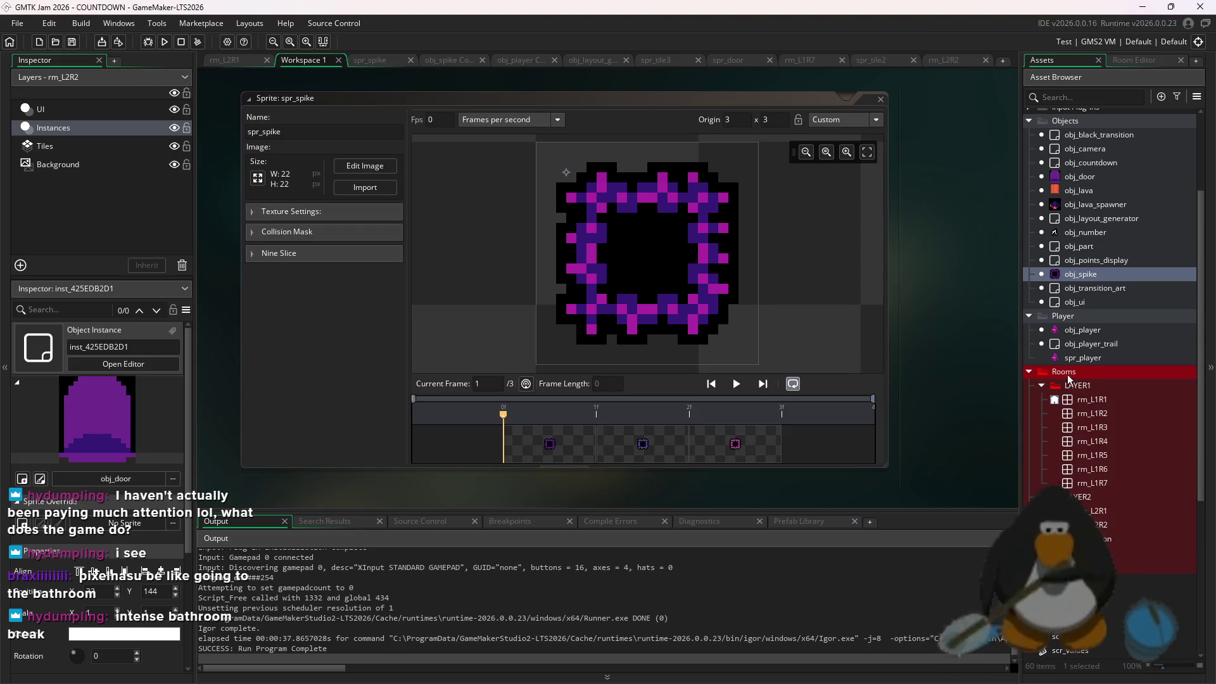
Change room_array_2 in obj_layout_generator's Create code to [rm_L2R2] and run the game
click(1102, 261)
double_click(1128, 219)
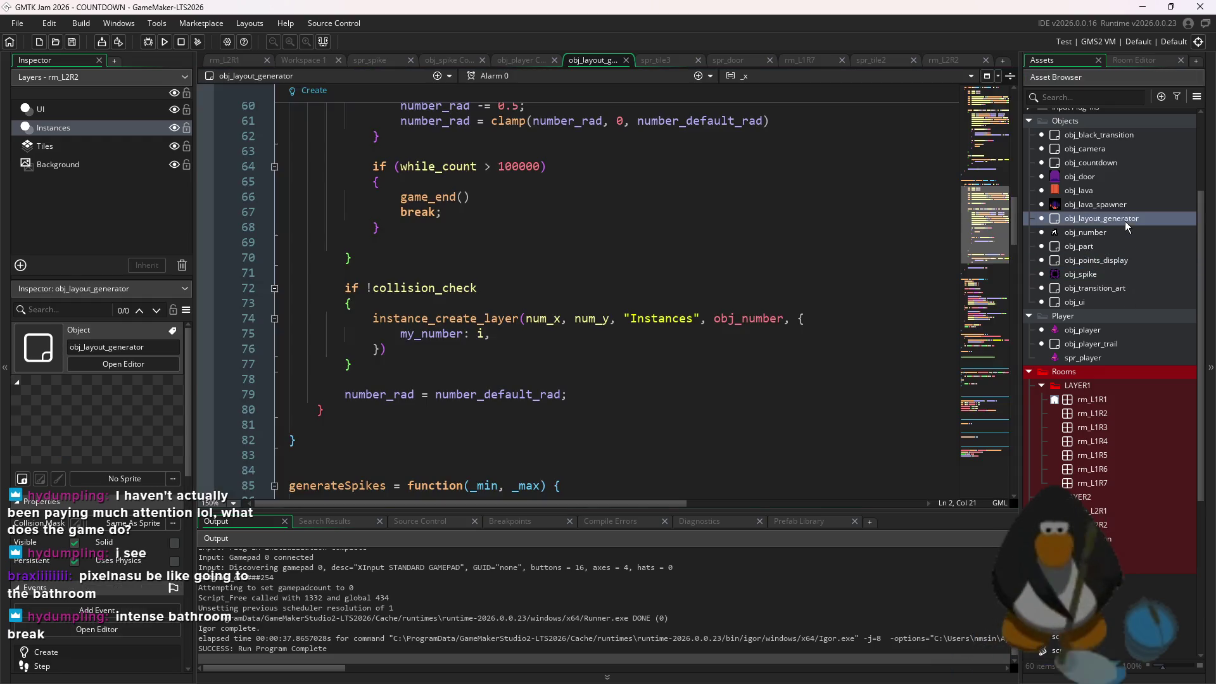
click(445, 142)
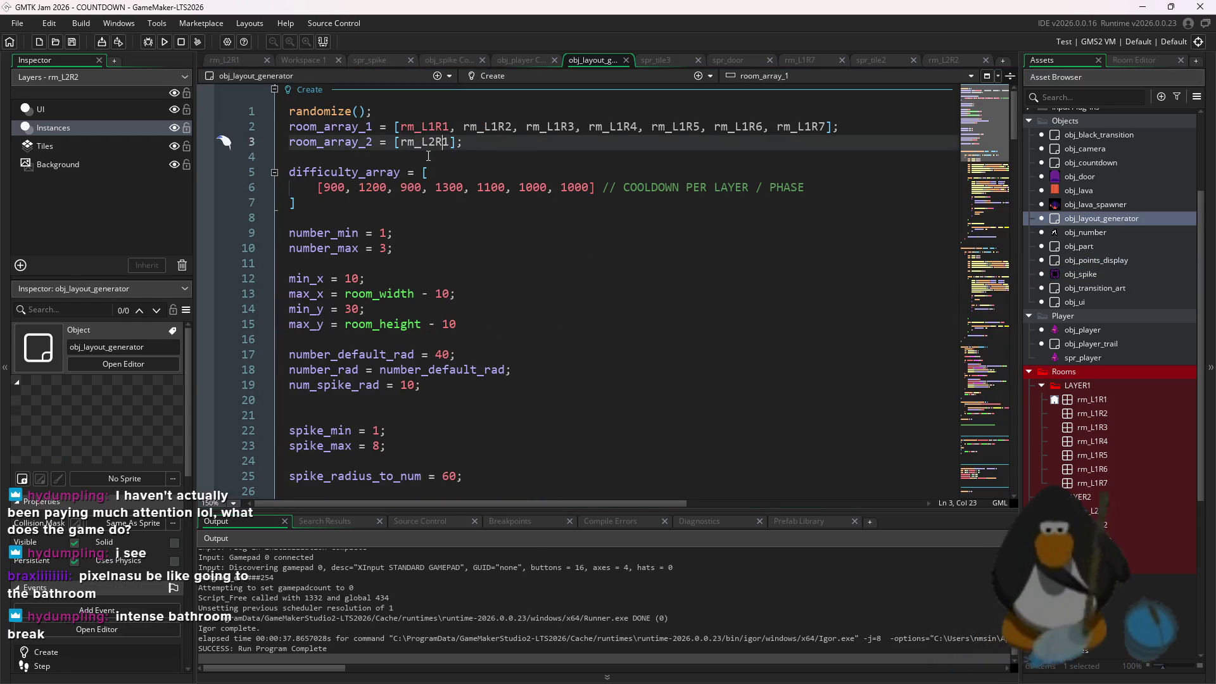
click(166, 41)
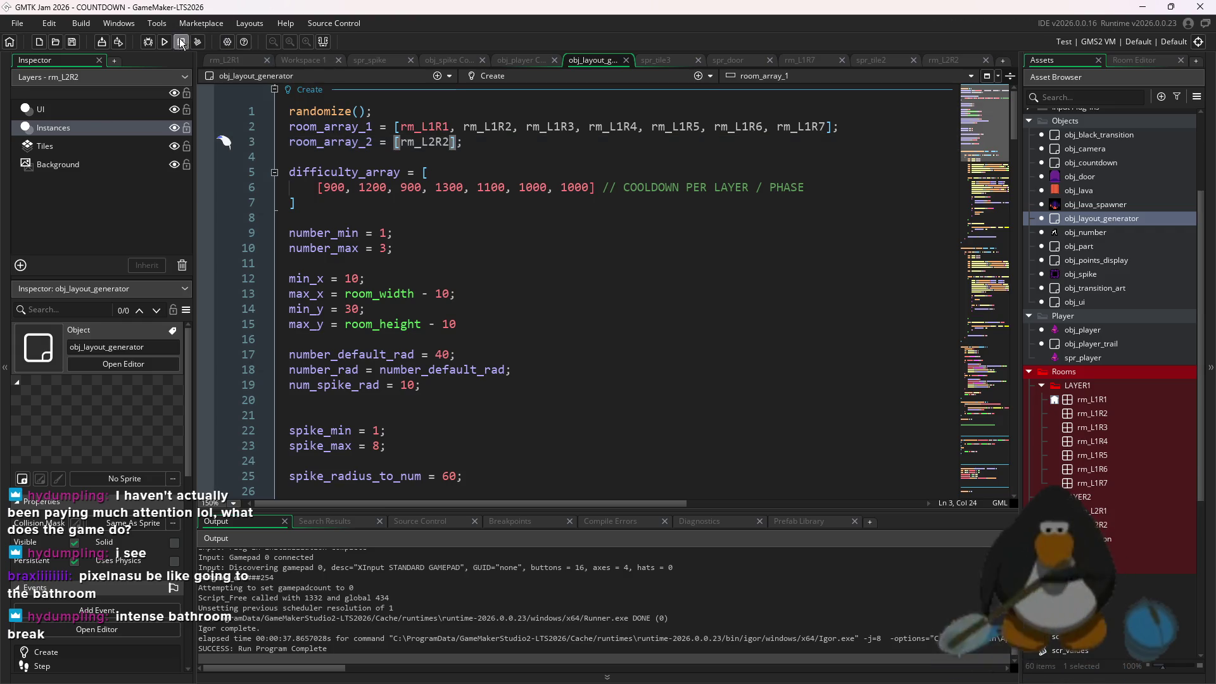
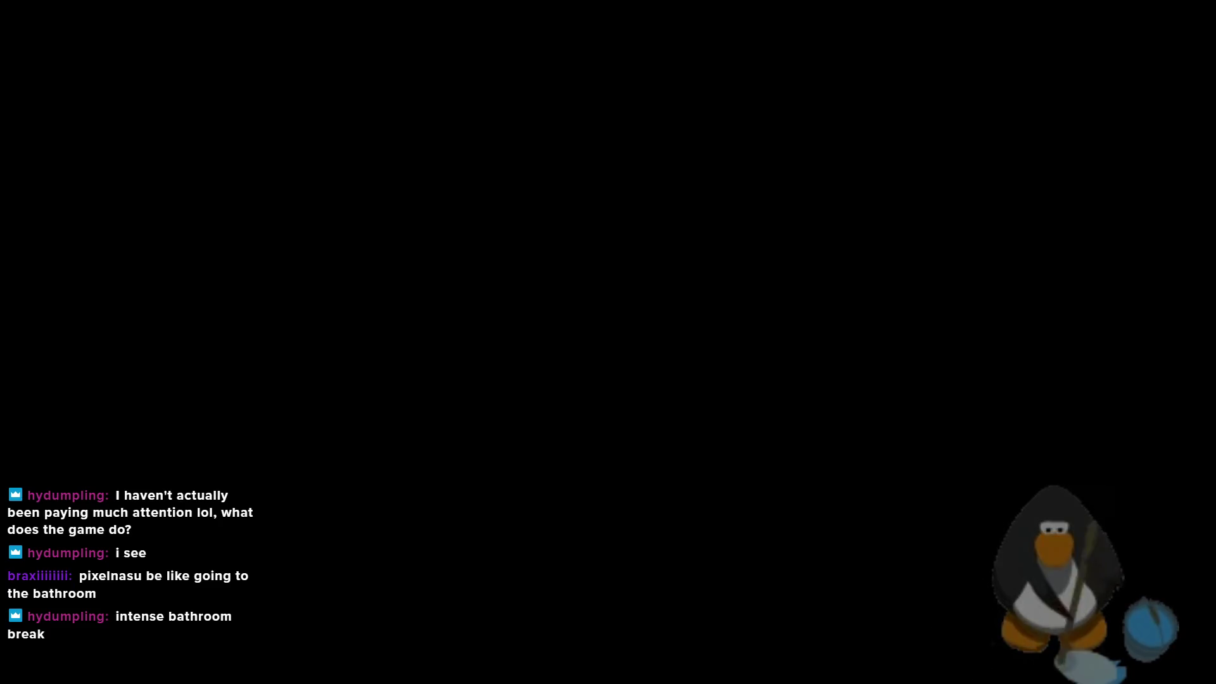
Steer through the floor-2 room collecting the 5, 4, 3 and 2 pickups, clearing it at 700 points
key(w)
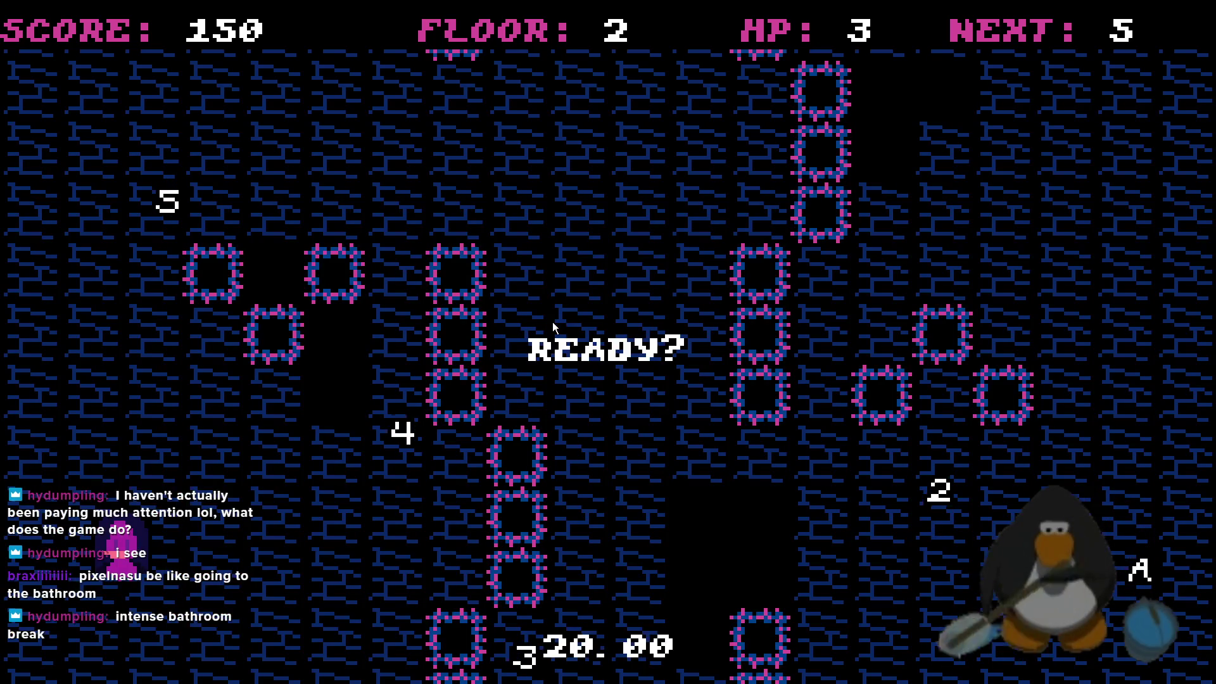
key(Up)
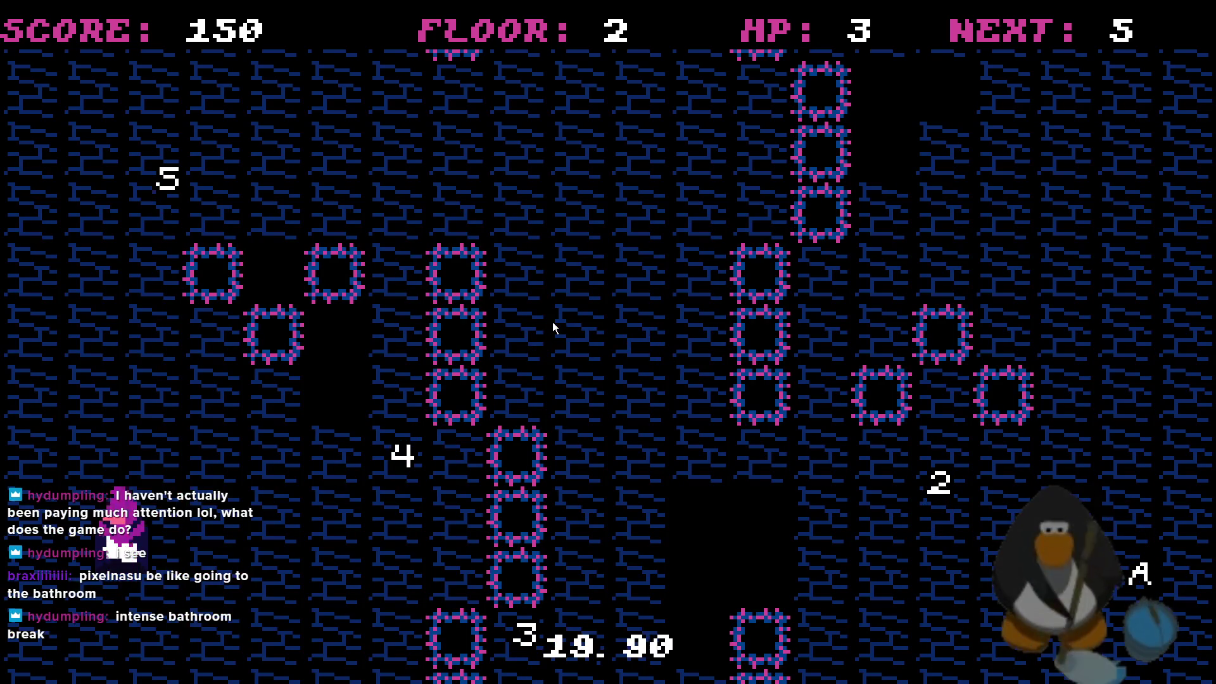
key(Right)
key(Up)
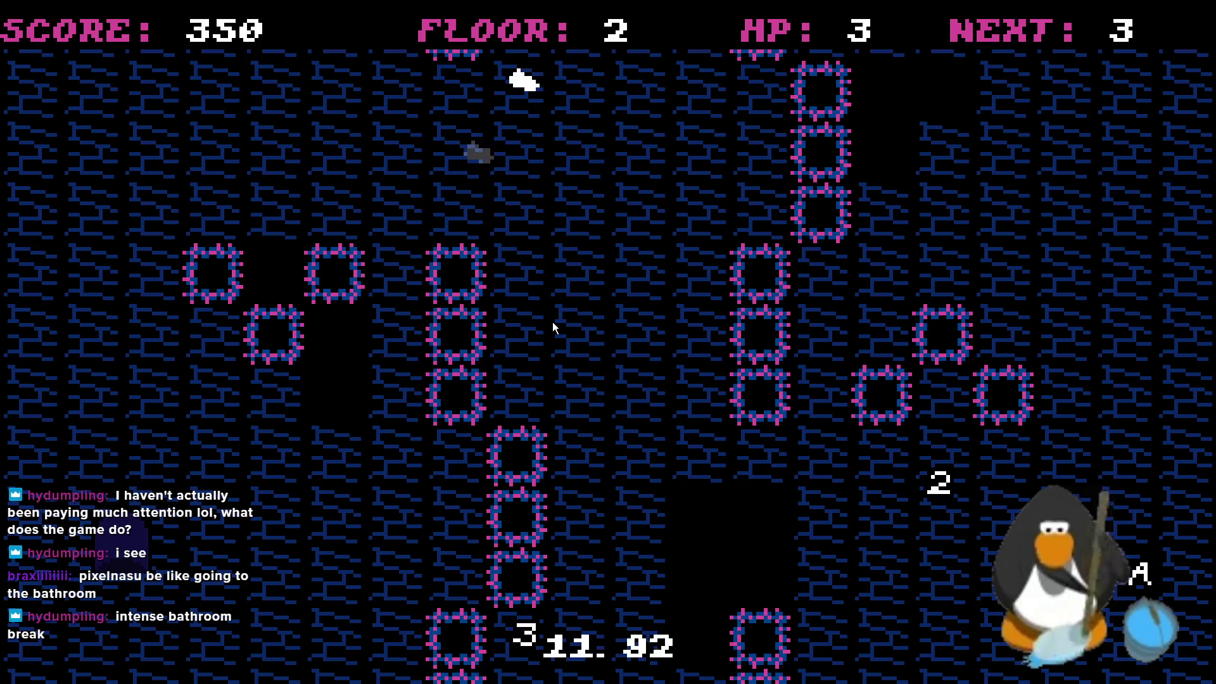
key(Right)
key(Up)
key(Down)
key(Right)
key(Right)
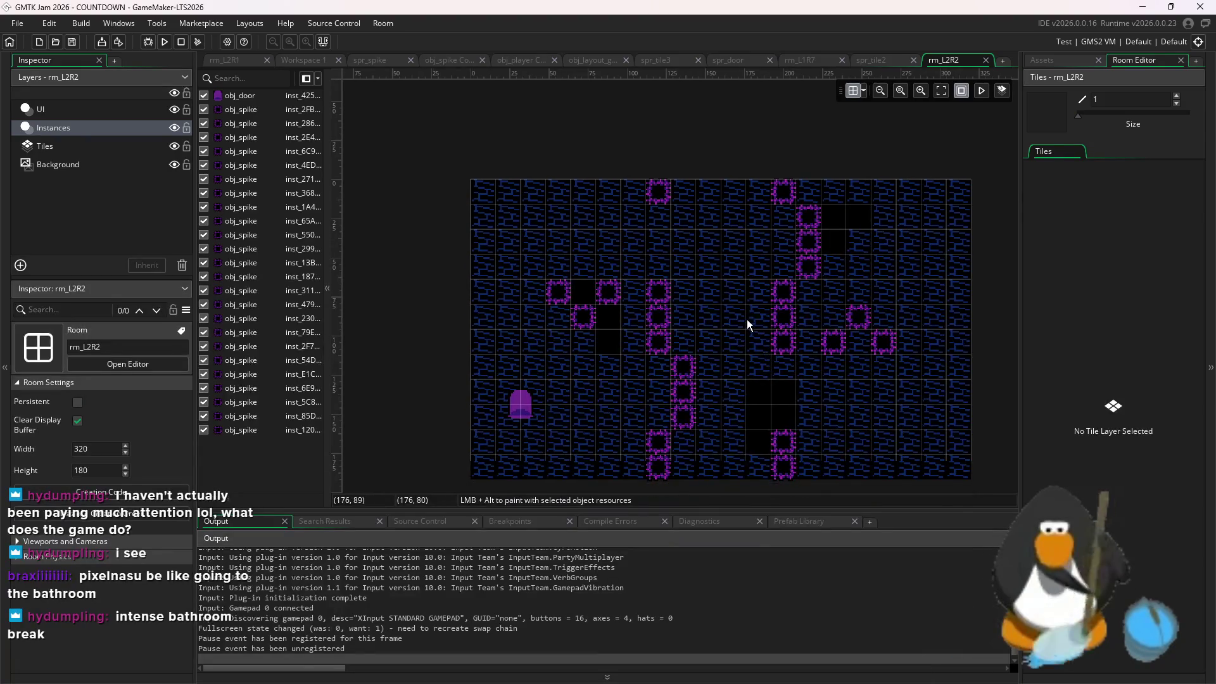
Box-select the two groups of three spikes and move each one grid cell left
scroll(704, 335, up, 1)
drag(691, 366, 612, 257)
drag(739, 408, 658, 370)
drag(668, 433, 636, 433)
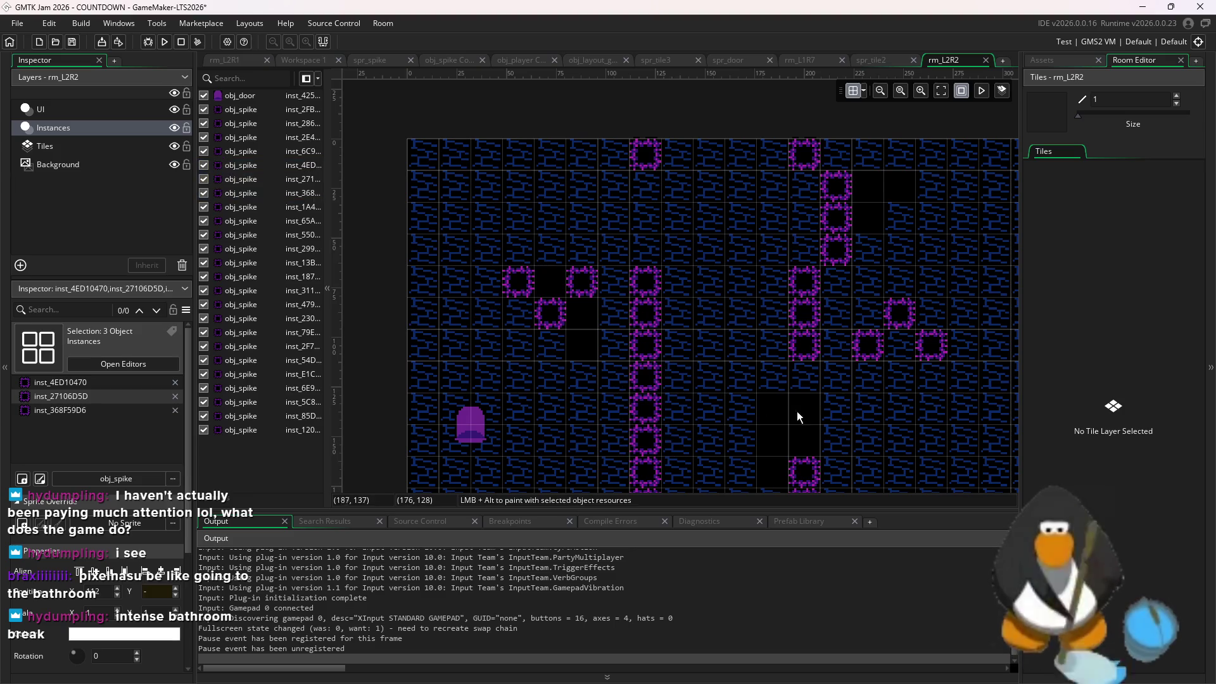
drag(857, 274, 821, 163)
mouse_move(836, 215)
mouse_down()
mouse_move(804, 215)
mouse_move(754, 263)
mouse_up()
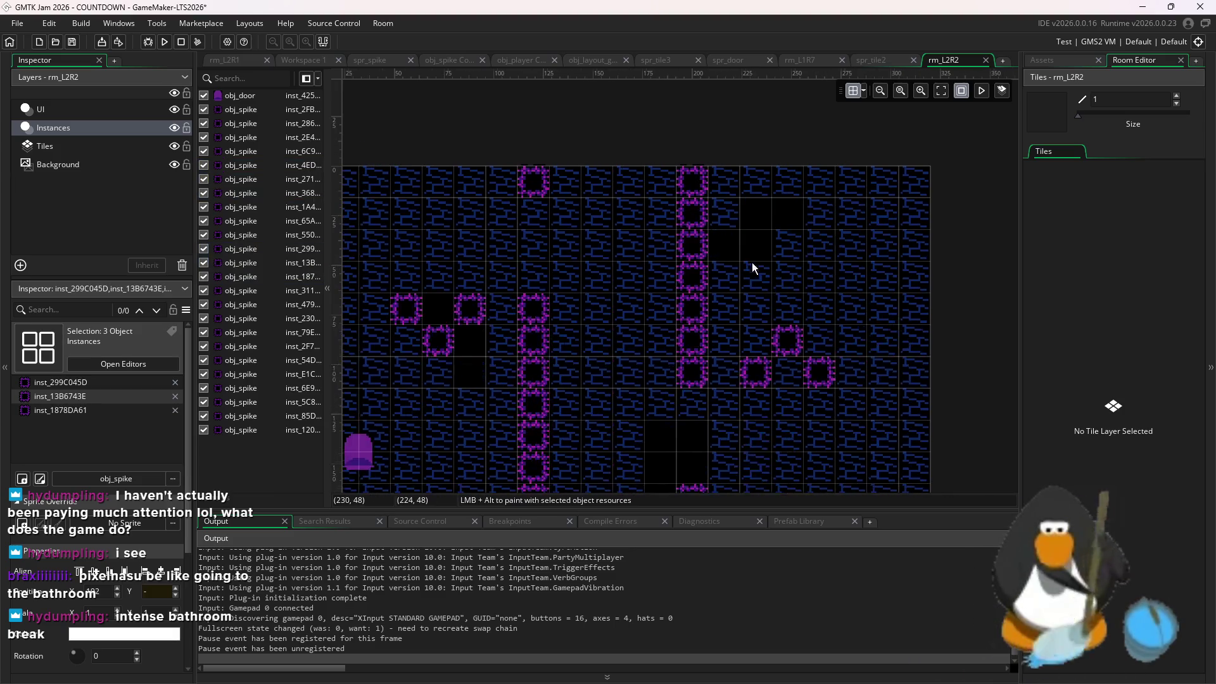
Inspect a single spike instance, look over the room, and show the asset list
click(692, 182)
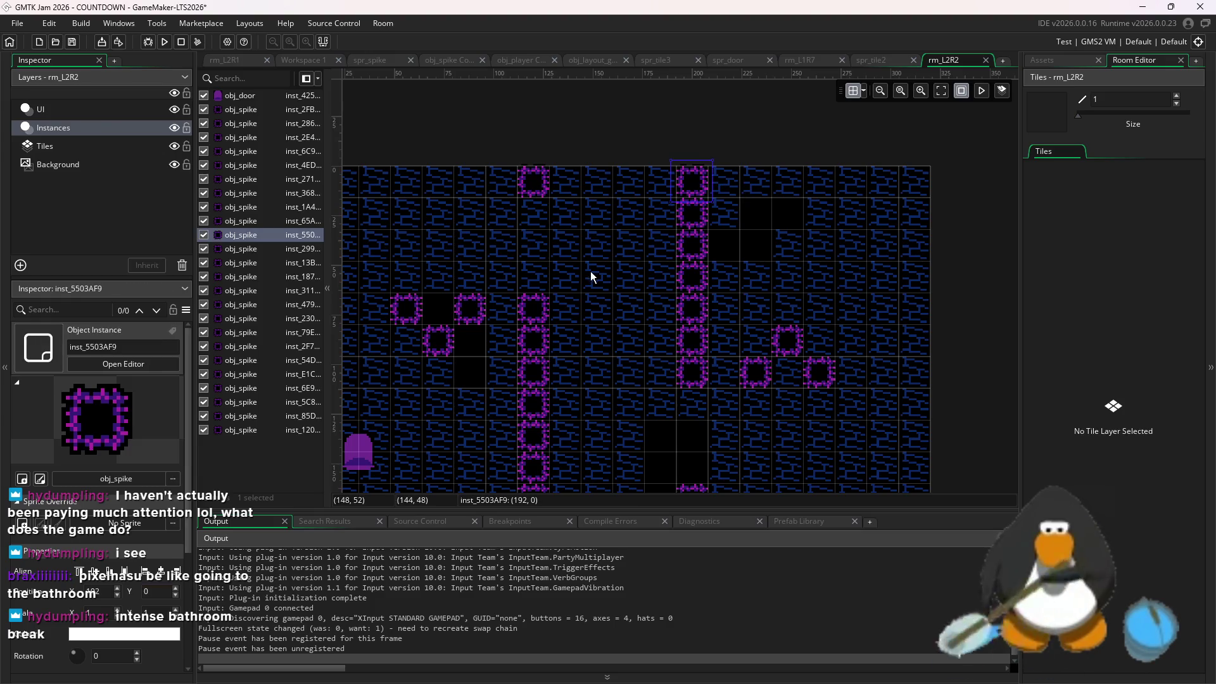
drag(589, 275, 704, 278)
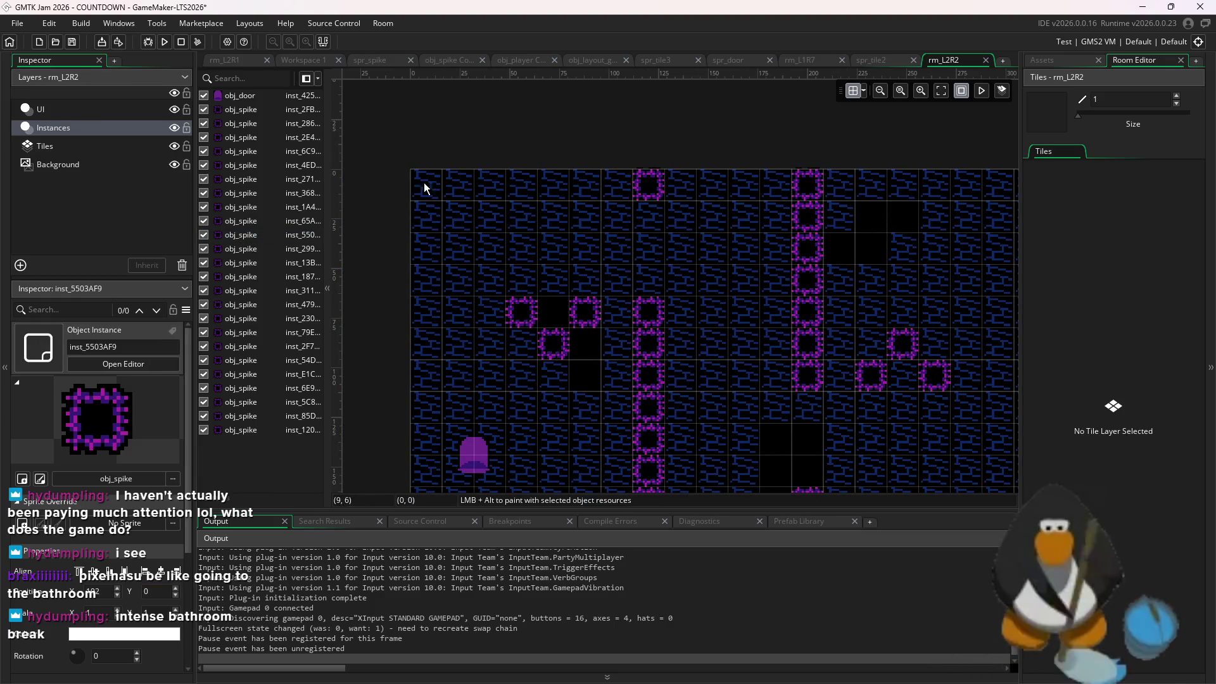
scroll(805, 235, down, 2)
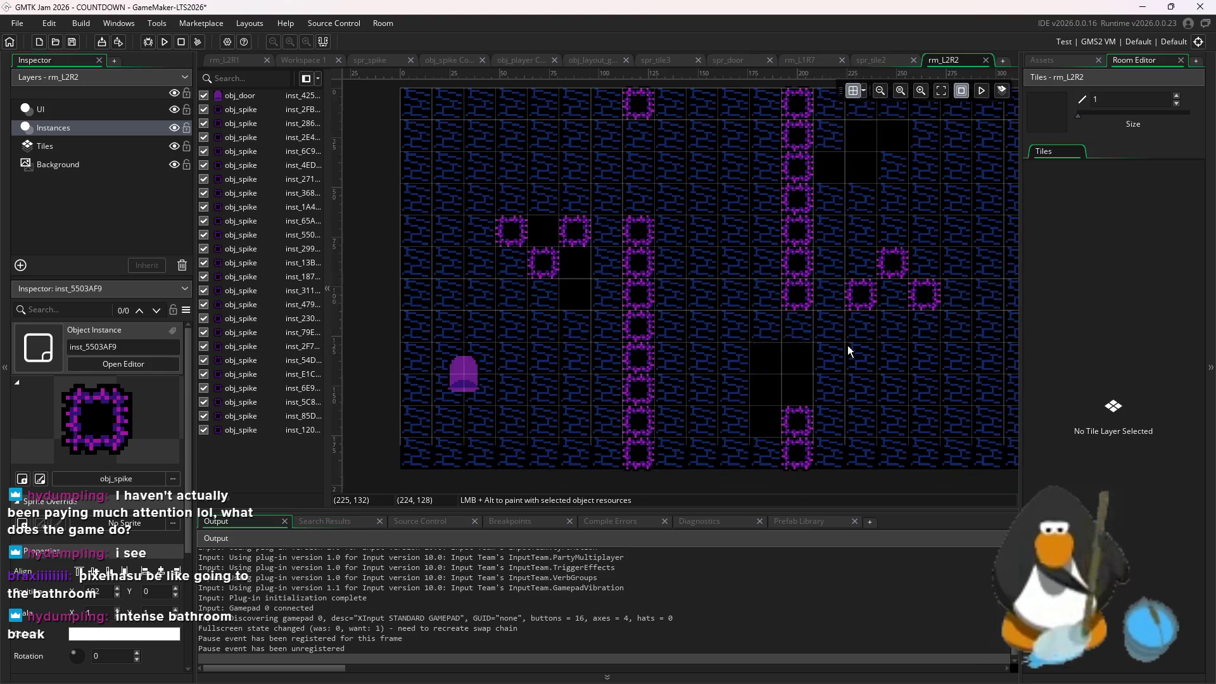
scroll(847, 344, down, 2)
scroll(887, 358, right, 3)
scroll(911, 374, left, 3)
click(1071, 62)
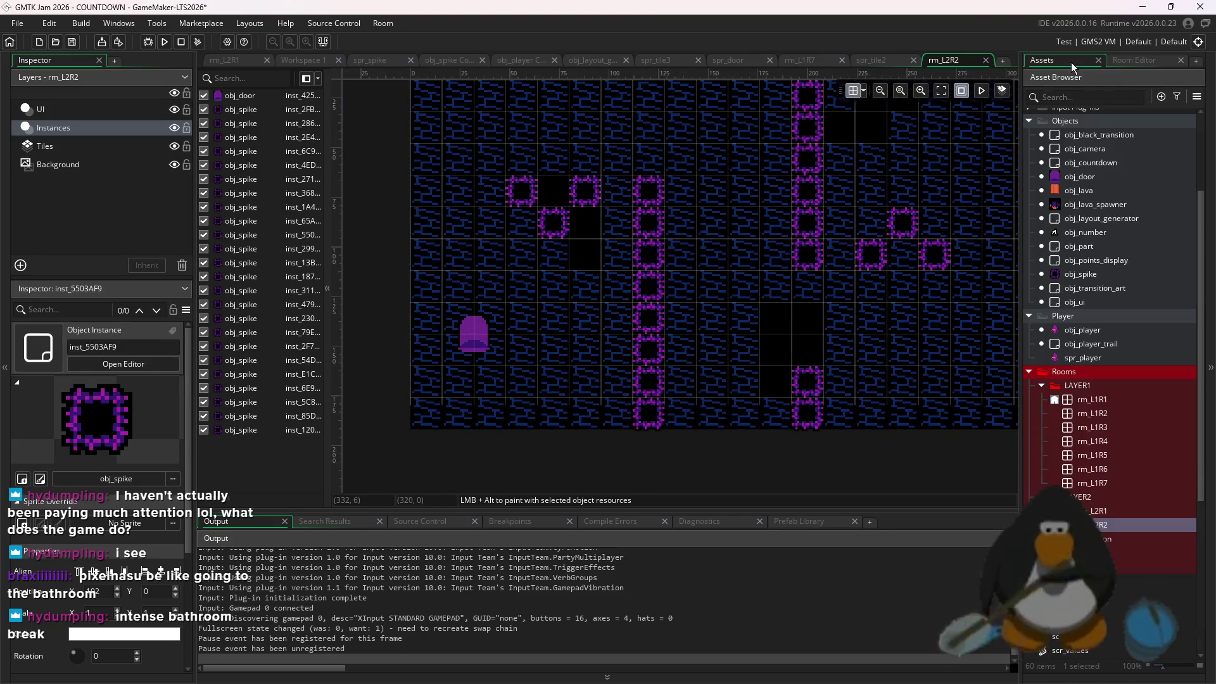
On the Tiles layer, paint brick tiles over the black gaps using brush size 11
click(112, 149)
click(1137, 60)
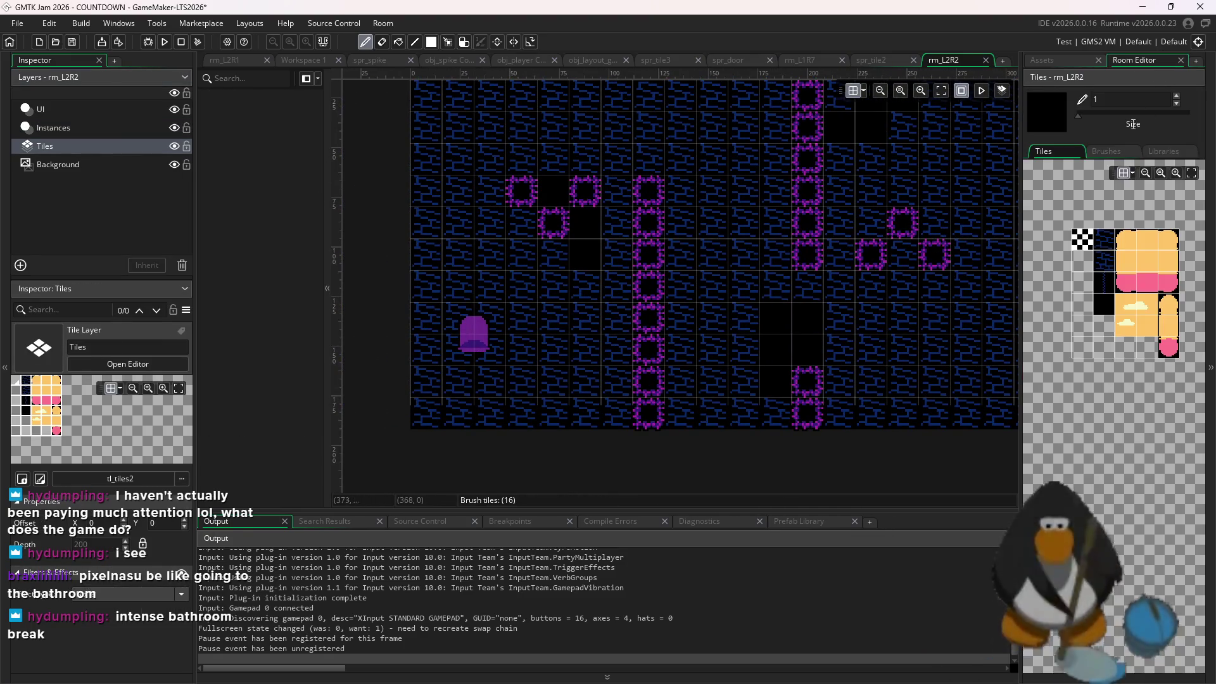
click(1103, 115)
mouse_move(871, 127)
mouse_down()
mouse_move(760, 399)
mouse_move(554, 193)
mouse_move(586, 240)
mouse_up()
Paint a full-height black column and the strip beside it with the black tile at size 3
scroll(879, 262, down, 3)
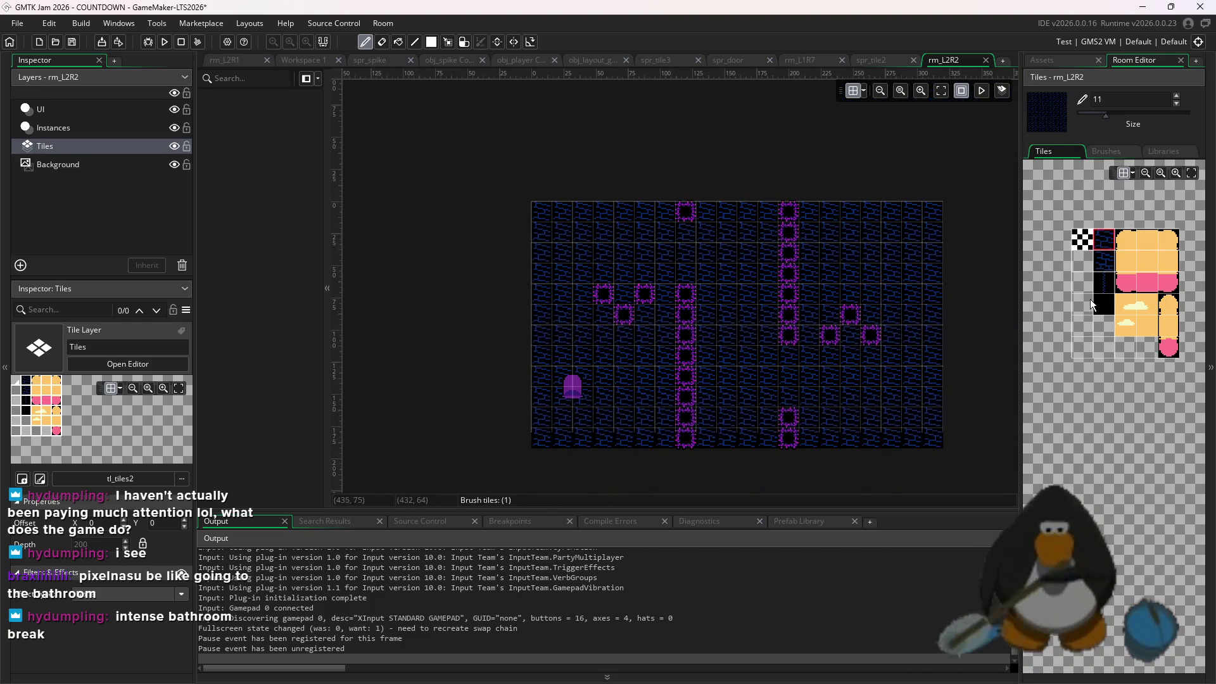
click(1103, 305)
click(1085, 114)
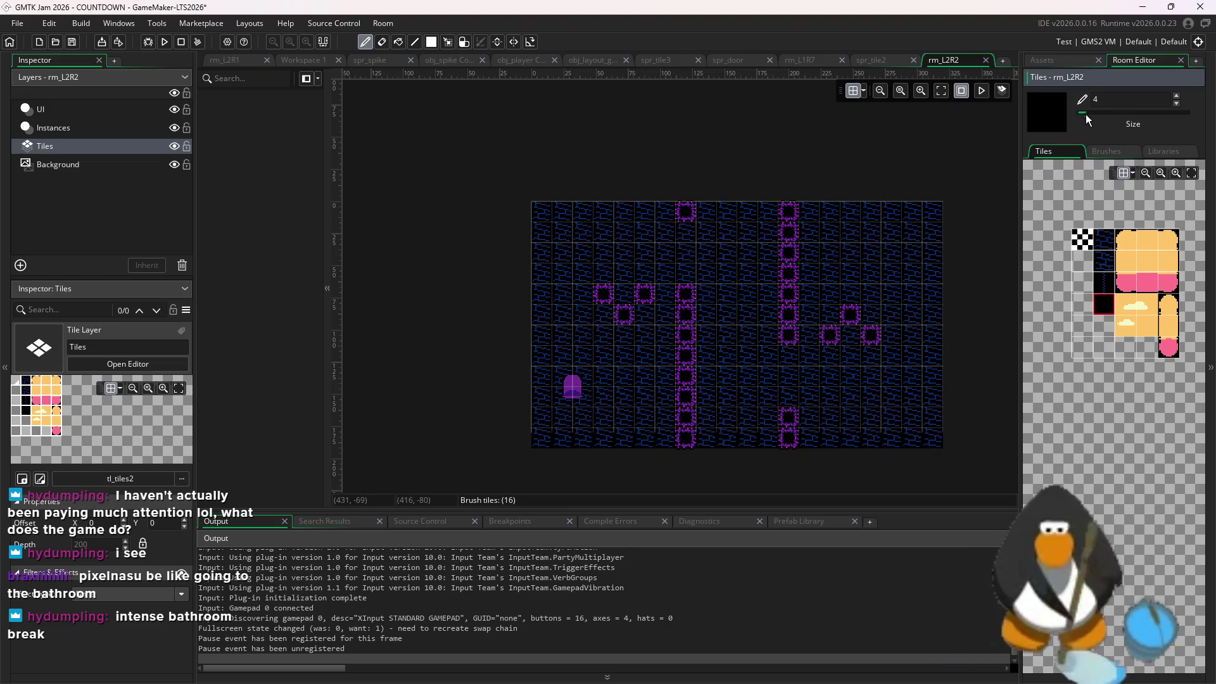
click(732, 250)
drag(738, 308, 751, 250)
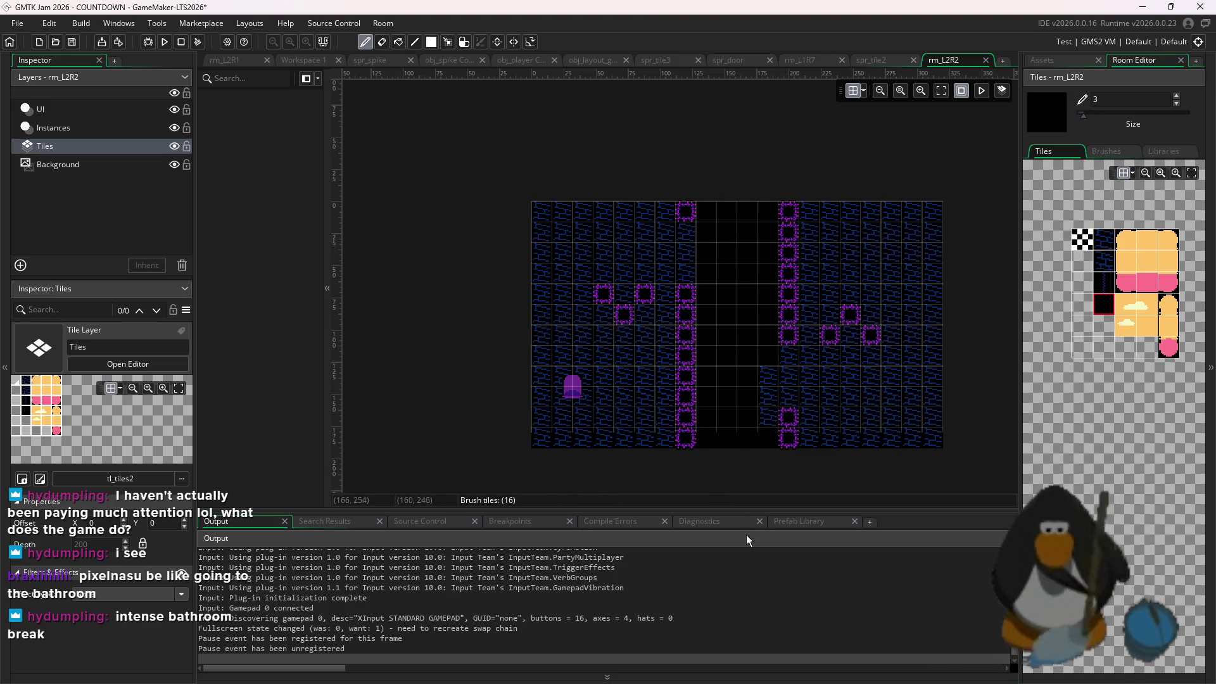
drag(755, 356, 767, 346)
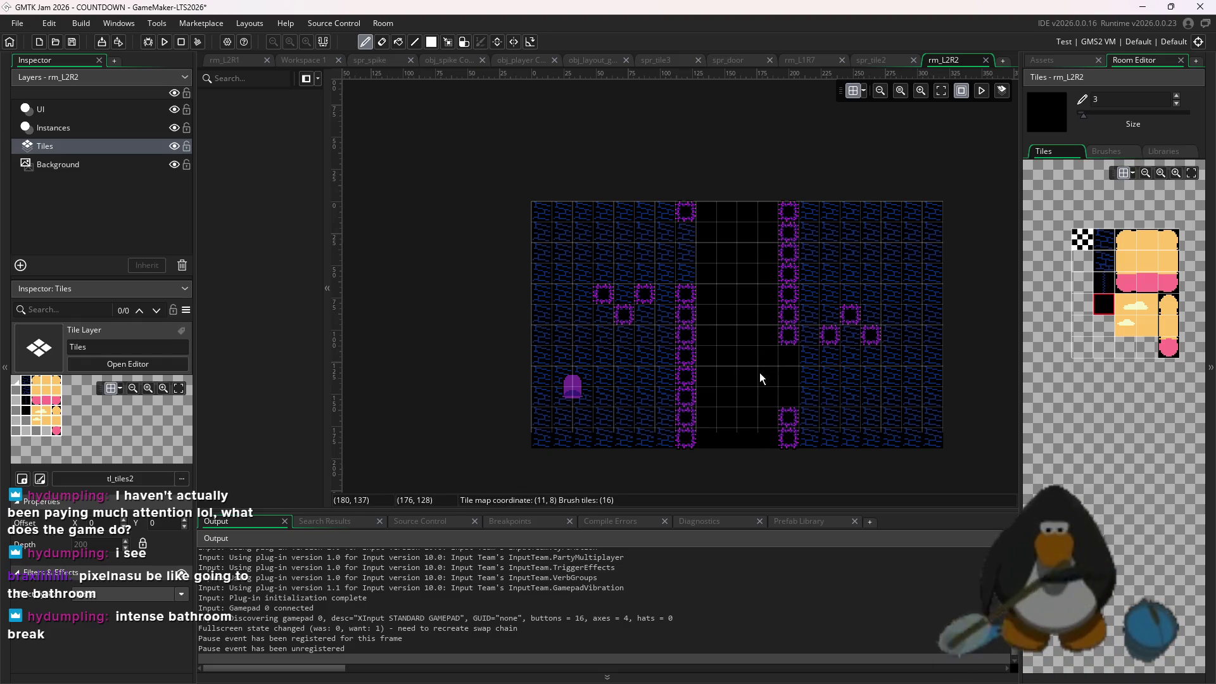
Draw a dark striped tile line down the shaft with the Line tool, undoing stray tiles
click(1104, 280)
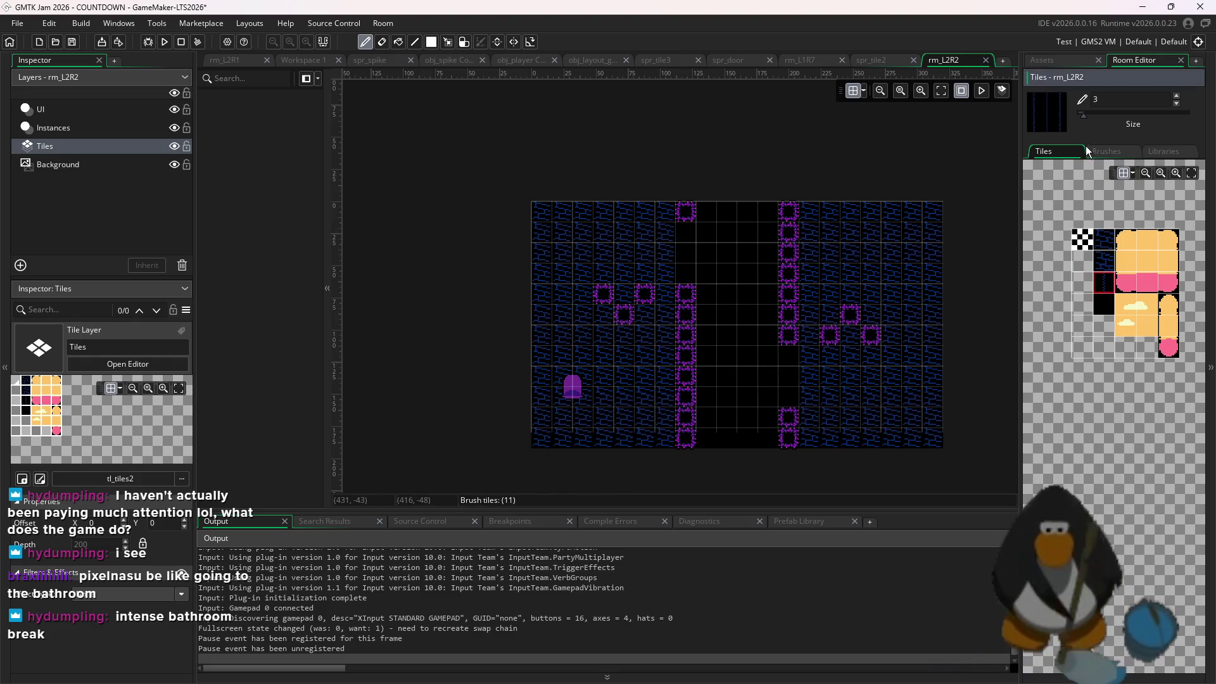
click(811, 216)
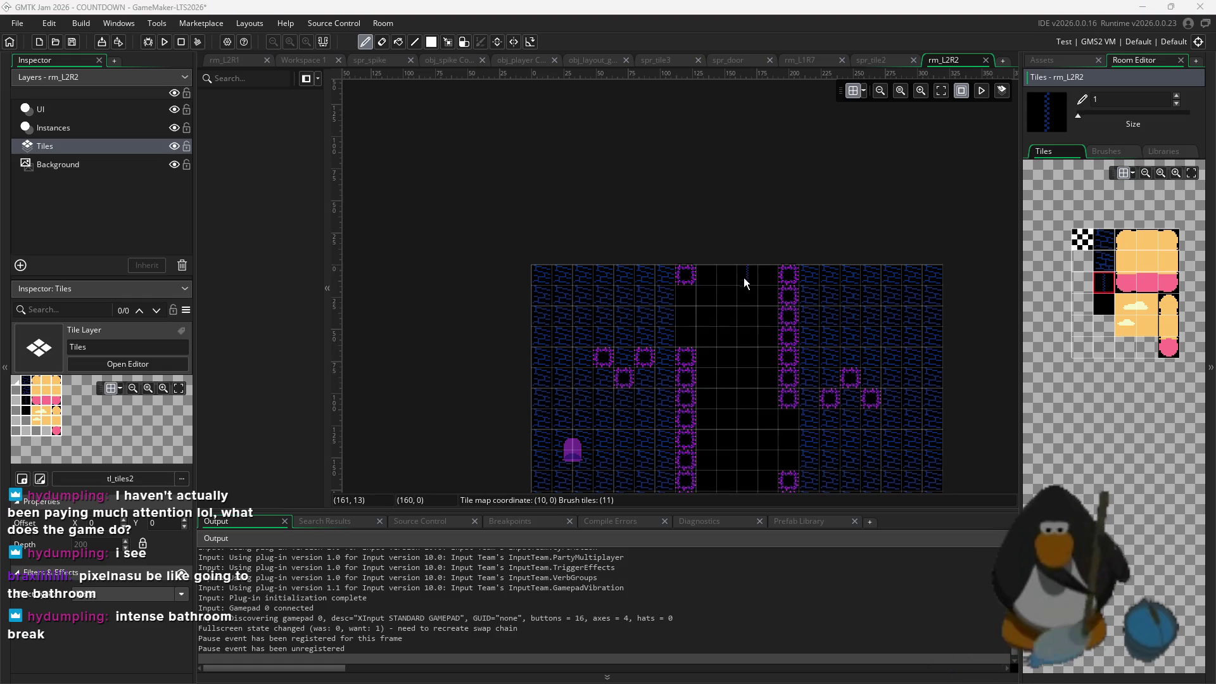
scroll(808, 343, left, 1)
scroll(808, 234, up, 2)
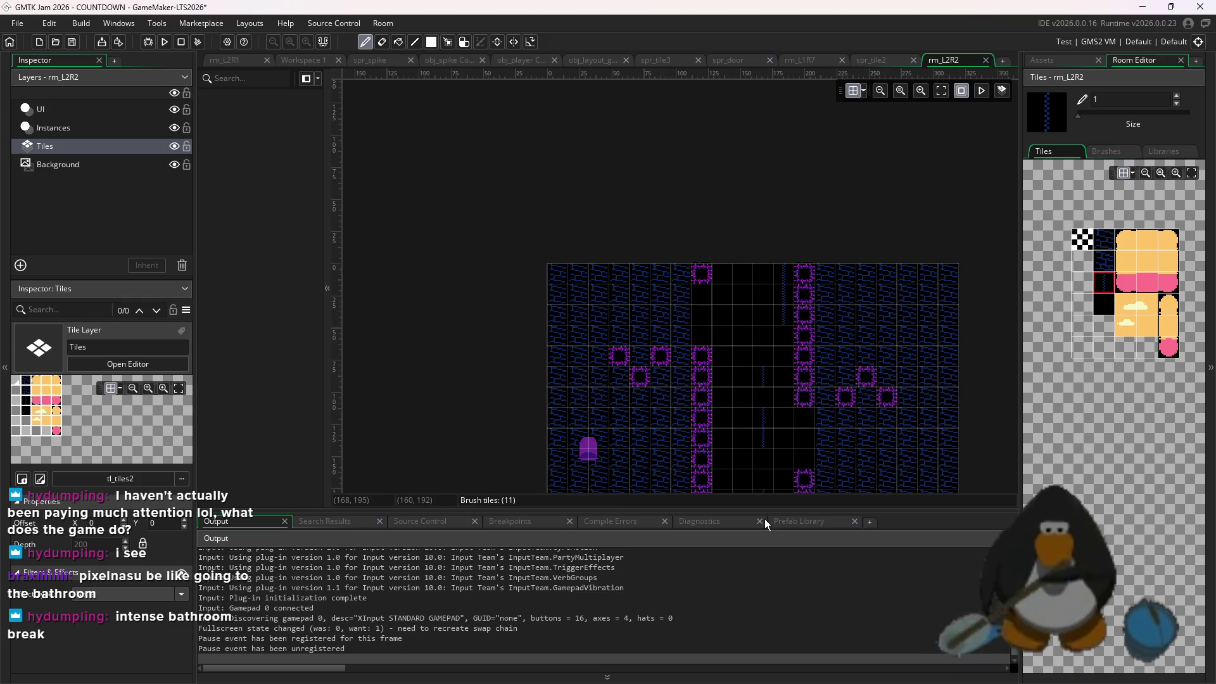
scroll(787, 487, down, 4)
scroll(815, 345, right, 2)
key(l)
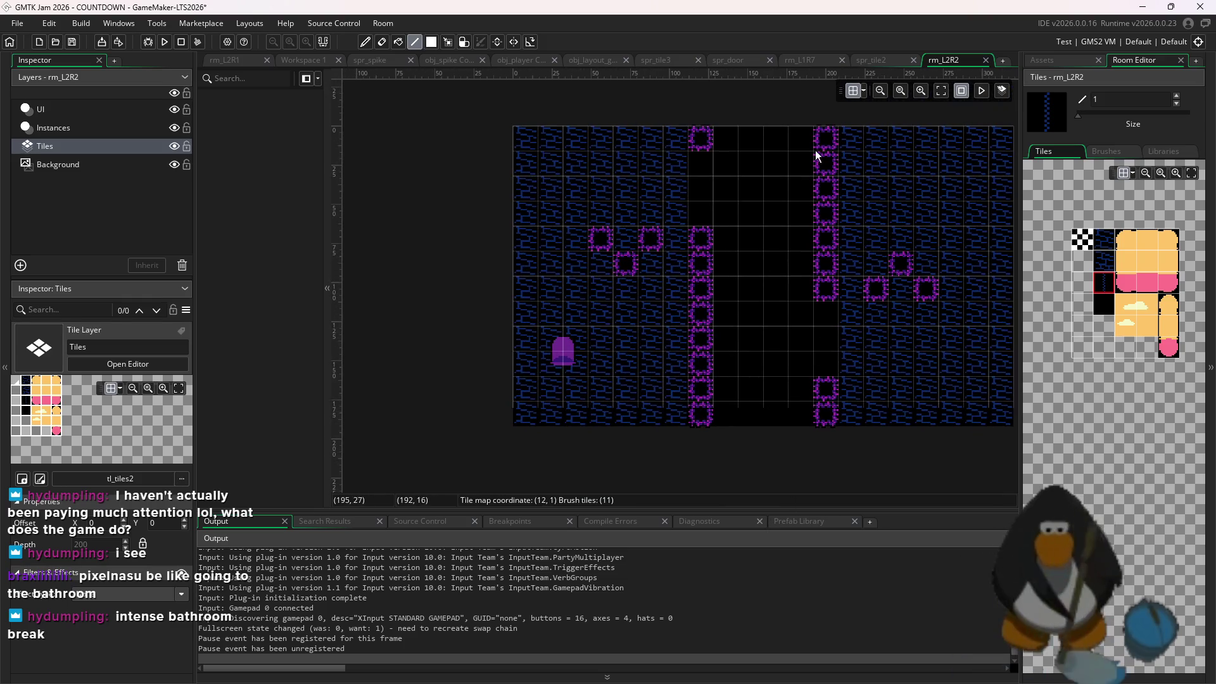
drag(803, 313, 803, 415)
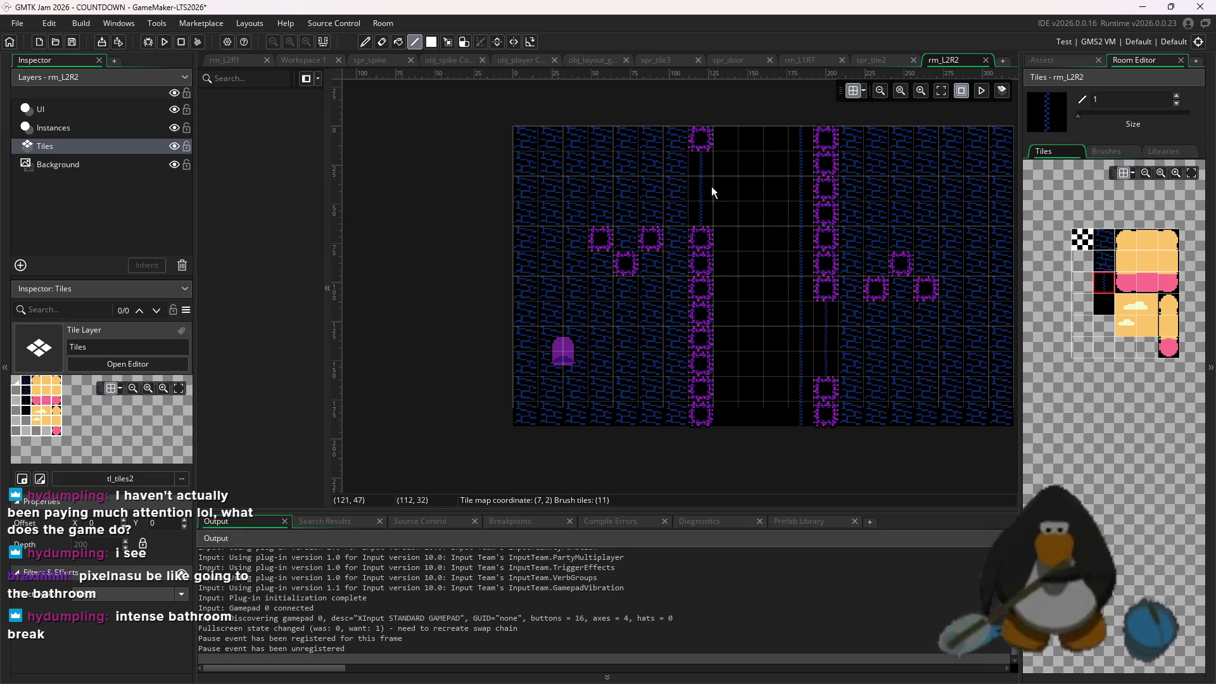
key(ctrl+z)
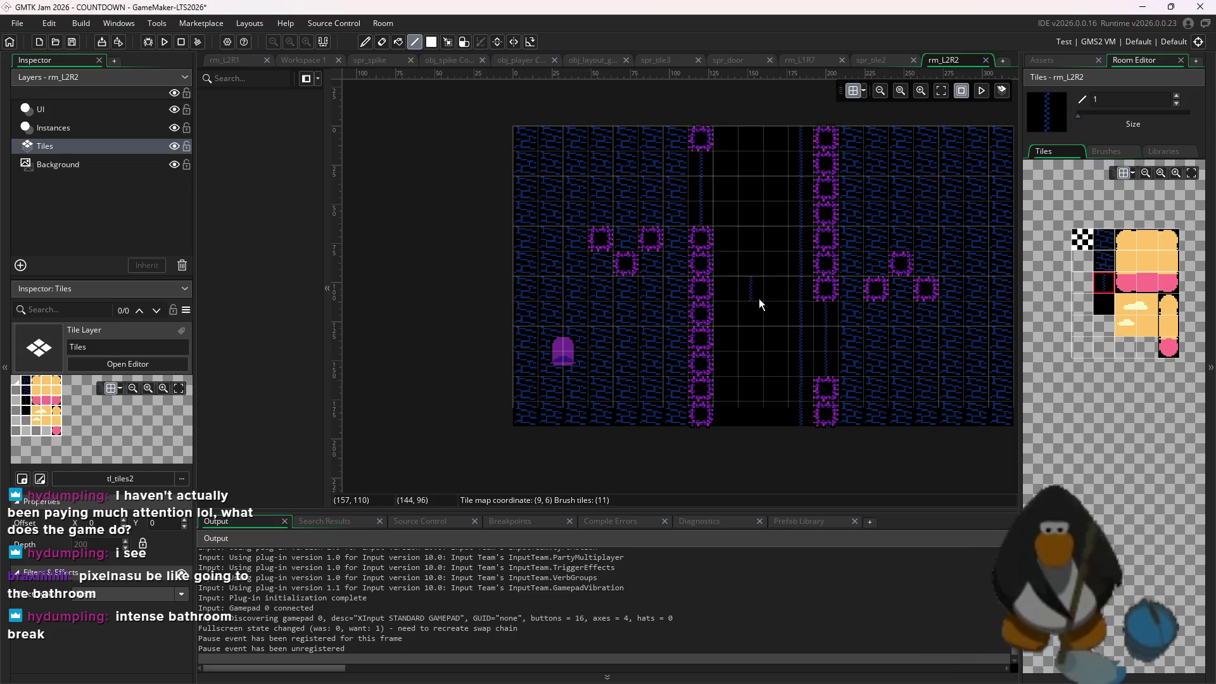
Add a black tile at column 15, row 6 and relaunch the game
scroll(700, 337, right, 1)
click(1103, 304)
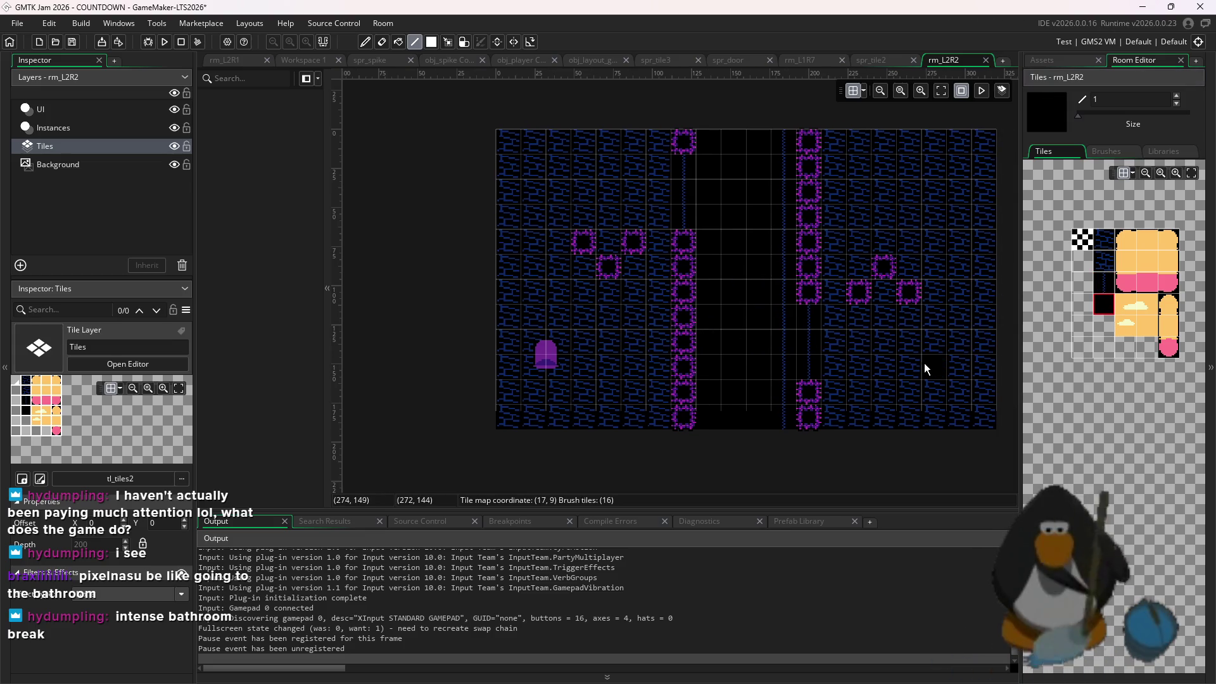
click(884, 301)
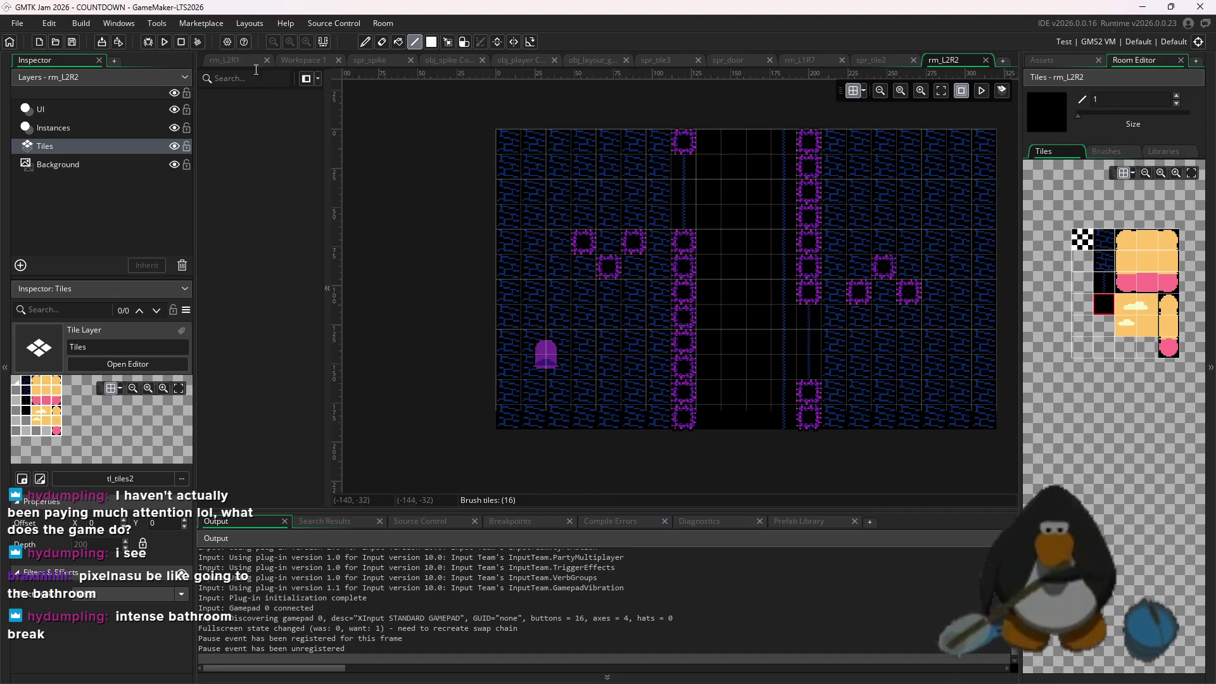
click(164, 41)
click(640, 369)
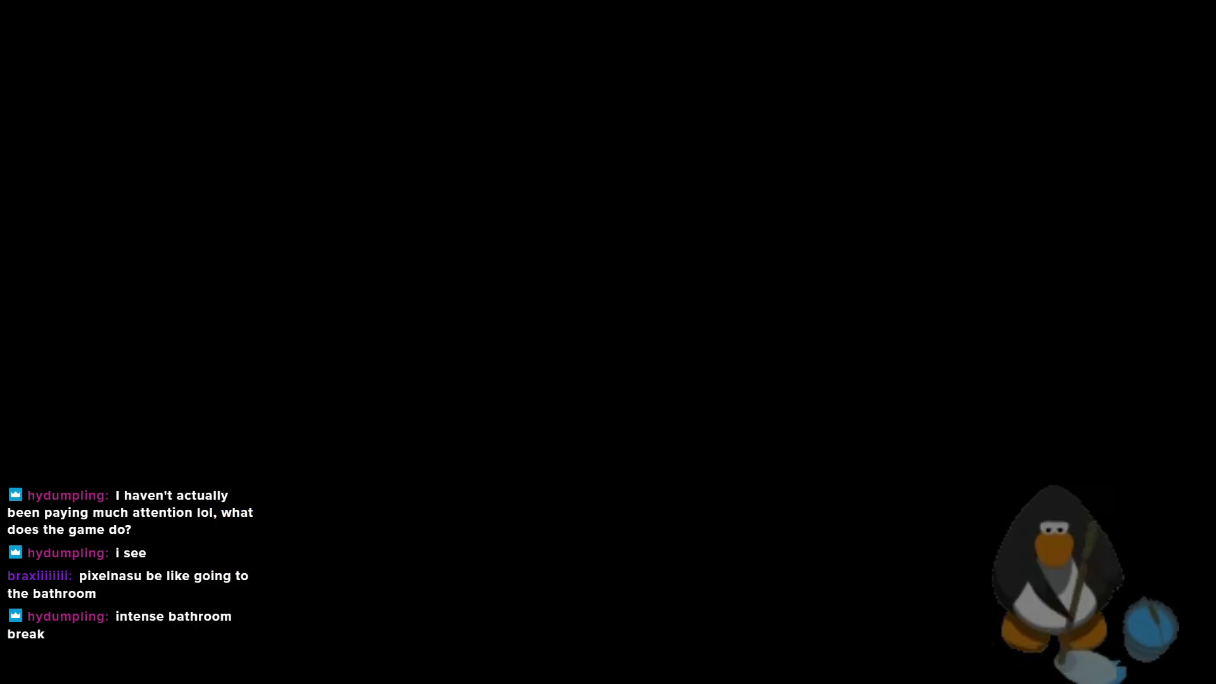
Clear the first room and move into floor 2, starting its countdown
key(a)
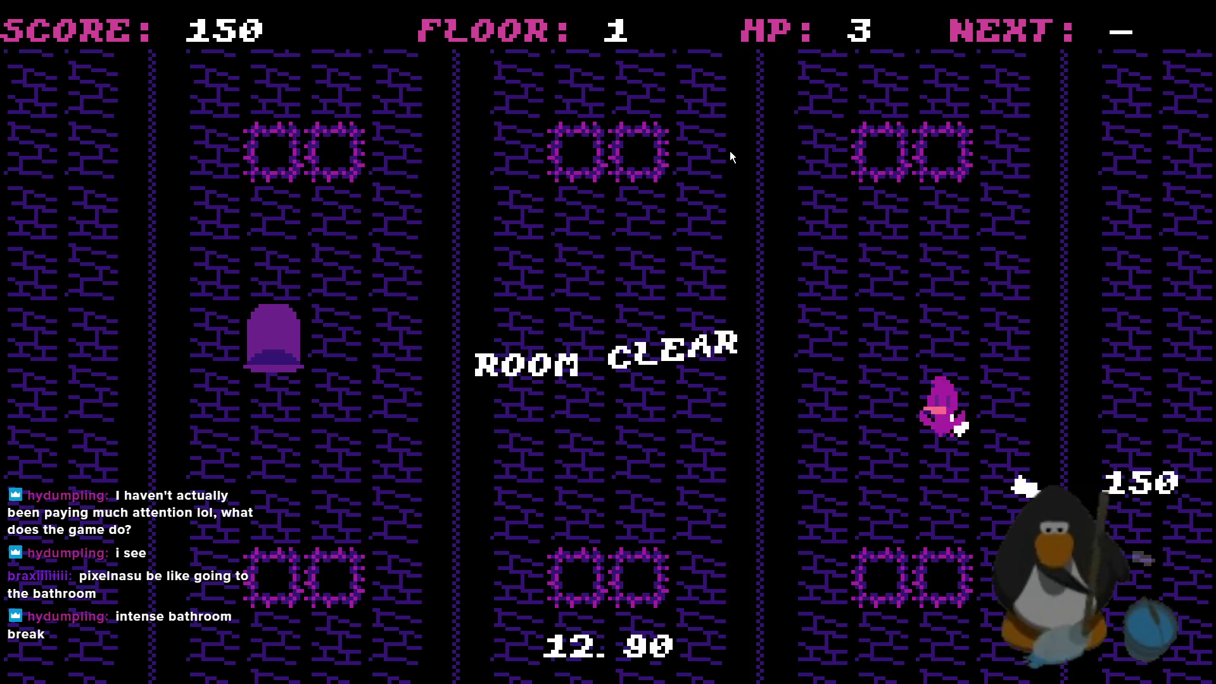
key(Left)
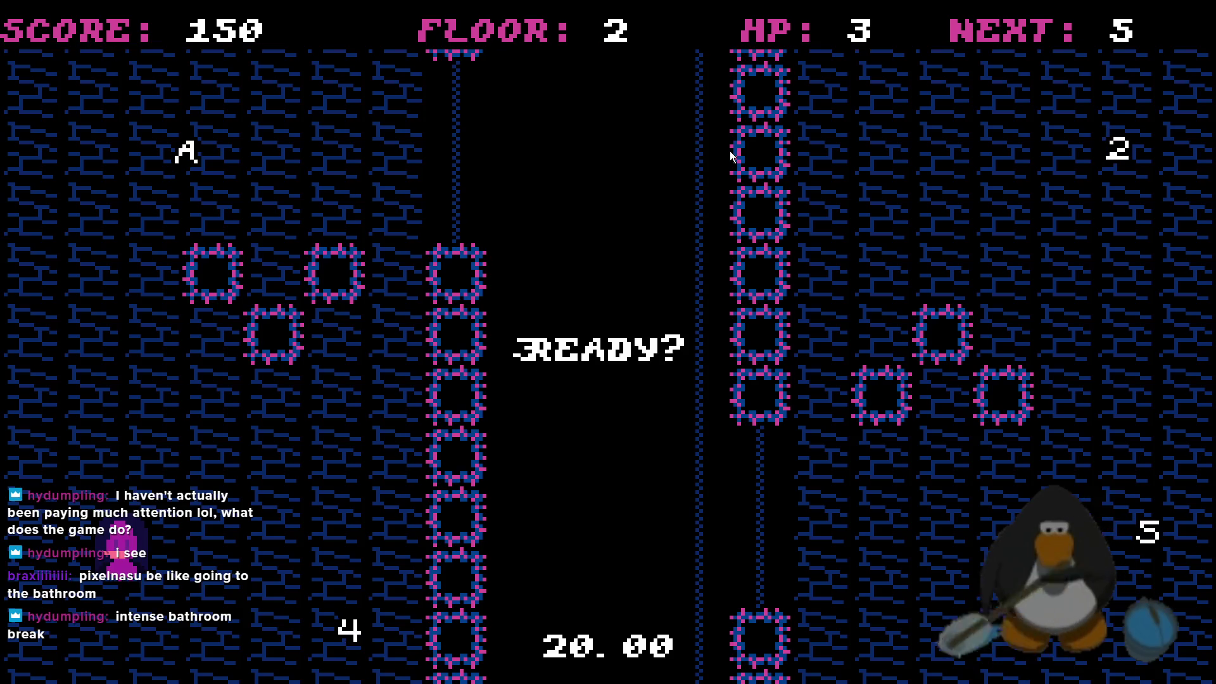
key(Up)
key(Left)
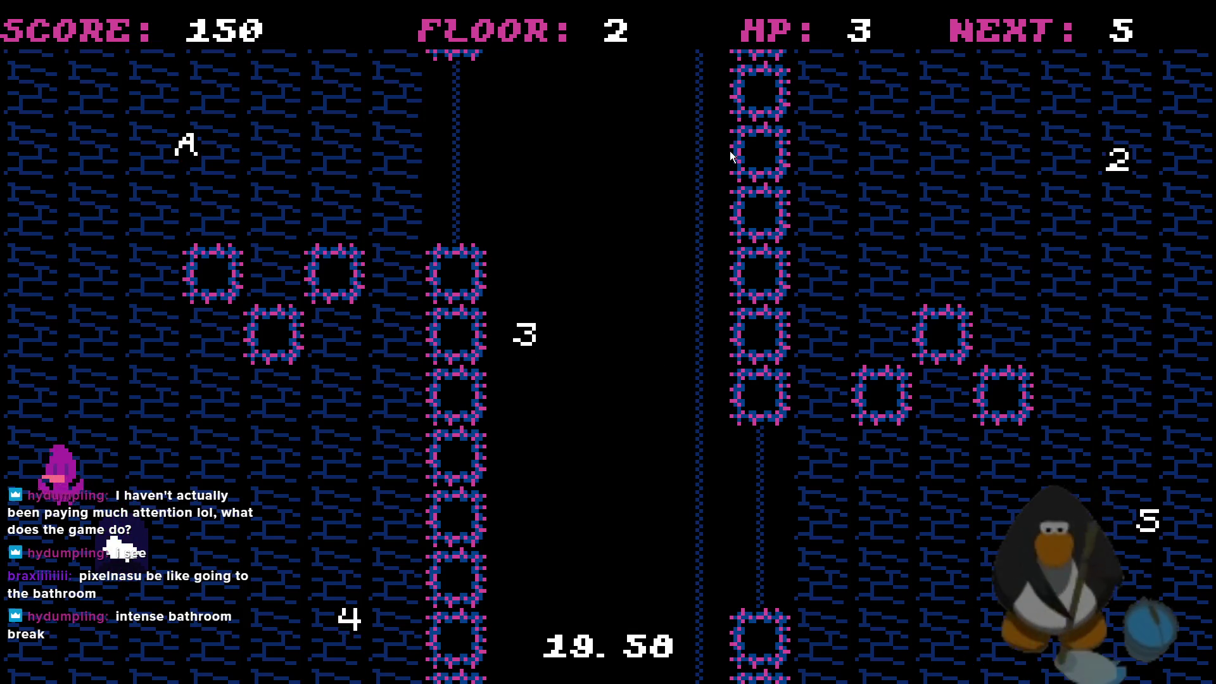
key(Up)
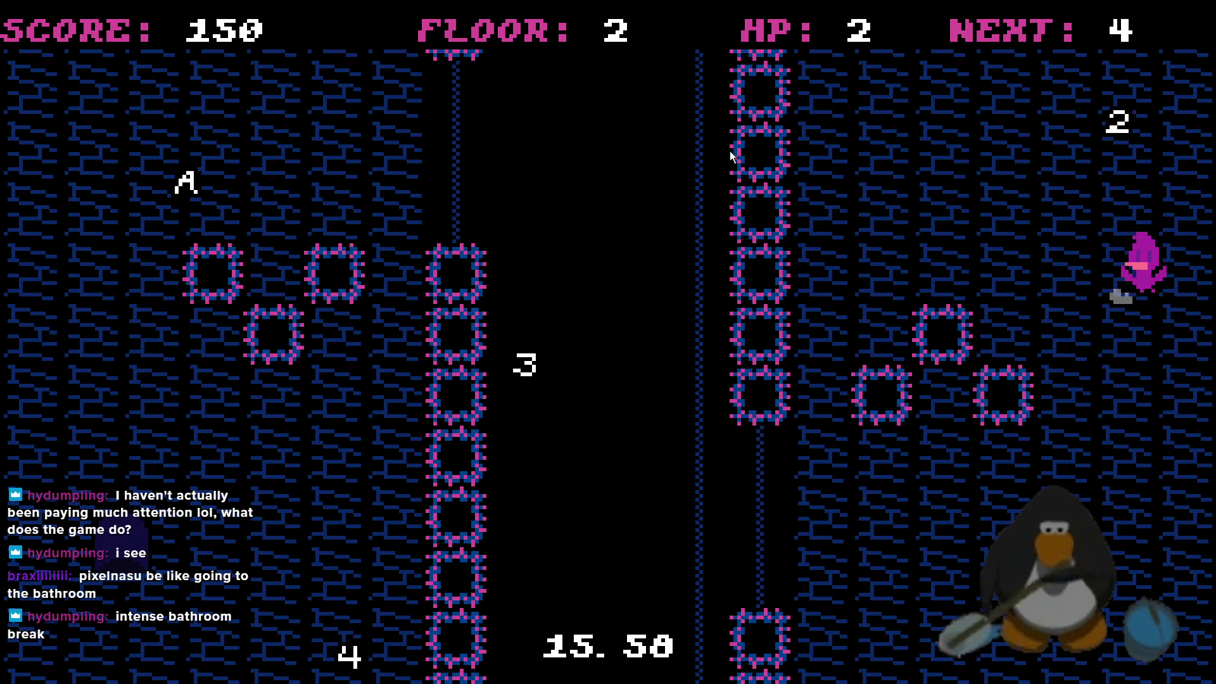
key(Up)
Collect the 4, 3, 2 and A pickups in order to clear the floor-2 room
key(Up)
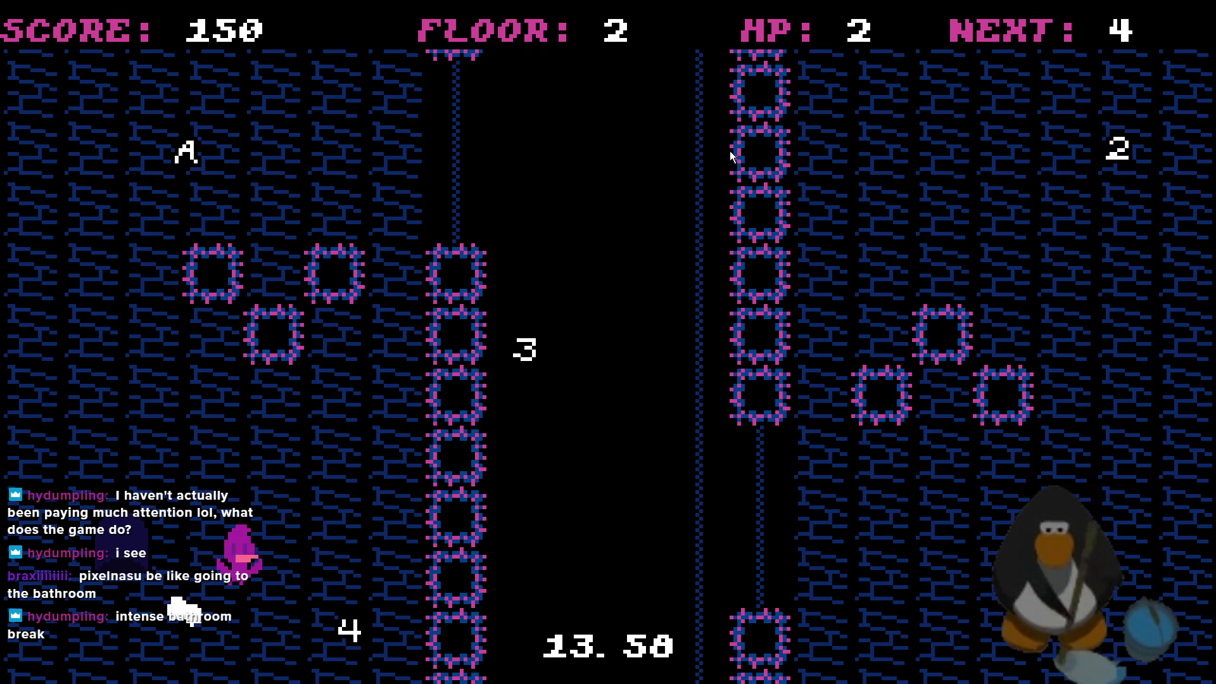
key(Left)
key(Up)
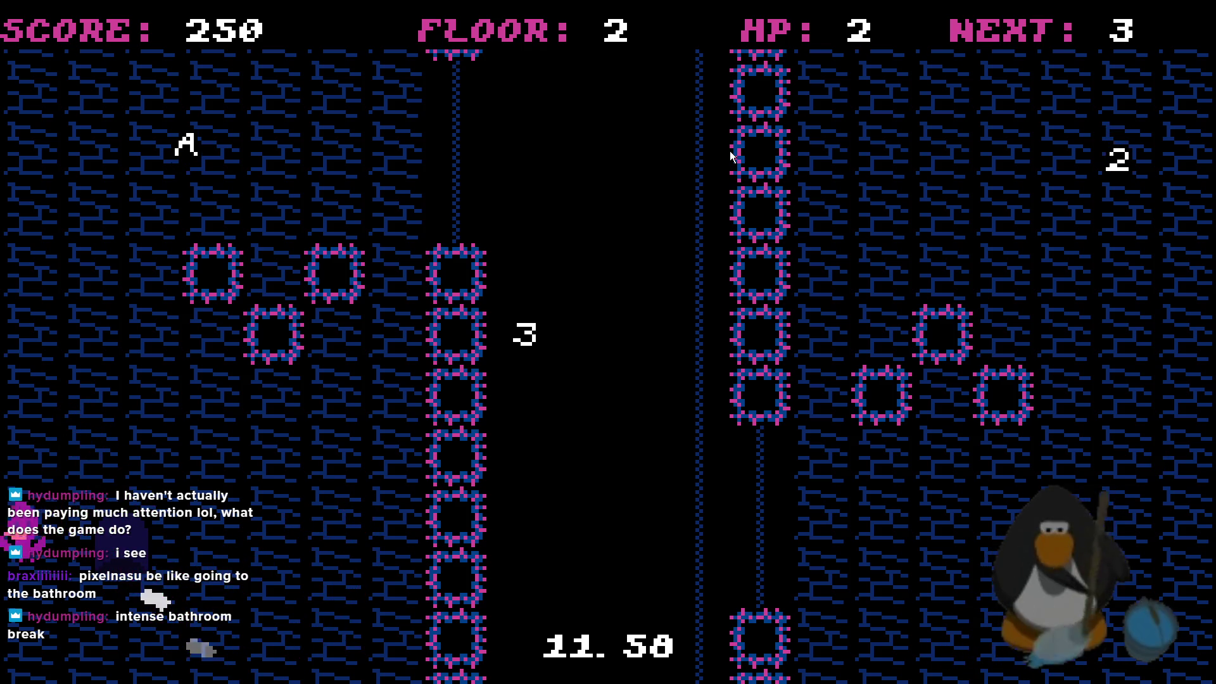
key(Up)
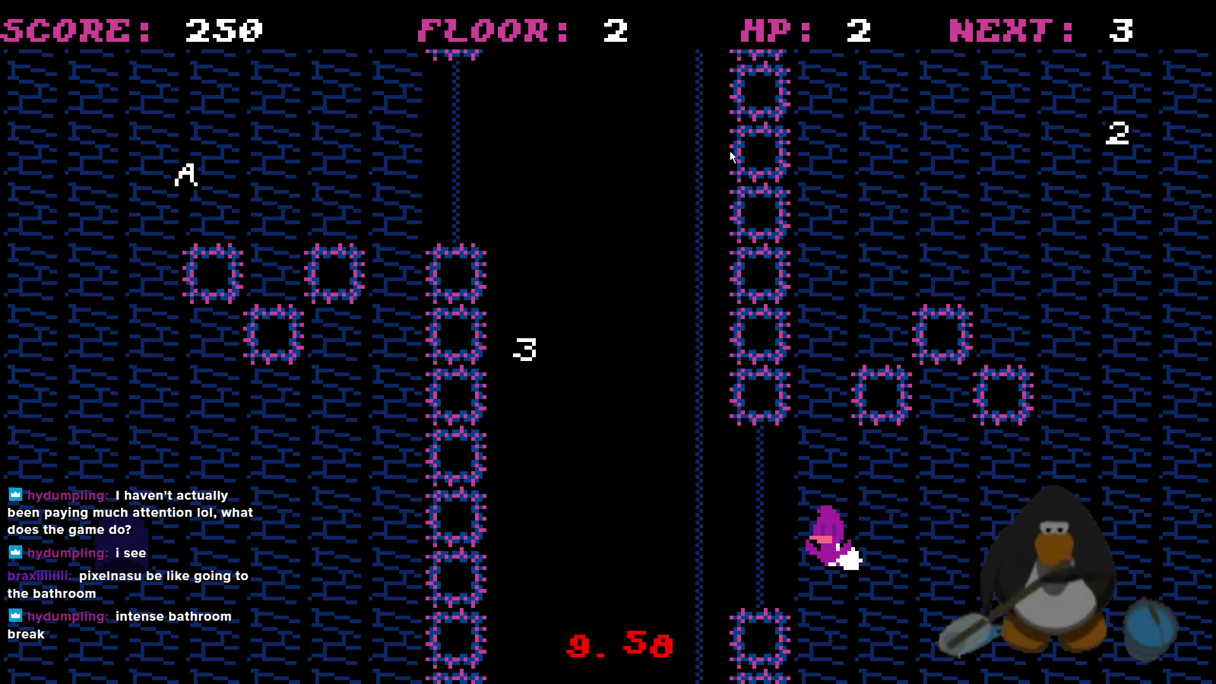
key(Up)
key(Right)
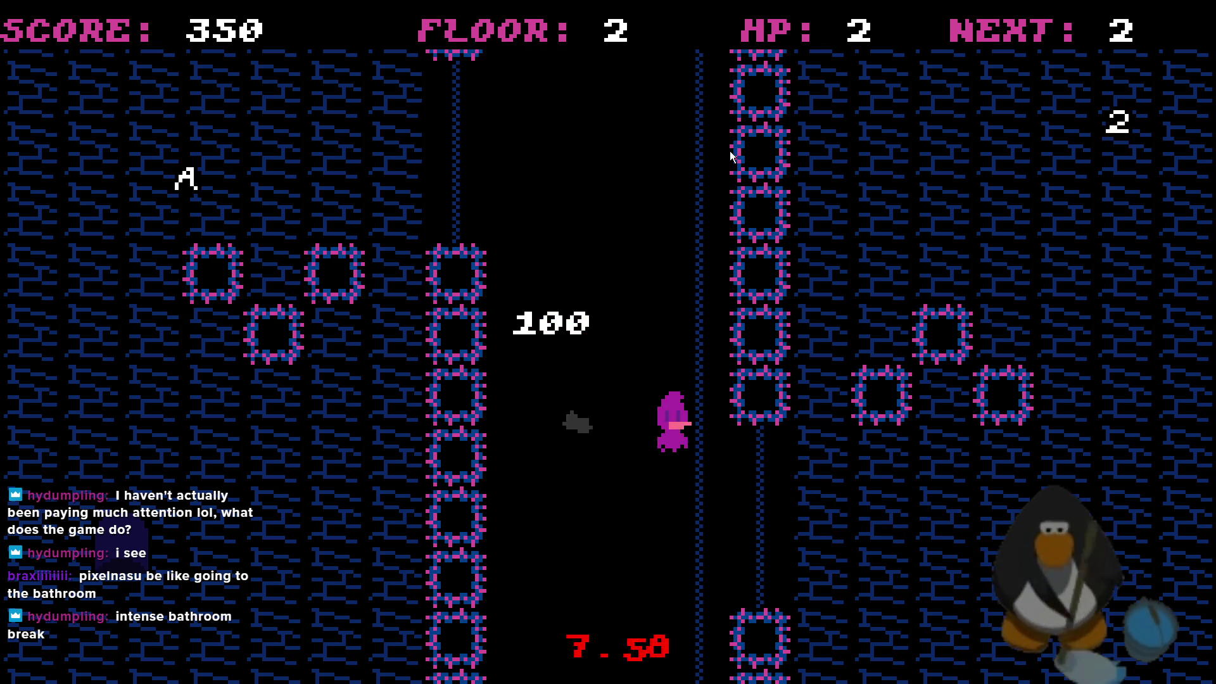
key(Right)
key(Up)
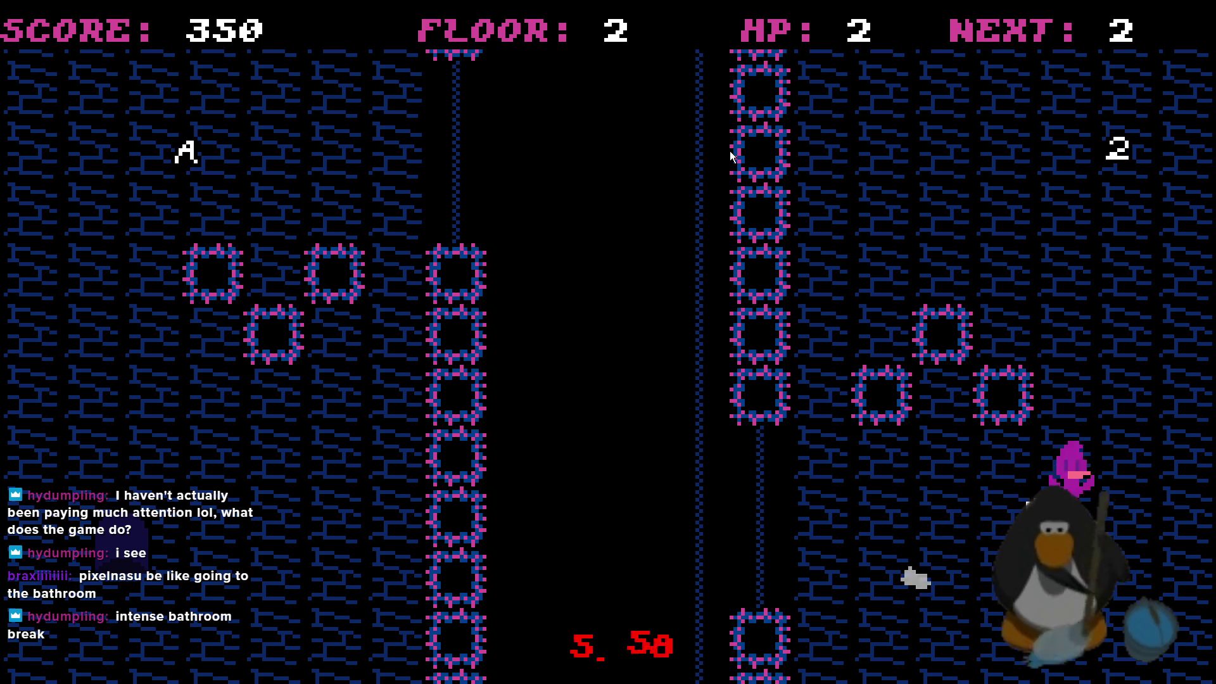
key(Up)
key(Up)
key(Up)
key(Up)
key(Right)
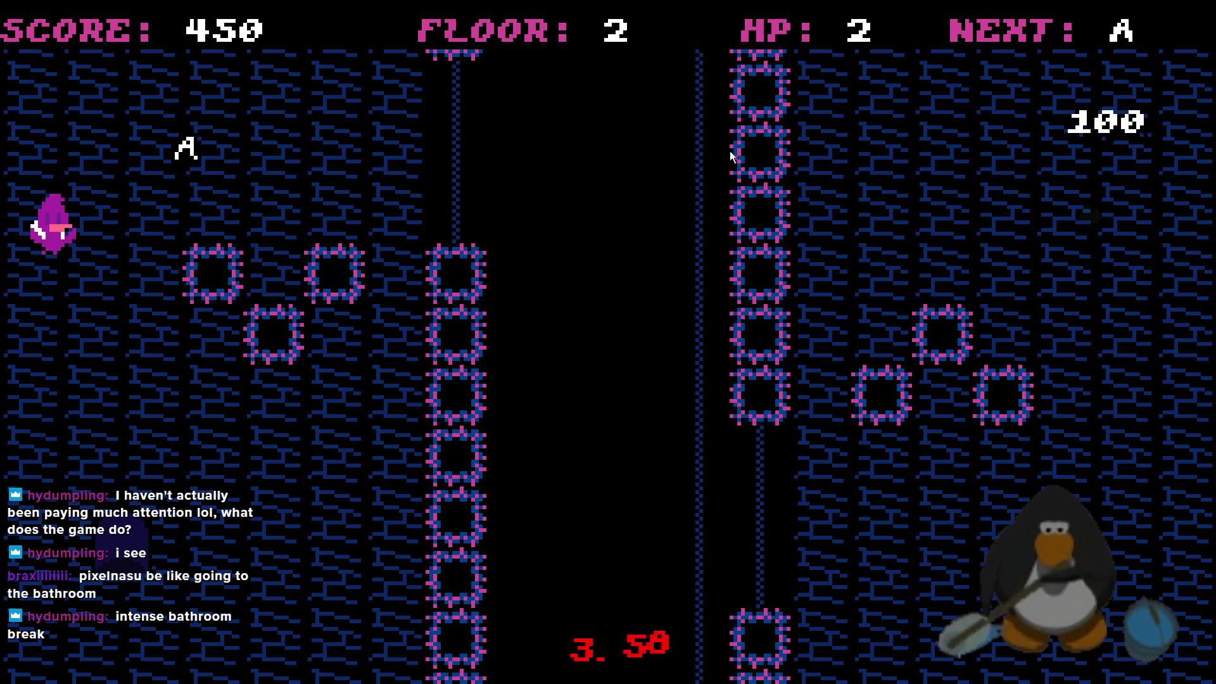
key(Up)
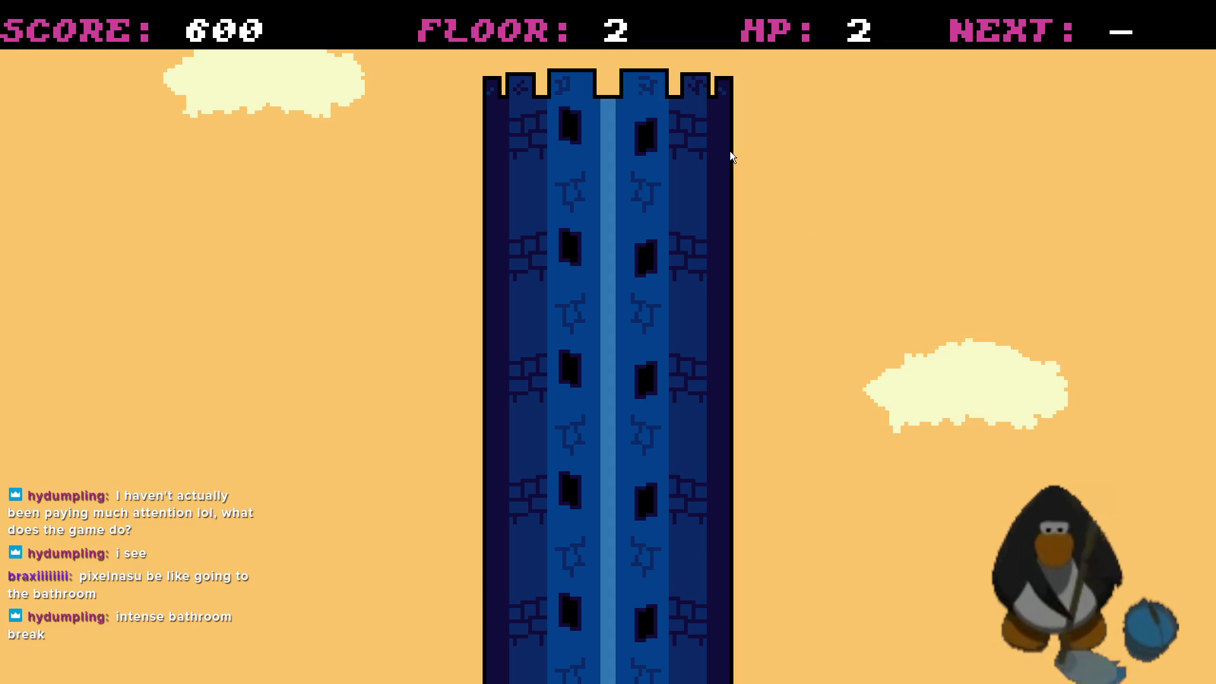
Clear floor 3 by collecting the 5, 4, 3, 2 and A markers in order
key(Up)
key(Right)
key(Down)
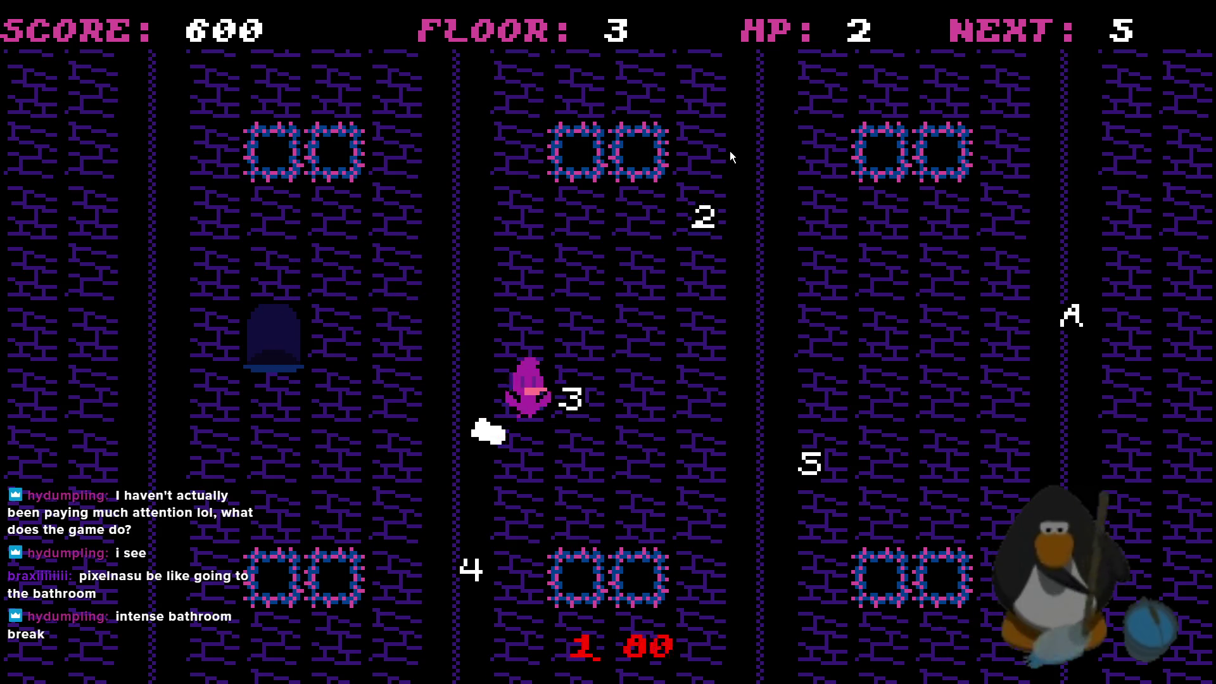
key(Right)
key(Down)
key(Left)
key(Down)
key(Right)
key(Up)
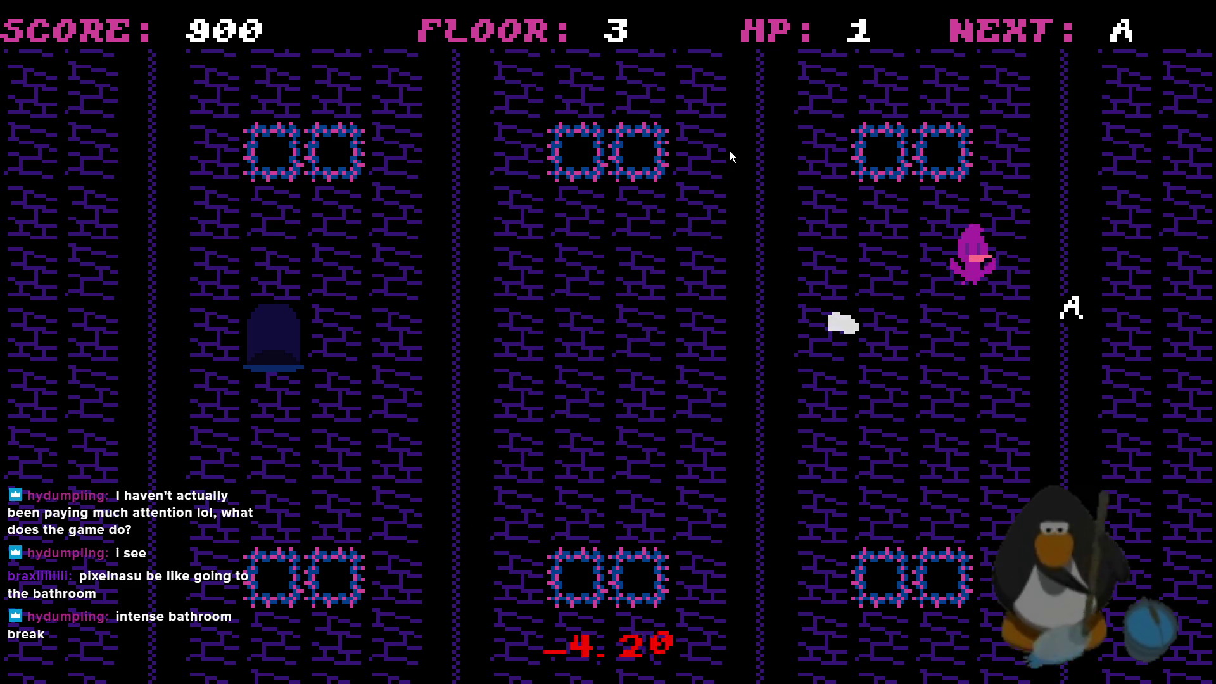
key(Left)
key(Up)
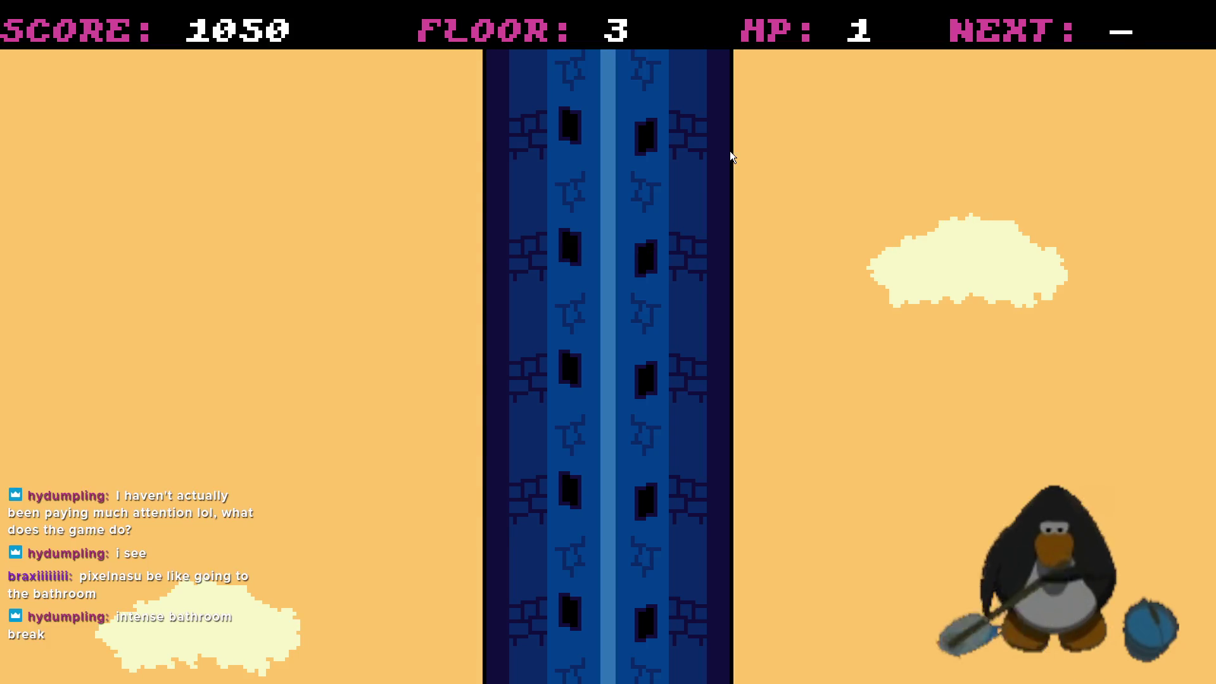
Clear floor 4 by collecting 5, 3, 2 and A, reaching floor 5 at 1600 points
key(Up)
key(Right)
key(Right)
key(Right)
key(Right)
key(Right)
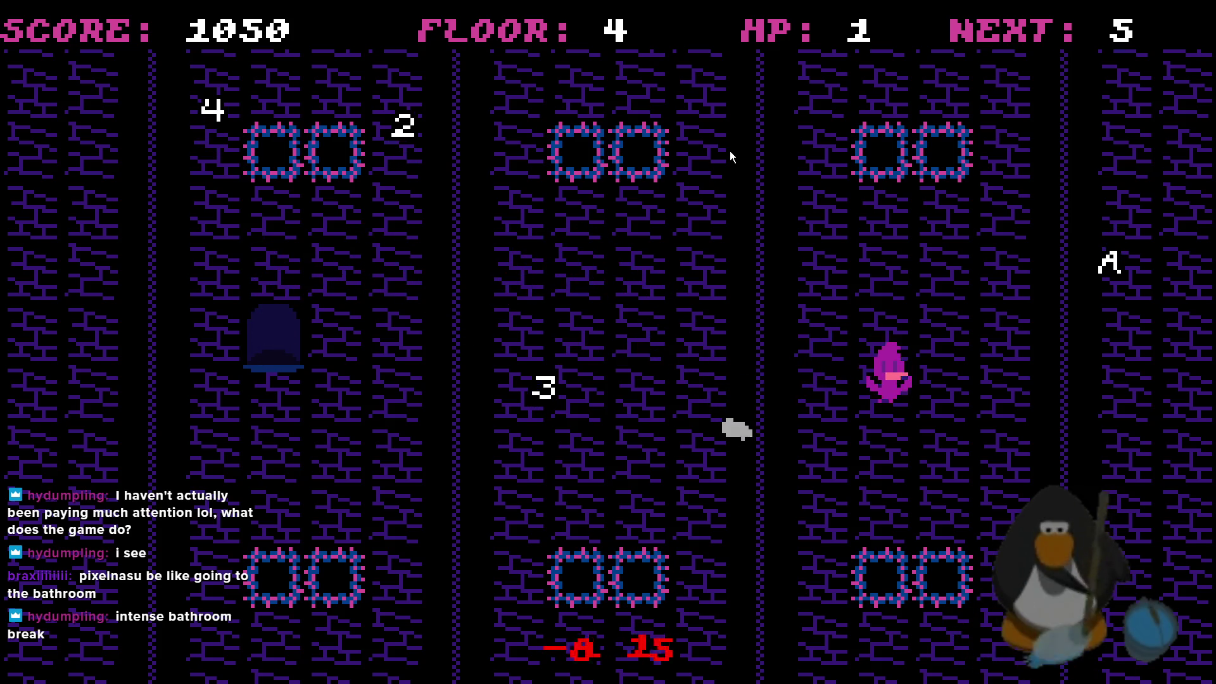
key(Left)
key(Right)
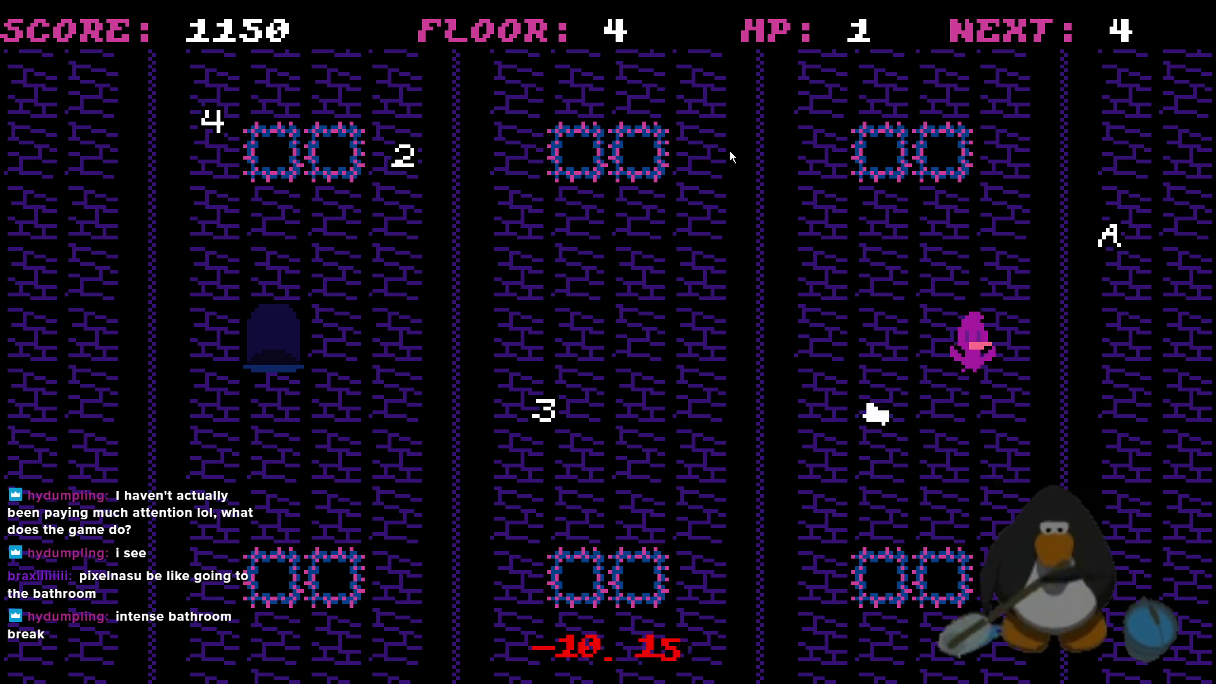
key(Right)
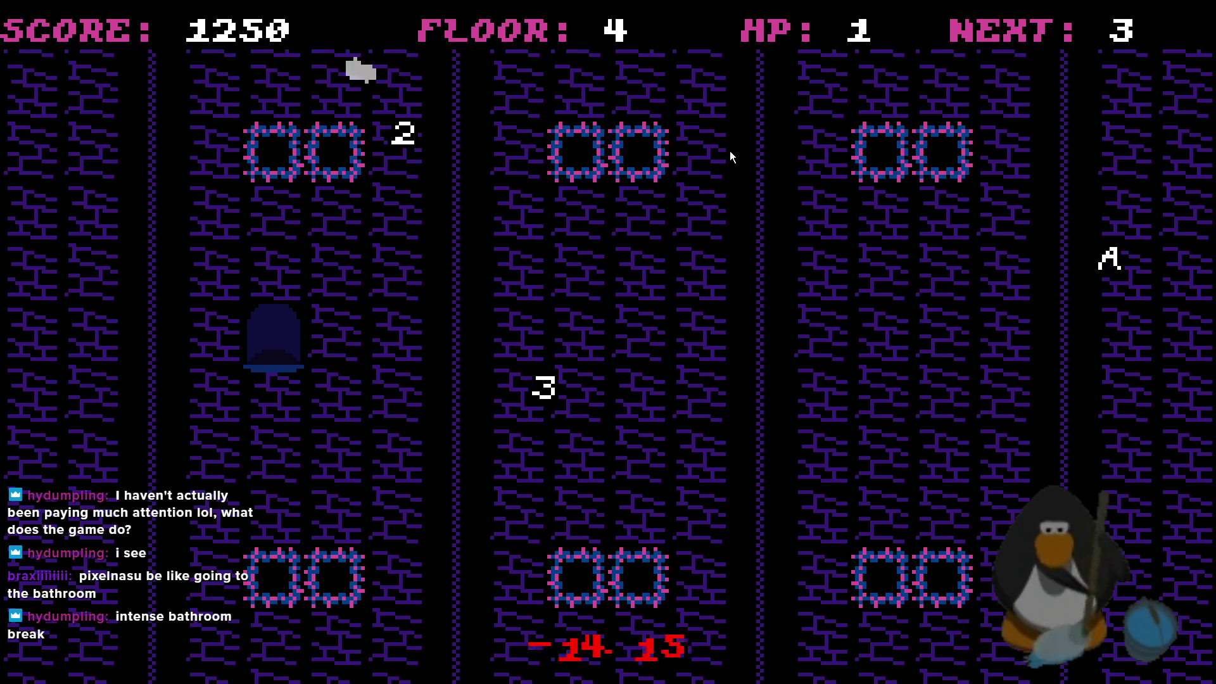
key(Right)
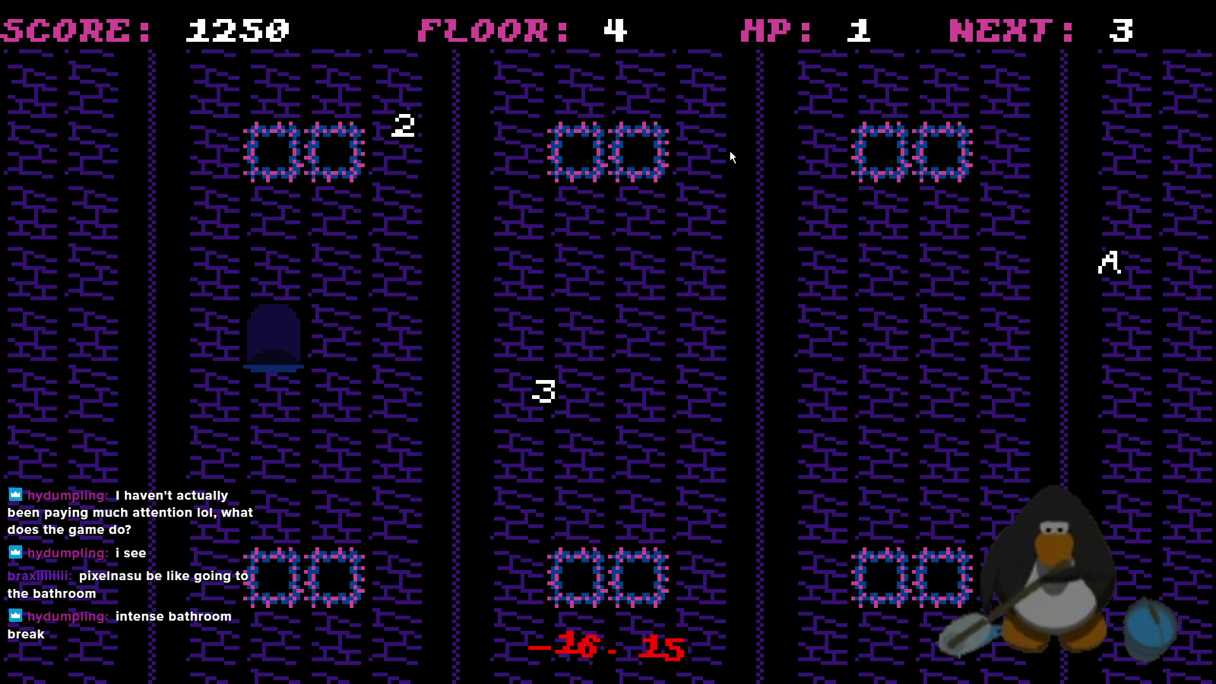
key(Left)
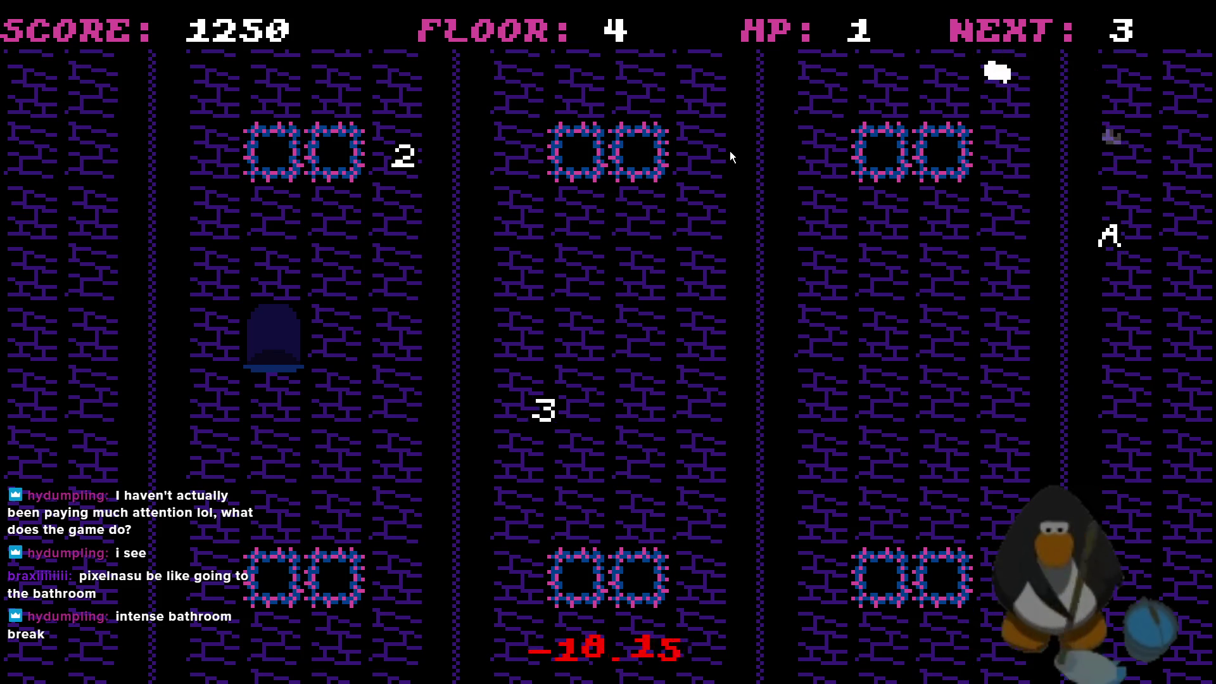
key(Down)
key(Up)
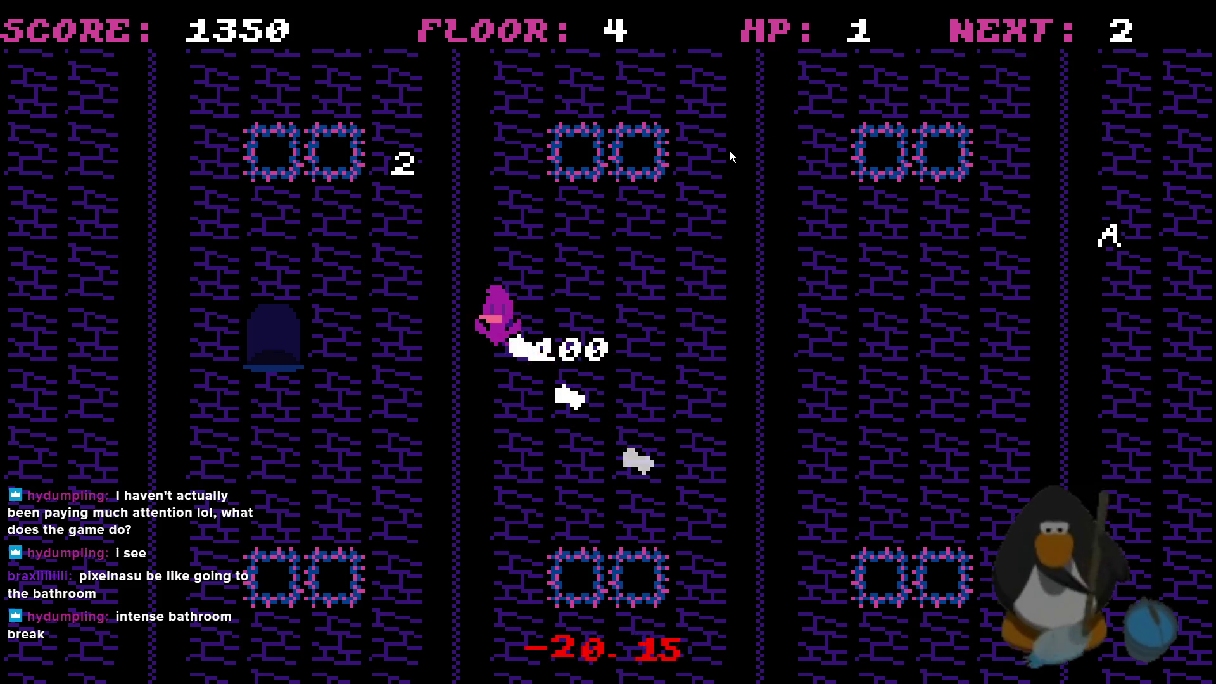
key(Right)
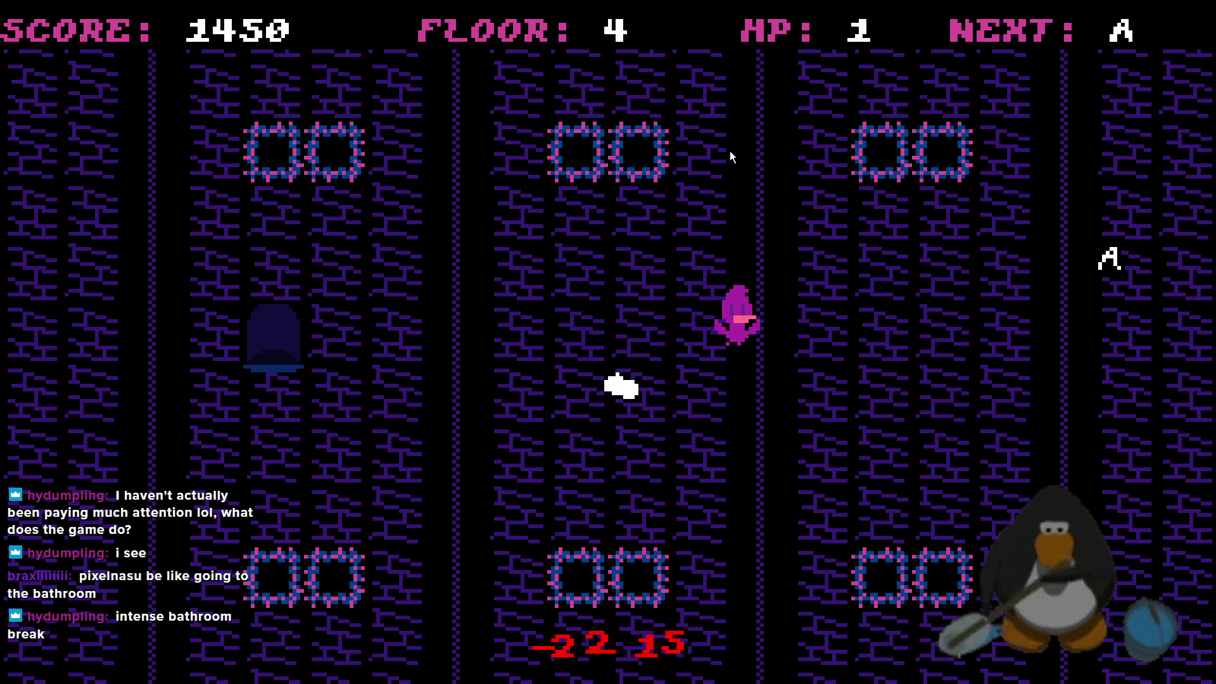
key(Left)
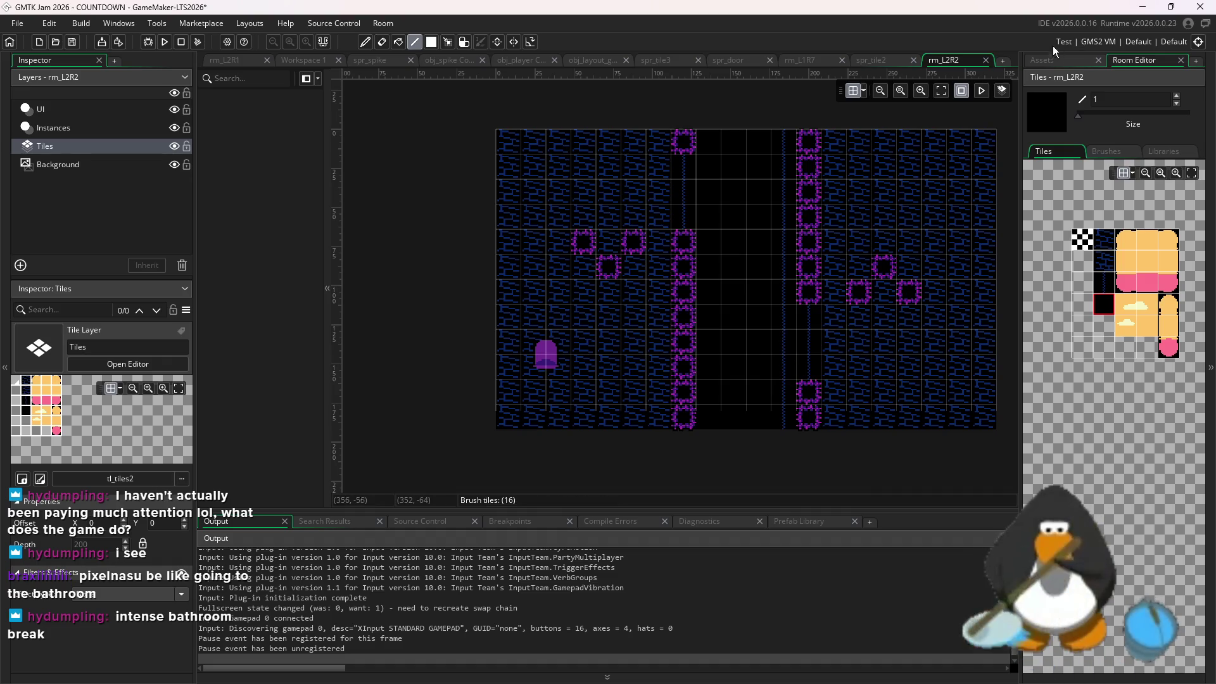
Erase the tile columns beside the spike columns and repaint the left side with blue wall tiles
click(1051, 66)
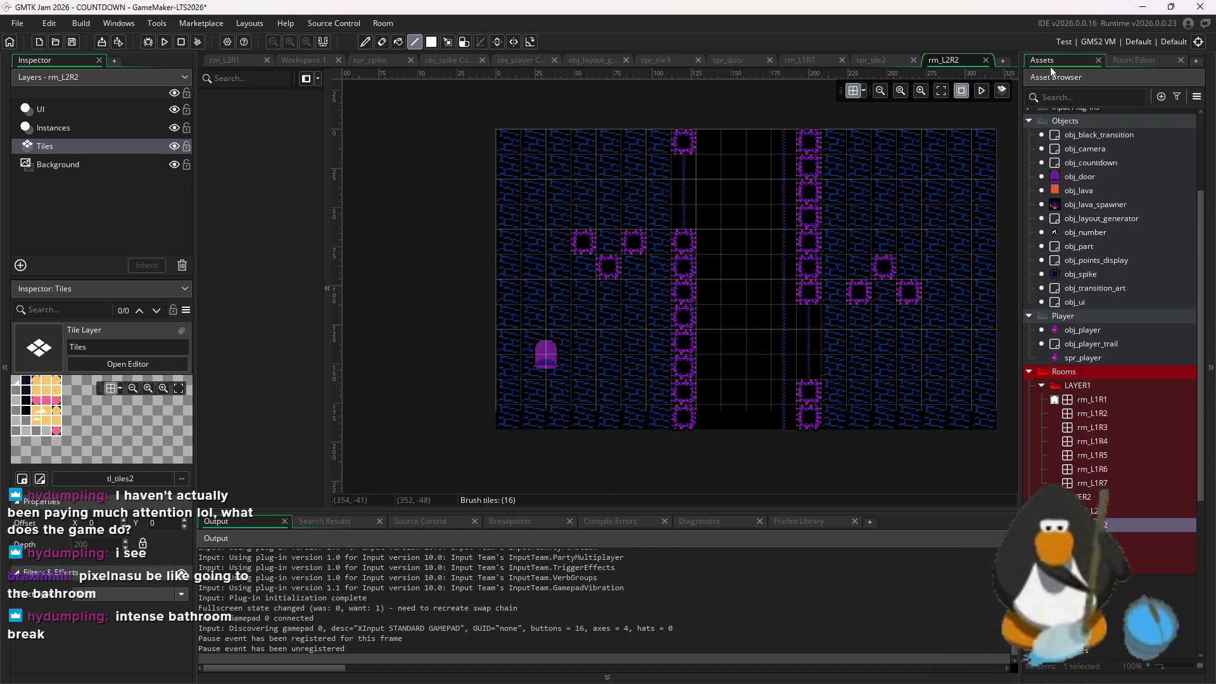
click(1089, 273)
scroll(855, 314, up, 1)
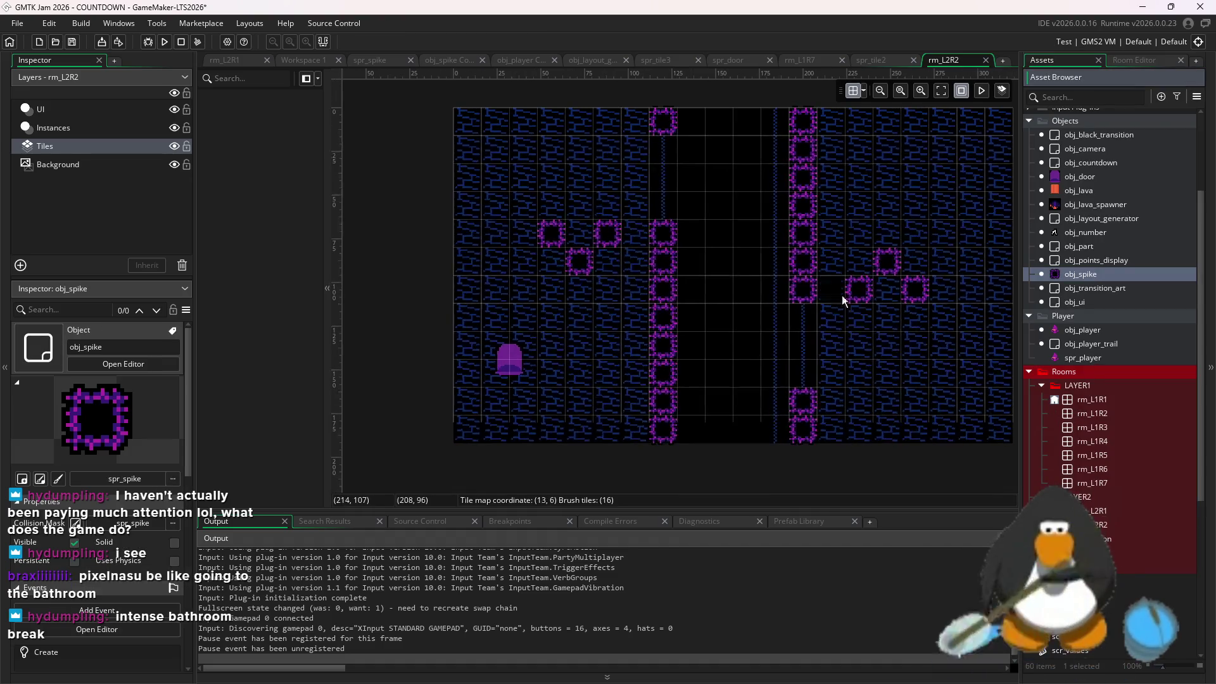
drag(645, 139, 648, 353)
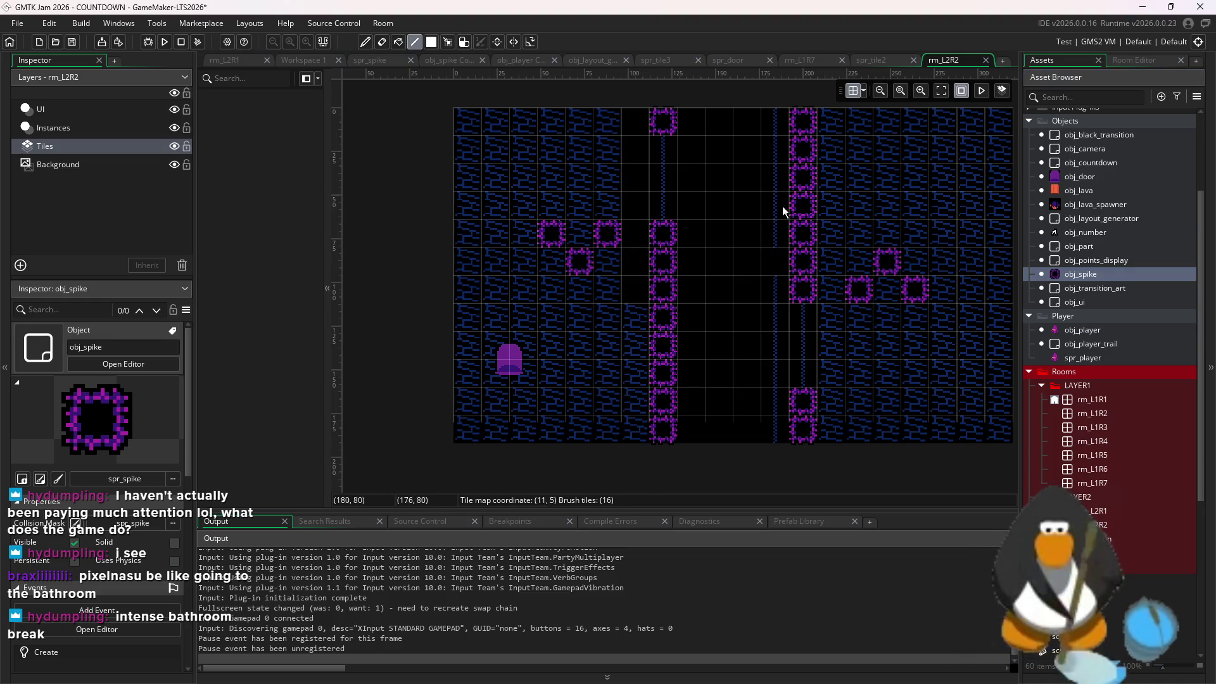
drag(845, 153, 835, 419)
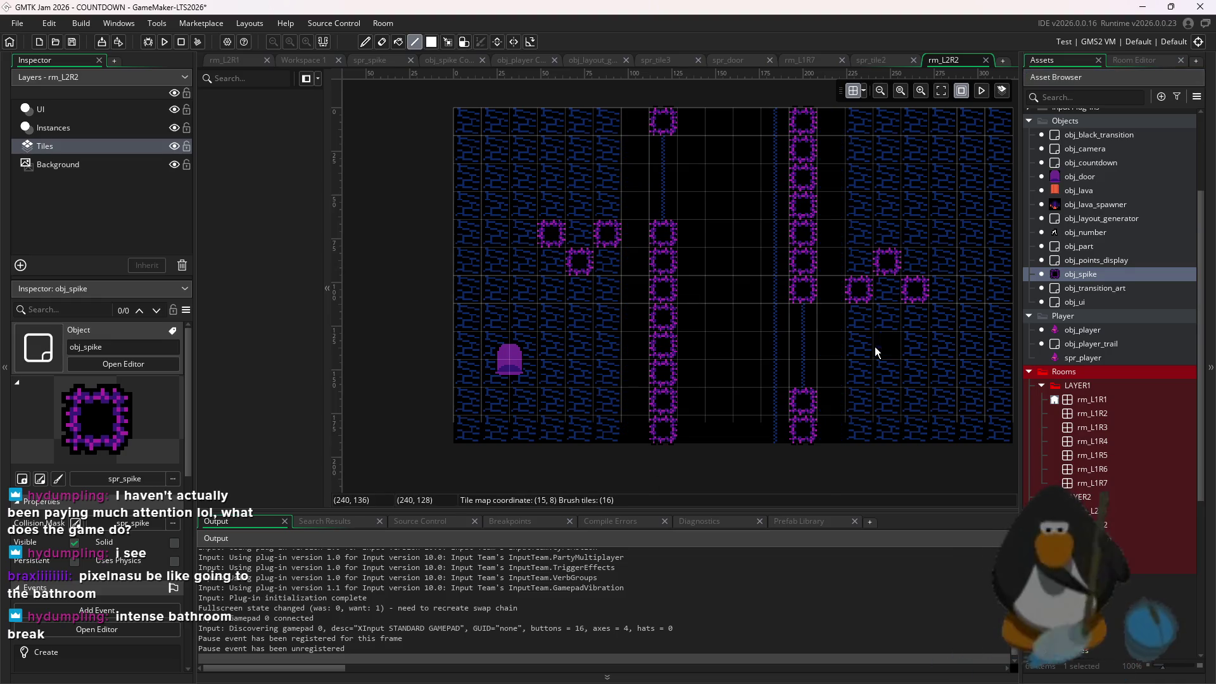
scroll(876, 345, down, 2)
scroll(932, 260, up, 3)
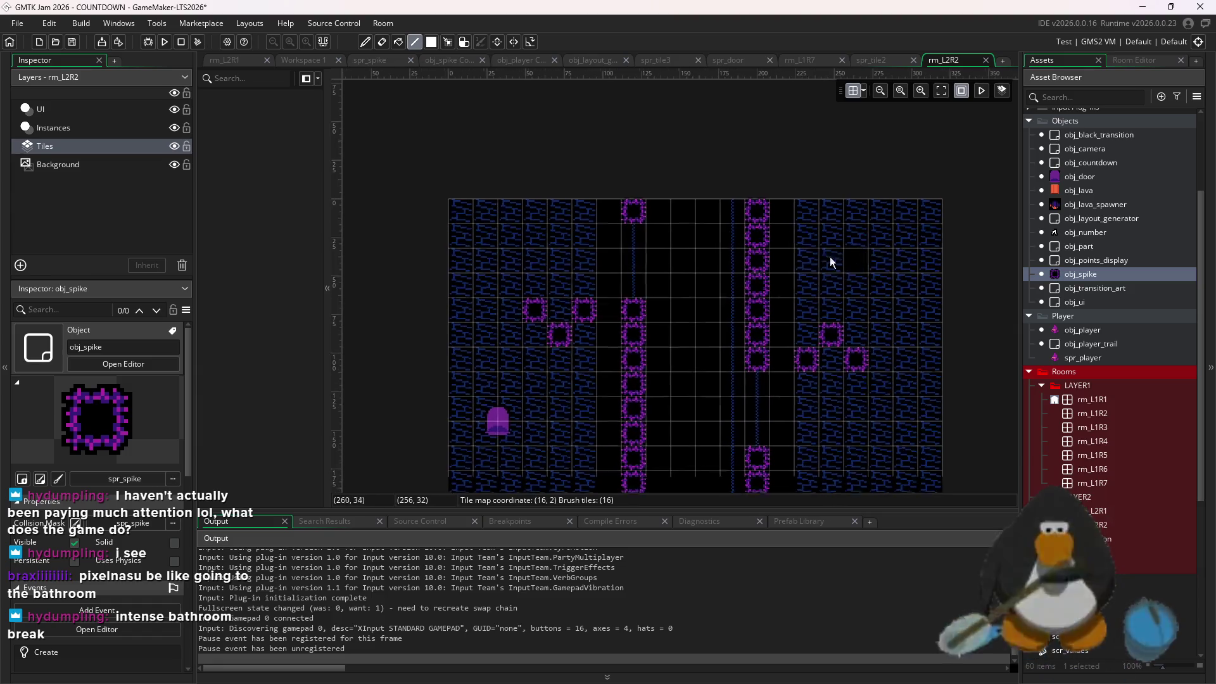
click(1126, 63)
click(1104, 241)
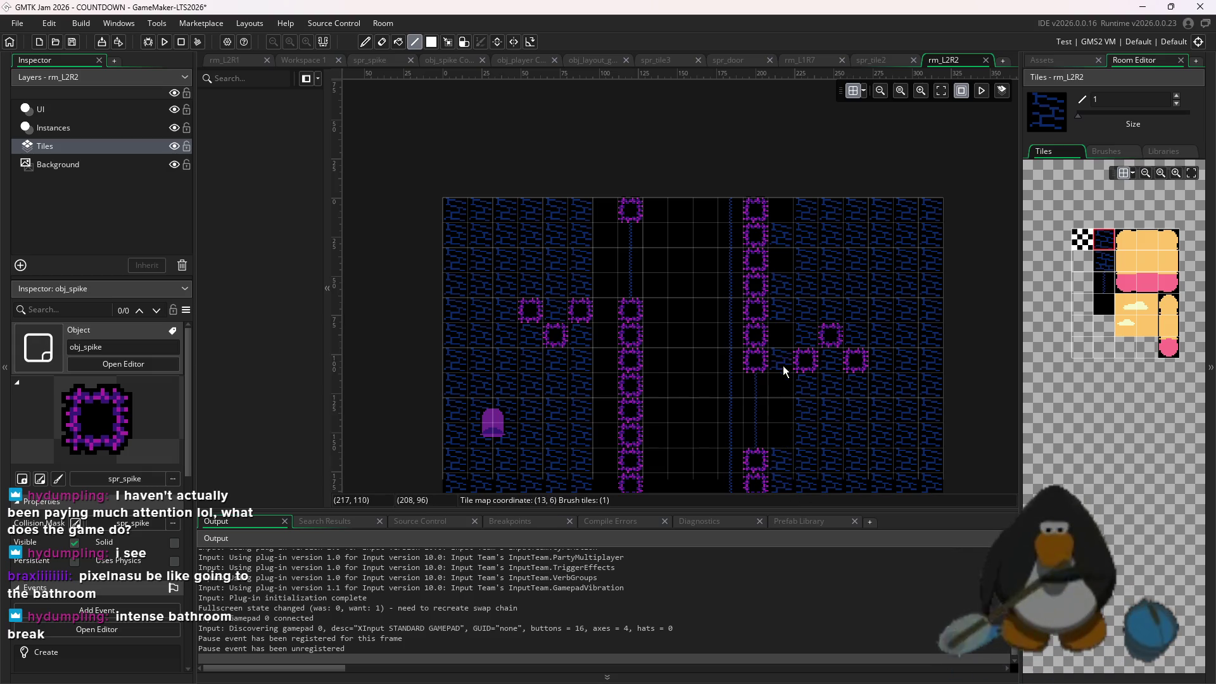
click(614, 309)
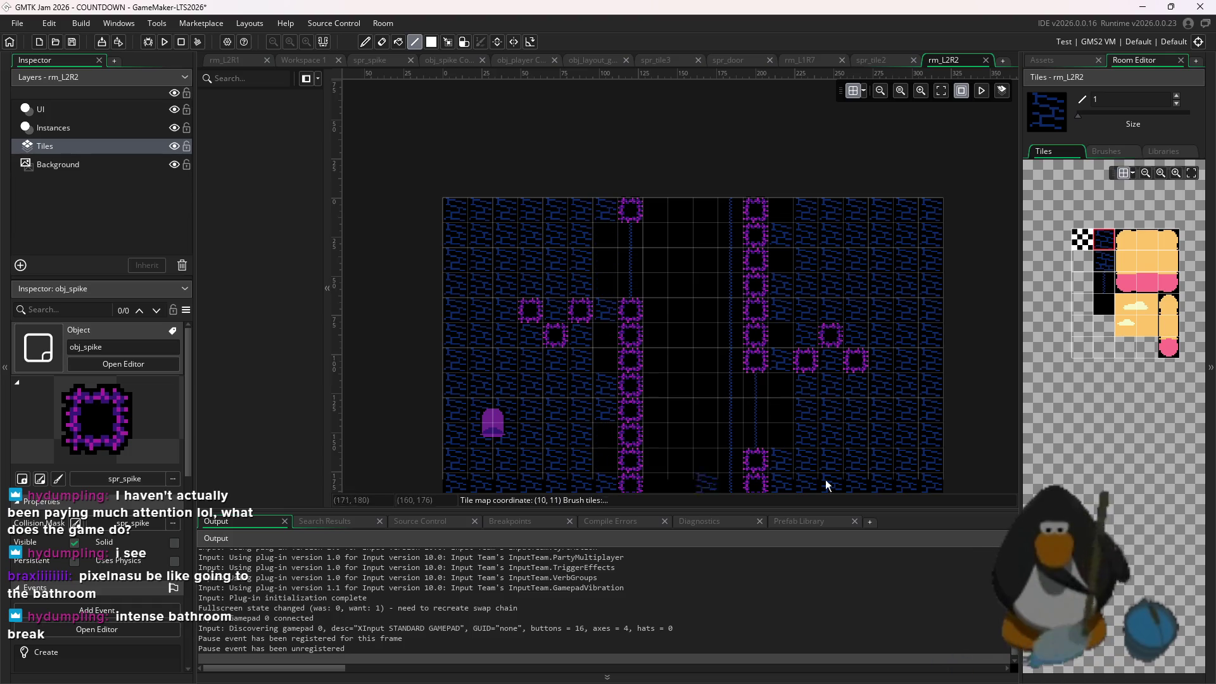
Paint dotted-line tile columns down columns 13 and 6, then select the Instances layer
scroll(872, 356, down, 3)
click(1103, 305)
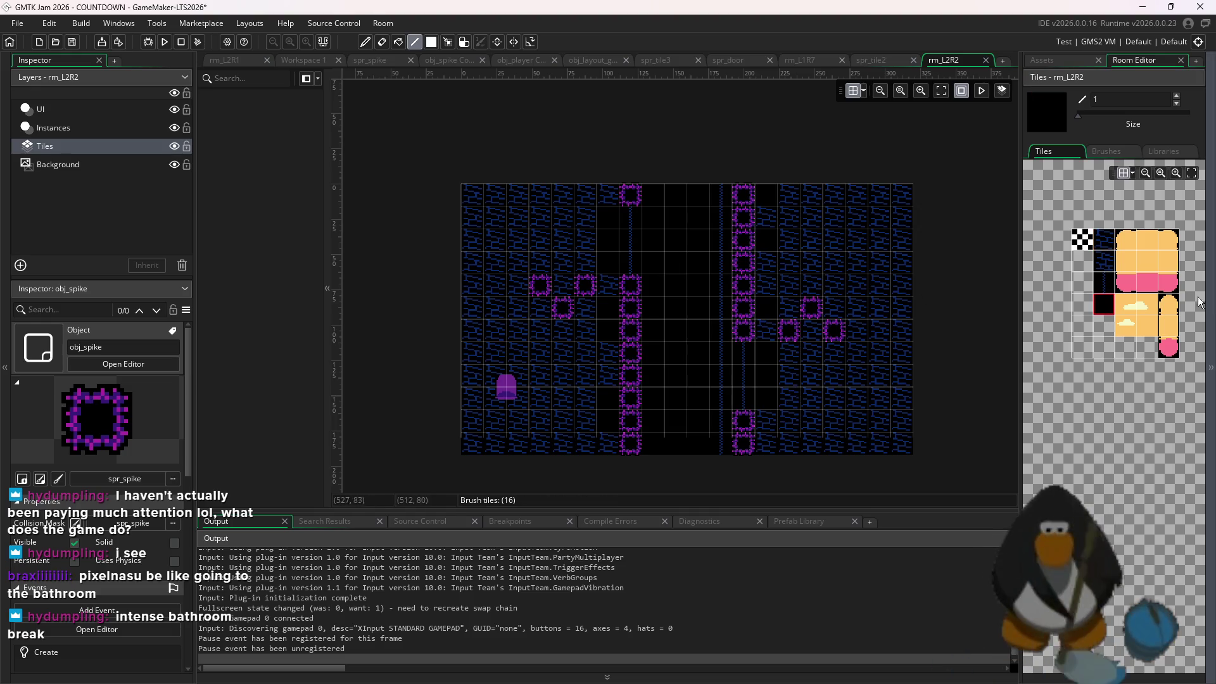
click(1103, 282)
scroll(760, 247, up, 1)
drag(760, 317, 763, 427)
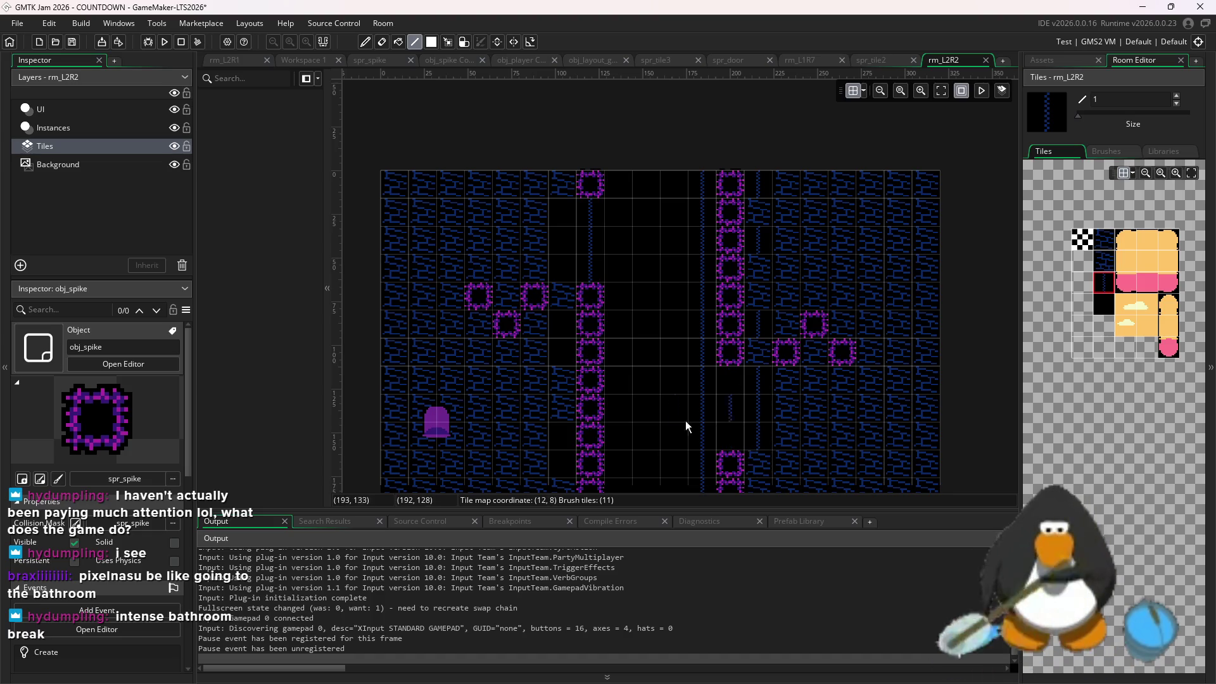
drag(570, 459, 564, 318)
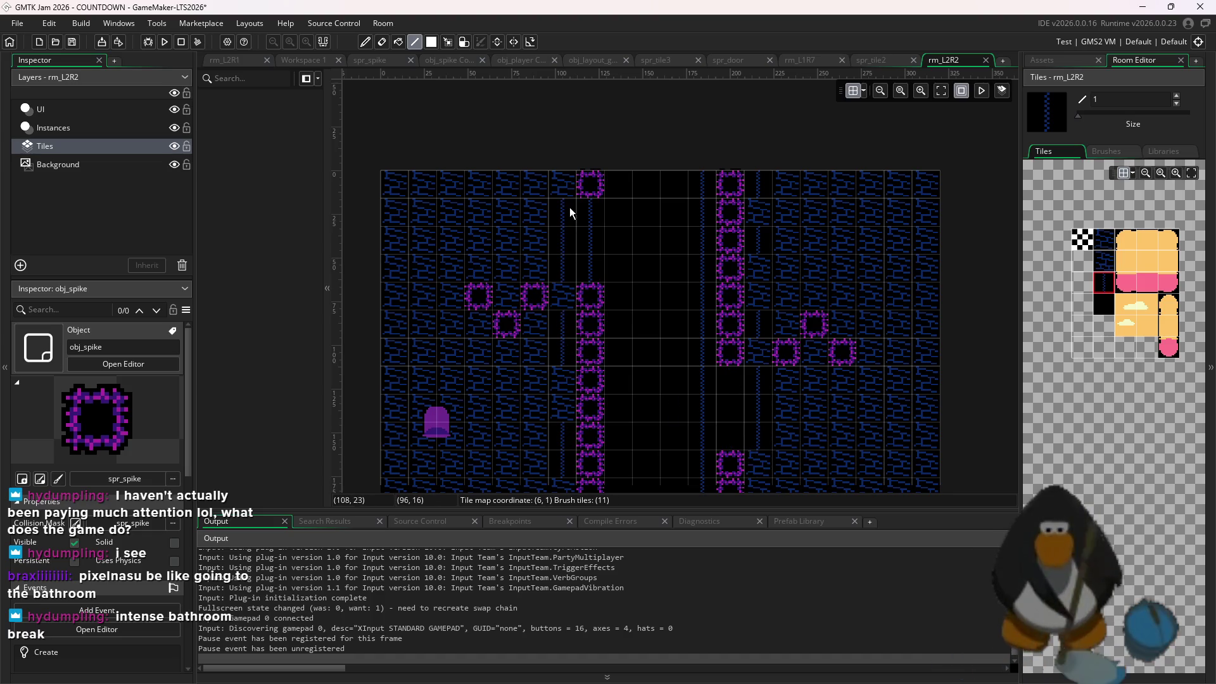
scroll(943, 423, down, 1)
scroll(898, 393, up, 1)
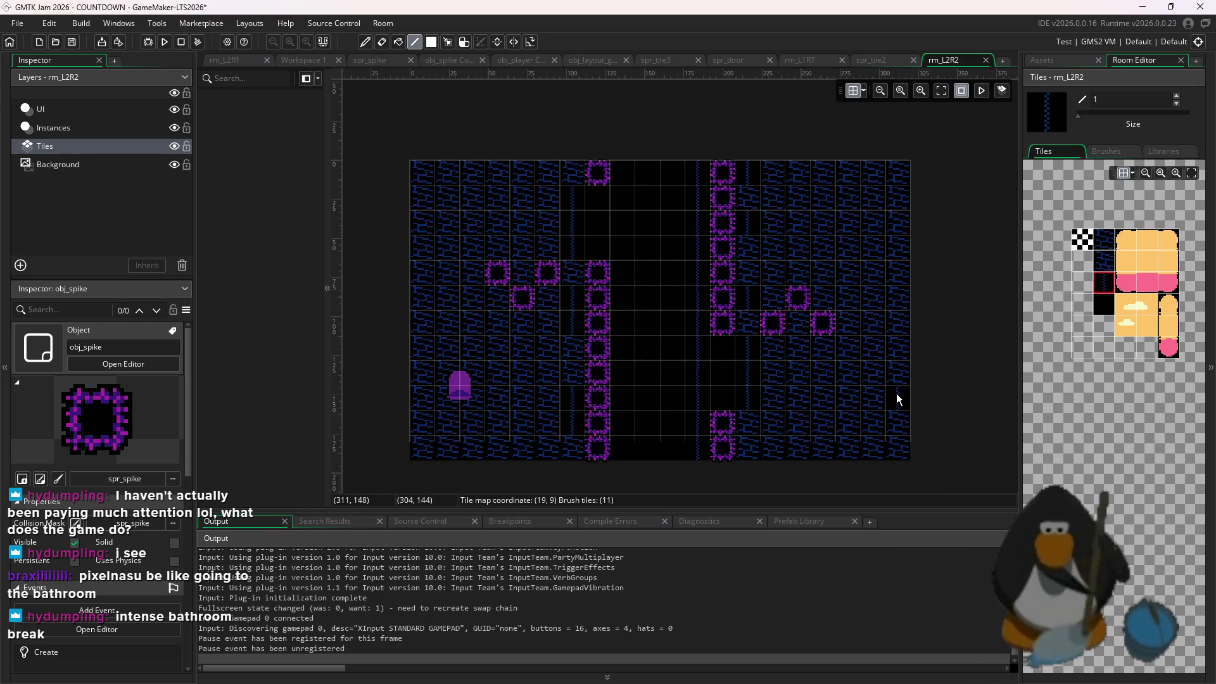
click(53, 127)
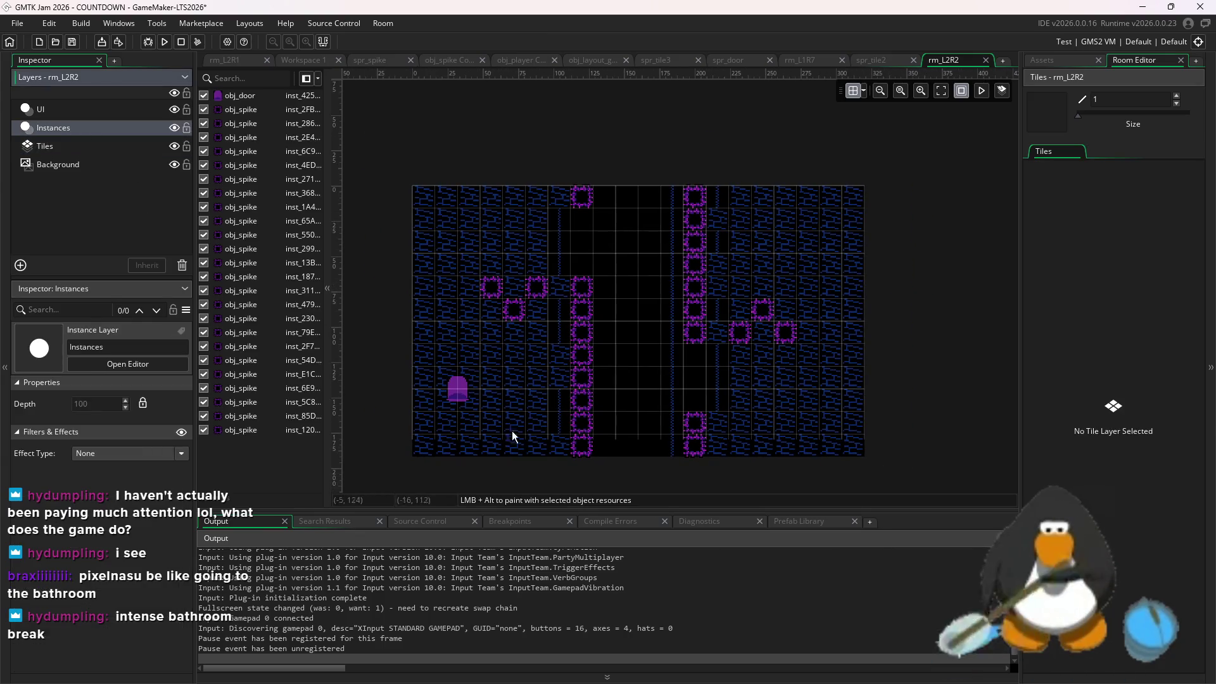
Move the door instance up and left onto the grid, then select rm_L2R2 in Assets
scroll(394, 362, up, 1)
scroll(394, 363, up, 3)
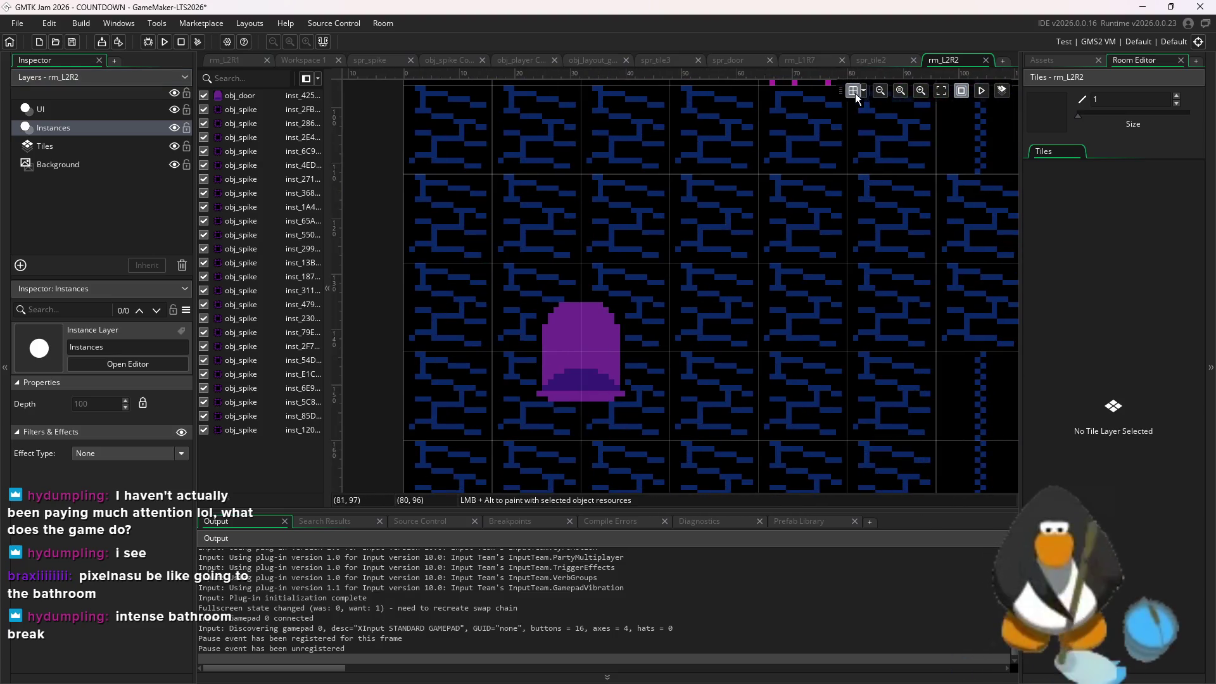
click(568, 348)
drag(567, 349, 528, 304)
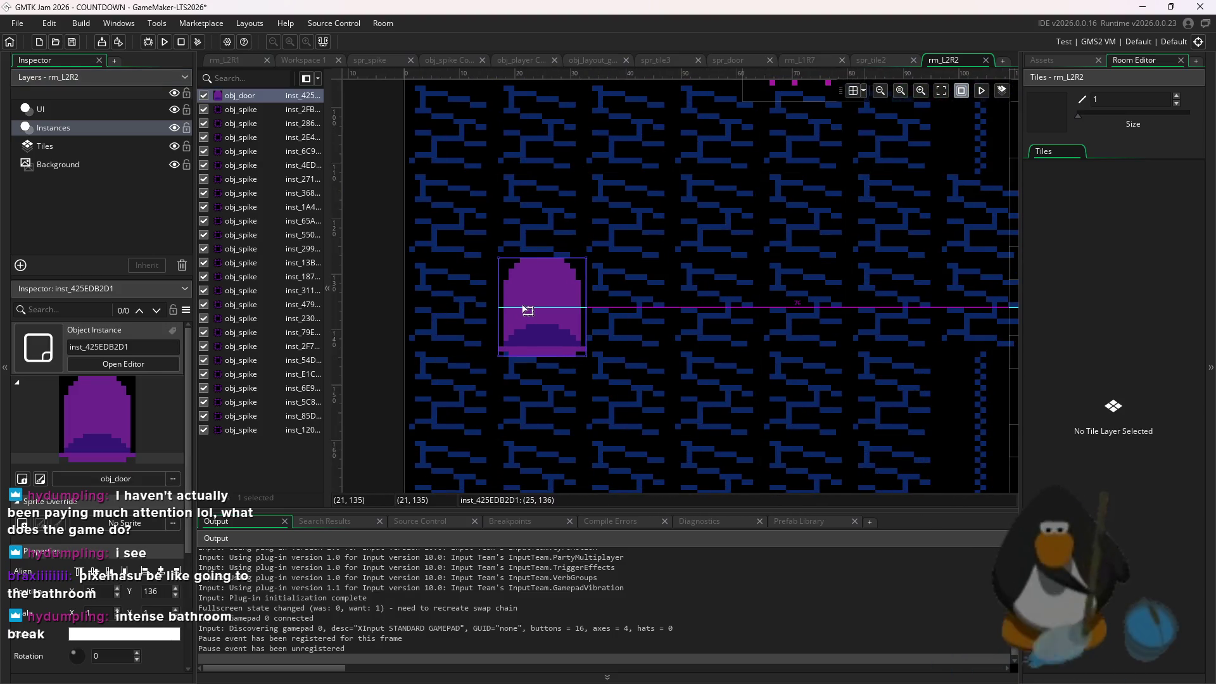
key(Down)
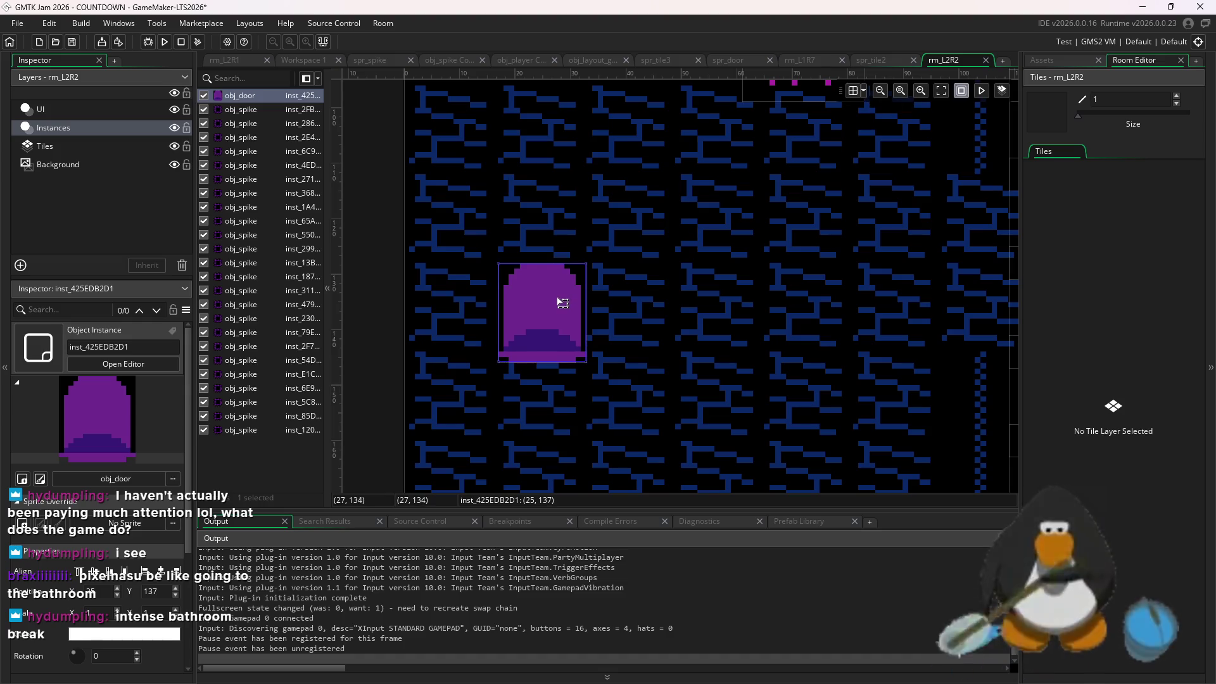
click(864, 91)
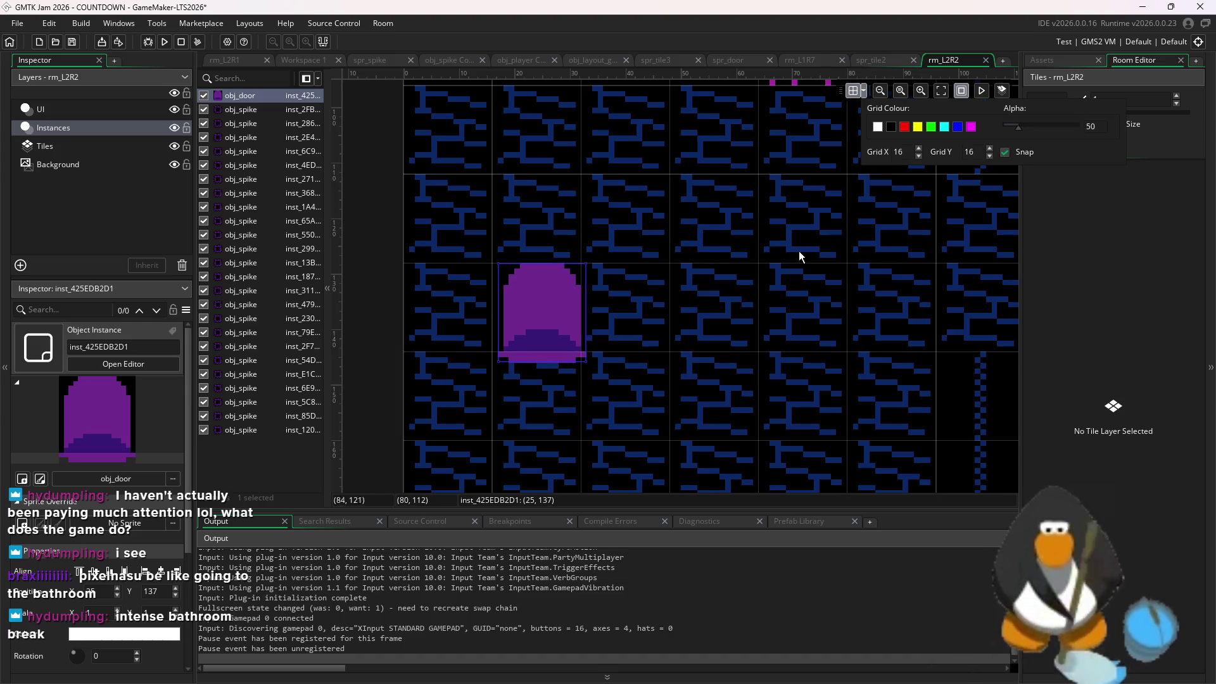
mouse_move(568, 301)
mouse_down()
mouse_move(543, 298)
mouse_move(519, 252)
mouse_move(543, 320)
mouse_up()
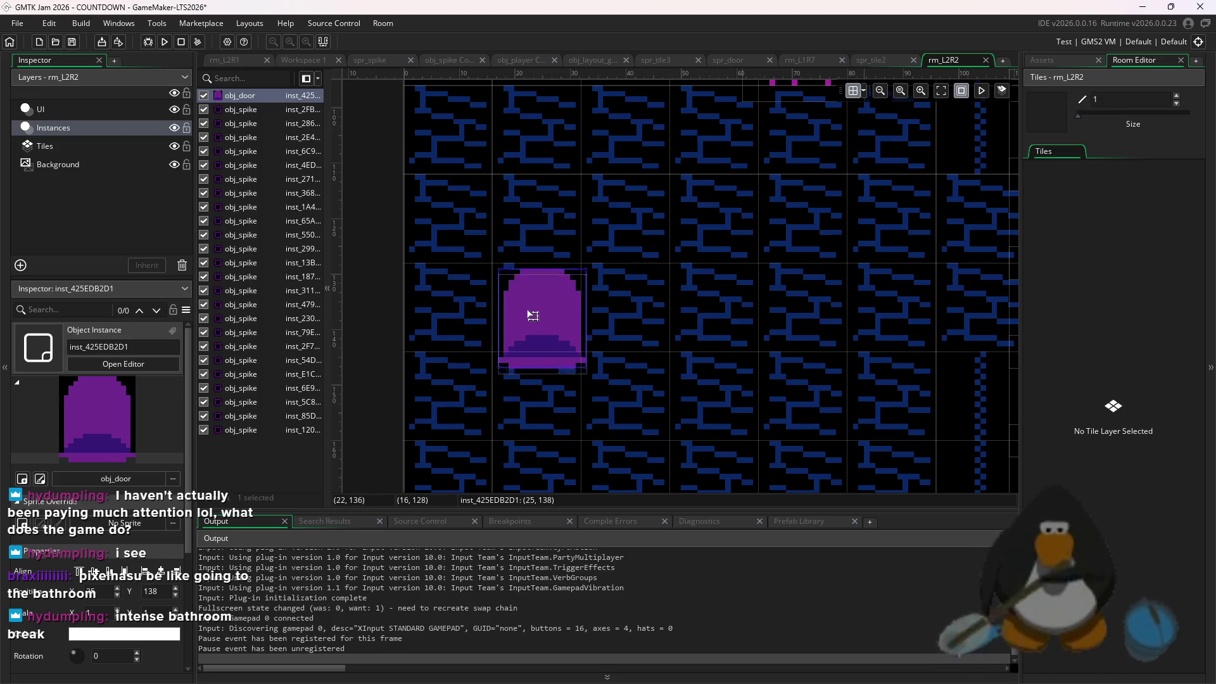
scroll(666, 283, down, 5)
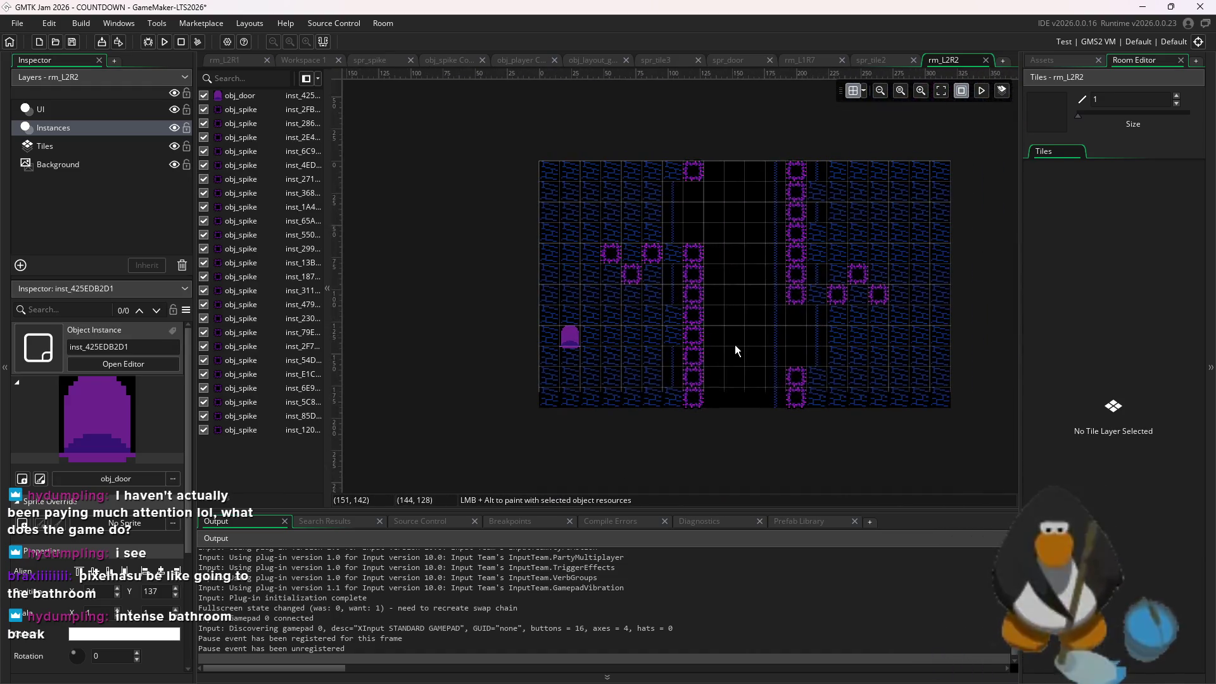
click(1061, 58)
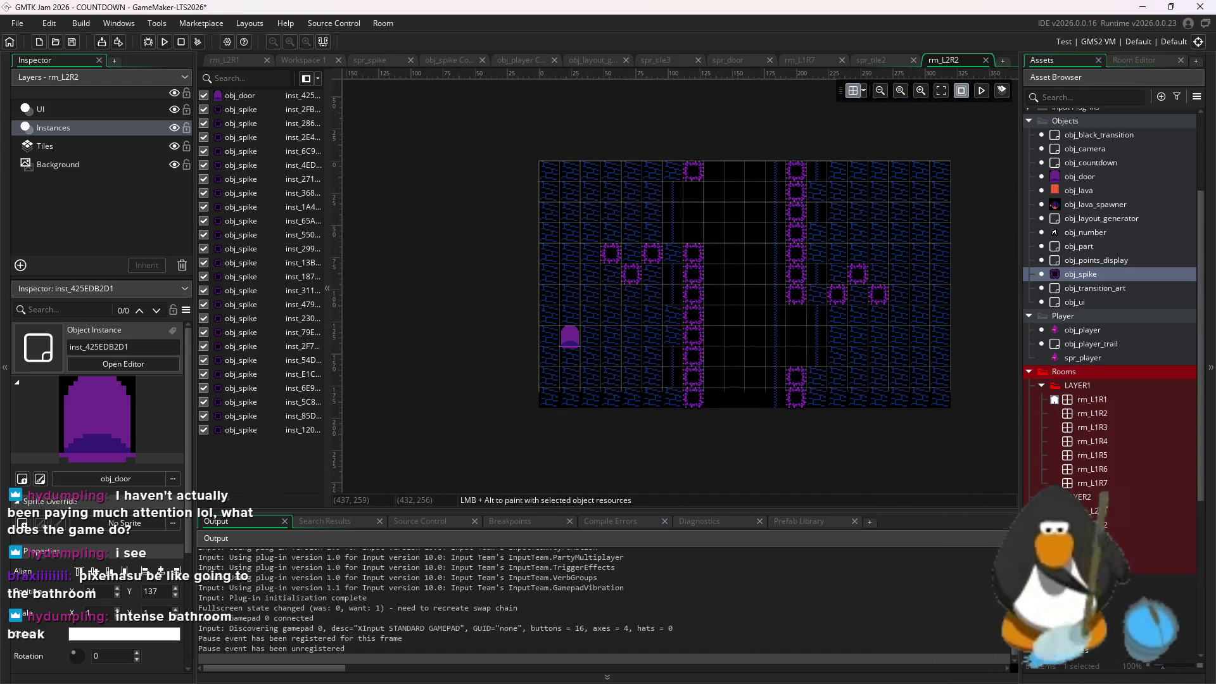
click(1104, 522)
Duplicate rm_L2R2 as rm_L2R2_1 and box-select all the spike instances
right_click(1103, 522)
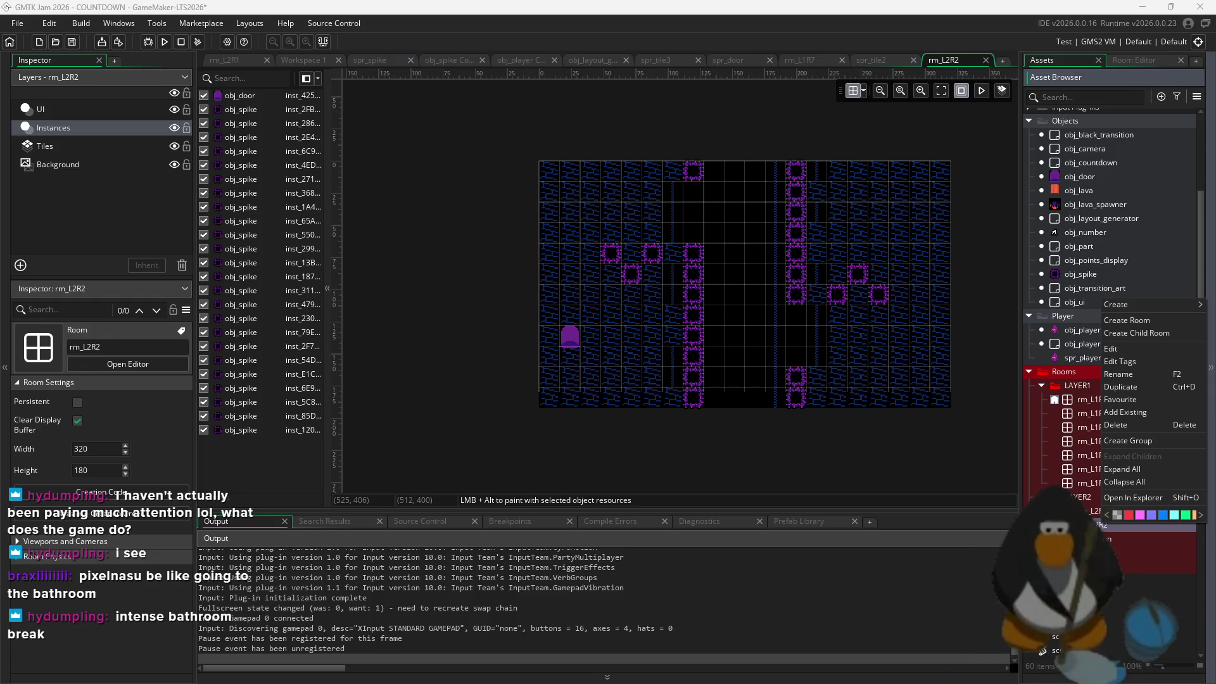
click(1121, 386)
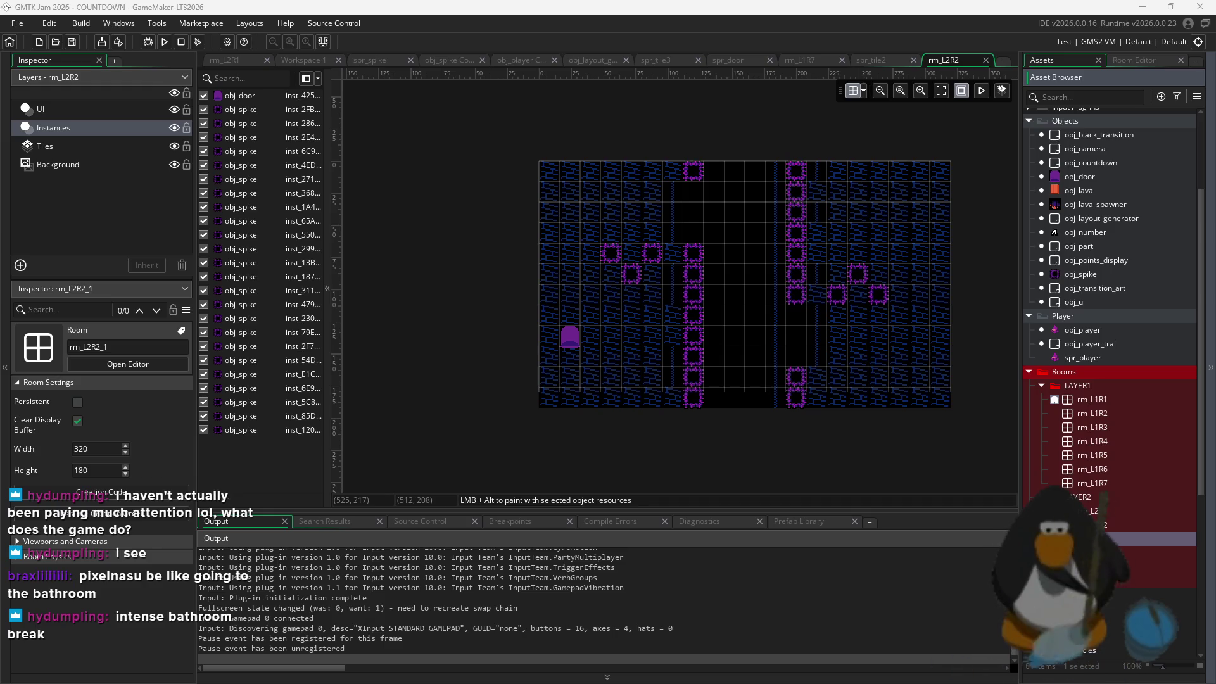
click(1110, 539)
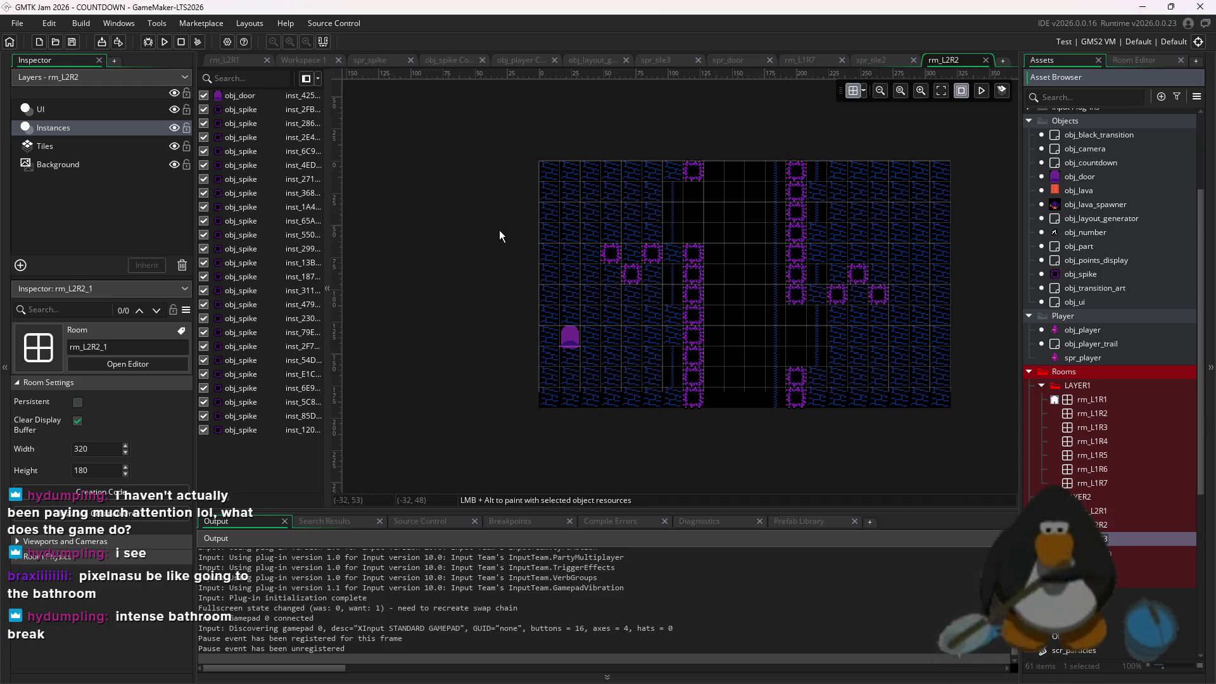
click(86, 129)
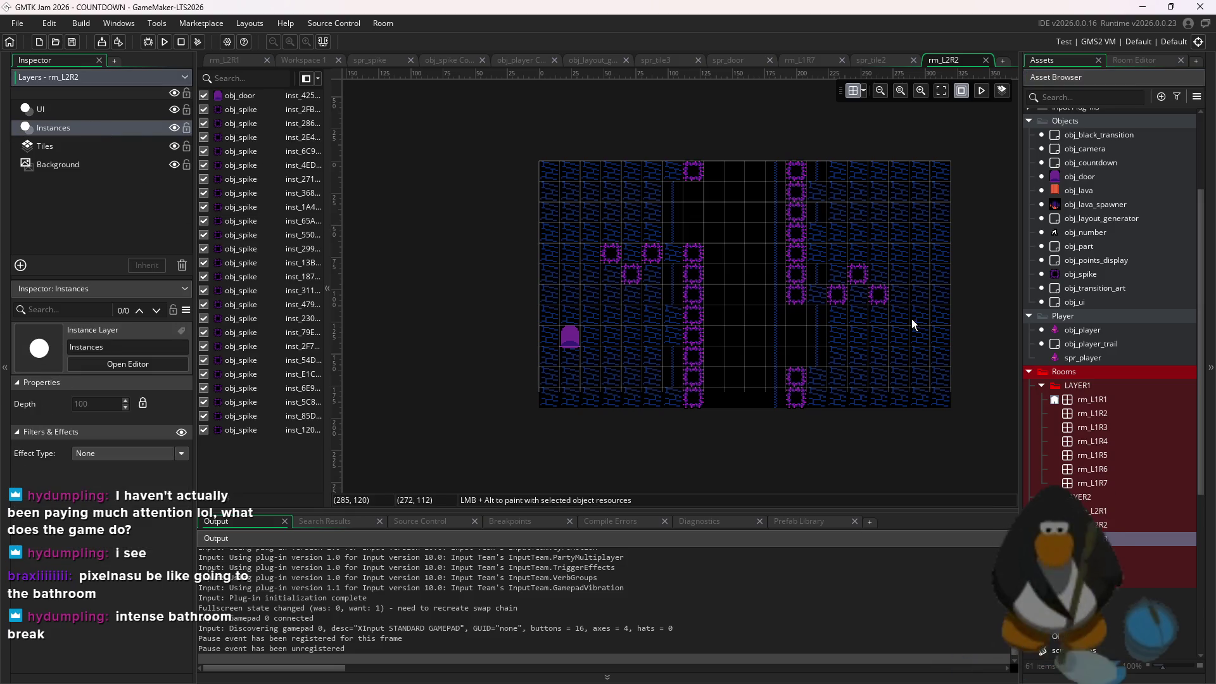
mouse_move(971, 426)
mouse_down()
mouse_move(787, 258)
mouse_move(597, 154)
mouse_up()
Delete the selected spikes and pick the blue brick tile on the Tiles layer
key(Delete)
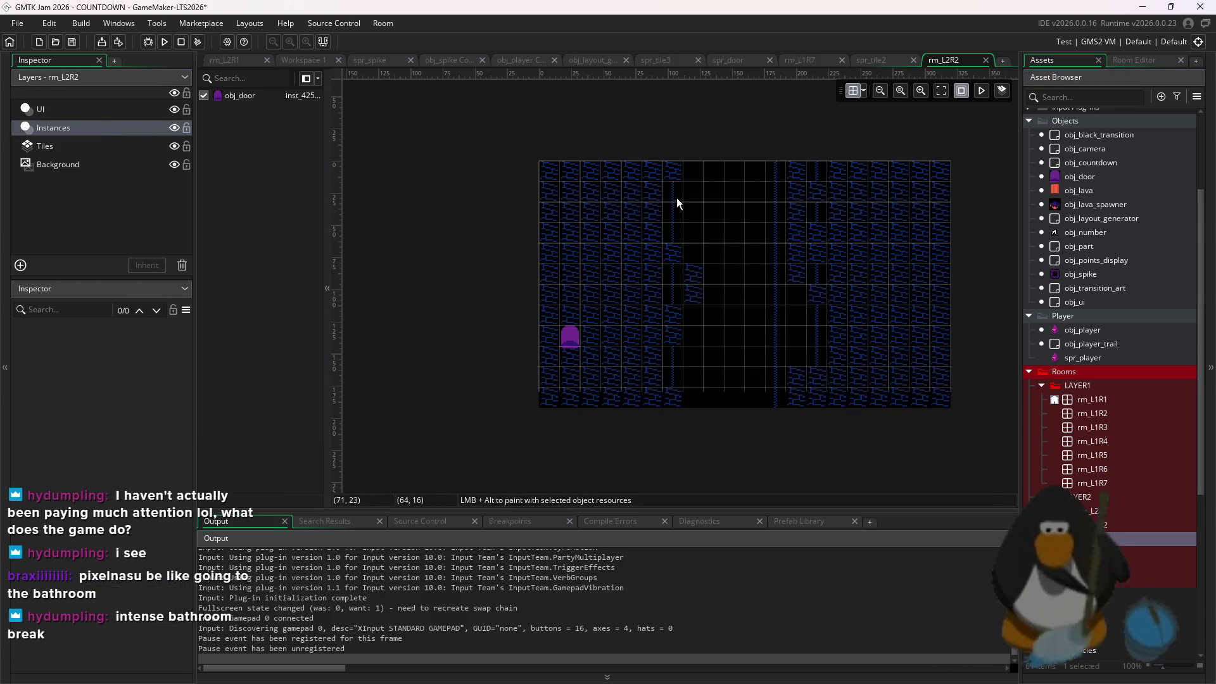
click(120, 146)
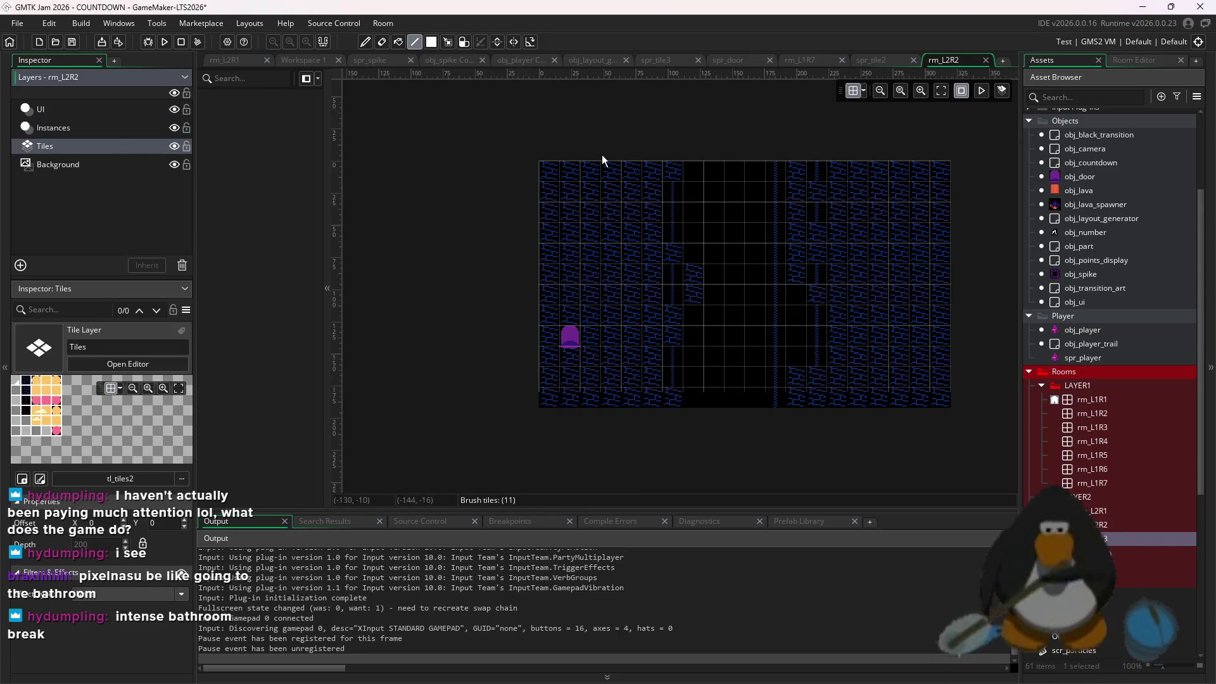
click(1141, 60)
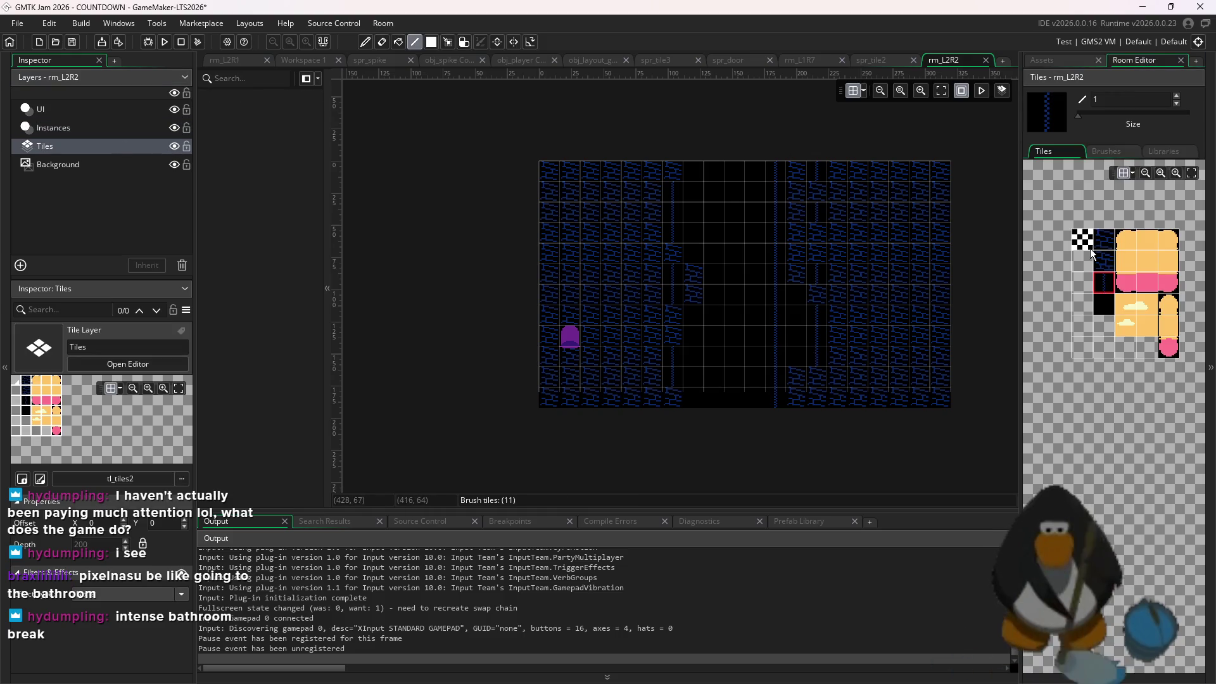
click(1130, 150)
click(1156, 151)
click(1109, 150)
click(1061, 150)
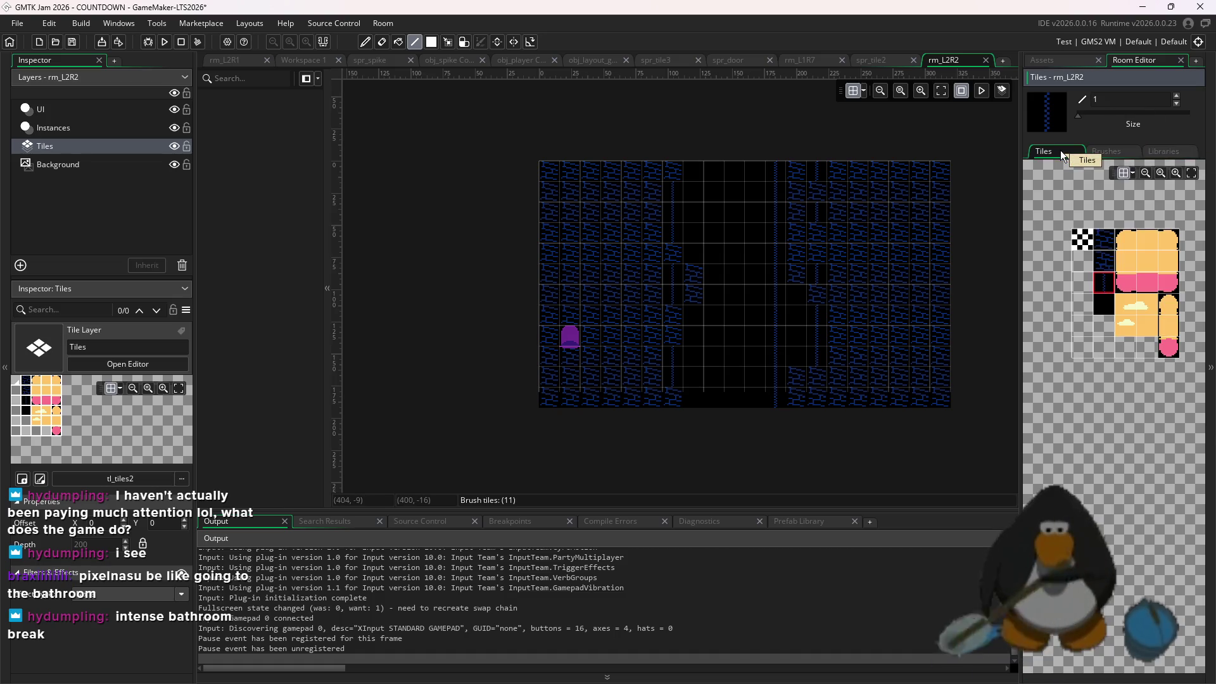
click(1102, 239)
Fill all the dark areas of the room with blue brick tiles using the rectangle tool
click(735, 230)
click(694, 233)
click(735, 253)
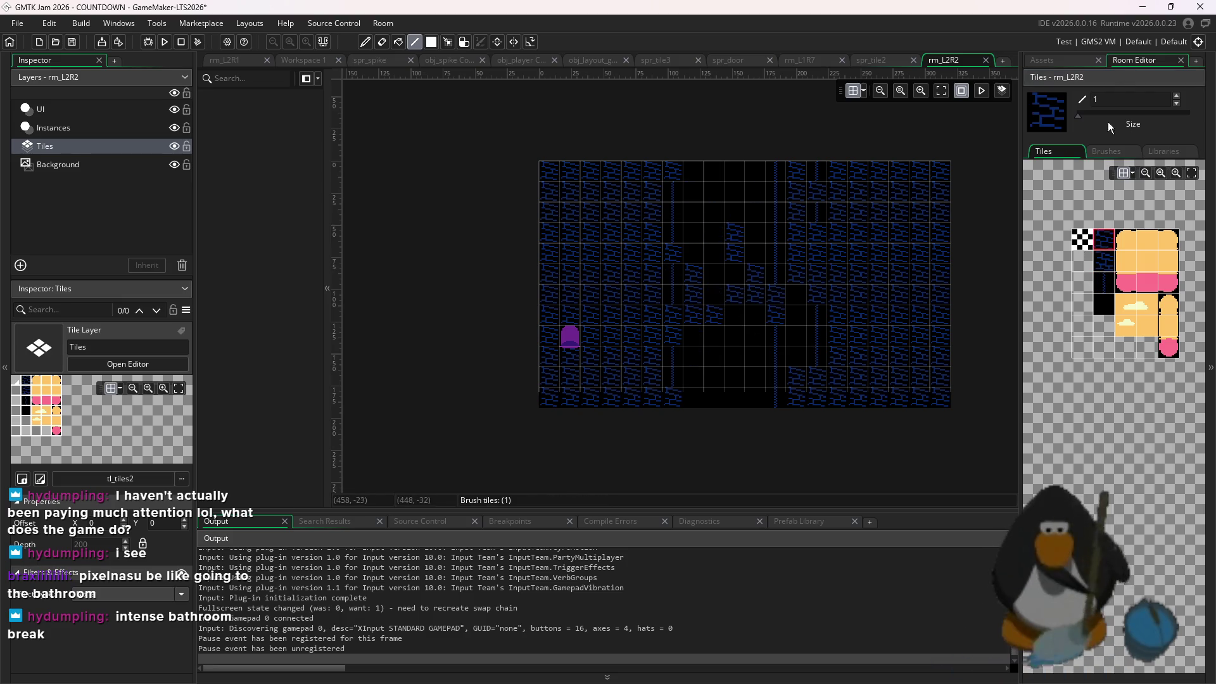
click(433, 41)
drag(738, 166, 687, 500)
drag(803, 163, 767, 405)
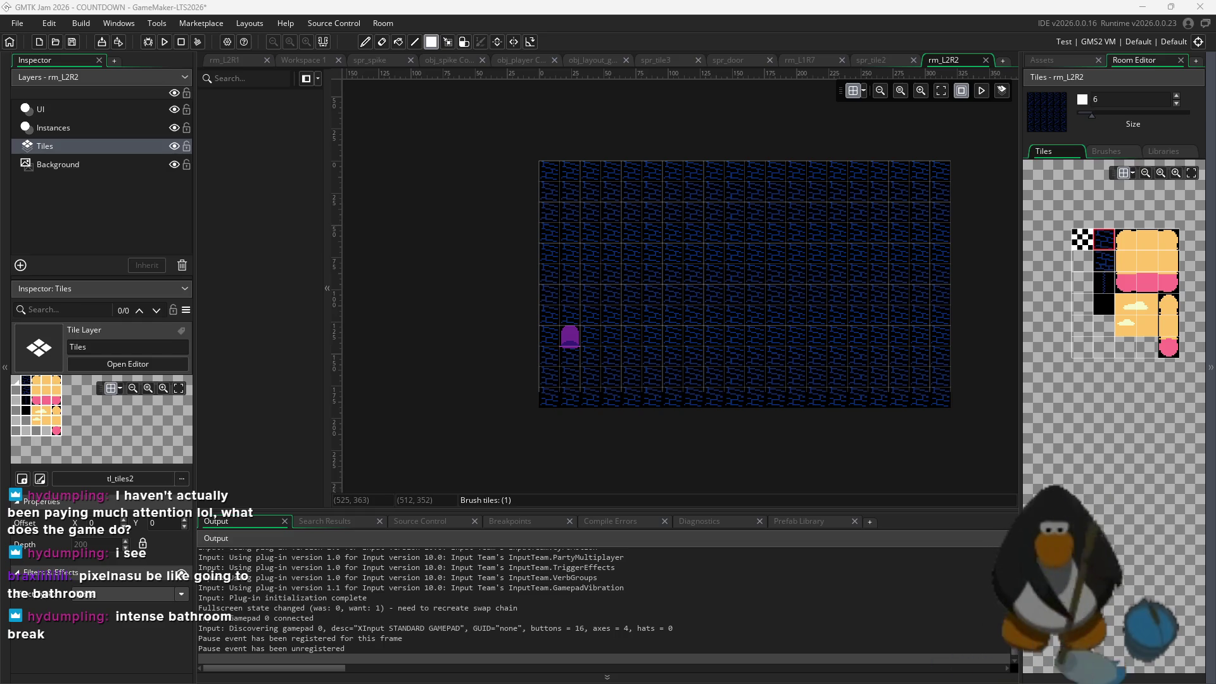
Pick another blue tile, then select obj_spike in the asset list
click(1099, 261)
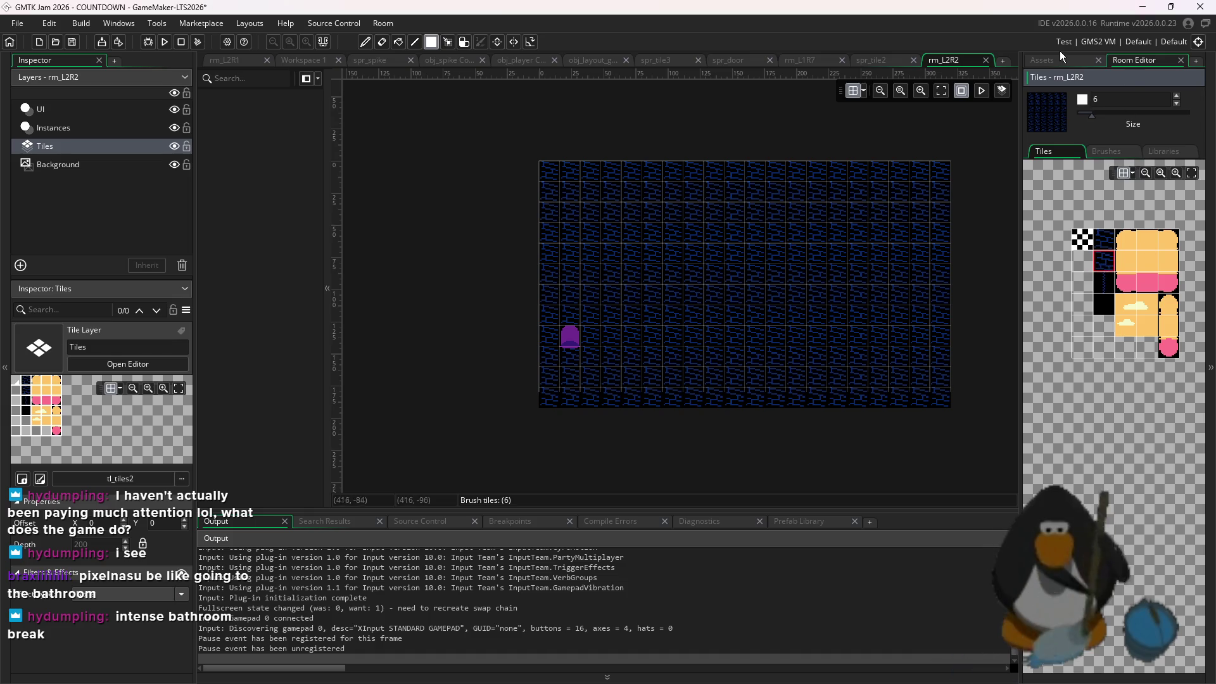
click(1066, 60)
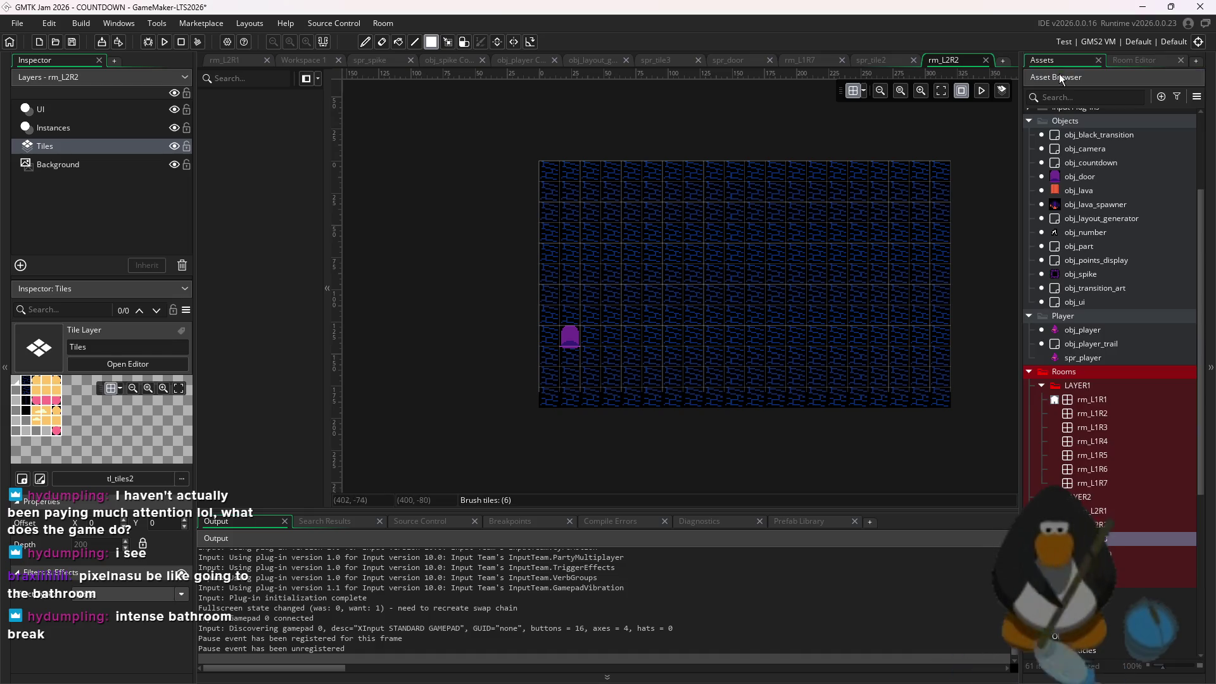
click(1092, 279)
scroll(758, 292, up, 1)
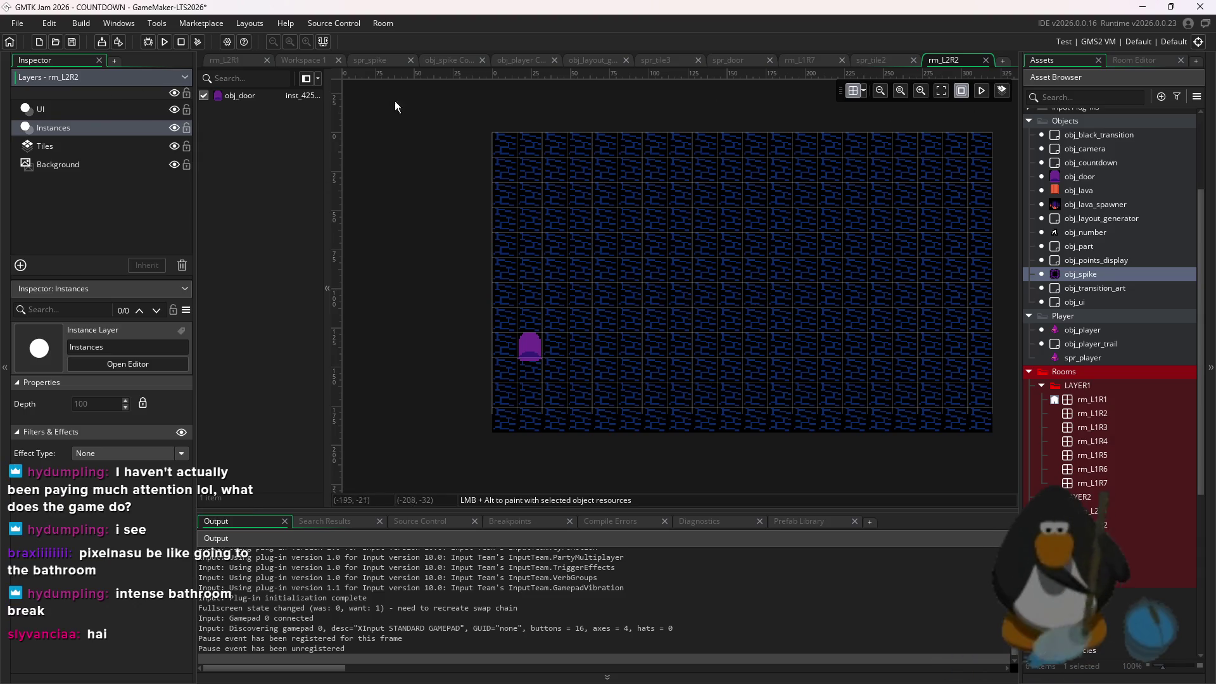
Paint a first row and column of obj_spike instances, trimming and repainting the bottom row
click(863, 90)
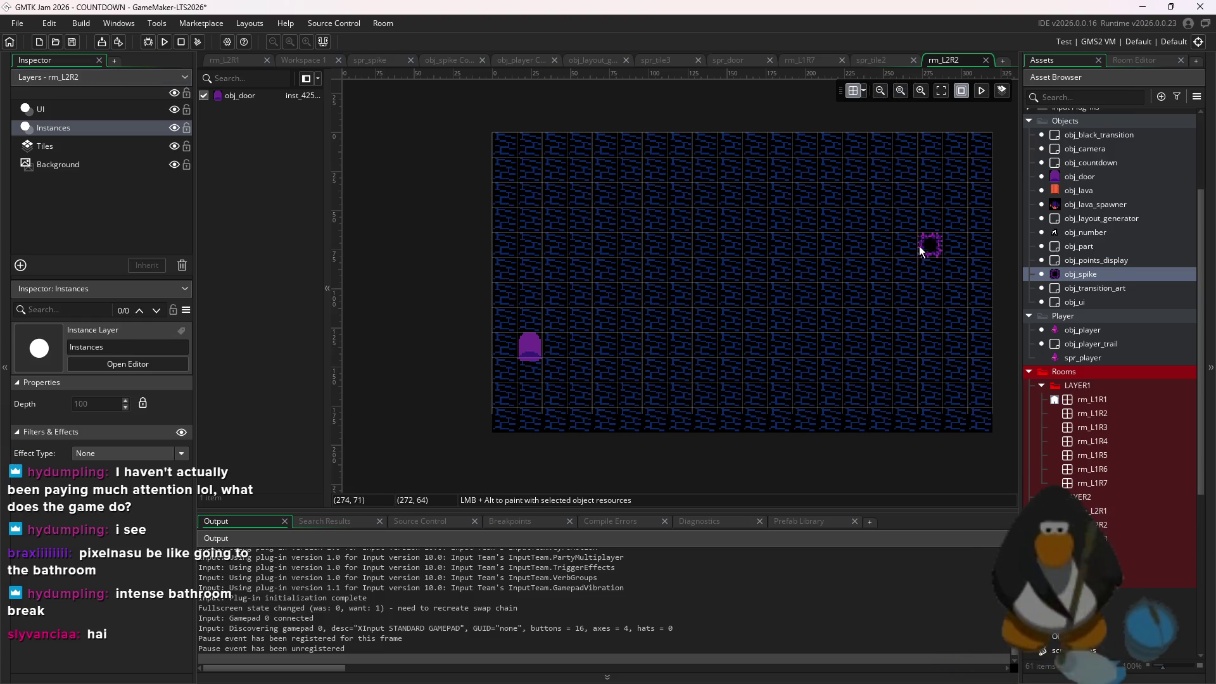
key(ctrl+v)
mouse_move(890, 249)
mouse_down()
mouse_move(905, 247)
mouse_move(907, 346)
mouse_move(868, 356)
mouse_move(881, 351)
mouse_move(828, 341)
mouse_move(843, 345)
mouse_up()
alt+right_click(849, 345)
alt+right_click(826, 345)
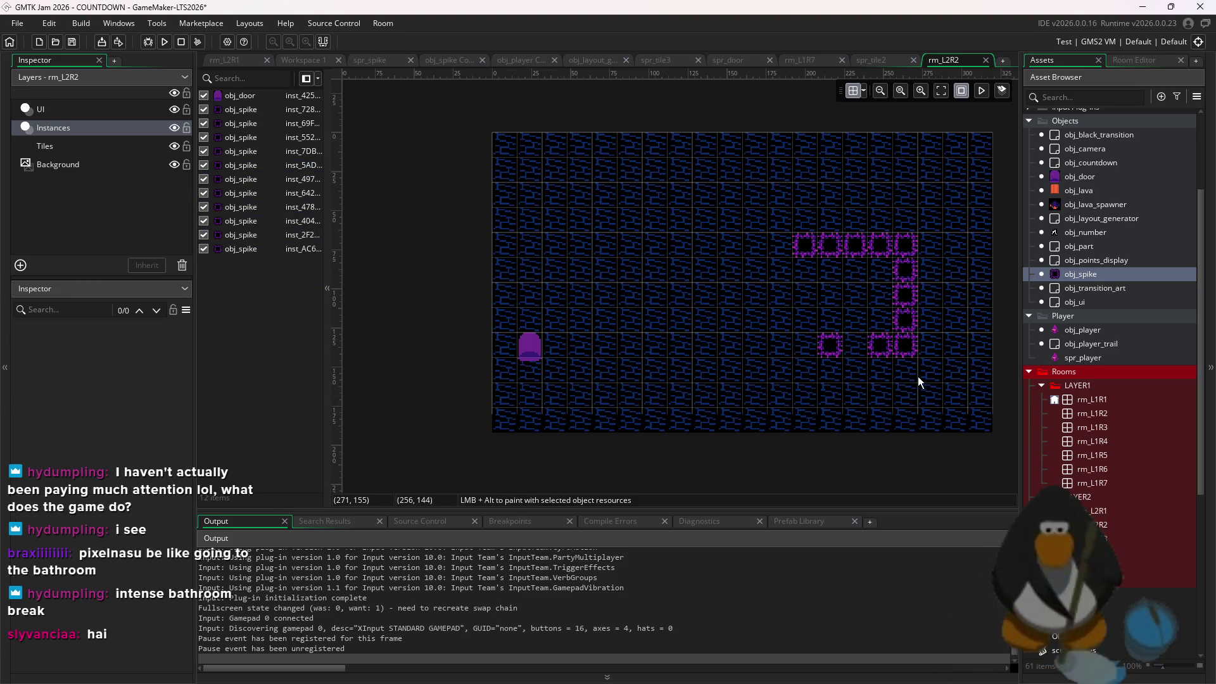
drag(904, 371, 796, 370)
Move the spike shape up to the room's top edge and paint top, lower and column spikes
drag(926, 415, 782, 229)
drag(869, 322, 693, 221)
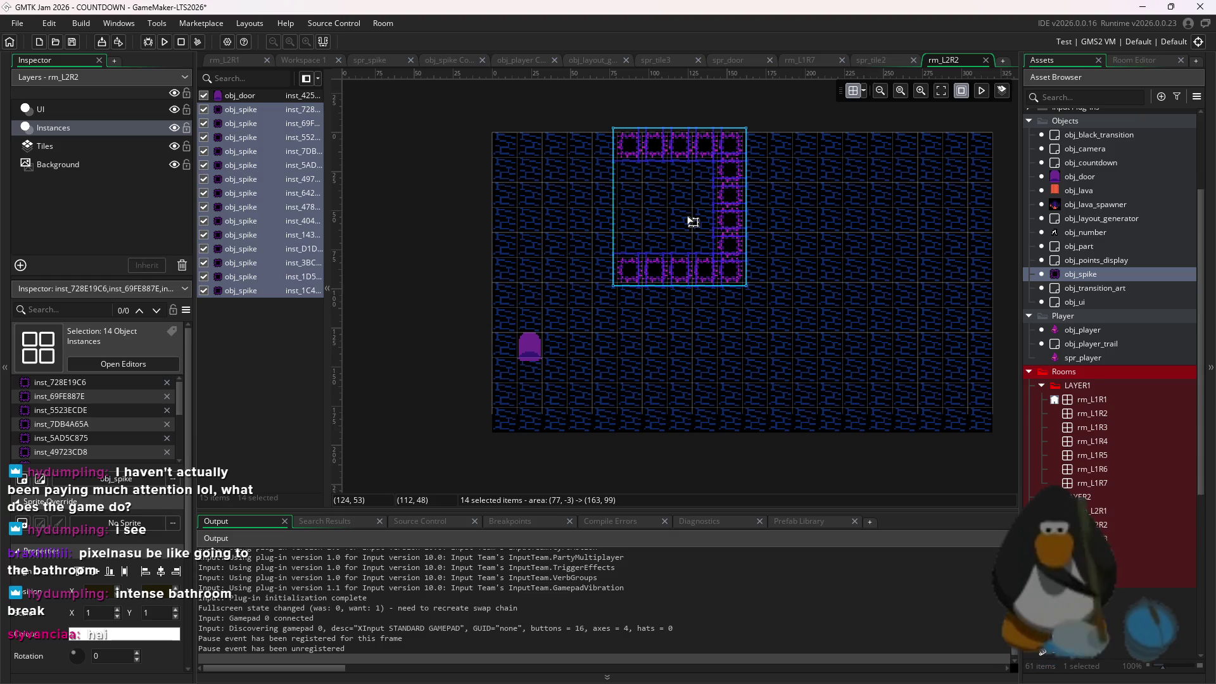
click(805, 259)
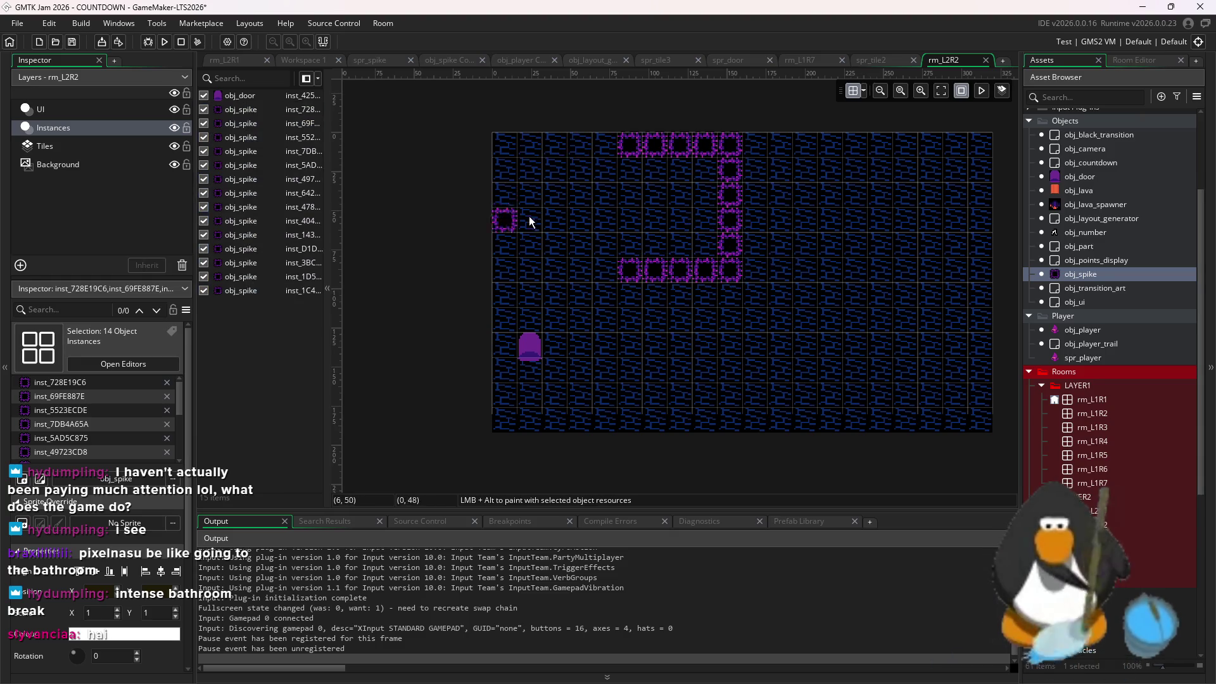
mouse_move(861, 152)
mouse_down()
mouse_move(758, 144)
mouse_move(839, 147)
mouse_up()
drag(755, 271, 855, 277)
drag(755, 170, 755, 247)
Duplicate the spike shape downward, then undo the extra spike rows
drag(902, 279, 619, 114)
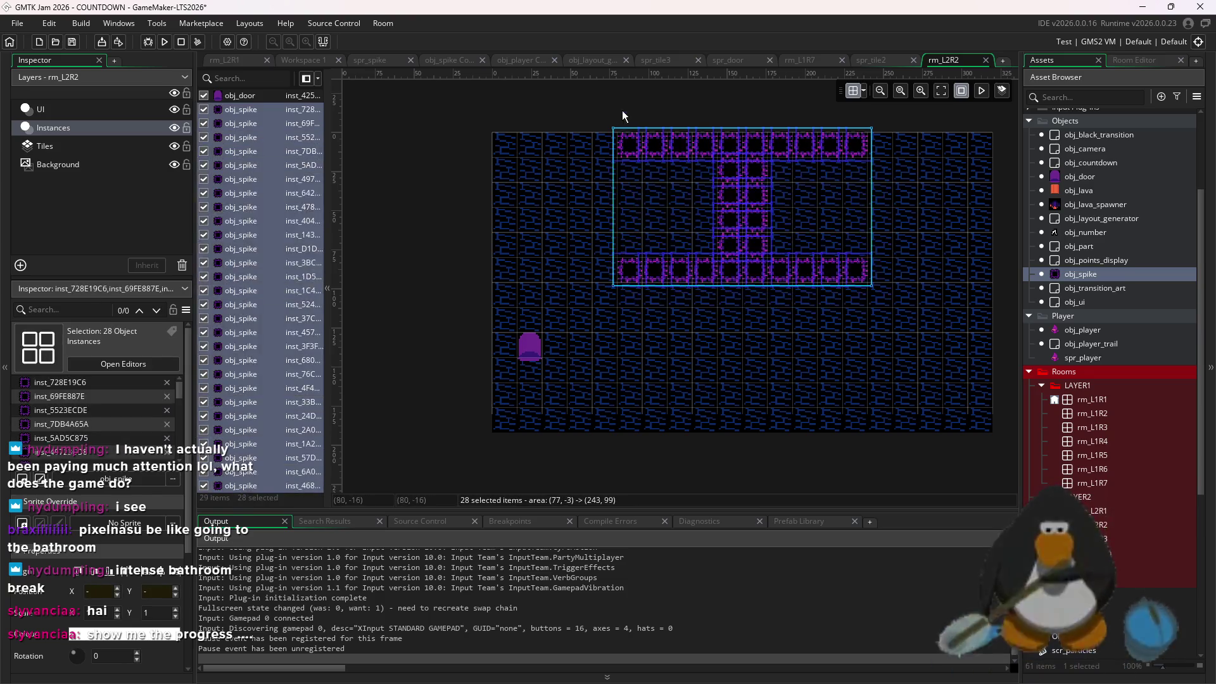
mouse_move(767, 184)
mouse_down()
mouse_move(791, 360)
mouse_move(765, 335)
mouse_up()
click(911, 369)
mouse_move(891, 459)
mouse_down()
mouse_move(667, 425)
mouse_move(639, 403)
mouse_up()
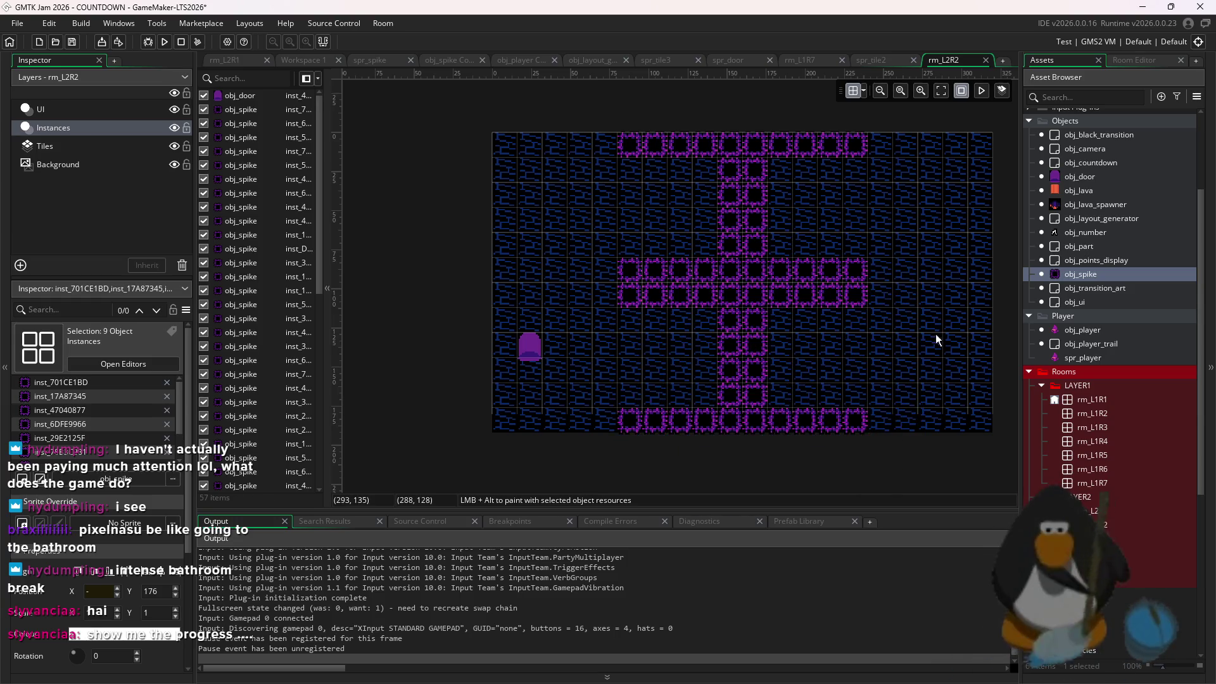
drag(871, 355, 885, 353)
key(ctrl+z)
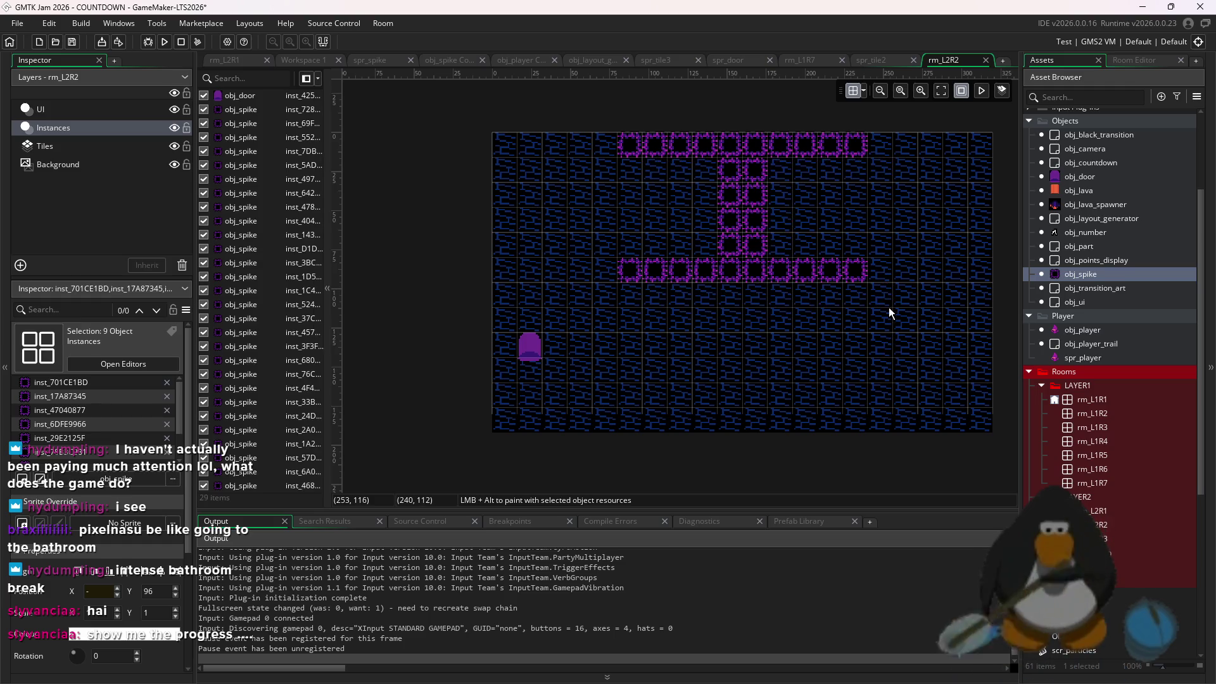
Delete the middle spike row and duplicate the T shape downward to form a cross
drag(886, 280, 637, 284)
key(Delete)
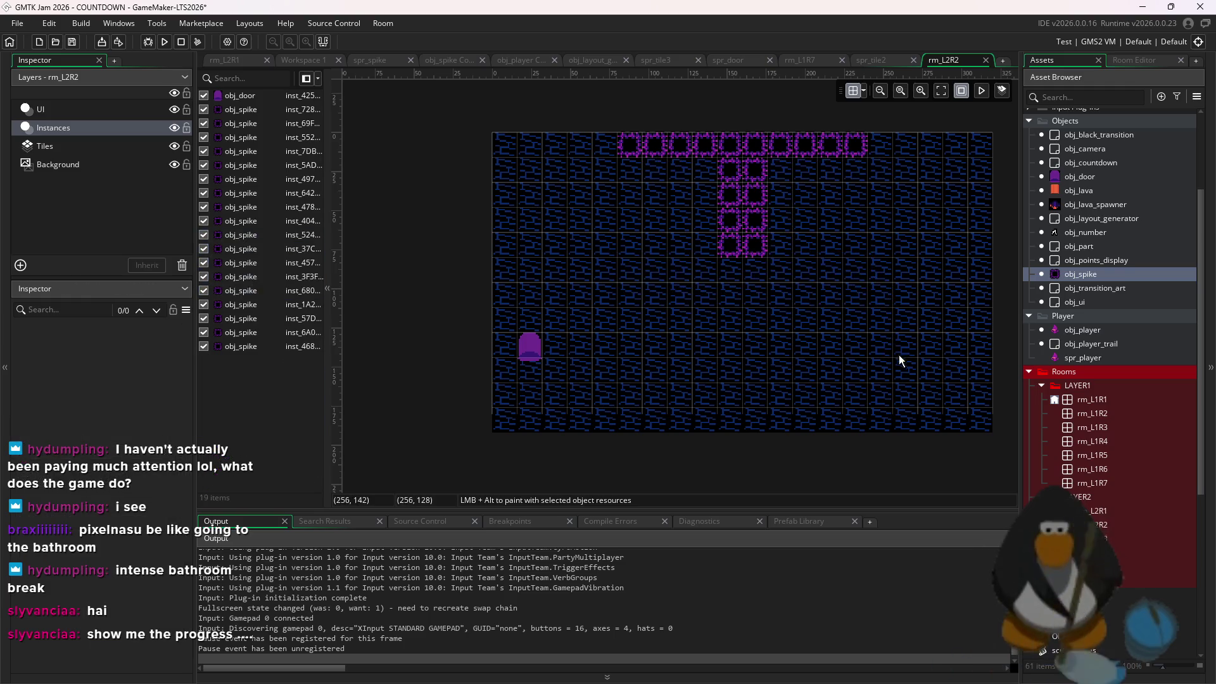
drag(900, 351, 623, 119)
mouse_move(771, 241)
mouse_down()
mouse_move(797, 291)
mouse_move(757, 351)
mouse_move(769, 351)
mouse_up()
click(910, 341)
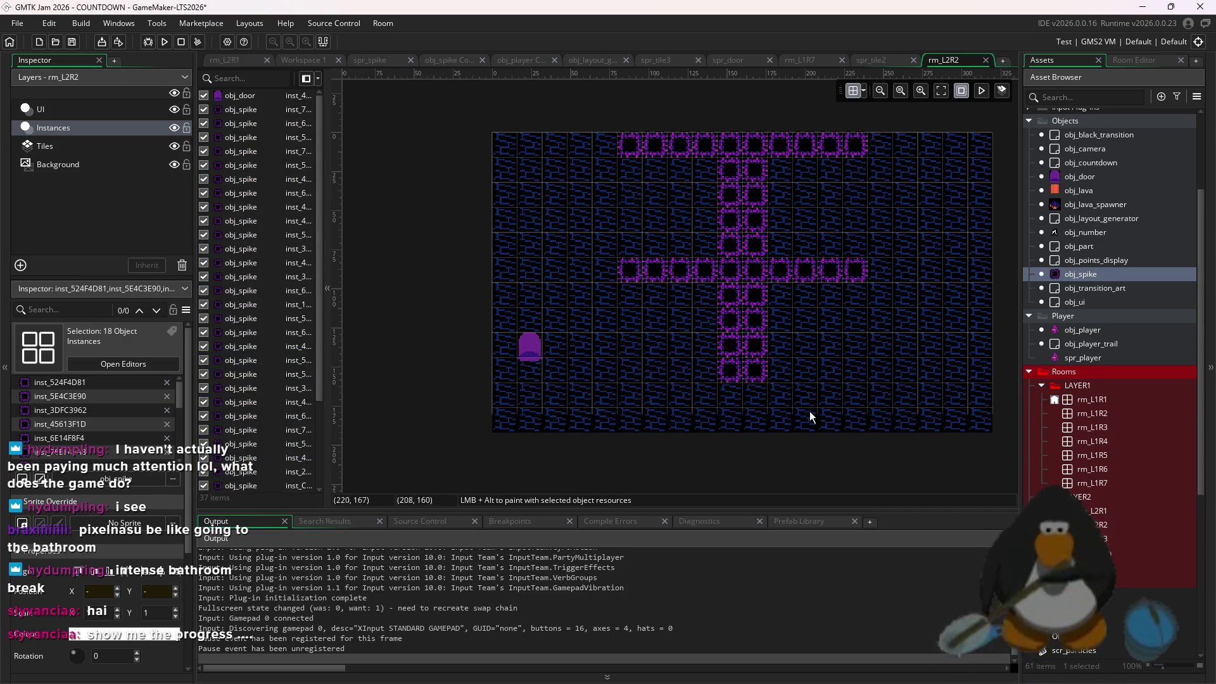
Extend the central spike column down and add spikes beside its bottom end
drag(868, 383, 624, 261)
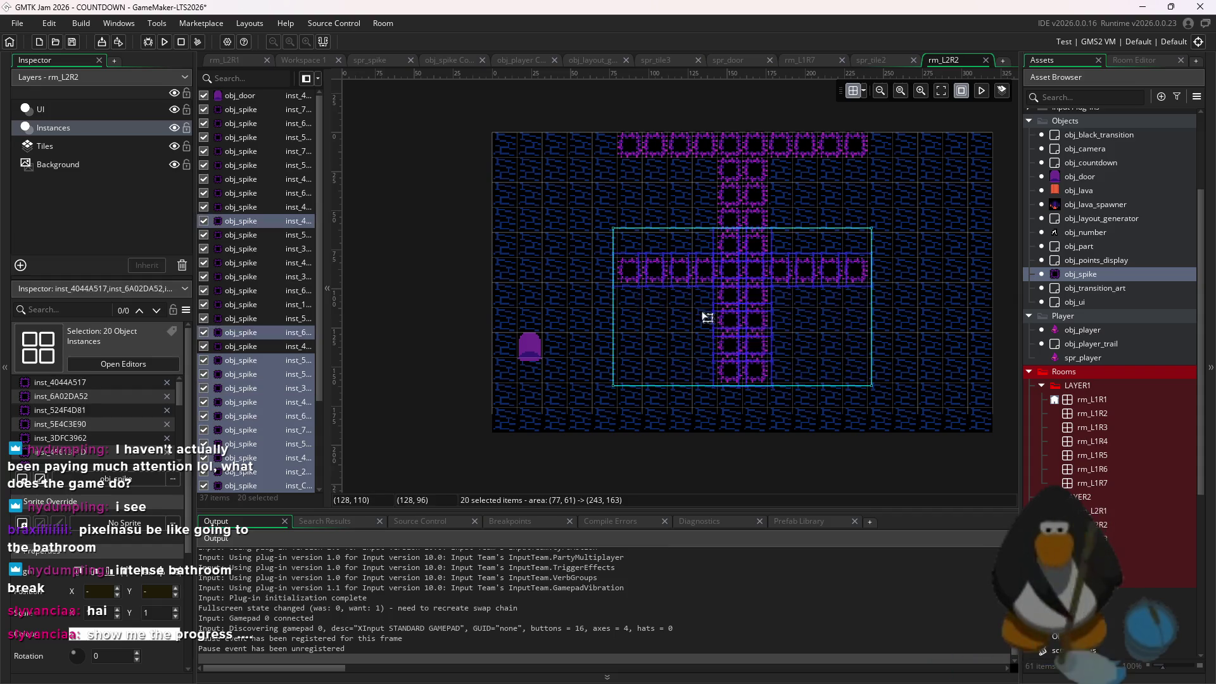
alt+click(863, 298)
mouse_move(864, 298)
mouse_down()
mouse_move(778, 406)
mouse_move(787, 372)
mouse_move(762, 398)
mouse_up()
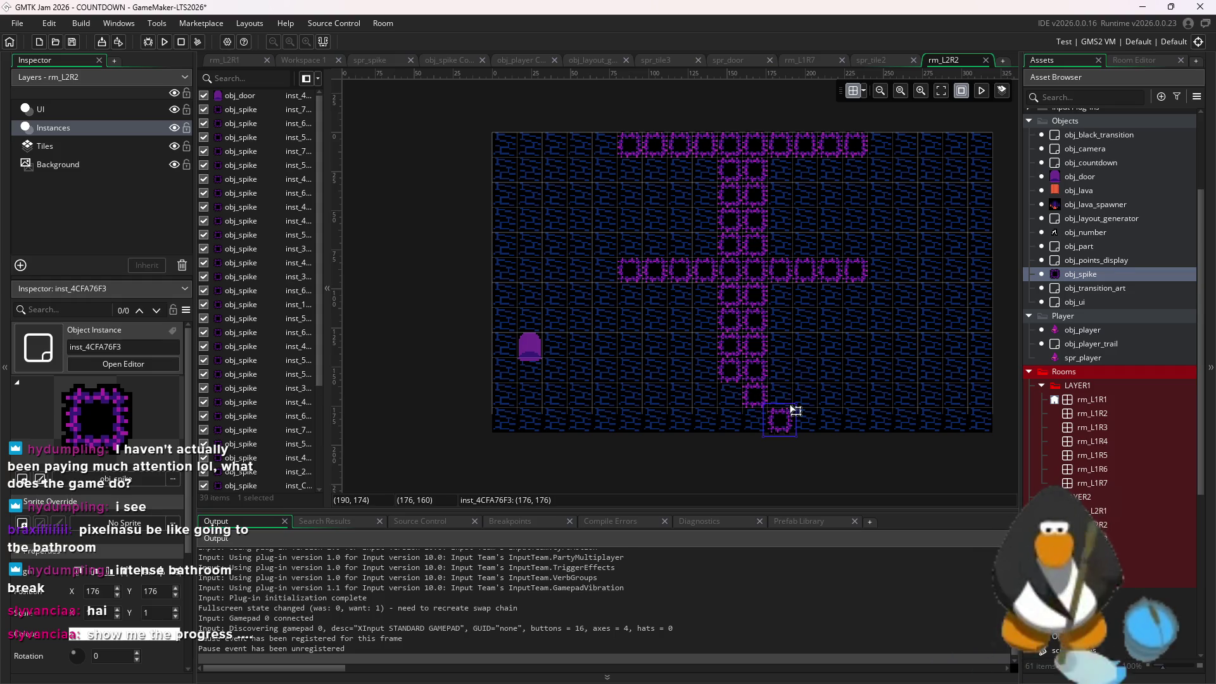
alt+click(780, 396)
alt+click(831, 397)
alt+click(856, 396)
Paint the bottom spike row leftward and add a second spike row beneath it
alt+click(806, 397)
alt+click(732, 397)
alt+click(706, 397)
alt+click(664, 404)
alt+click(679, 398)
alt+click(638, 398)
mouse_move(630, 418)
mouse_down()
mouse_move(812, 422)
mouse_move(650, 420)
mouse_up()
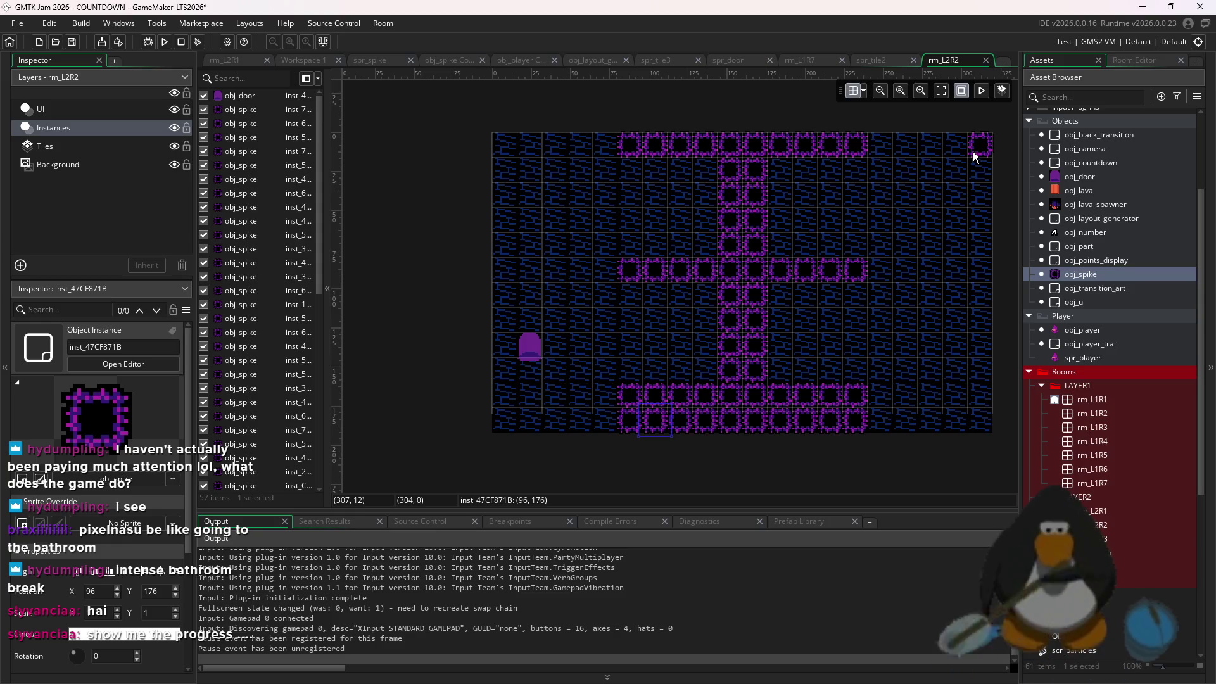
Fill in the right ends of the top and middle spike rows
click(945, 270)
click(974, 273)
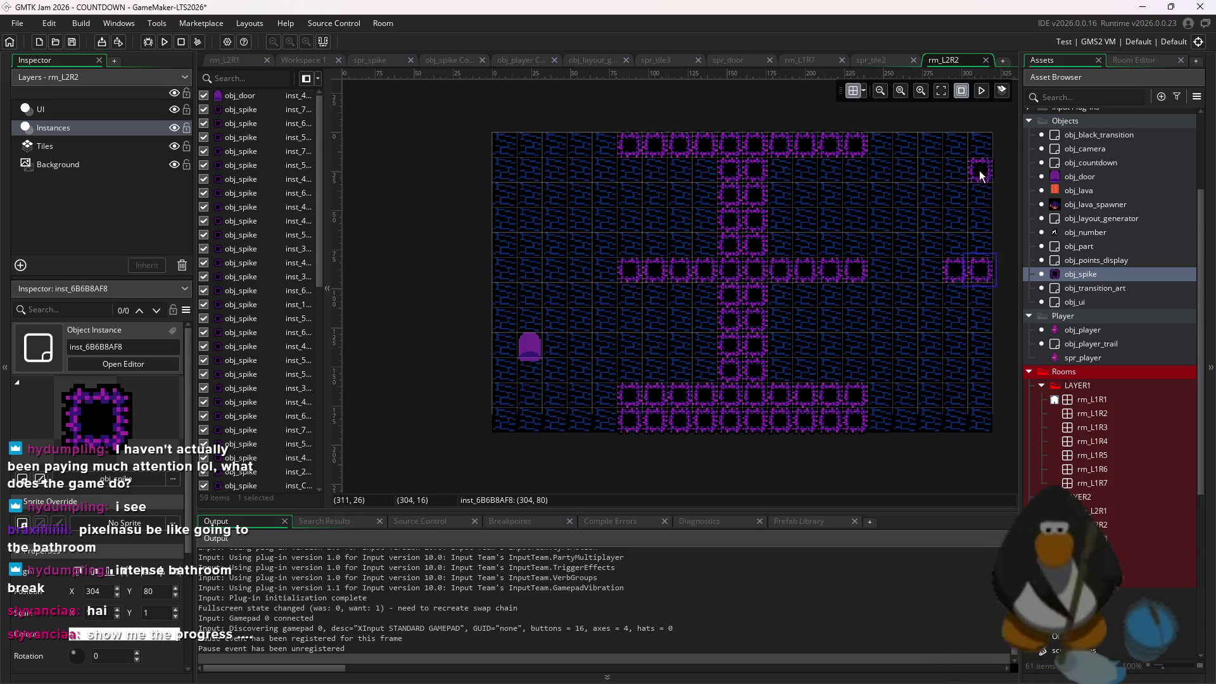
click(945, 147)
click(910, 147)
click(952, 156)
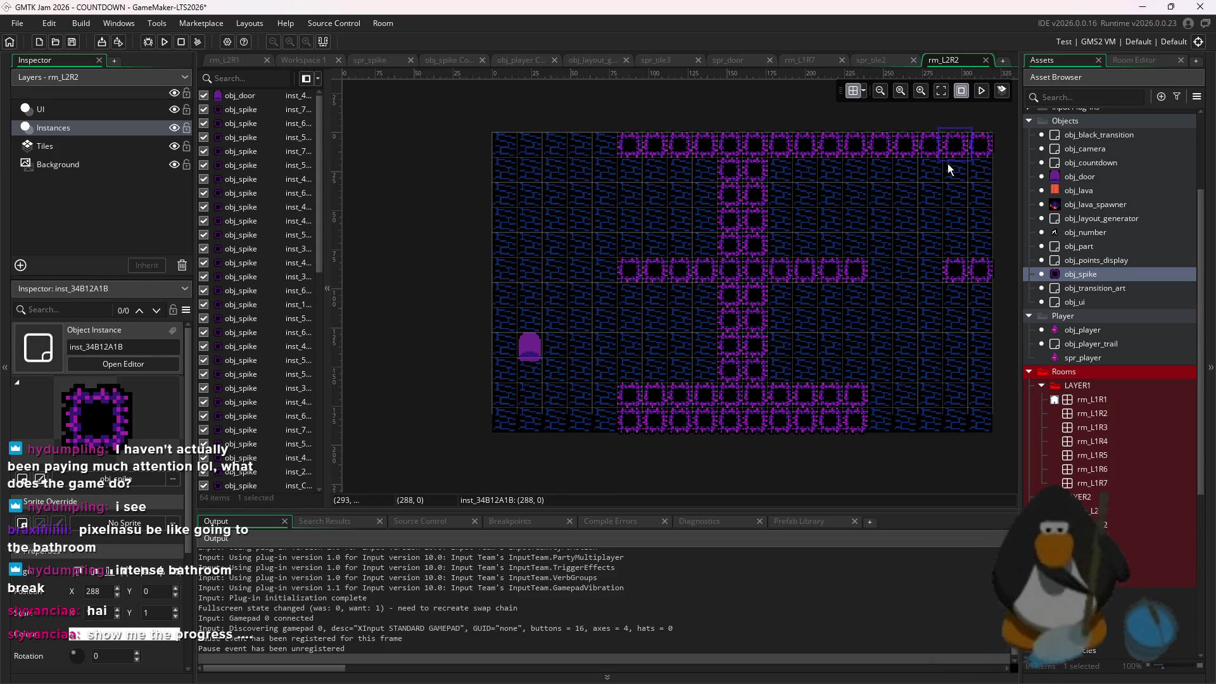
click(1007, 279)
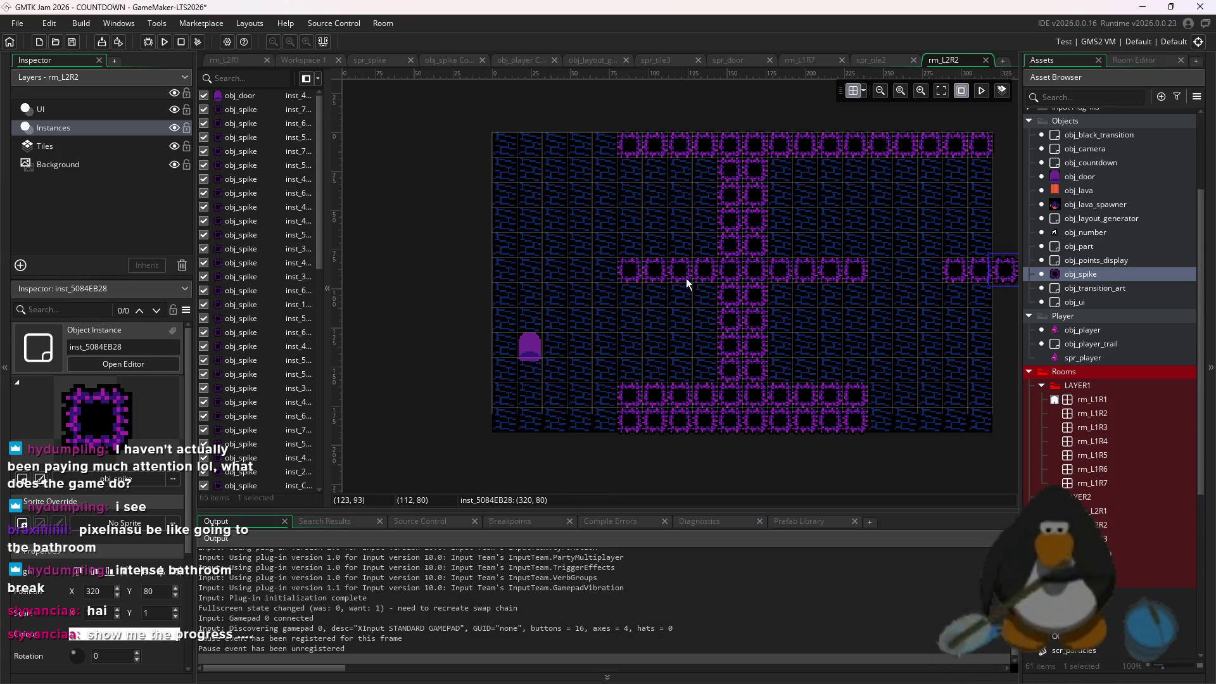
Extend the middle, lower and top spike rows leftward, erasing three spikes from the middle row
mouse_move(597, 269)
mouse_down()
mouse_move(519, 268)
mouse_move(566, 272)
mouse_move(494, 296)
mouse_up()
drag(603, 394, 478, 402)
mouse_move(580, 421)
mouse_down()
mouse_move(593, 421)
mouse_move(470, 428)
mouse_move(879, 393)
mouse_move(891, 428)
mouse_move(929, 399)
mouse_move(902, 416)
mouse_up()
mouse_move(979, 405)
mouse_down()
mouse_move(947, 420)
mouse_move(951, 396)
mouse_up()
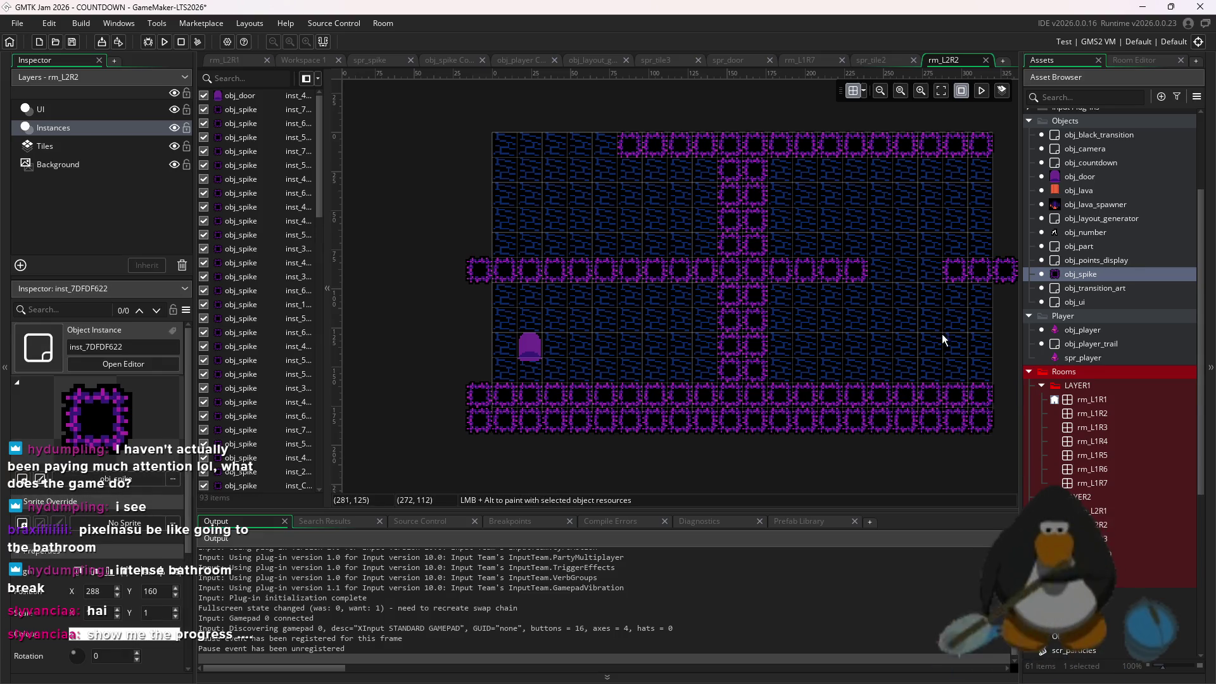
click(655, 273)
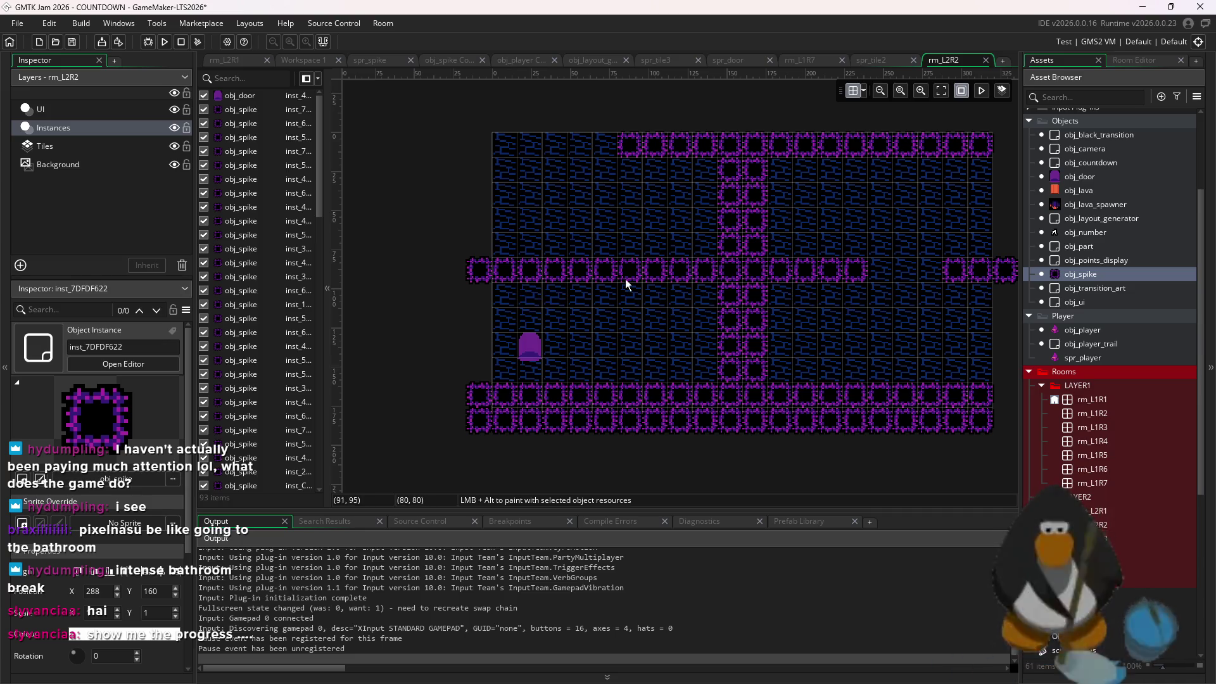
drag(576, 281, 561, 277)
mouse_move(594, 161)
mouse_down()
mouse_move(561, 140)
mouse_move(578, 141)
mouse_move(485, 146)
mouse_up()
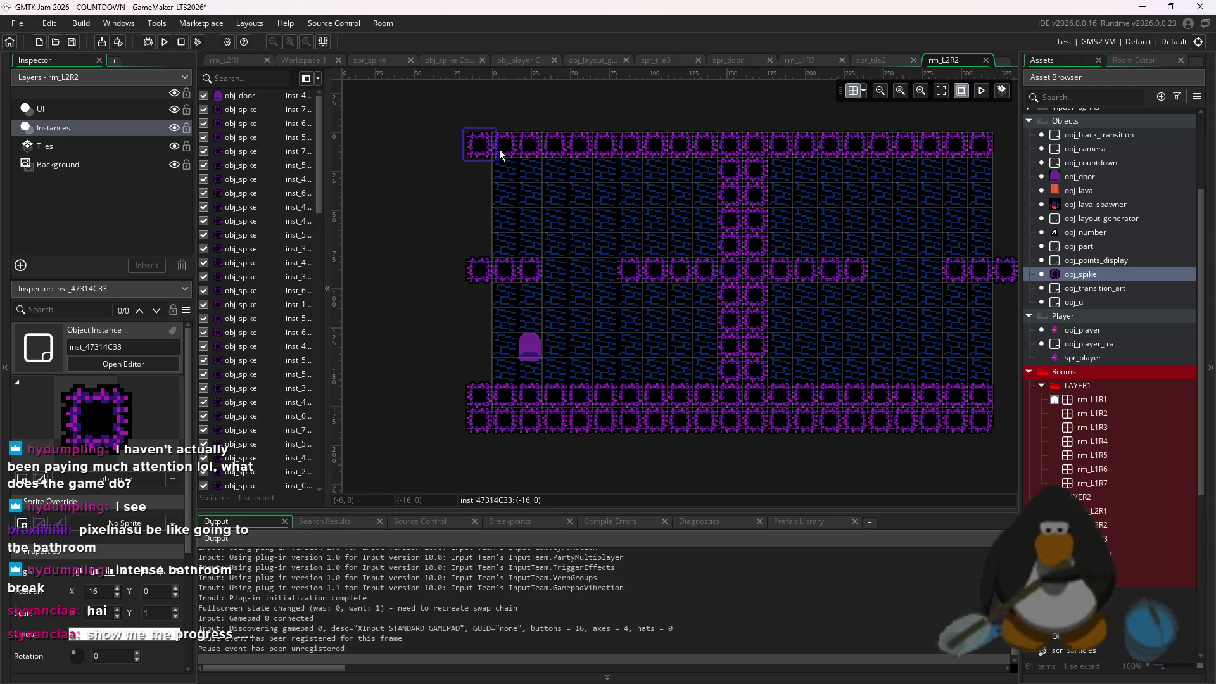
click(1005, 147)
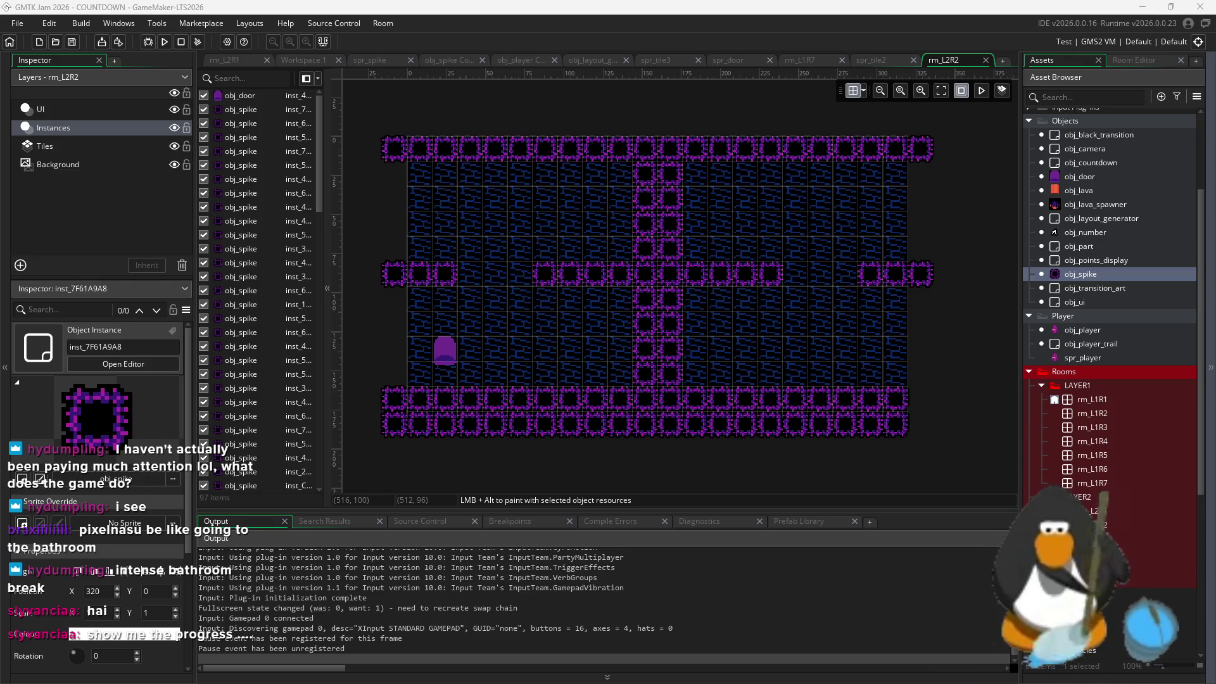
scroll(587, 369, up, 2)
Inspect the central-column spikes and obj_spike's Create code, then open room rm_L1R1
scroll(587, 369, left, 2)
scroll(614, 298, down, 2)
click(714, 231)
click(721, 291)
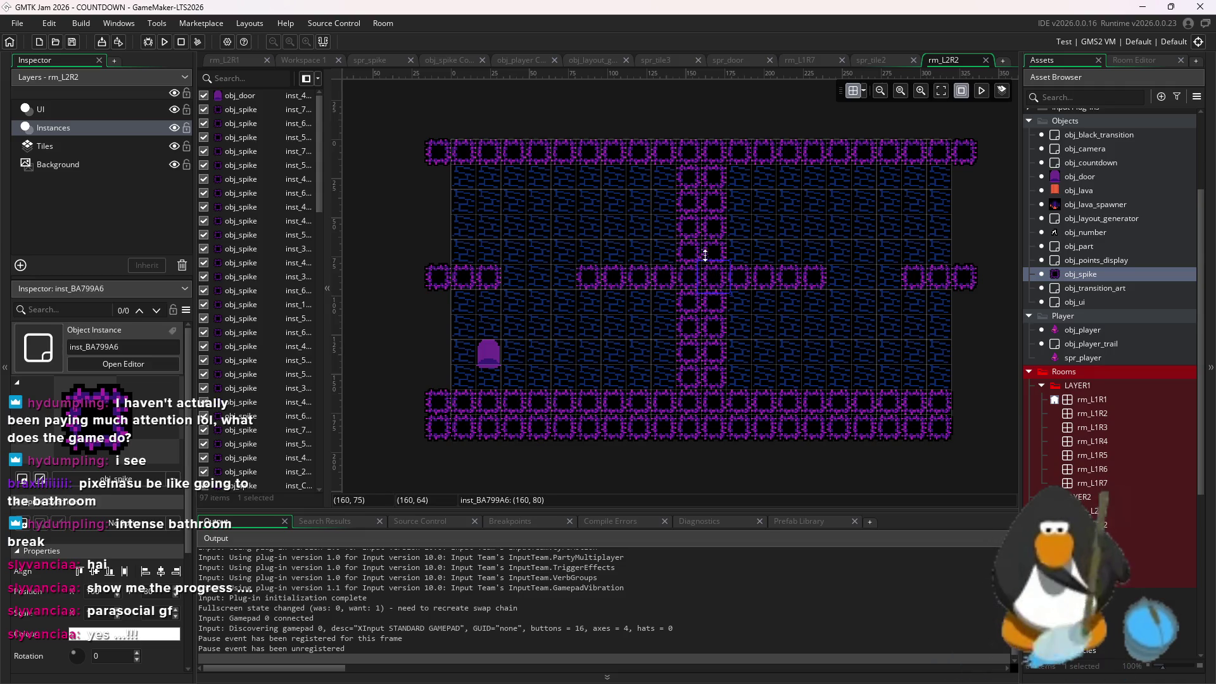
click(714, 301)
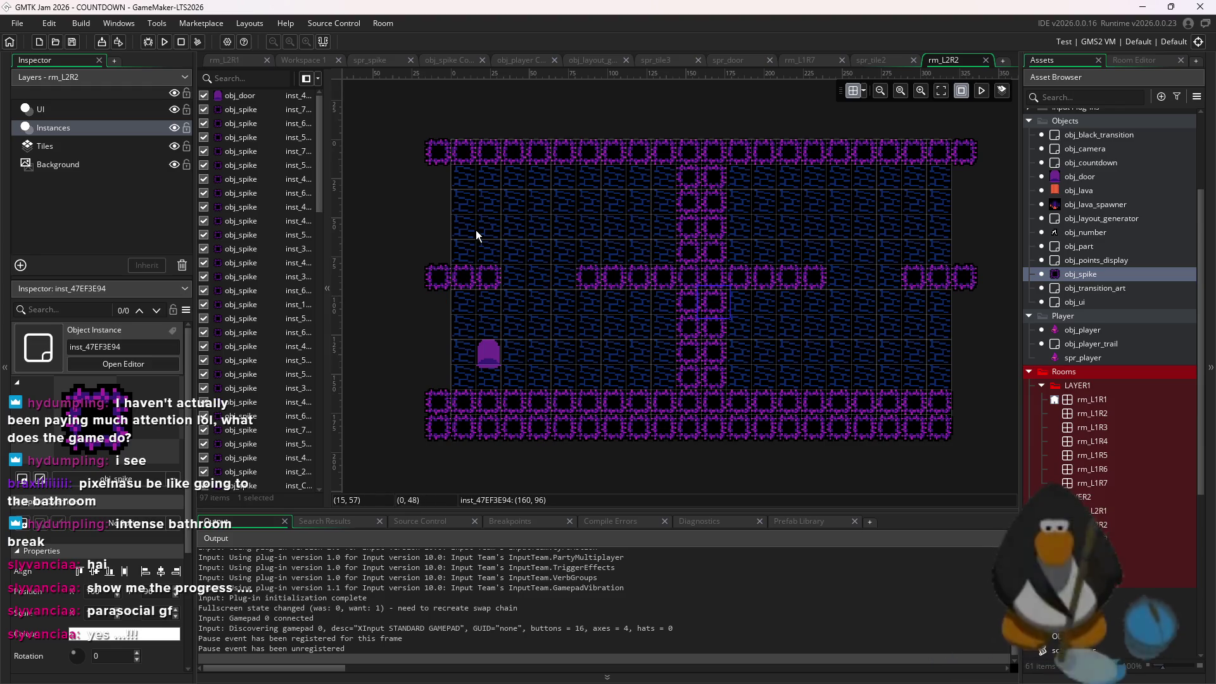
double_click(1146, 279)
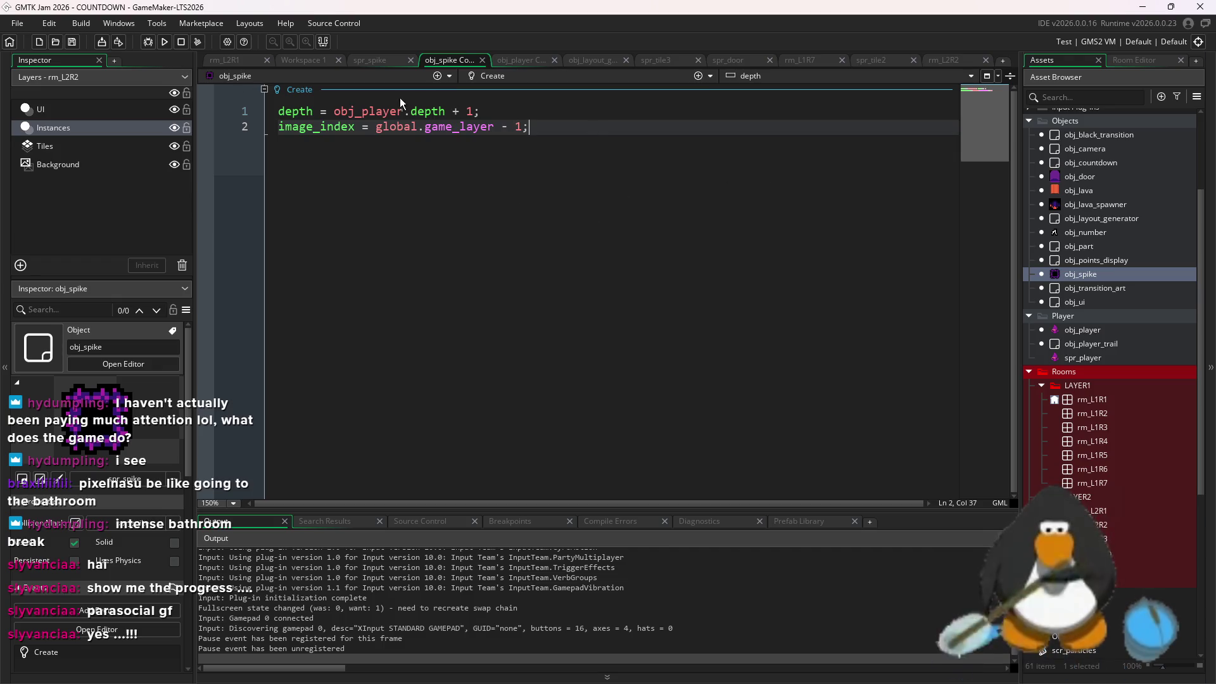
double_click(1115, 400)
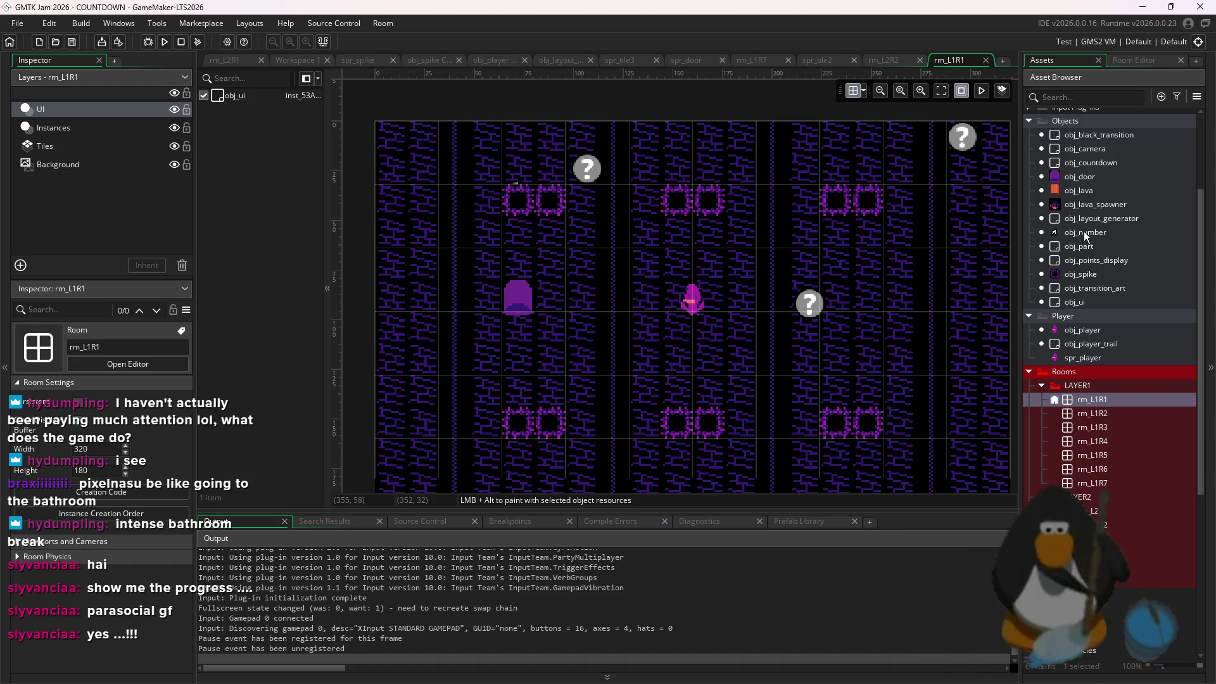
Change obj_layout_generator's layer-one level limit from 2 to 8, number_max to 4, and rerun the game
double_click(1104, 219)
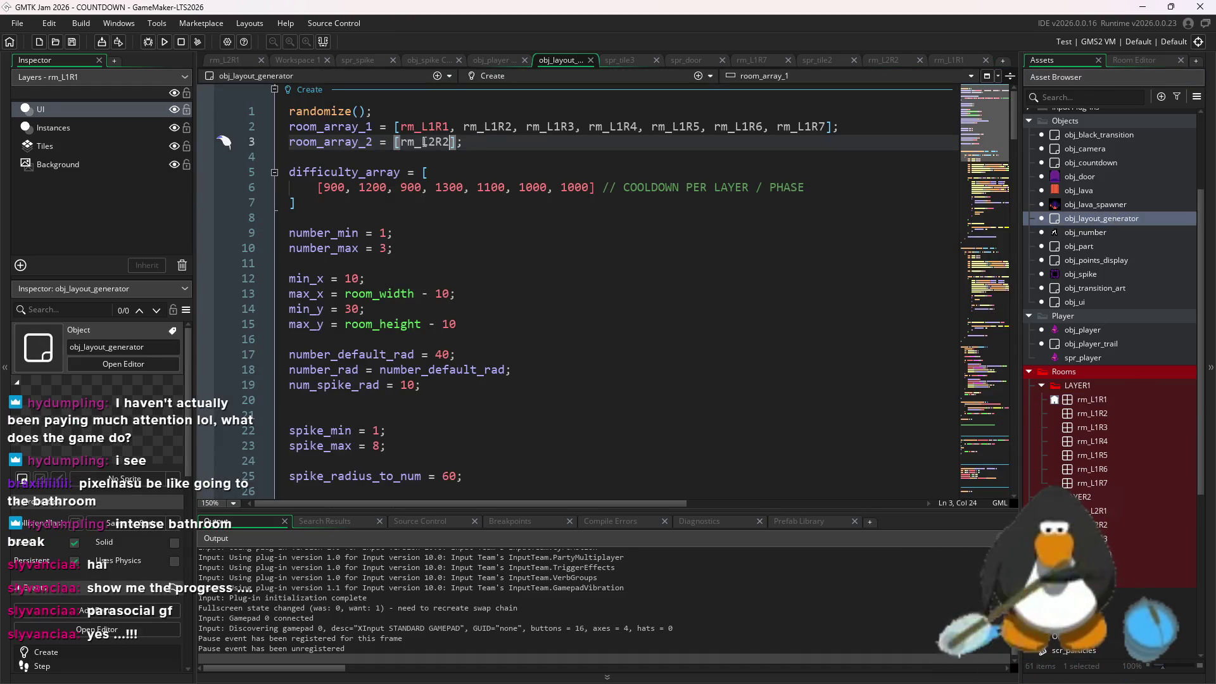
scroll(432, 190, down, 7)
scroll(435, 320, up, 4)
scroll(456, 330, down, 20)
scroll(477, 346, down, 8)
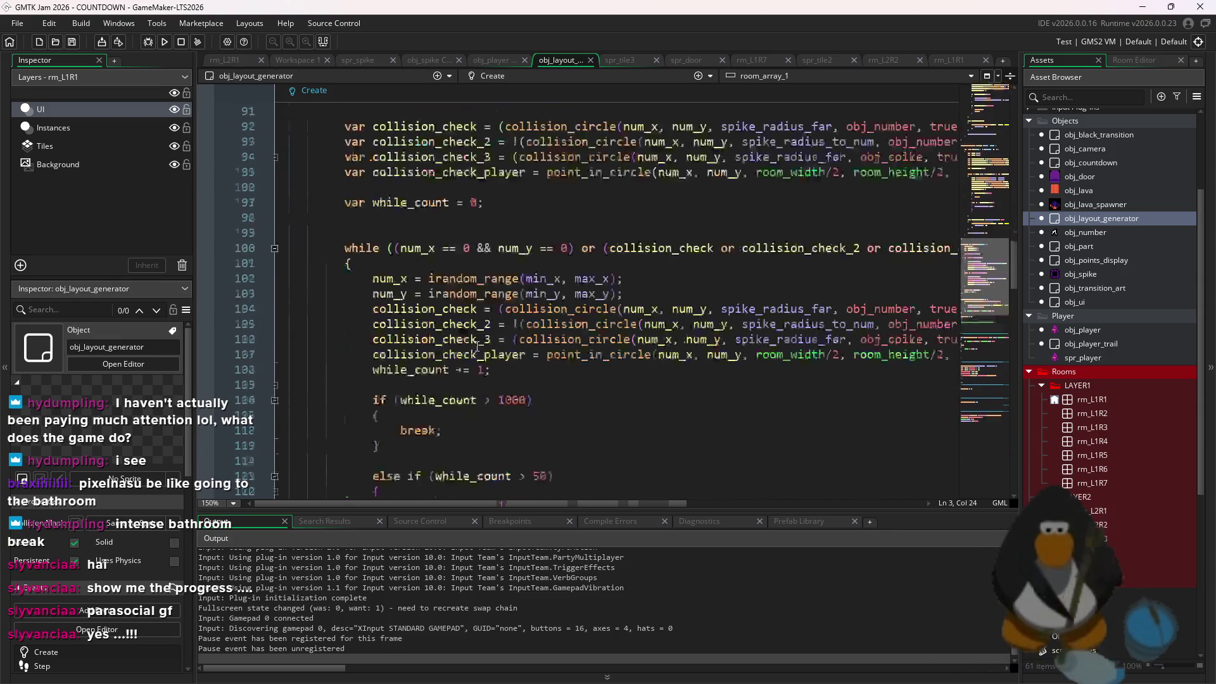
scroll(530, 266, up, 2)
scroll(522, 318, down, 12)
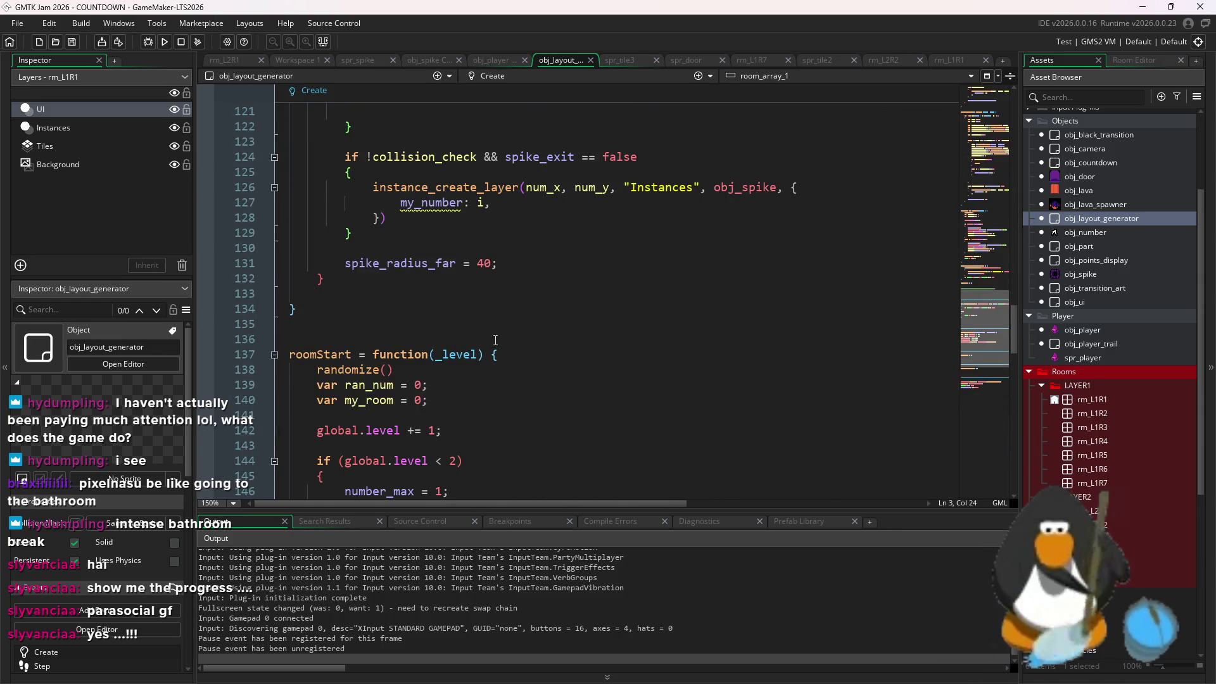
click(460, 187)
key(BackSpace)
text(8)
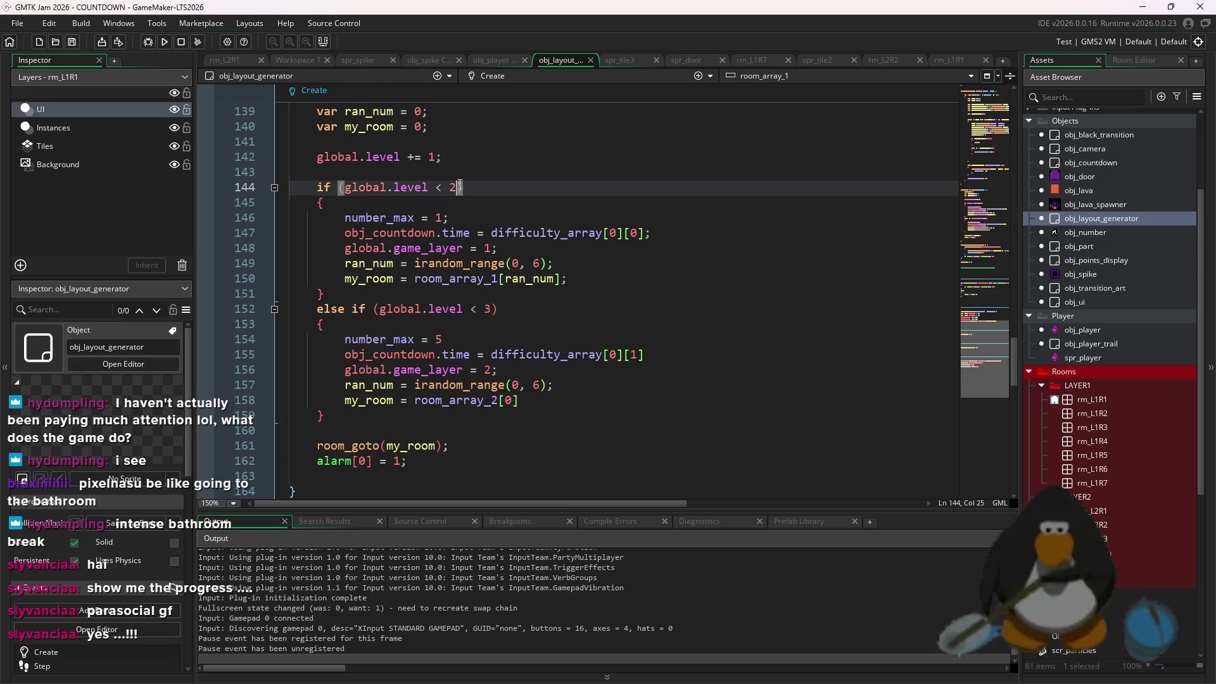
click(493, 310)
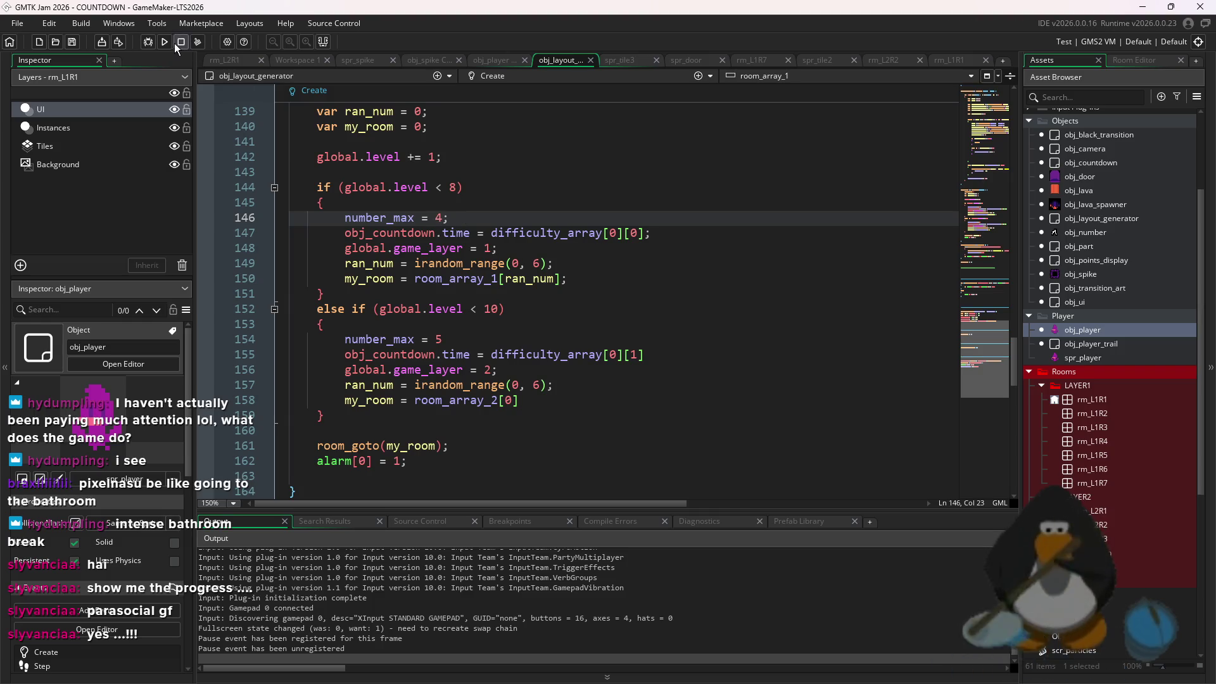
click(174, 43)
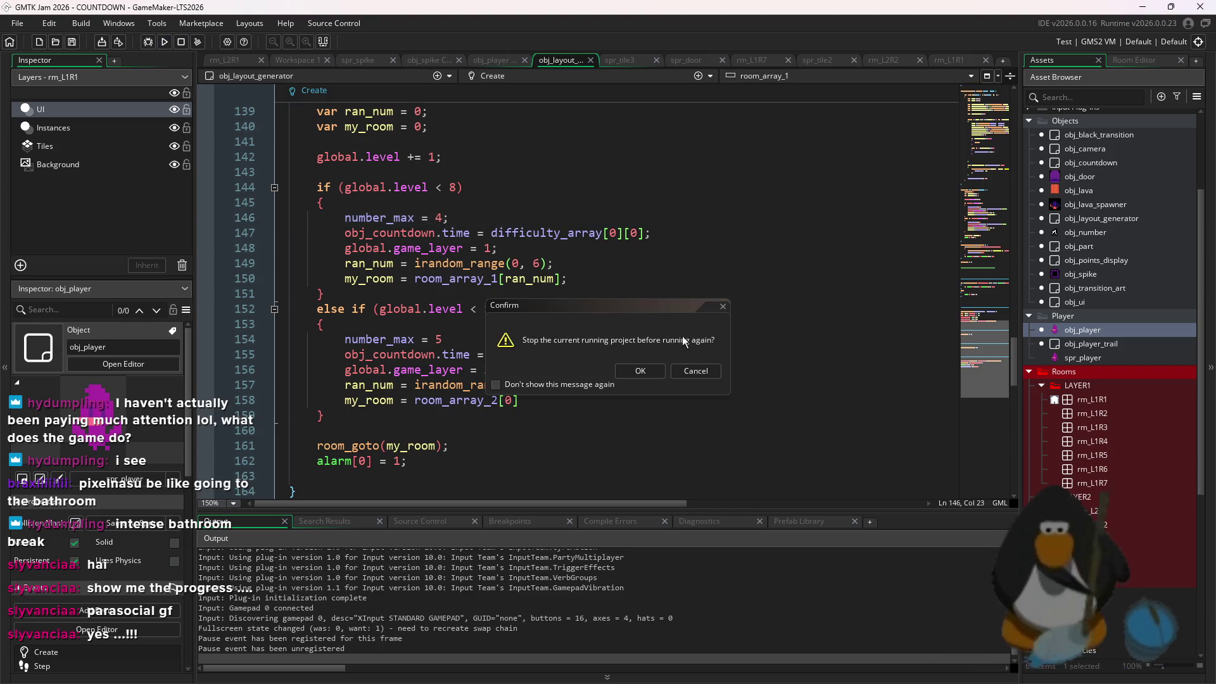
Restart the game and clear the early floors by flying into the numbered enemies
click(634, 371)
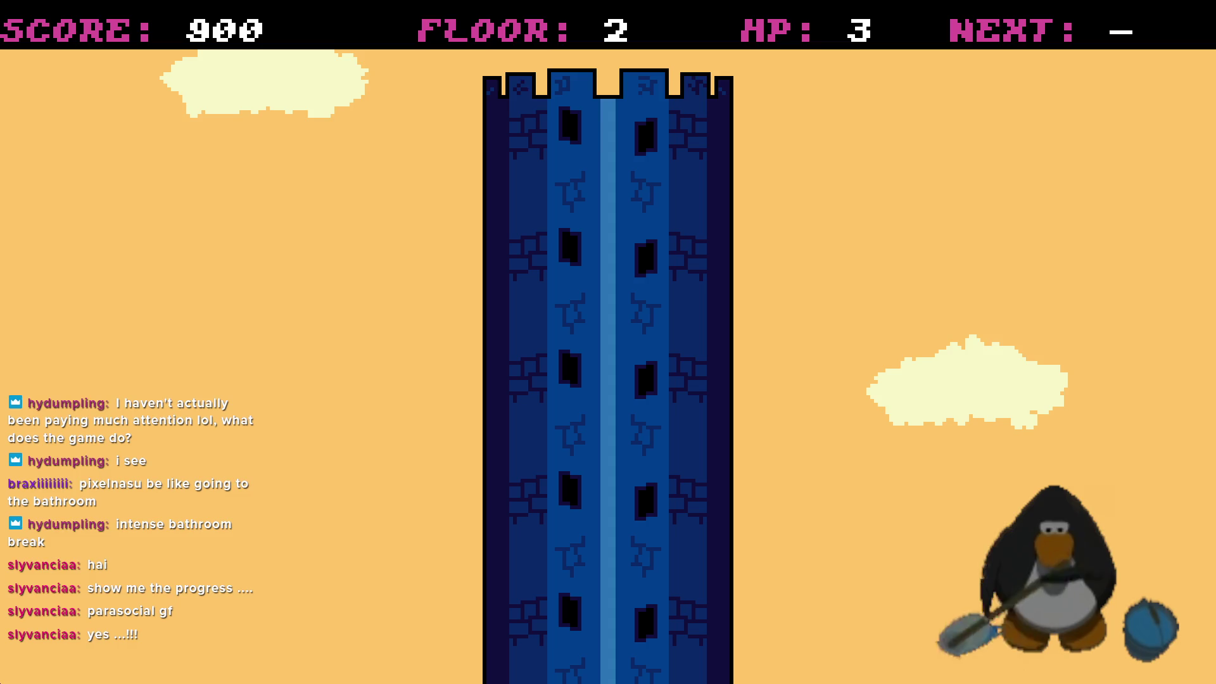
key(Left)
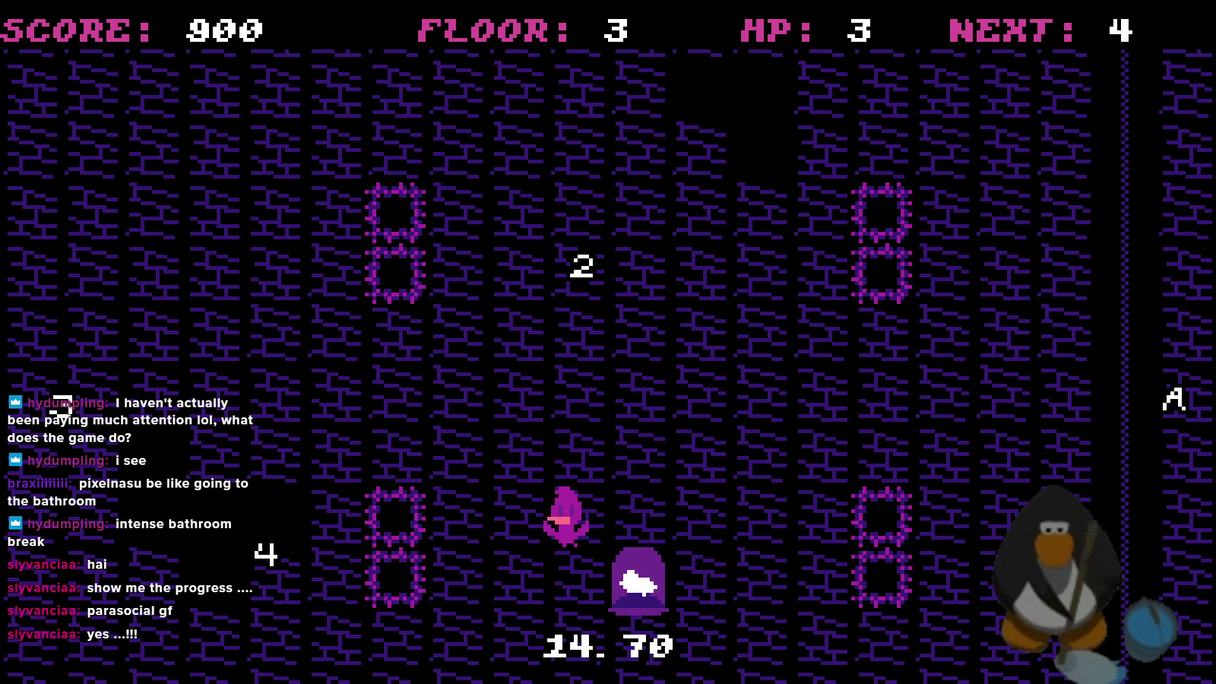
key(Left)
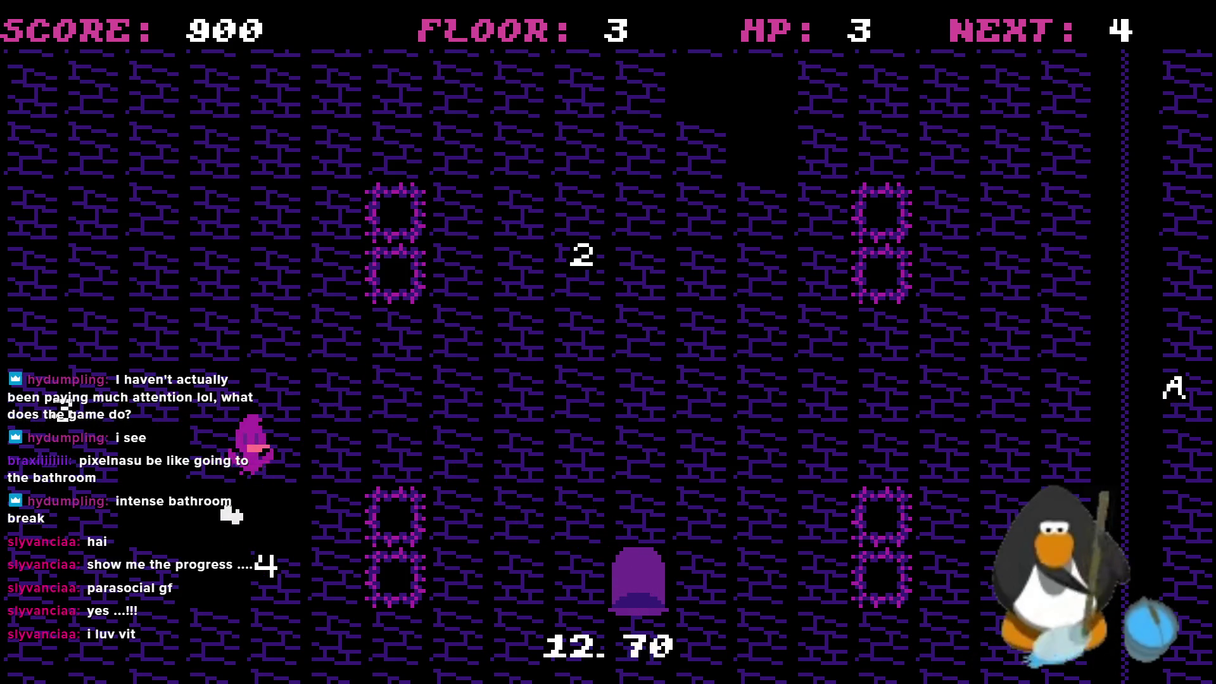
key(Left)
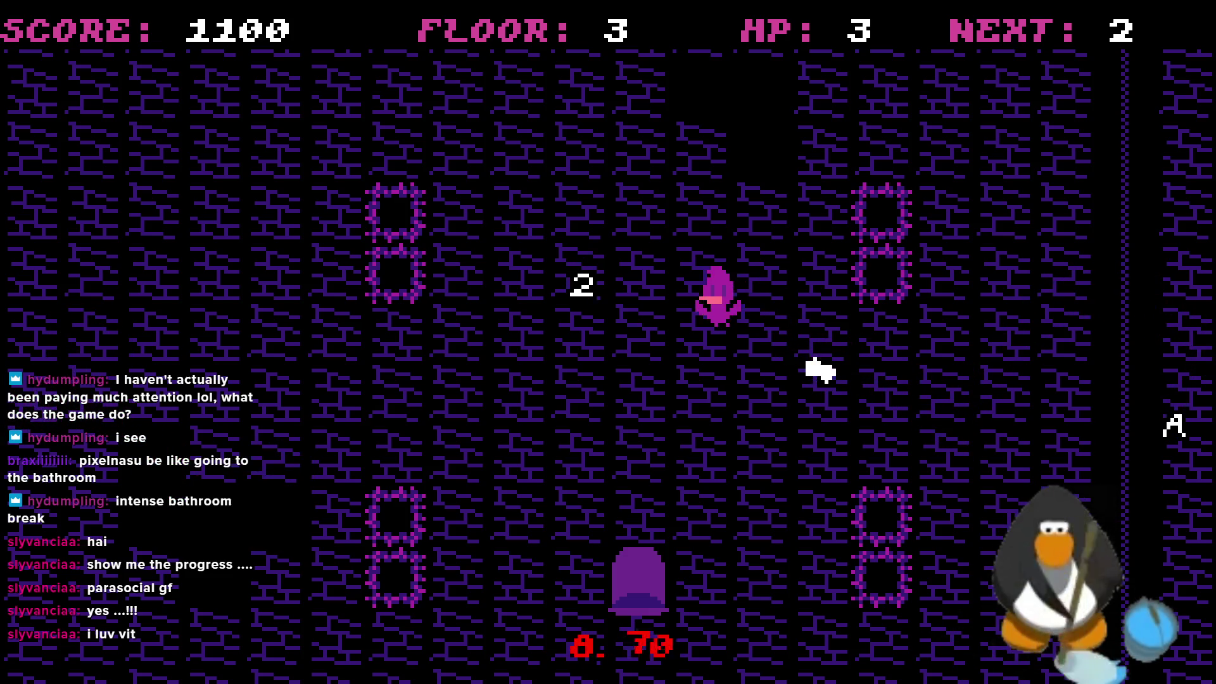
key(Right)
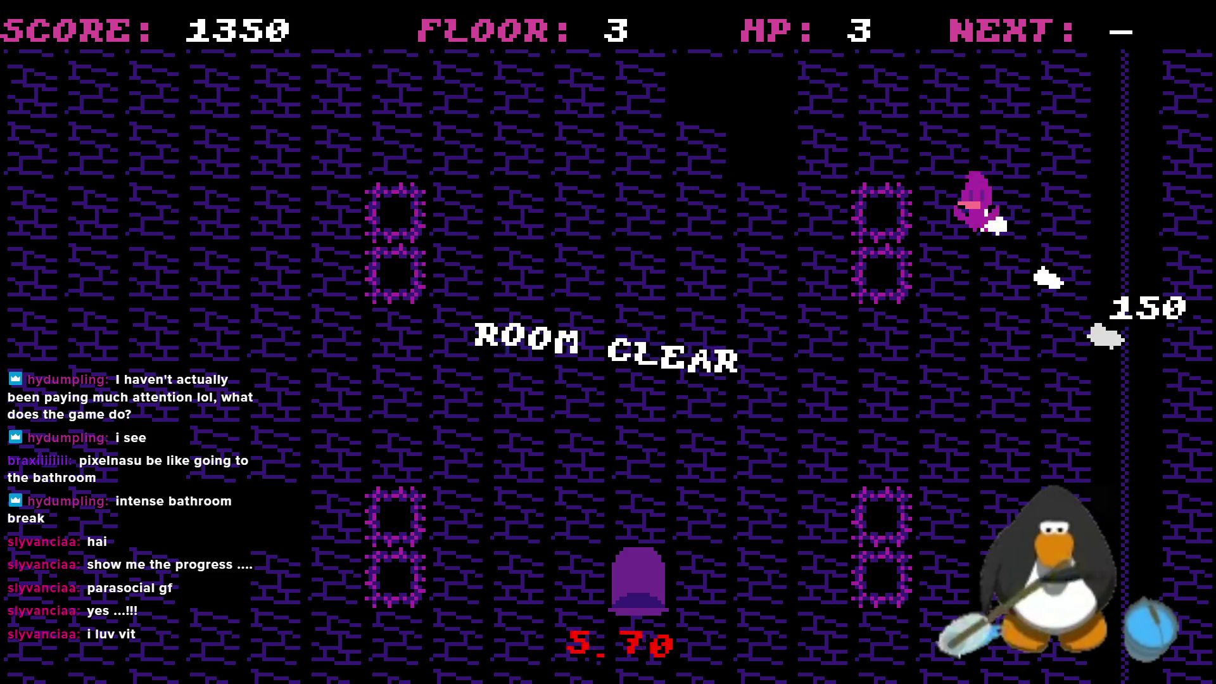
key(Up)
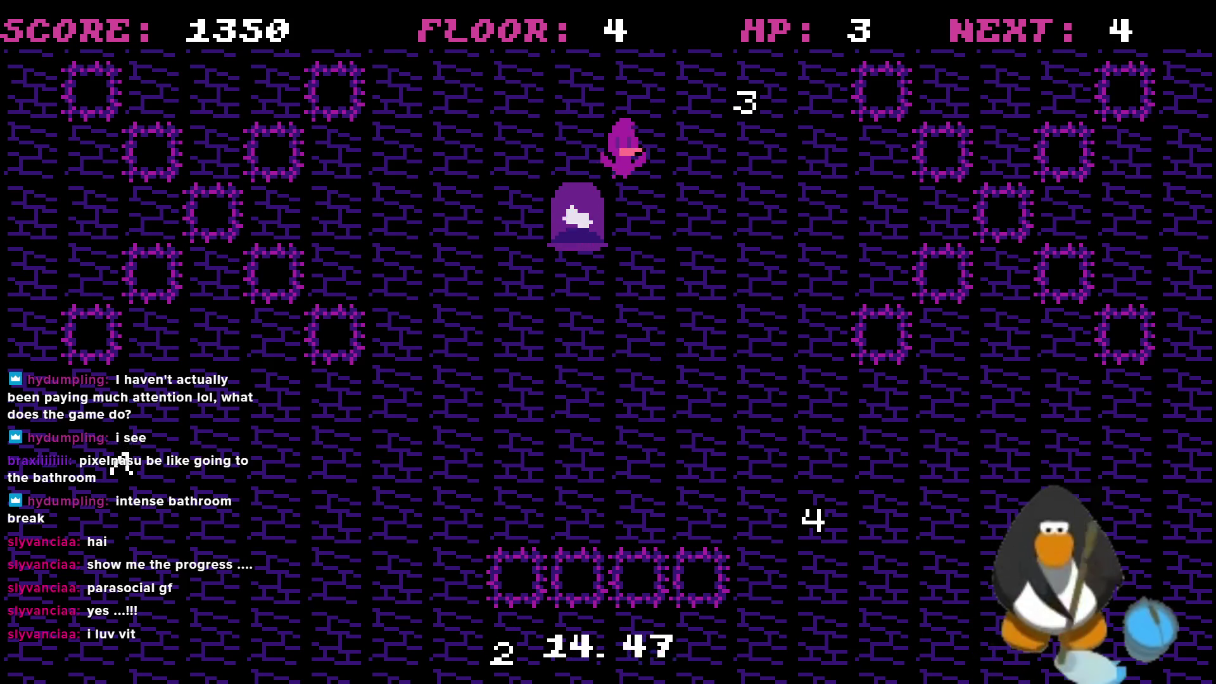
key(Right)
key(Left)
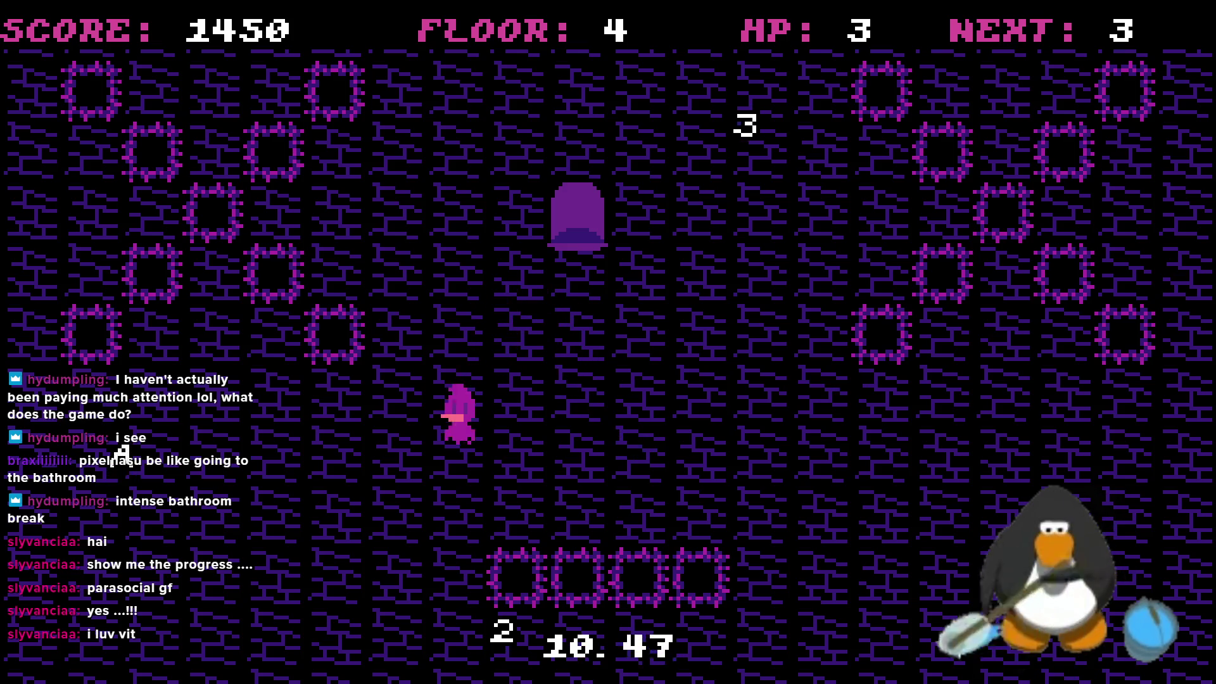
key(Right)
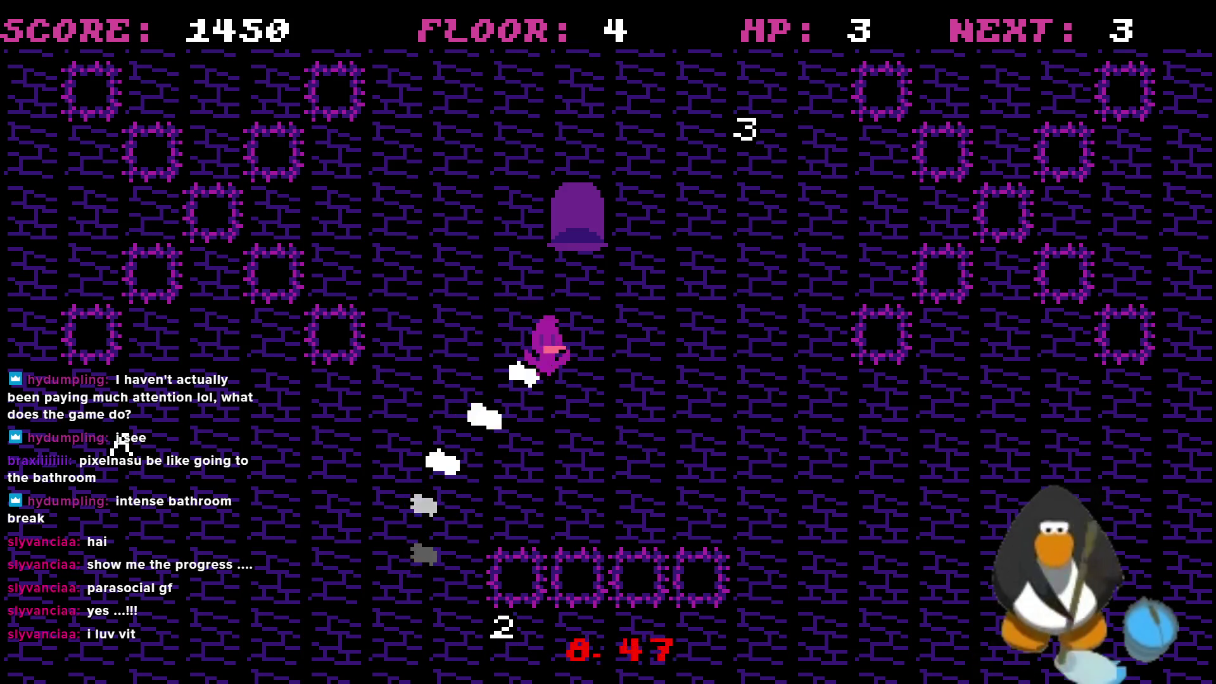
key(Left)
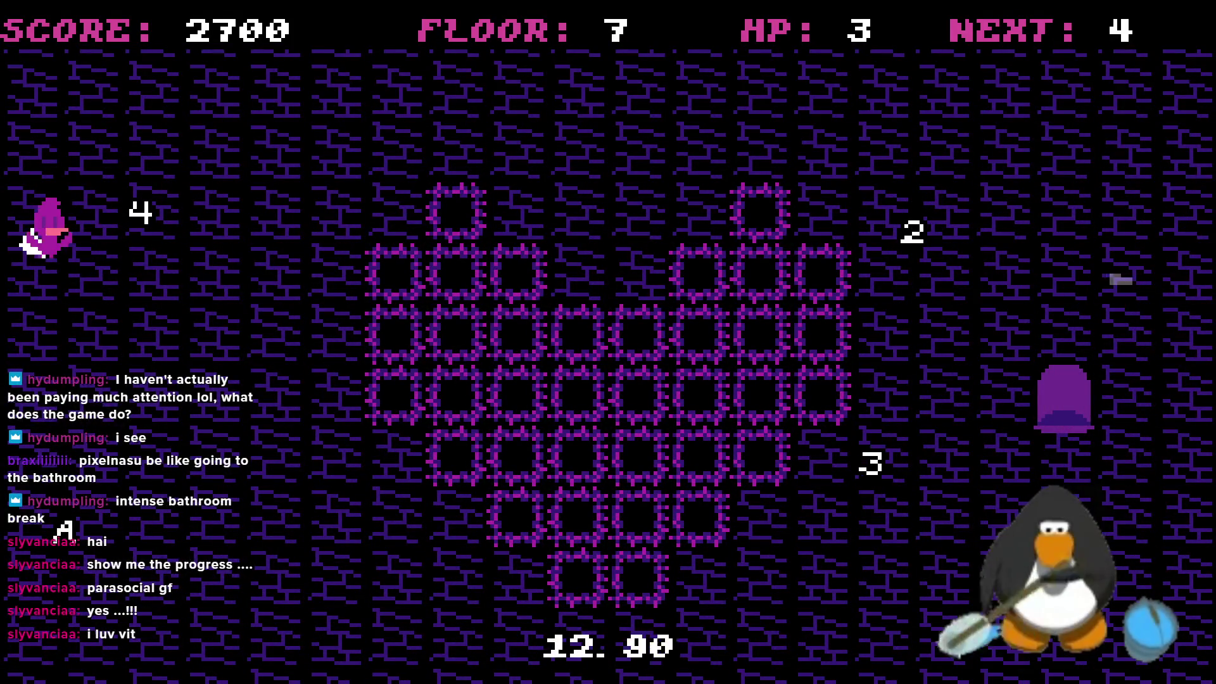
Hit enemies 4, 3 and 2 in order, then destroy A to clear the room
key(4)
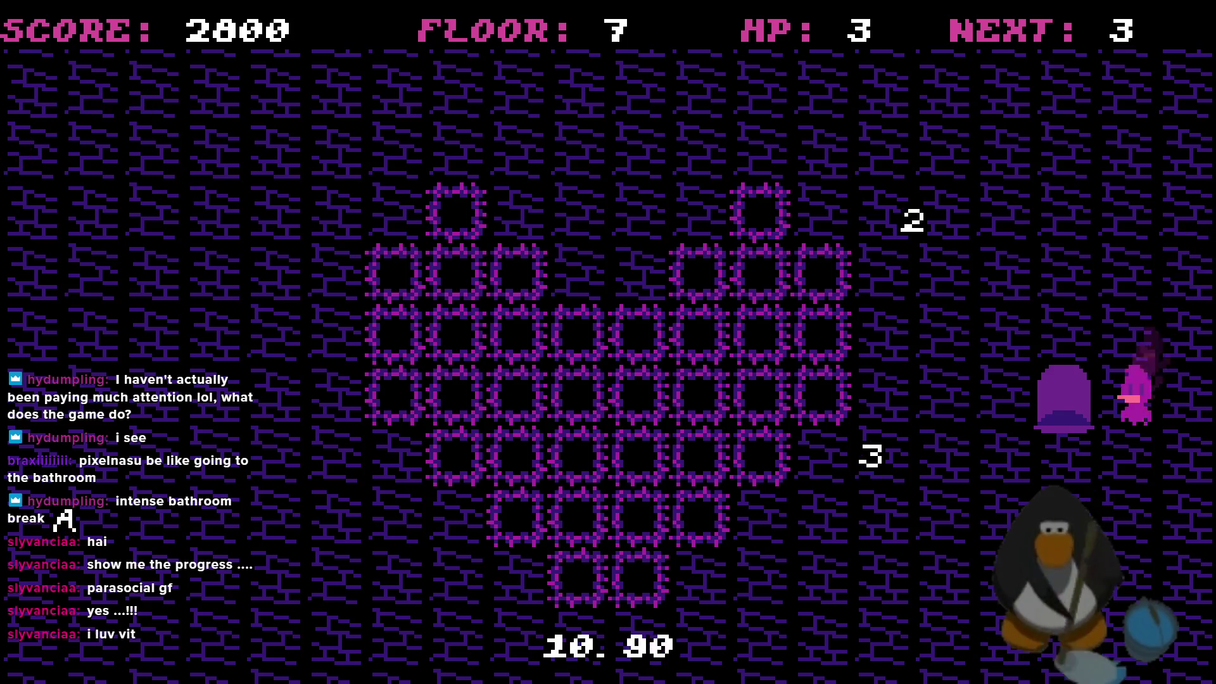
key(3)
key(2)
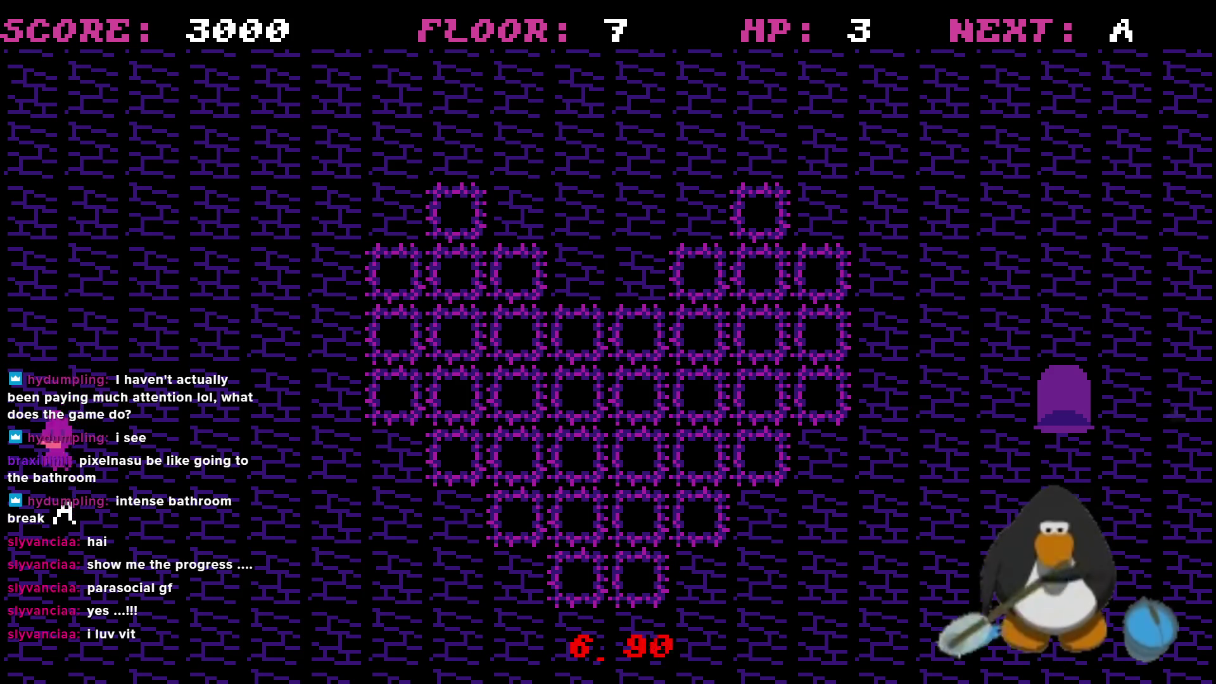
key(a)
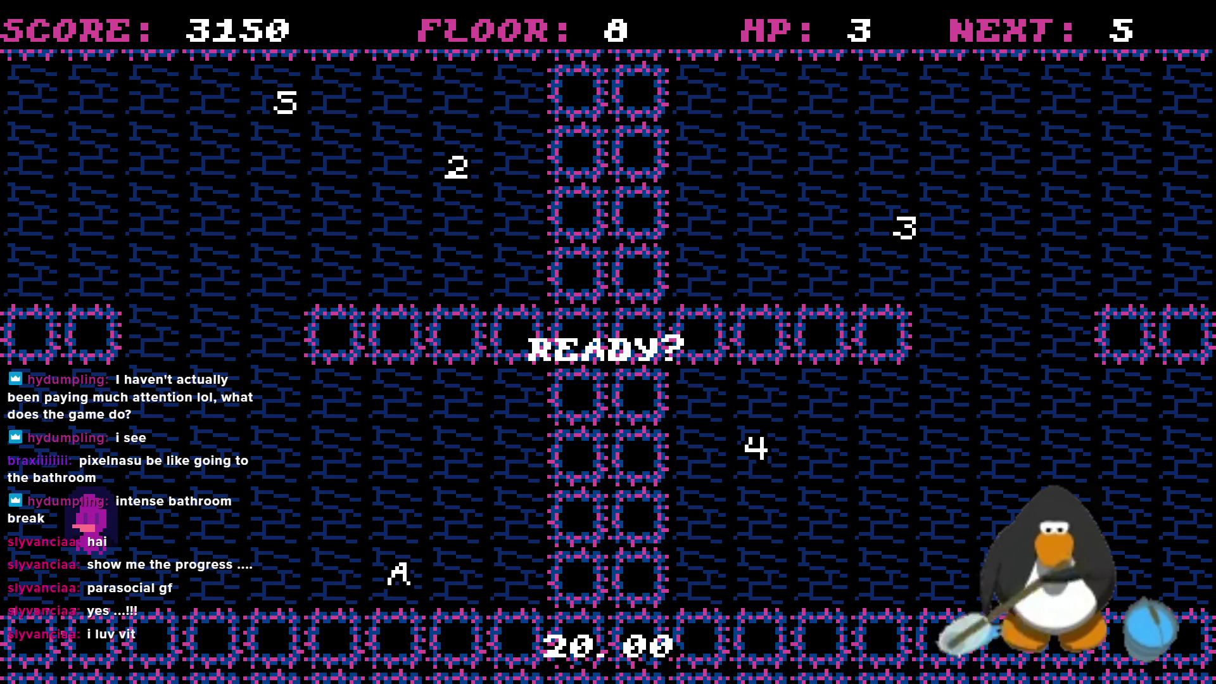
Steer through floor 8 collecting targets 5, 4, 3 and finally A until ROOM CLEAR
key(Right)
key(Up)
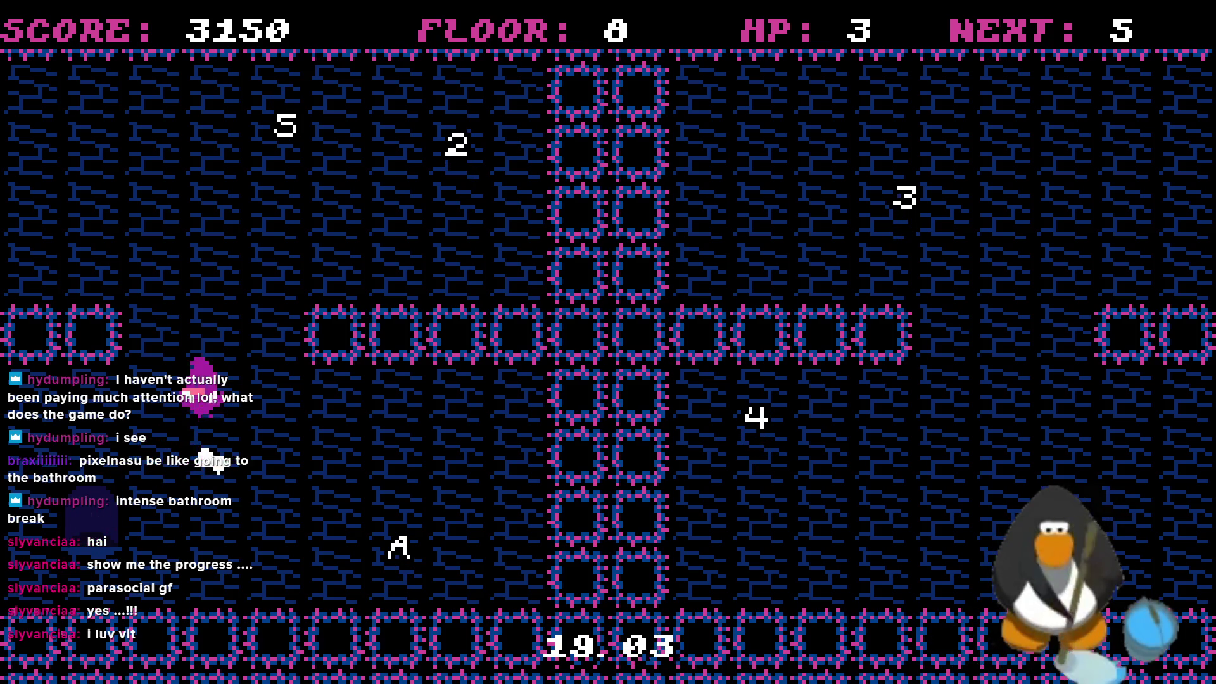
key(Left)
key(Down)
key(Left)
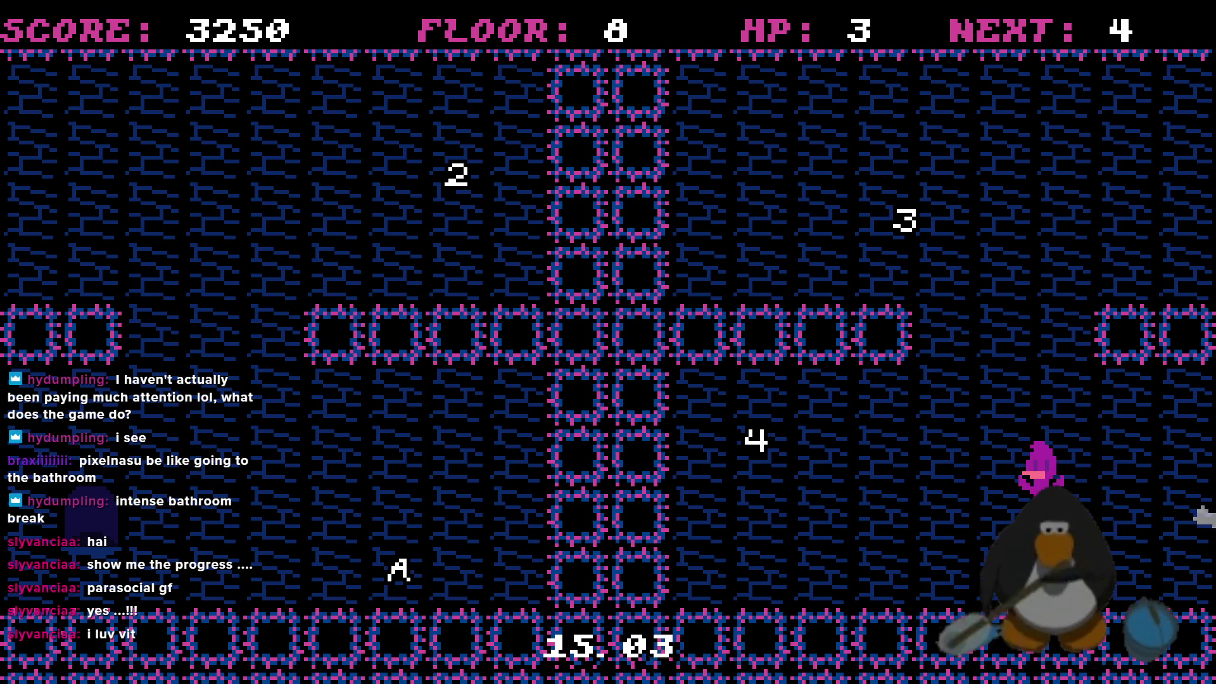
key(Right)
key(Up)
key(Left)
key(Right)
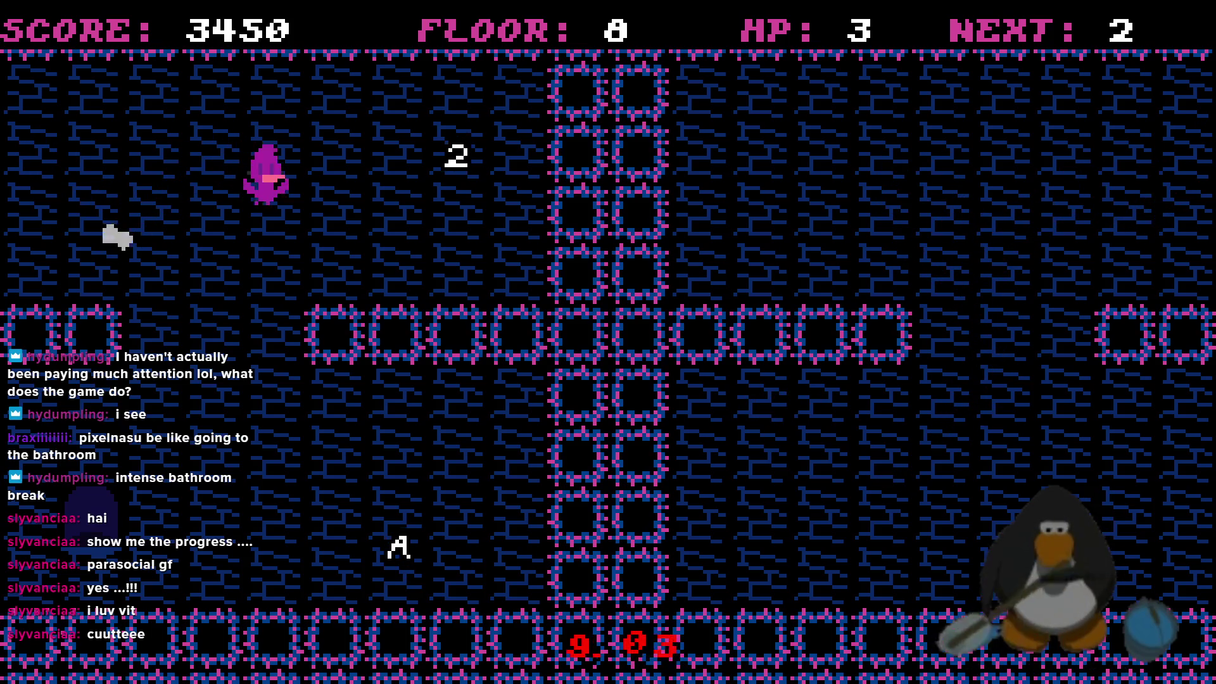
key(Left)
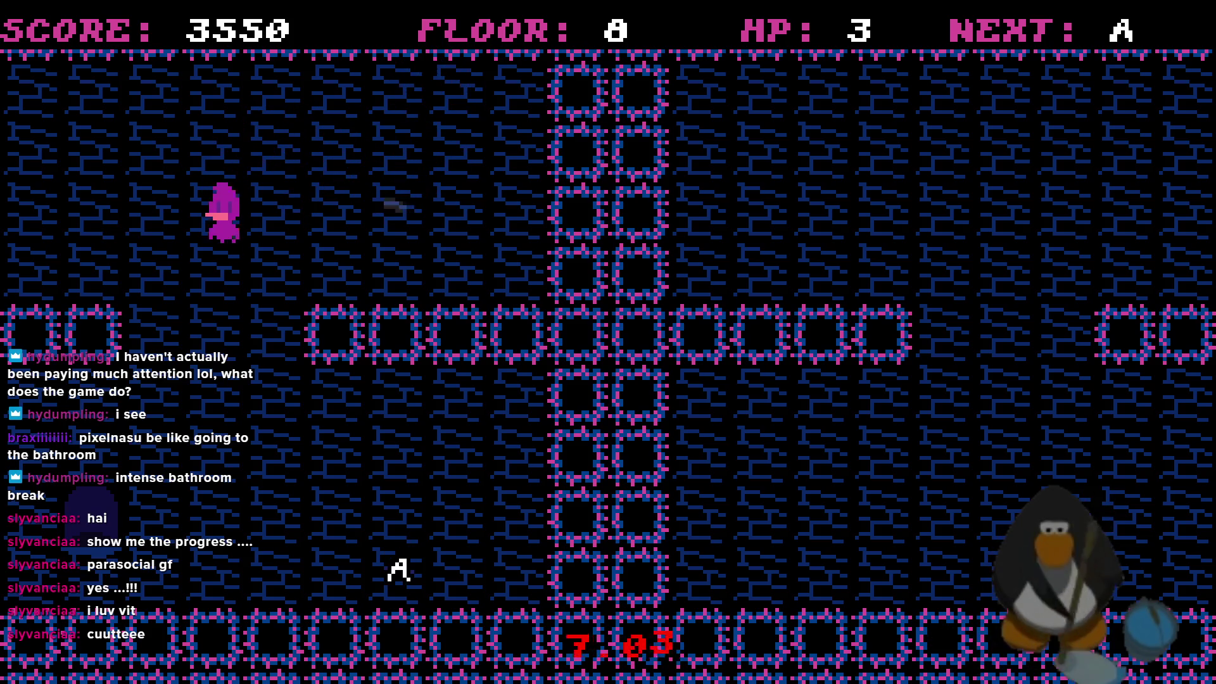
key(Right)
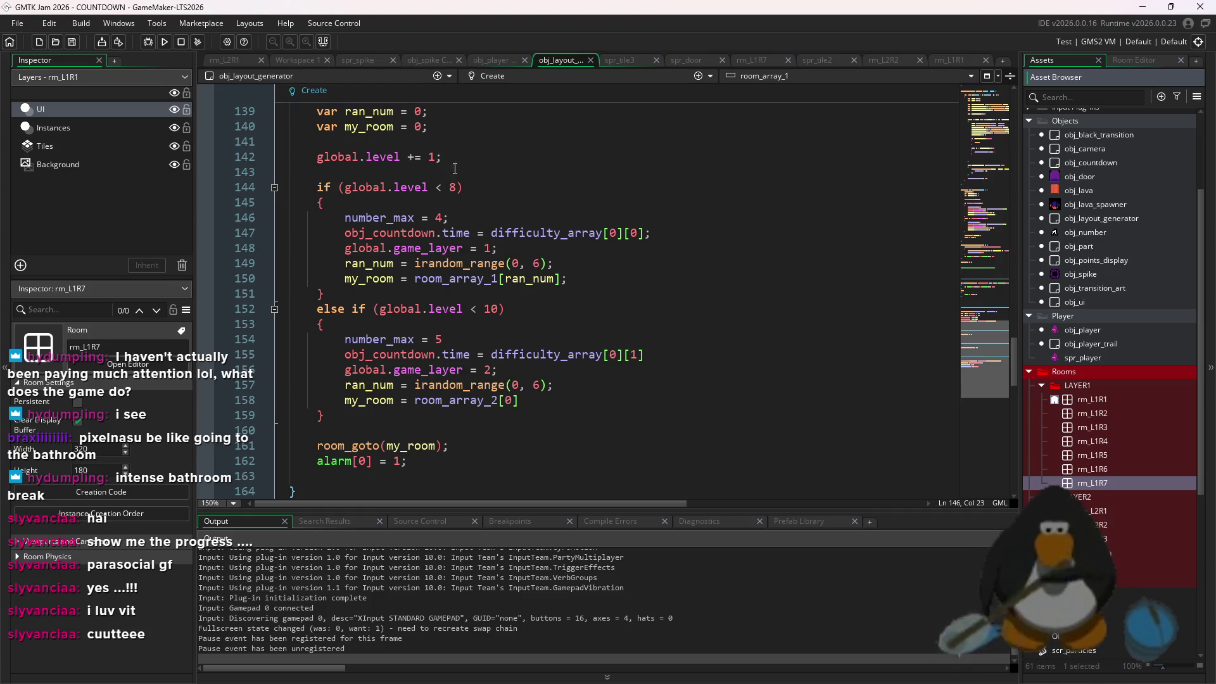
Set the layer-one check to < 0, layer-two to < 5, room_array_2 to rm_L2R1, and relaunch
click(461, 186)
text(0)
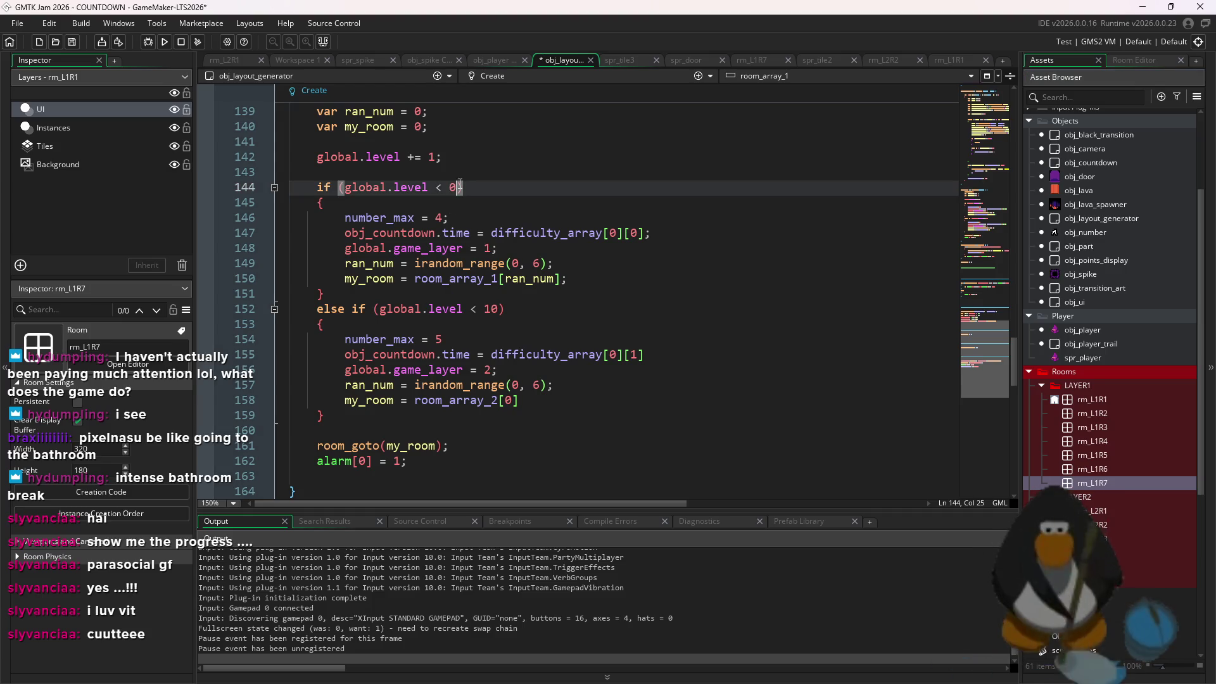
click(504, 311)
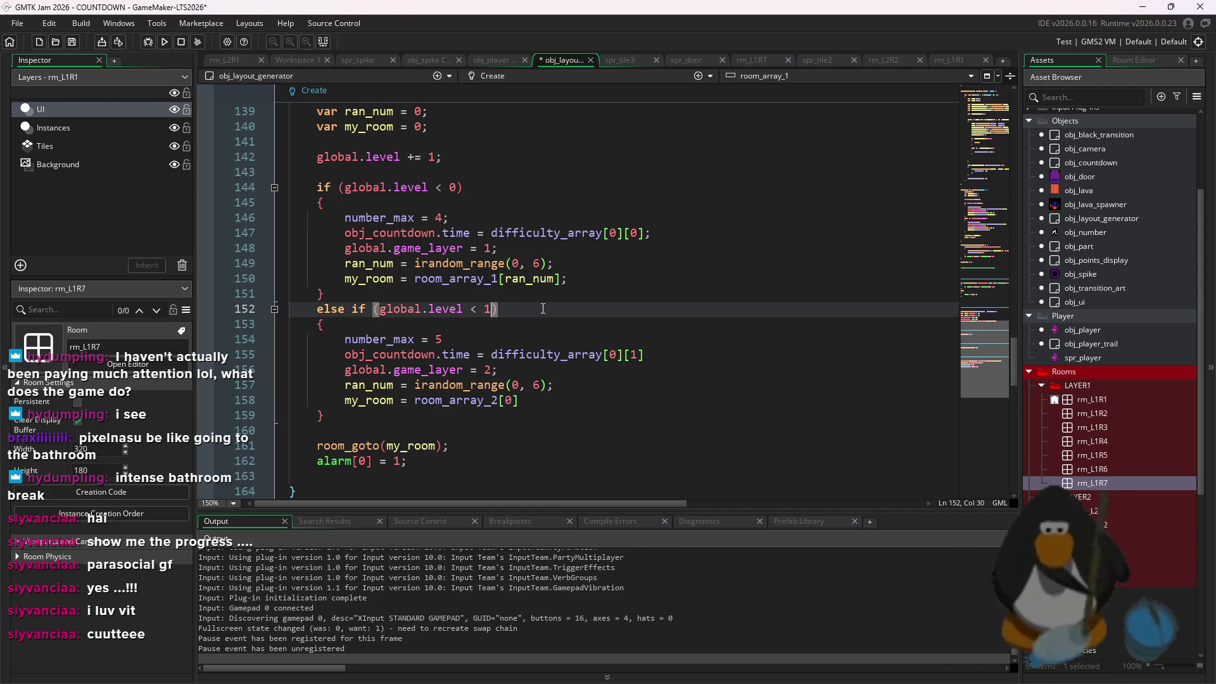
scroll(544, 309, up, 20)
click(449, 142)
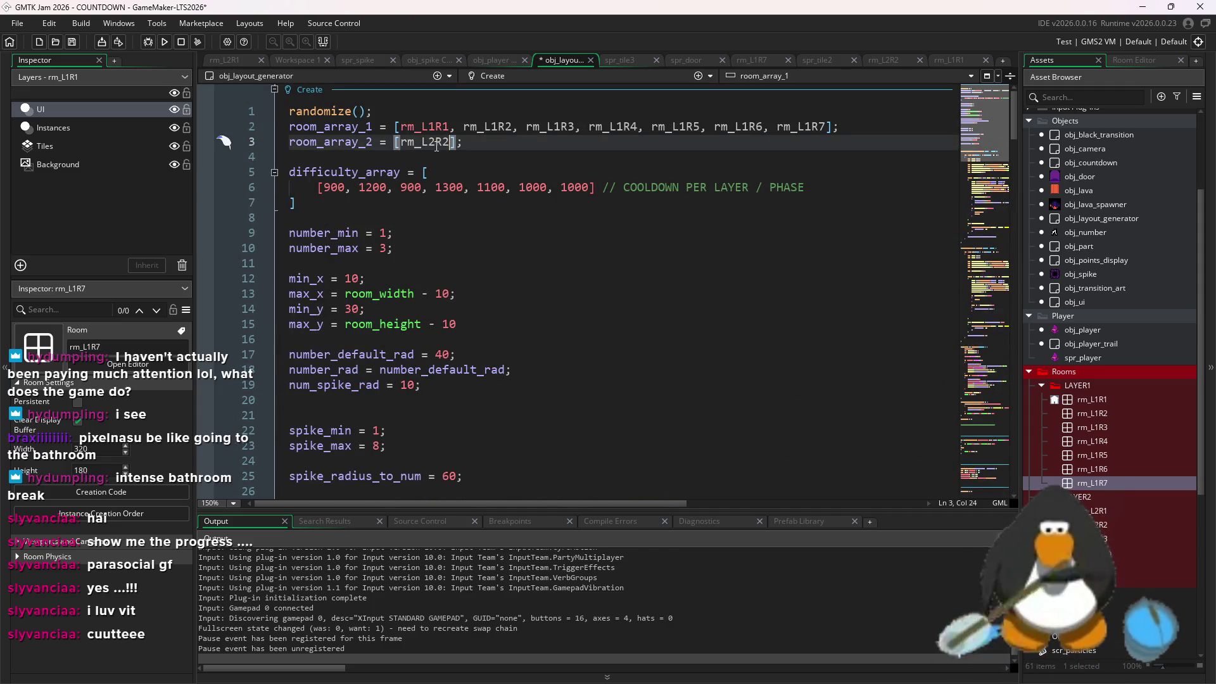
click(164, 46)
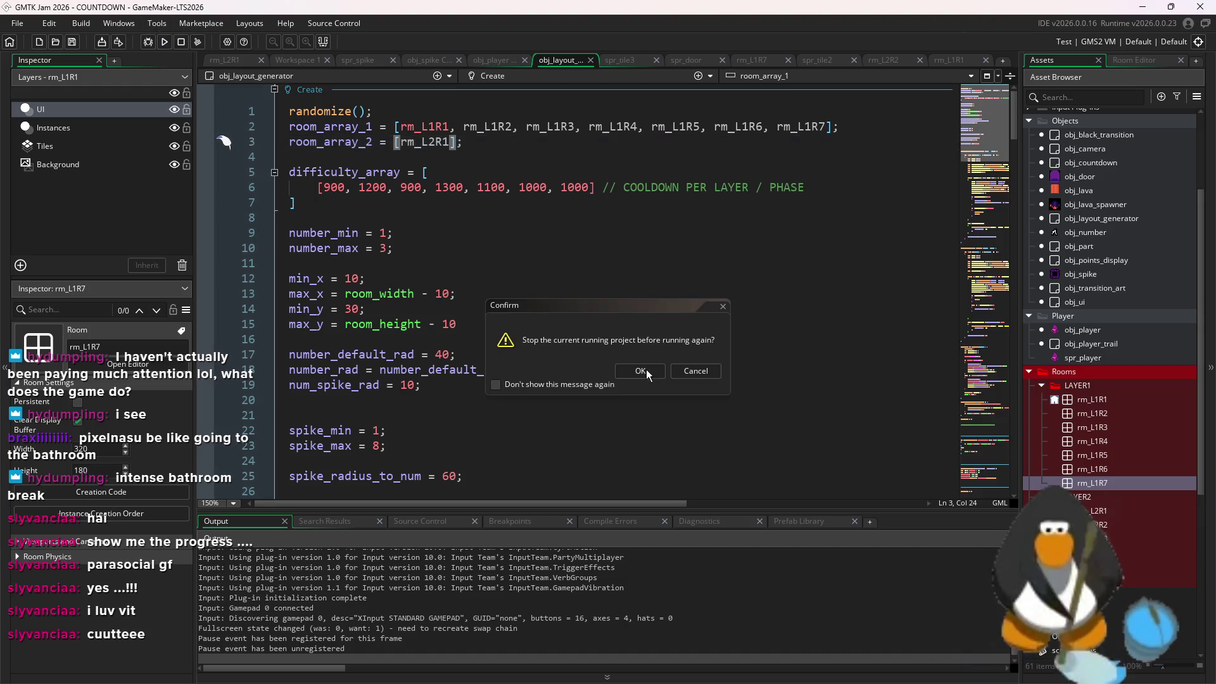
click(644, 370)
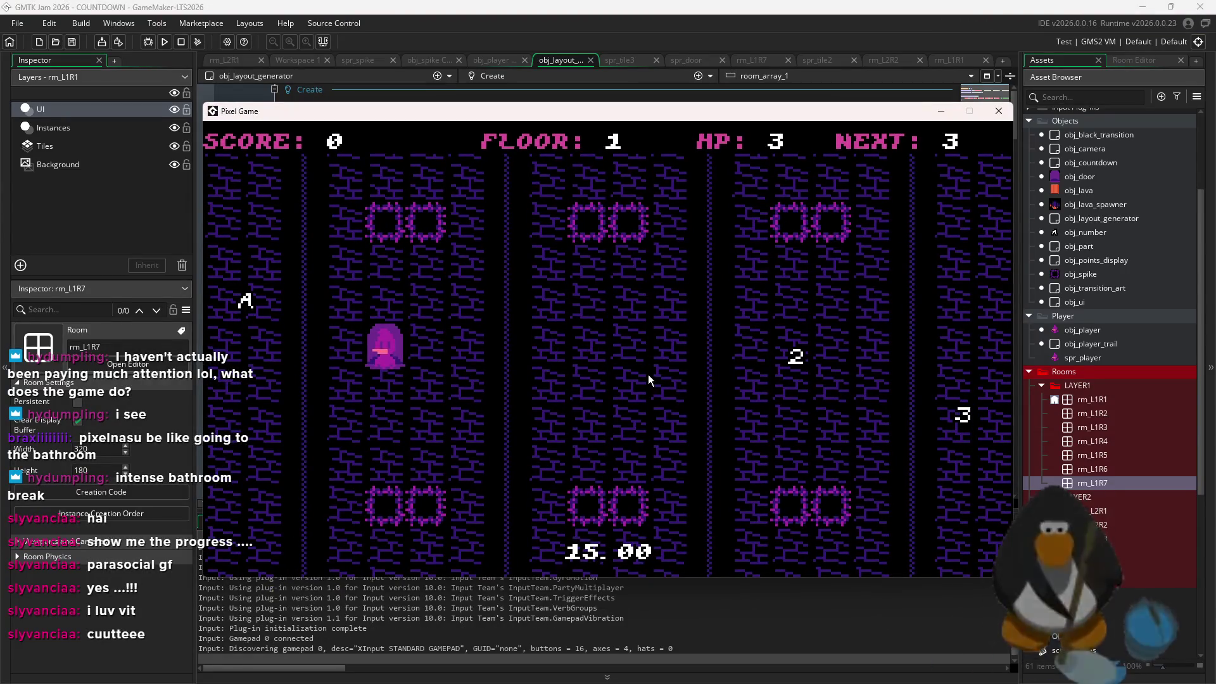
Back in the IDE, adjust the layer-two level threshold, then stop and rebuild the game
click(1083, 344)
scroll(678, 367, down, 20)
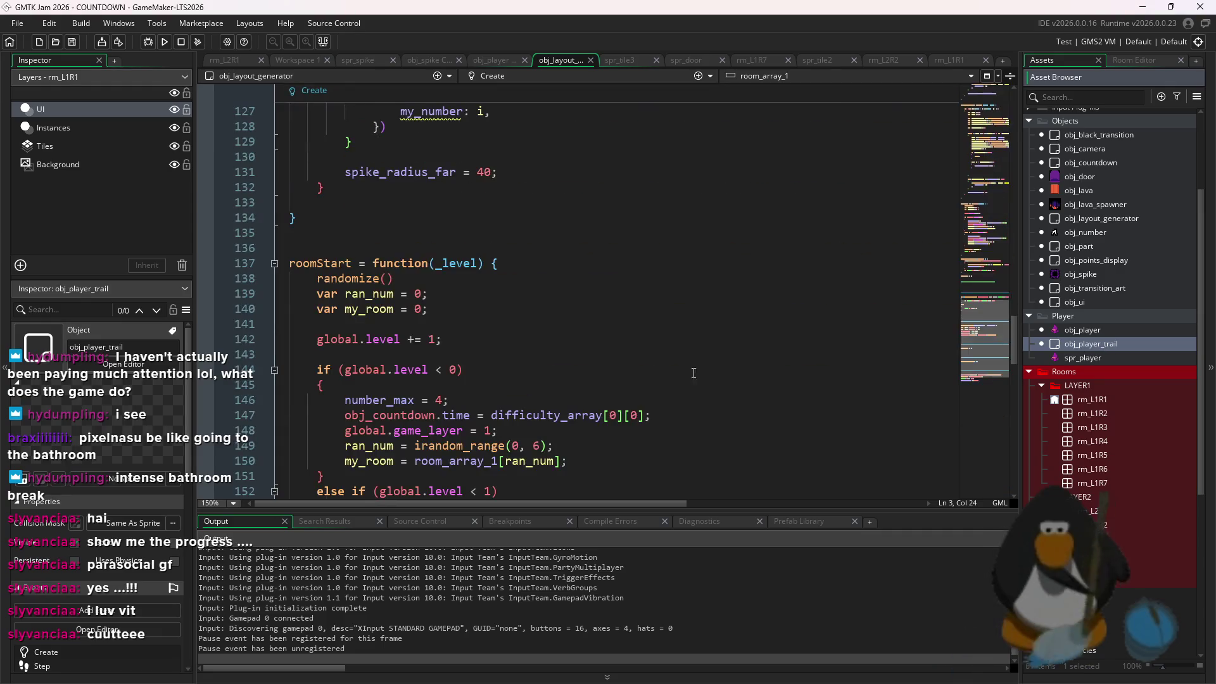
scroll(549, 344, up, 10)
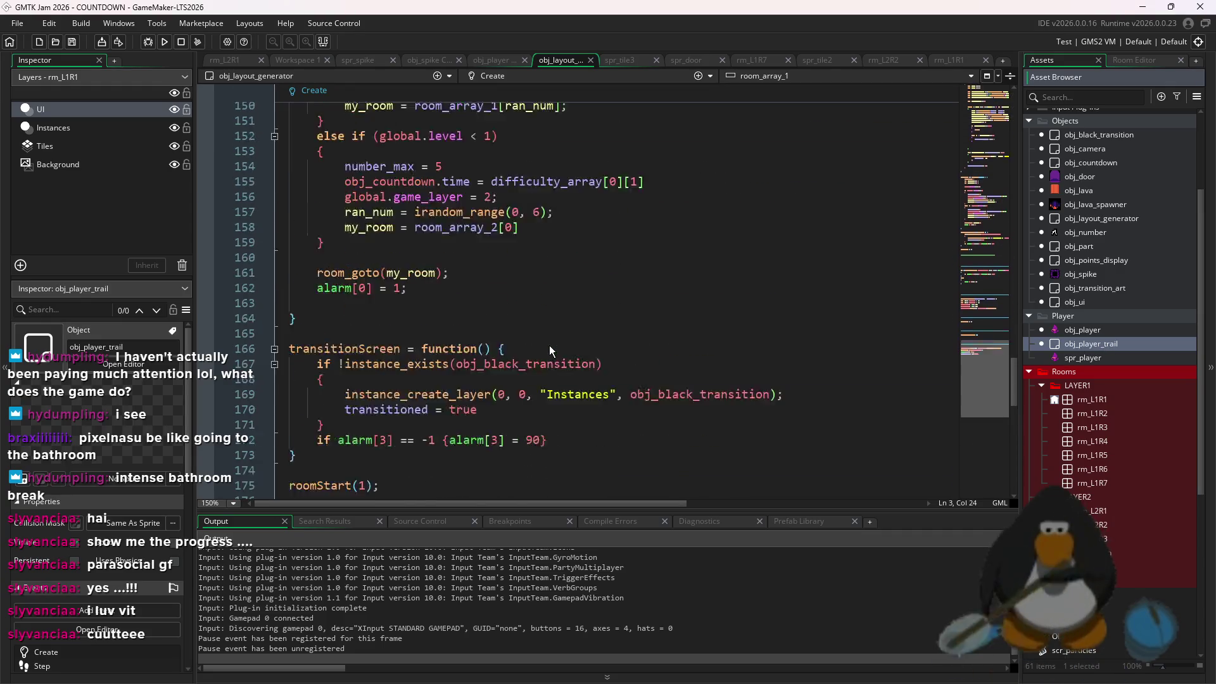
click(508, 260)
key(Up)
key(Up)
key(Up)
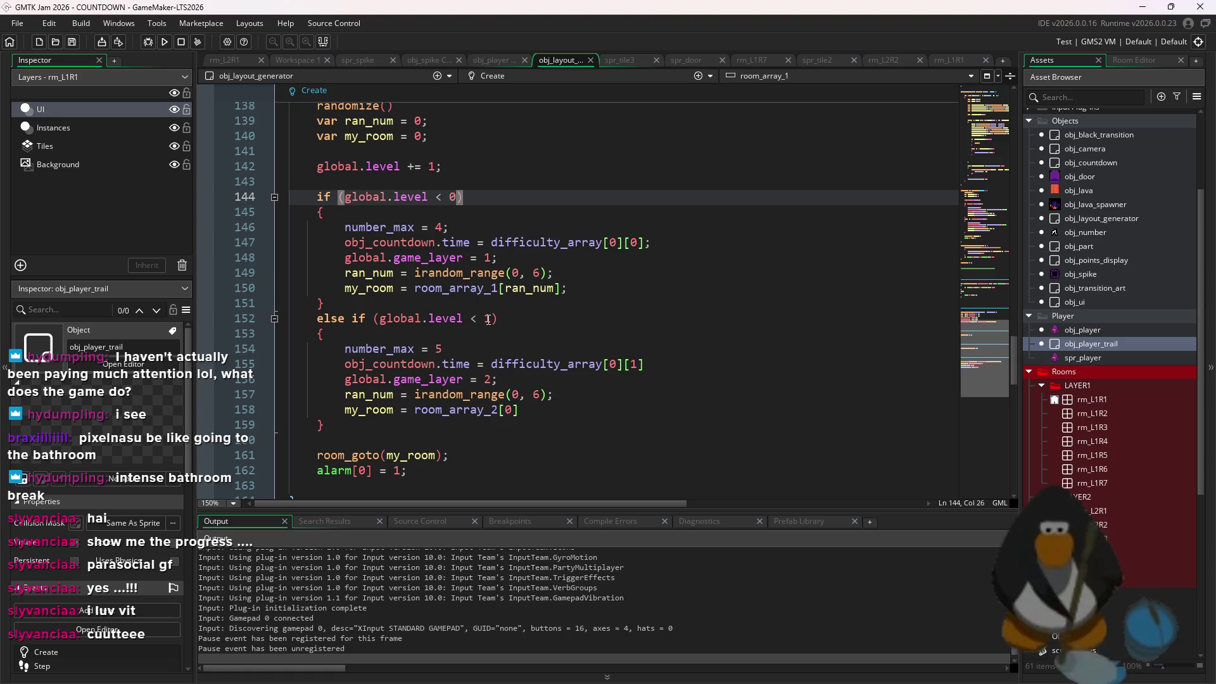
click(487, 319)
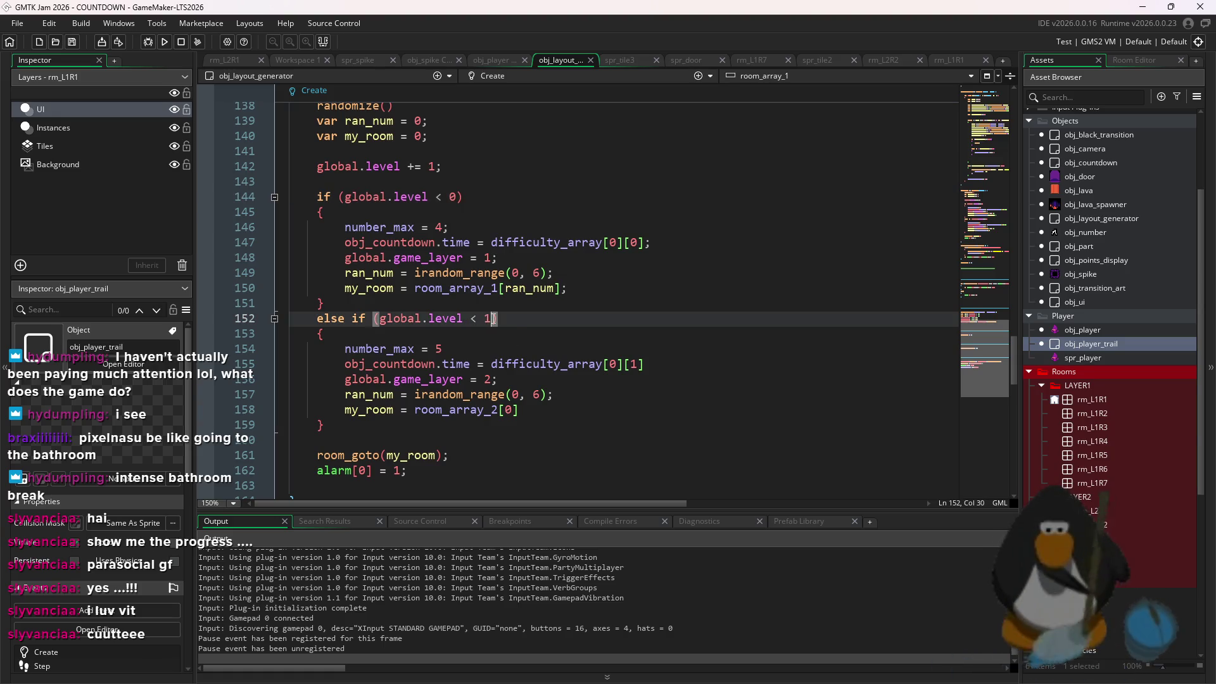
click(180, 42)
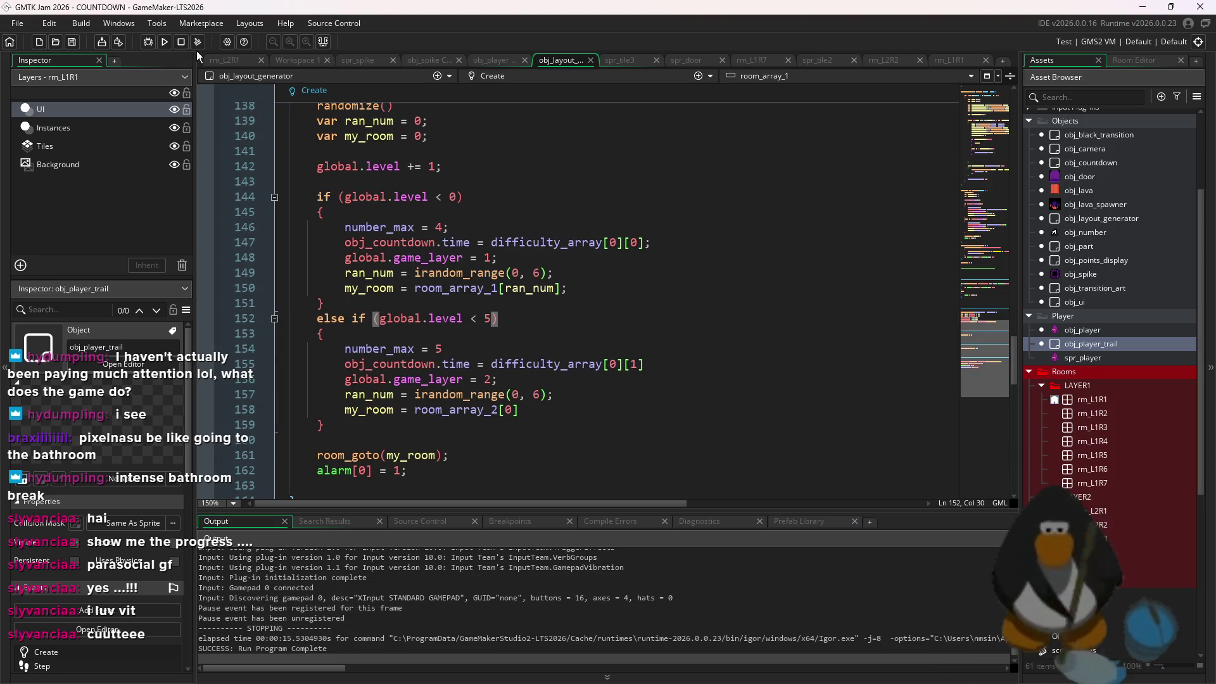
key(F5)
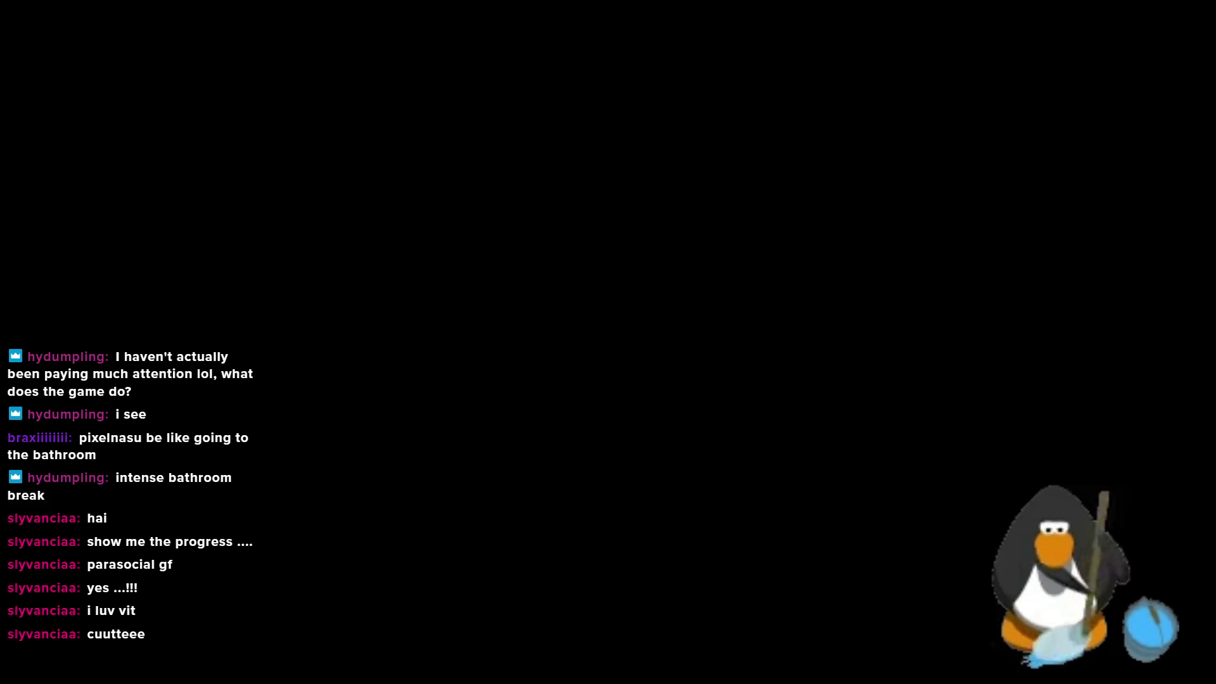
Steer through the blue layer-2 room on floor 1, collecting the 4 target
key(Left)
key(Up)
key(Up)
key(Left)
key(Down)
key(Up)
key(Left)
key(Up)
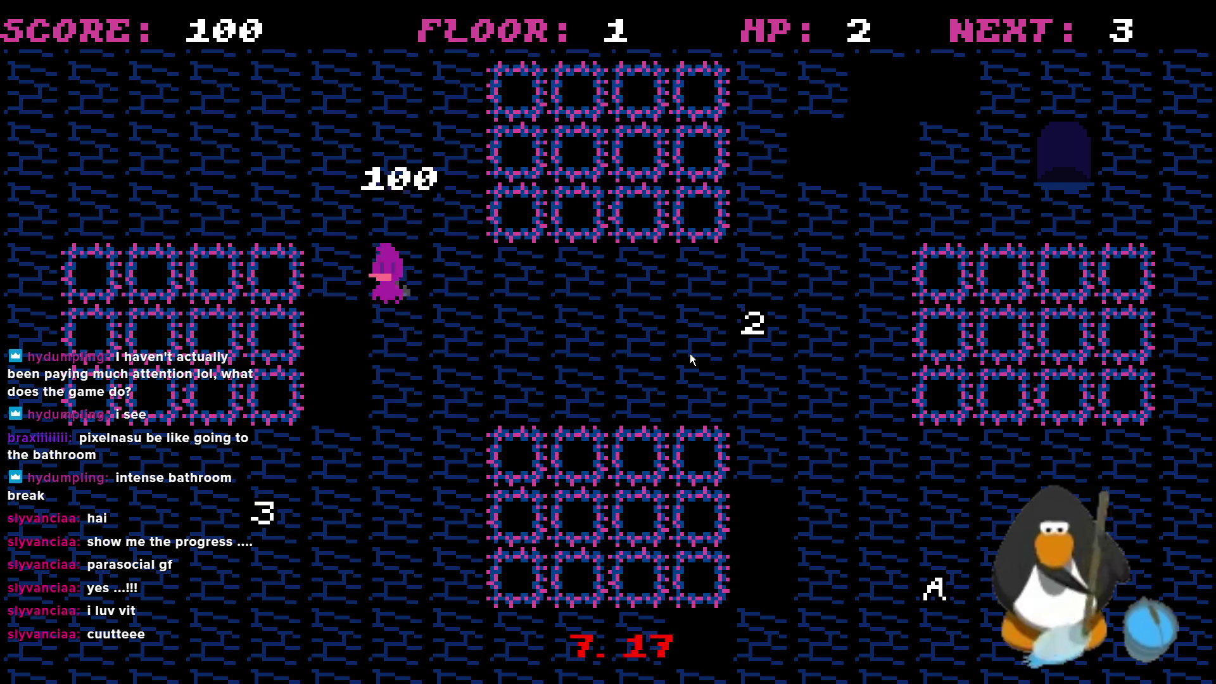
key(Down)
key(Left)
Collect targets 3, 2 and A to clear the room, then return to the room list code
key(Up)
key(Right)
key(Right)
key(Down)
key(Up)
key(Left)
key(Down)
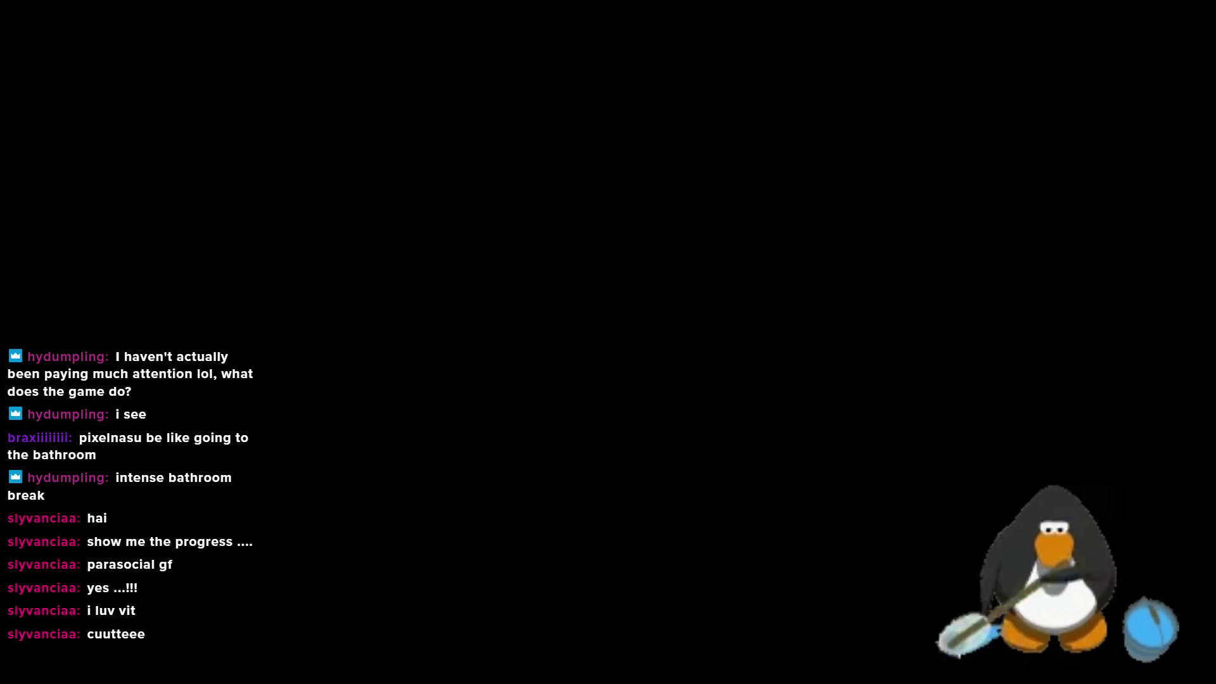
key(alt+Tab)
click(451, 142)
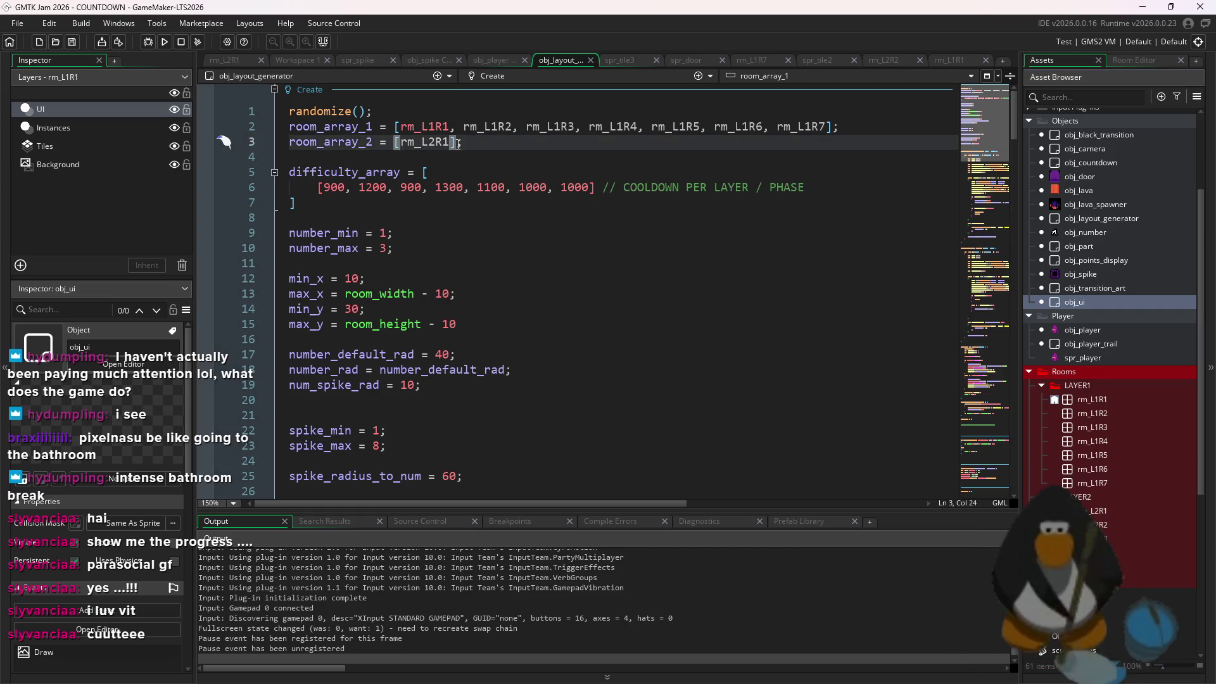
Review rm_L2R3, obj_lava and the generator's rm_L2R3 room list, then restart the playtest
key(F5)
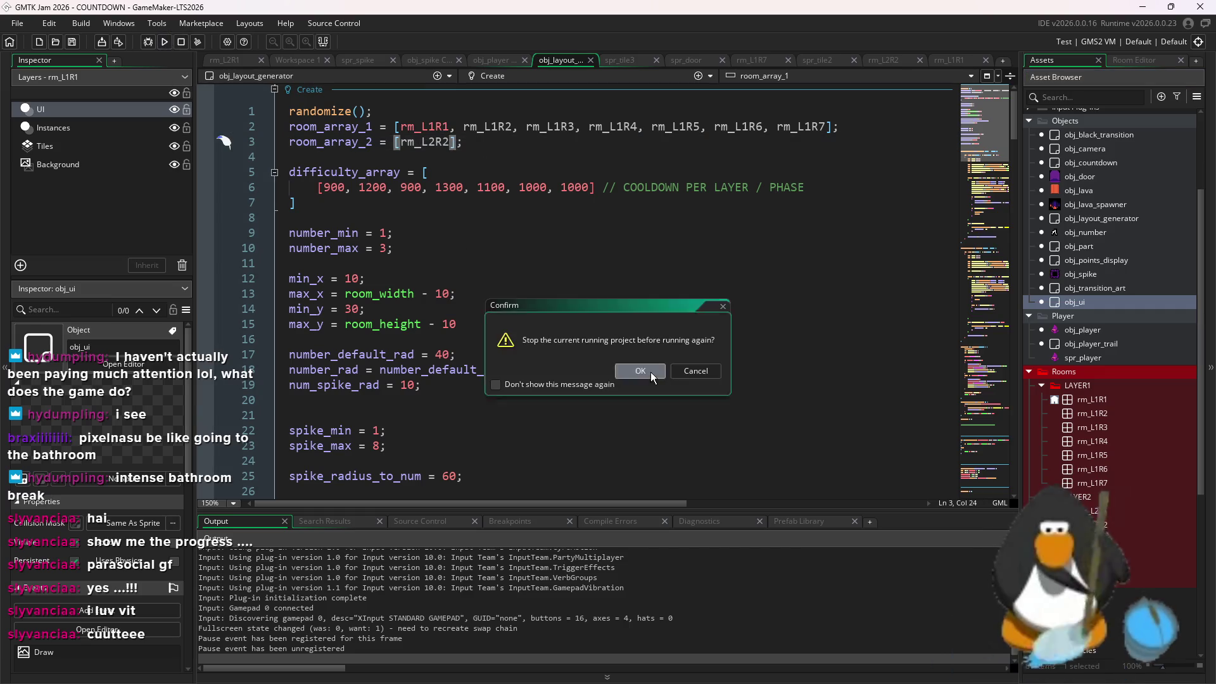
click(652, 375)
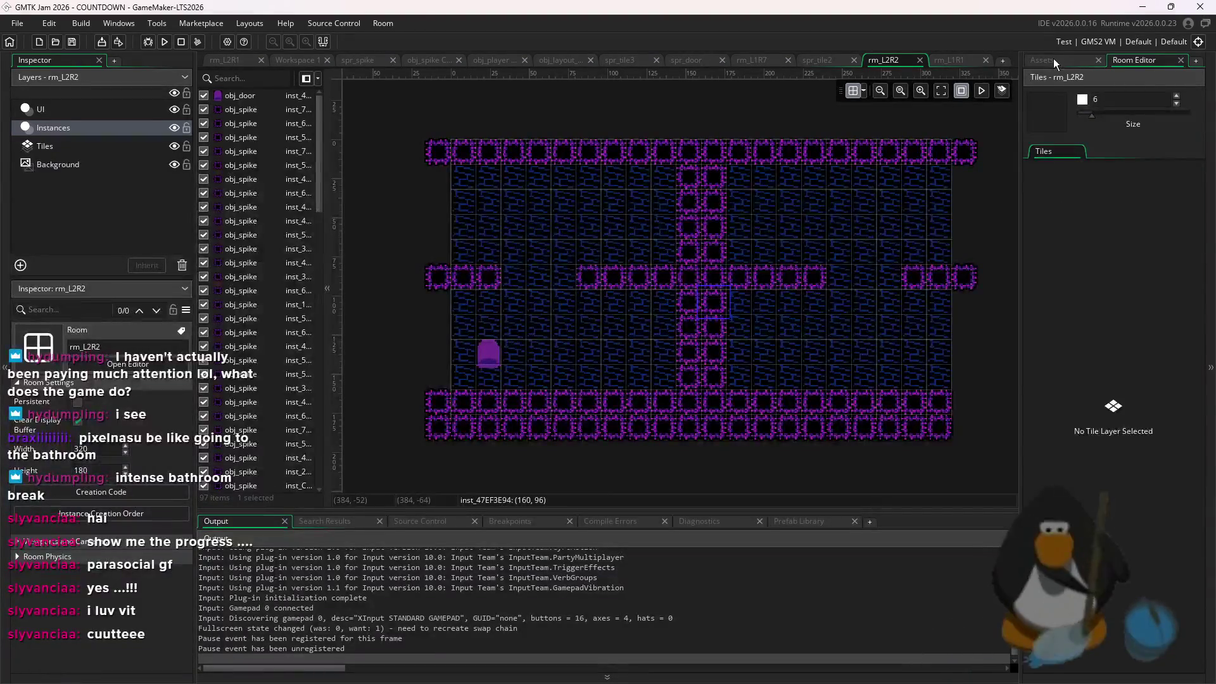
double_click(1103, 538)
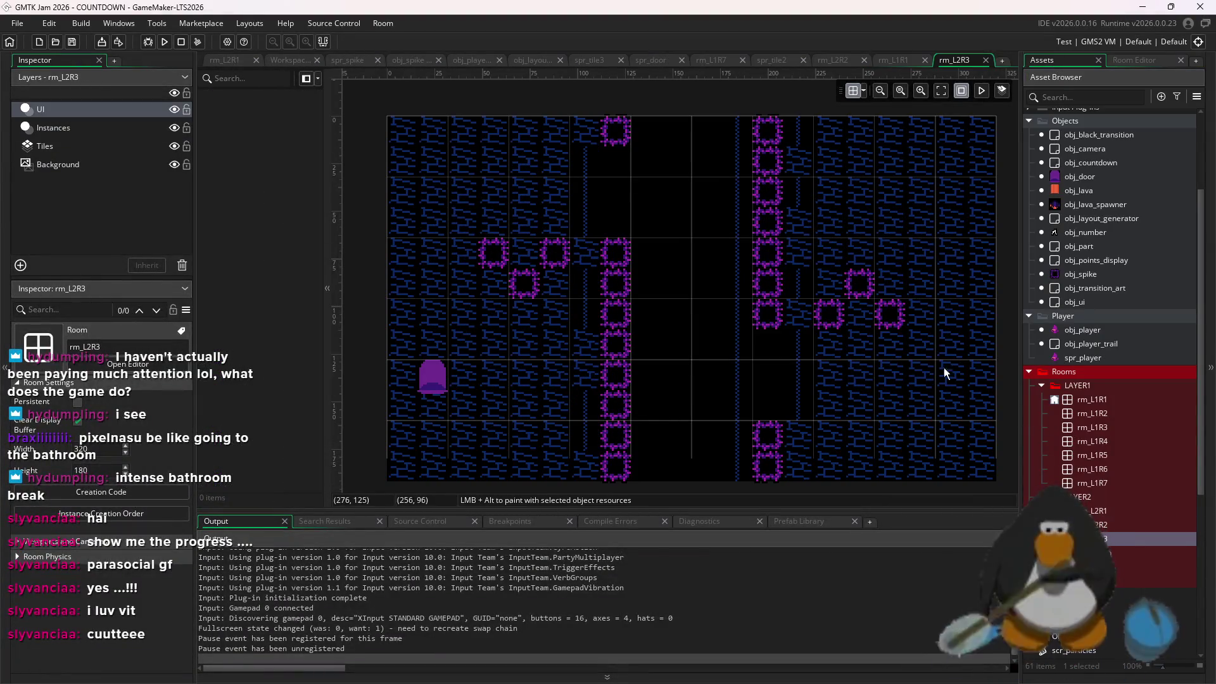
double_click(1100, 188)
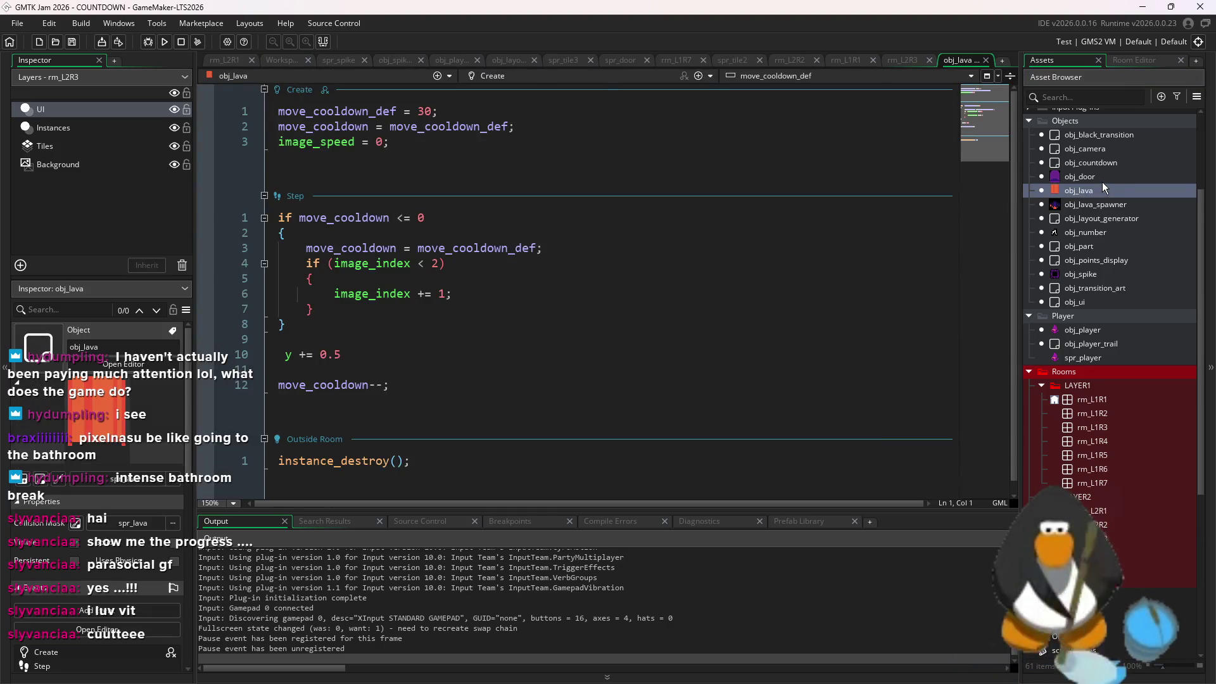
double_click(1108, 223)
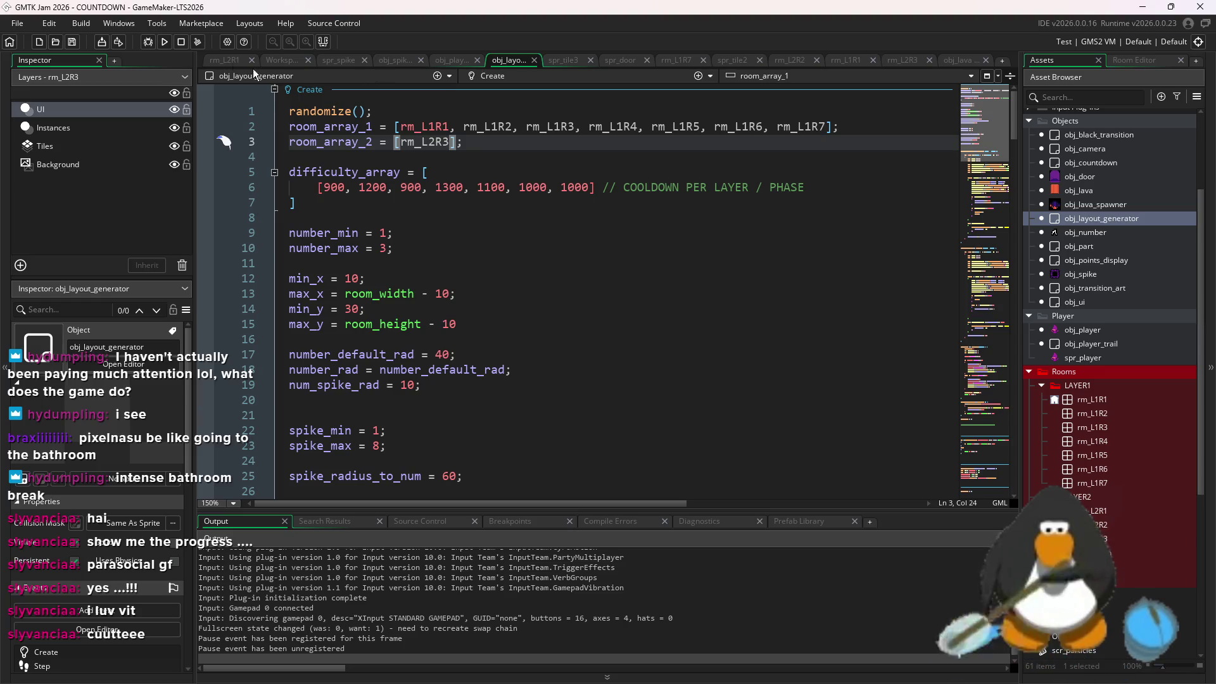
click(166, 40)
click(641, 377)
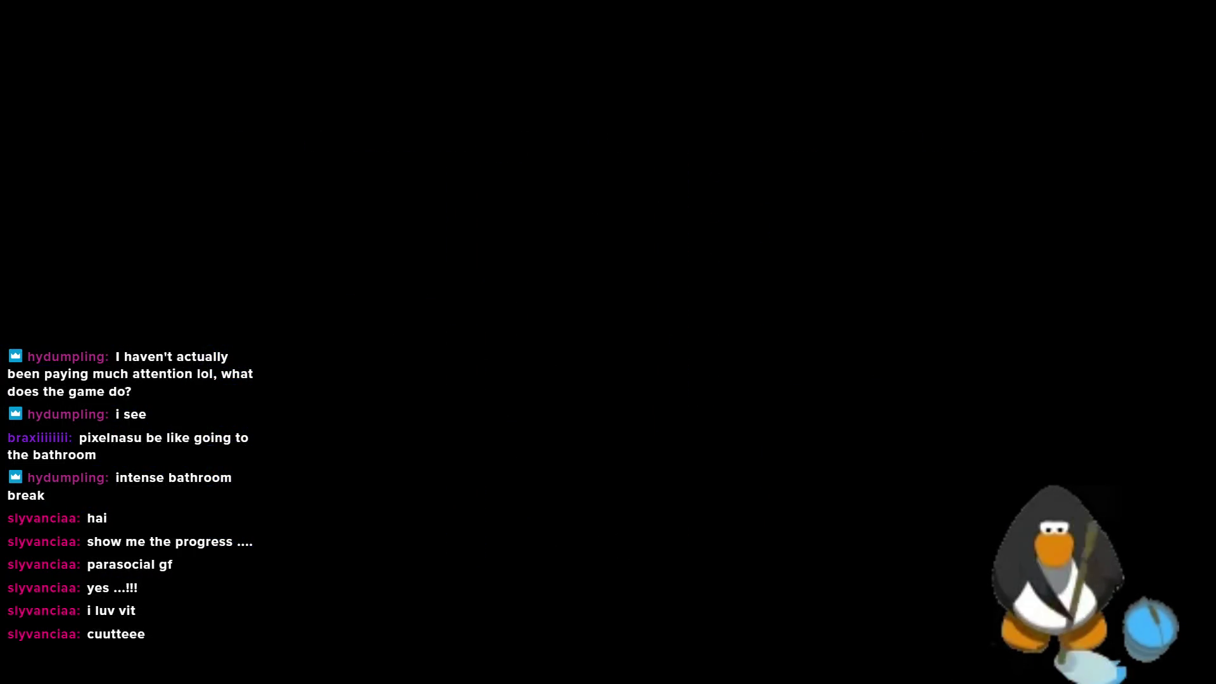
Collect the 5 and 4 in rm_L2R3, then head toward the 3
key(Up)
key(Right)
key(Right)
key(Left)
key(Left)
key(Down)
key(Right)
key(Up)
Grab the 3, 2 and A for a 550-point ROOM CLEAR and exit the room
key(Up)
key(Right)
key(Down)
key(Right)
key(Right)
key(Down)
key(Right)
key(Up)
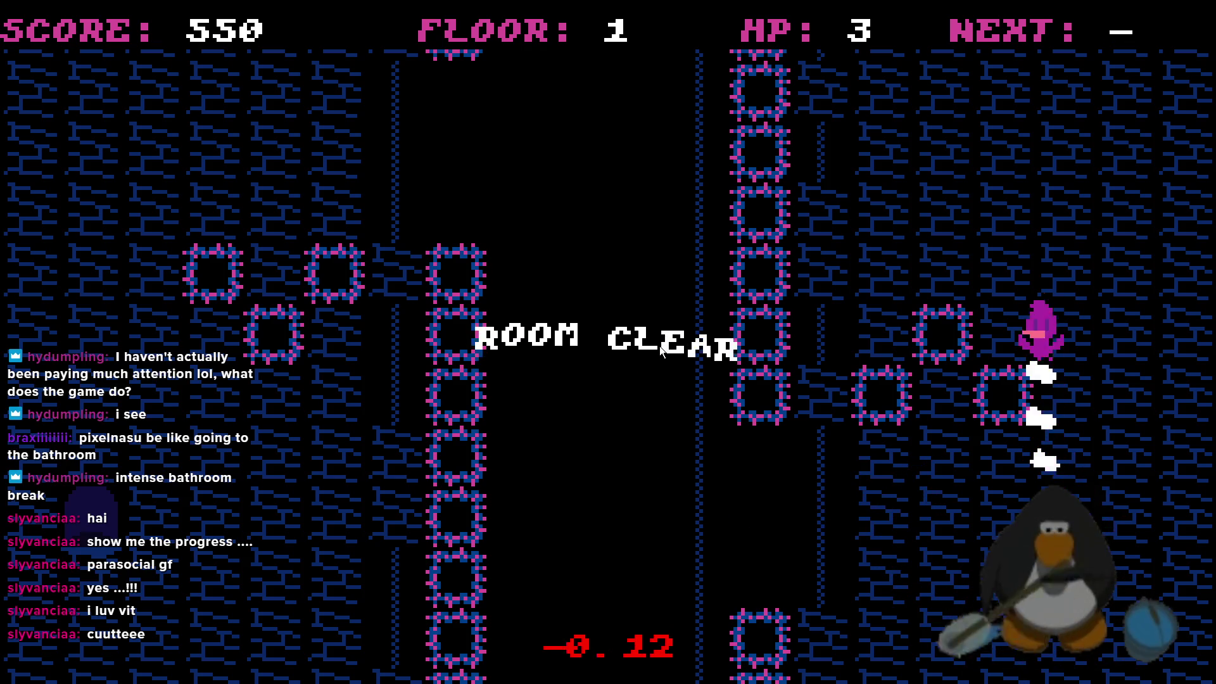
key(Up)
key(Down)
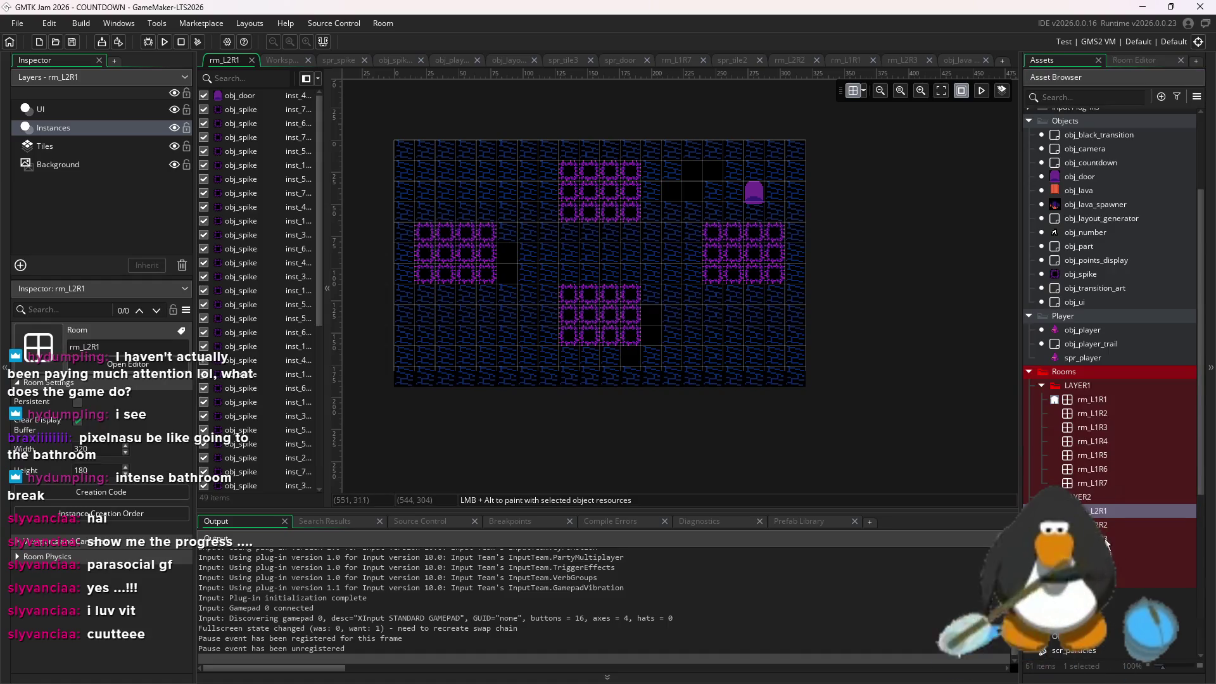
Open rm_L2R3 and drop two lava spawners near its upper right
double_click(1102, 539)
drag(1099, 204, 829, 193)
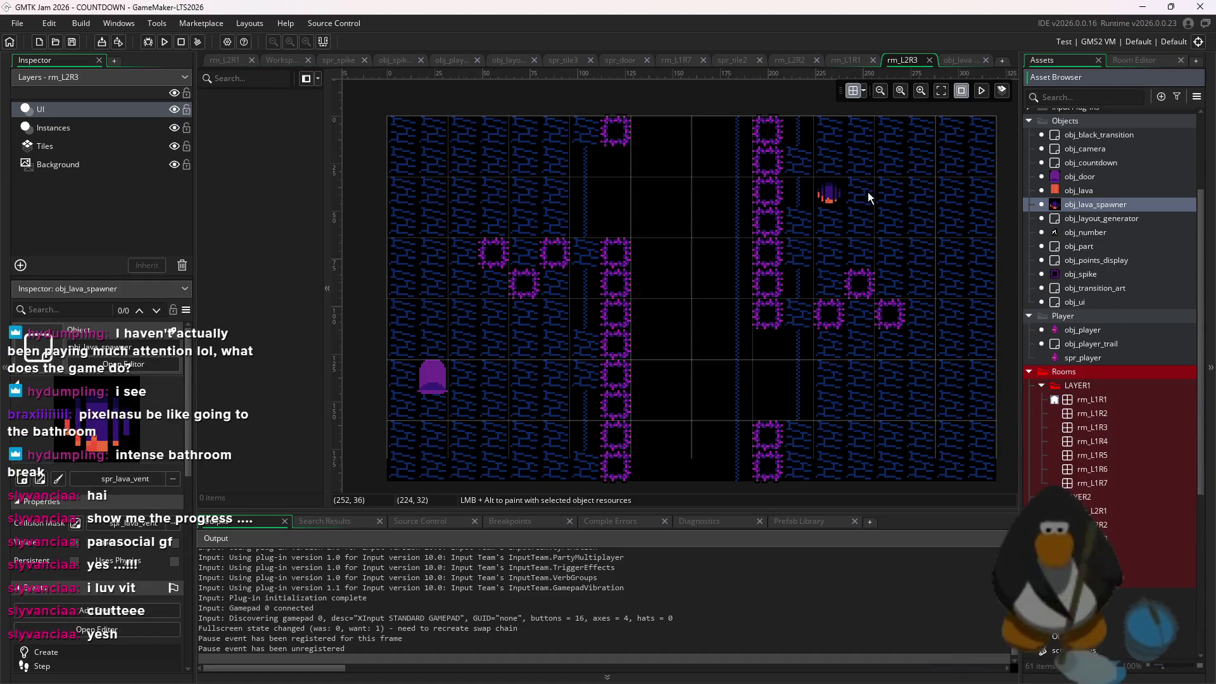
drag(952, 211, 951, 211)
scroll(960, 250, up, 3)
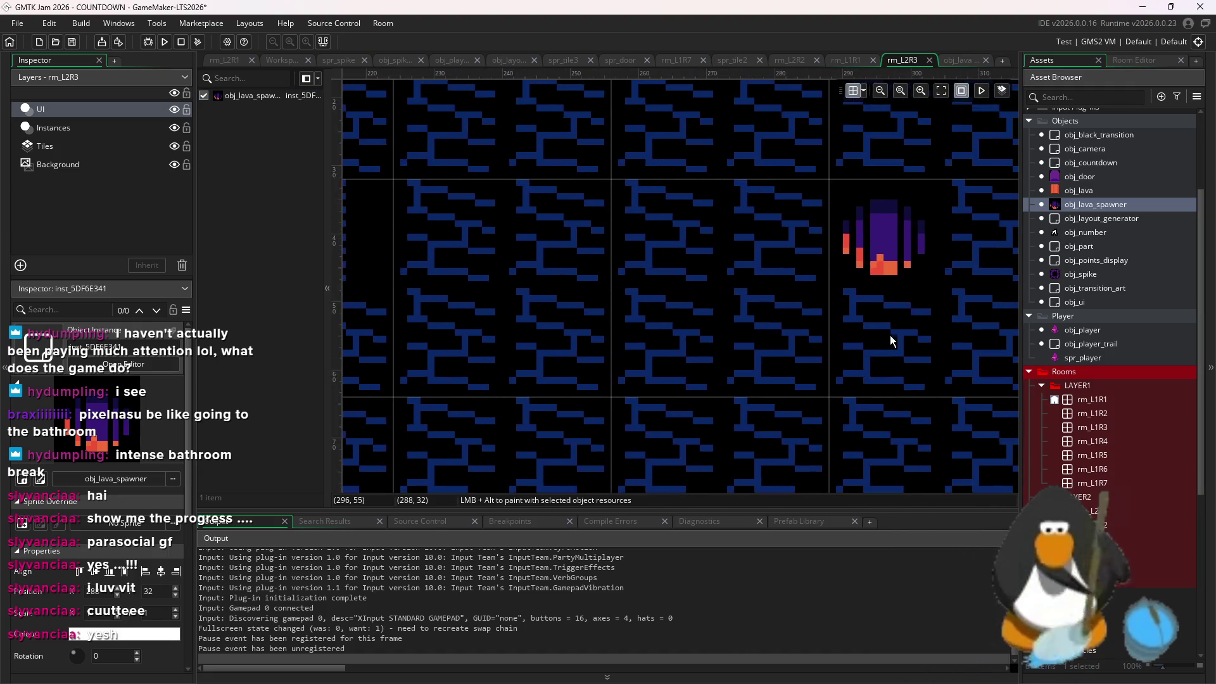
drag(887, 381, 834, 313)
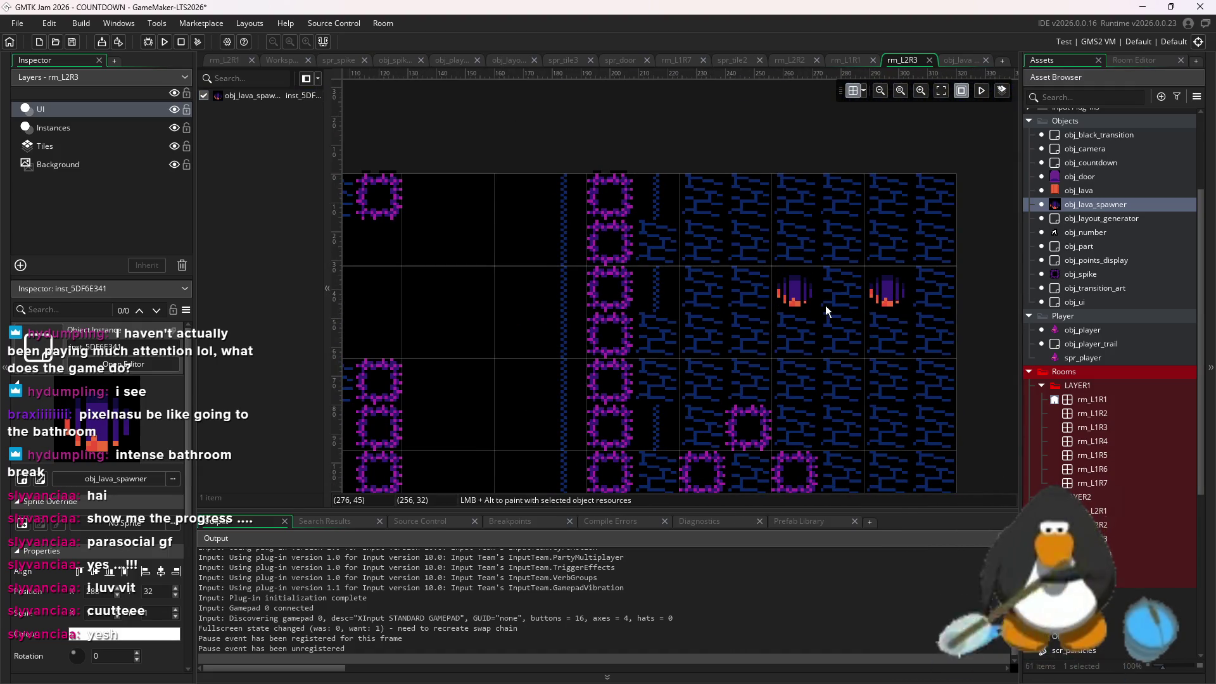
Shift the second lava spawner one grid cell right, beside the first
click(165, 43)
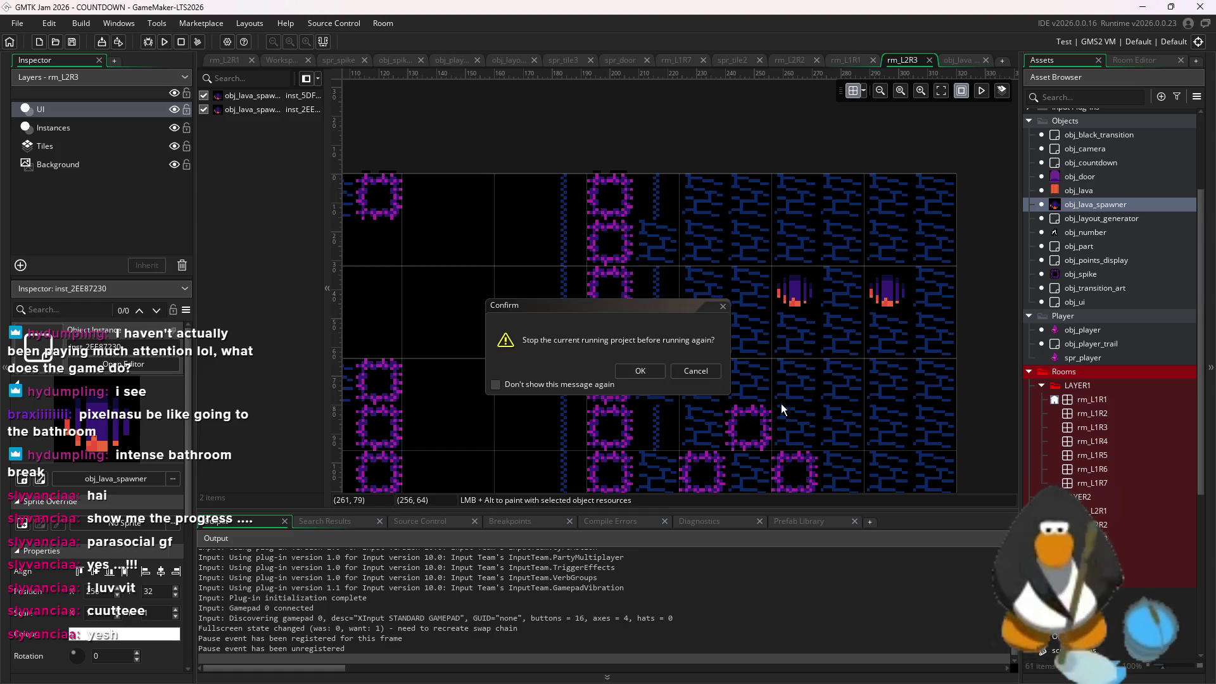
click(708, 374)
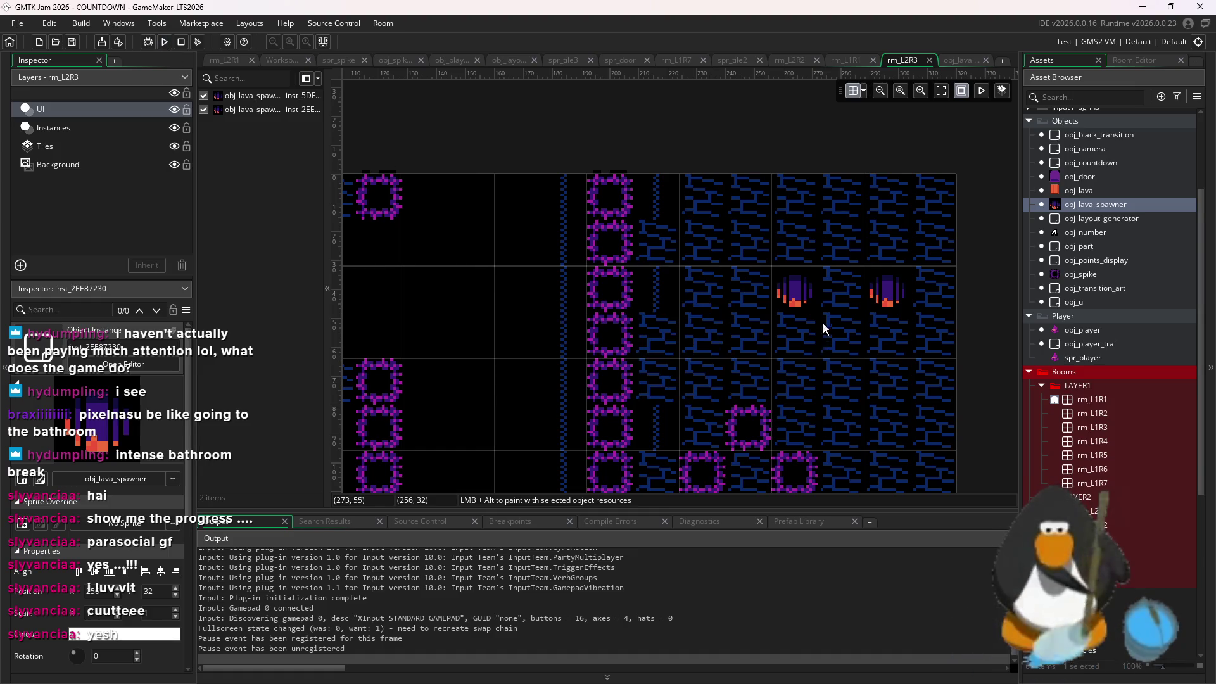
click(862, 261)
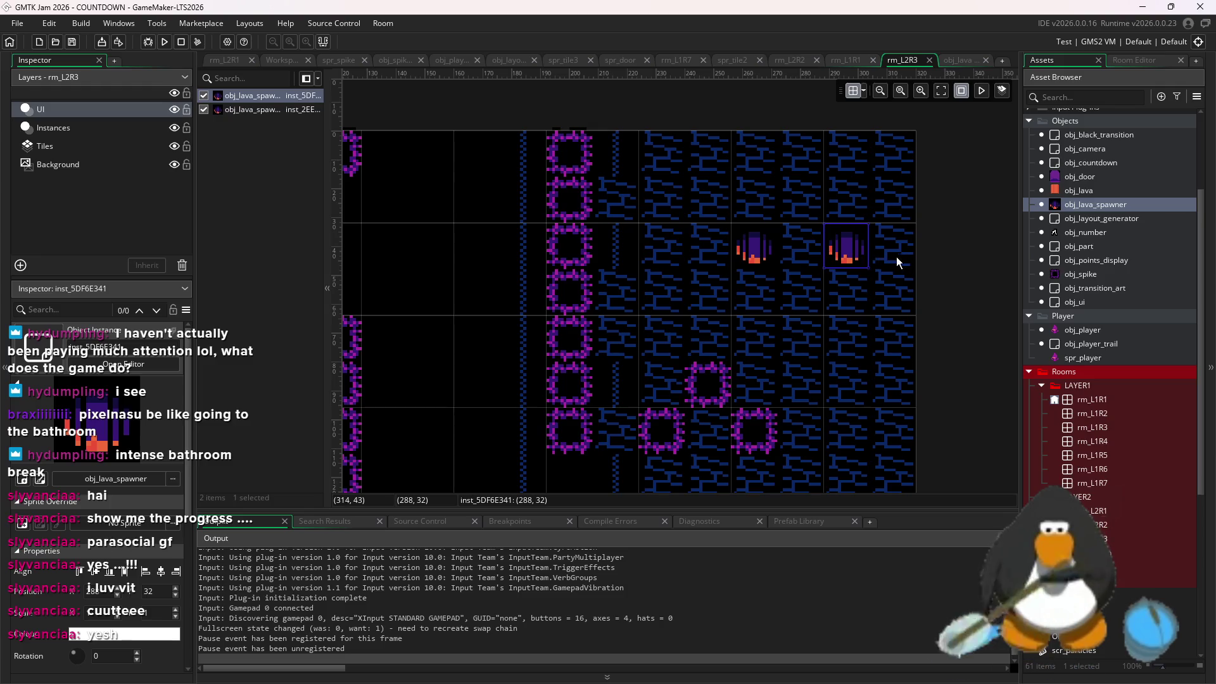
drag(899, 262, 955, 253)
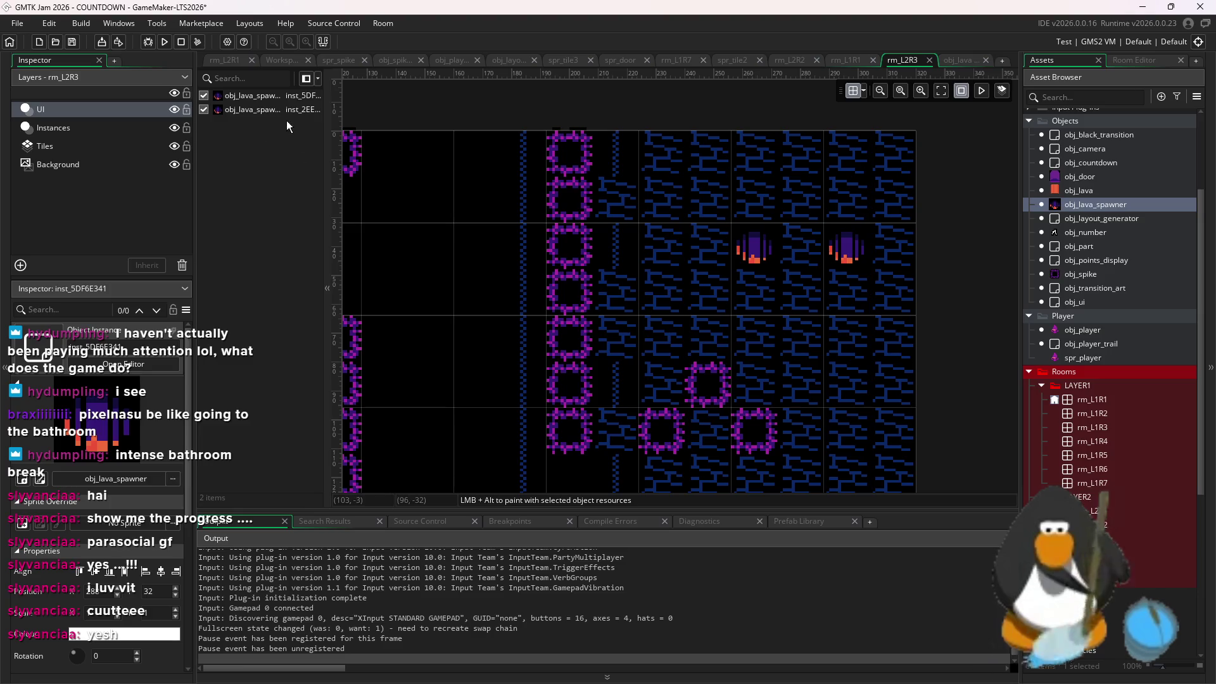
With the Instances layer selected, relaunch the game and confirm the restart
click(118, 127)
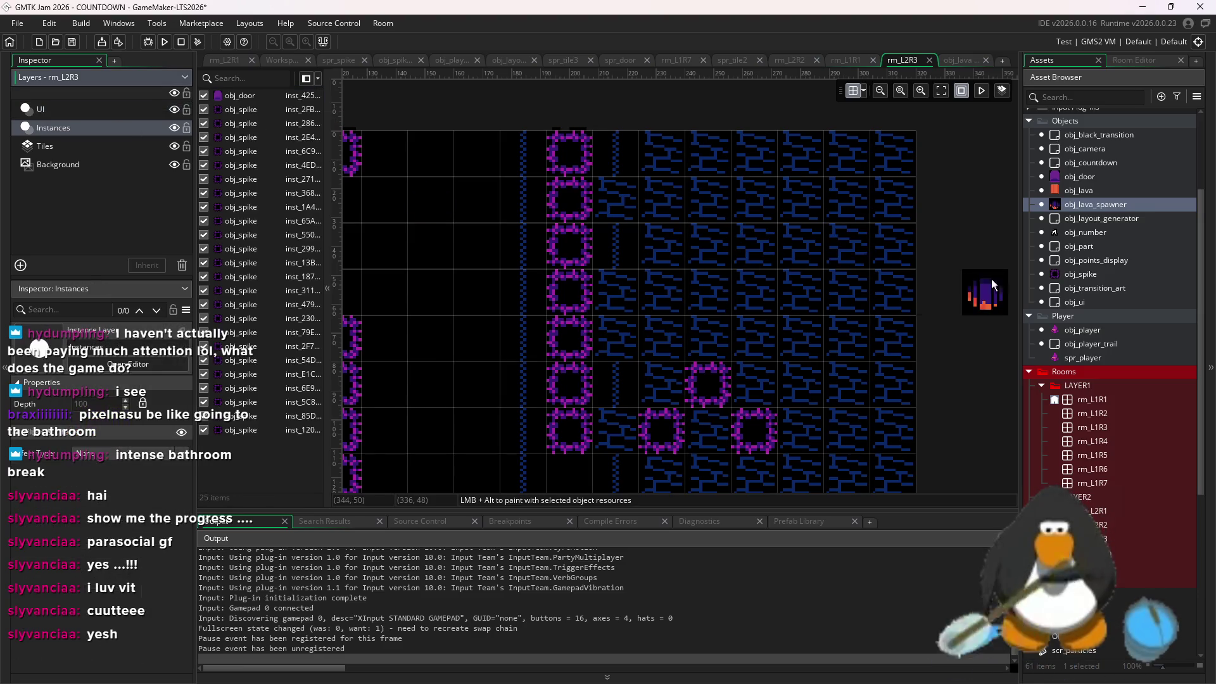
click(848, 247)
click(157, 39)
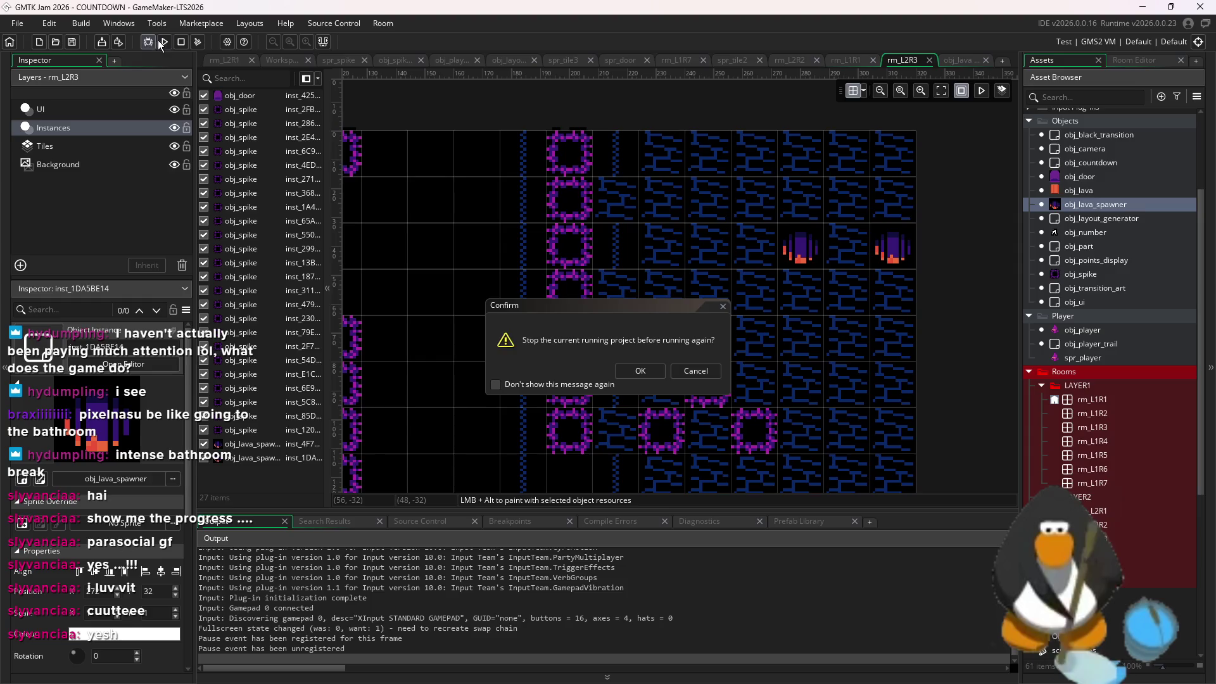
key(Return)
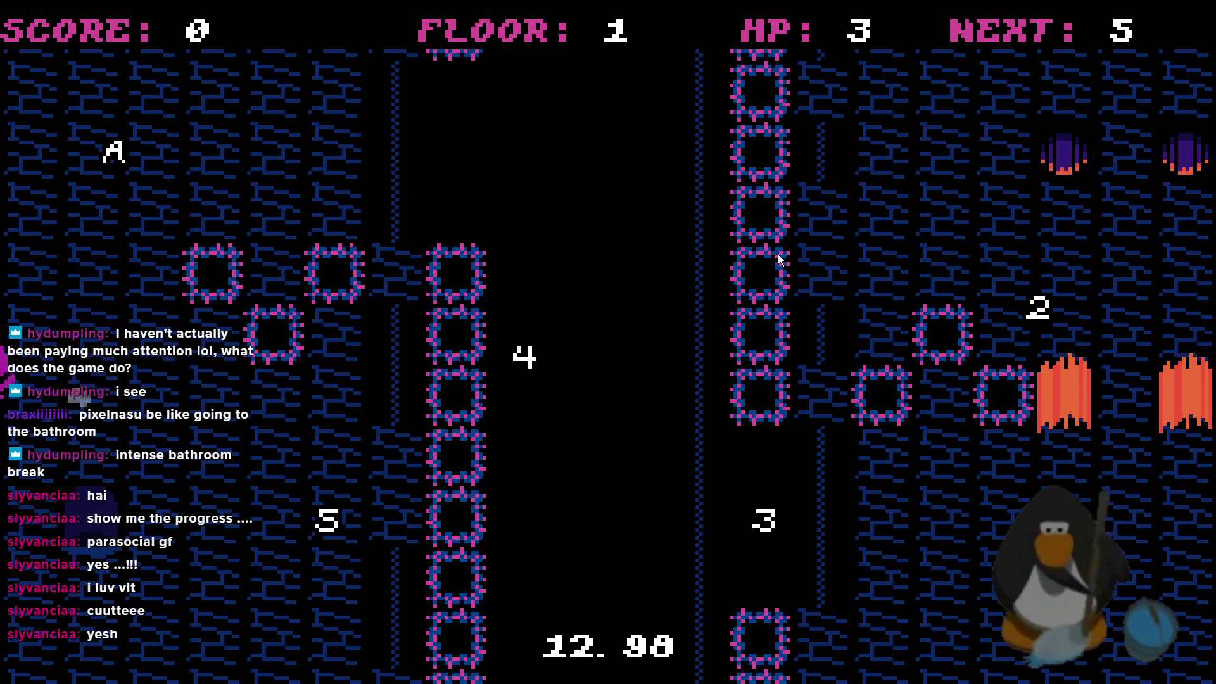
Dash through rm_L2R3's central corridor collecting numbers while dodging the spawners' falling lava
key(Up)
key(Right)
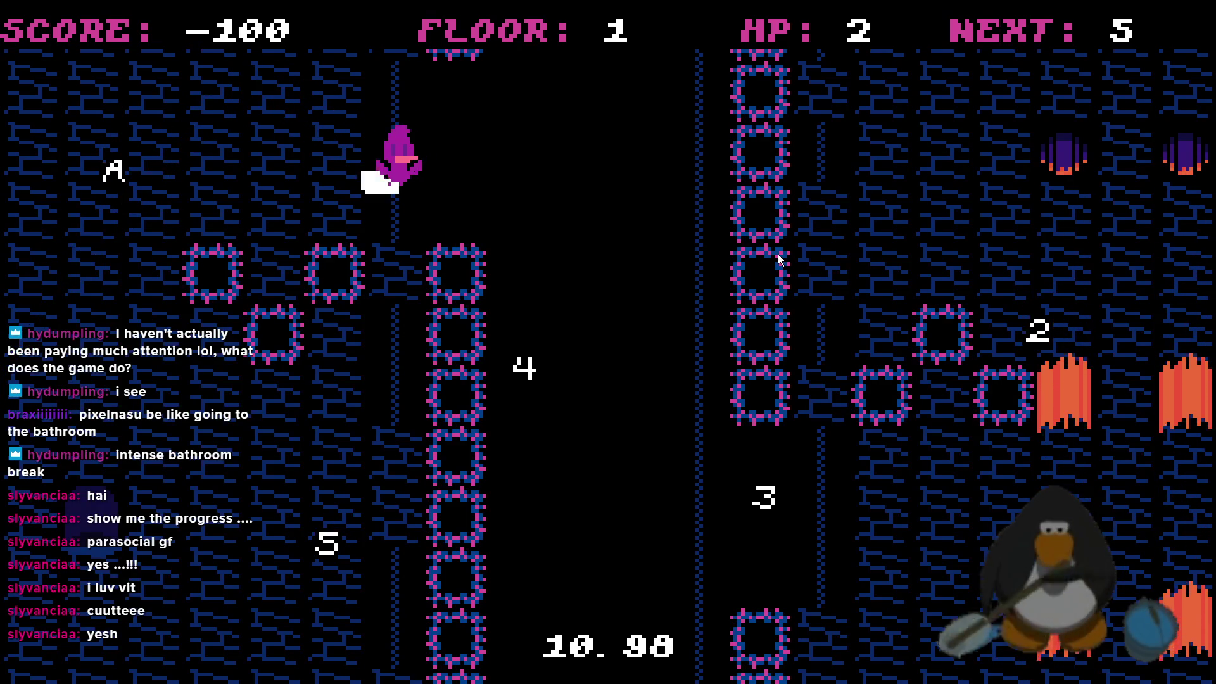
key(Down)
key(Right)
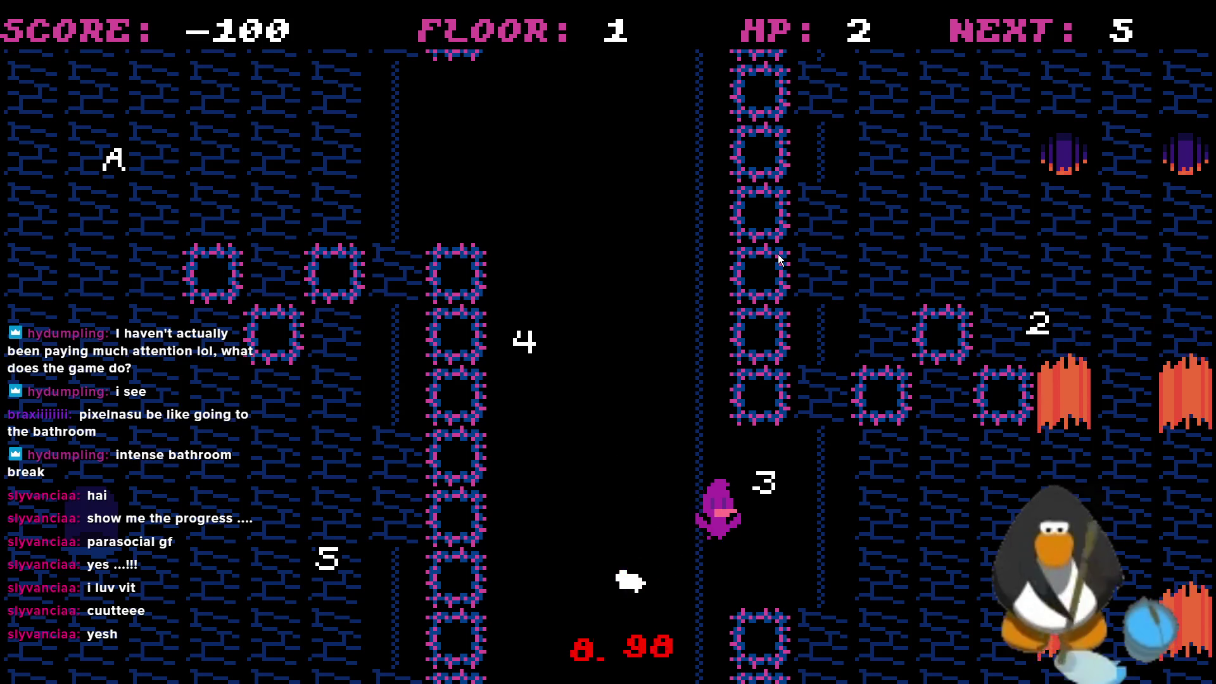
key(Right)
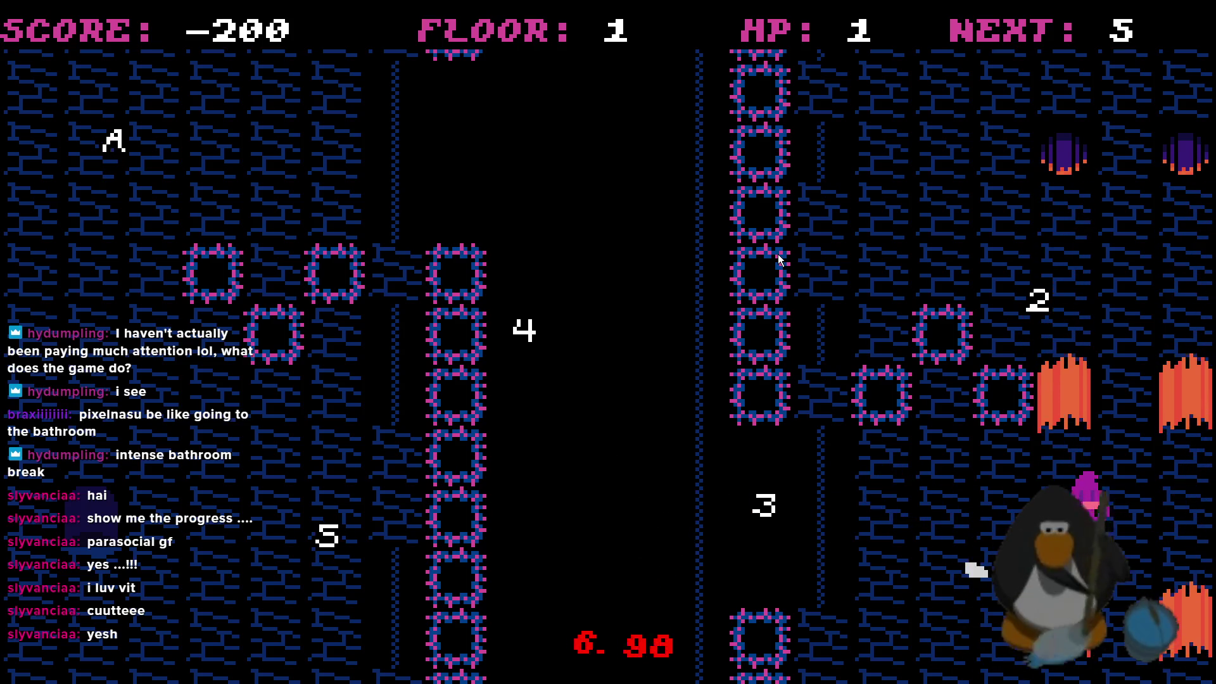
key(Up)
key(Up)
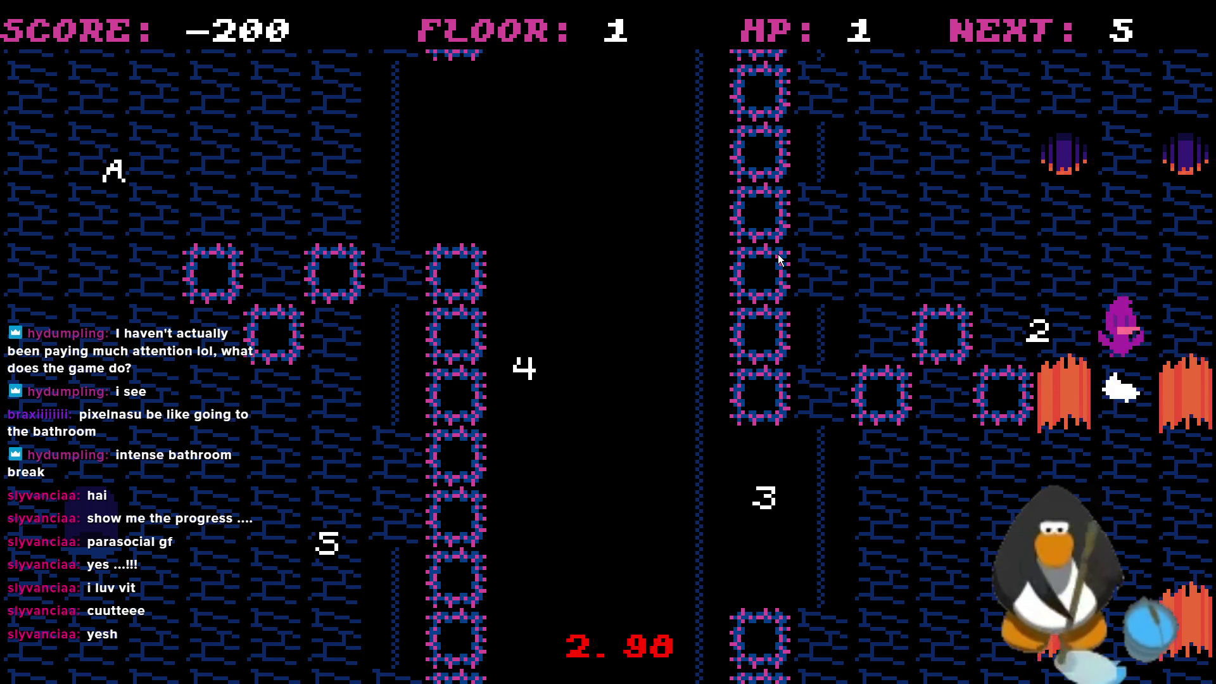
key(Up)
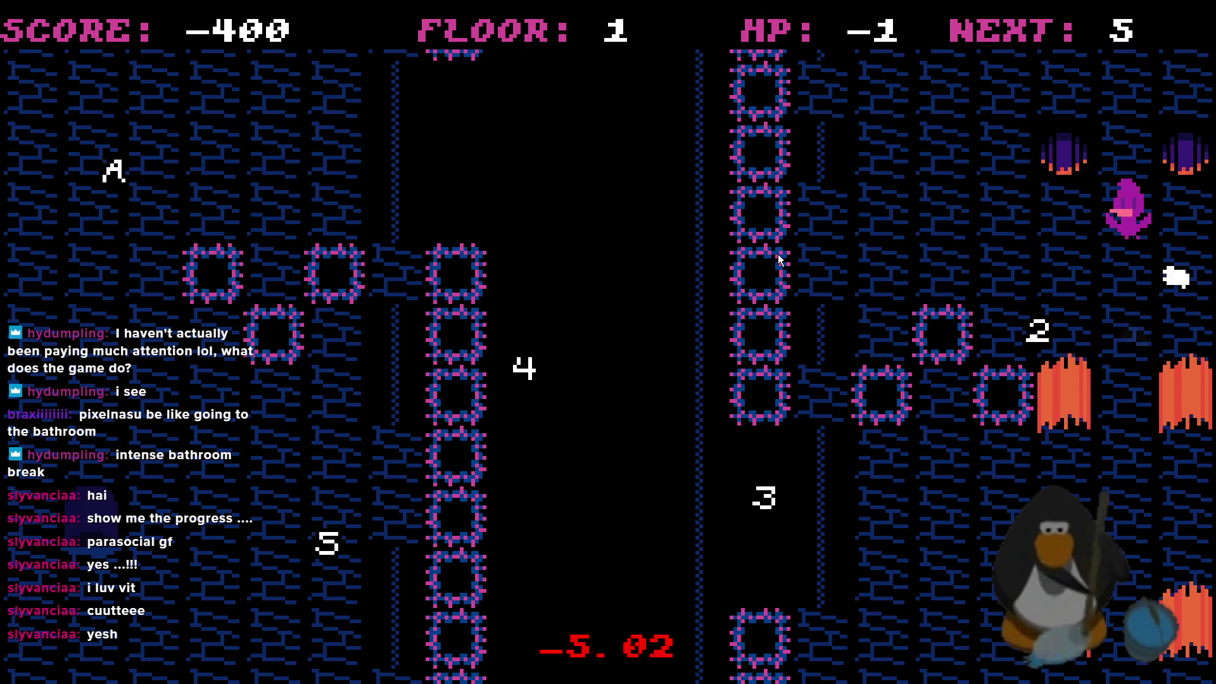
key(Up)
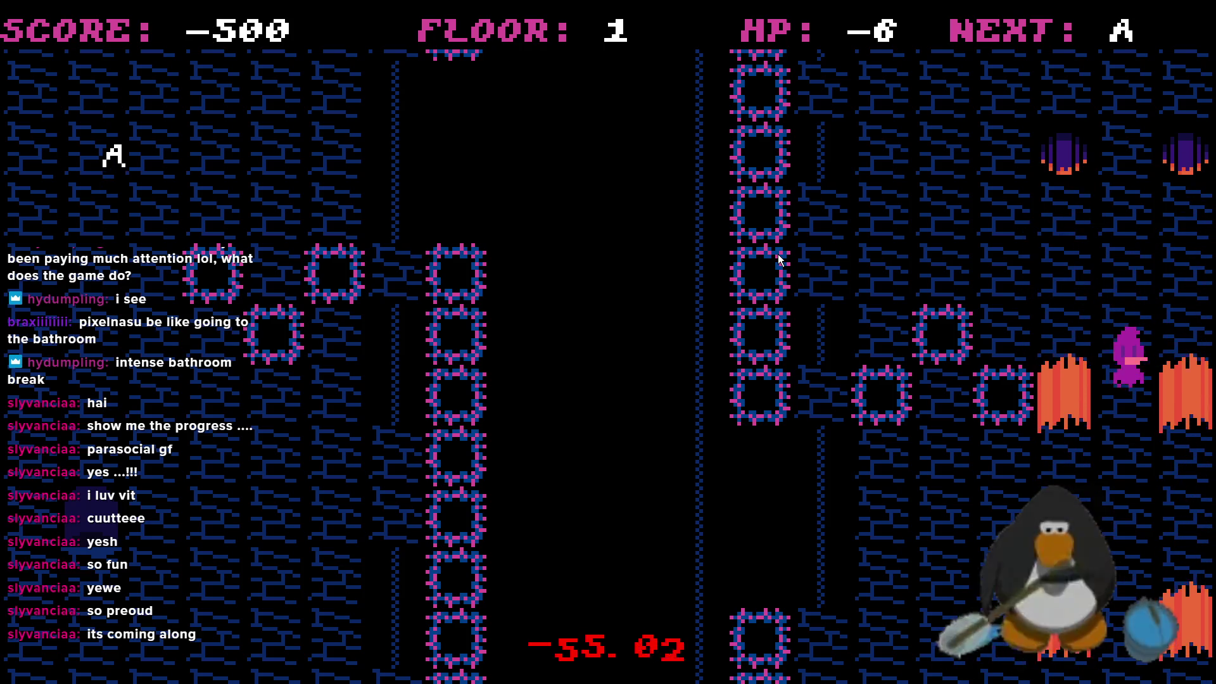
Reach the A for a ROOM CLEAR at -200 points and return to rm_L2R3
key(a)
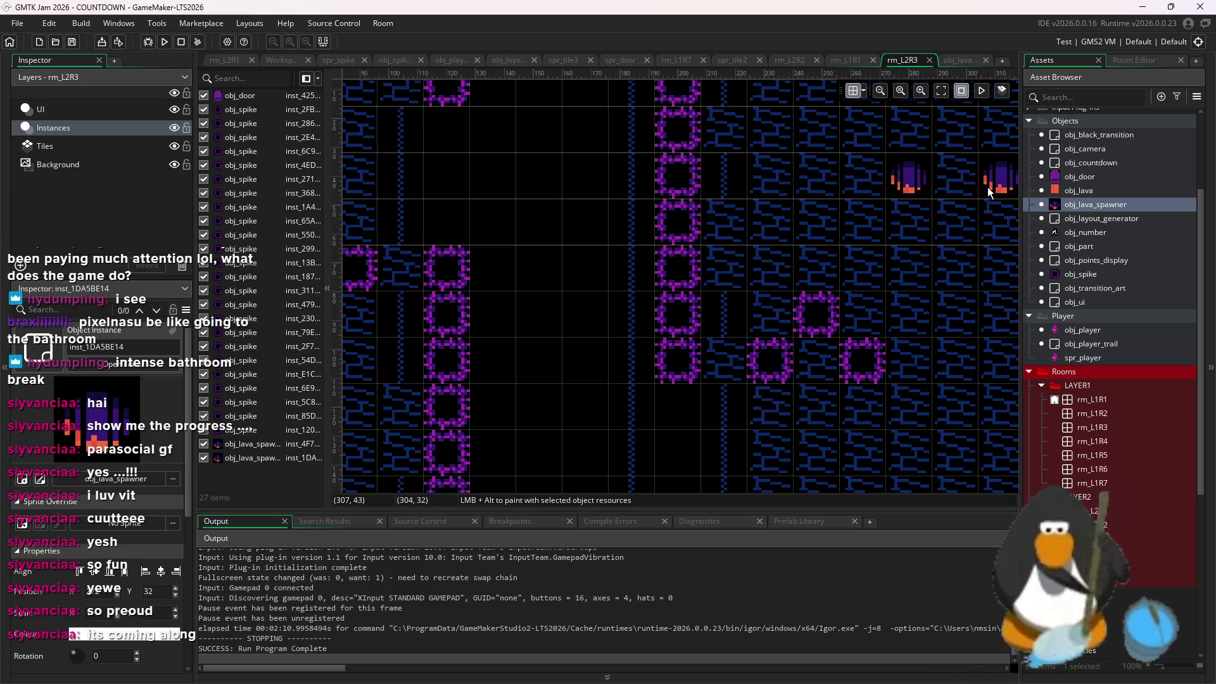
Delete the lava spawners from rm_L2R3 and switch to rm_L2R2
key(Delete)
click(1132, 536)
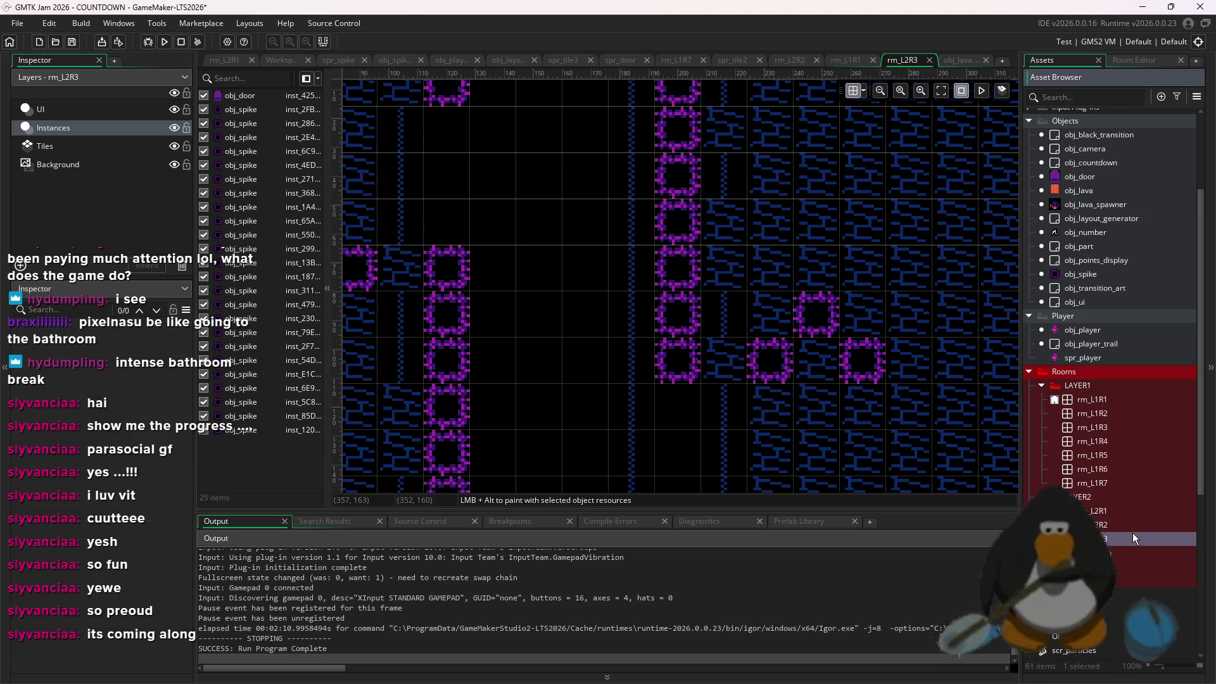
key(ctrl+Tab)
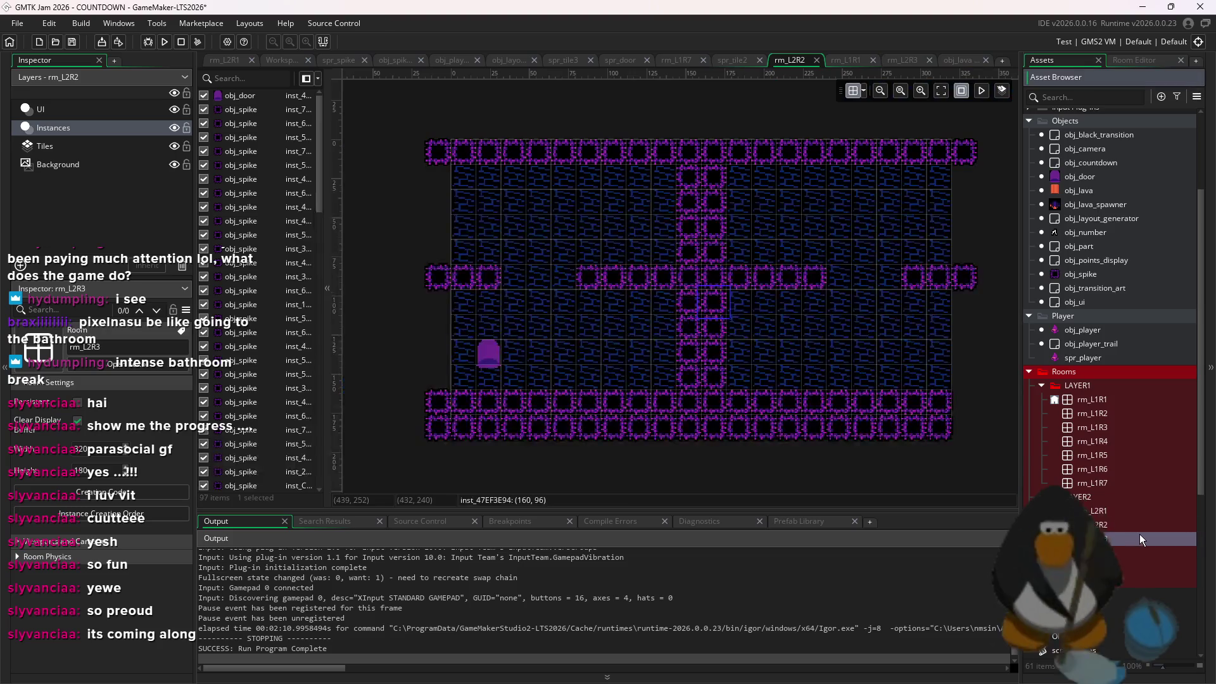
Delete the partial lower spike row in rm_L2R2 and save the project
mouse_move(948, 415)
mouse_down()
mouse_move(755, 401)
mouse_move(461, 410)
mouse_up()
key(Delete)
key(Delete)
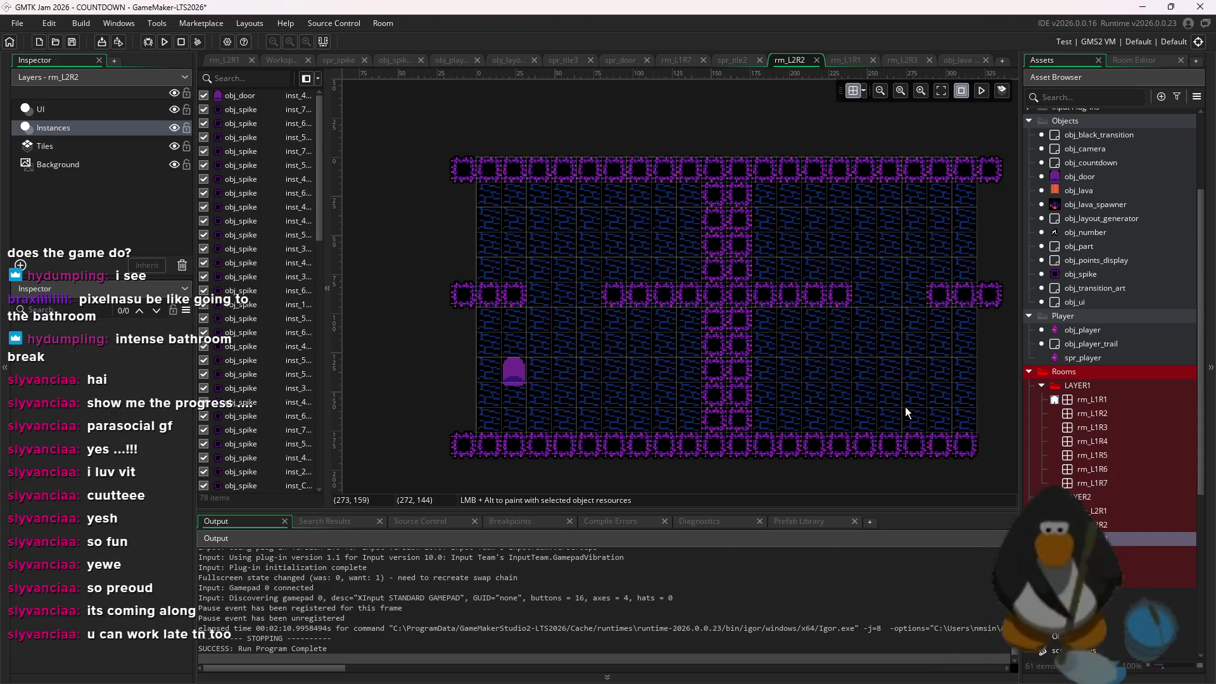
key(ctrl+s)
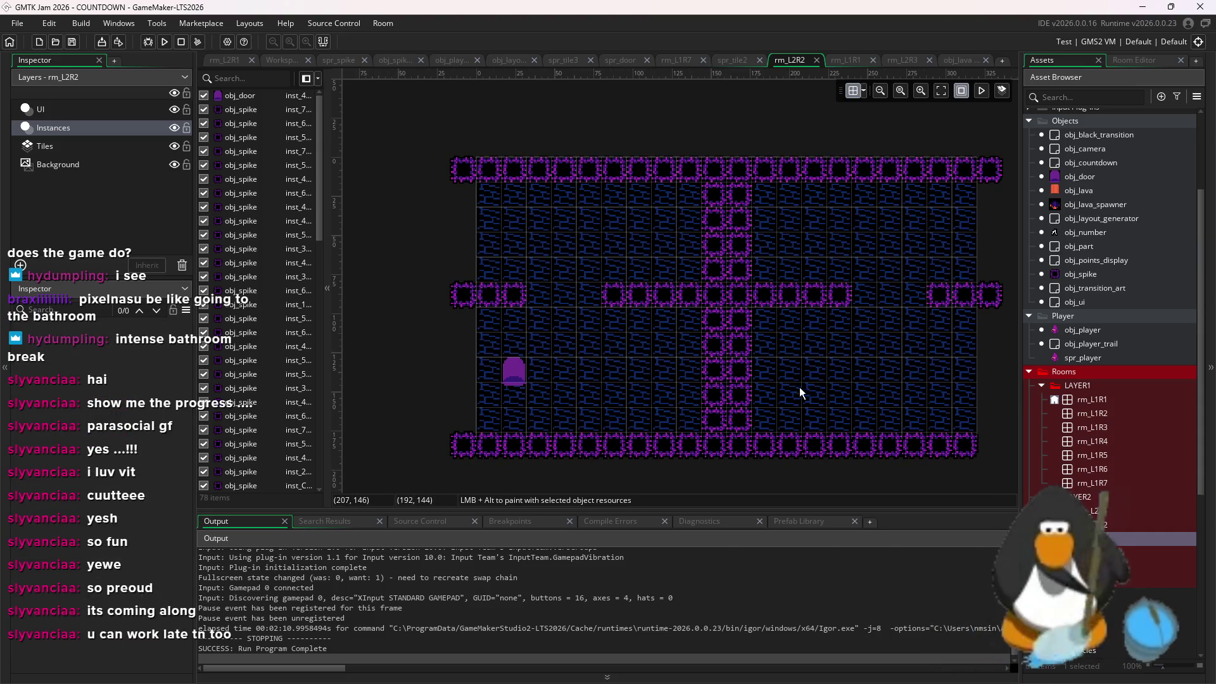